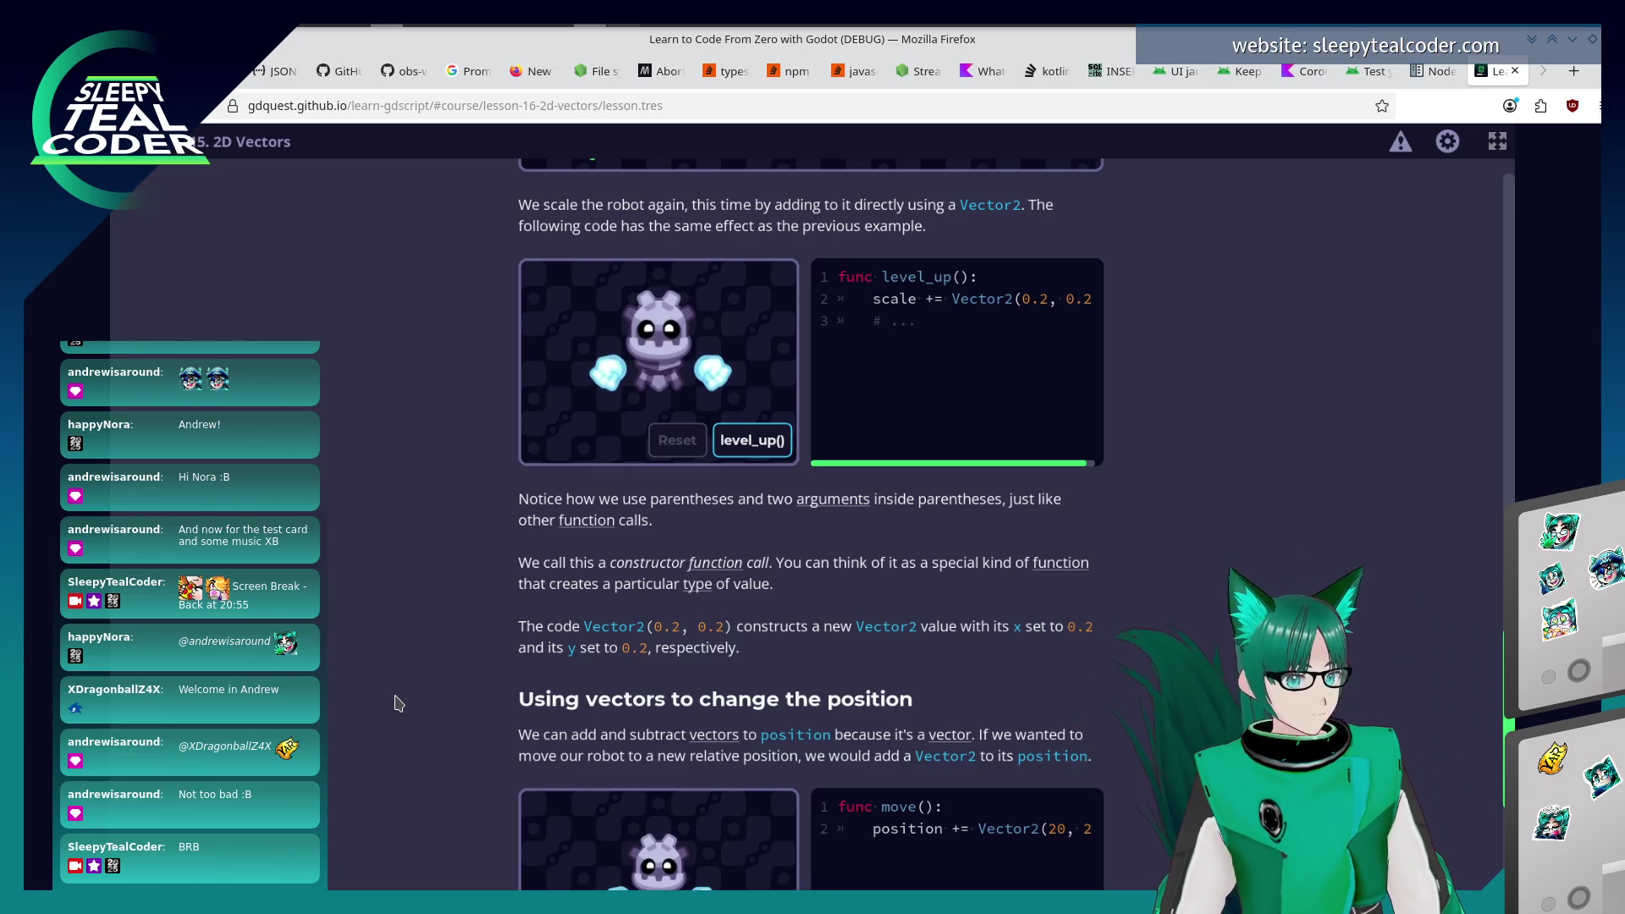
Run the move() example twice to shift the robot right, then scroll to the move-left quiz.
scroll(395, 702, down, 2)
scroll(395, 703, down, 1)
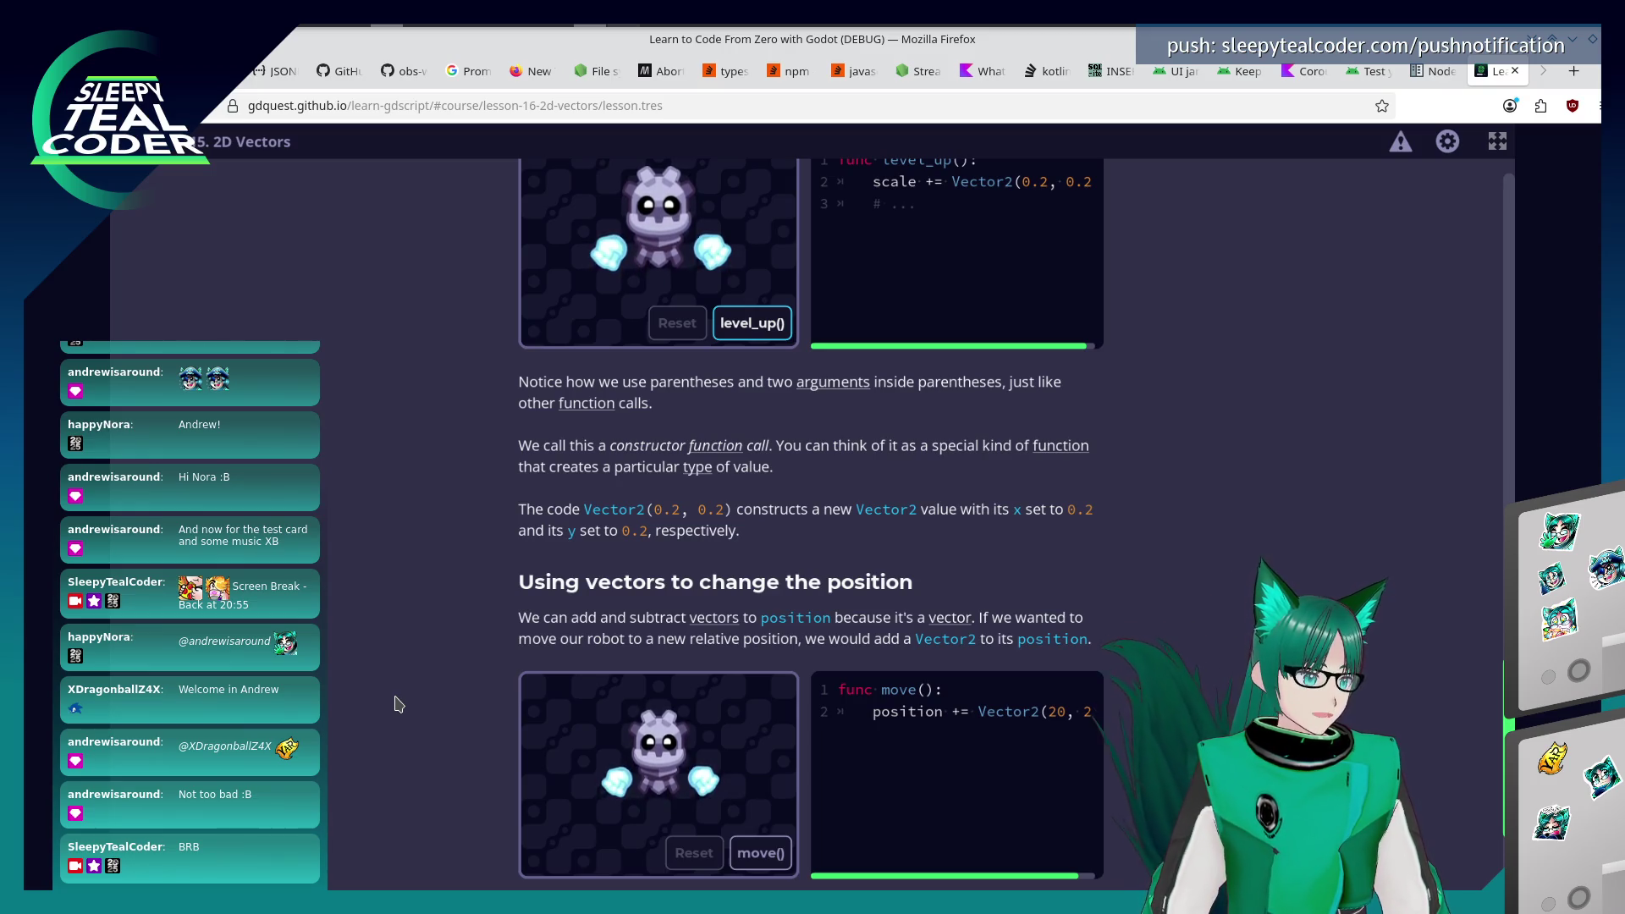
scroll(407, 681, down, 3)
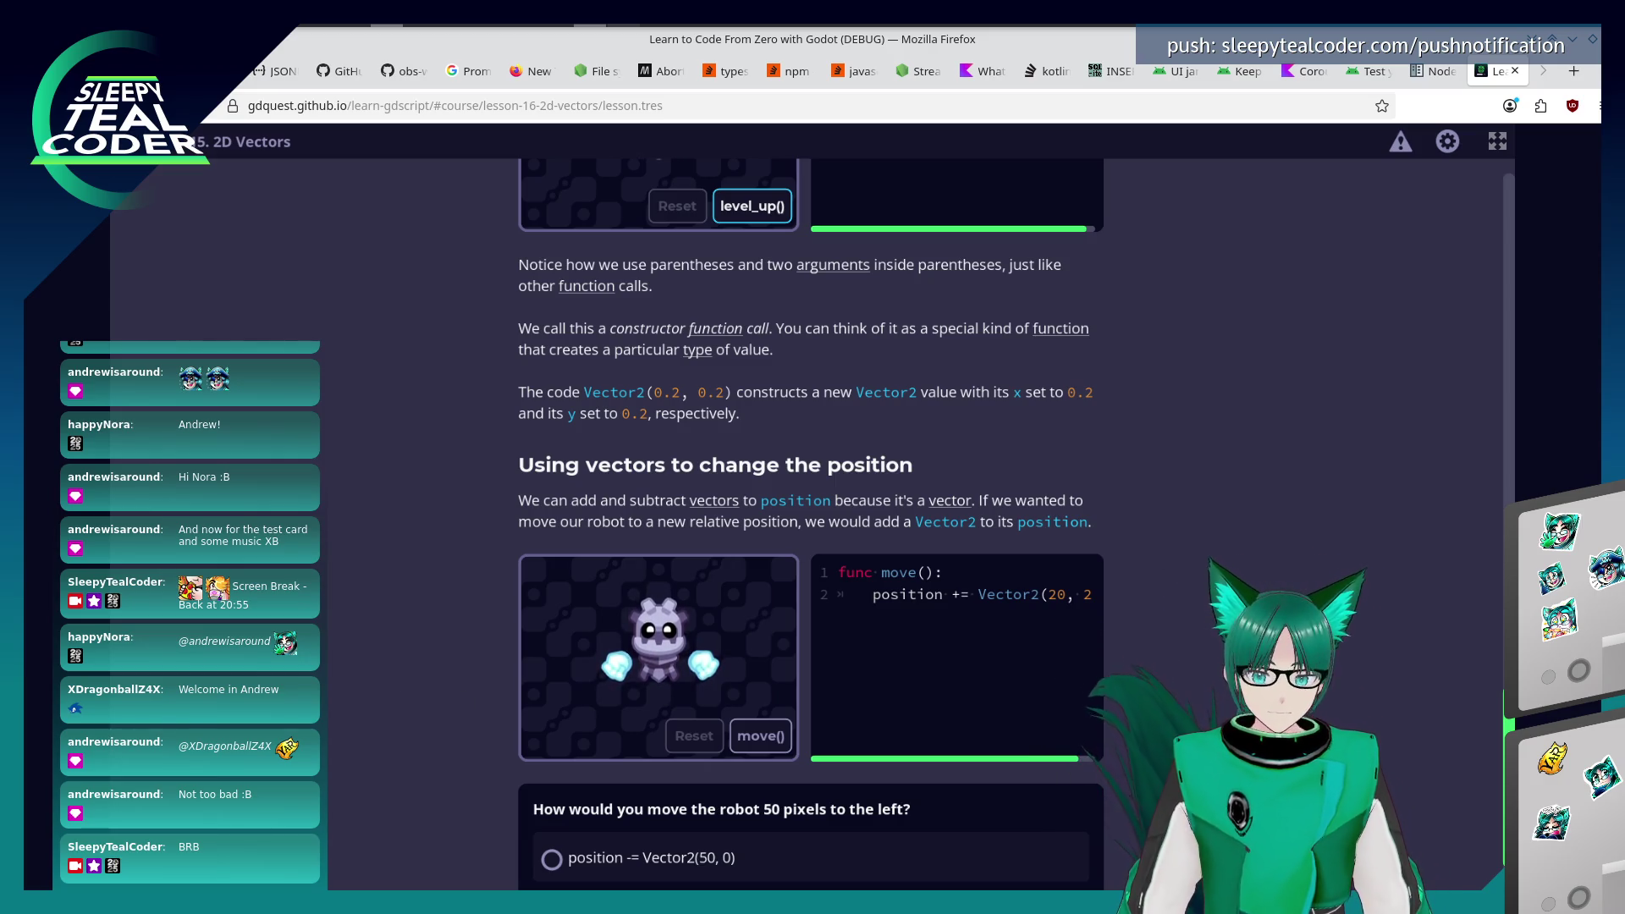
scroll(474, 584, down, 1)
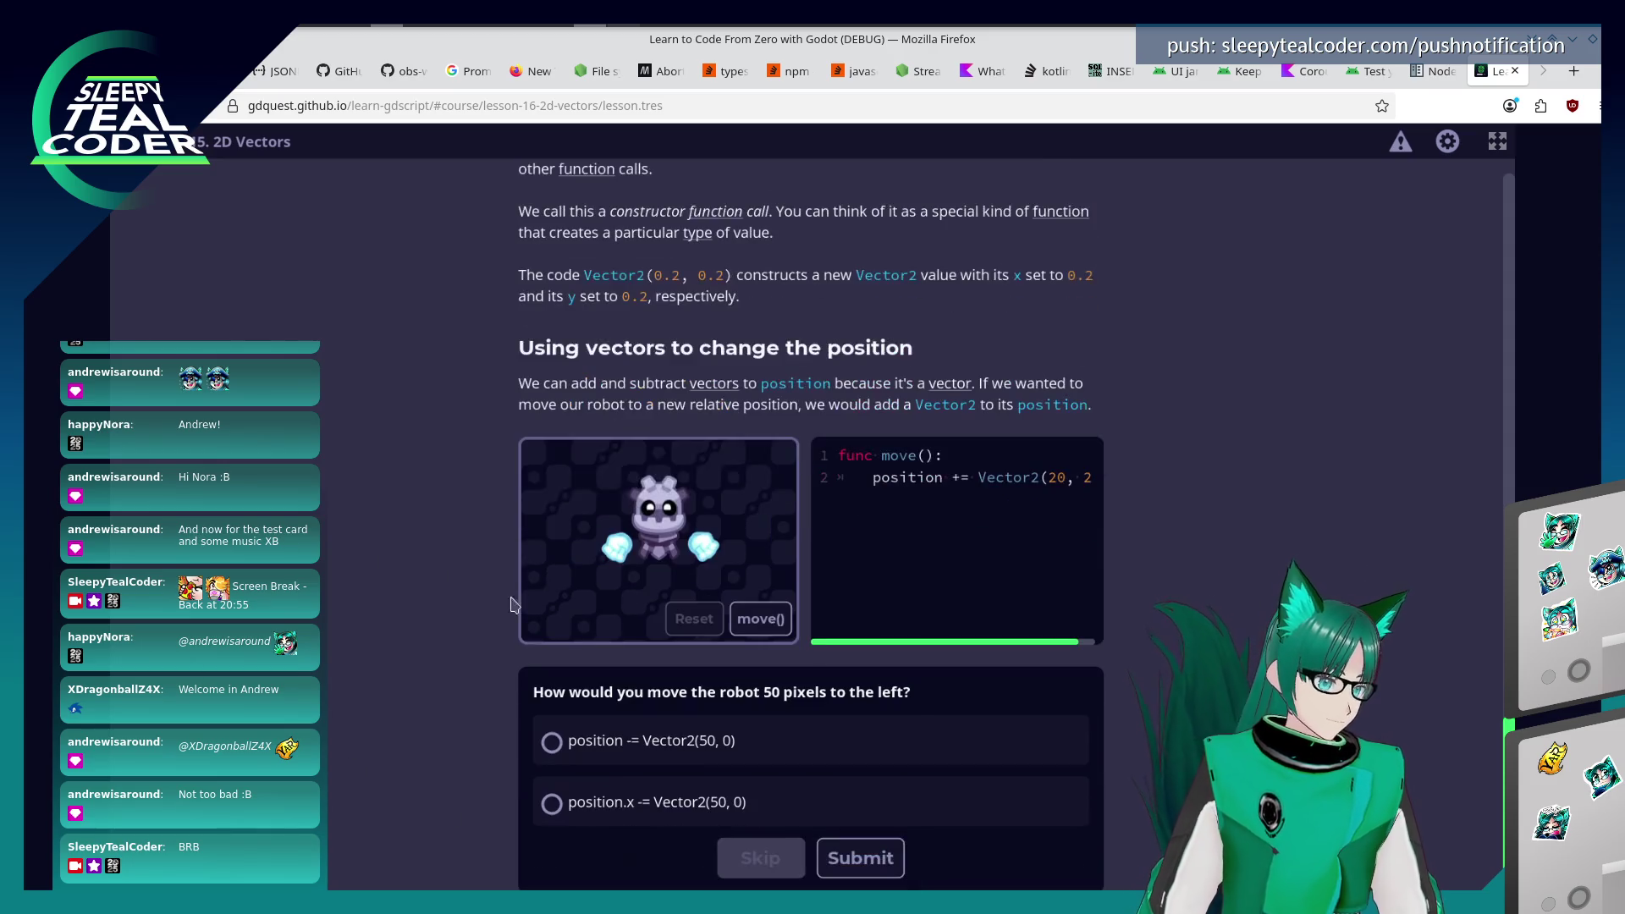
click(765, 621)
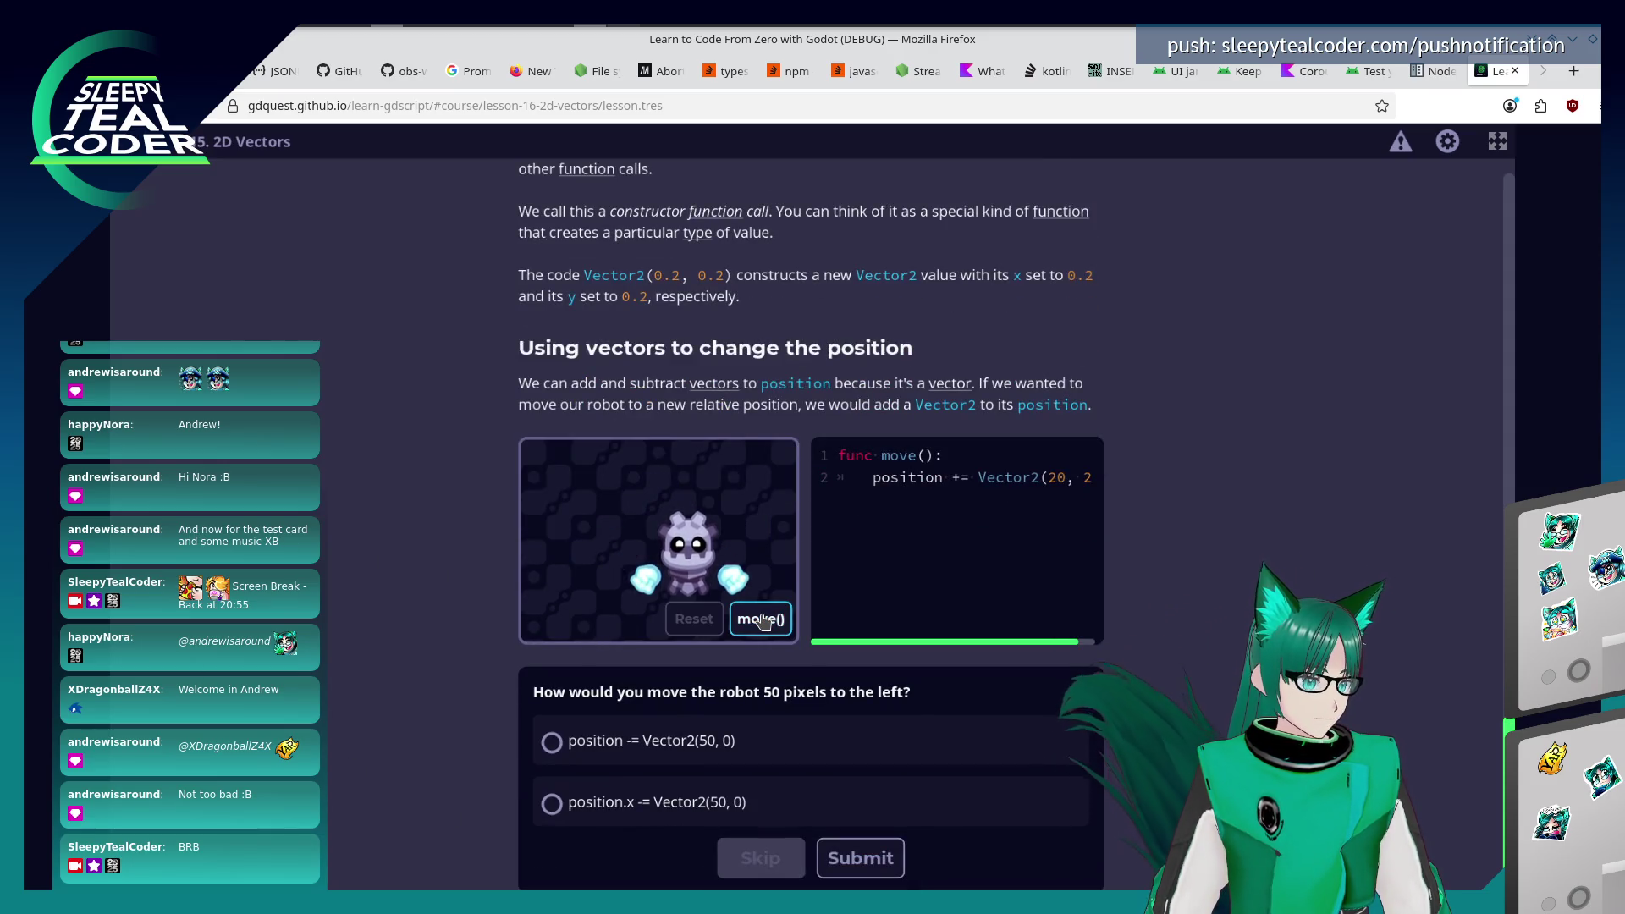
click(764, 621)
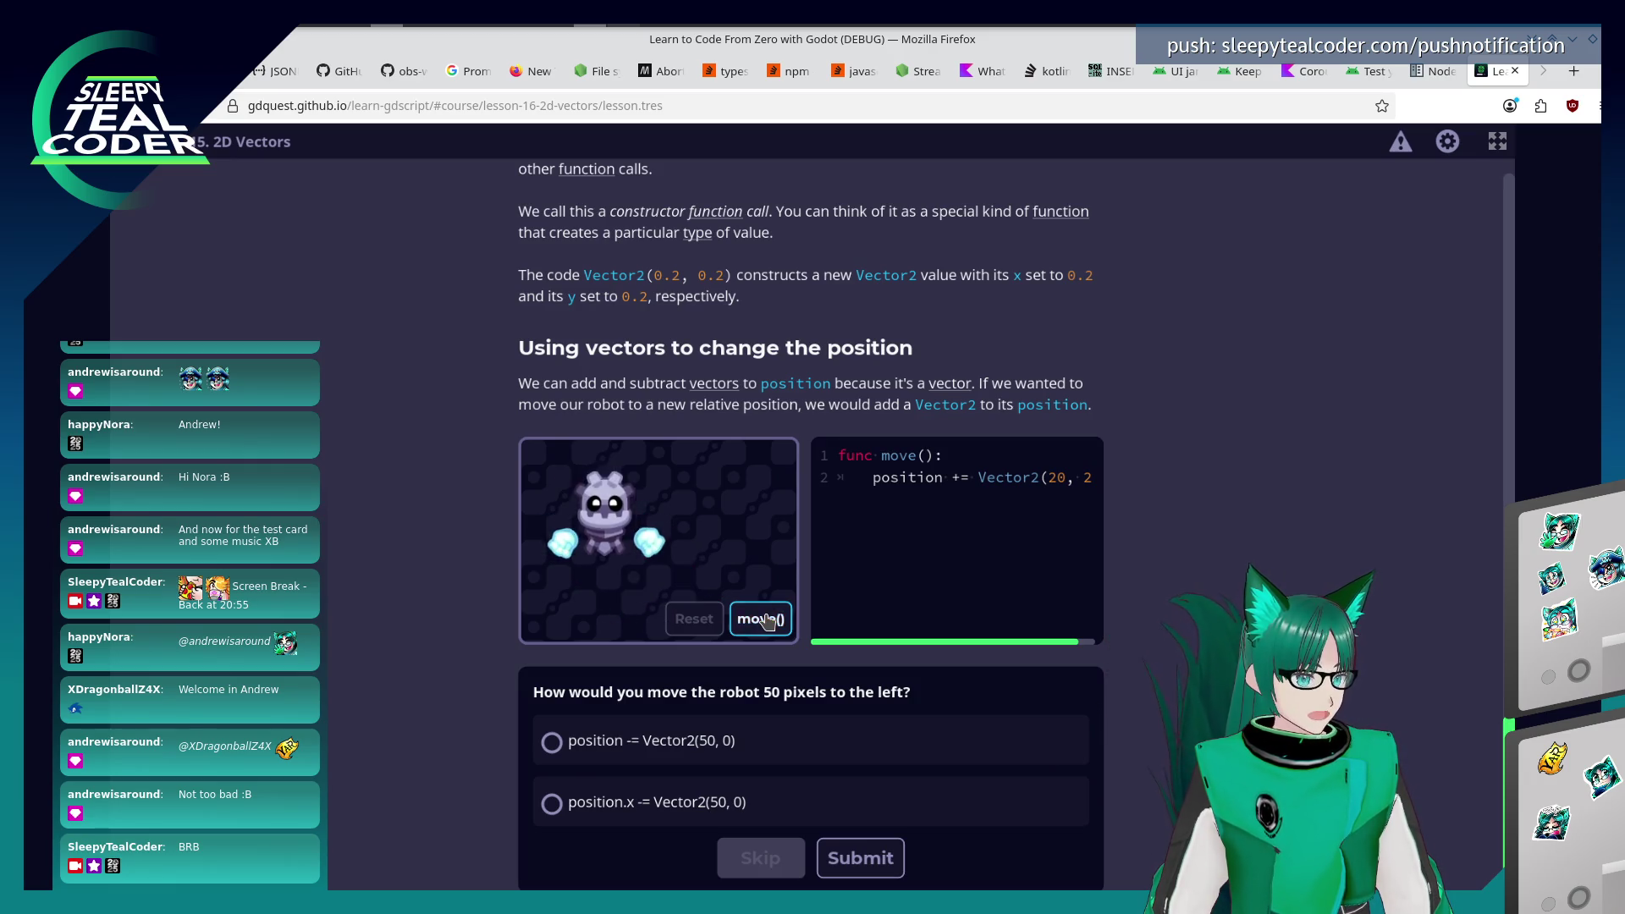
scroll(443, 641, down, 1)
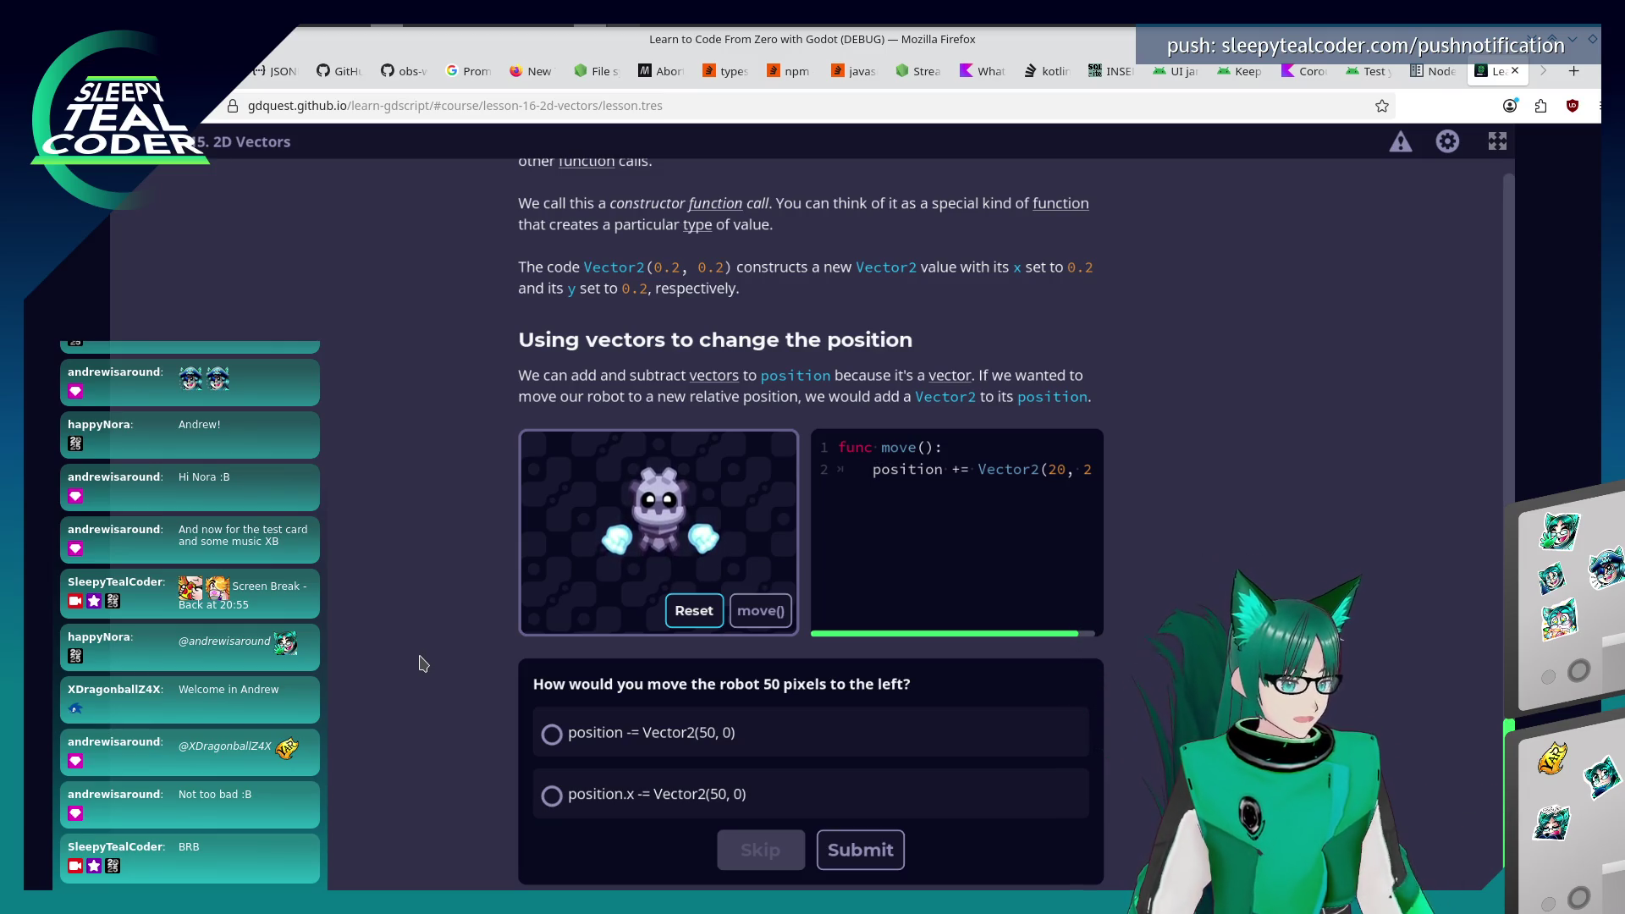
Submit position -= Vector2(50, 0) as the quiz answer and open the Increasing Scale Using Vectors practice.
click(555, 793)
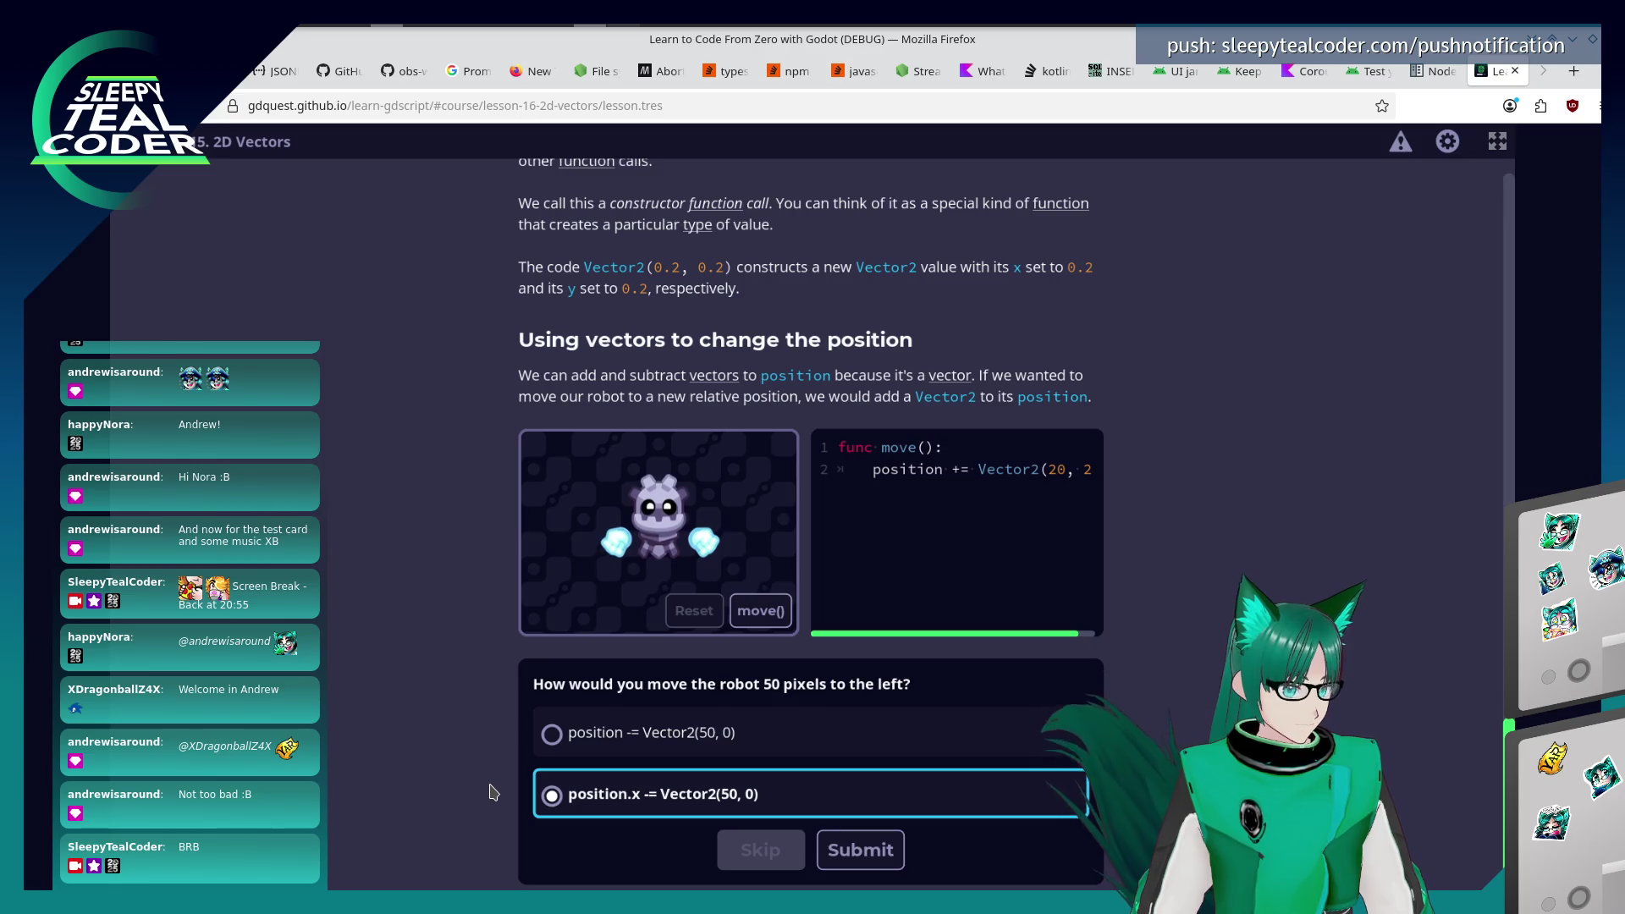
click(637, 751)
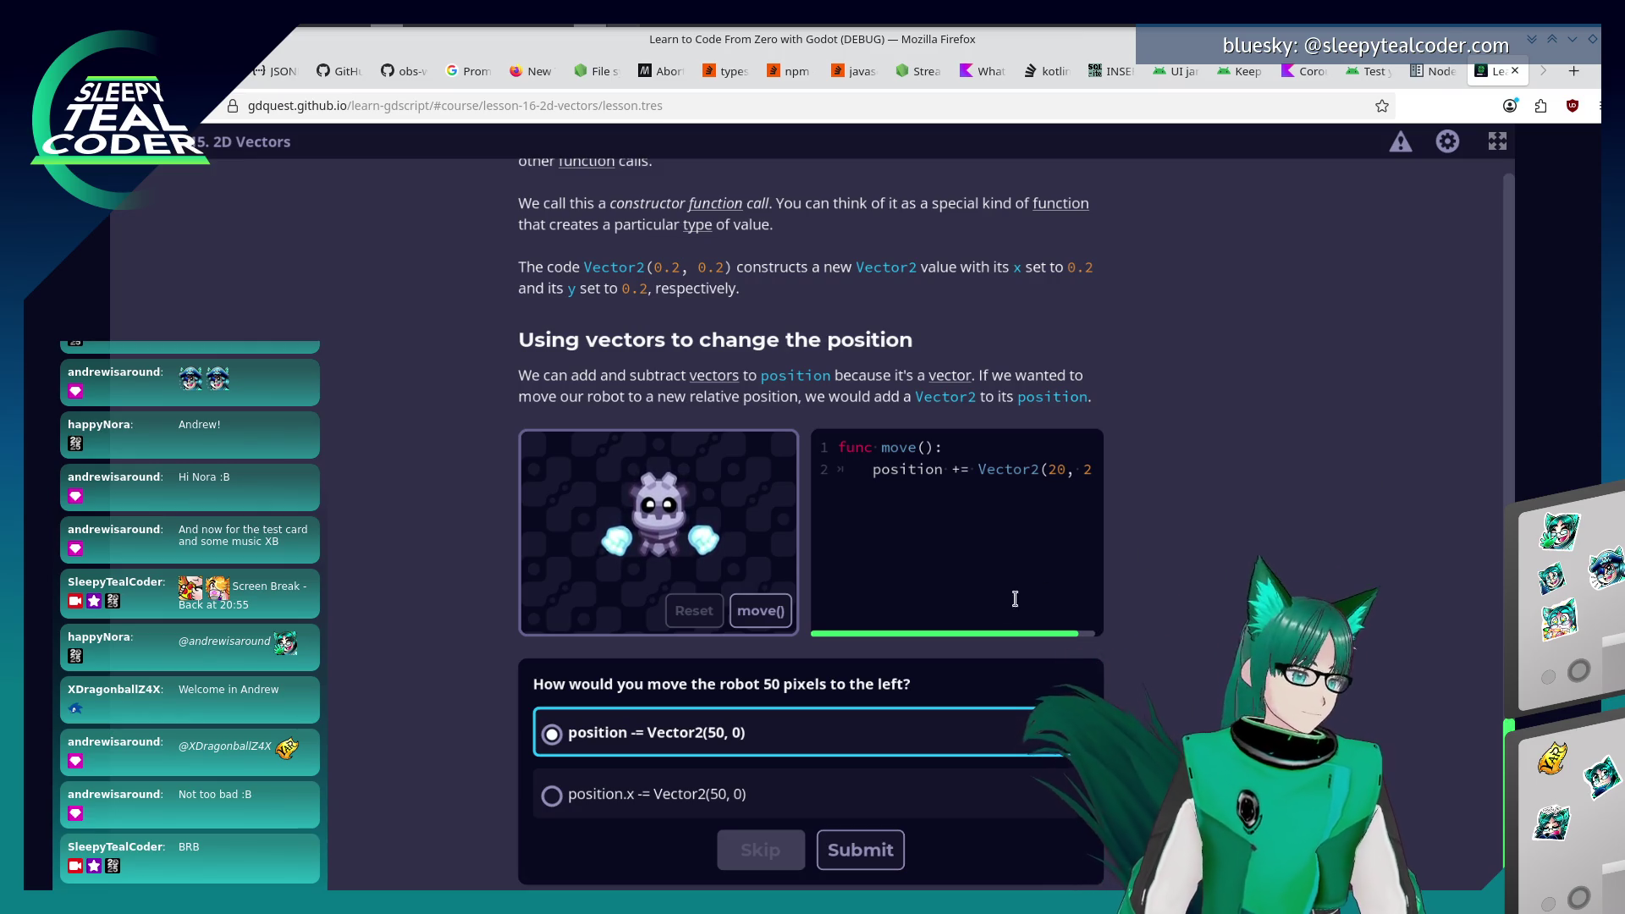
click(870, 857)
scroll(449, 728, down, 5)
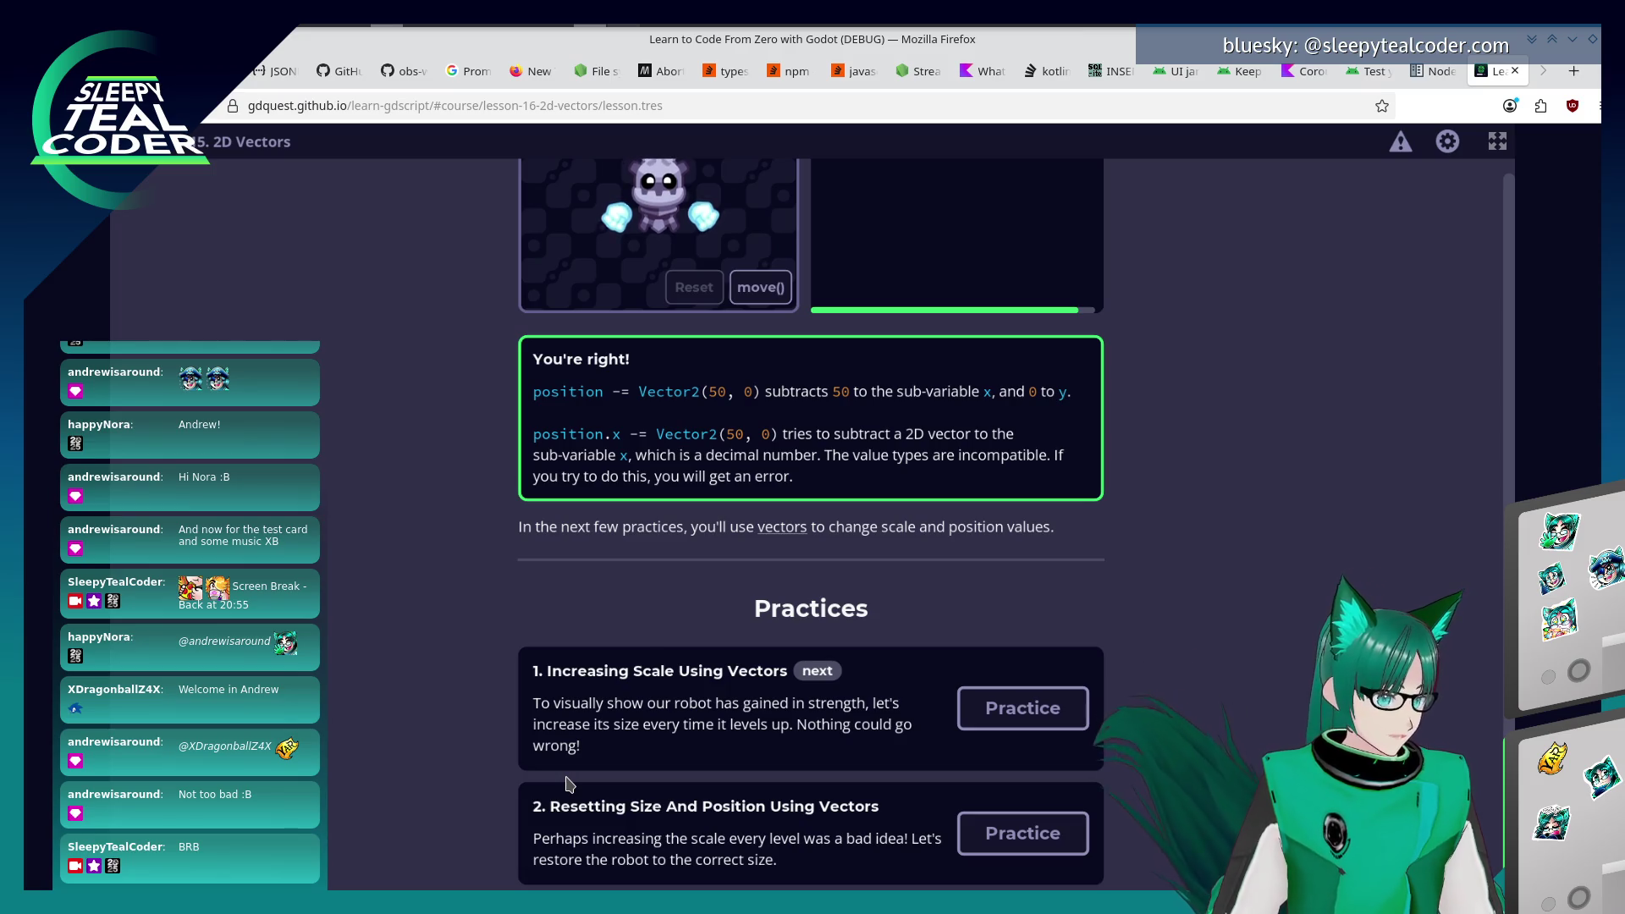
click(1023, 707)
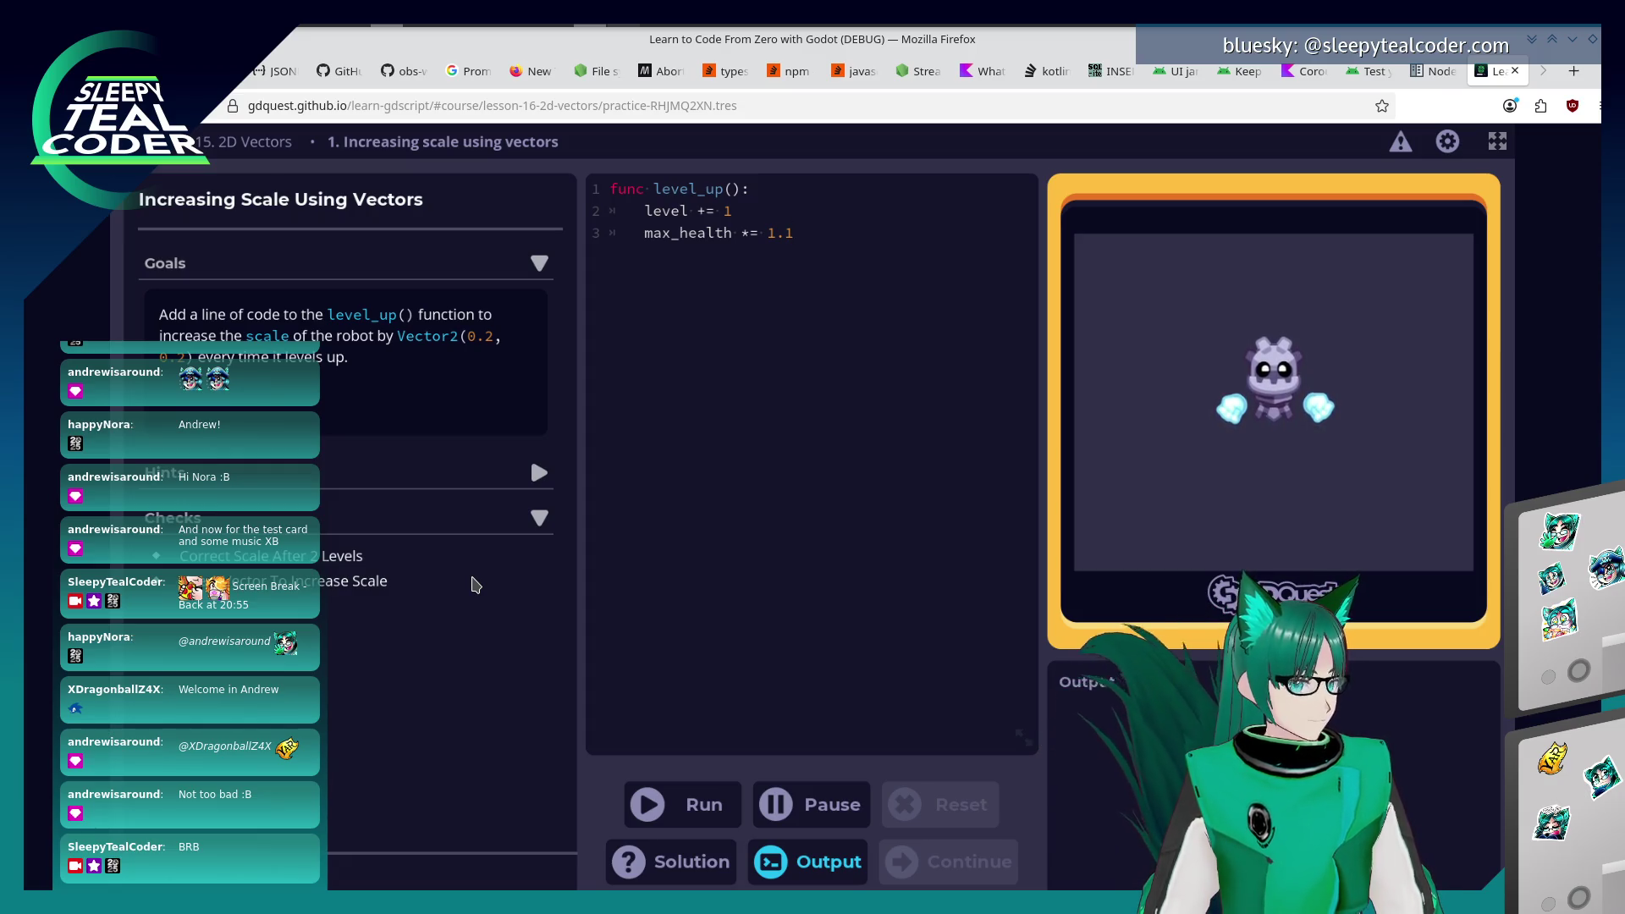
Add scale += Vector2(0.2, 0.2) to level_up(), run it, and continue to the next practice.
key(Return)
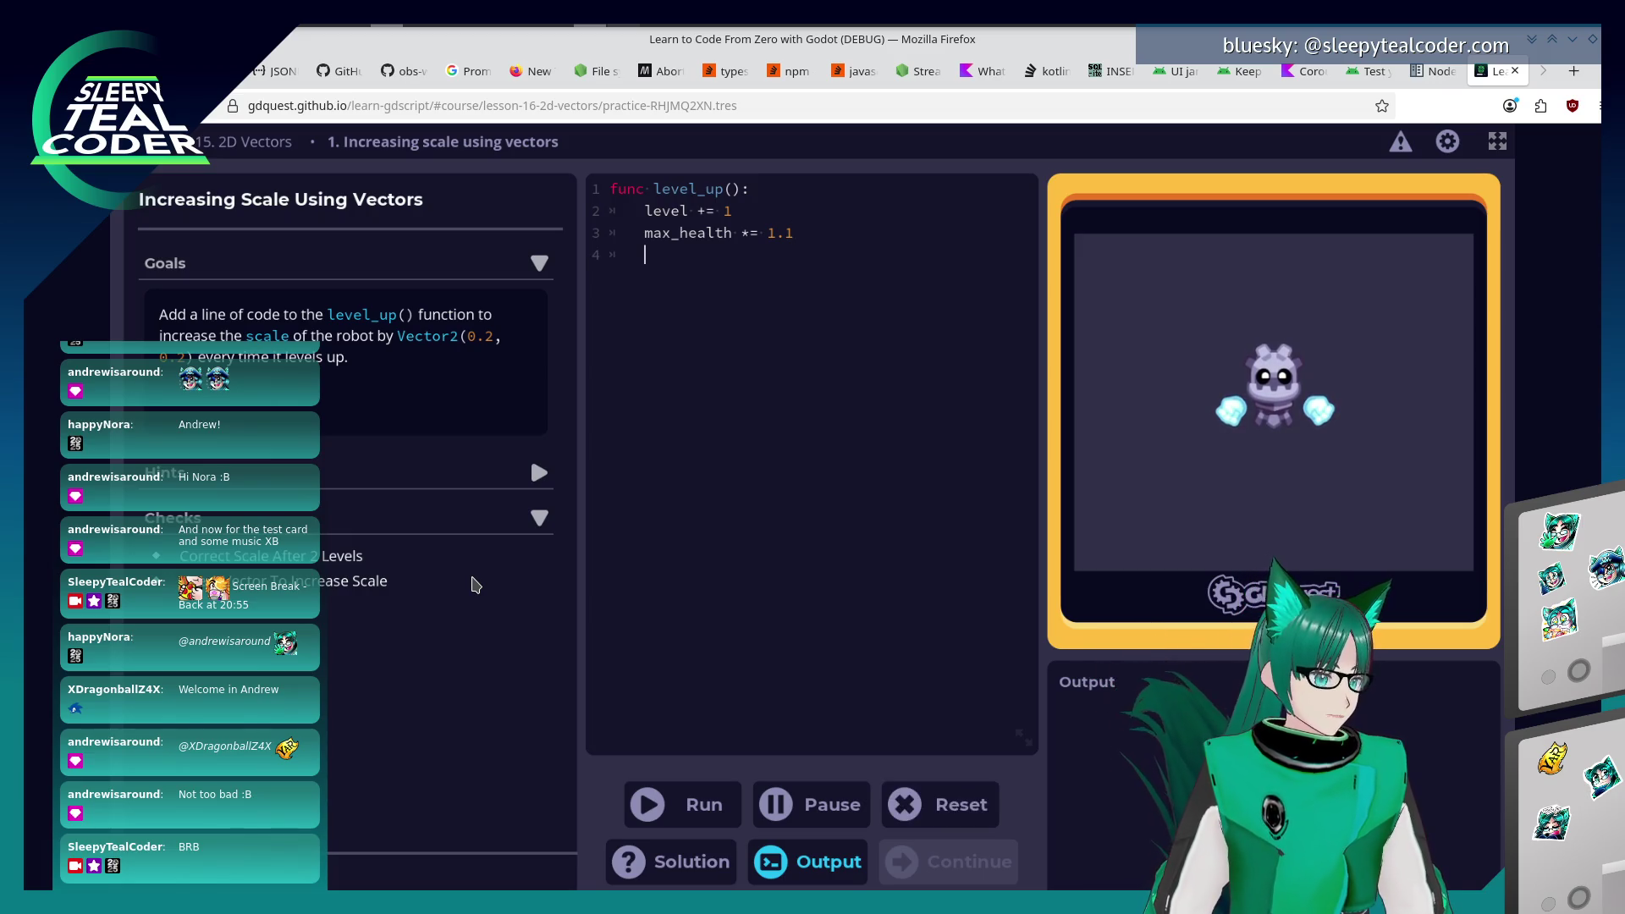
text(scale +=)
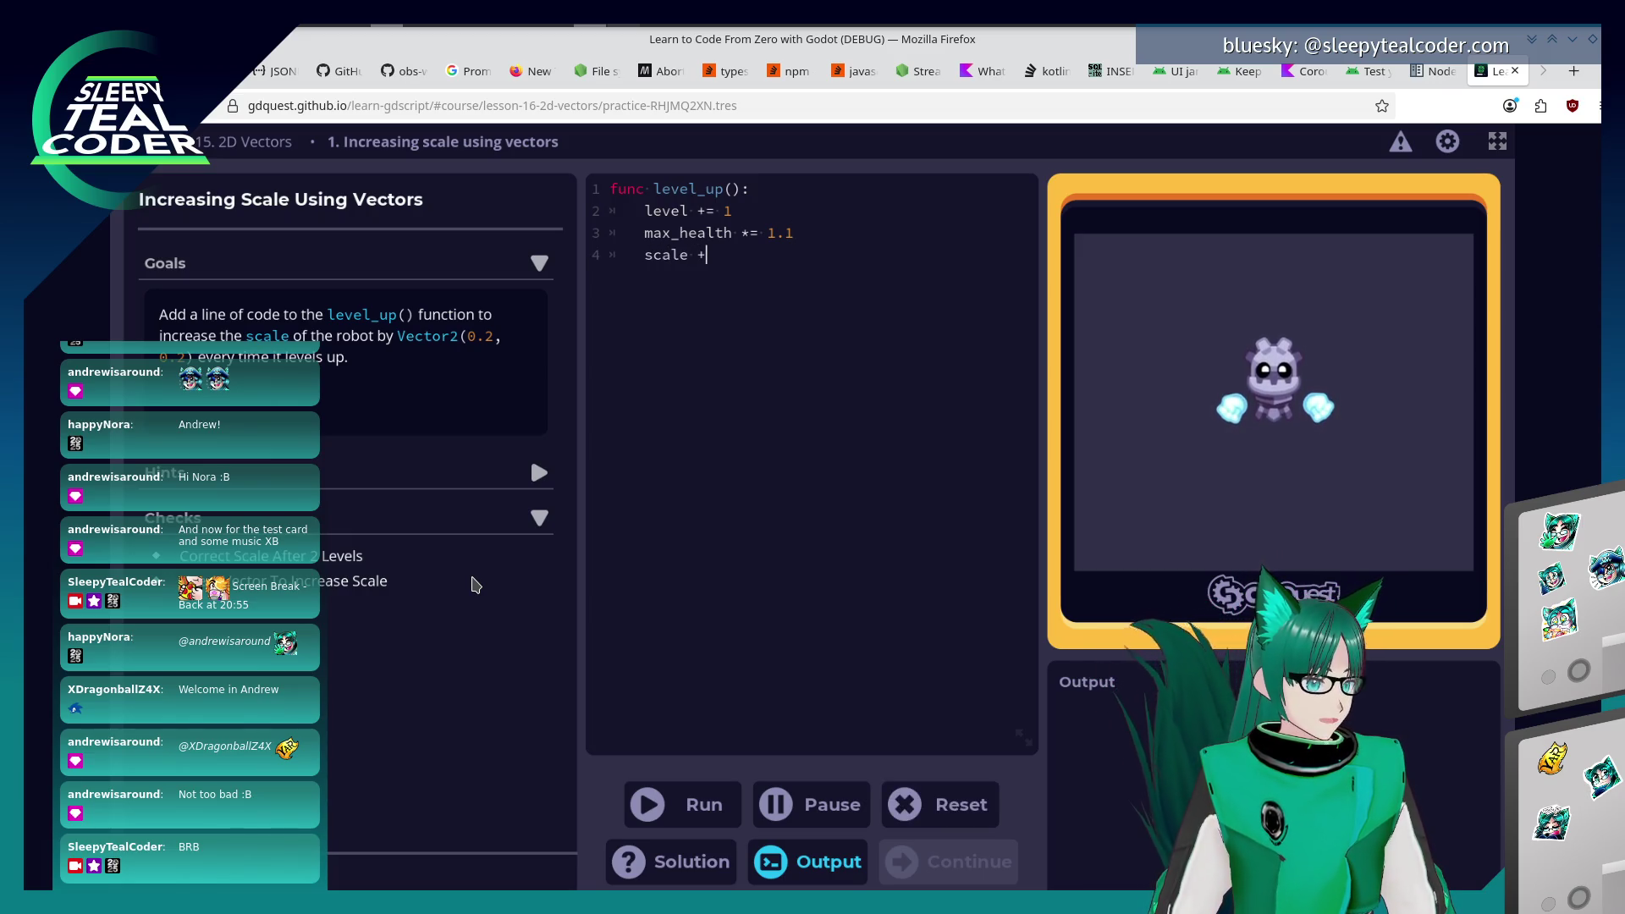
text( V)
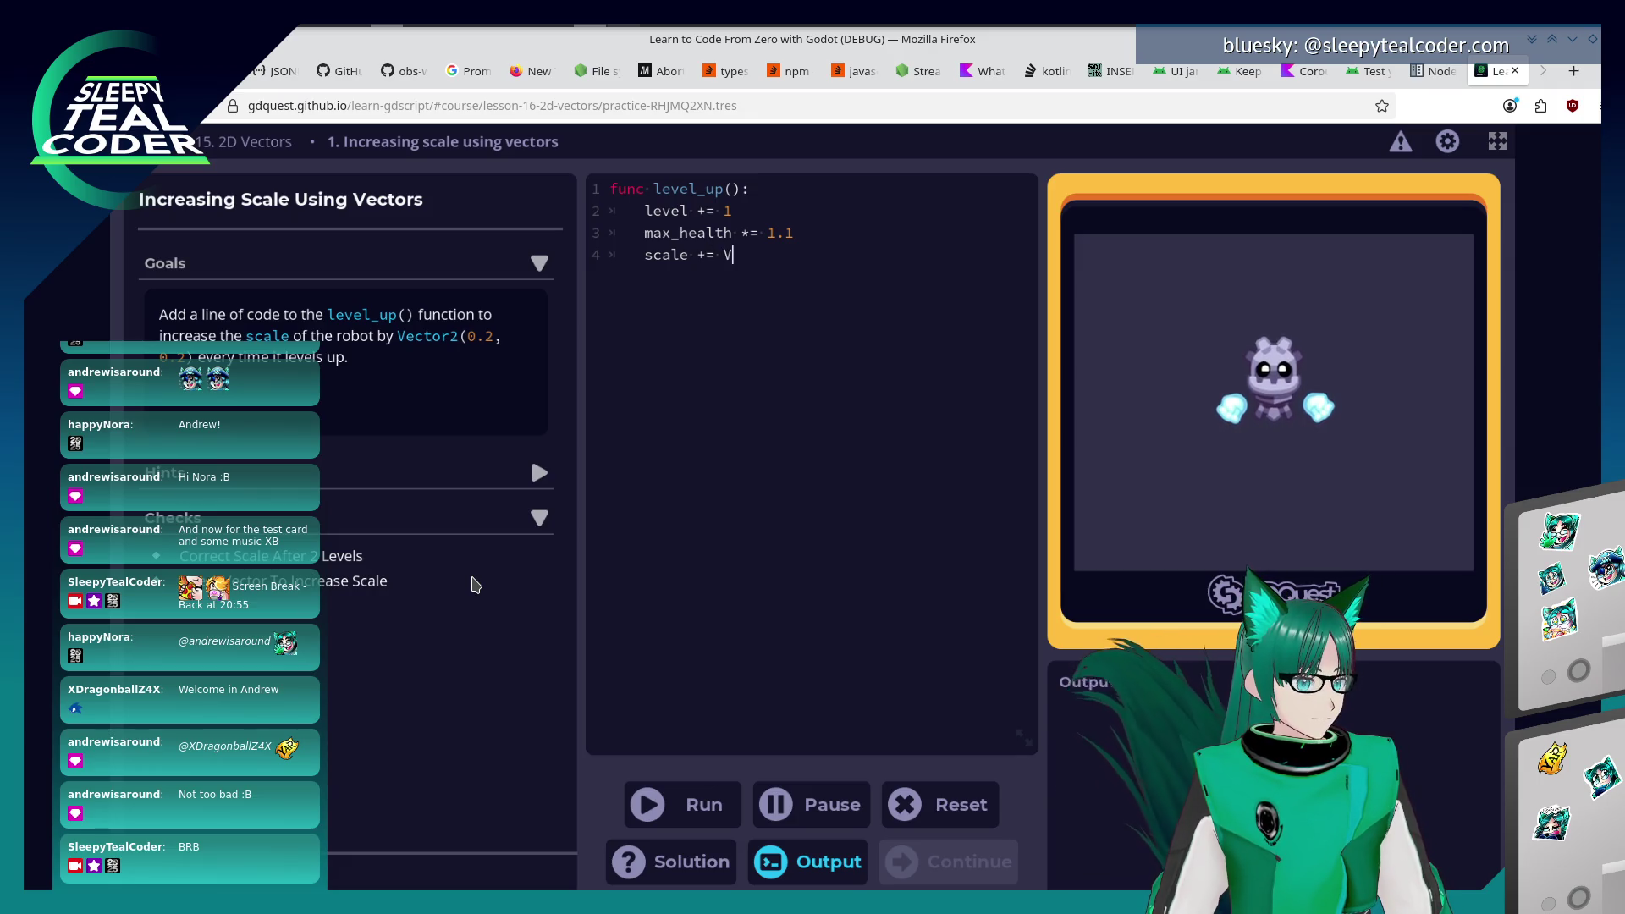
text(ector2(0.2, 0.2)
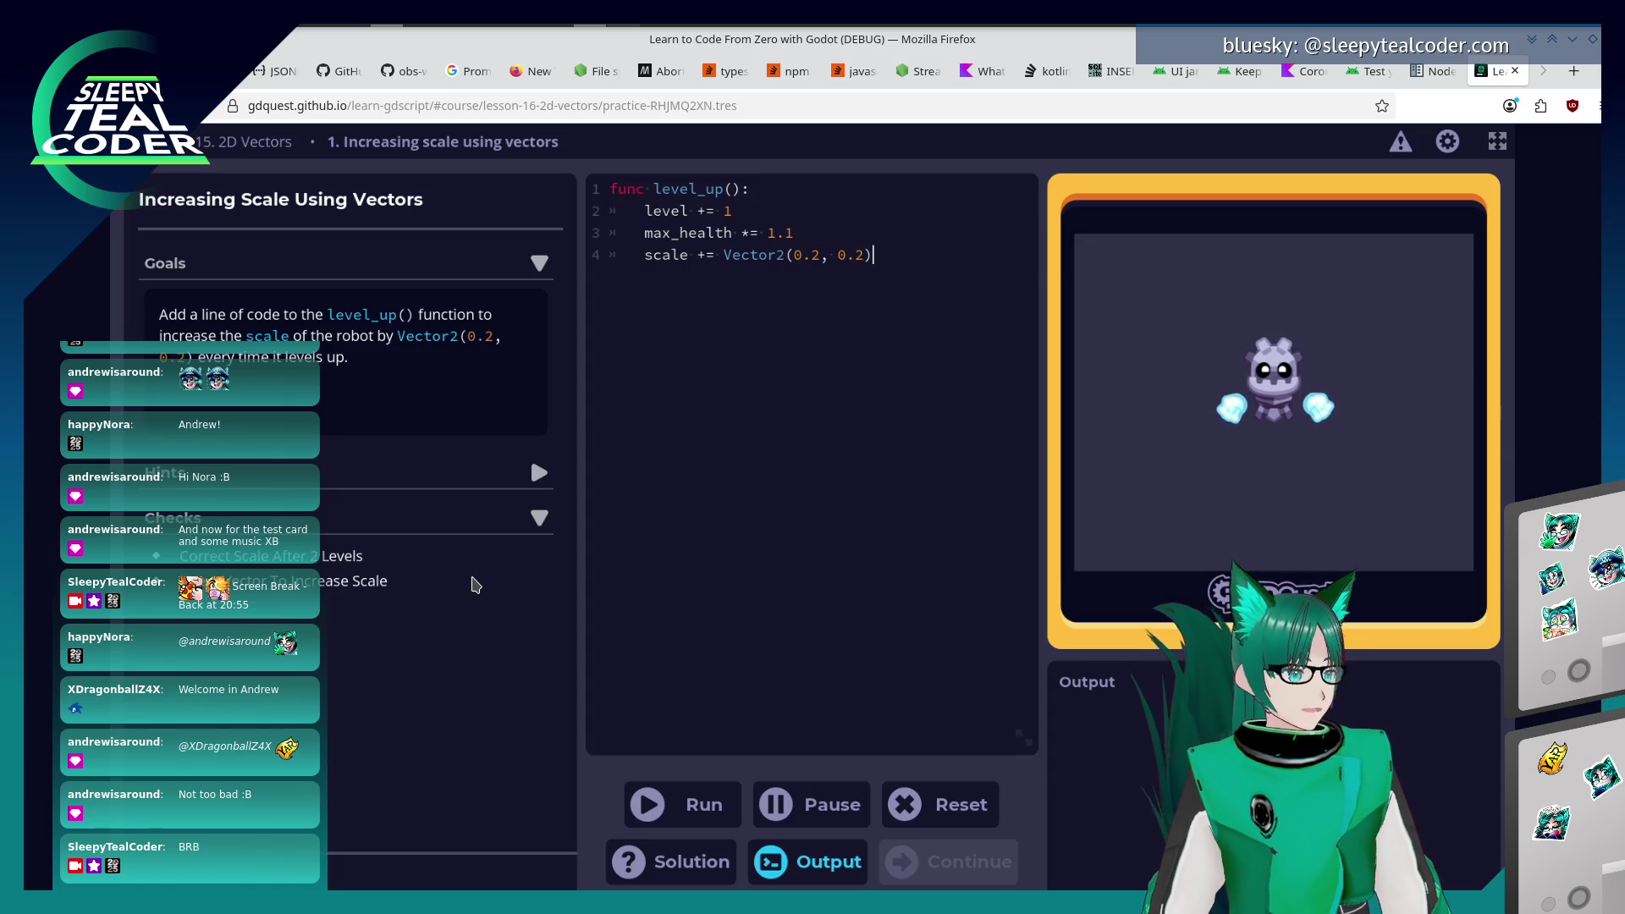
click(664, 808)
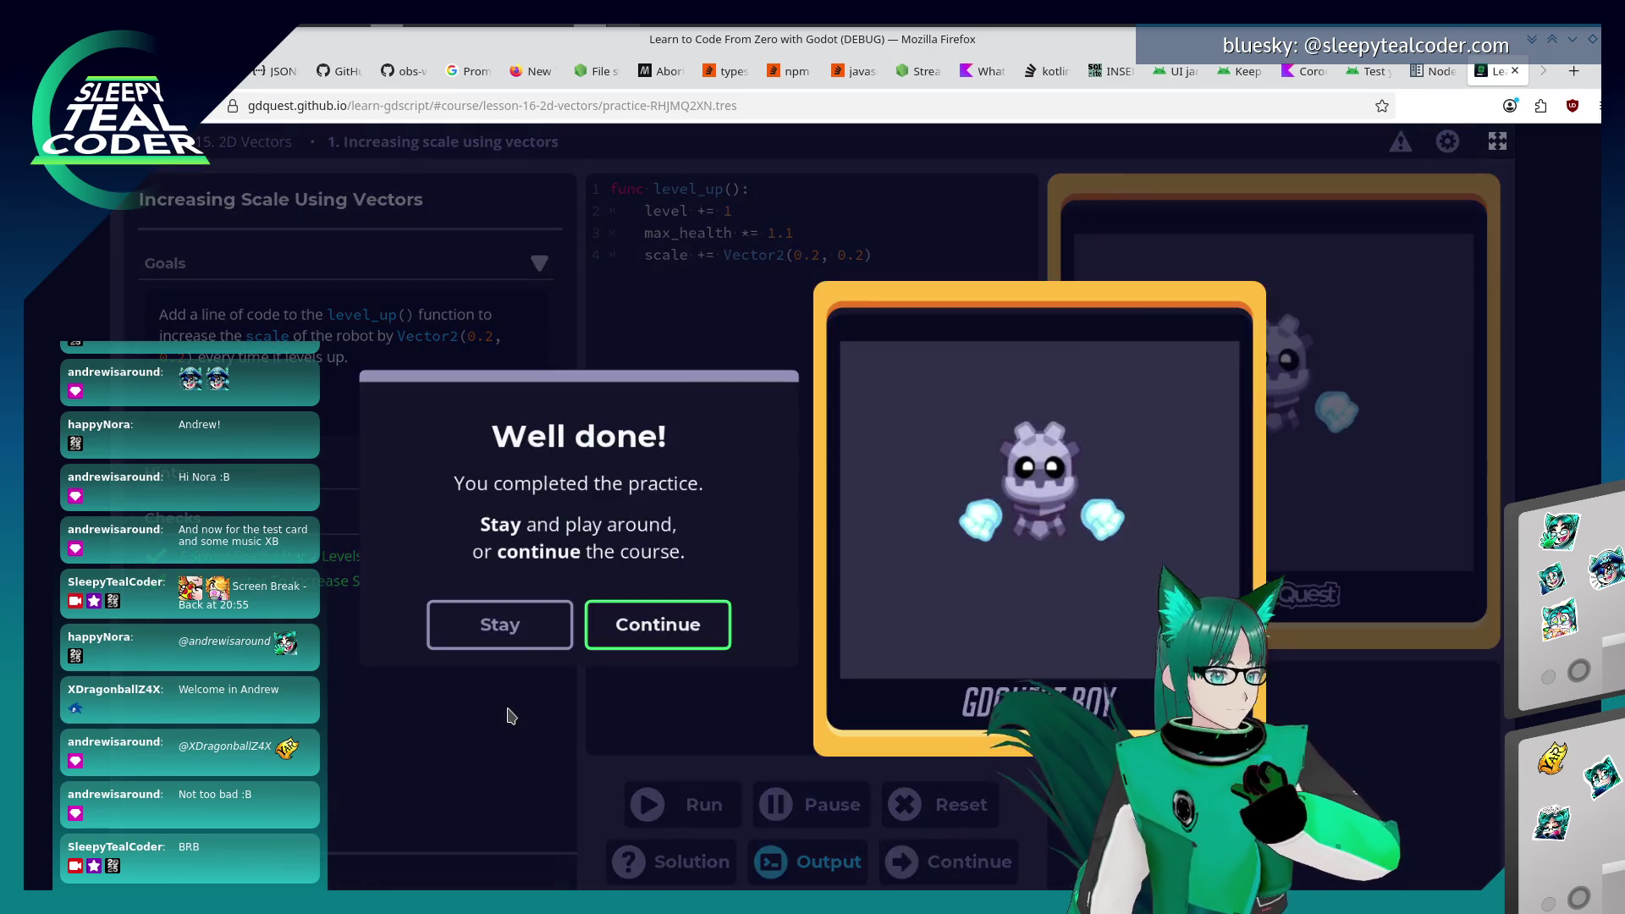
click(657, 643)
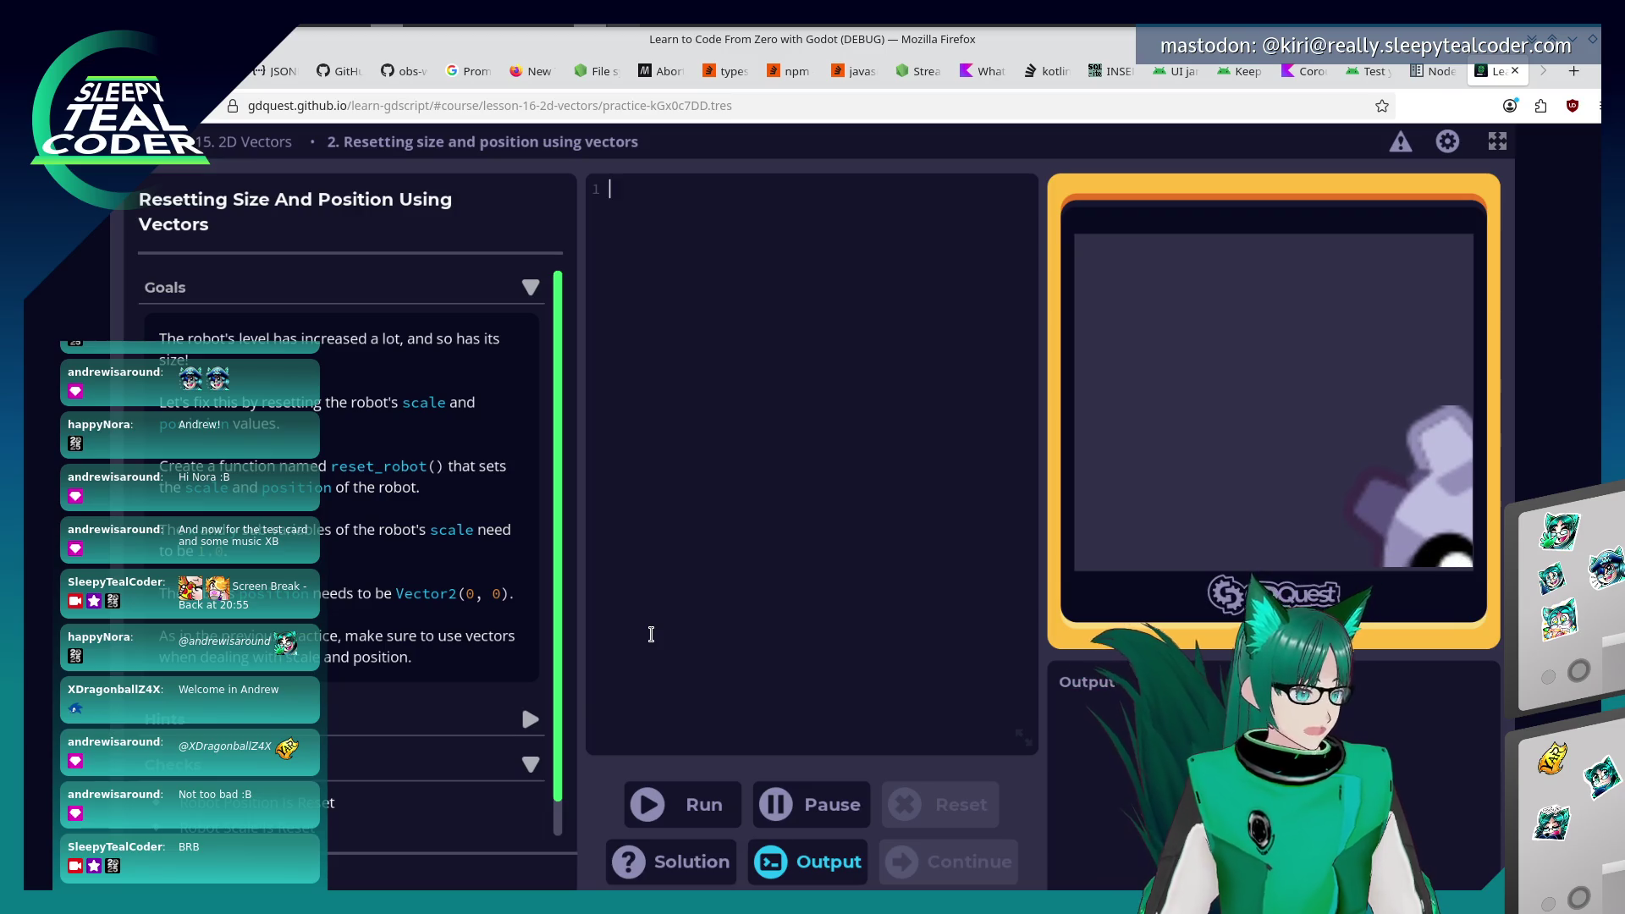
Write a reset_robot() function setting scale and position to Vector2(0, 0).
click(651, 635)
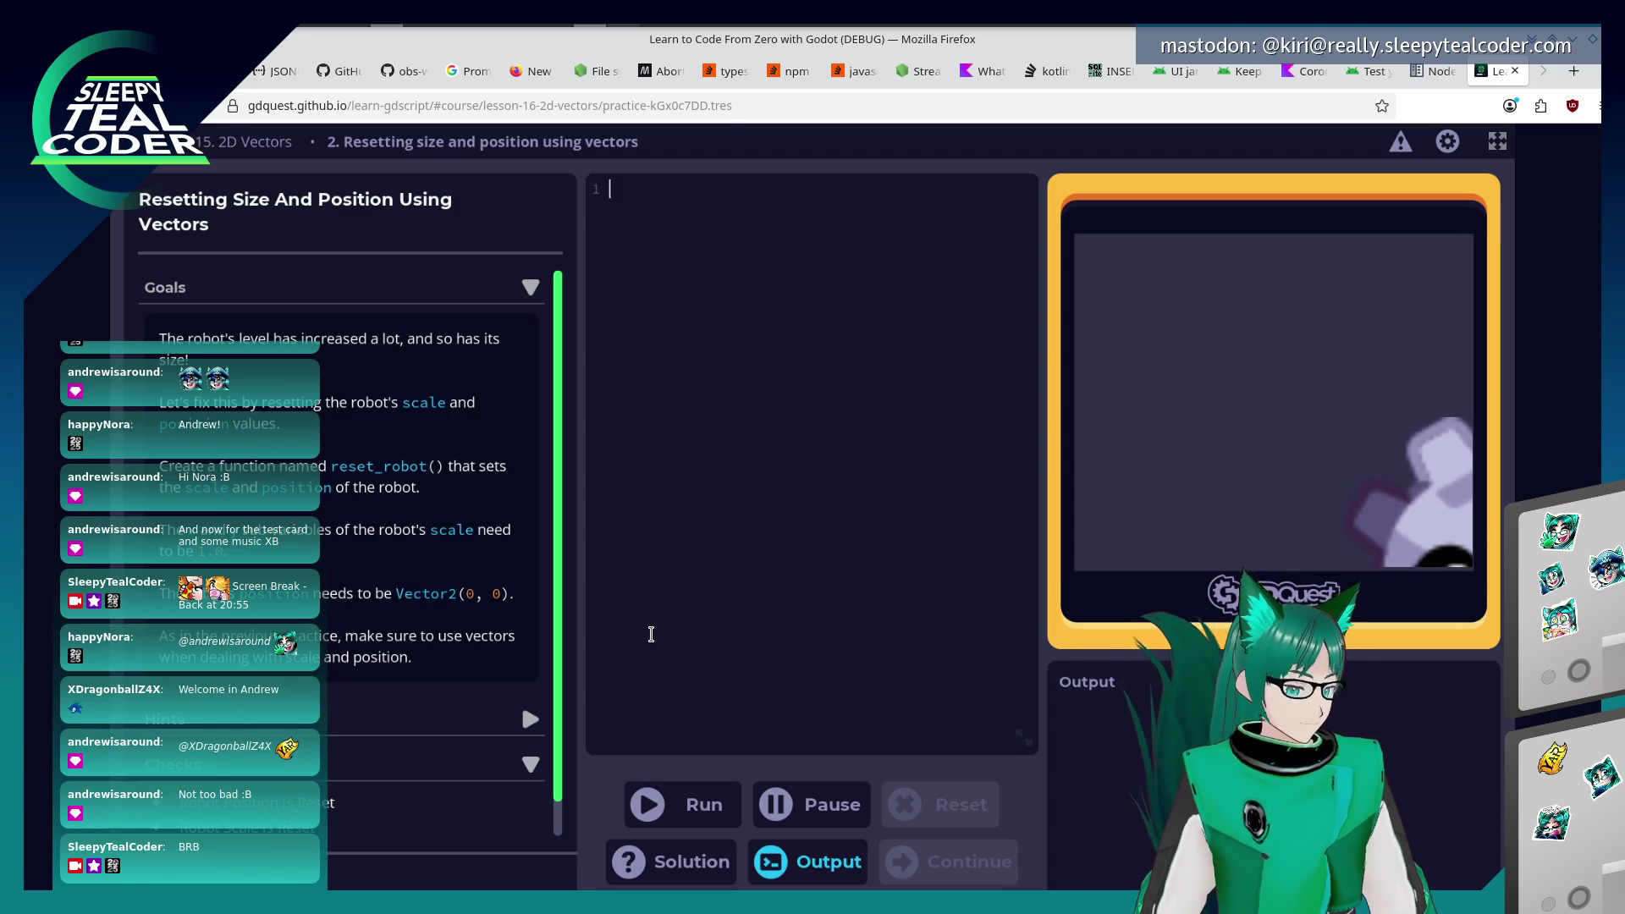
text(func )
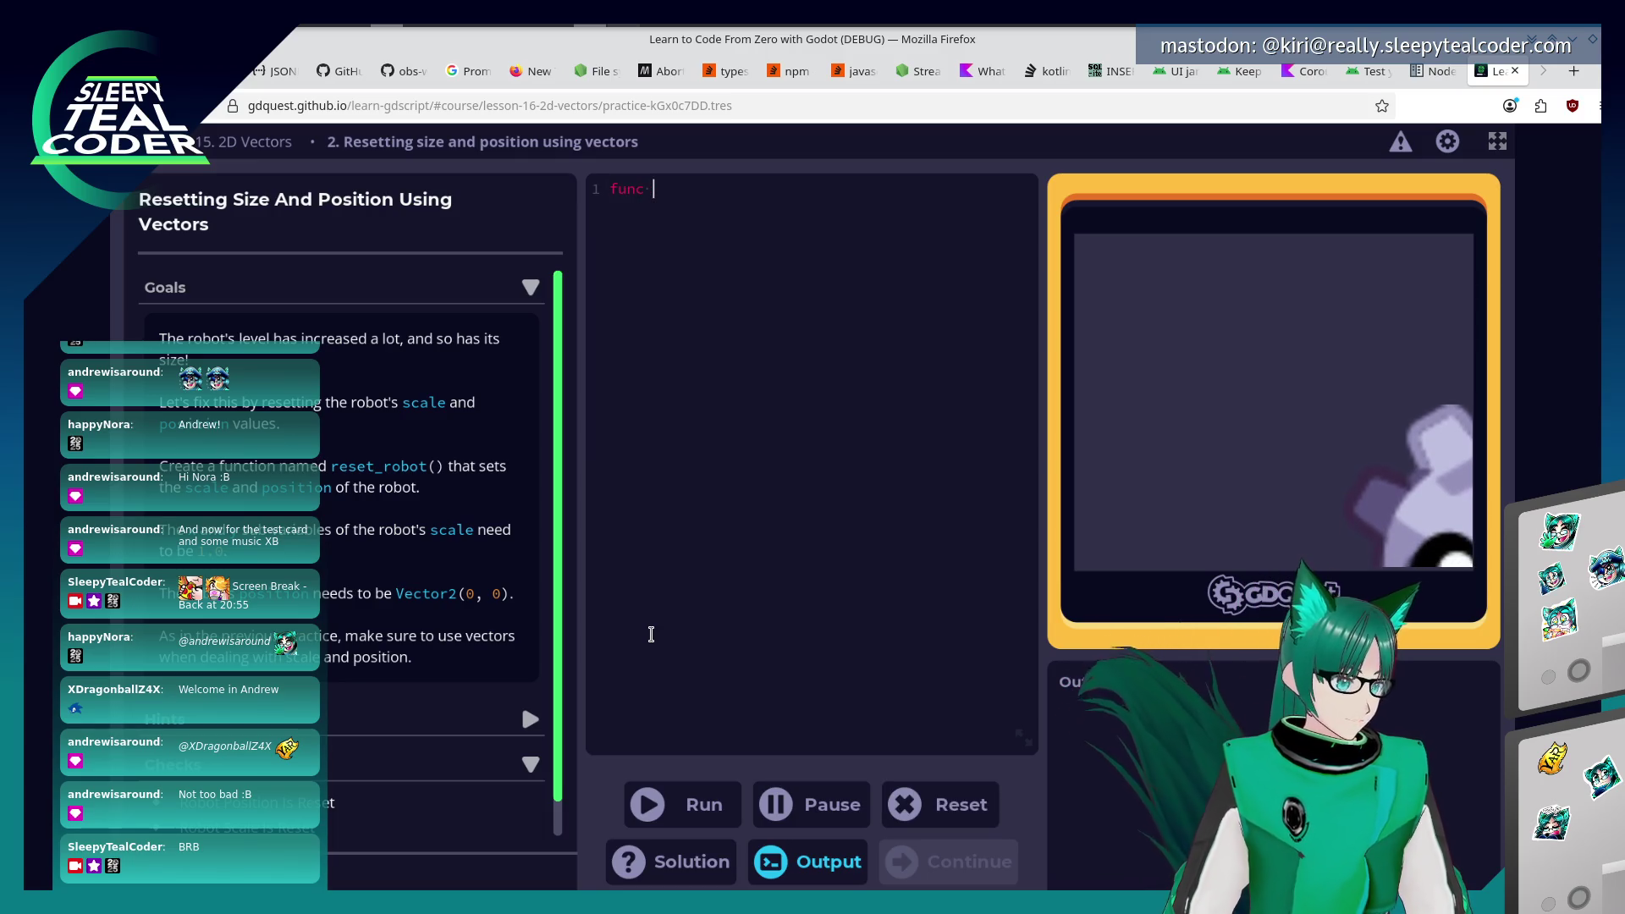
text(reset_b)
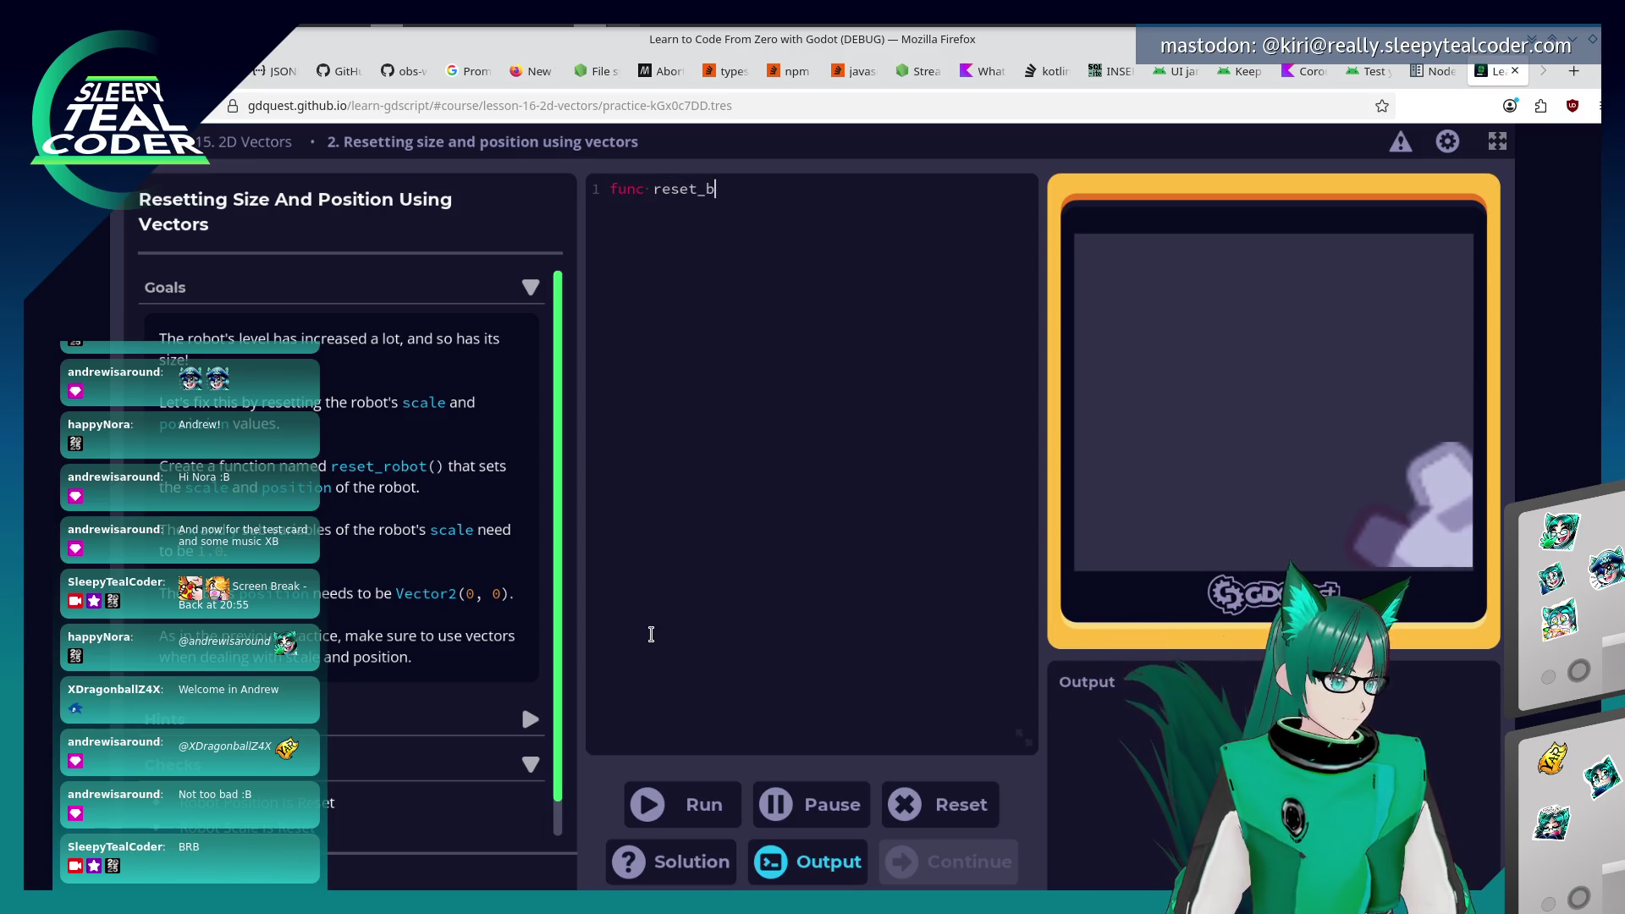
text(robot():)
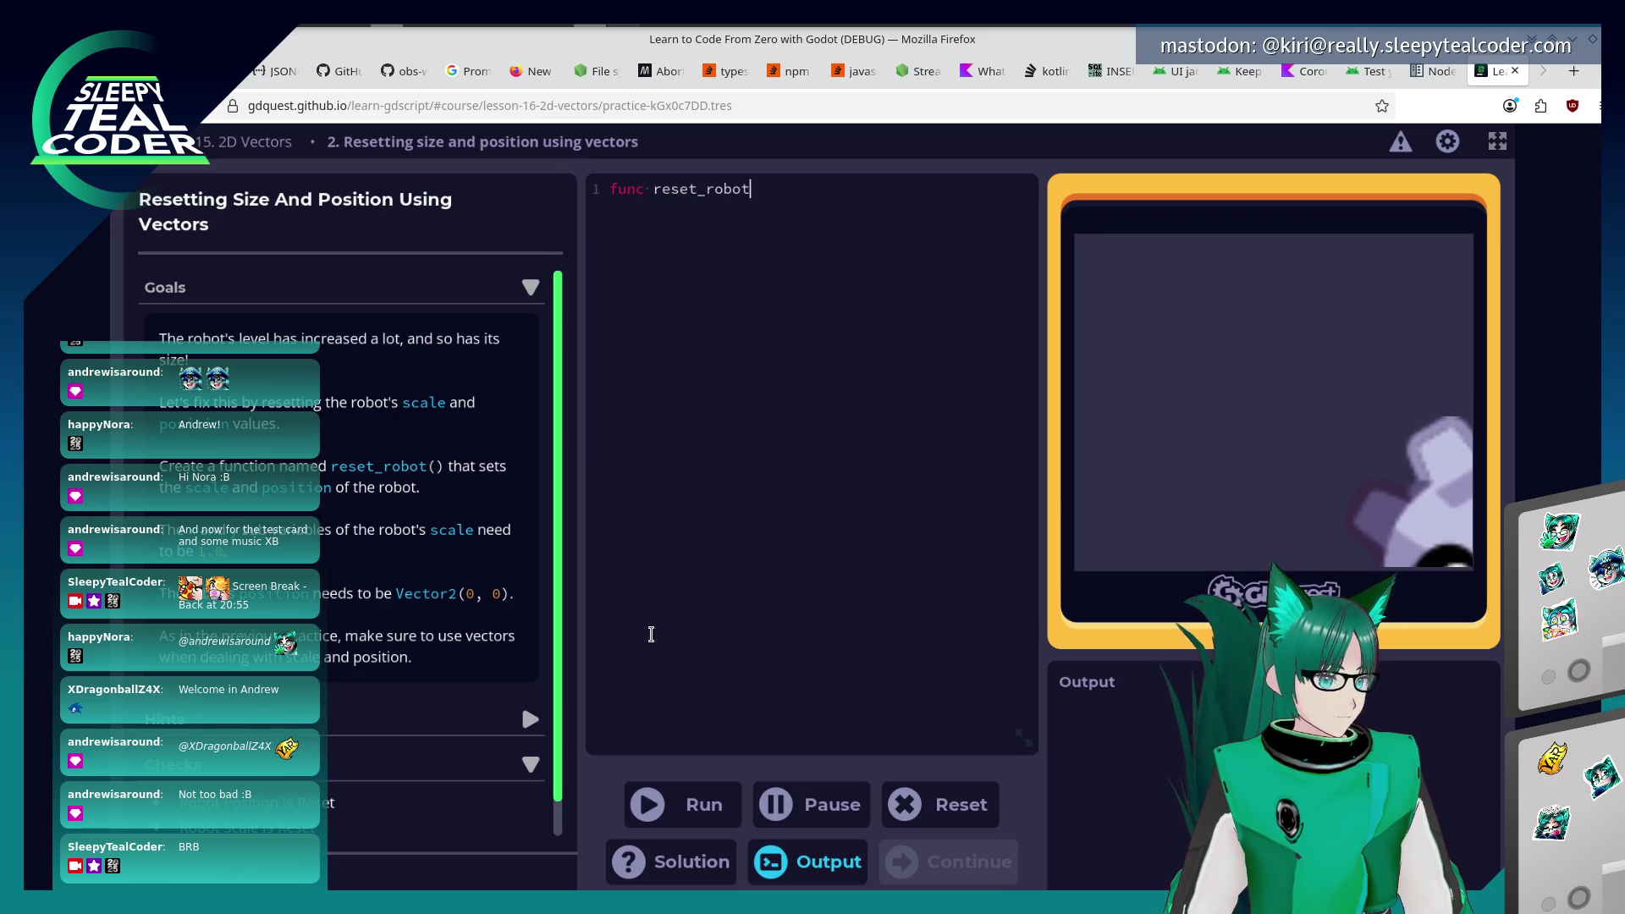
key(Return)
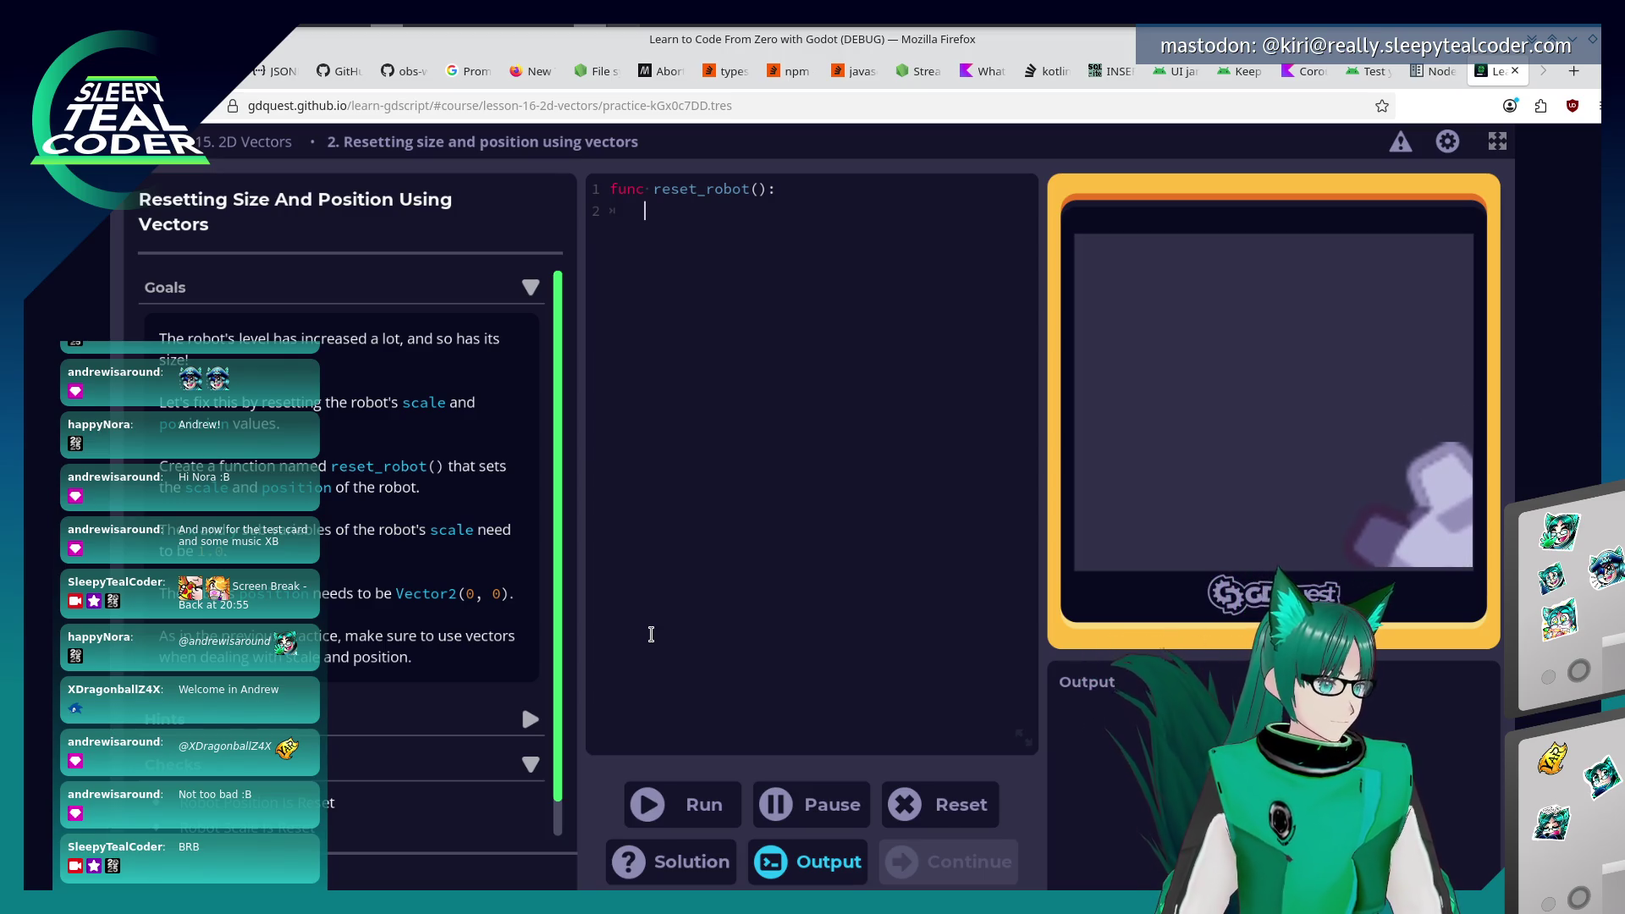
text(sca)
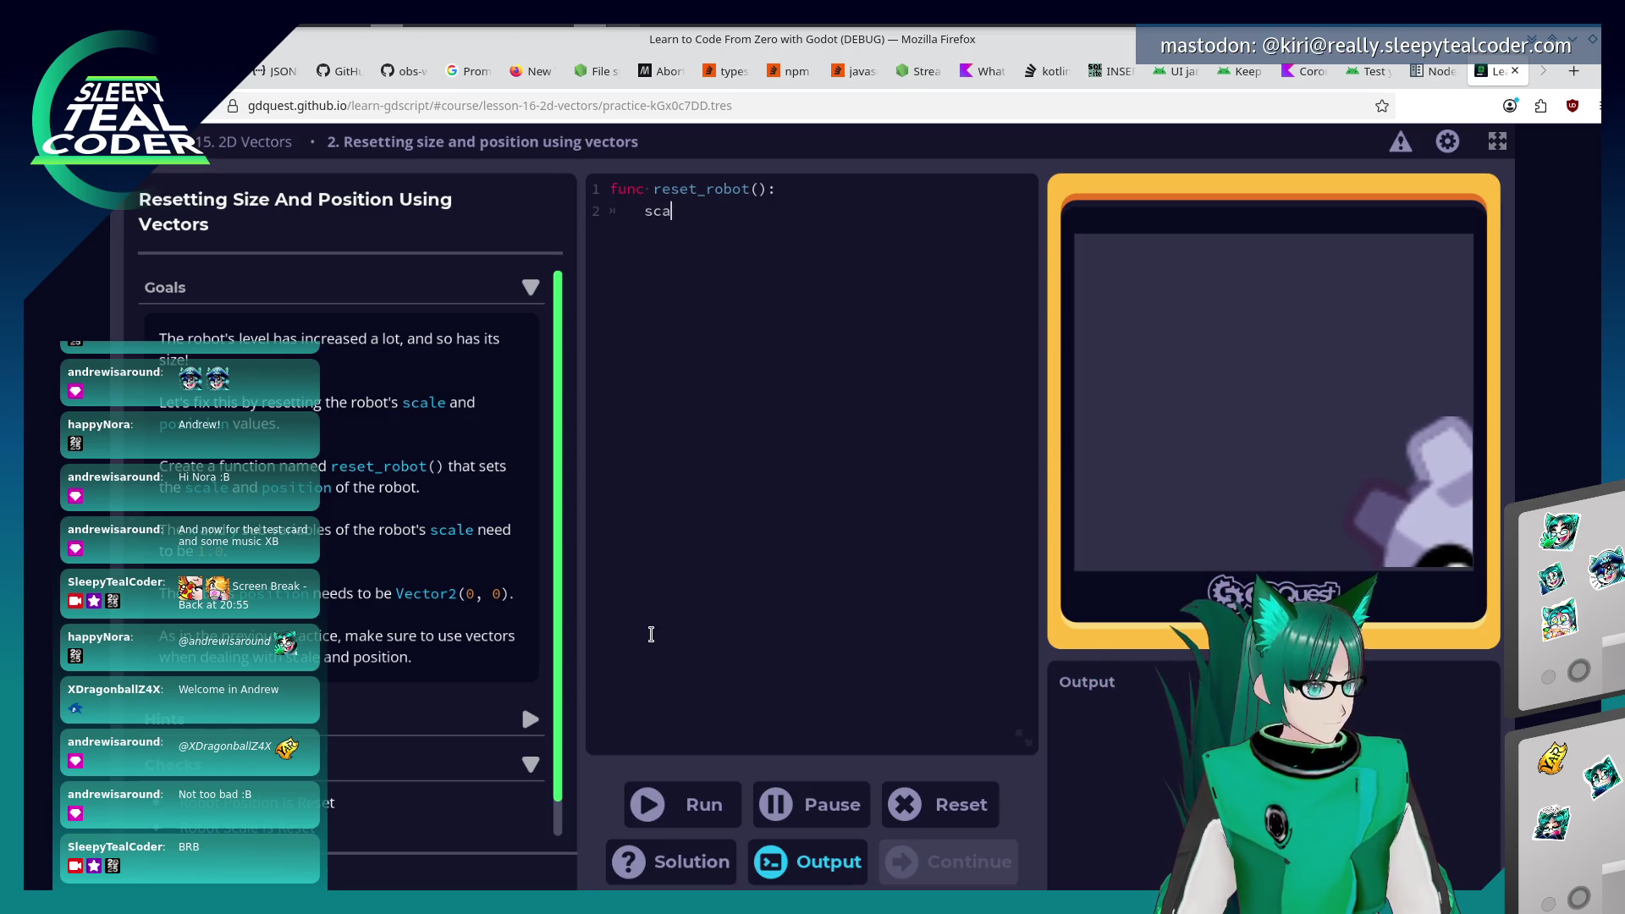
text(le = Vector)
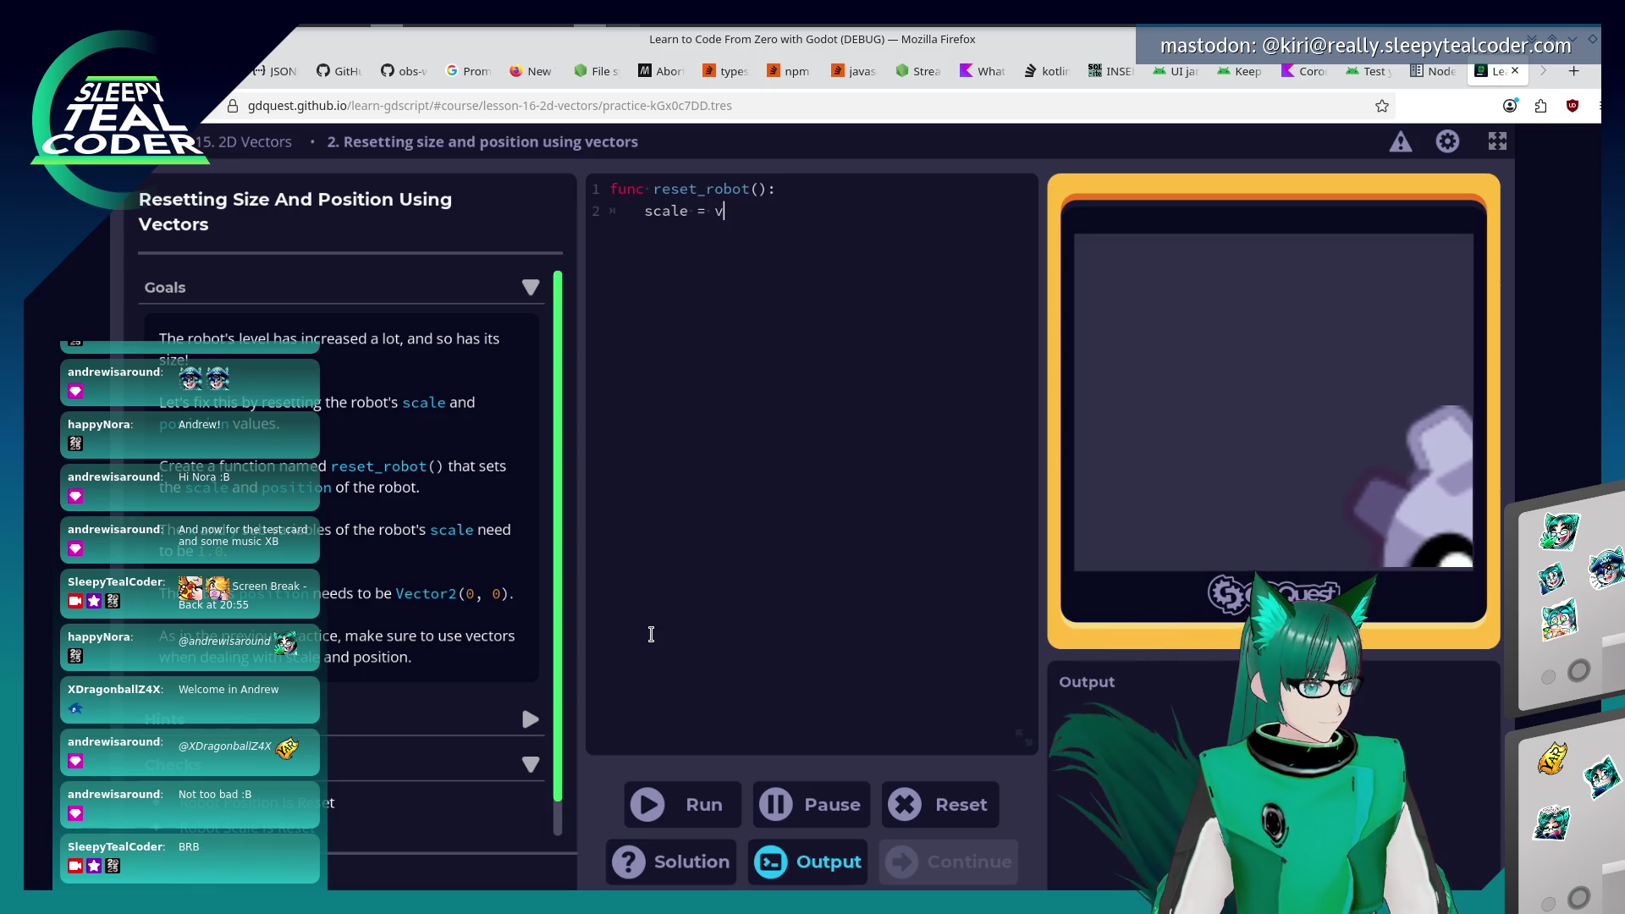
text(2(0, 0) 	)
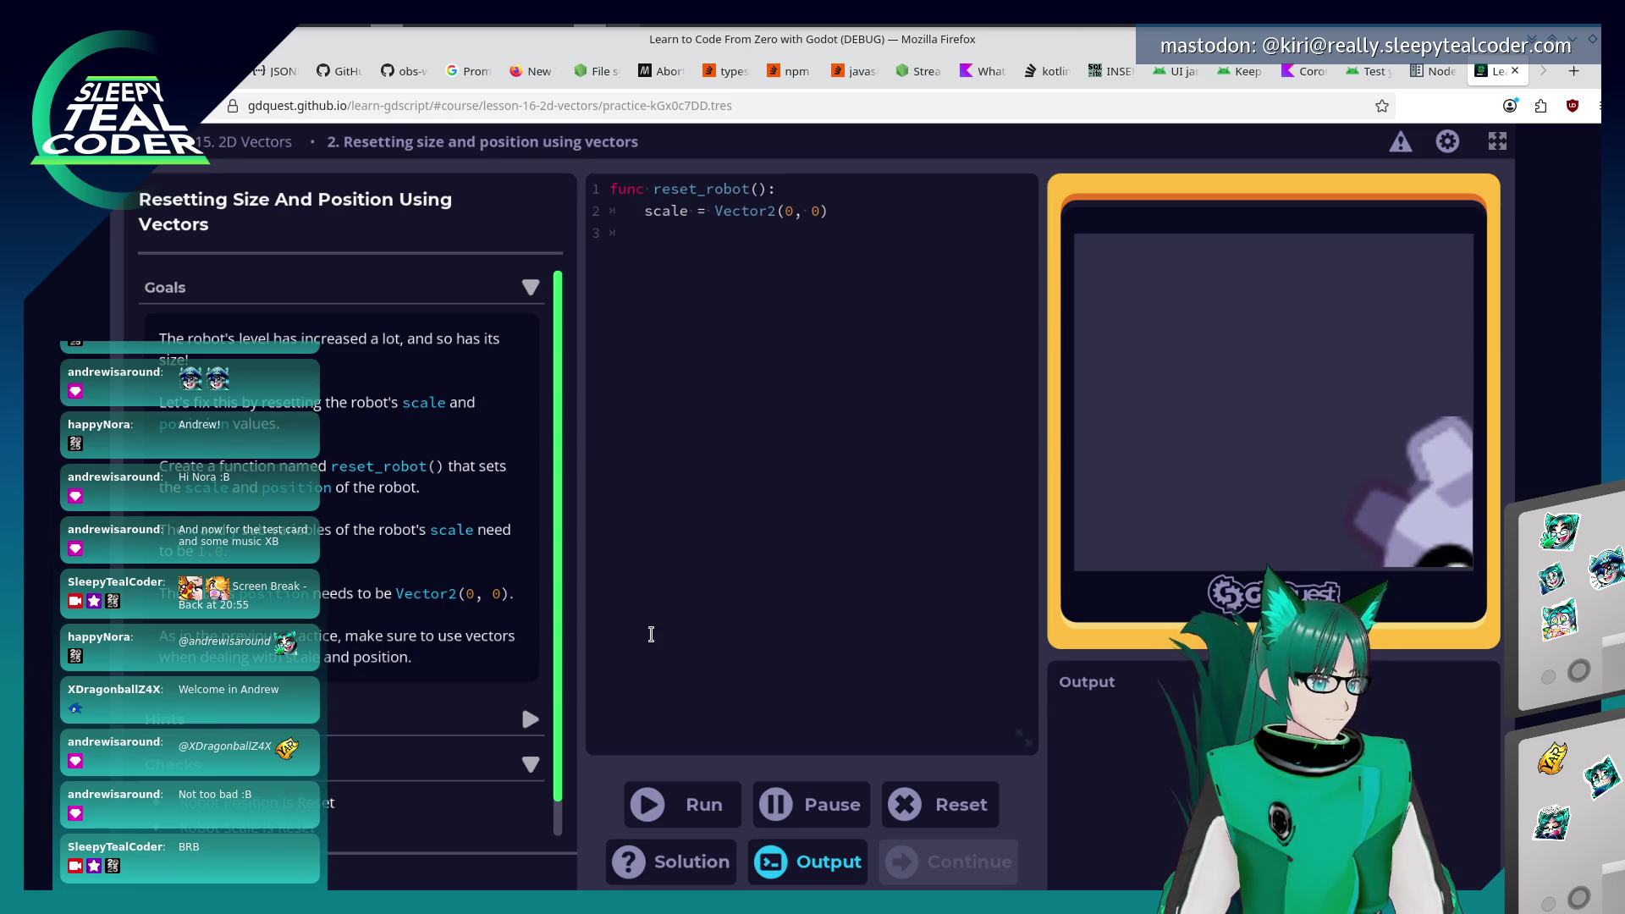
text(position =)
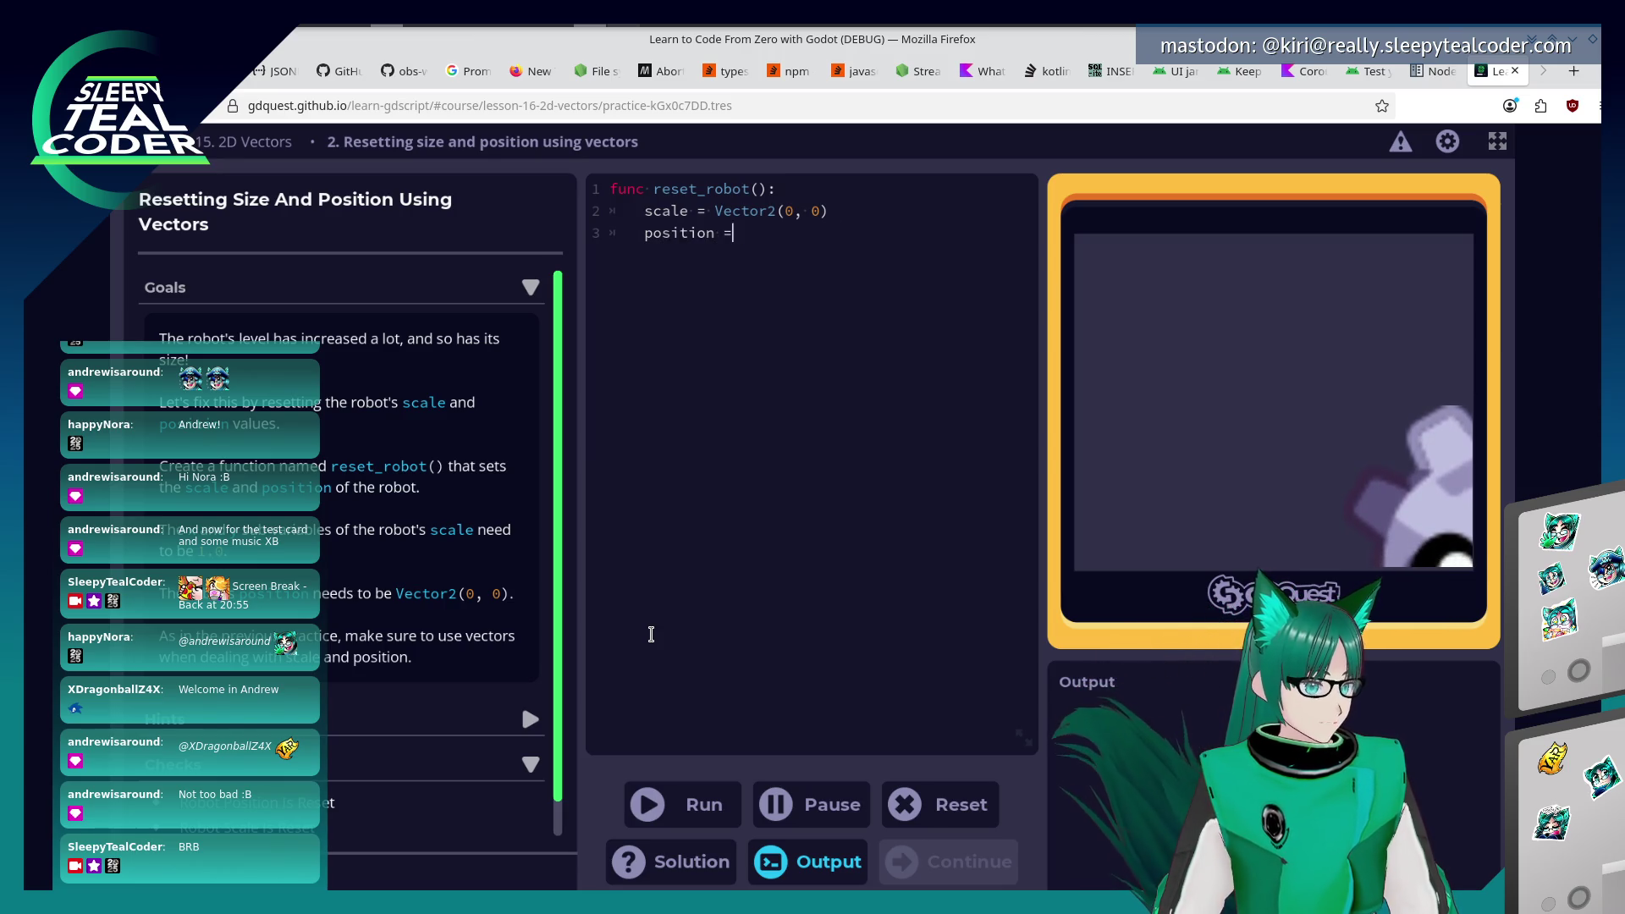
text( Vector2)
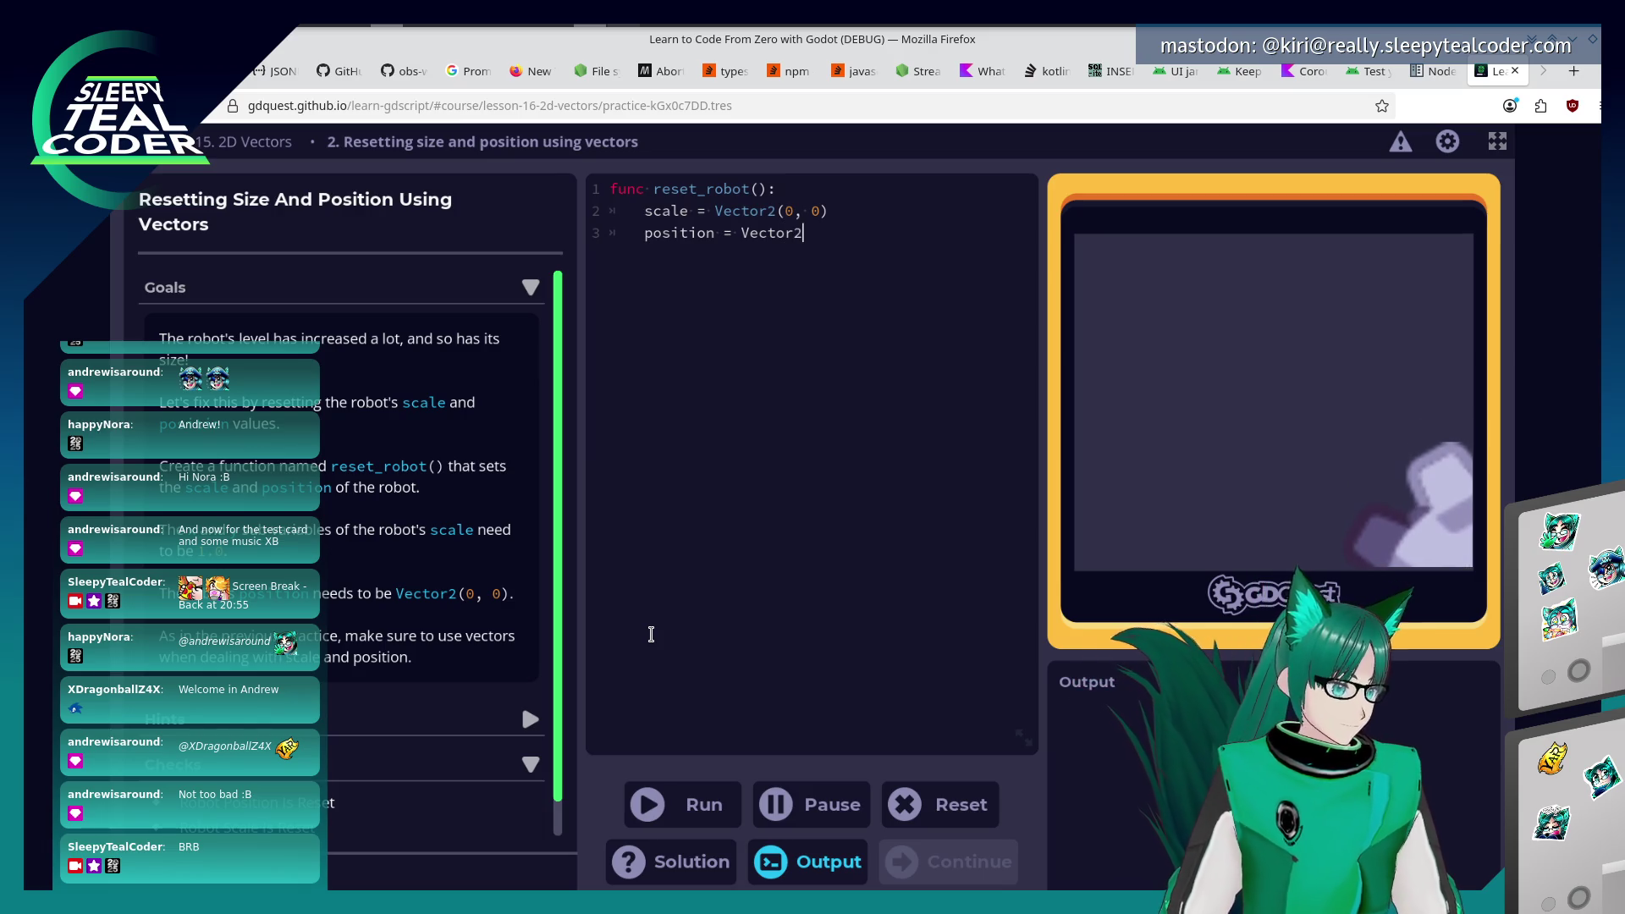
text((0, 0)
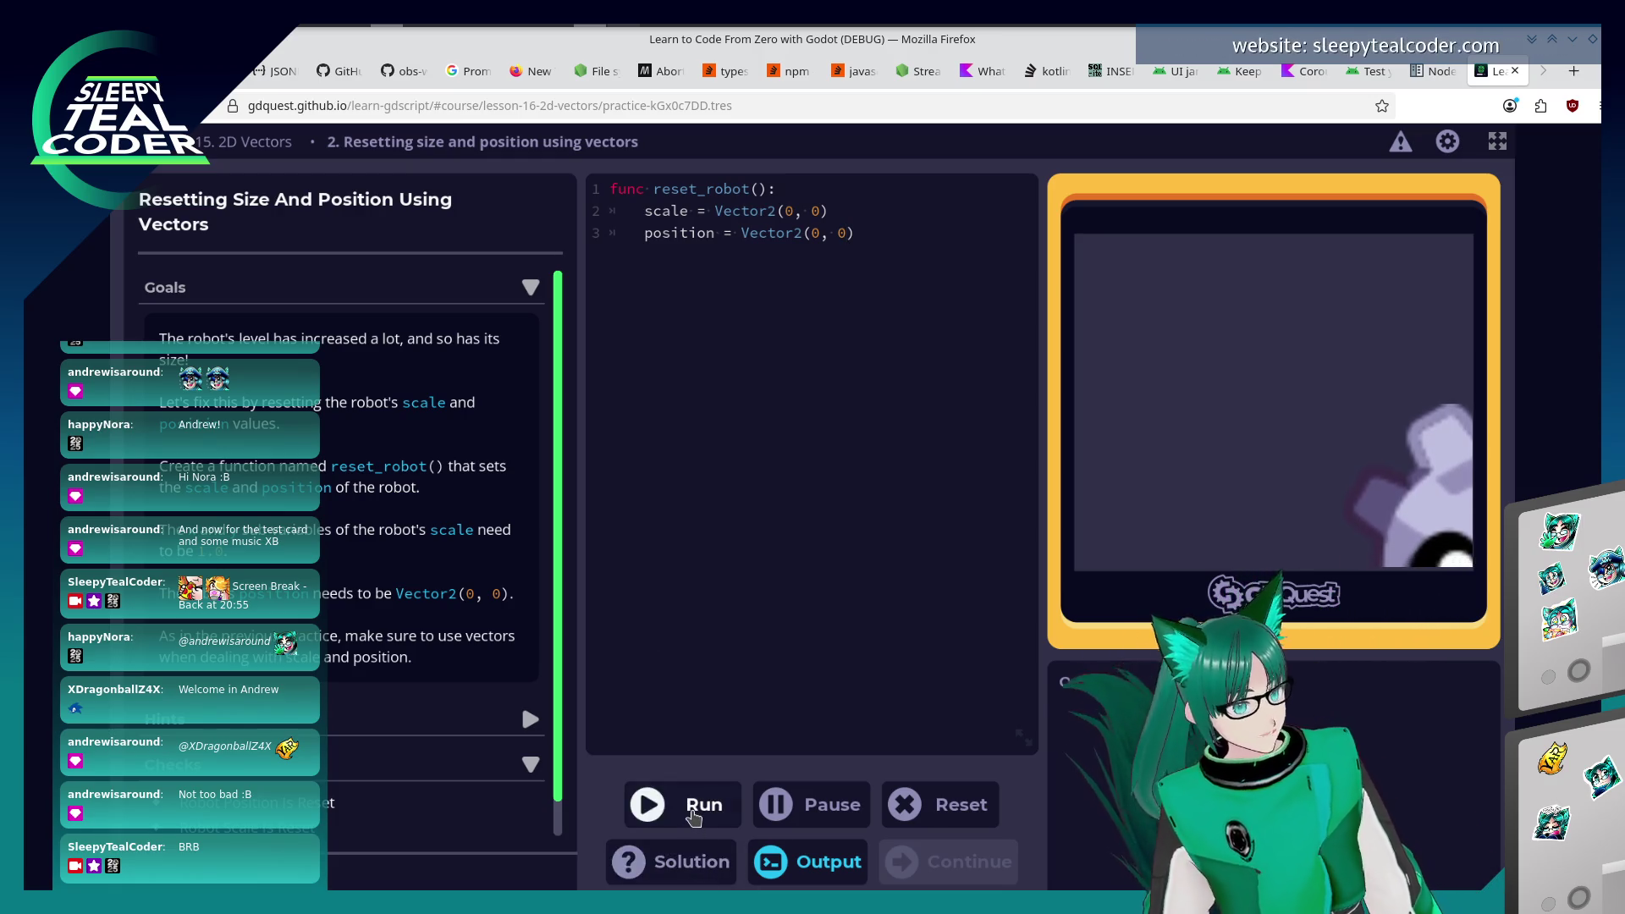
Run reset_robot() to pass the practice and continue to the Introduction to While Loops lesson.
click(648, 803)
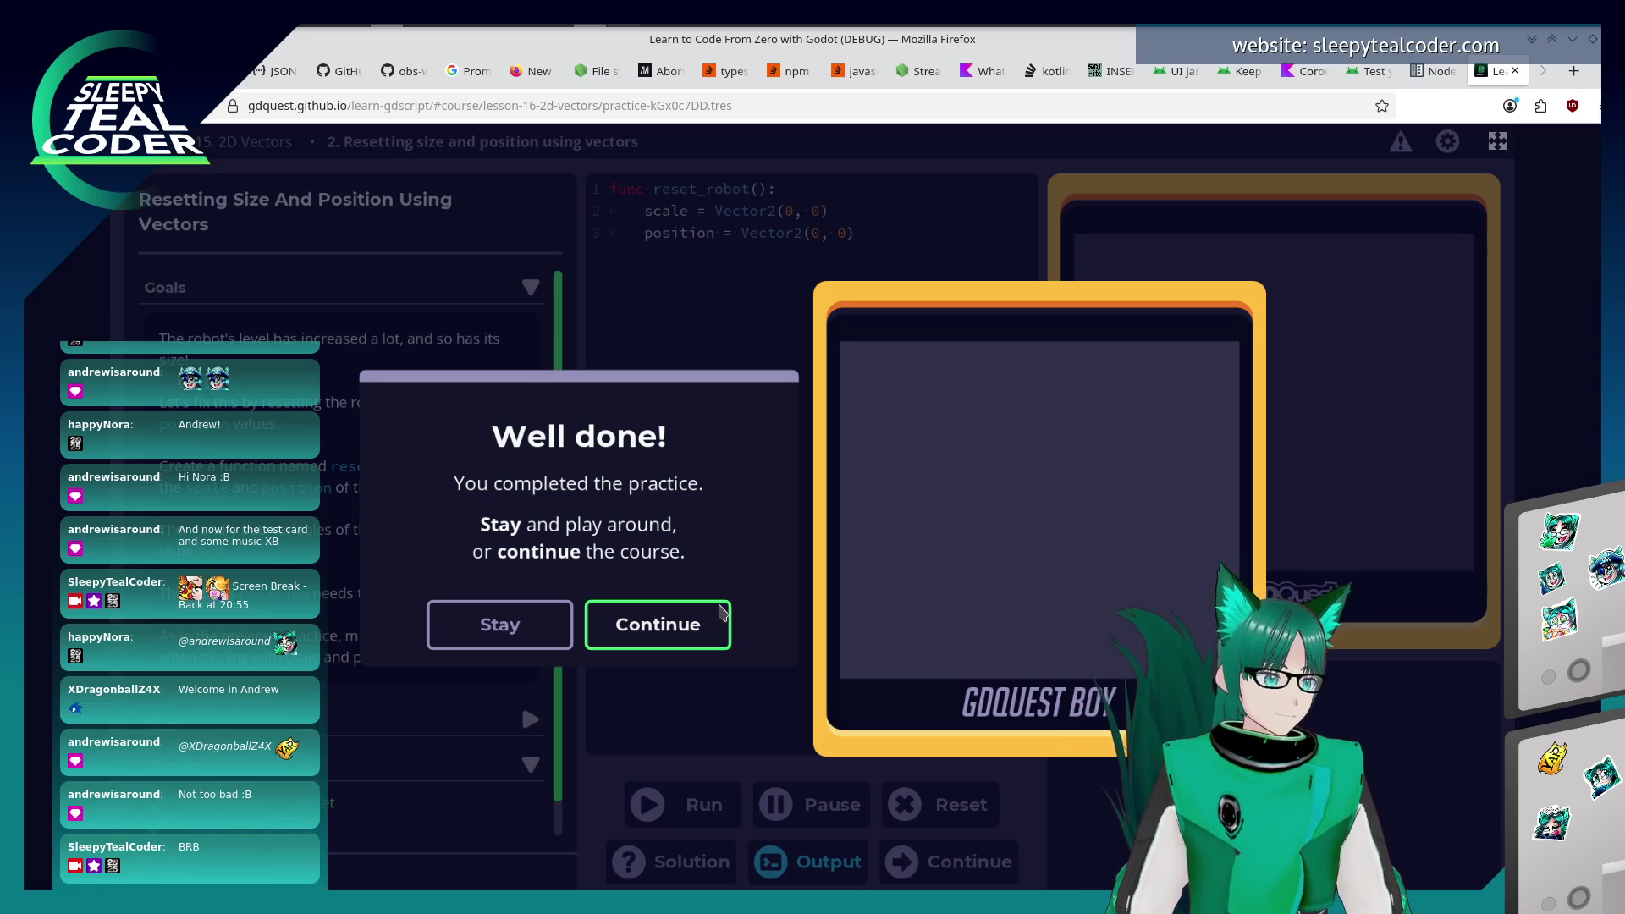
click(681, 625)
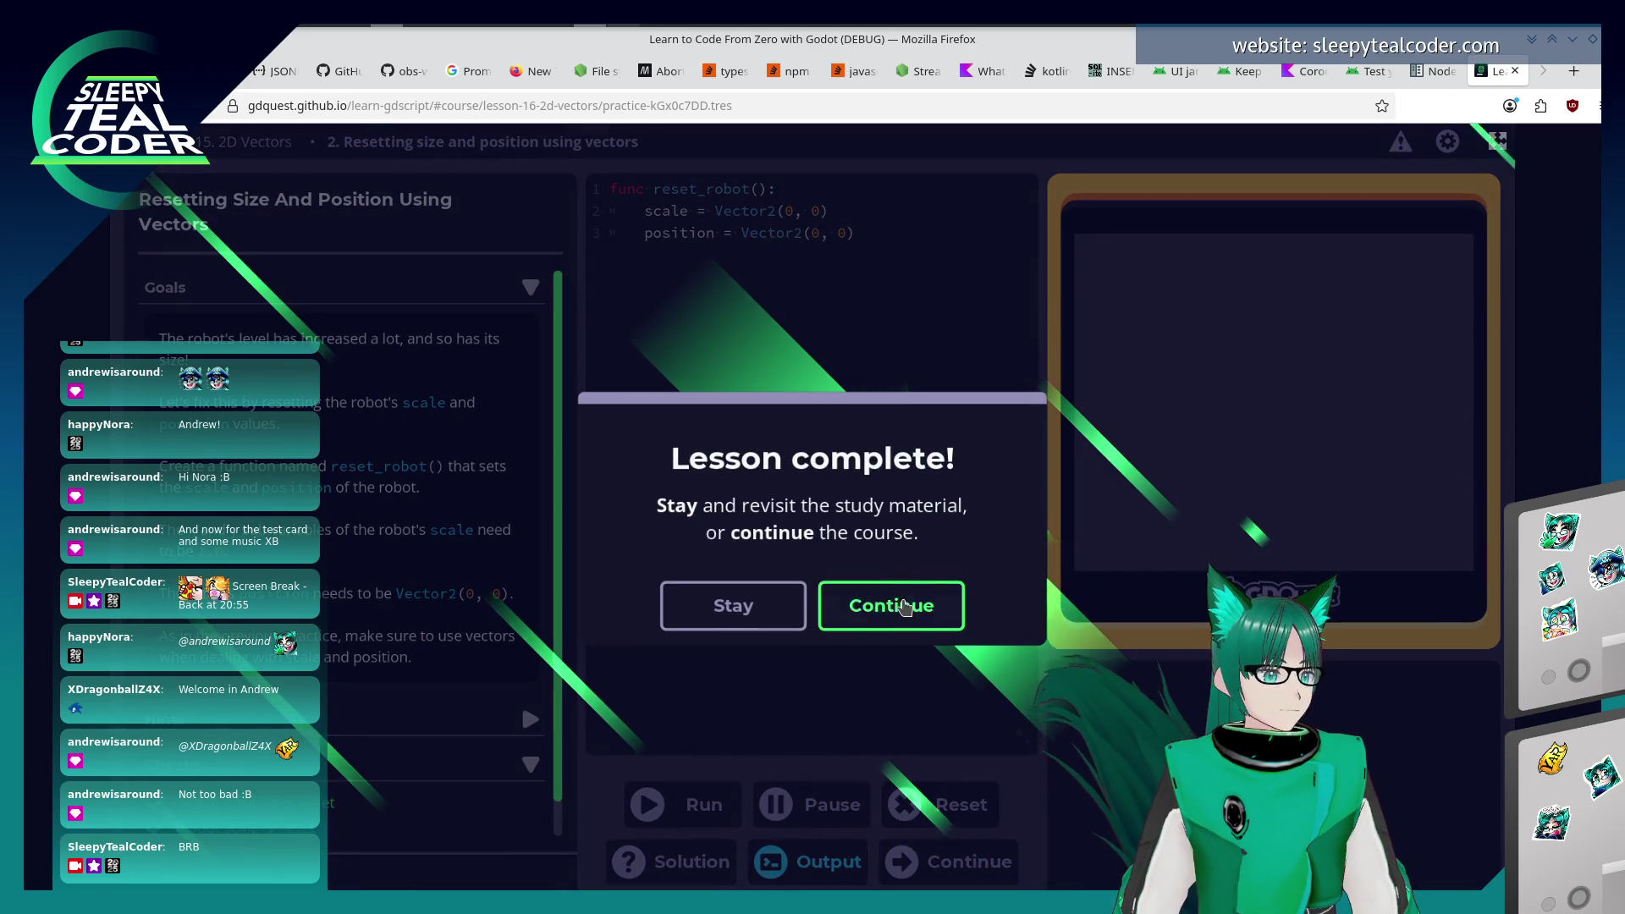
click(900, 605)
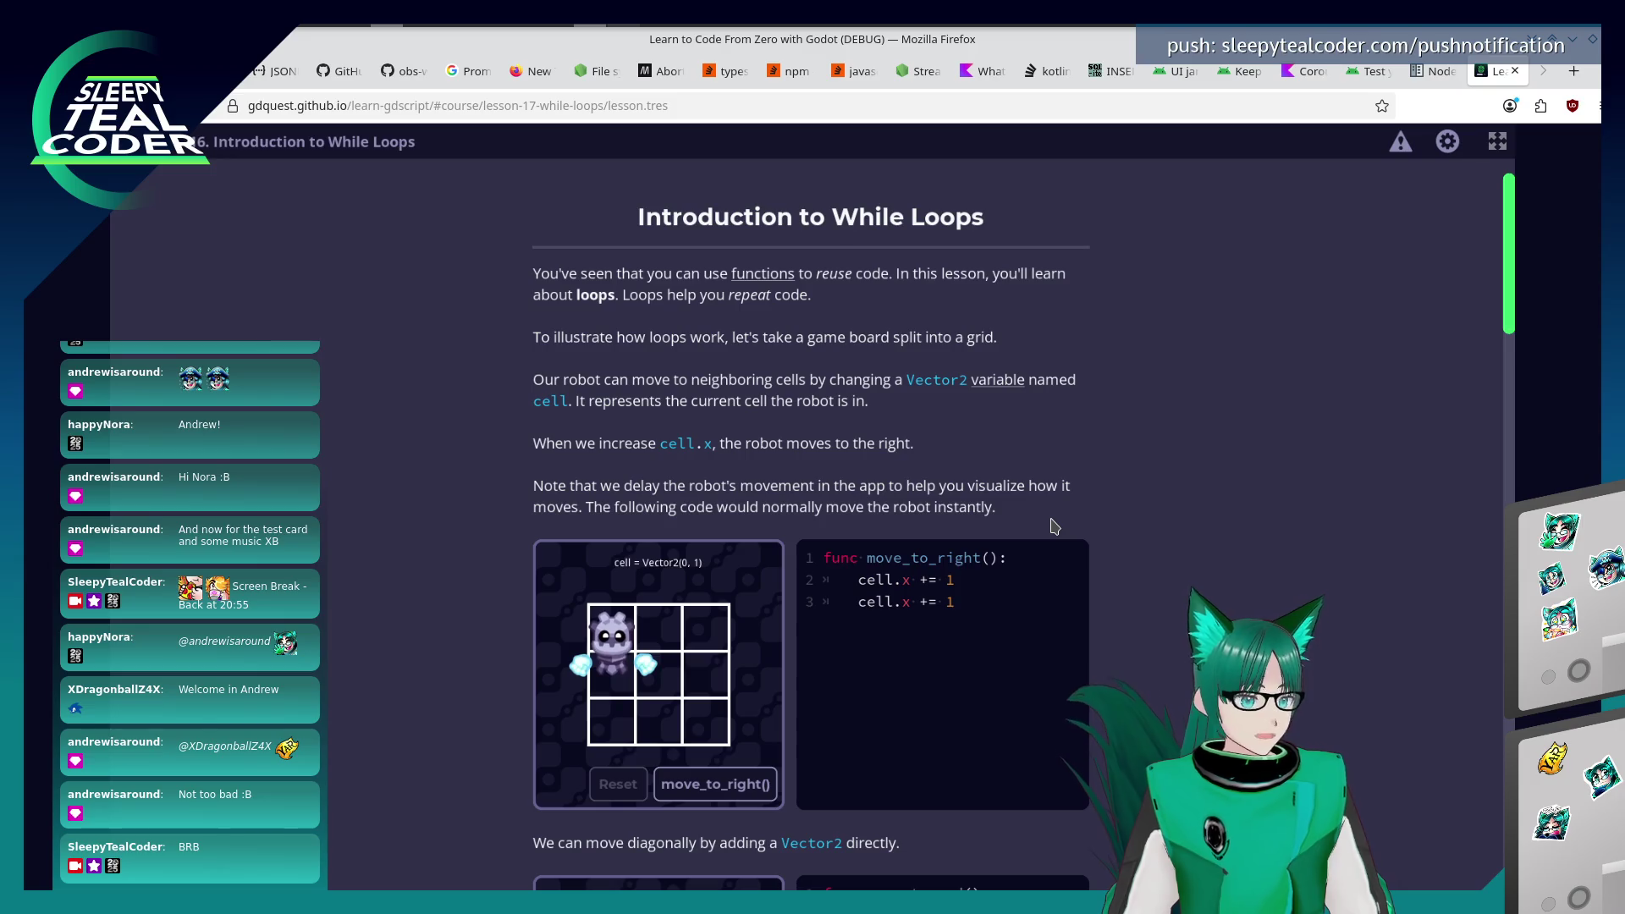
Run the move_to_right() demo three times to step the robot across the grid.
scroll(1052, 526, down, 1)
click(736, 728)
click(737, 728)
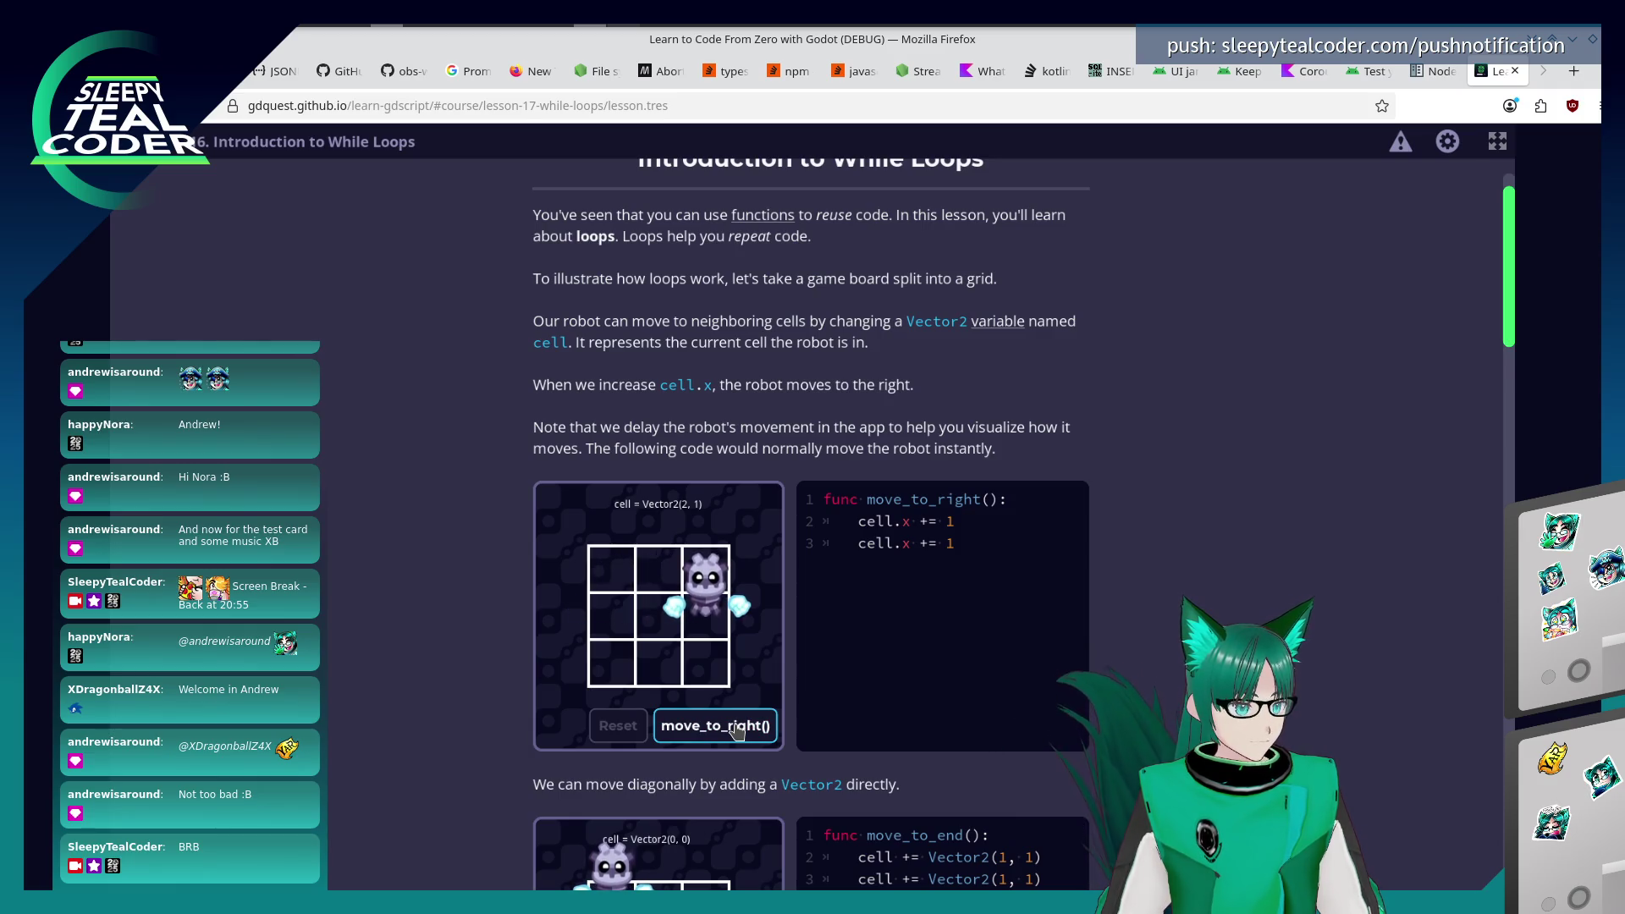
click(737, 728)
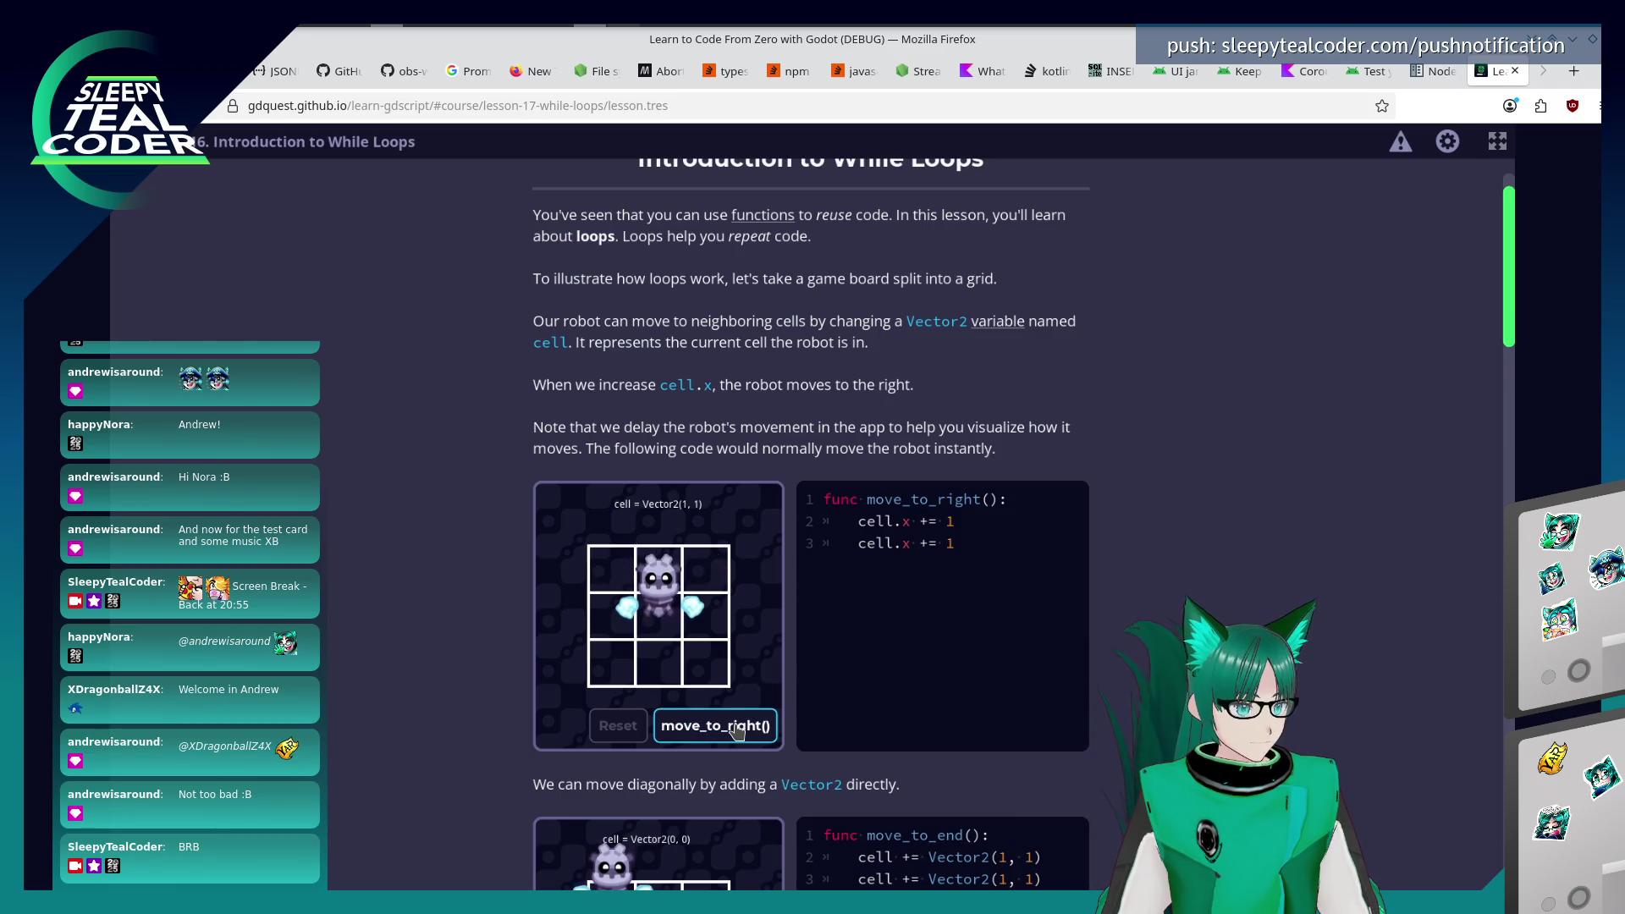
Read down through the while loop section to the run() counting example.
scroll(464, 697, down, 3)
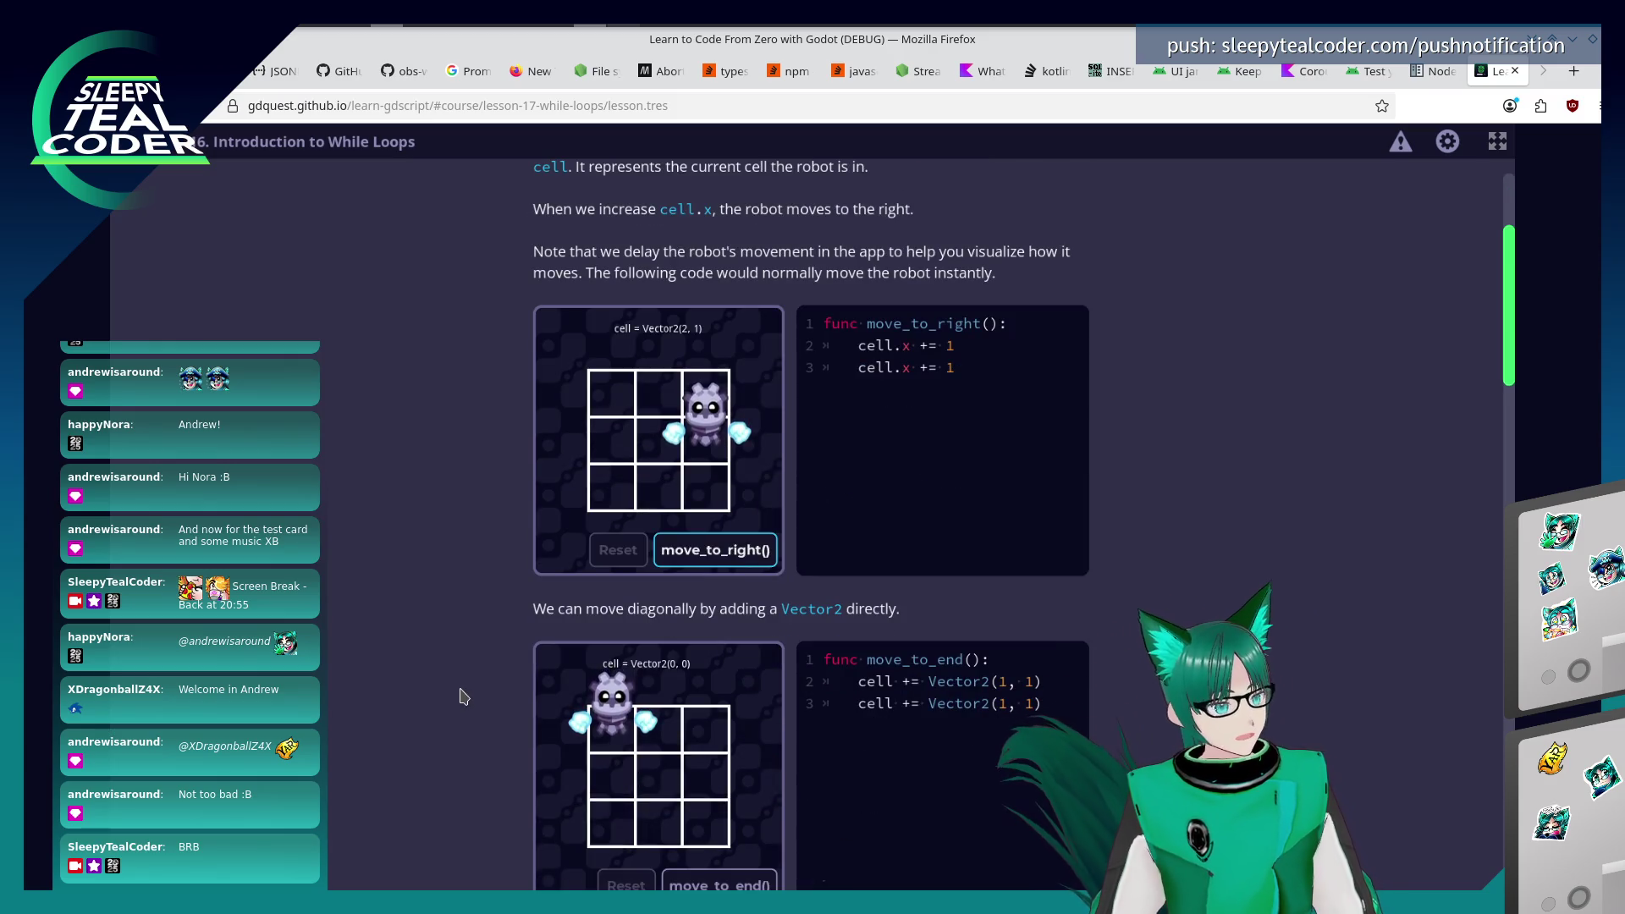
scroll(464, 695, down, 3)
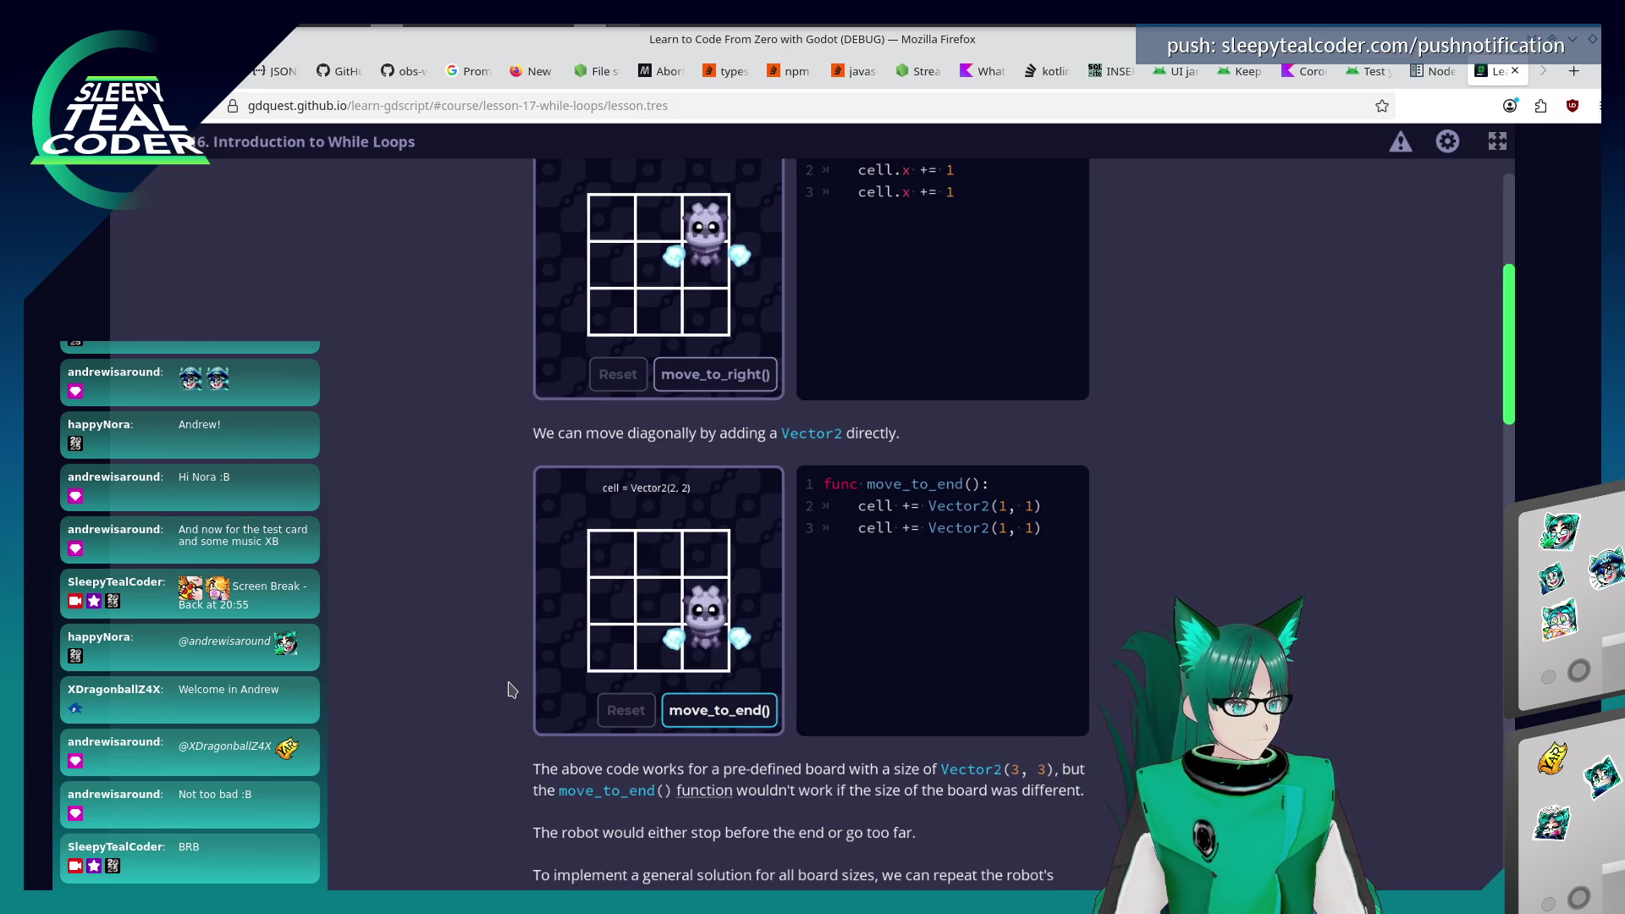
scroll(510, 689, down, 2)
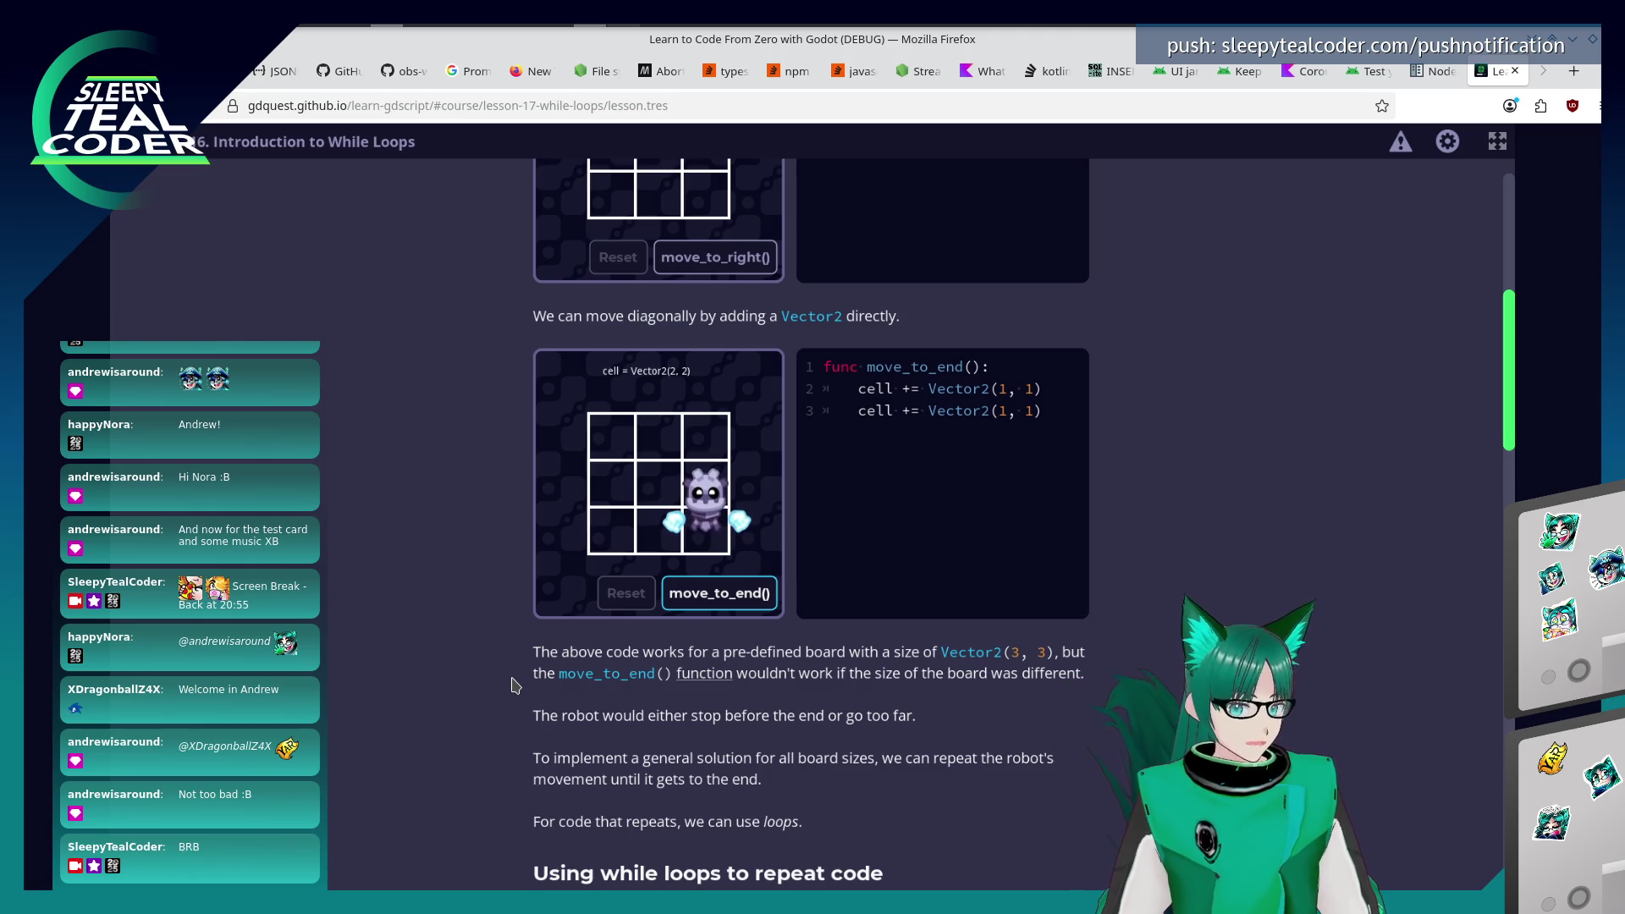
scroll(515, 685, down, 2)
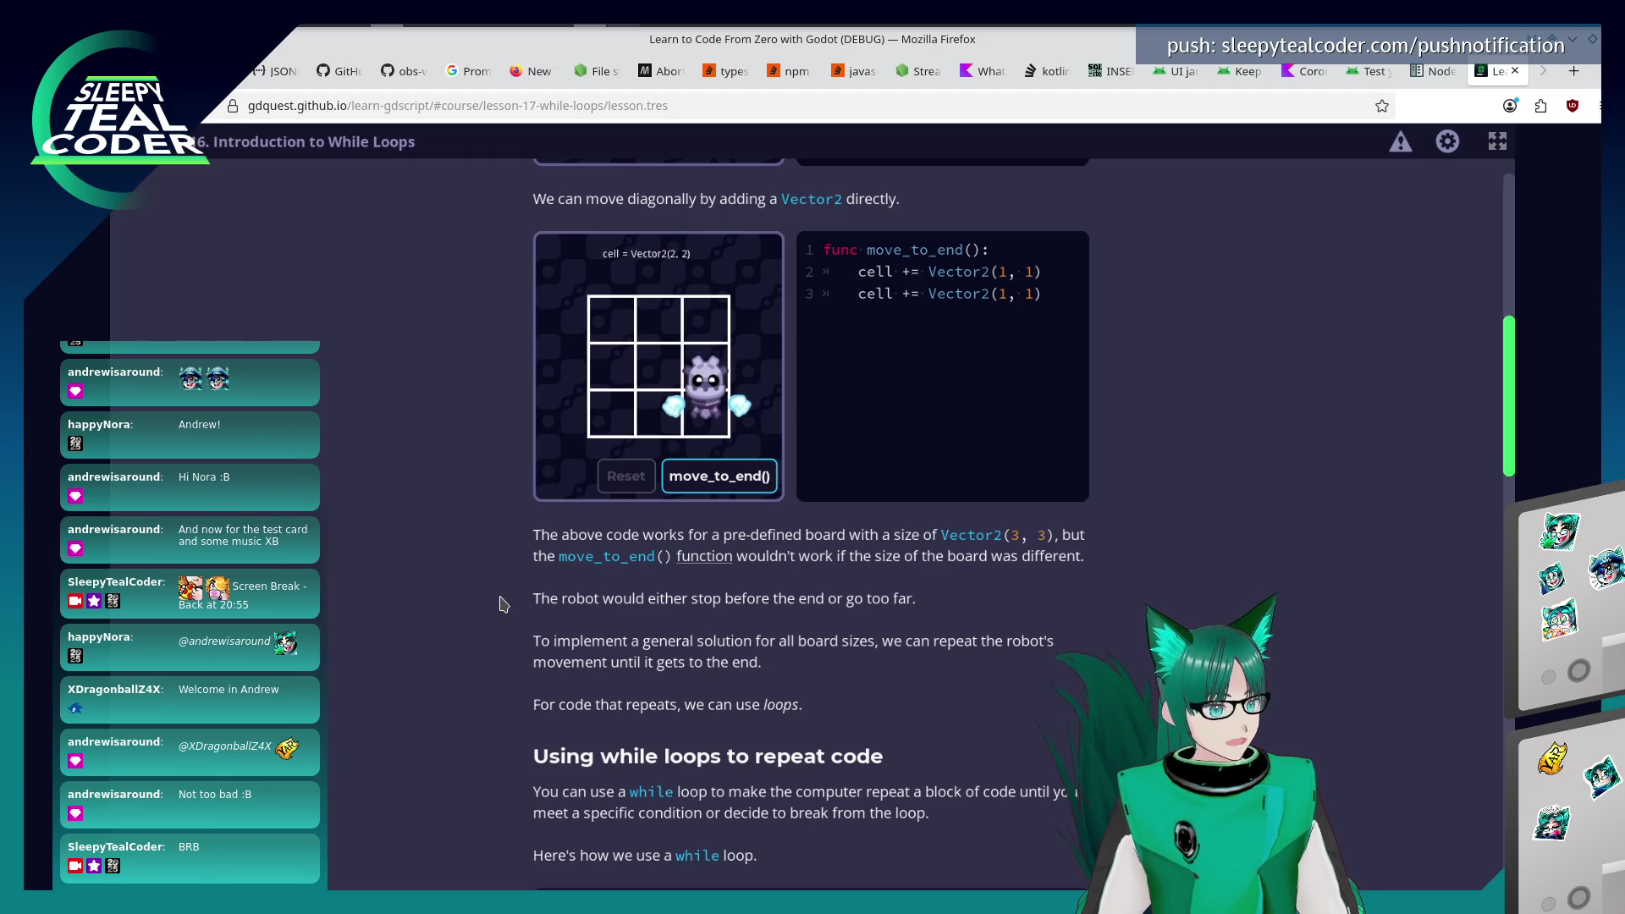
scroll(504, 603, down, 2)
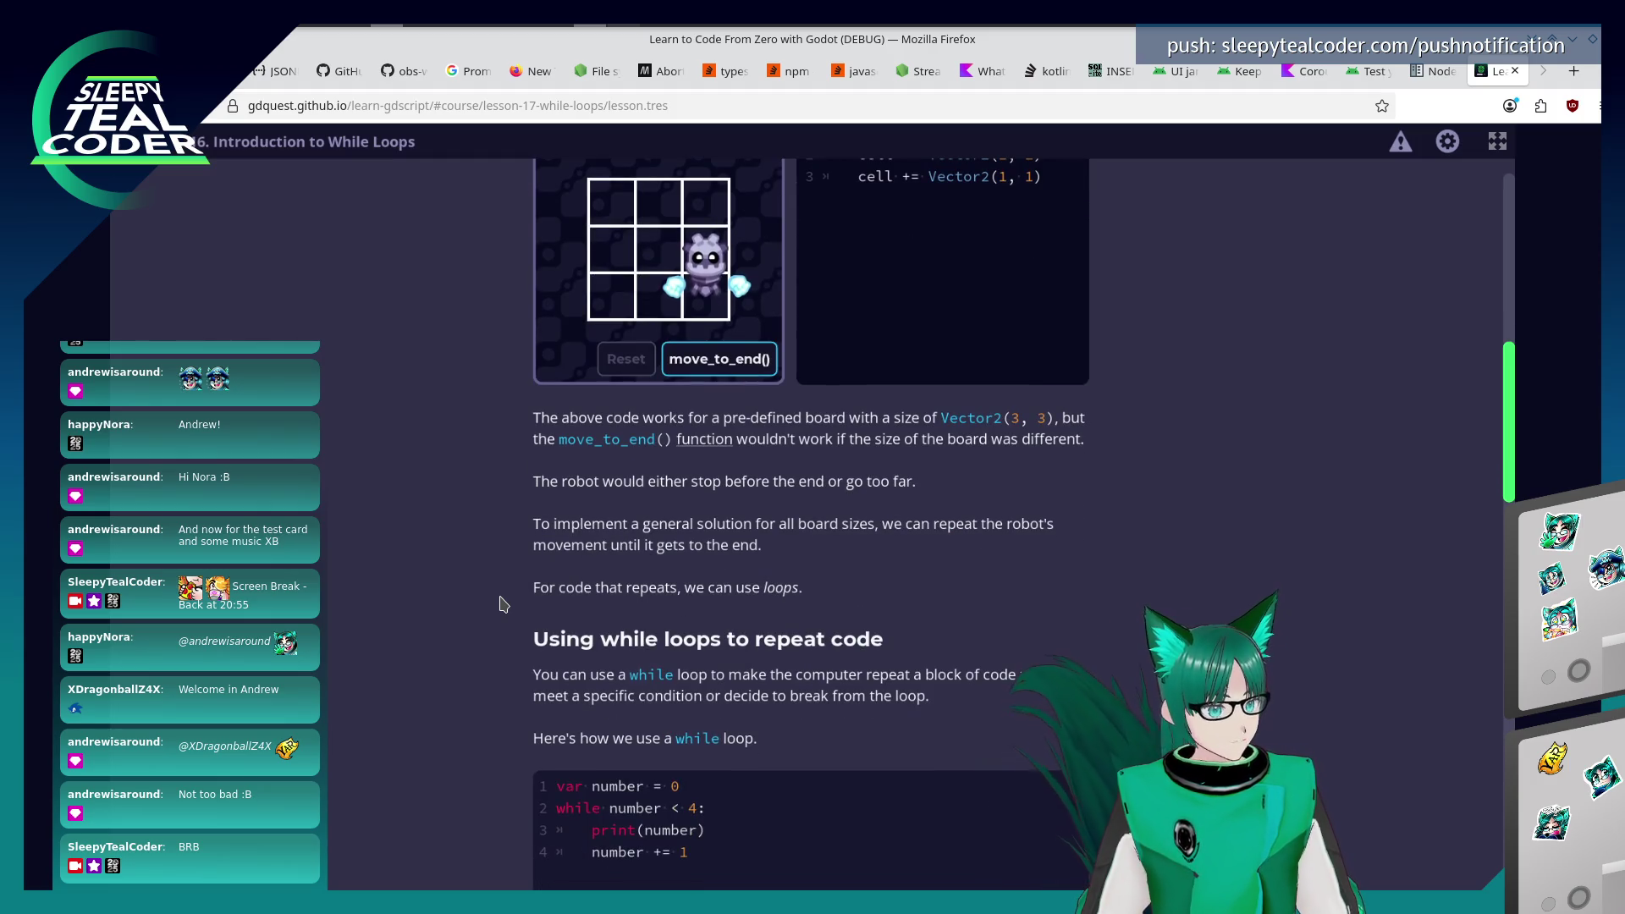
scroll(501, 610, down, 2)
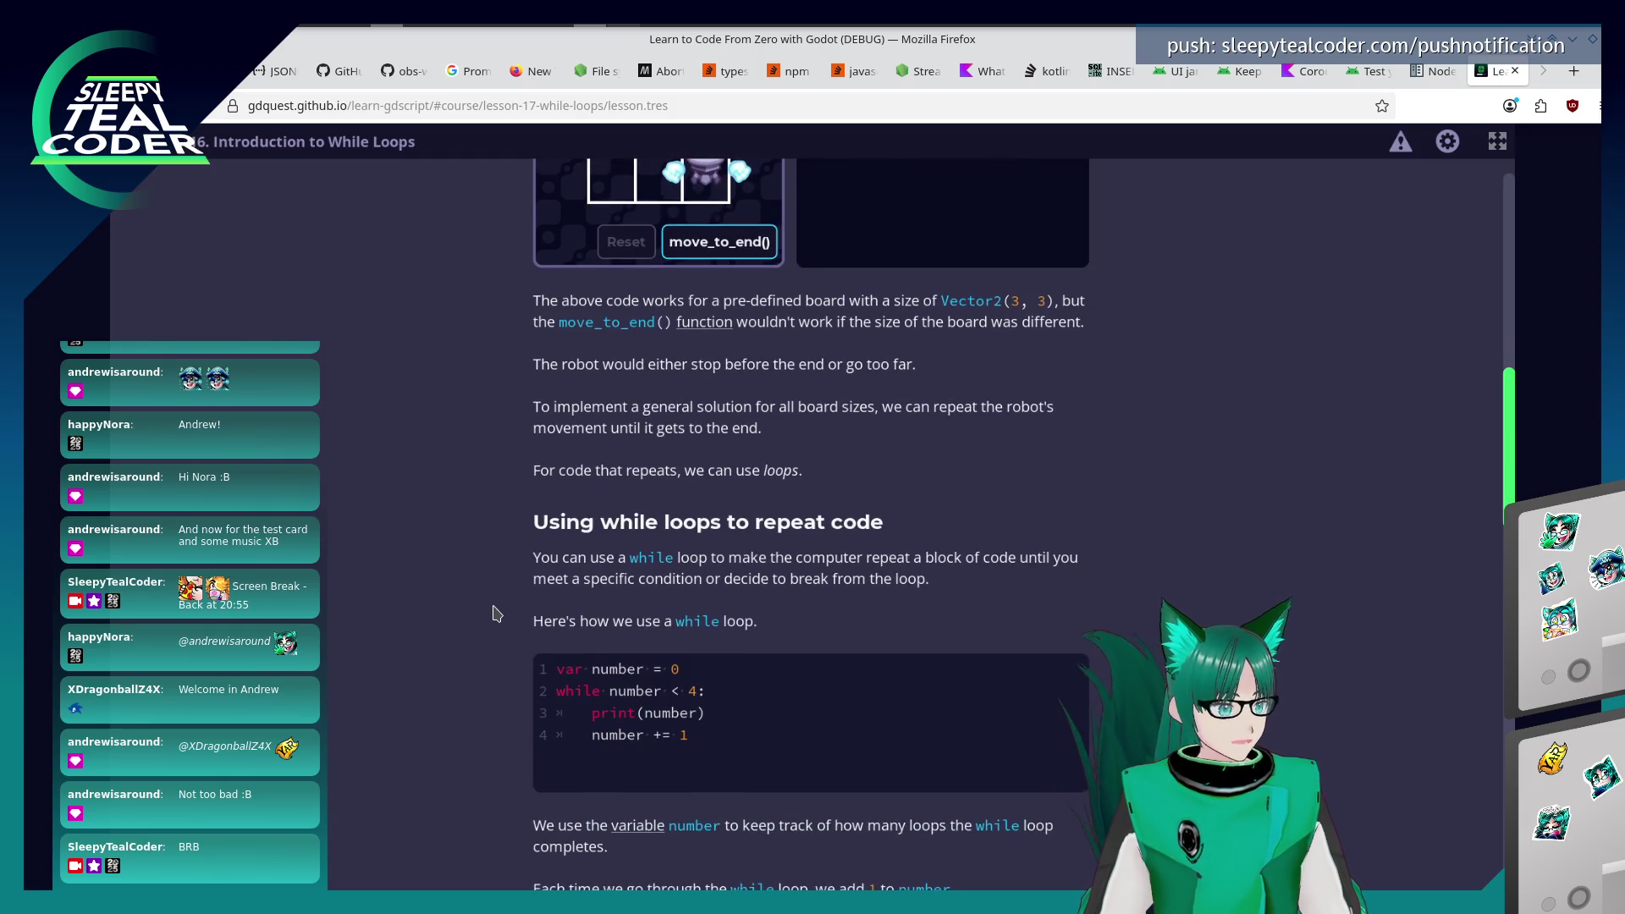
scroll(496, 613, down, 2)
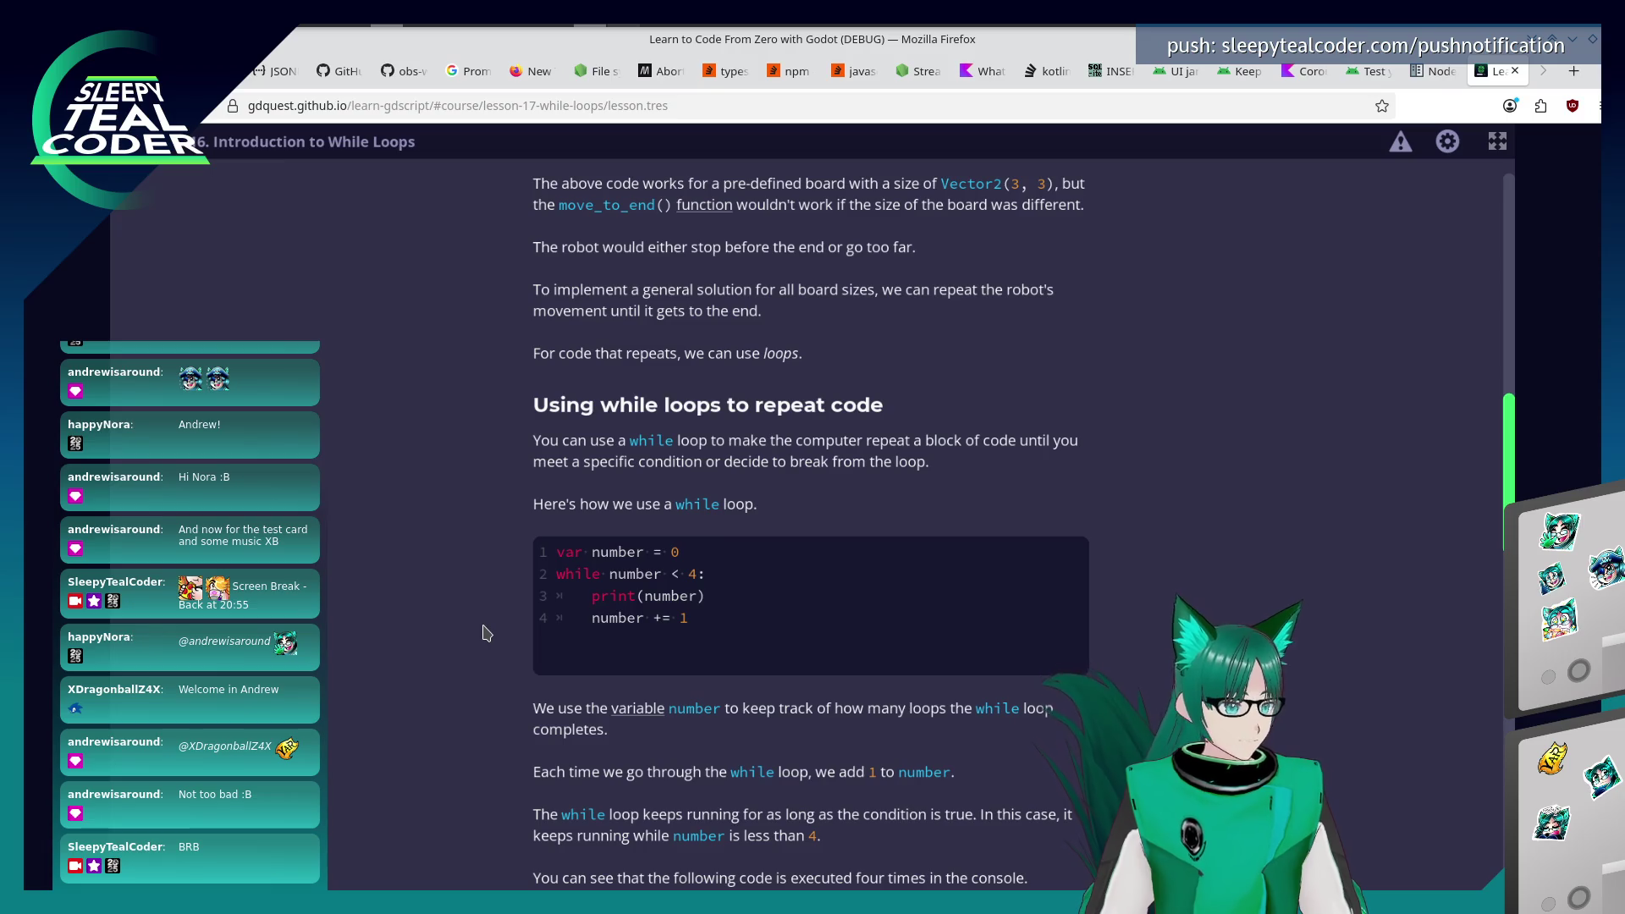
scroll(486, 633, down, 1)
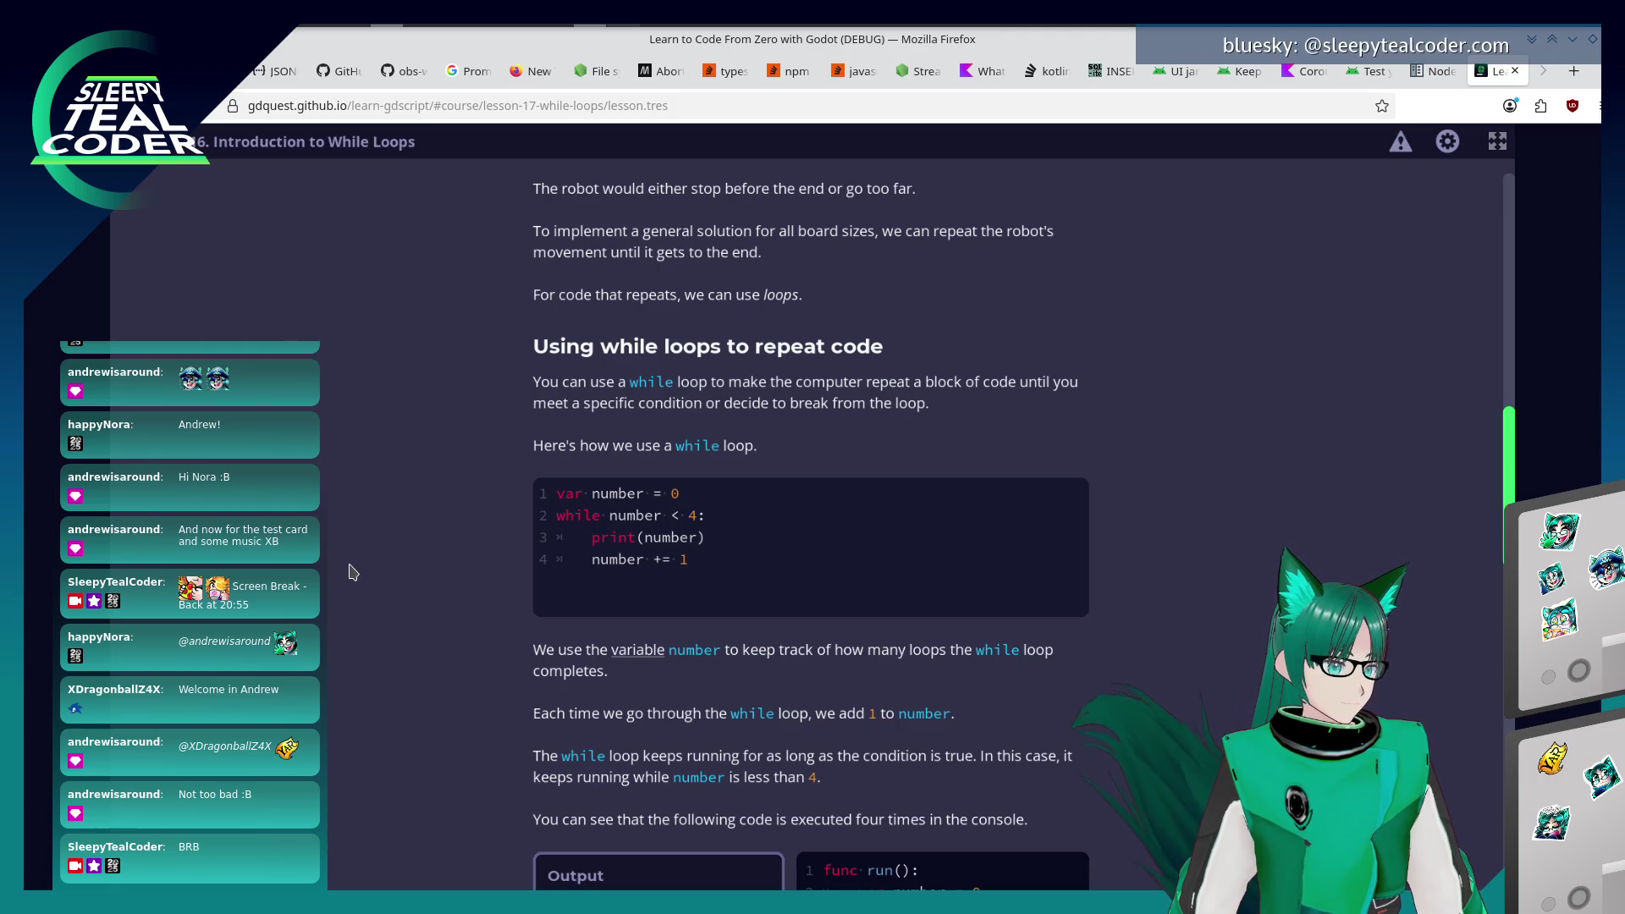
scroll(320, 563, down, 3)
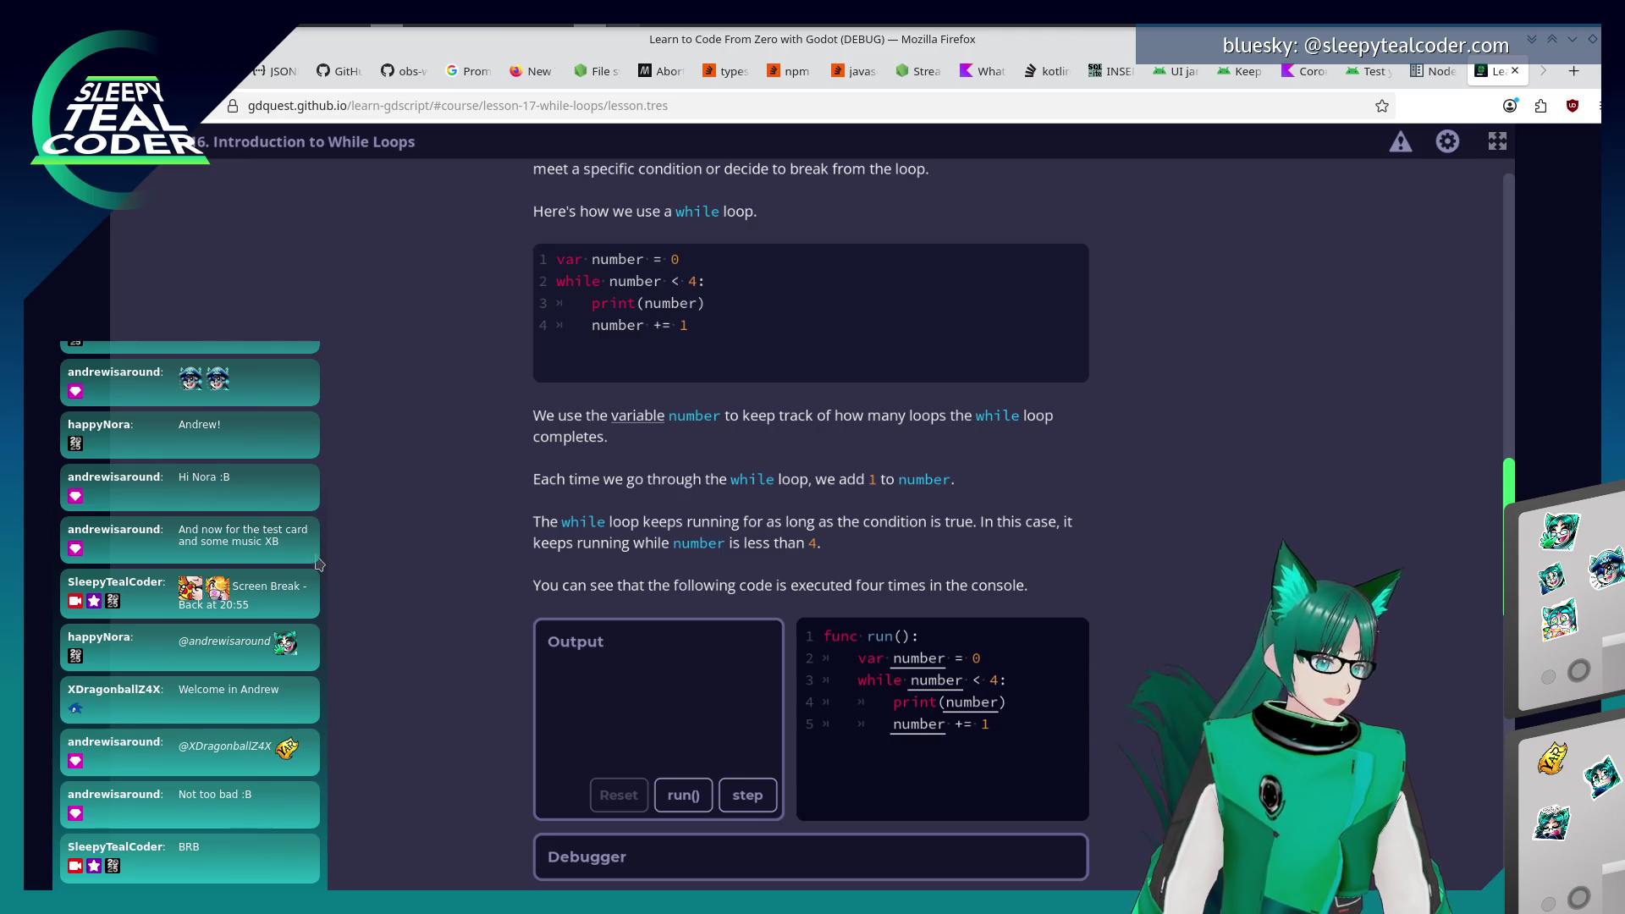
Run the while-loop run() example, printing 0 to 3 with the debugger ending at number: 4.
scroll(332, 539, down, 3)
click(709, 678)
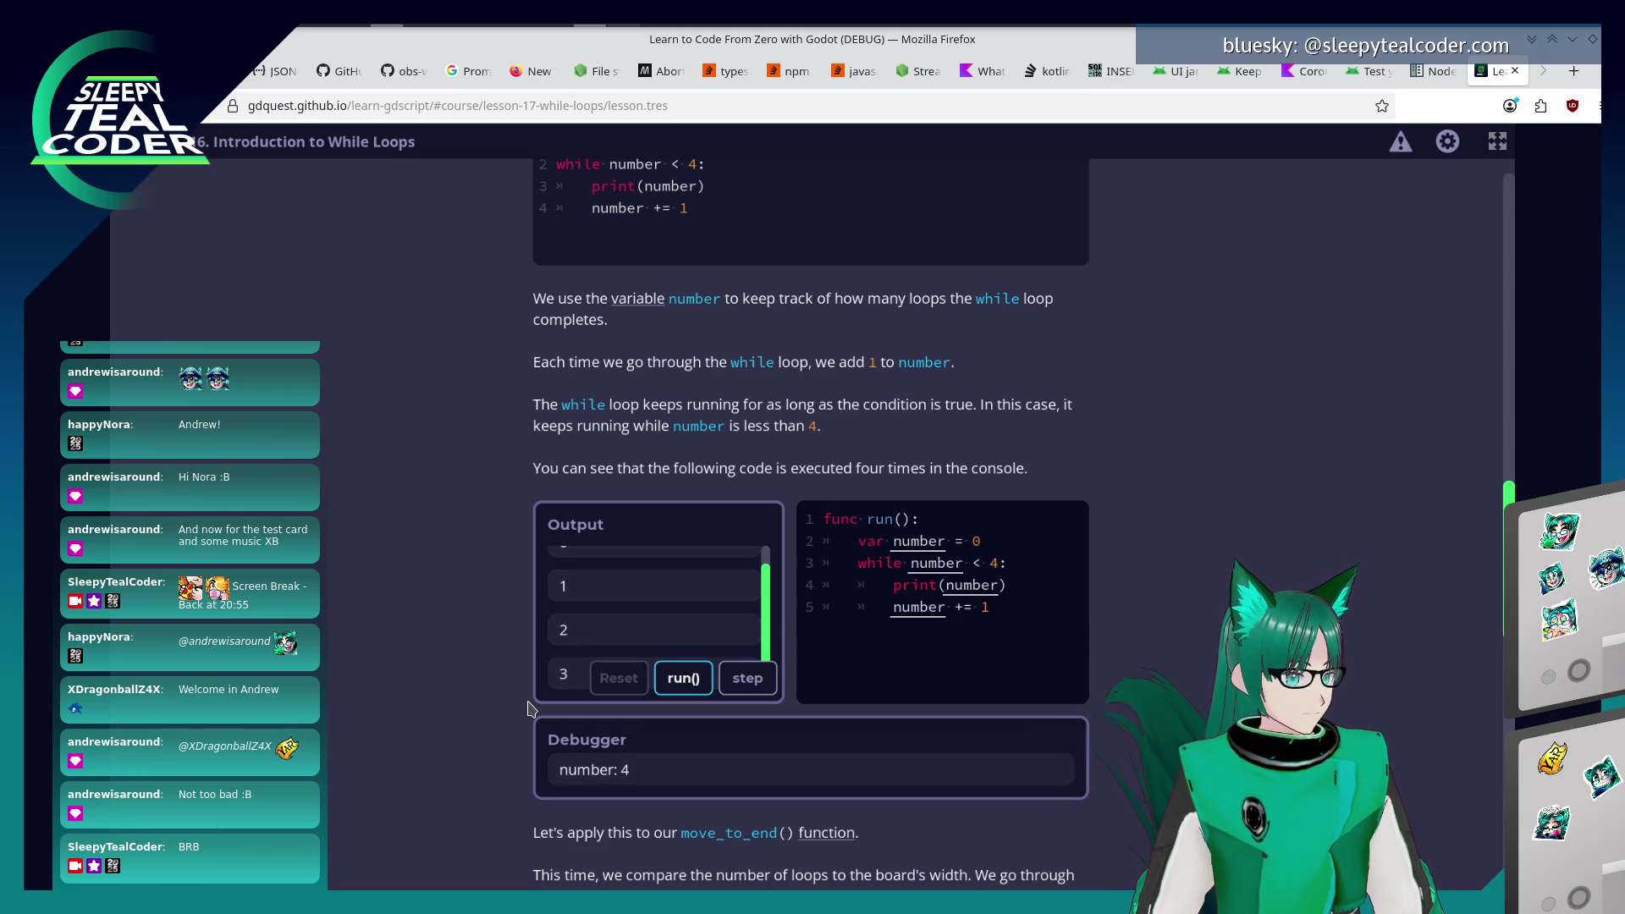
scroll(720, 582, up, 2)
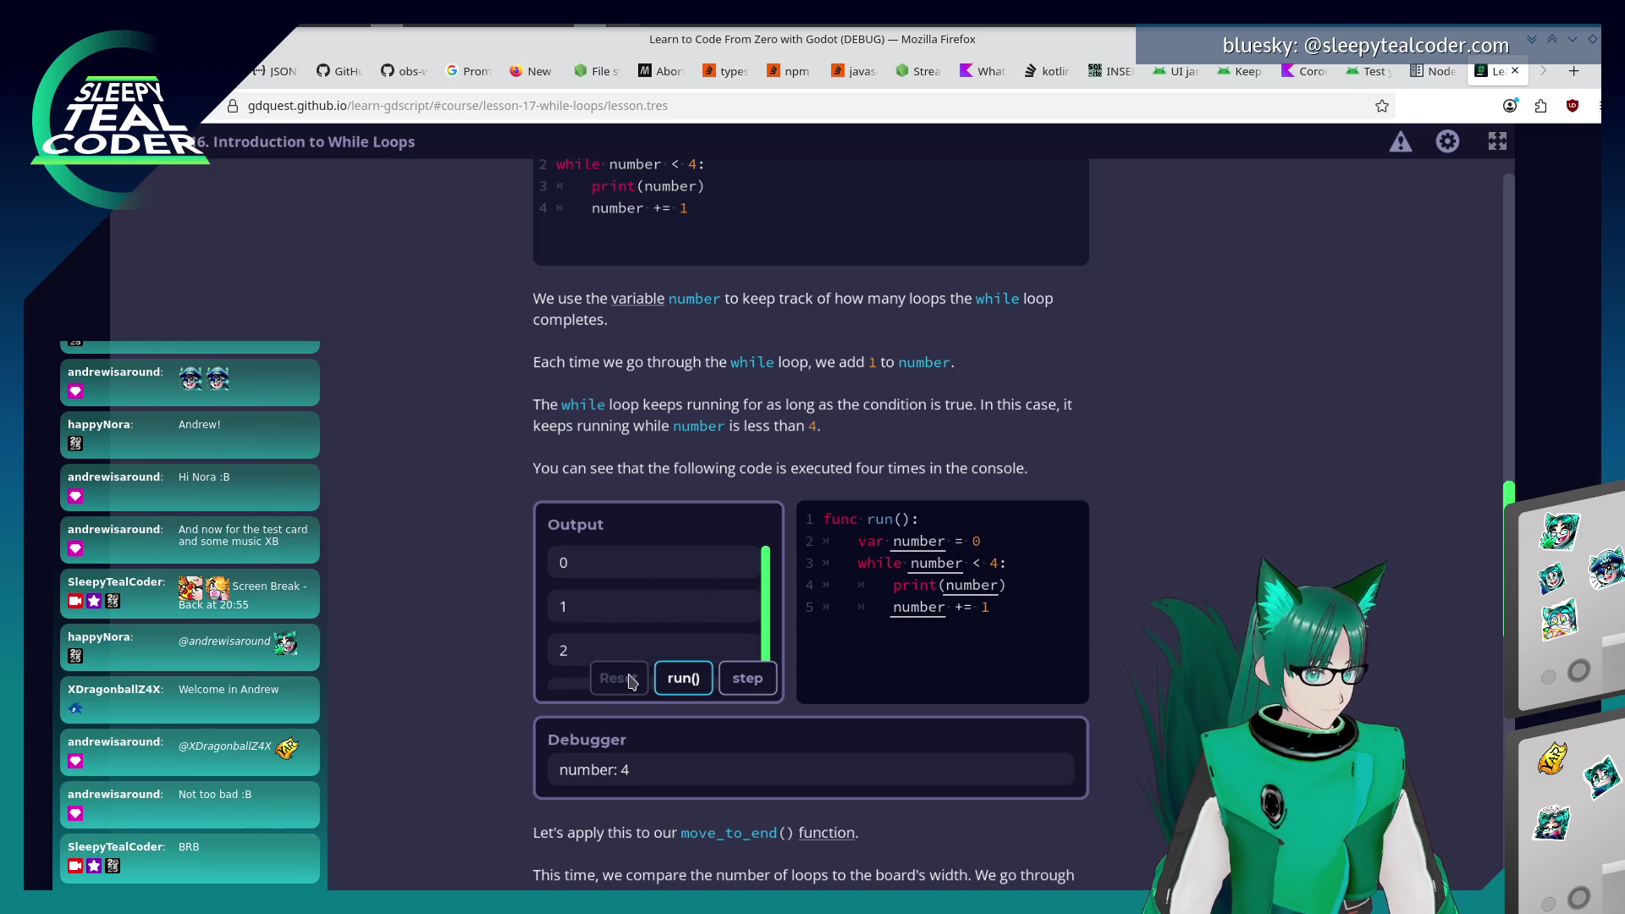
scroll(521, 650, down, 5)
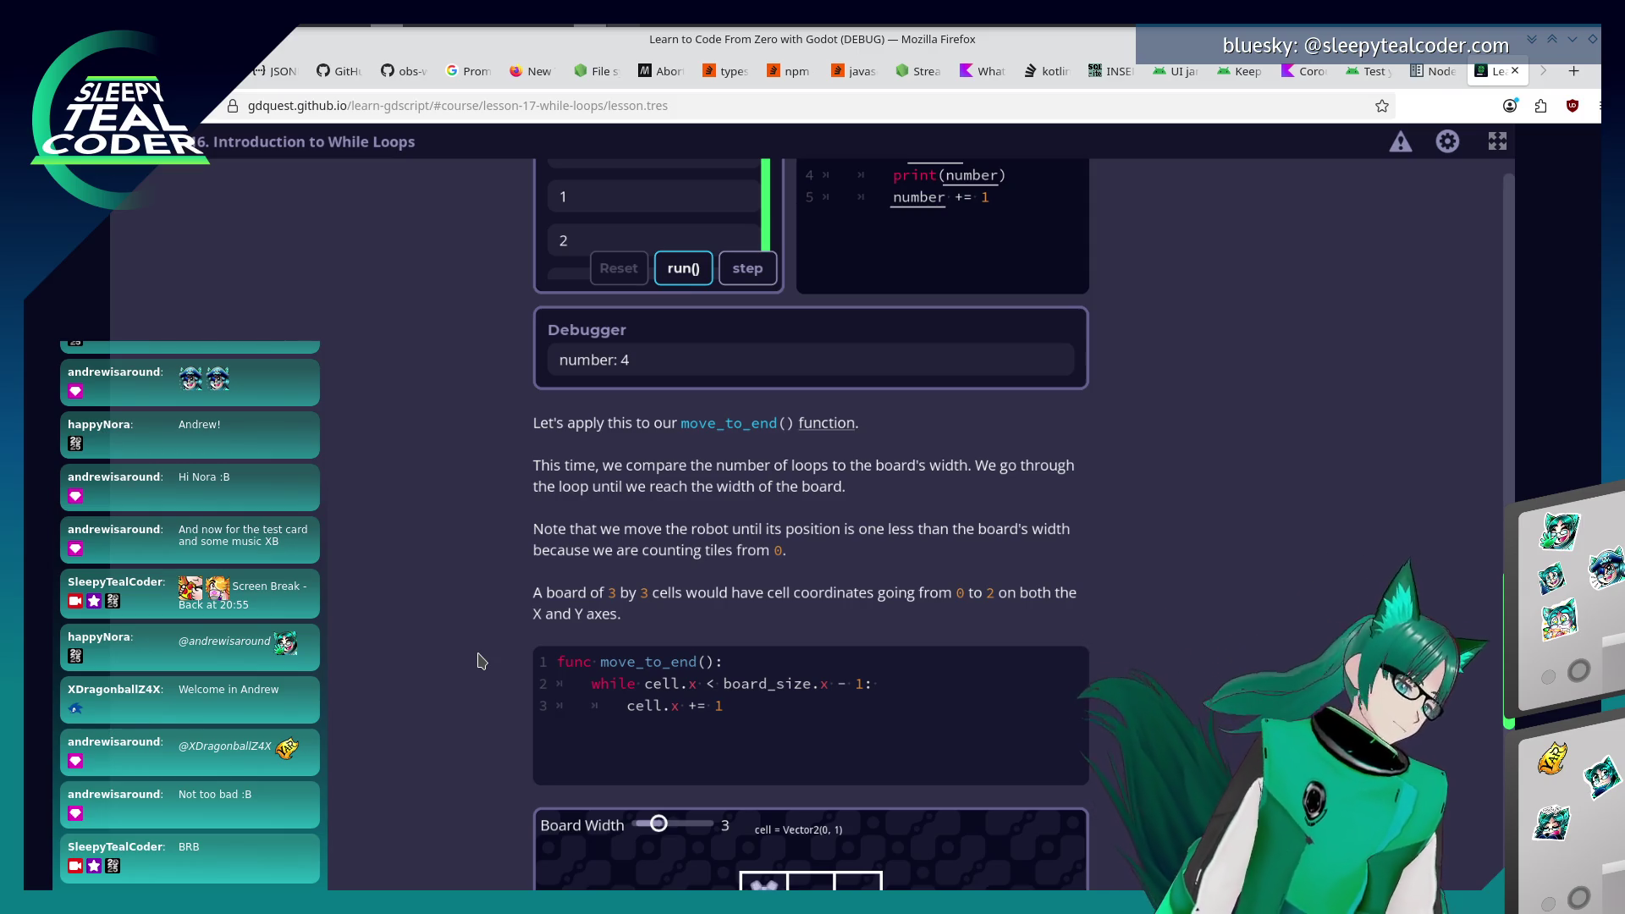
Run move_to_end() at board widths 5 and 3, then set the board width to 2.
scroll(440, 677, down, 3)
scroll(441, 678, down, 1)
drag(659, 532, 700, 533)
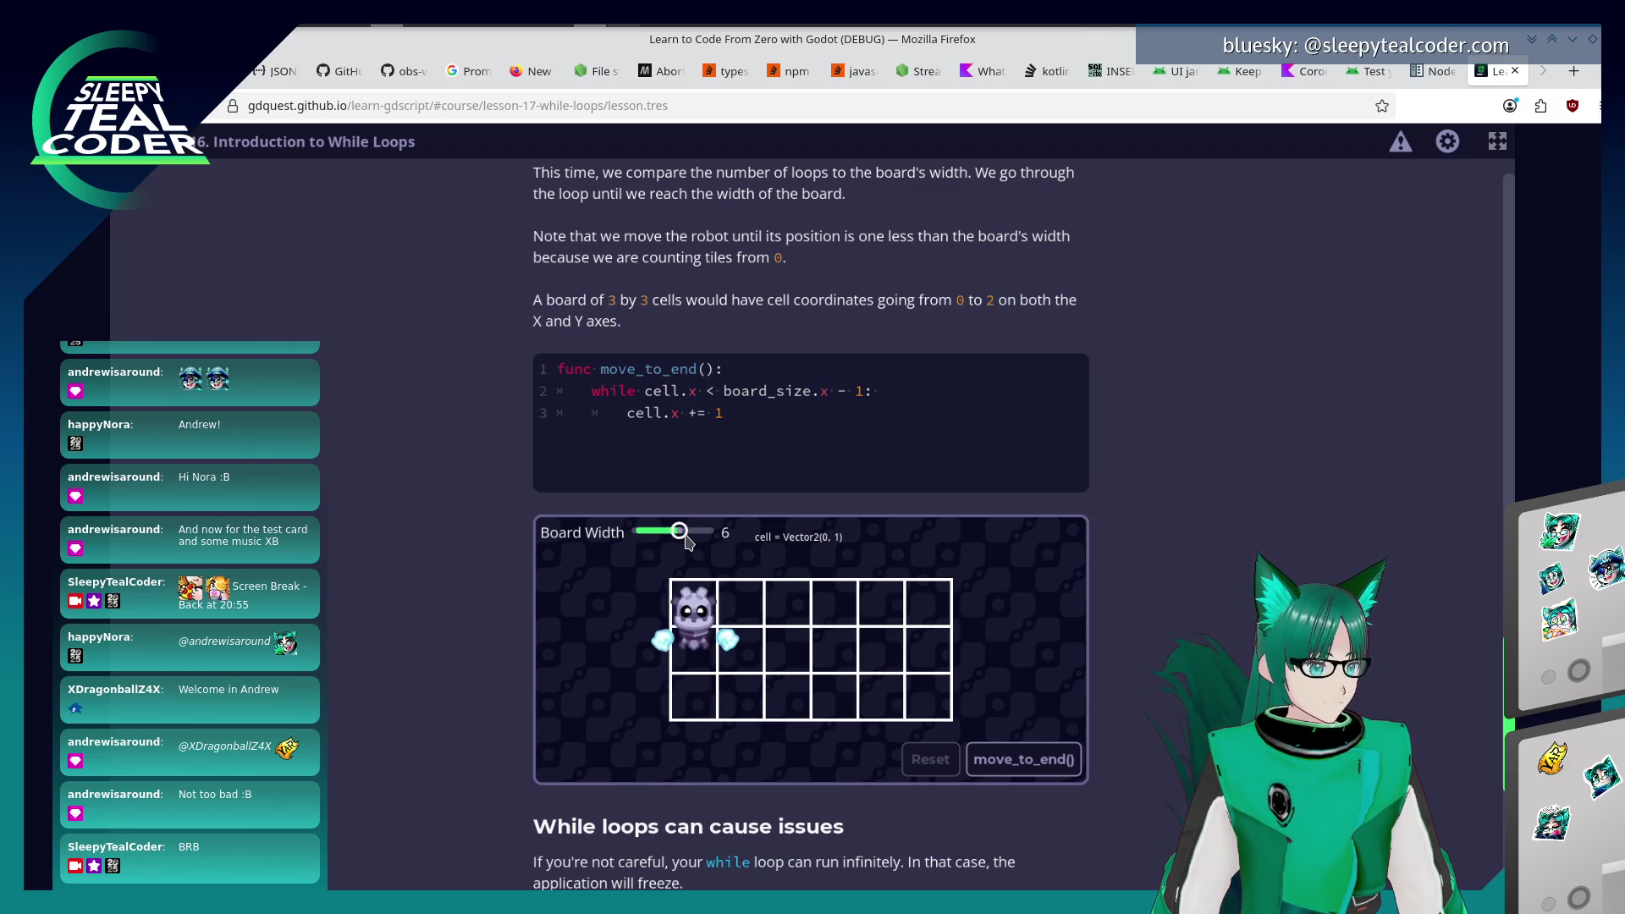
click(1023, 760)
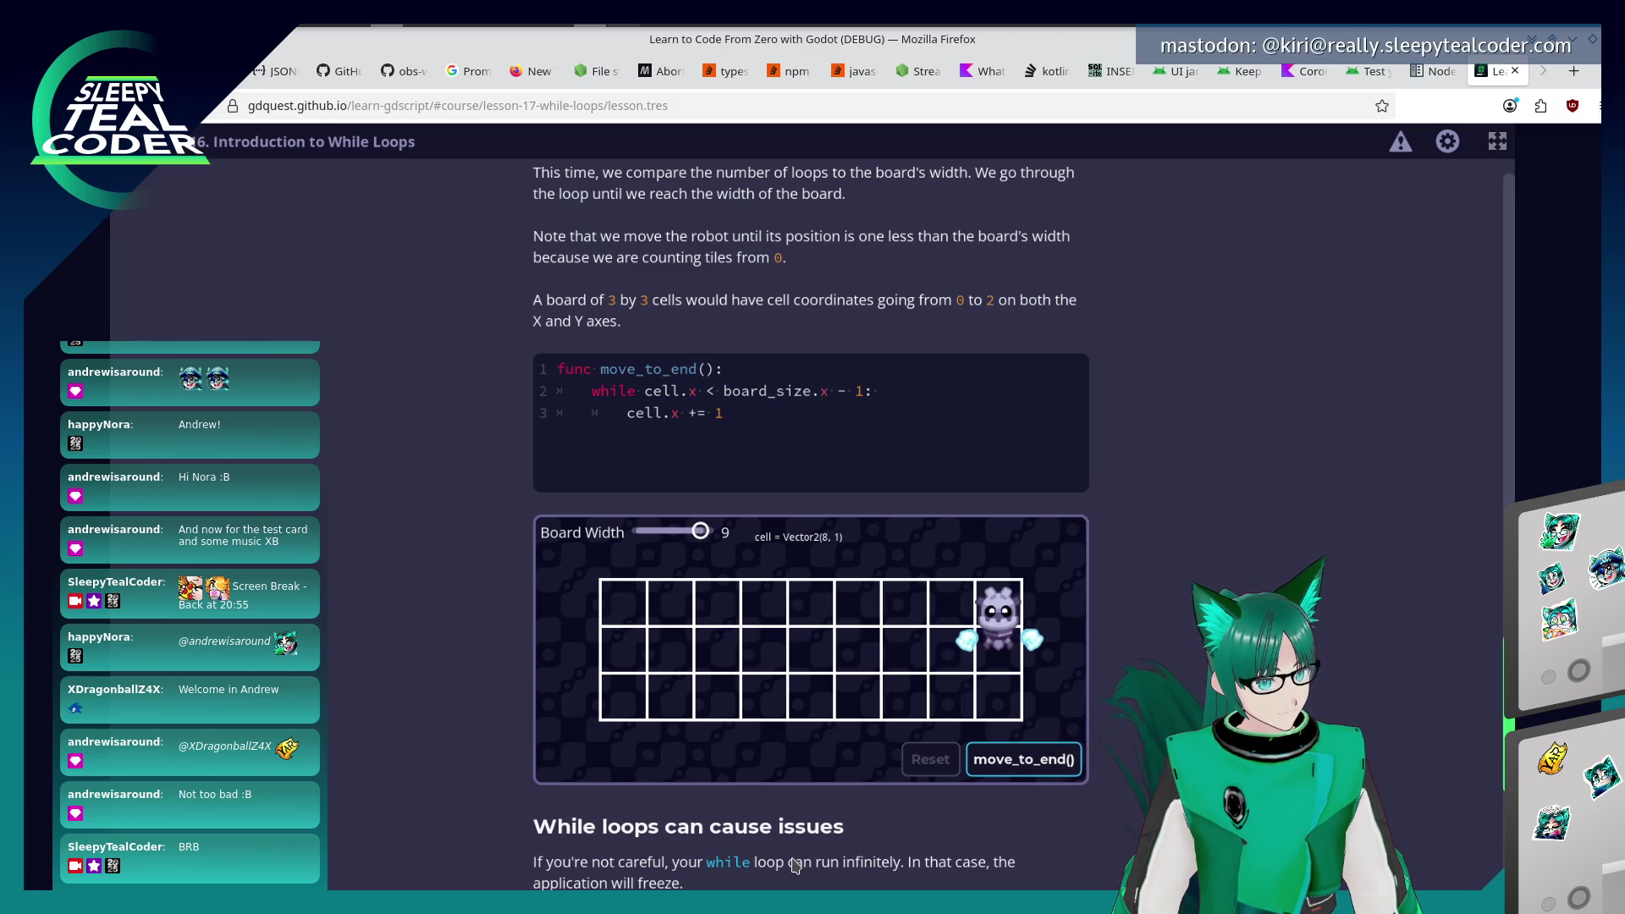
drag(700, 531, 643, 534)
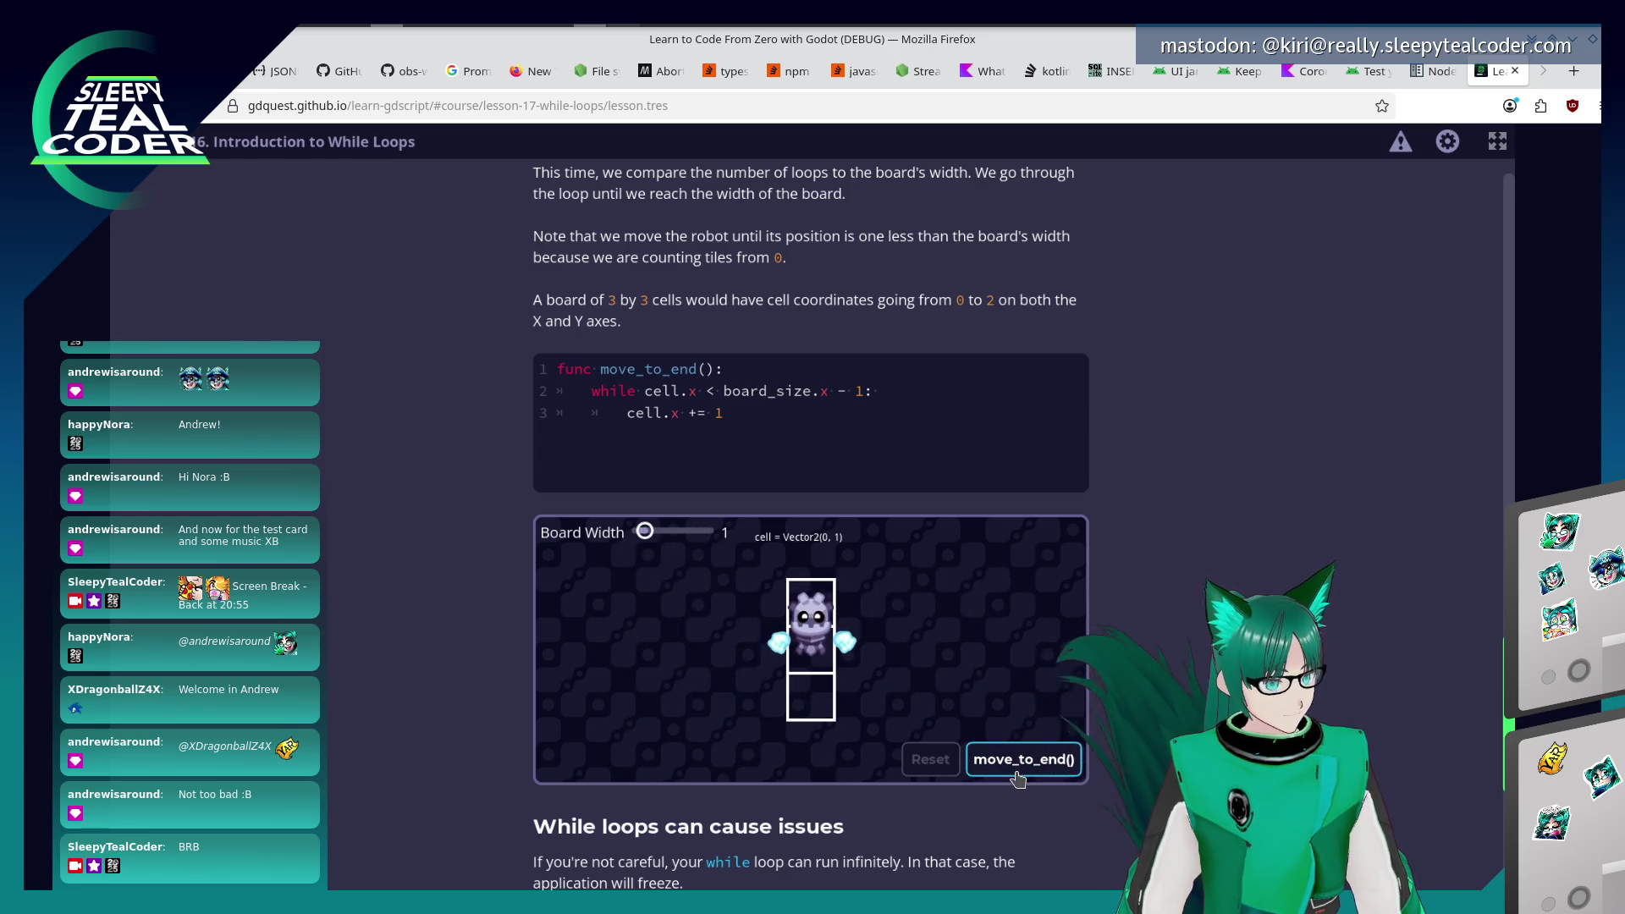
drag(645, 531, 673, 531)
click(974, 766)
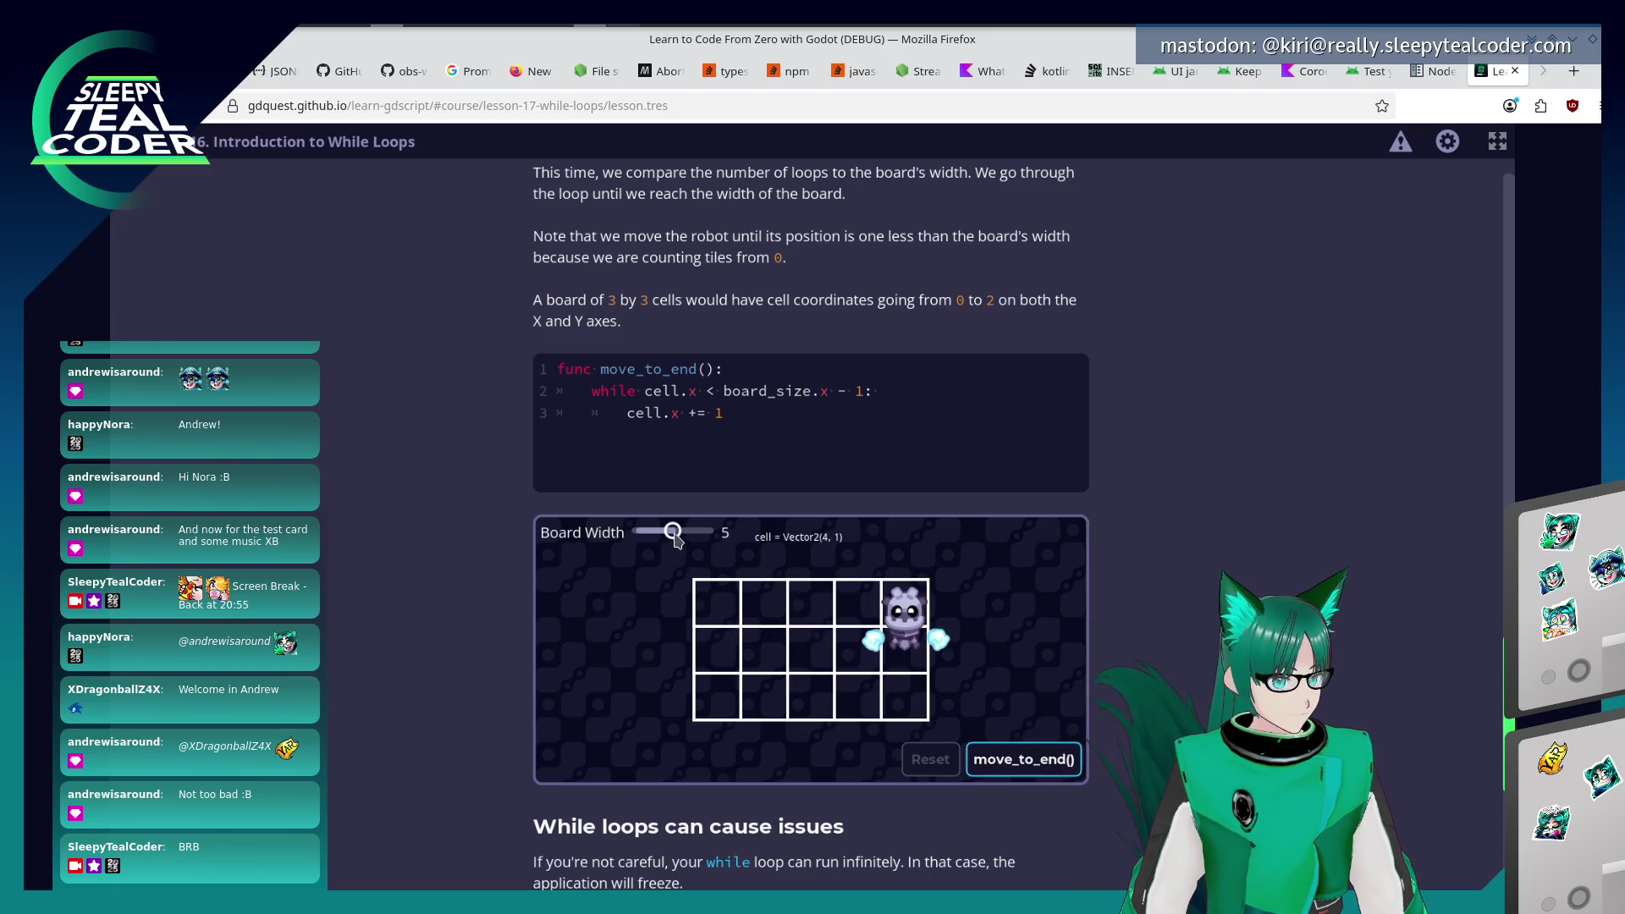
drag(667, 536, 652, 535)
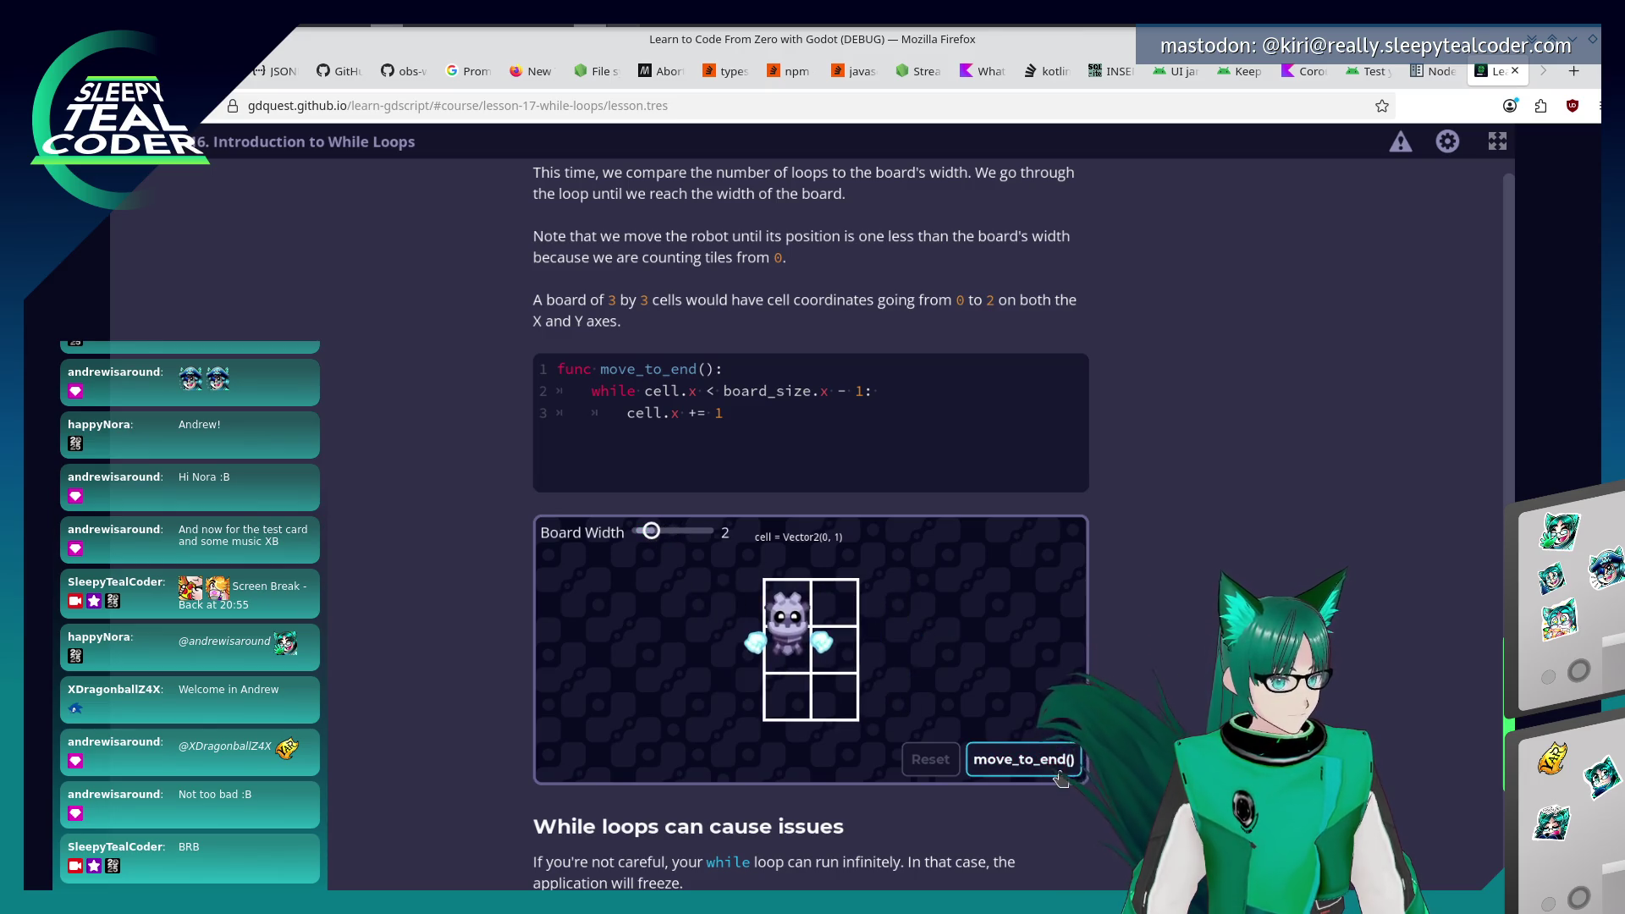
Submit 'It would draw squares infinitely until the program is terminated' as the while loop quiz answer.
scroll(578, 706, down, 3)
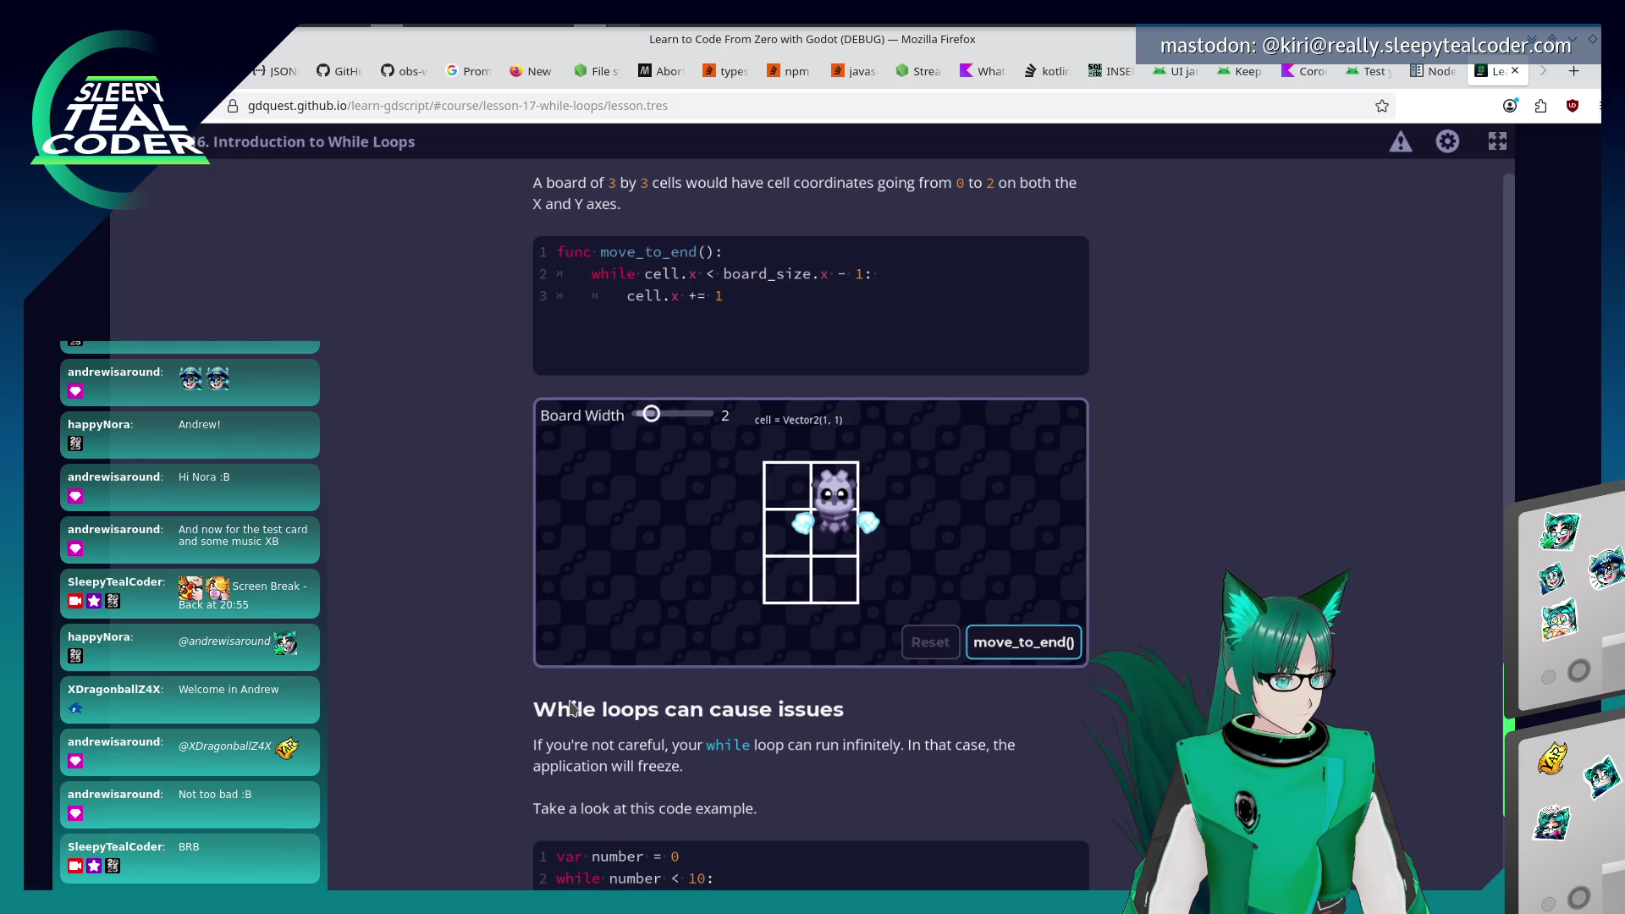
scroll(567, 719, down, 3)
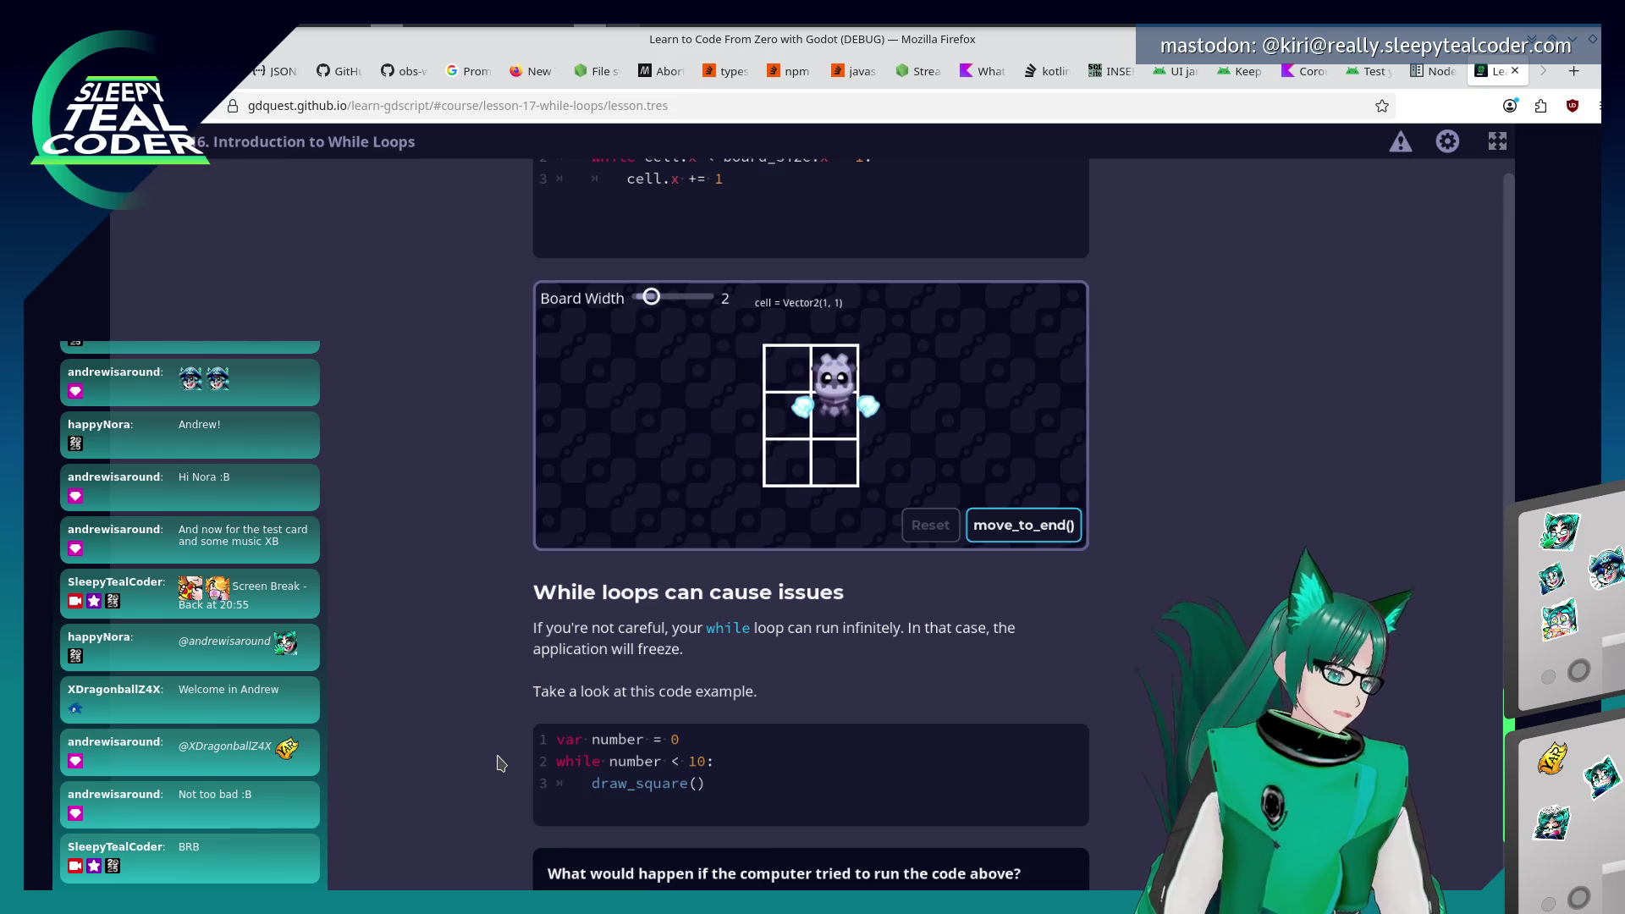
scroll(502, 751, down, 2)
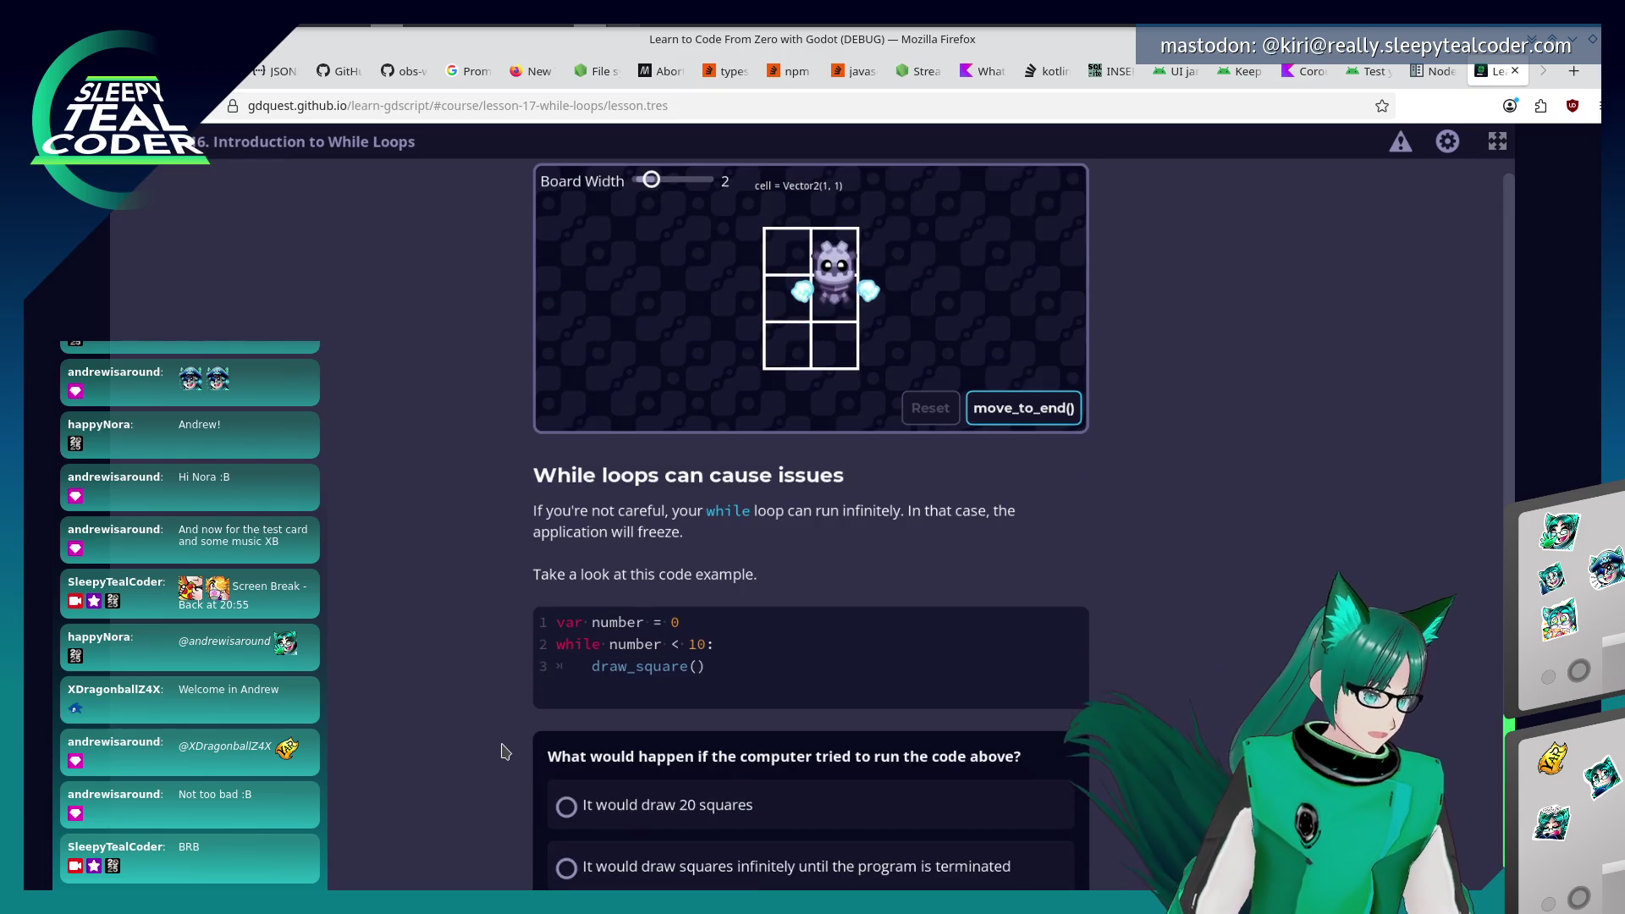
scroll(468, 766, down, 2)
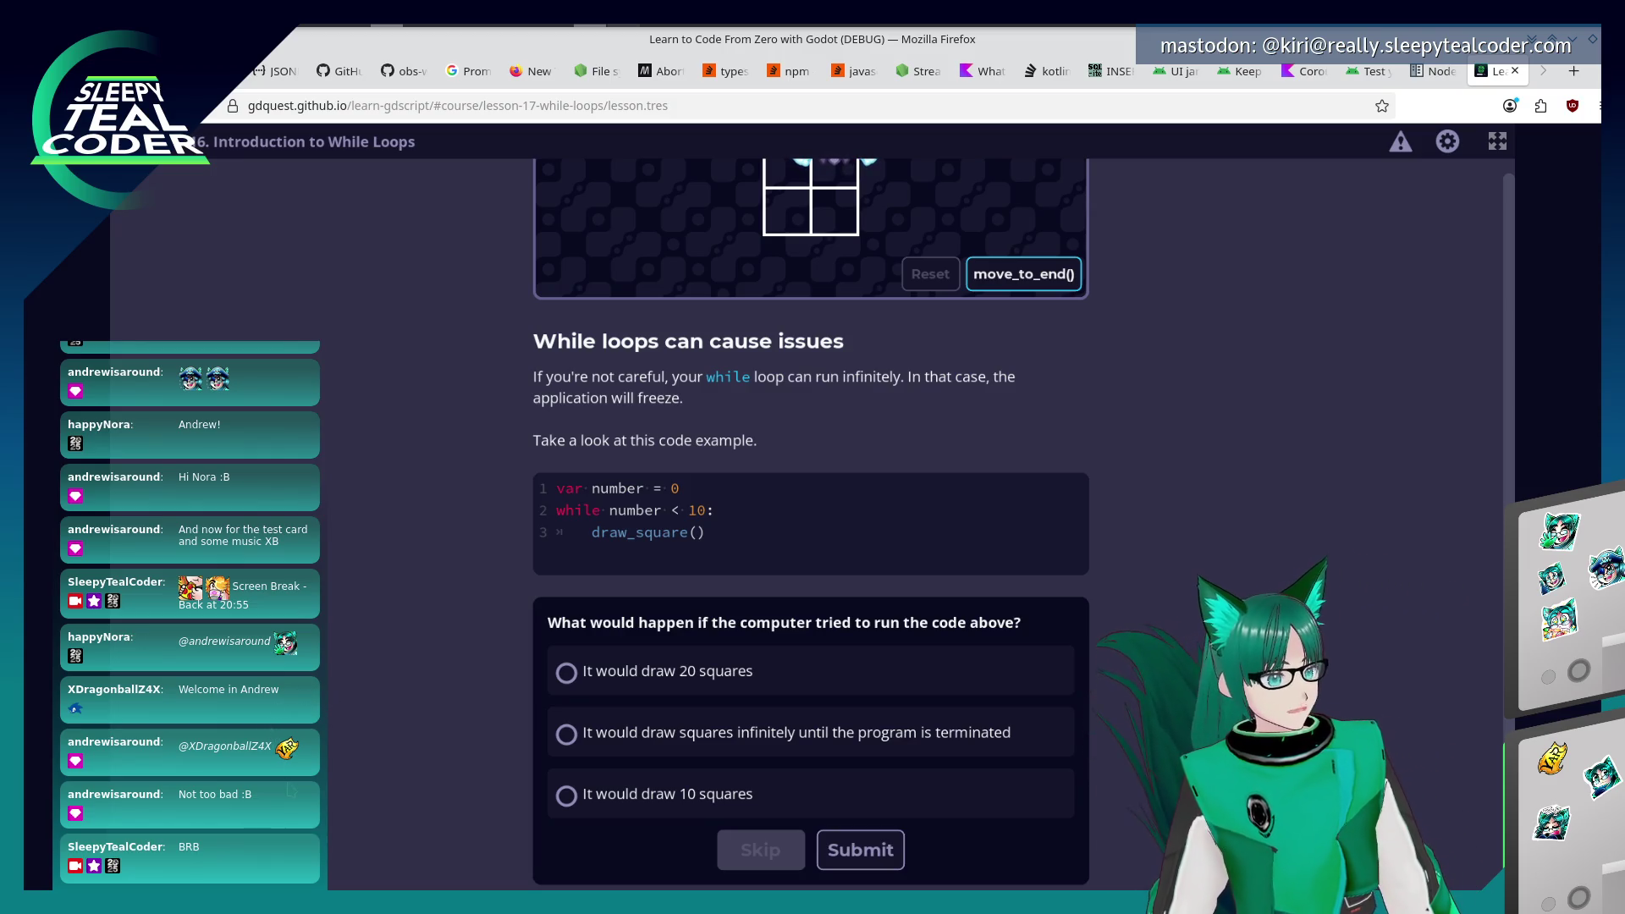
click(669, 731)
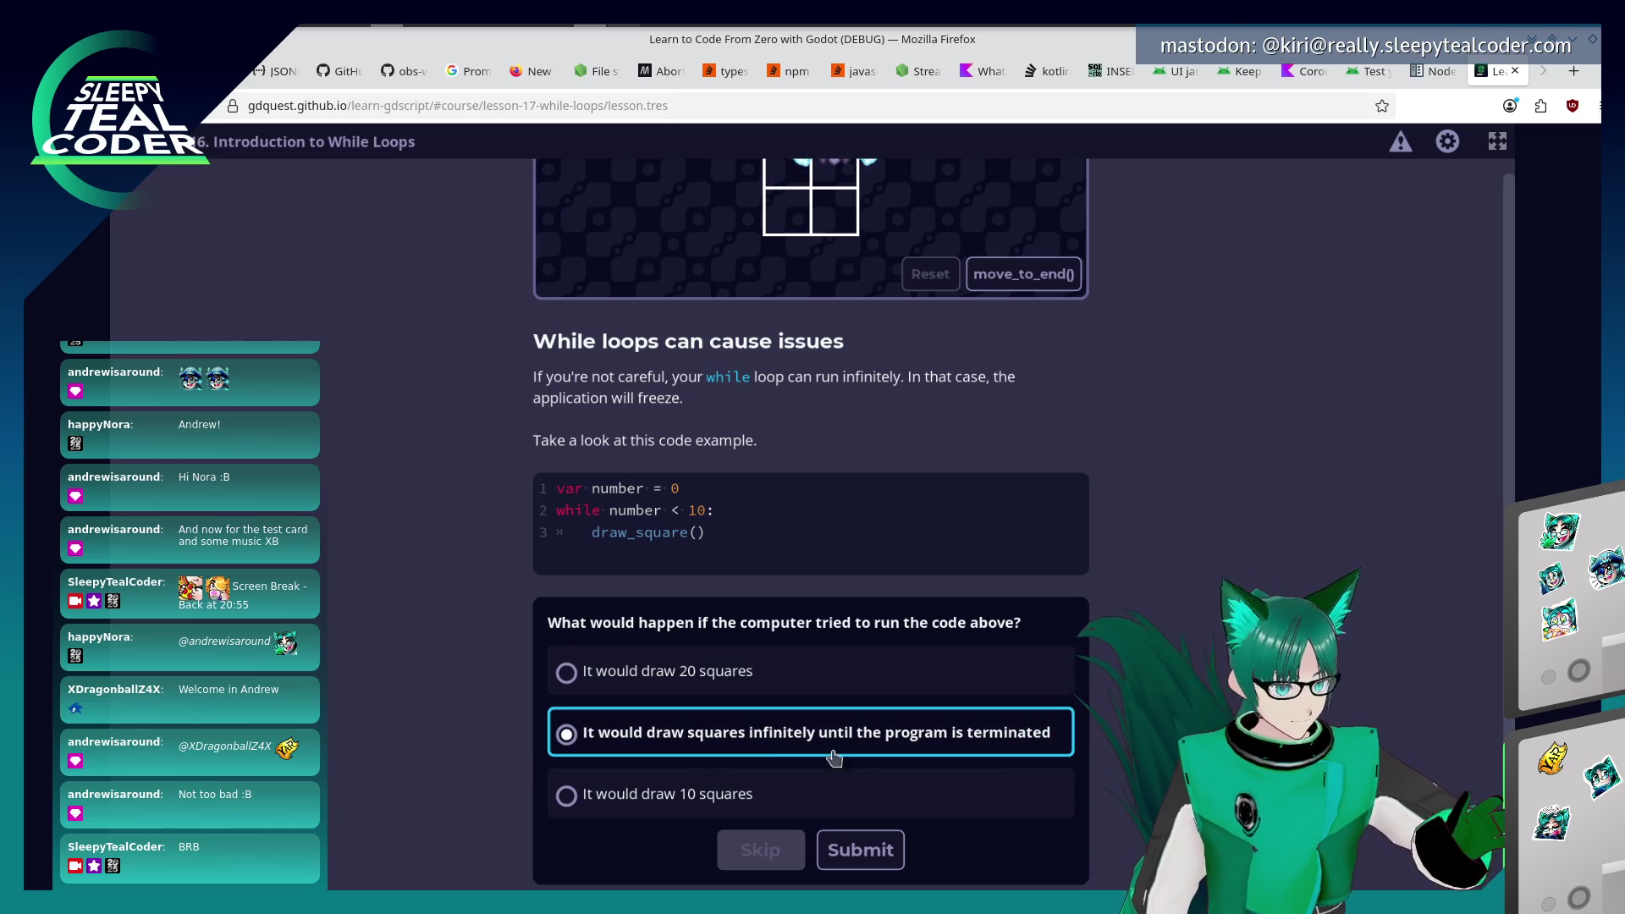
click(881, 850)
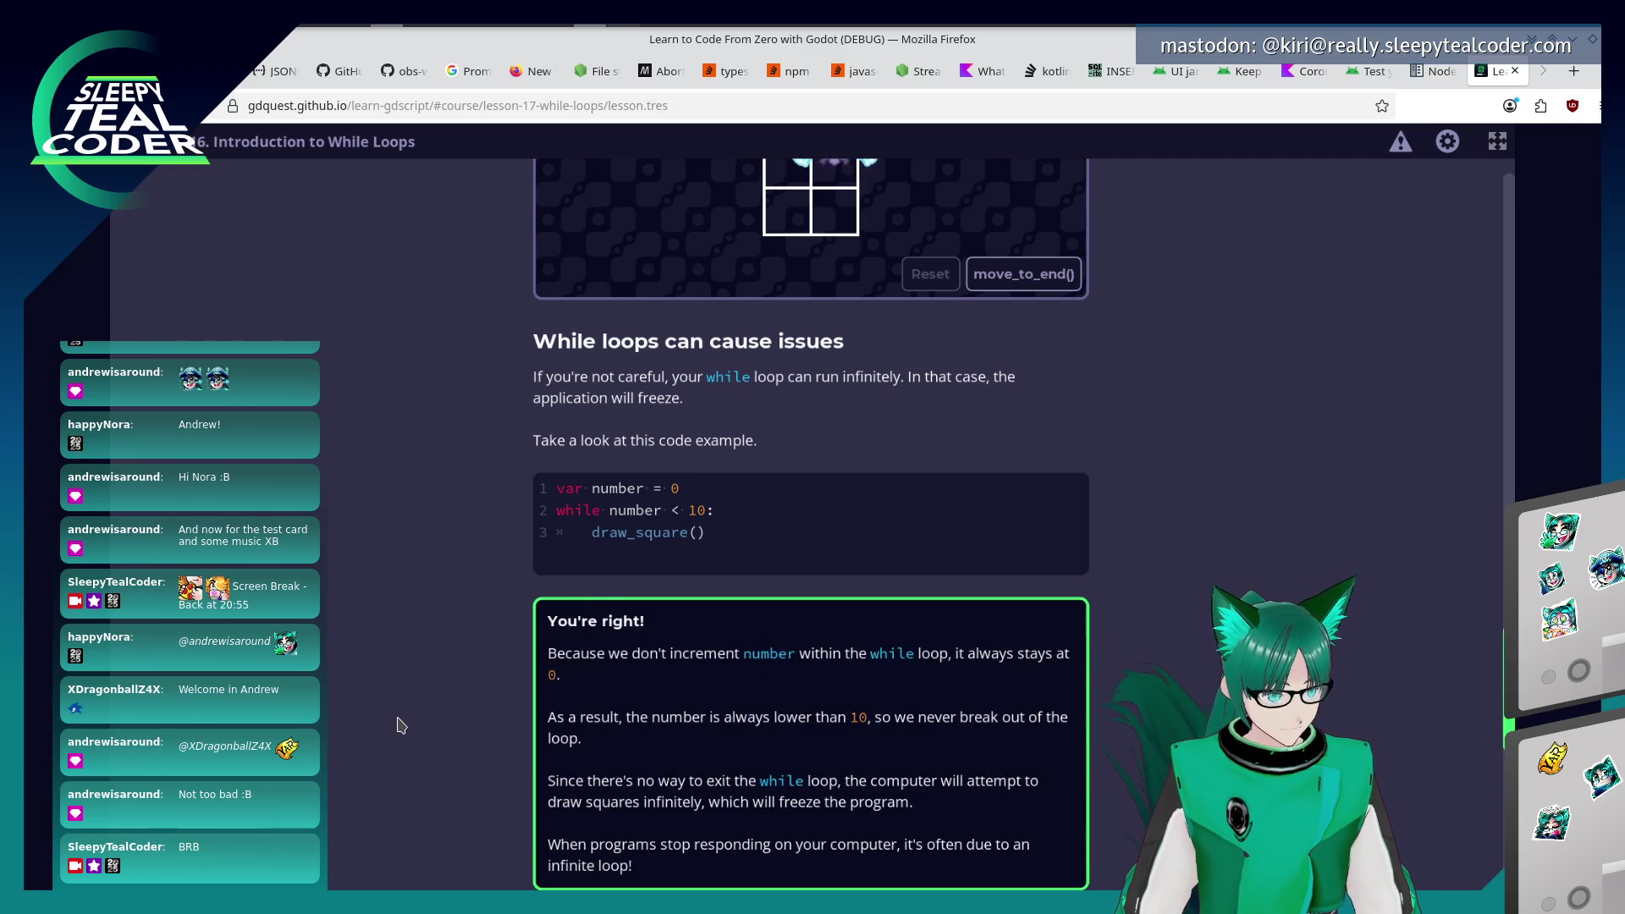
scroll(401, 726, down, 6)
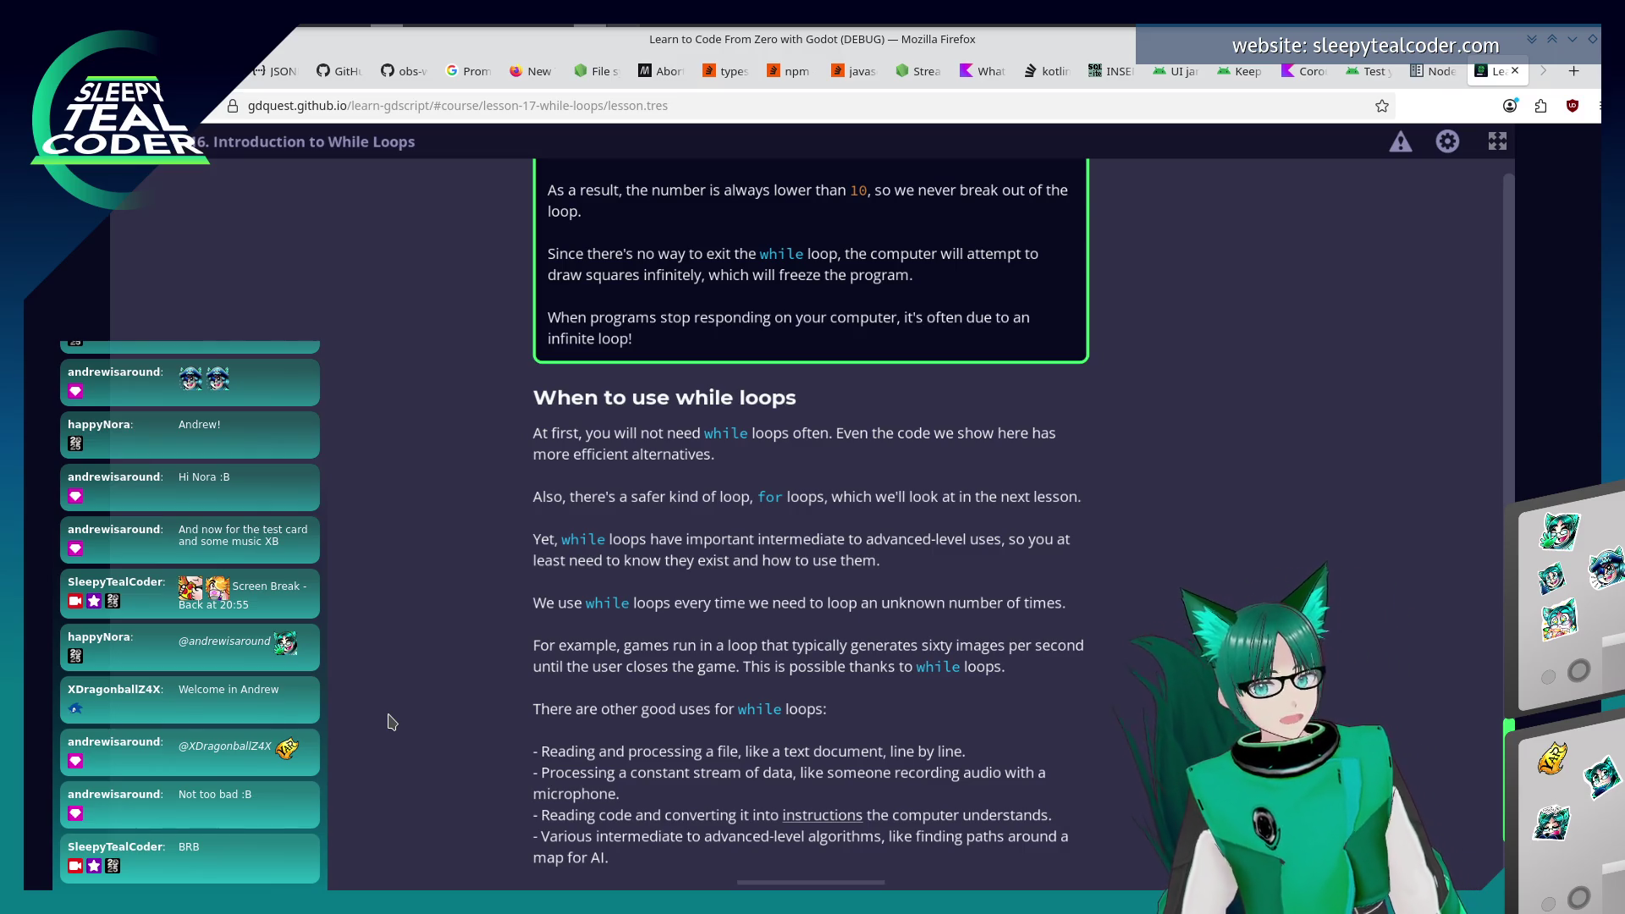
scroll(395, 757, down, 3)
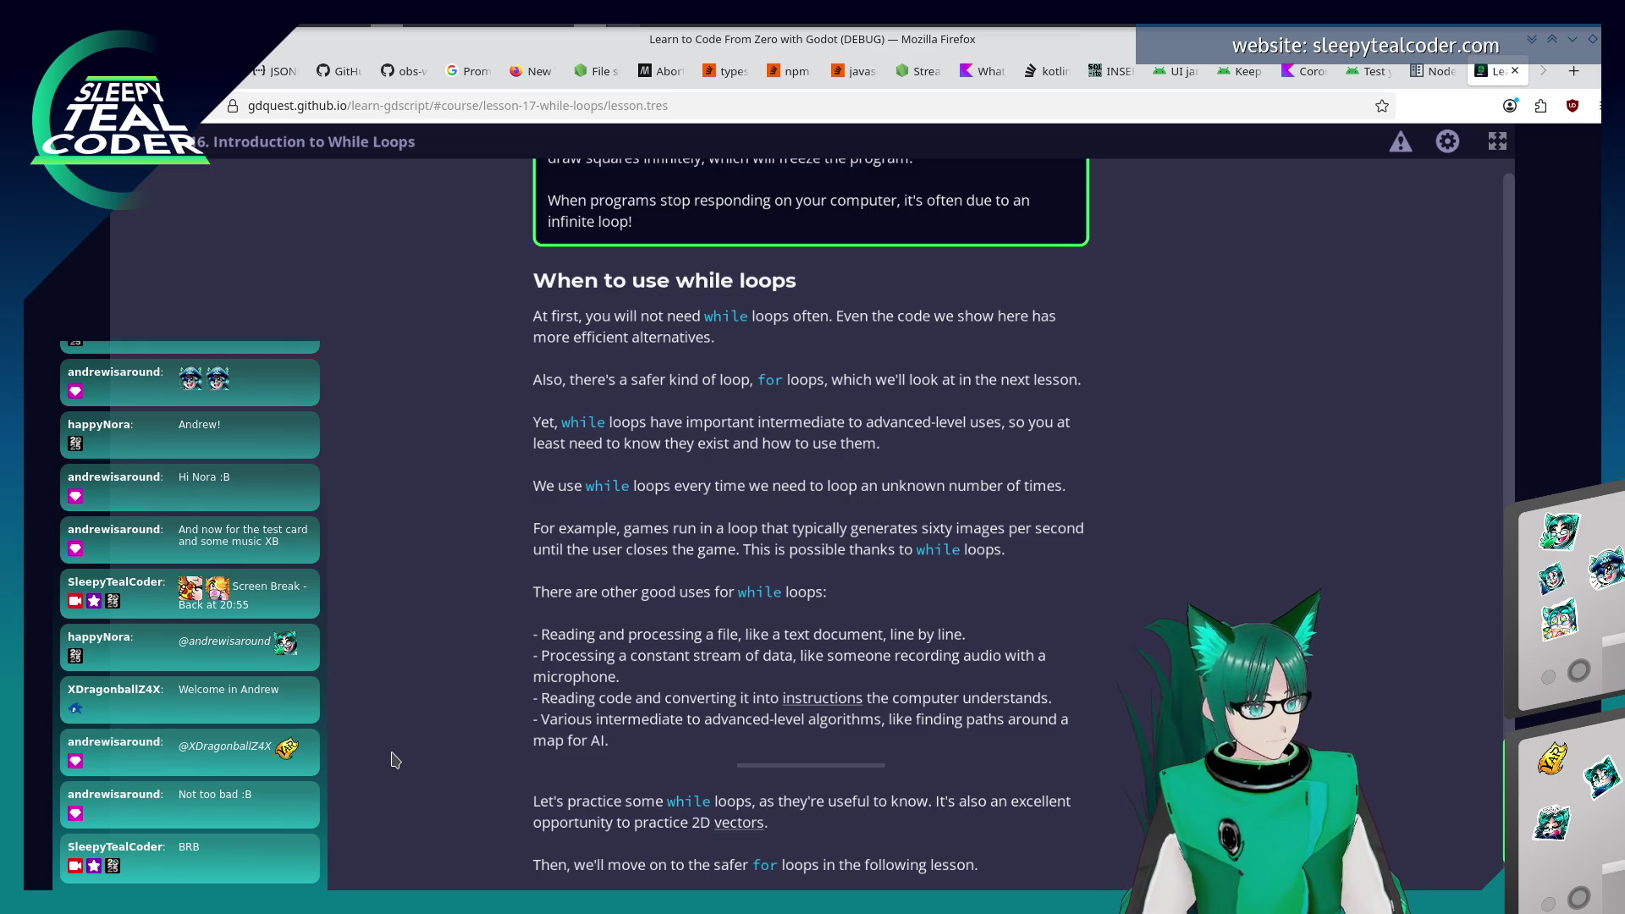
scroll(469, 664, down, 3)
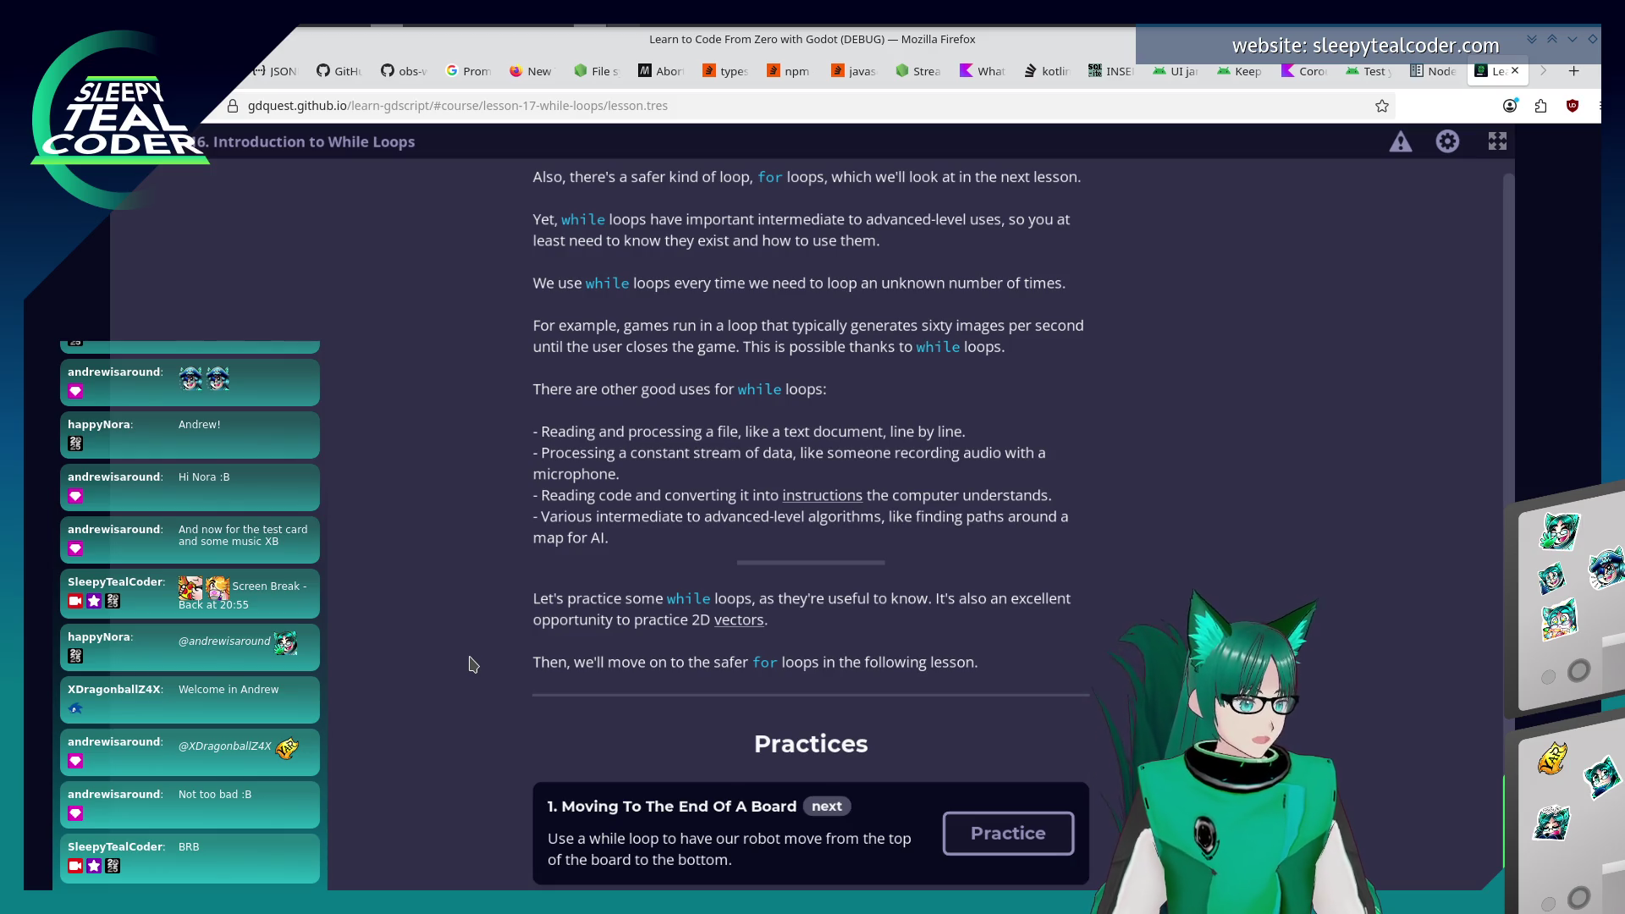
Open the Moving To The End Of A Board practice and write var row = 0 and while row < board_size:.
click(973, 842)
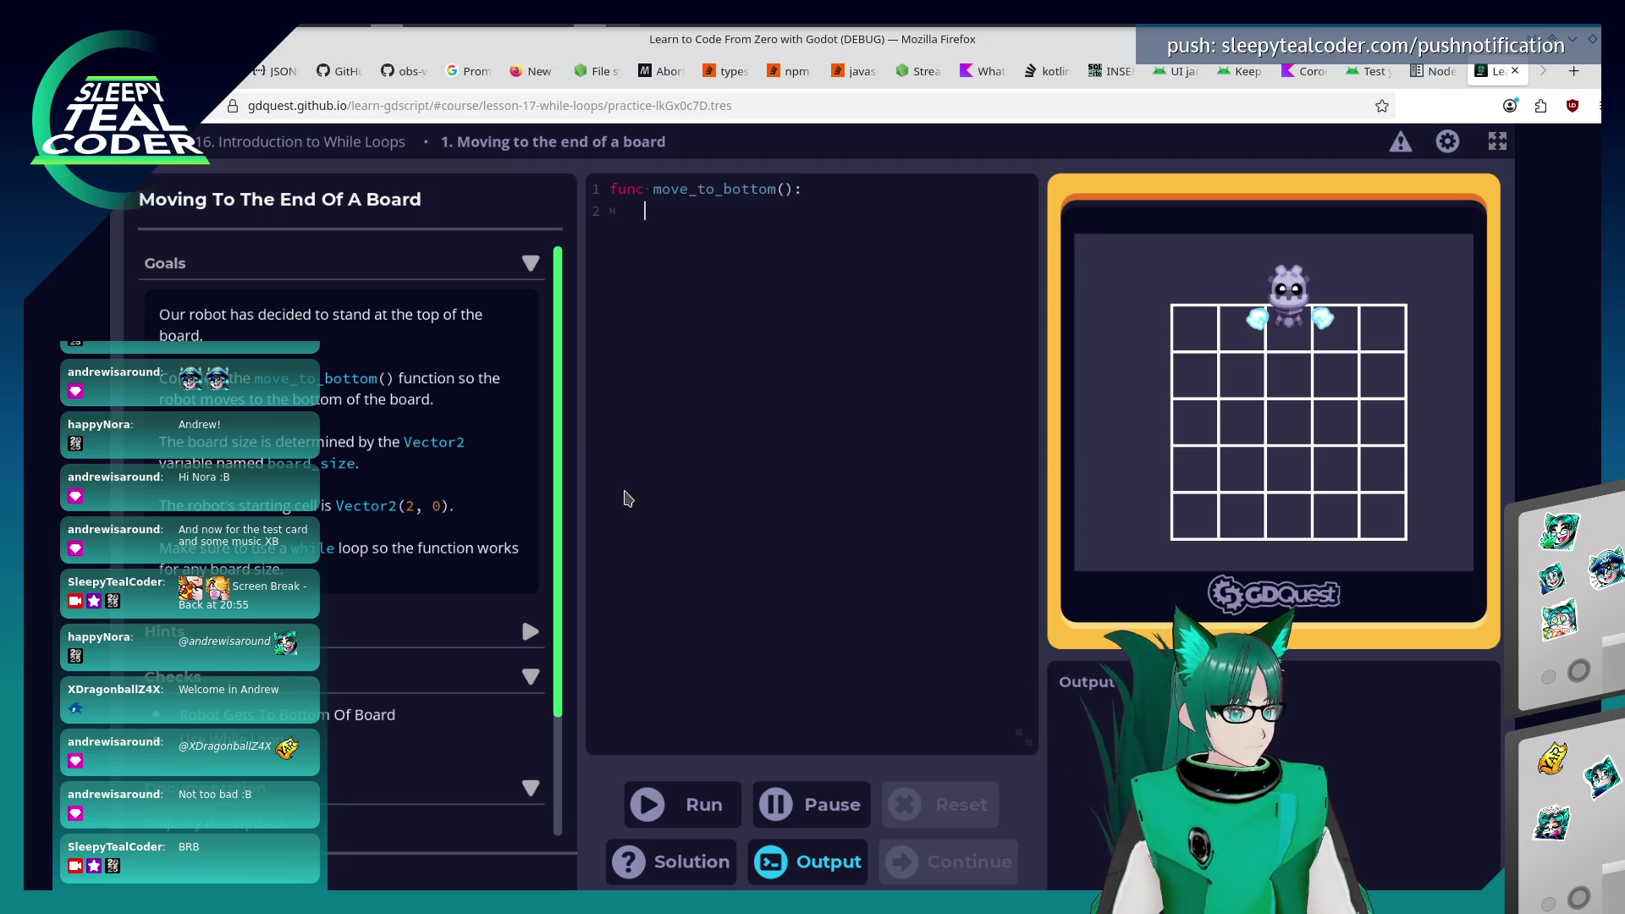
text(v)
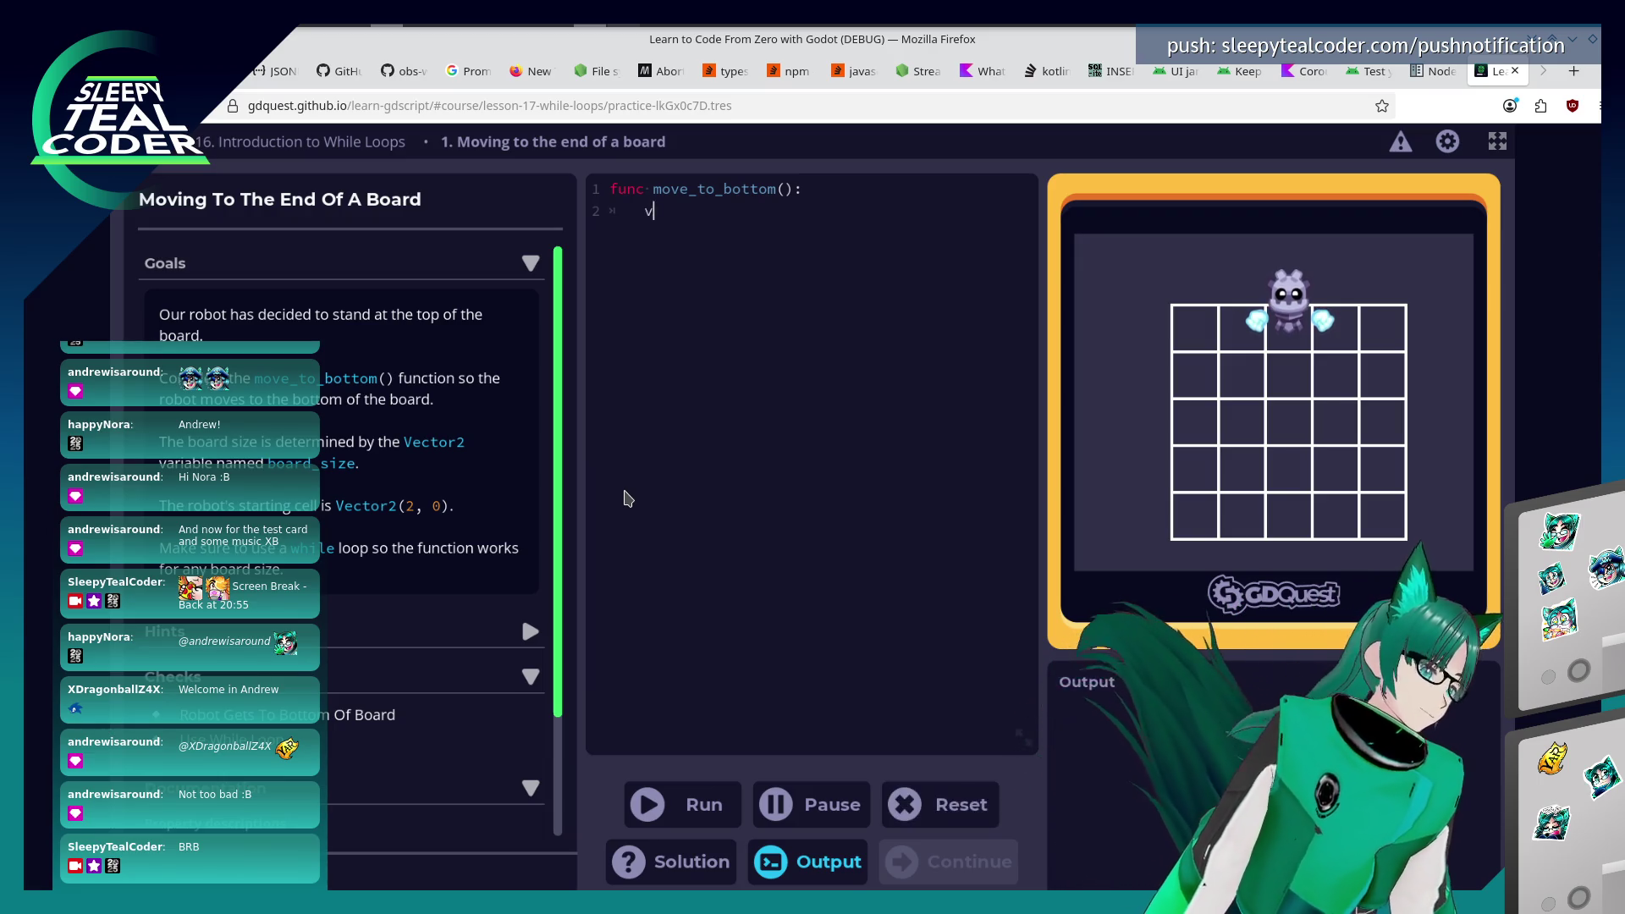
text(ar)
key(BackSpace)
key(BackSpace)
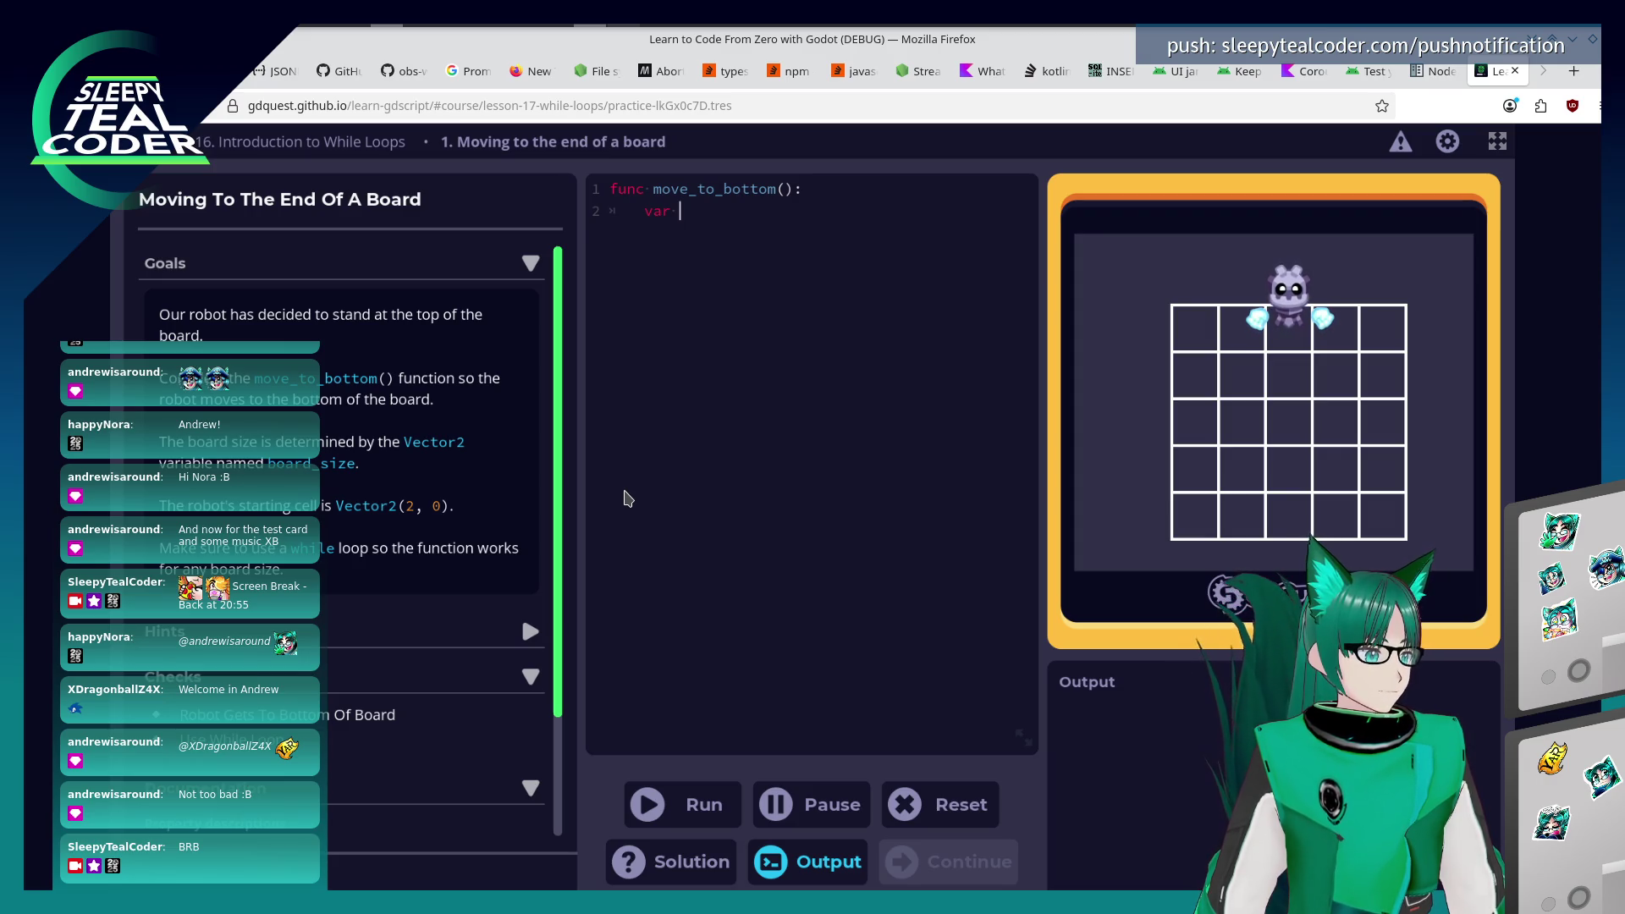
text(row = 0)
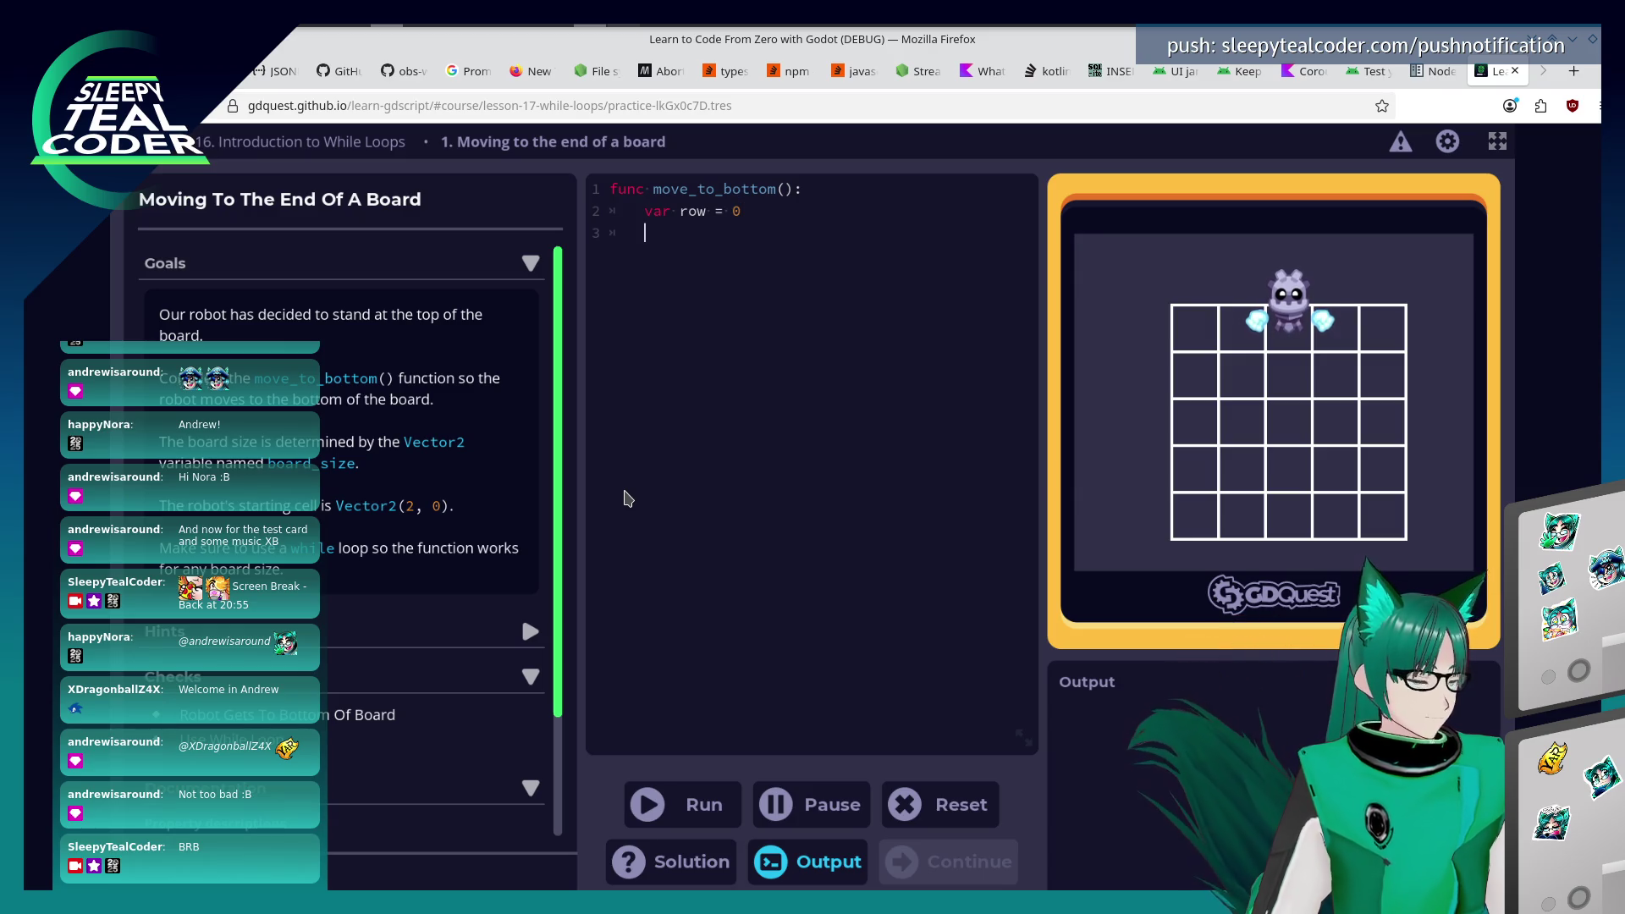
text(w)
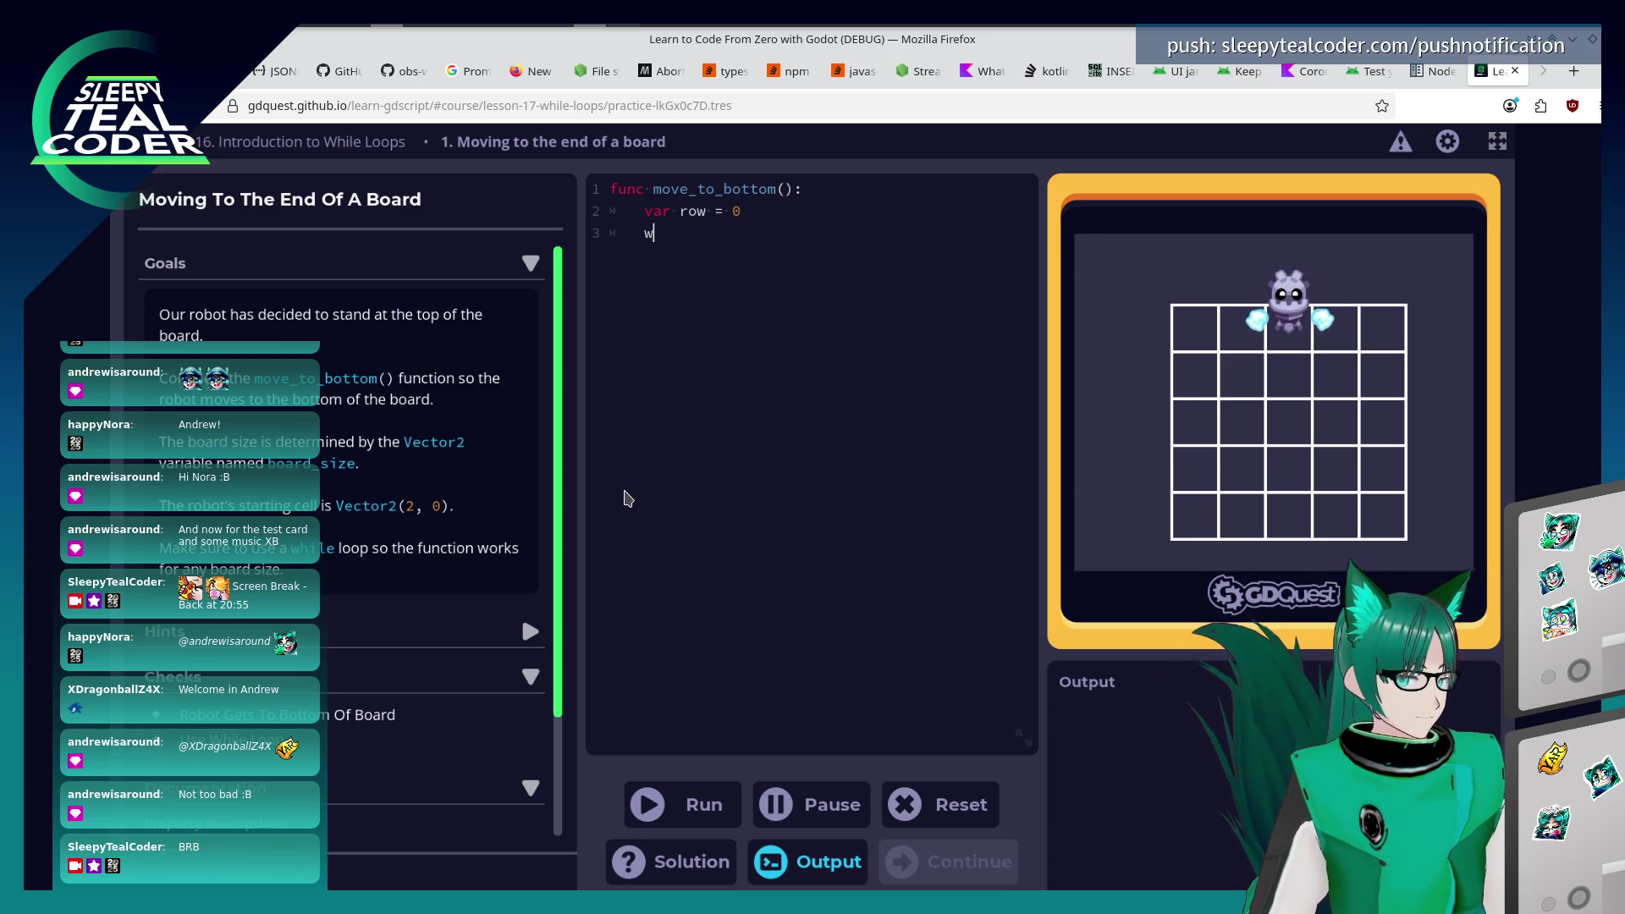
text(hile row < board_size:)
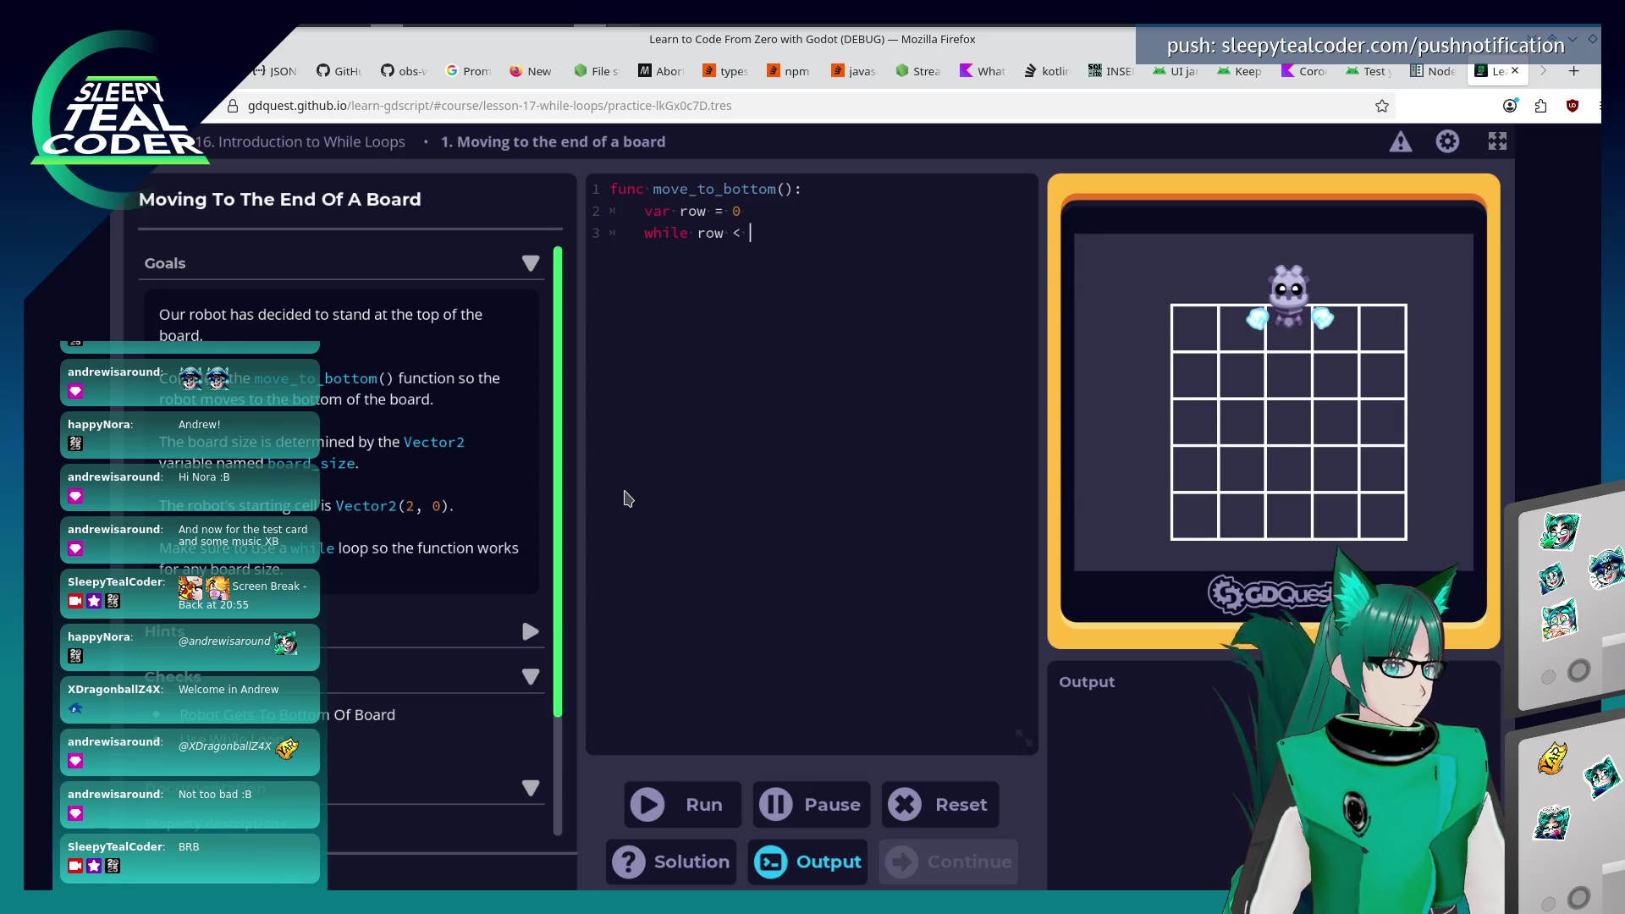
key(Tab)
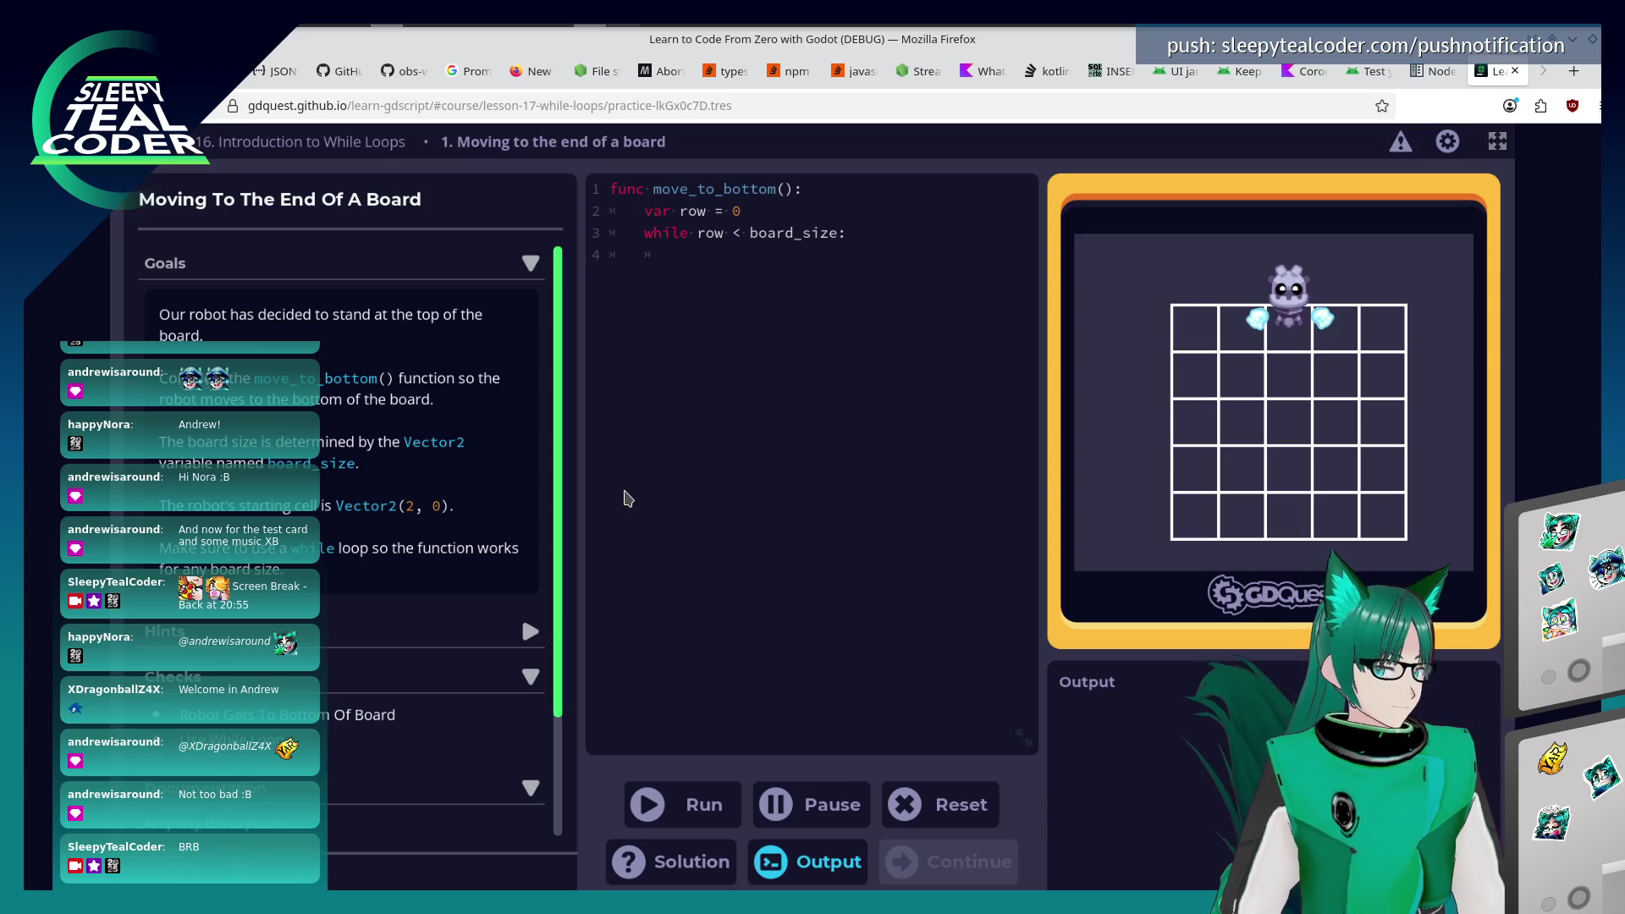
Fill the loop body with cell += Vector2(0, 1) and row += 1, then run the test.
text(row += 1)
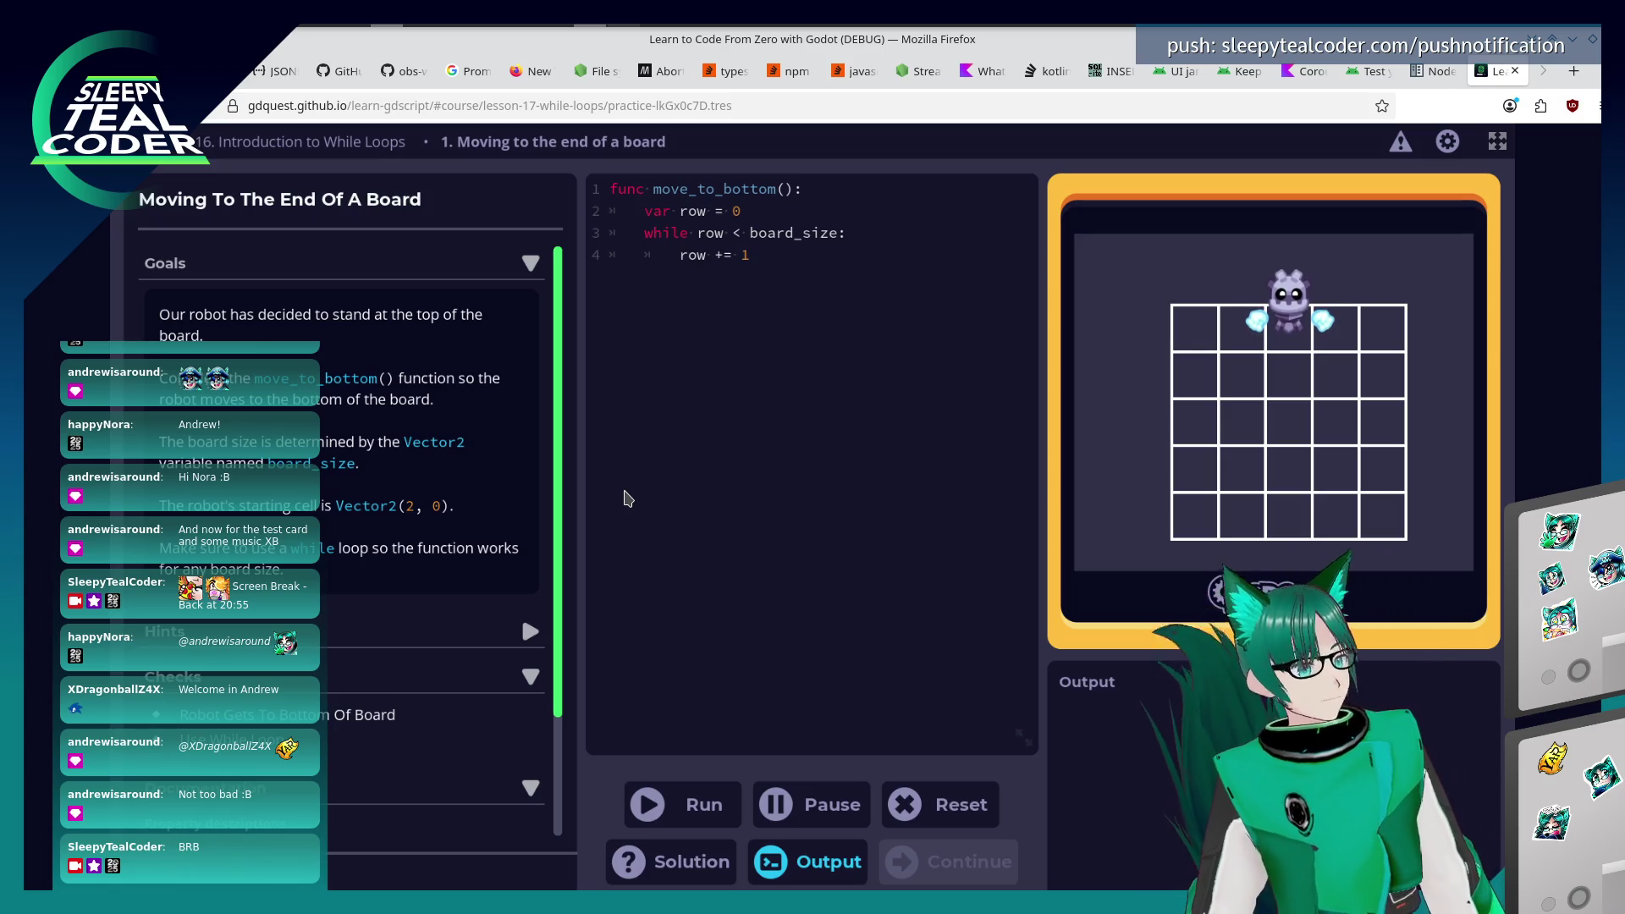
key(Home)
key(Return)
text(V)
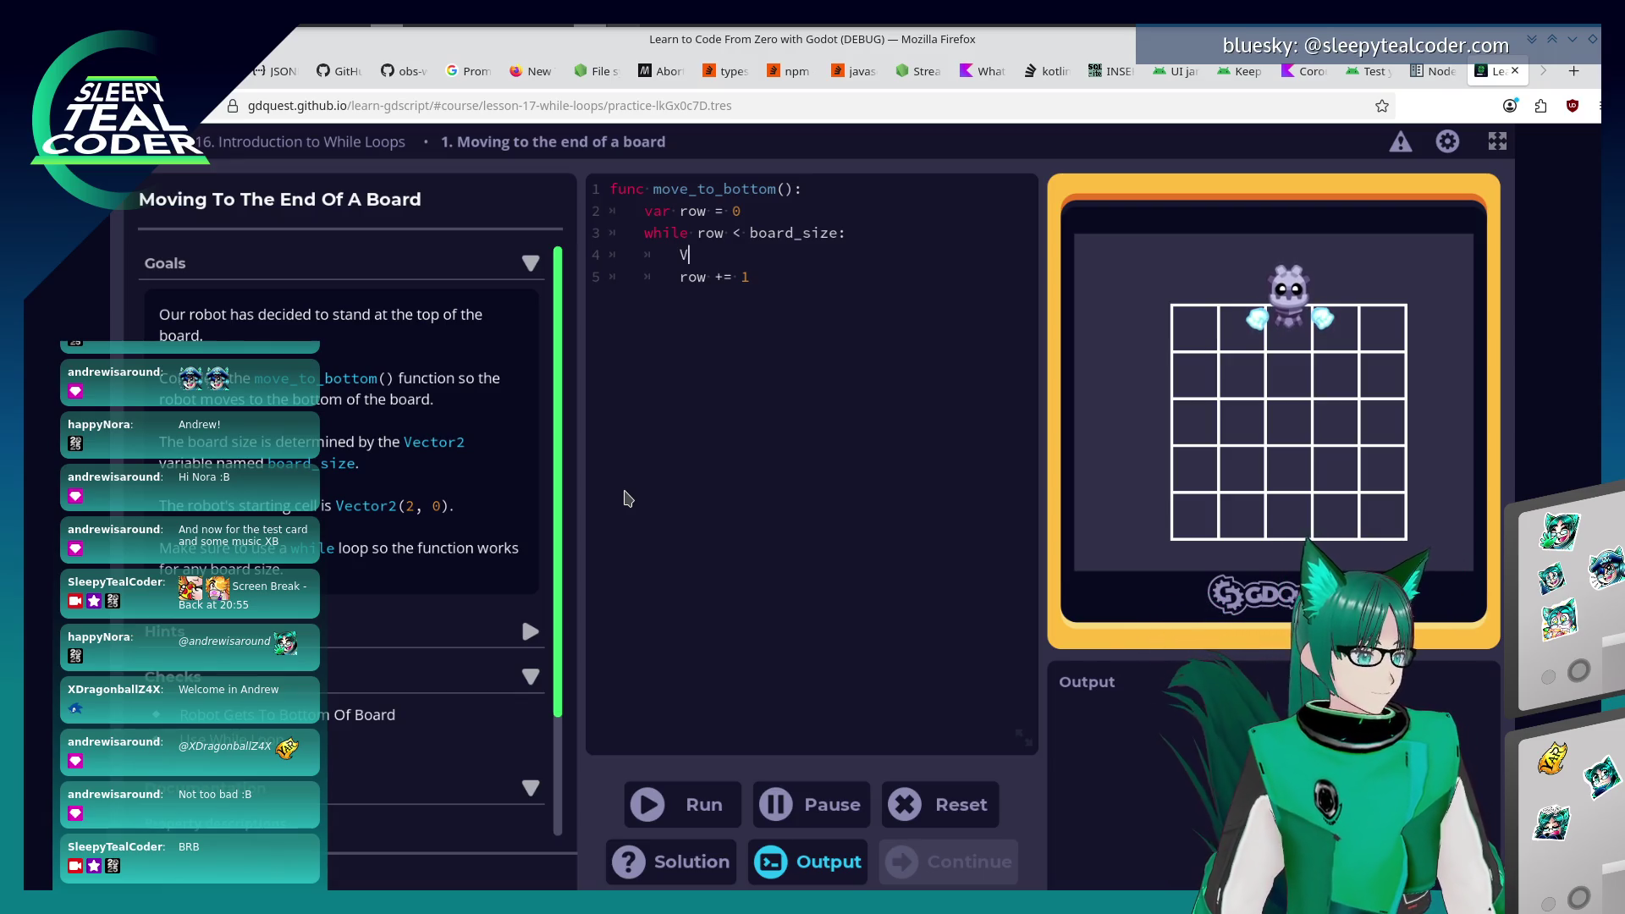
key(BackSpace)
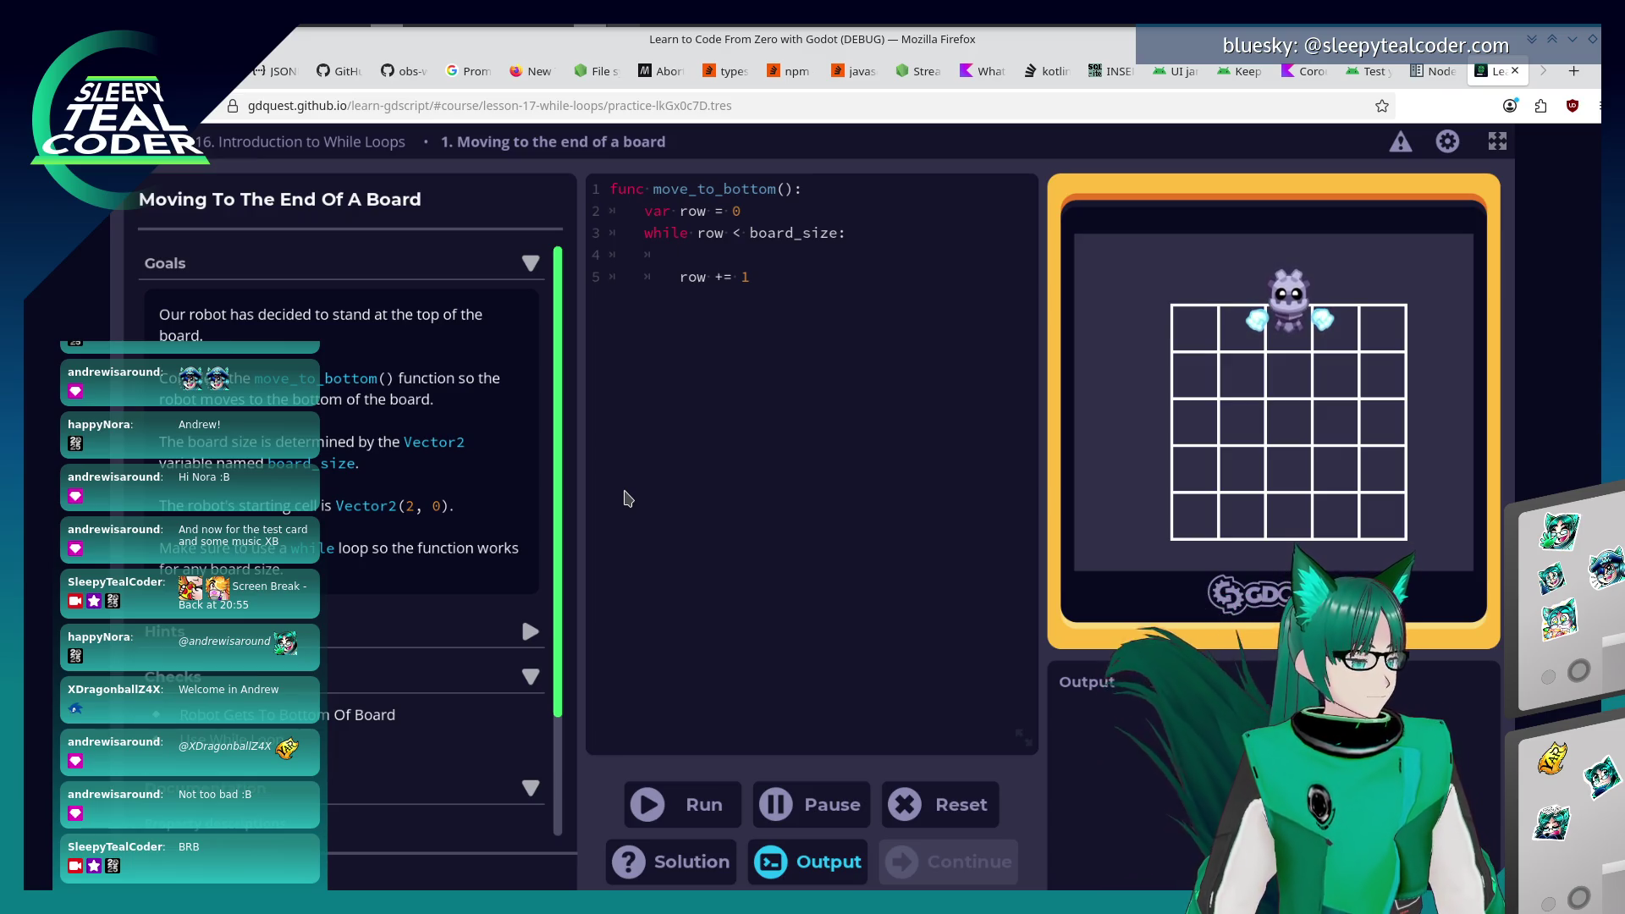
scroll(227, 616, down, 3)
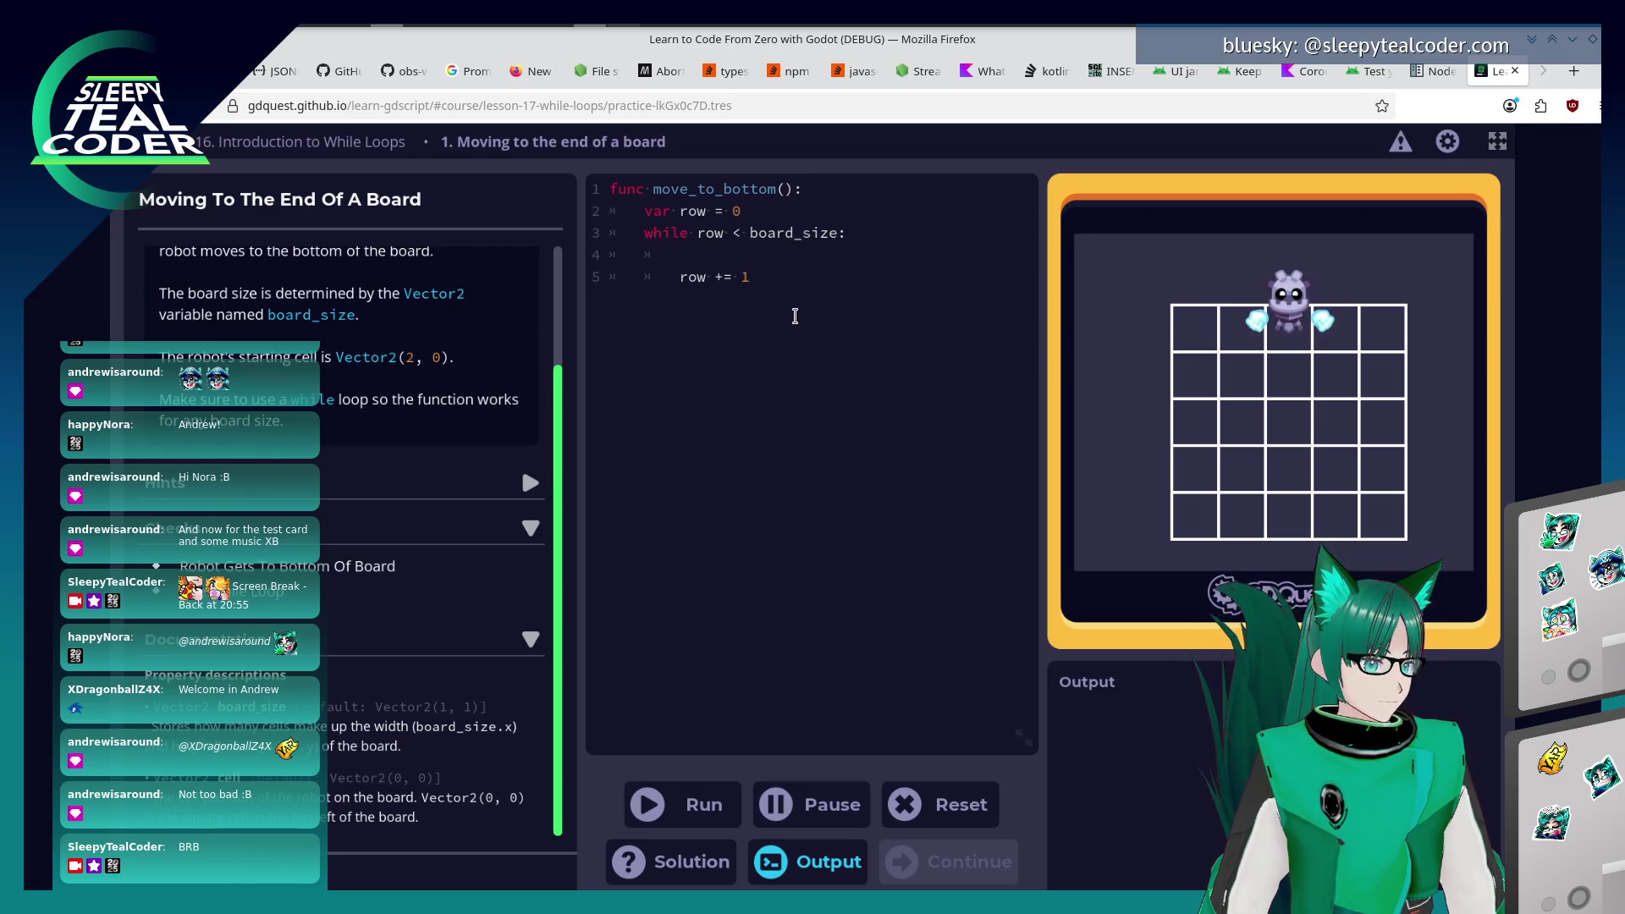
text(cell += )
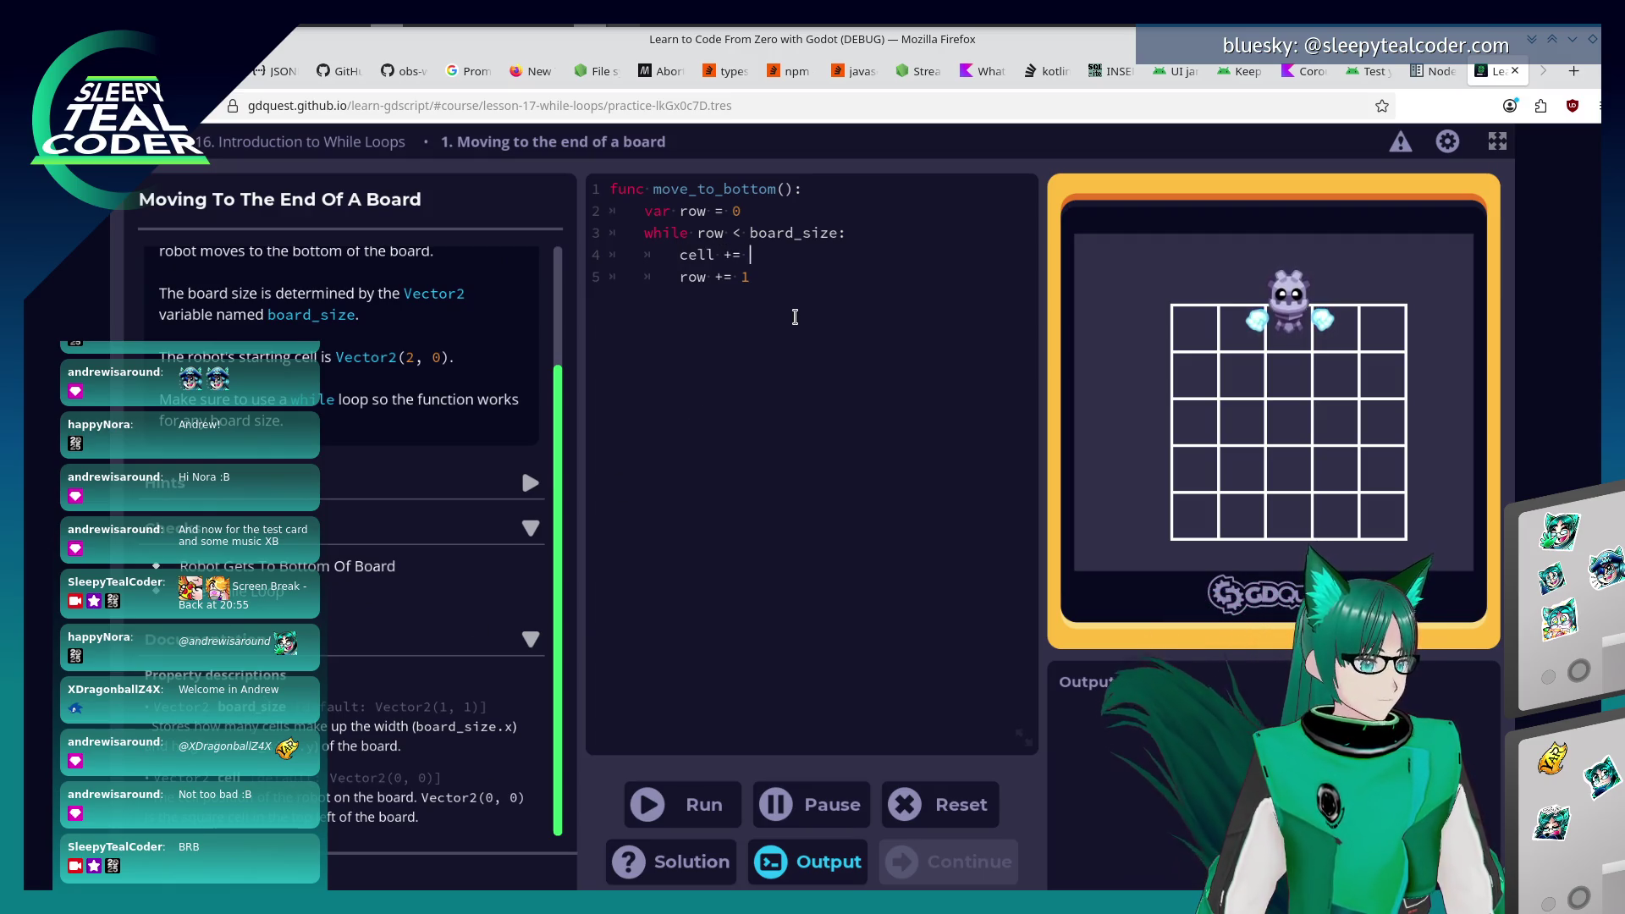
text(Vector)
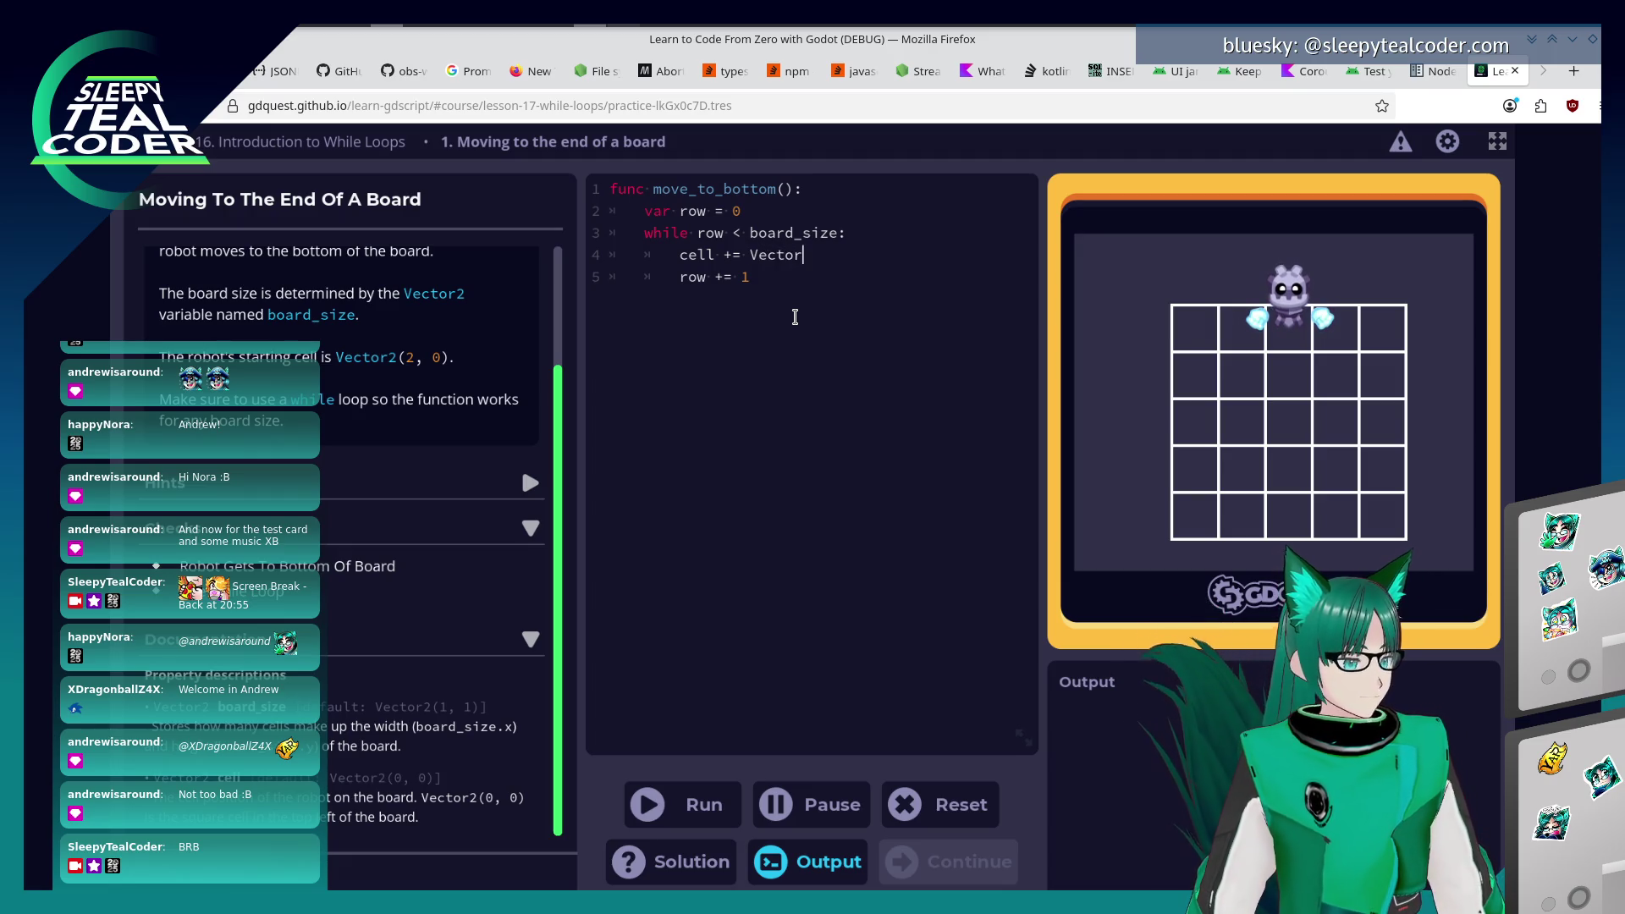
text(2(0, 1)
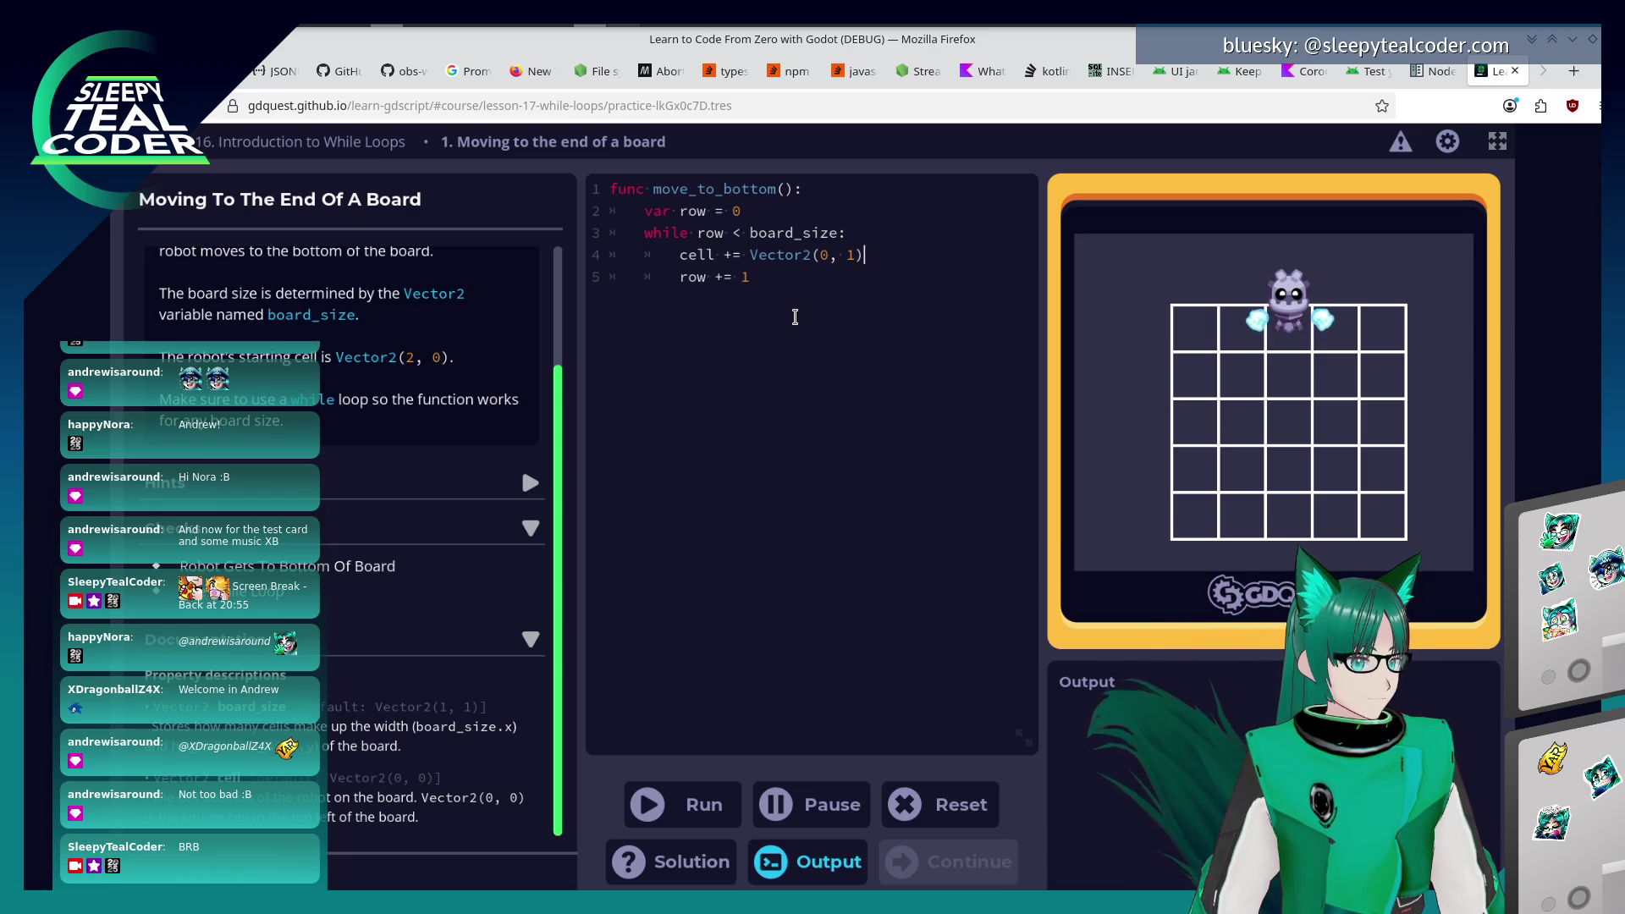
click(715, 800)
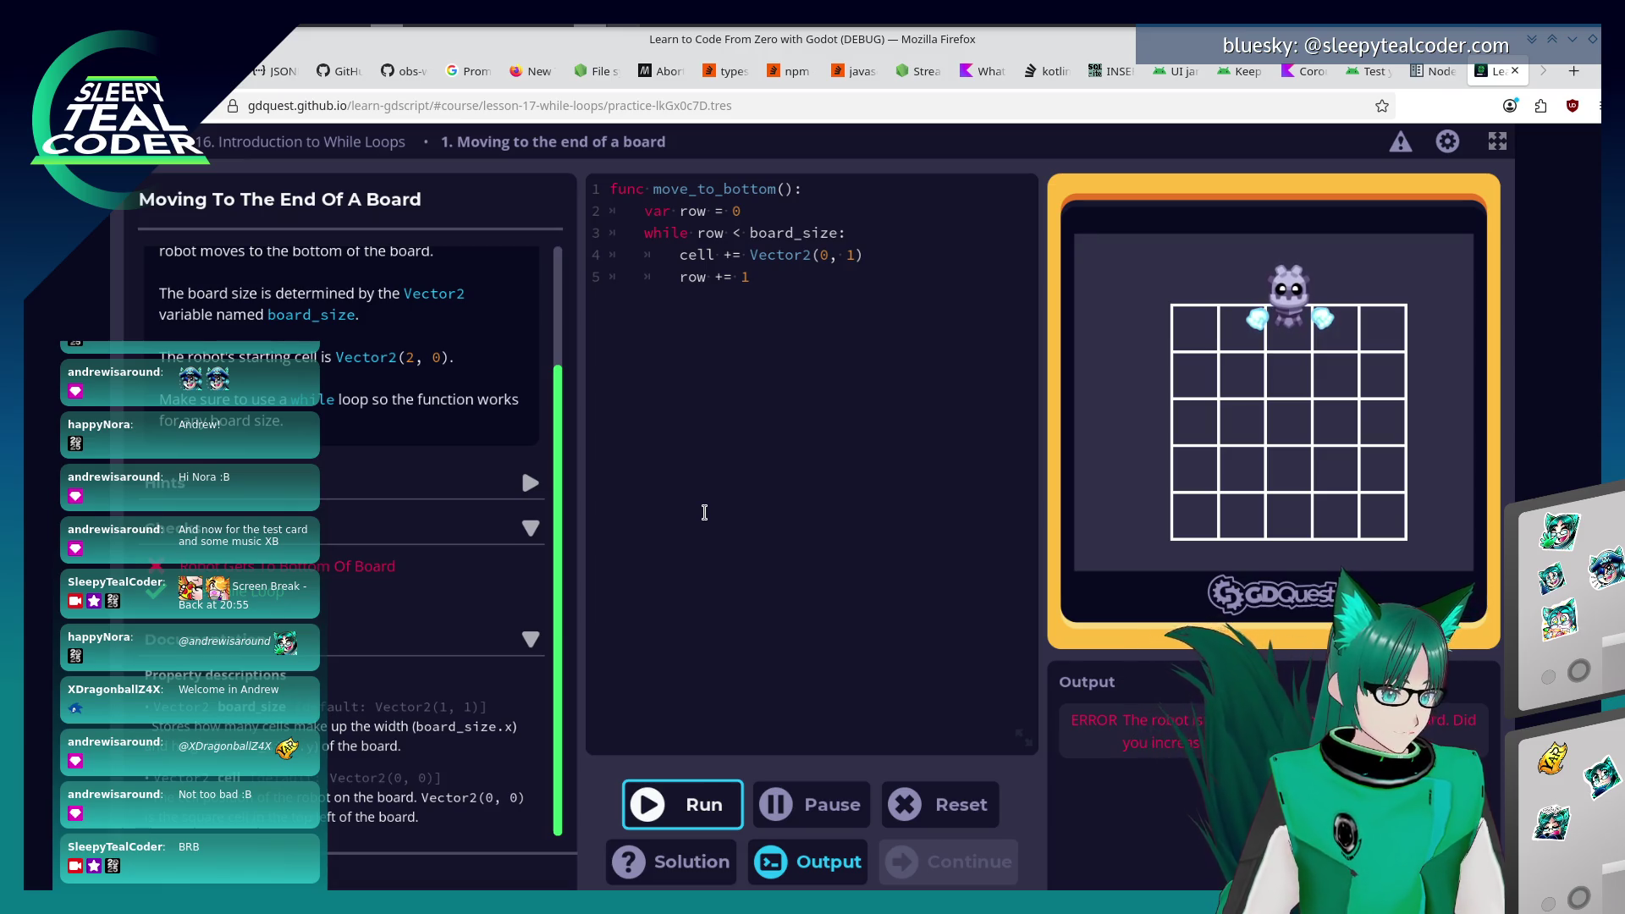
Replace line 4's step with cell.y += 1 and rerun; the robot still misses the bottom.
drag(716, 254, 885, 263)
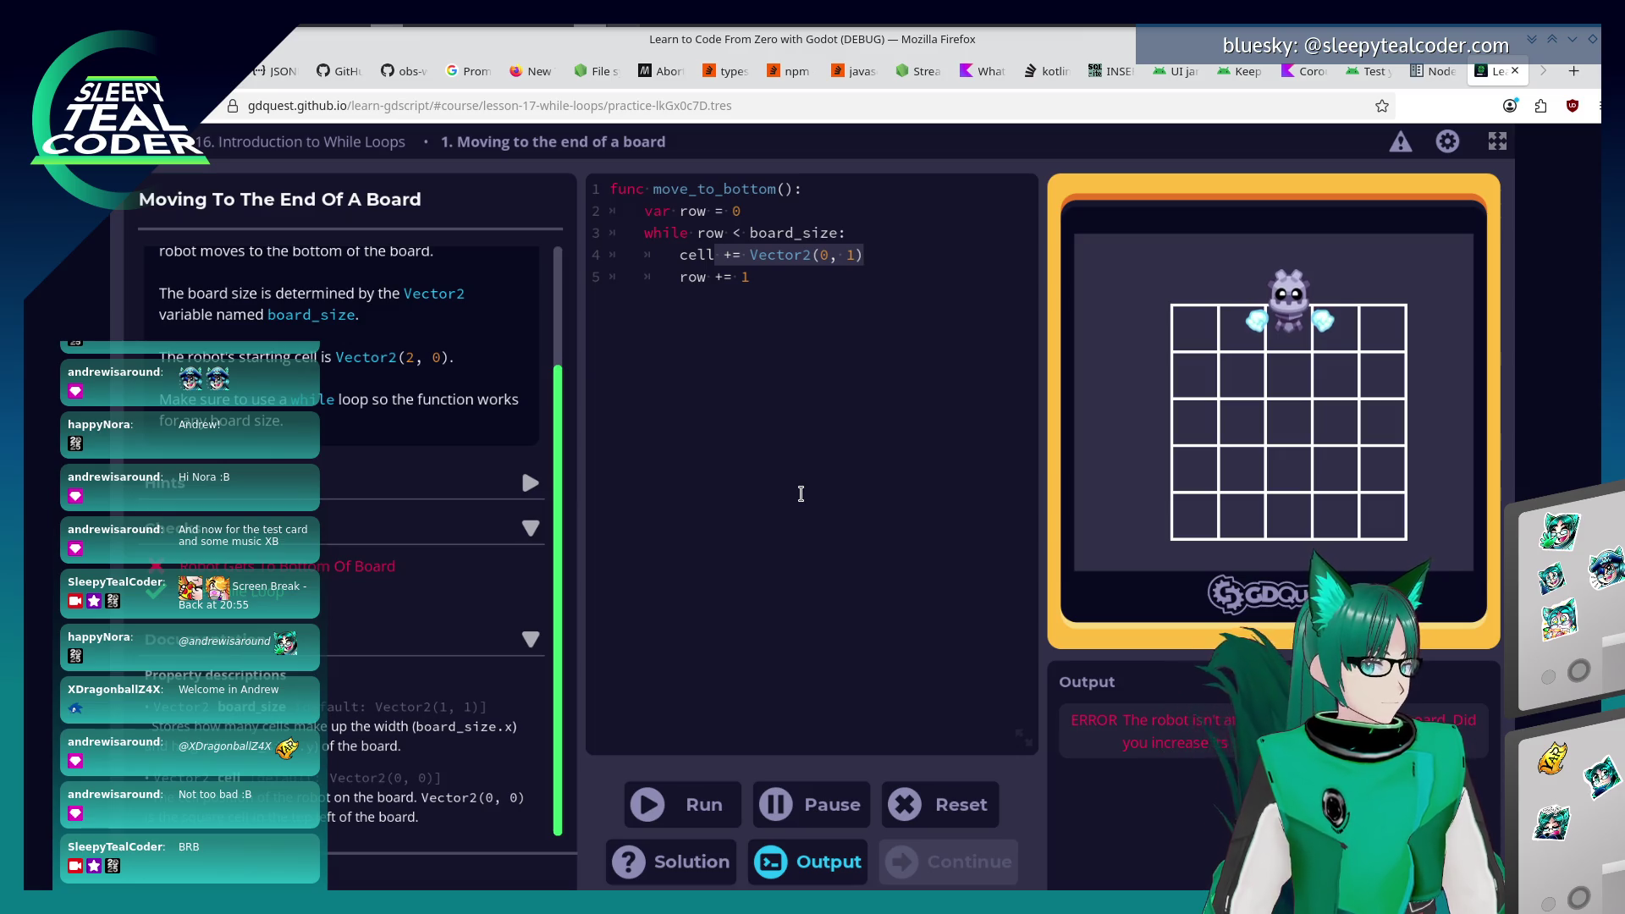
text(.y += )
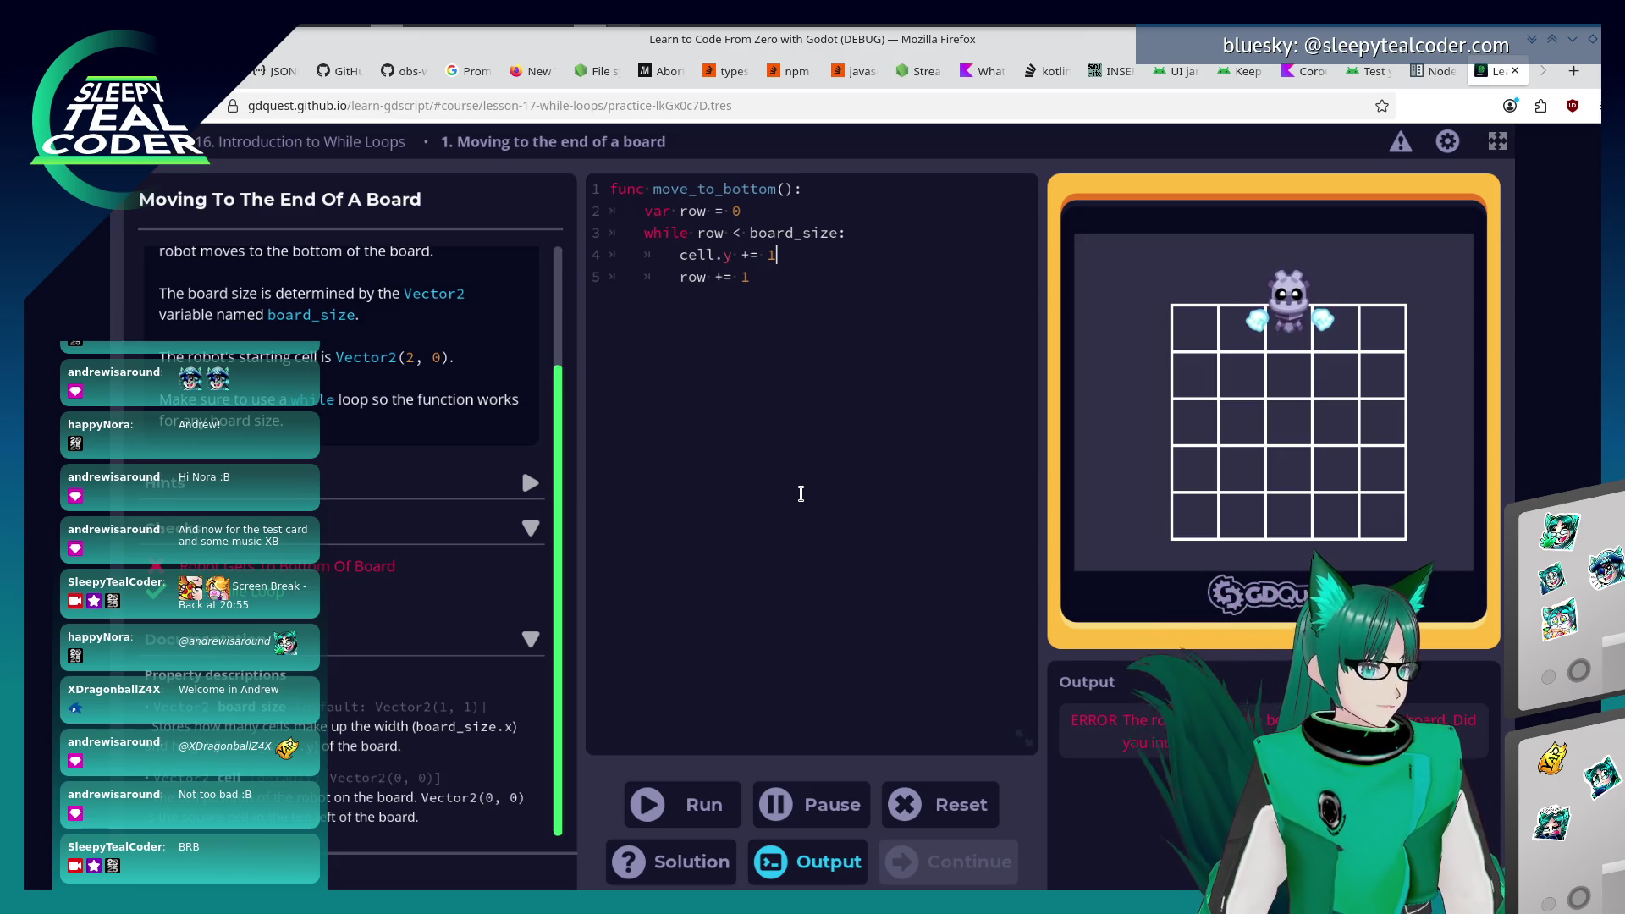
text(1)
click(669, 804)
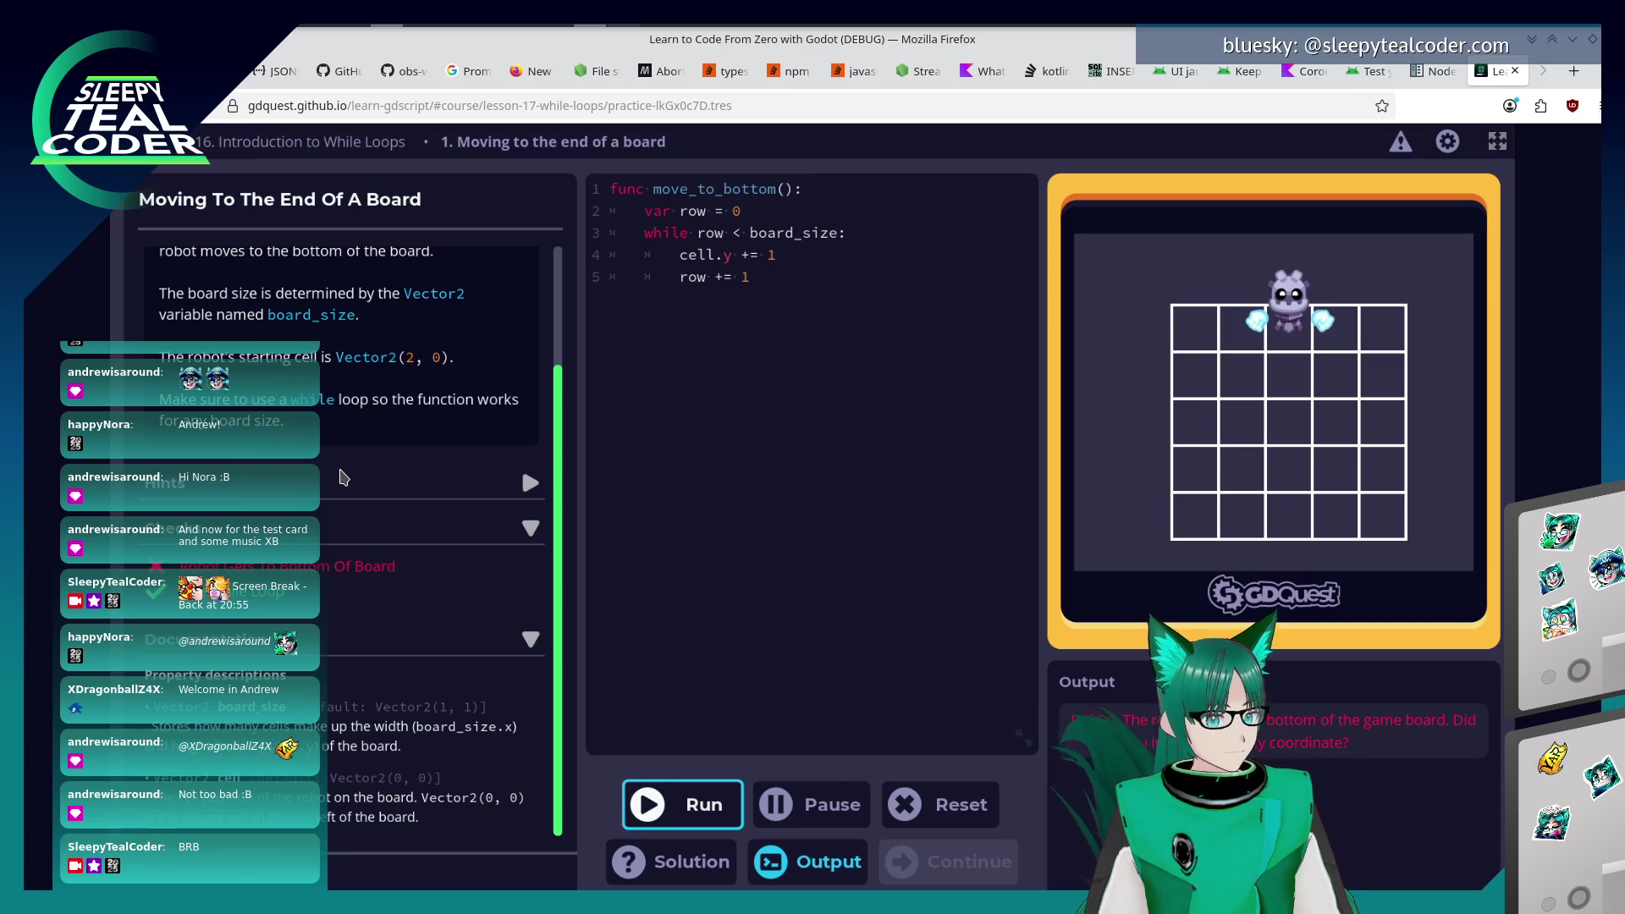
scroll(421, 419, up, 3)
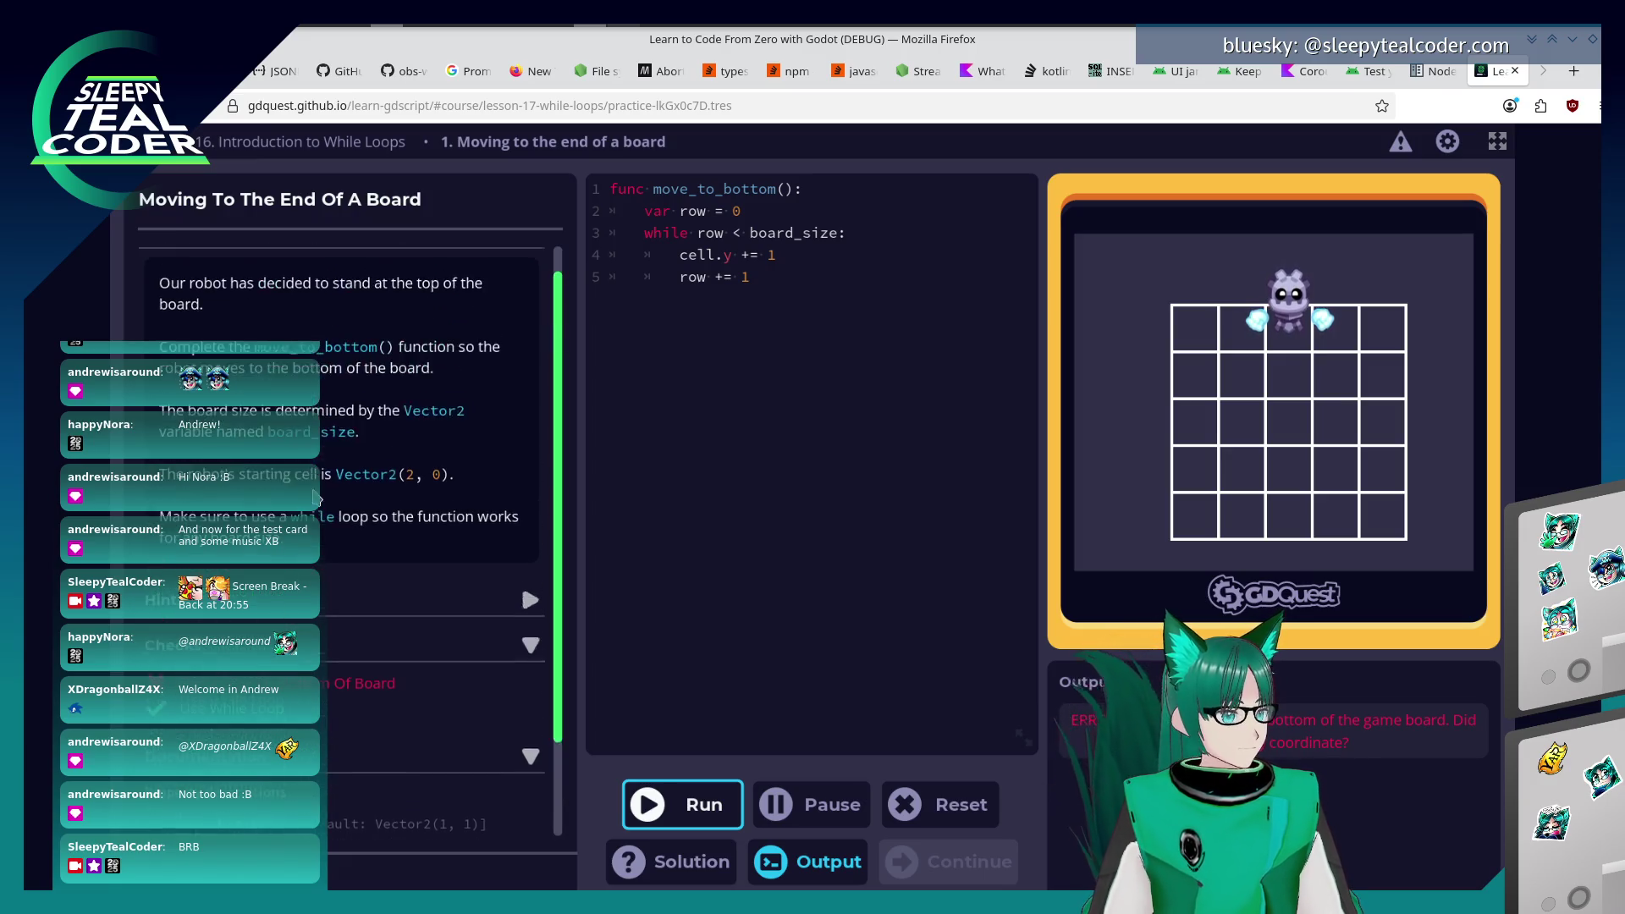
scroll(420, 419, down, 3)
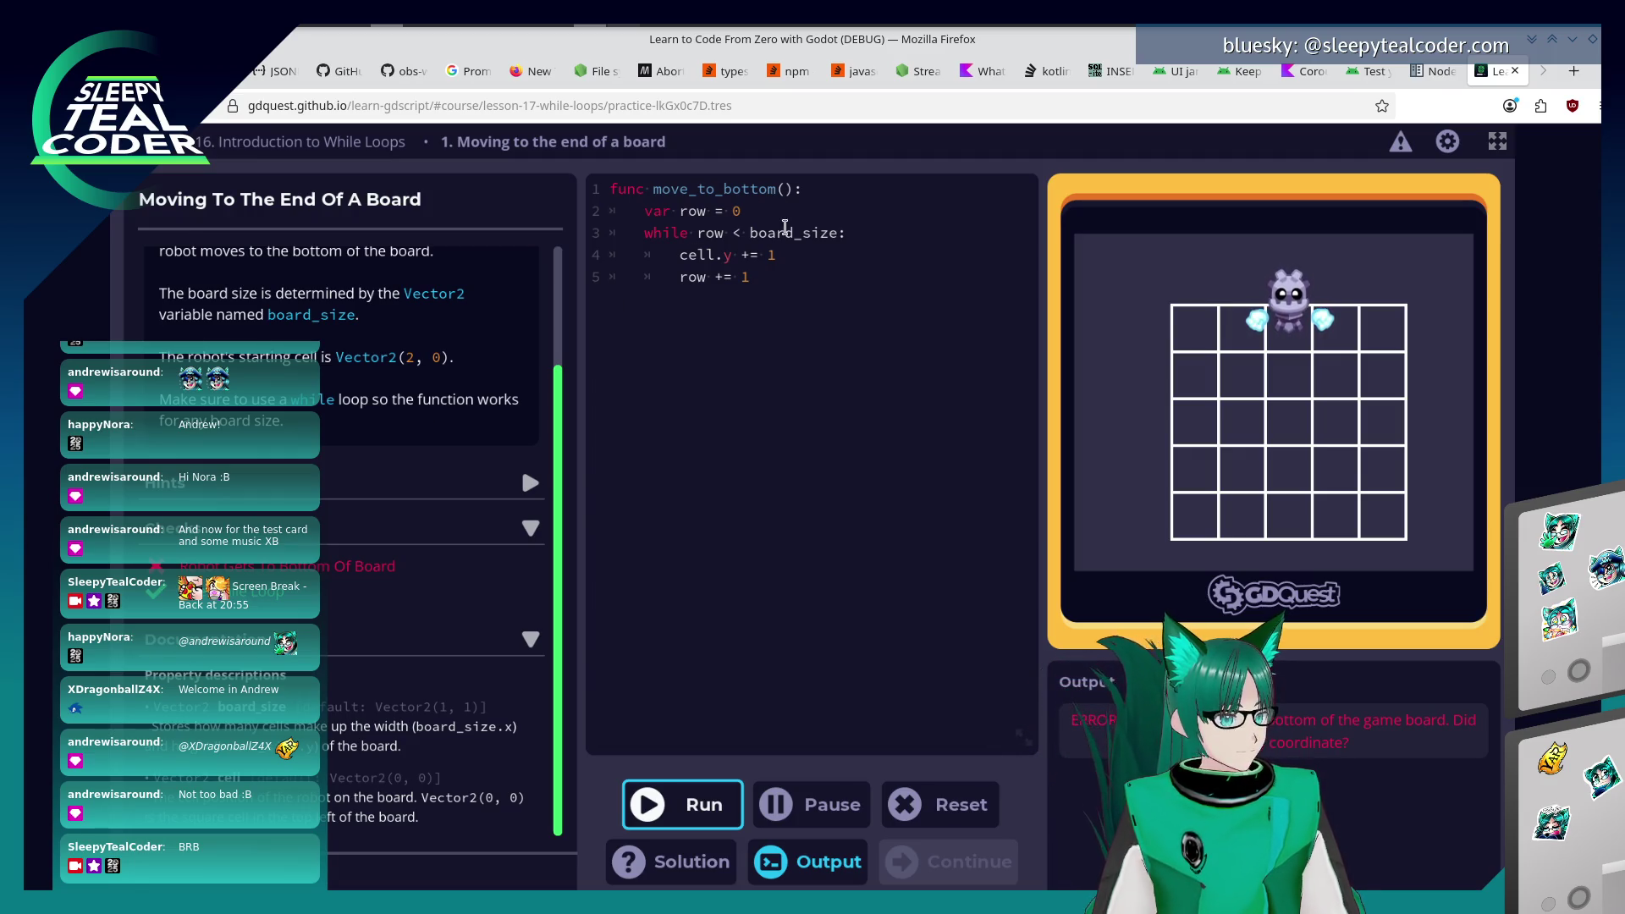
click(837, 232)
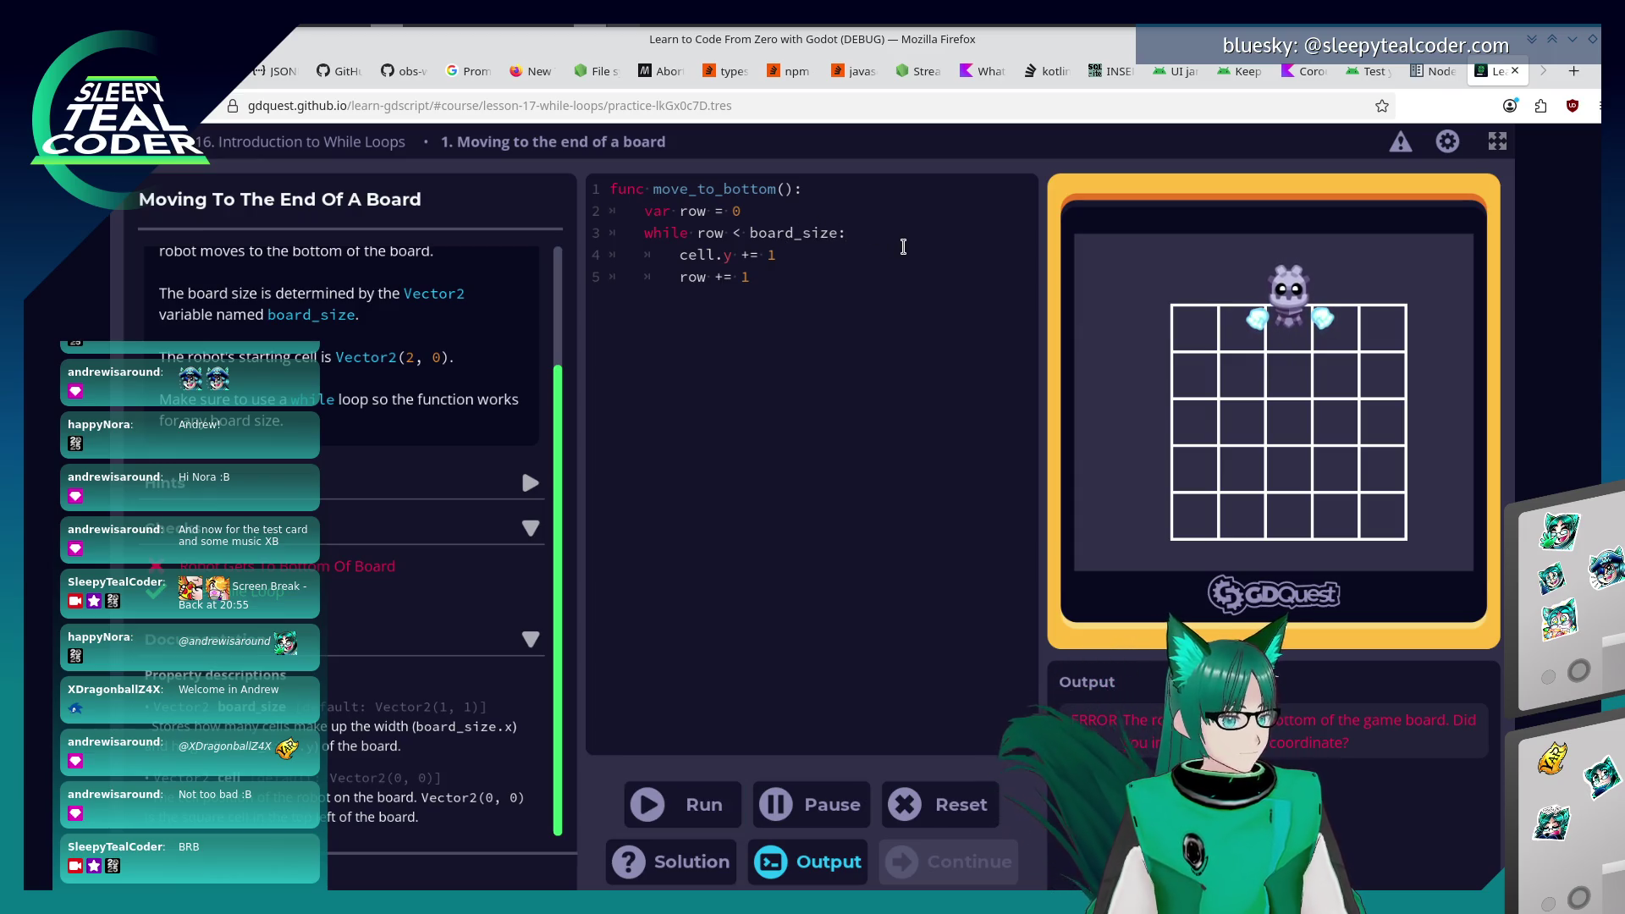
Loop until board_size.y, then rewrite line 4 as cell += Vector(0, 1), running after each change.
text(.)
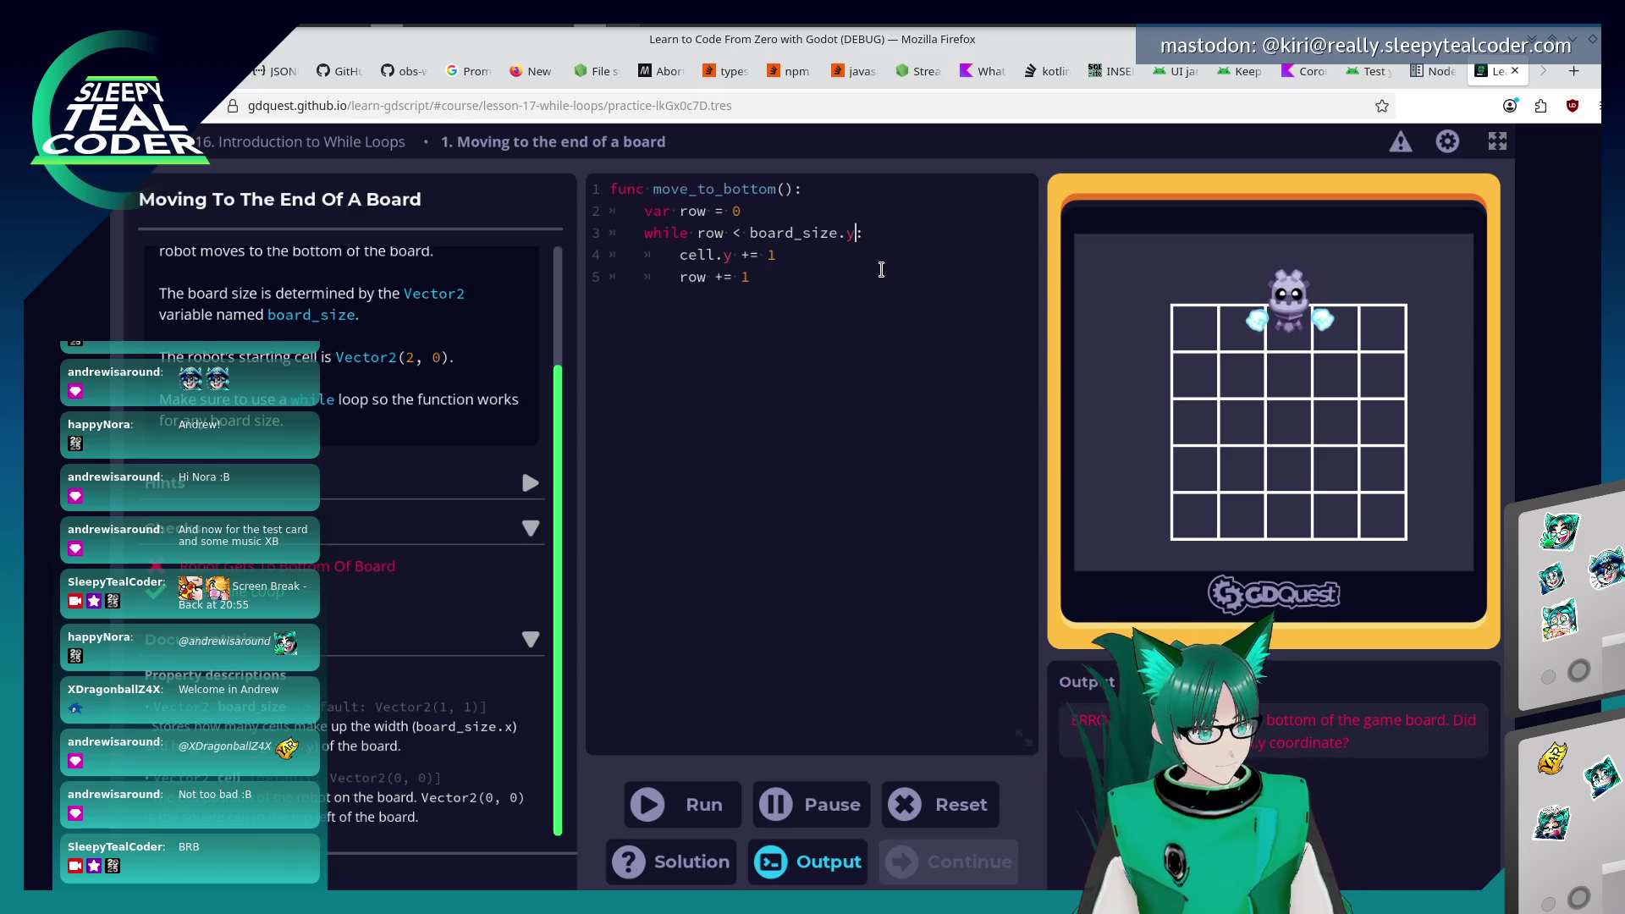
text(y)
click(726, 805)
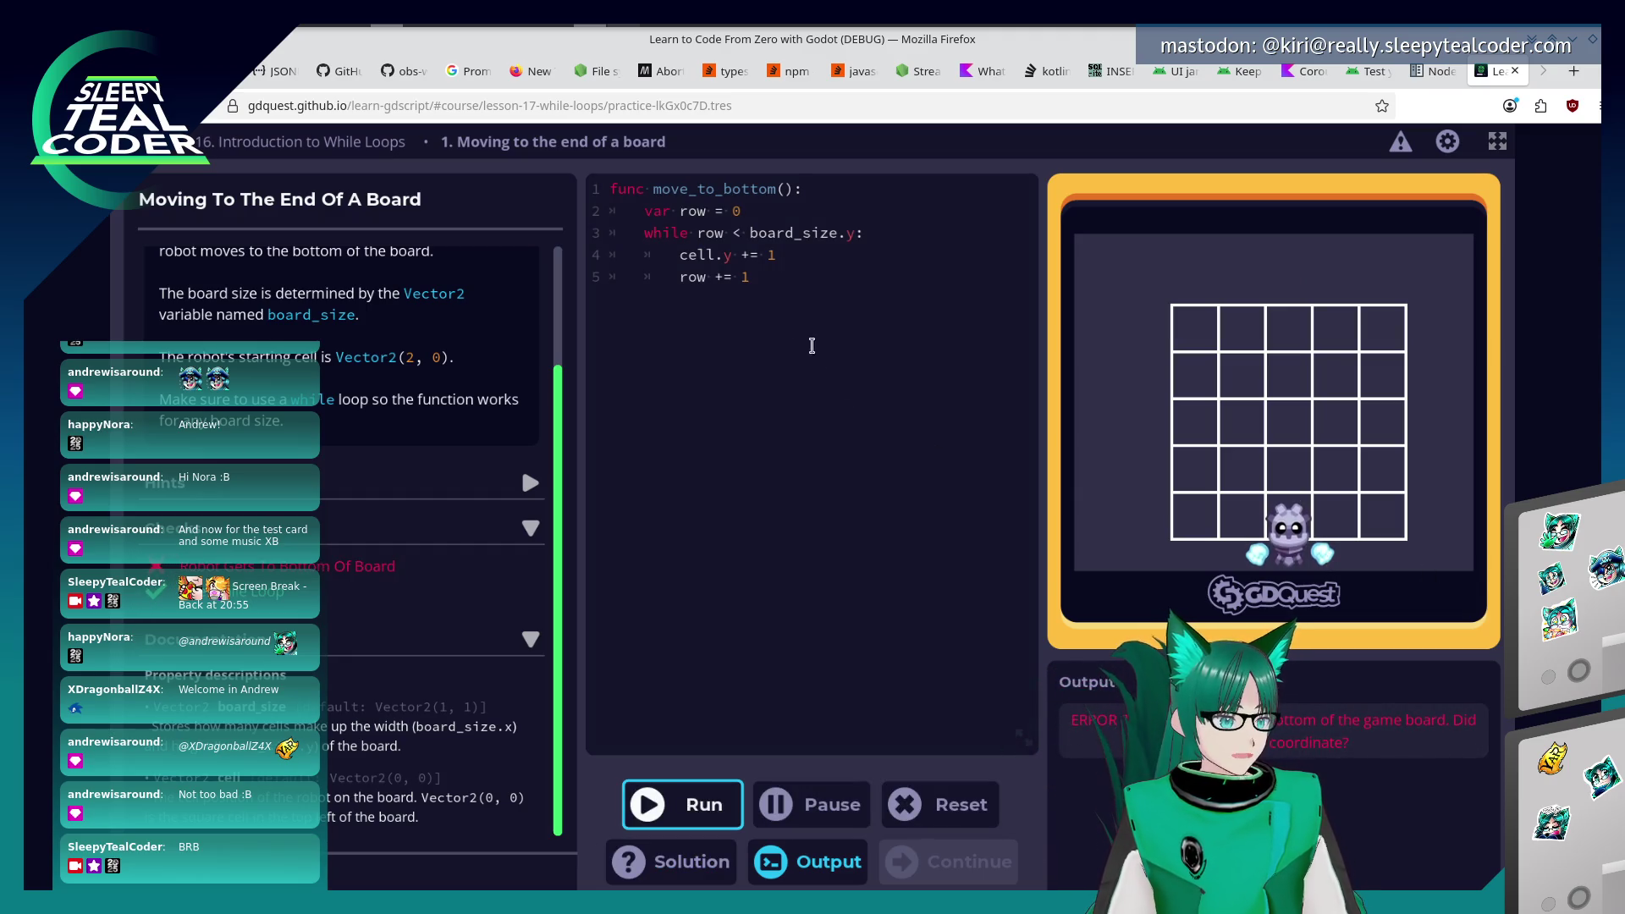
click(755, 258)
key(End)
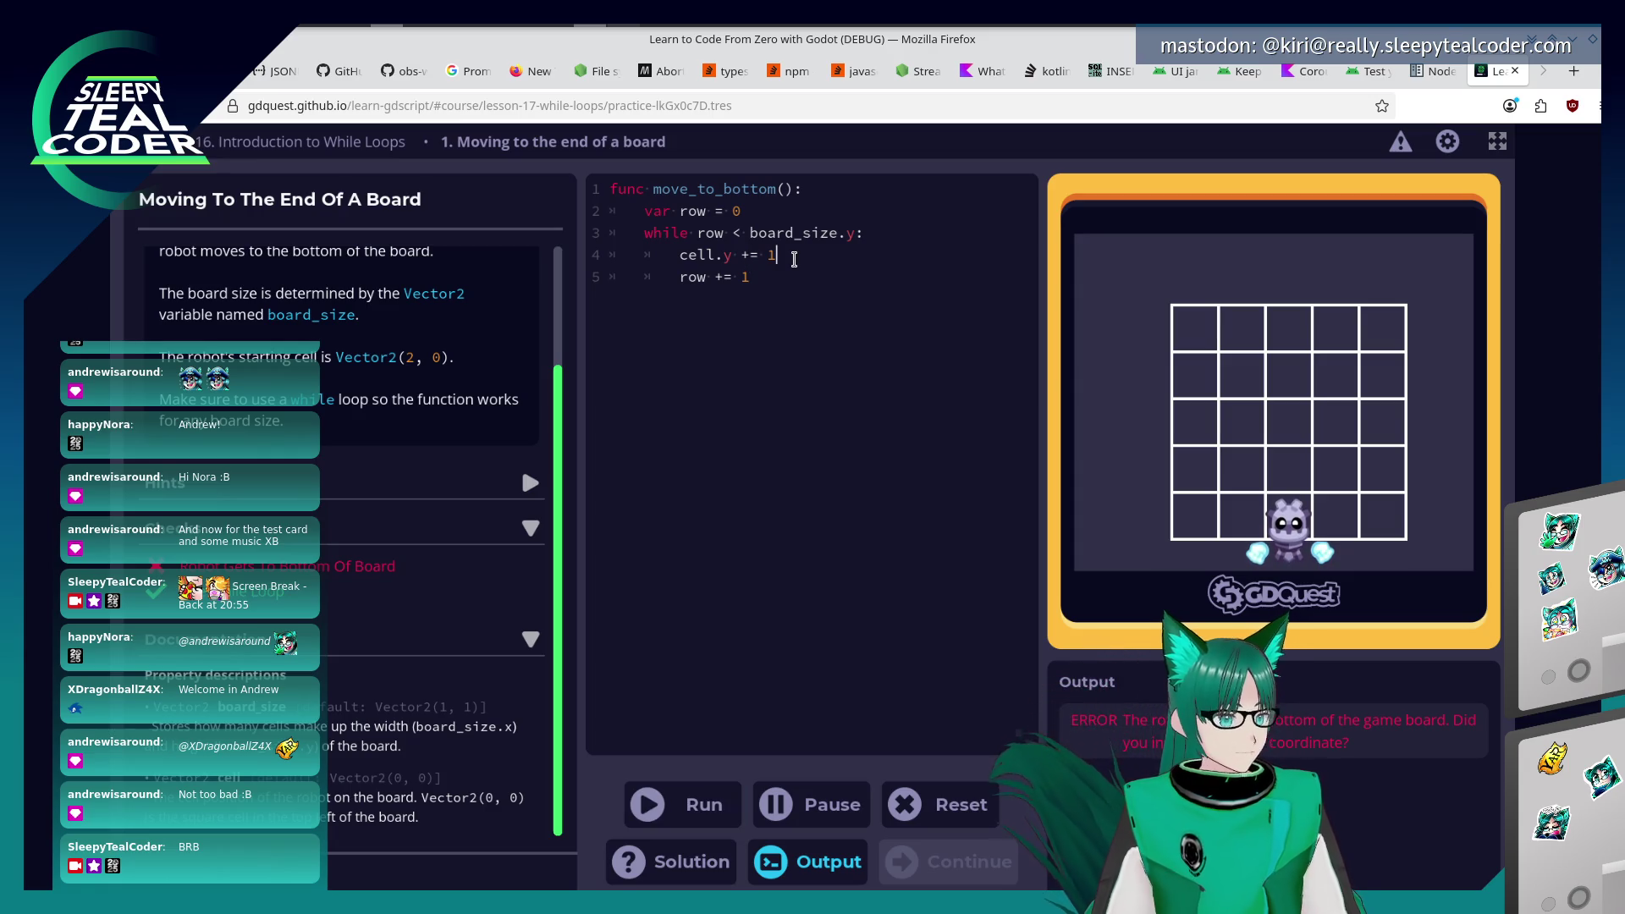
key(BackSpace)
key(BackSpace)
key(BackSpace)
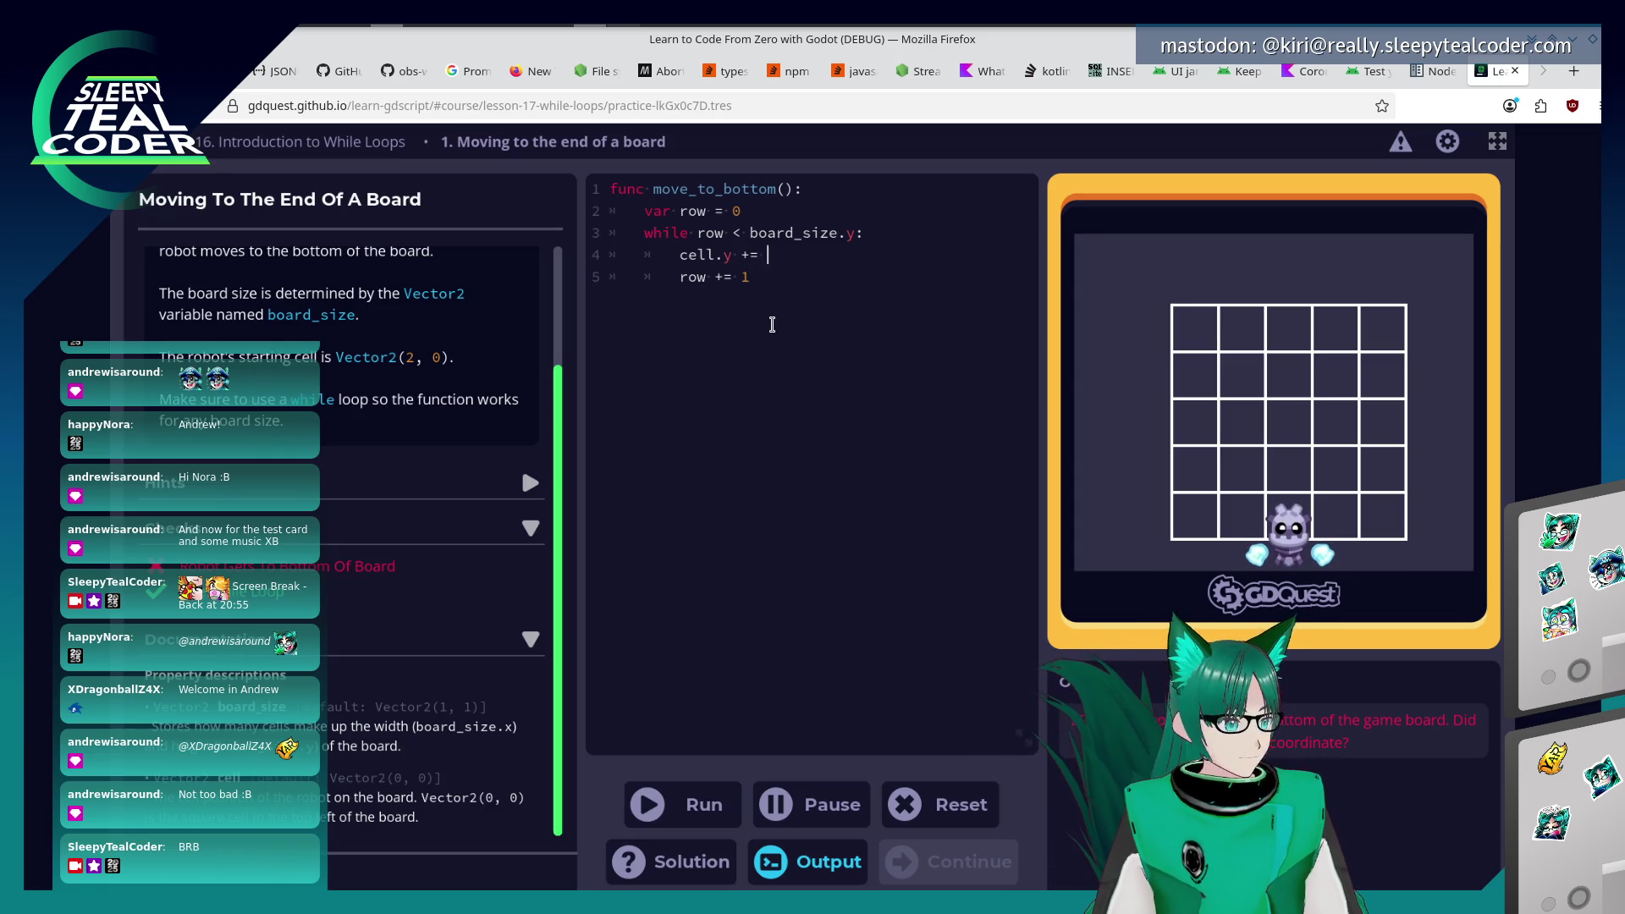
text(= Vector(2)
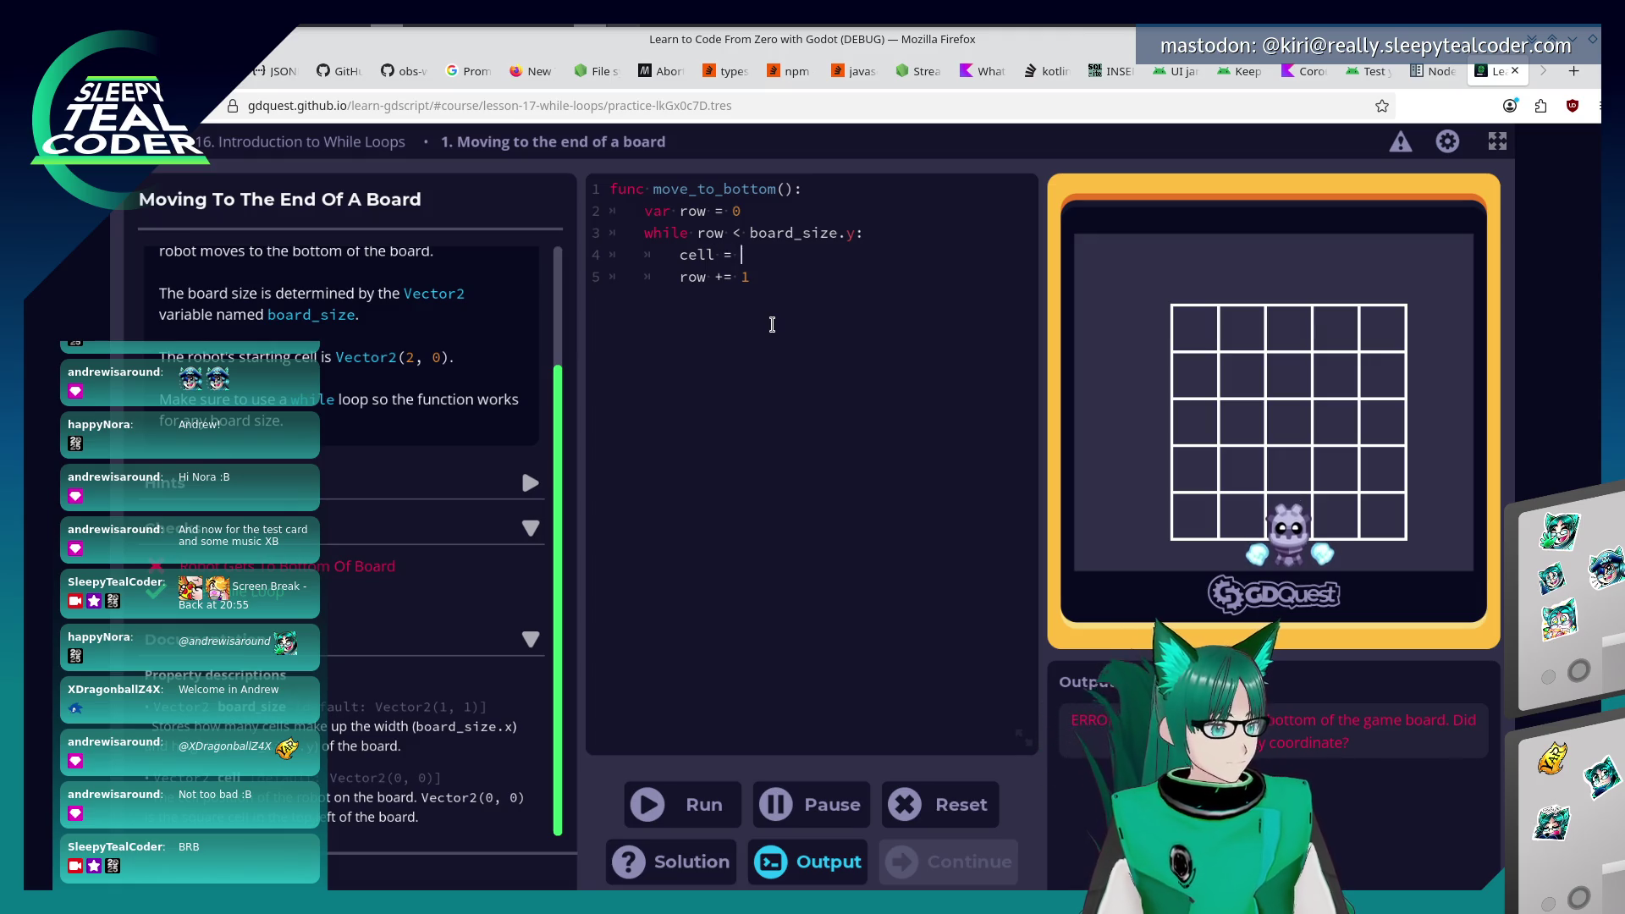
text(, 1)
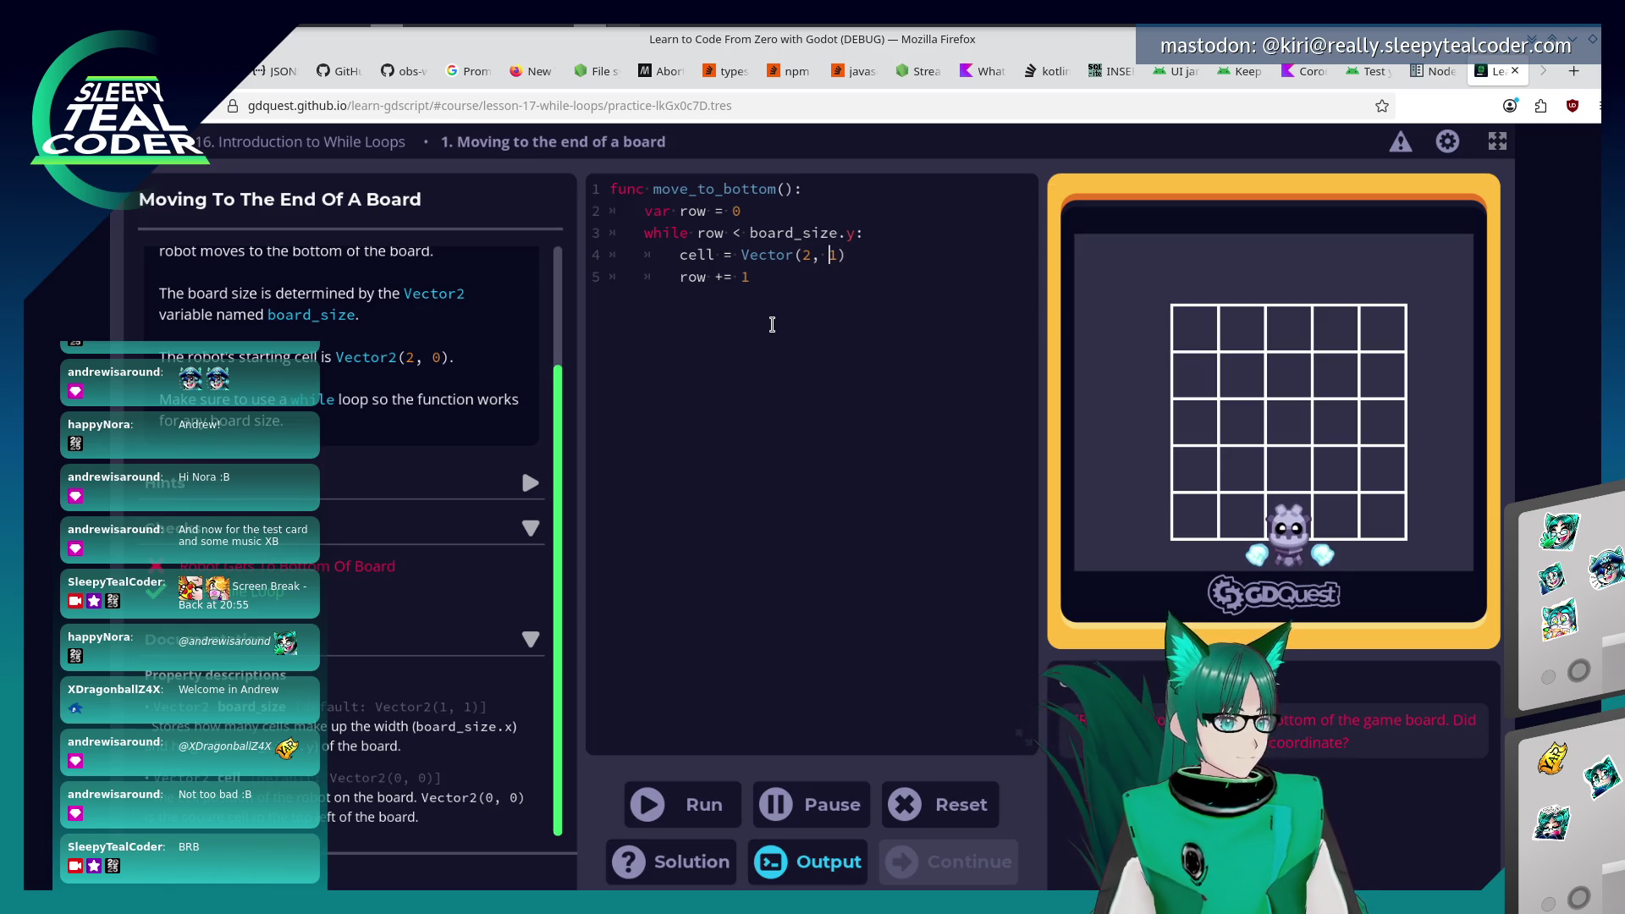
key(Left)
key(Left)
key(Left)
text(+)
key(End)
key(Left)
key(Left)
key(Left)
key(Left)
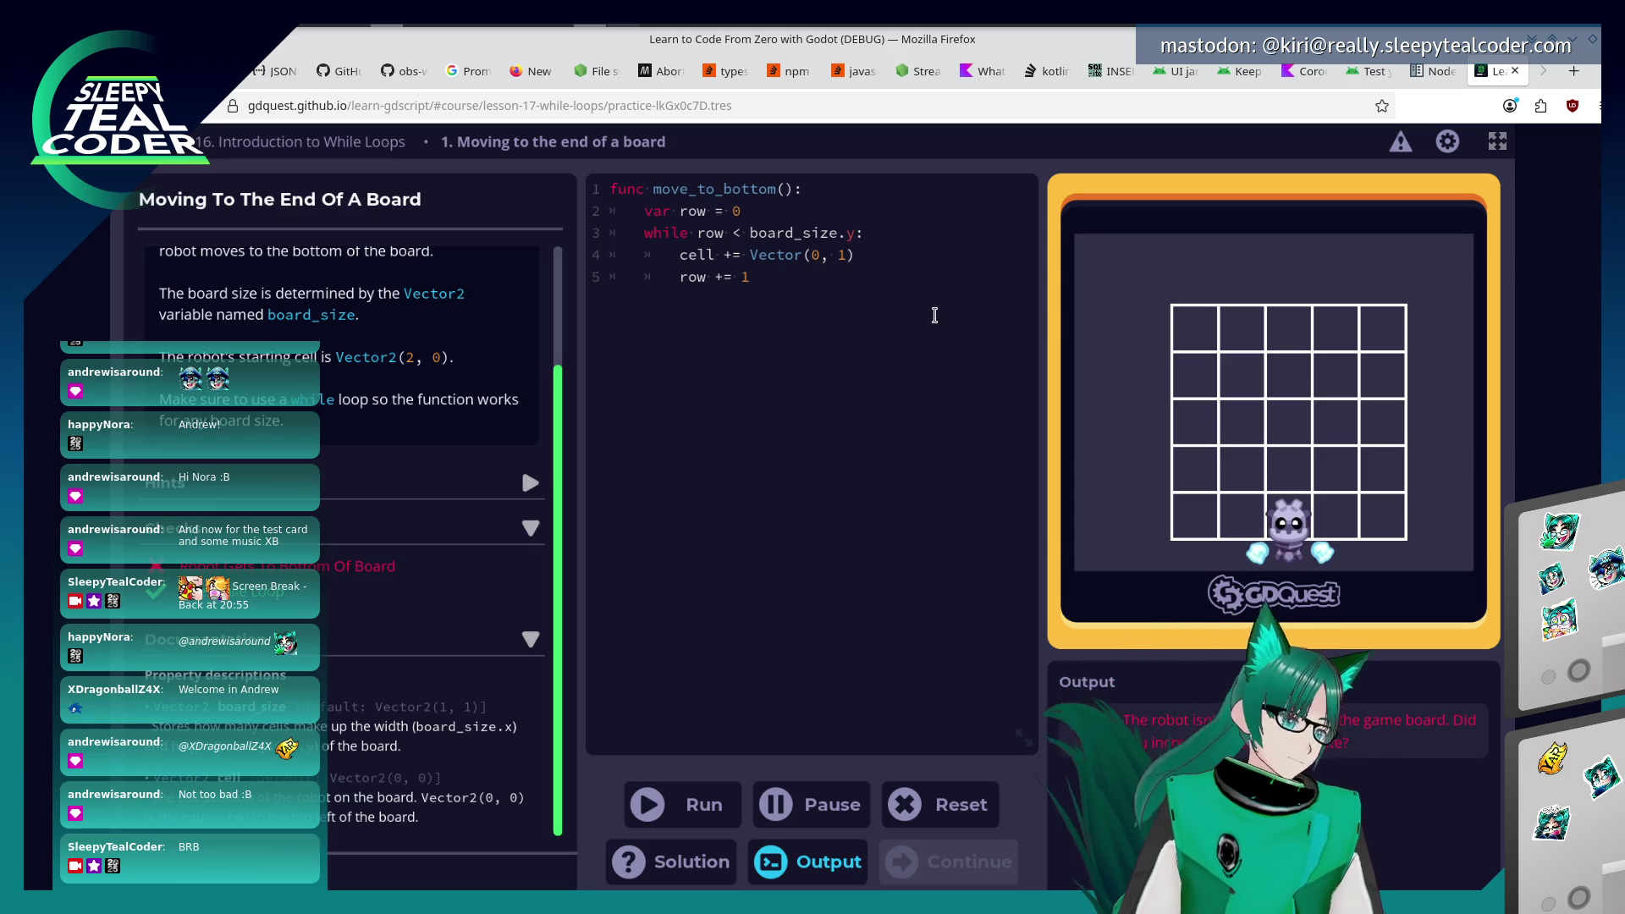
click(690, 802)
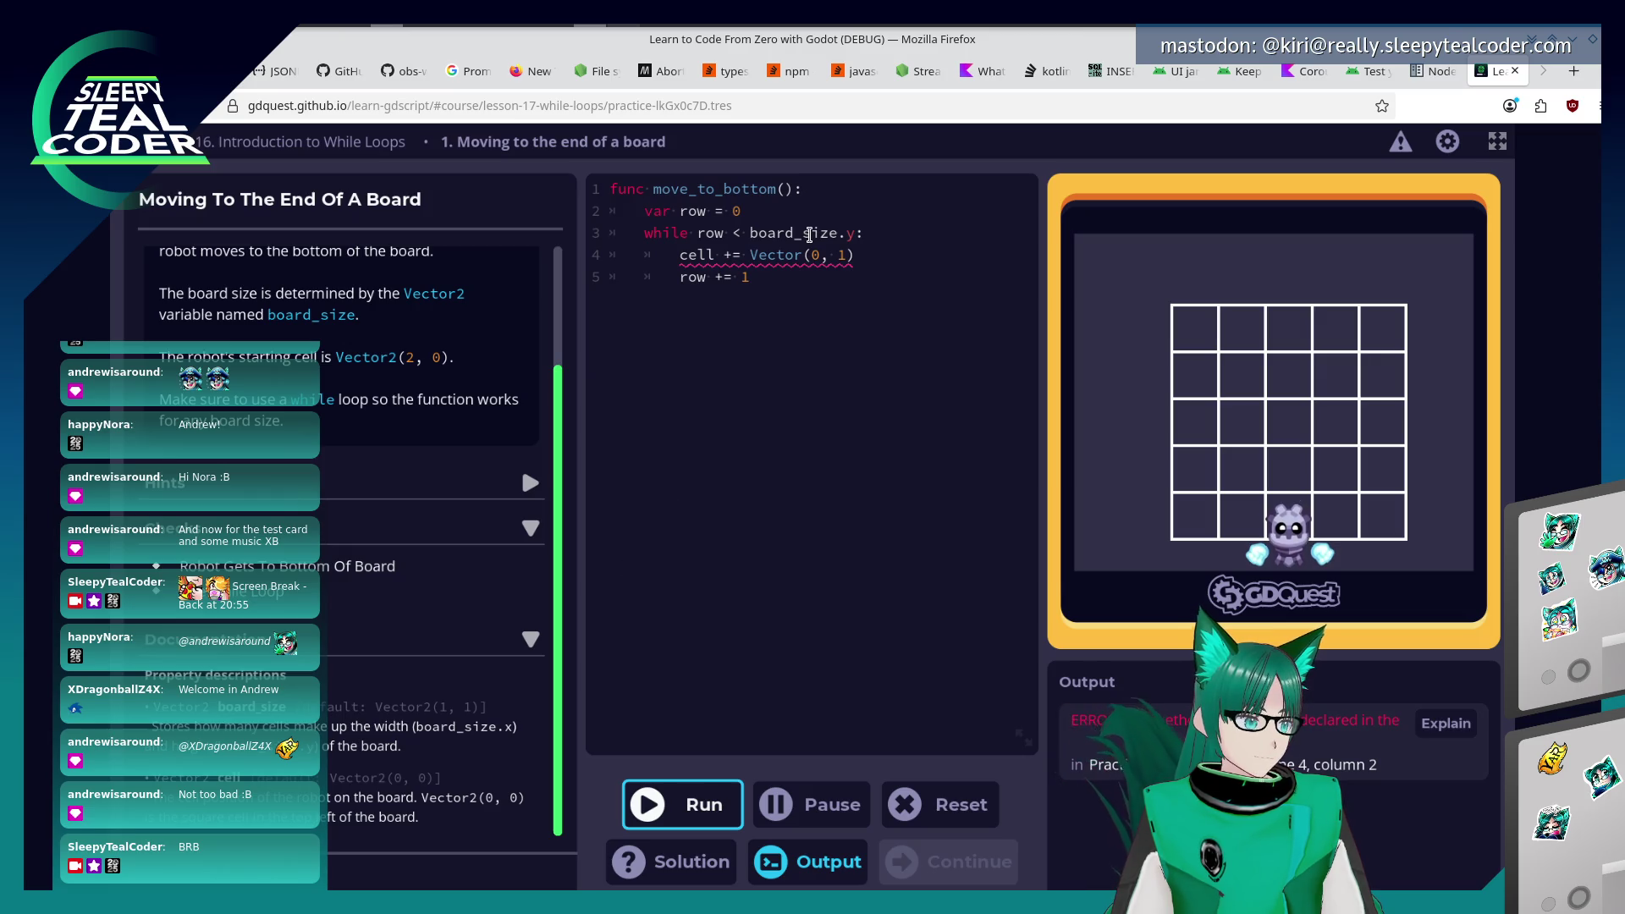
Correct the type name to Vector2 and set the vector's y value to 0, testing each edit.
click(802, 254)
text(2)
click(706, 803)
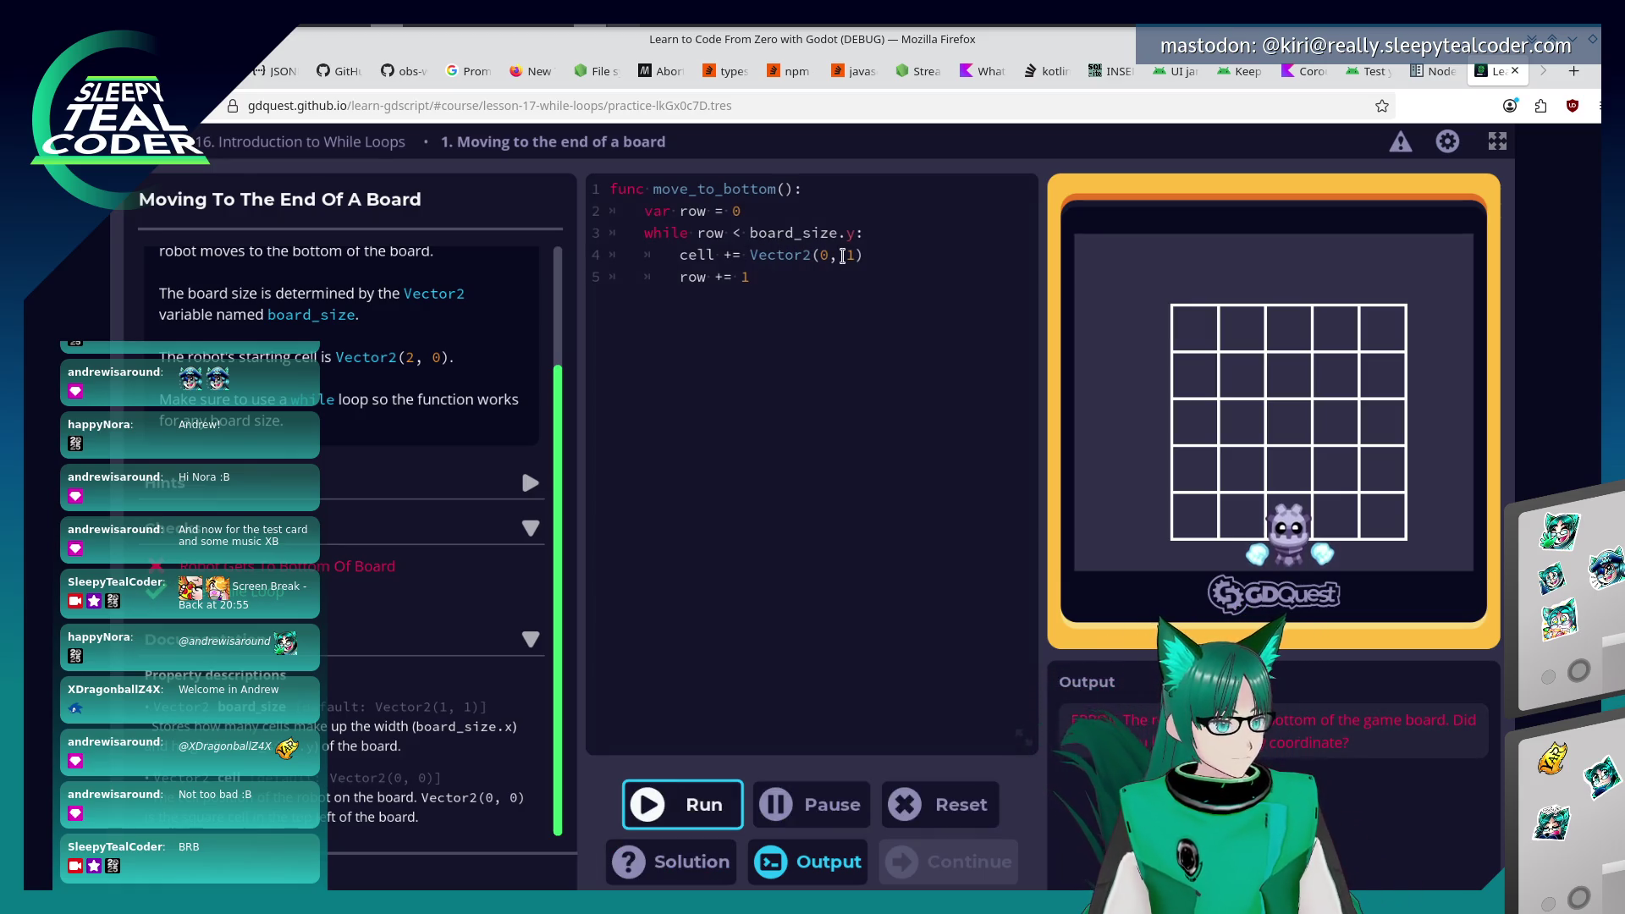
click(844, 255)
key(Delete)
text(0-)
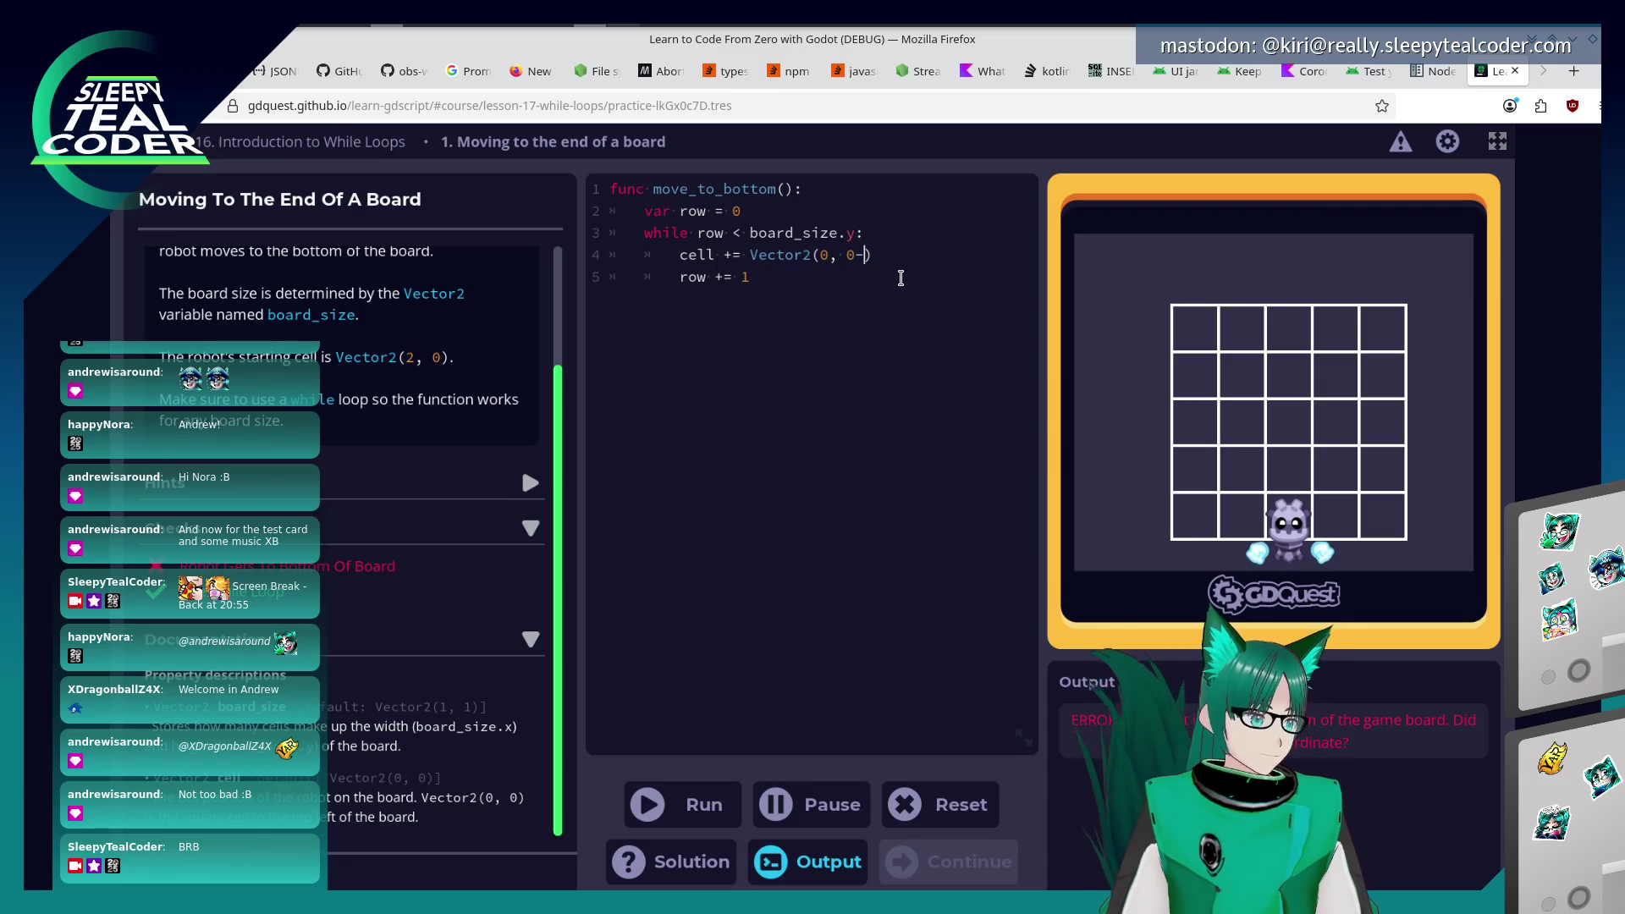
key(BackSpace)
click(711, 814)
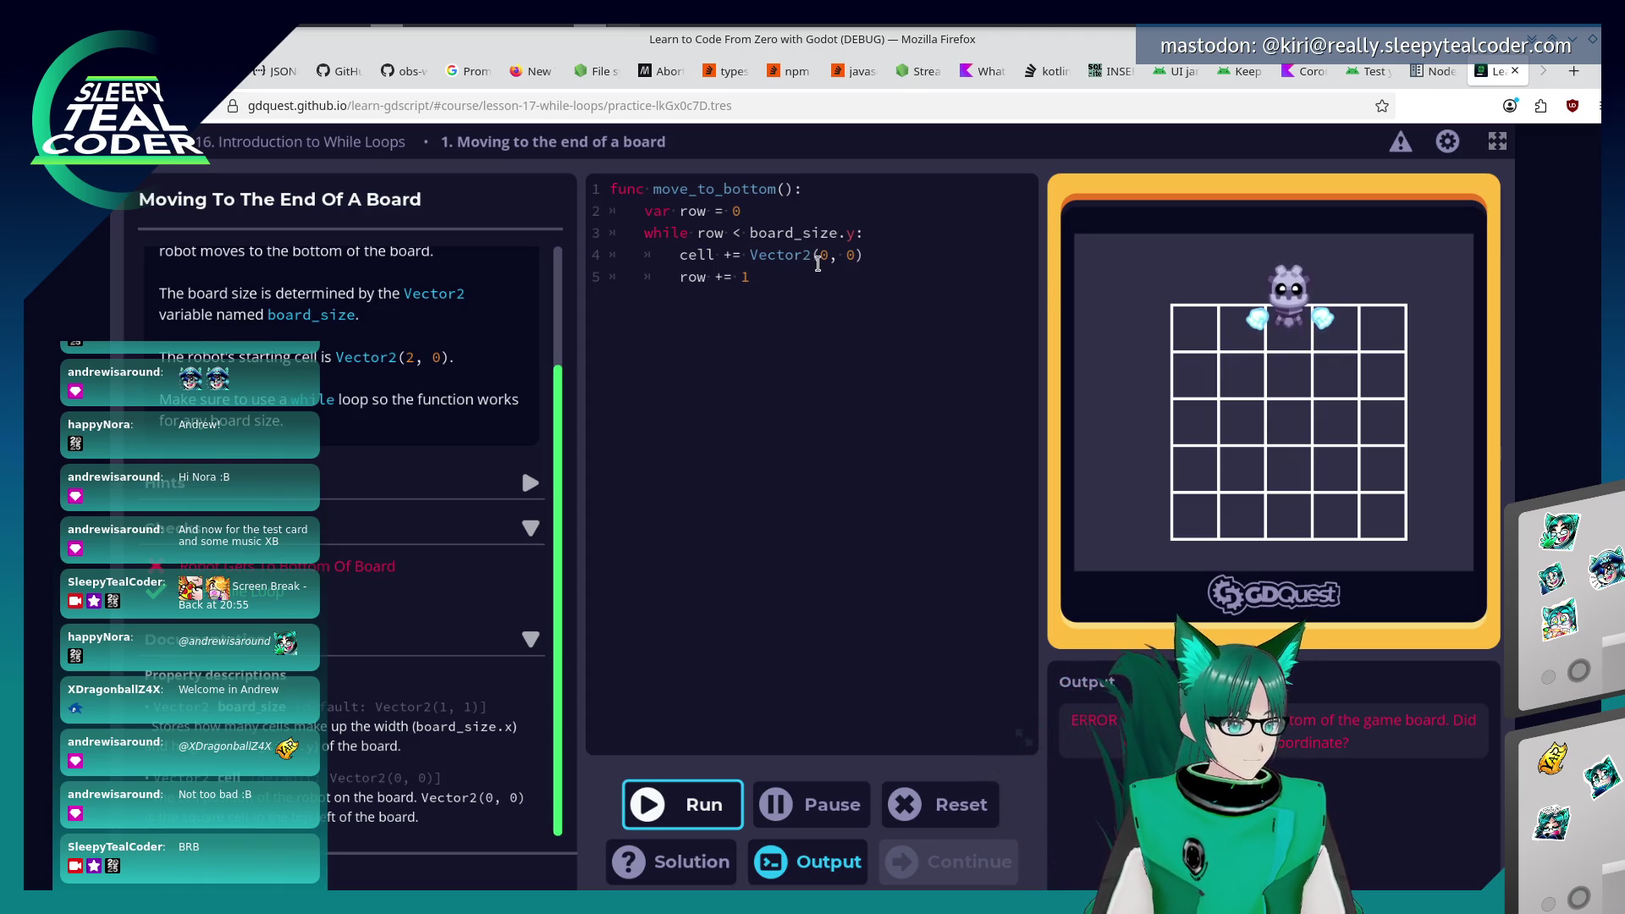
Change line 4 to cell = Vector2(2, row), run it, and continue past the Well done message.
click(815, 257)
text(2)
key(Delete)
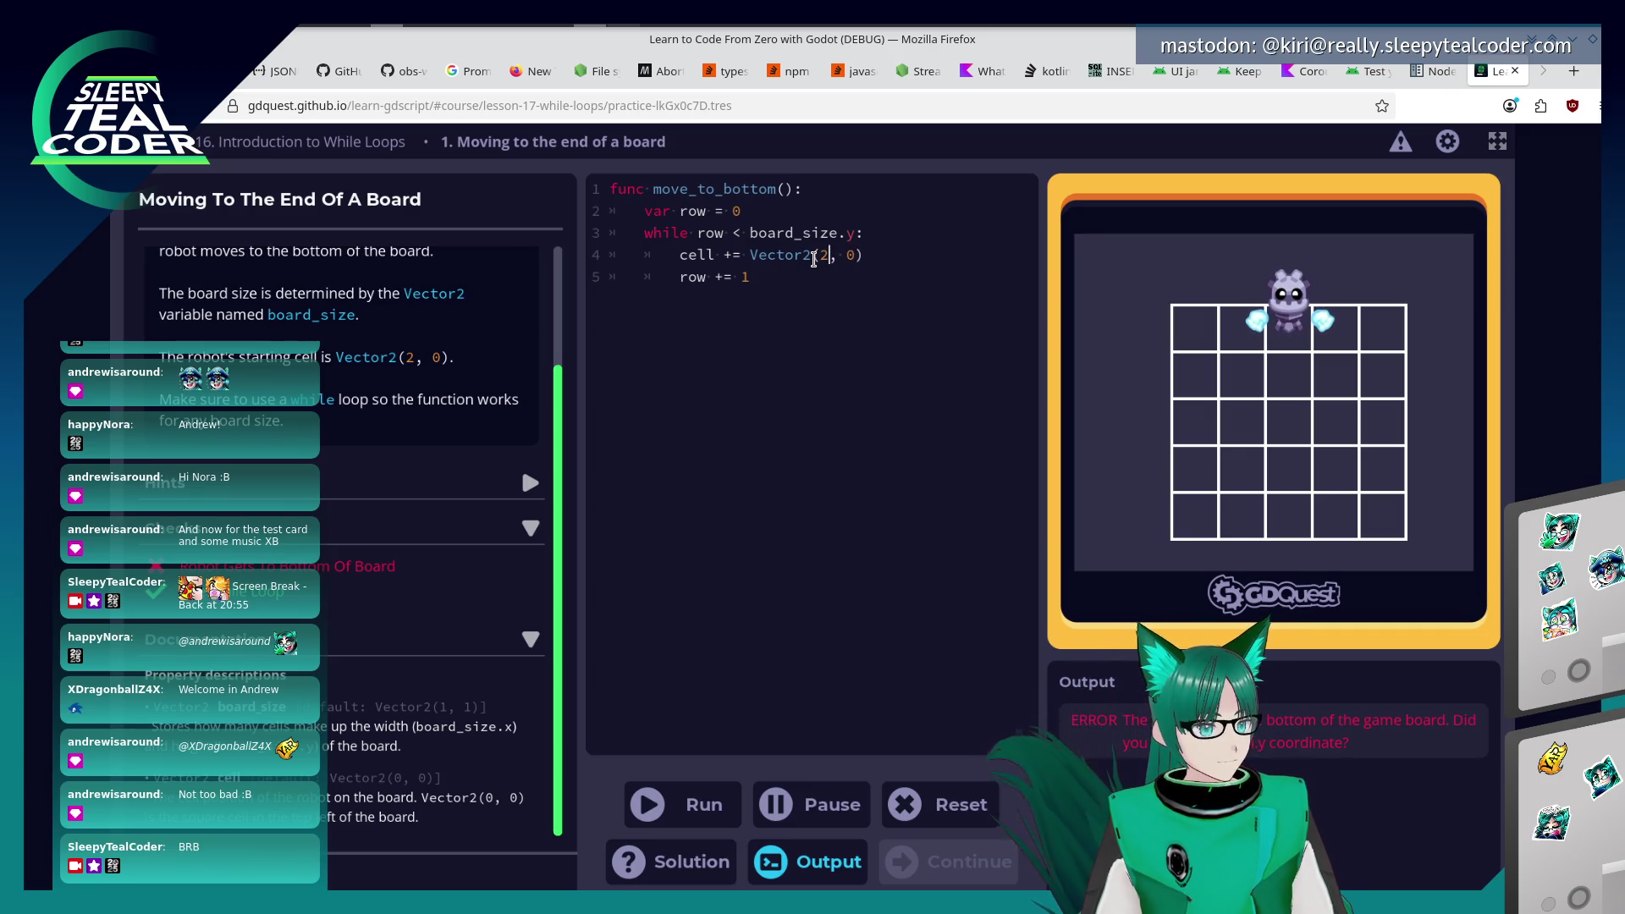
key(Left)
key(Left)
key(Left)
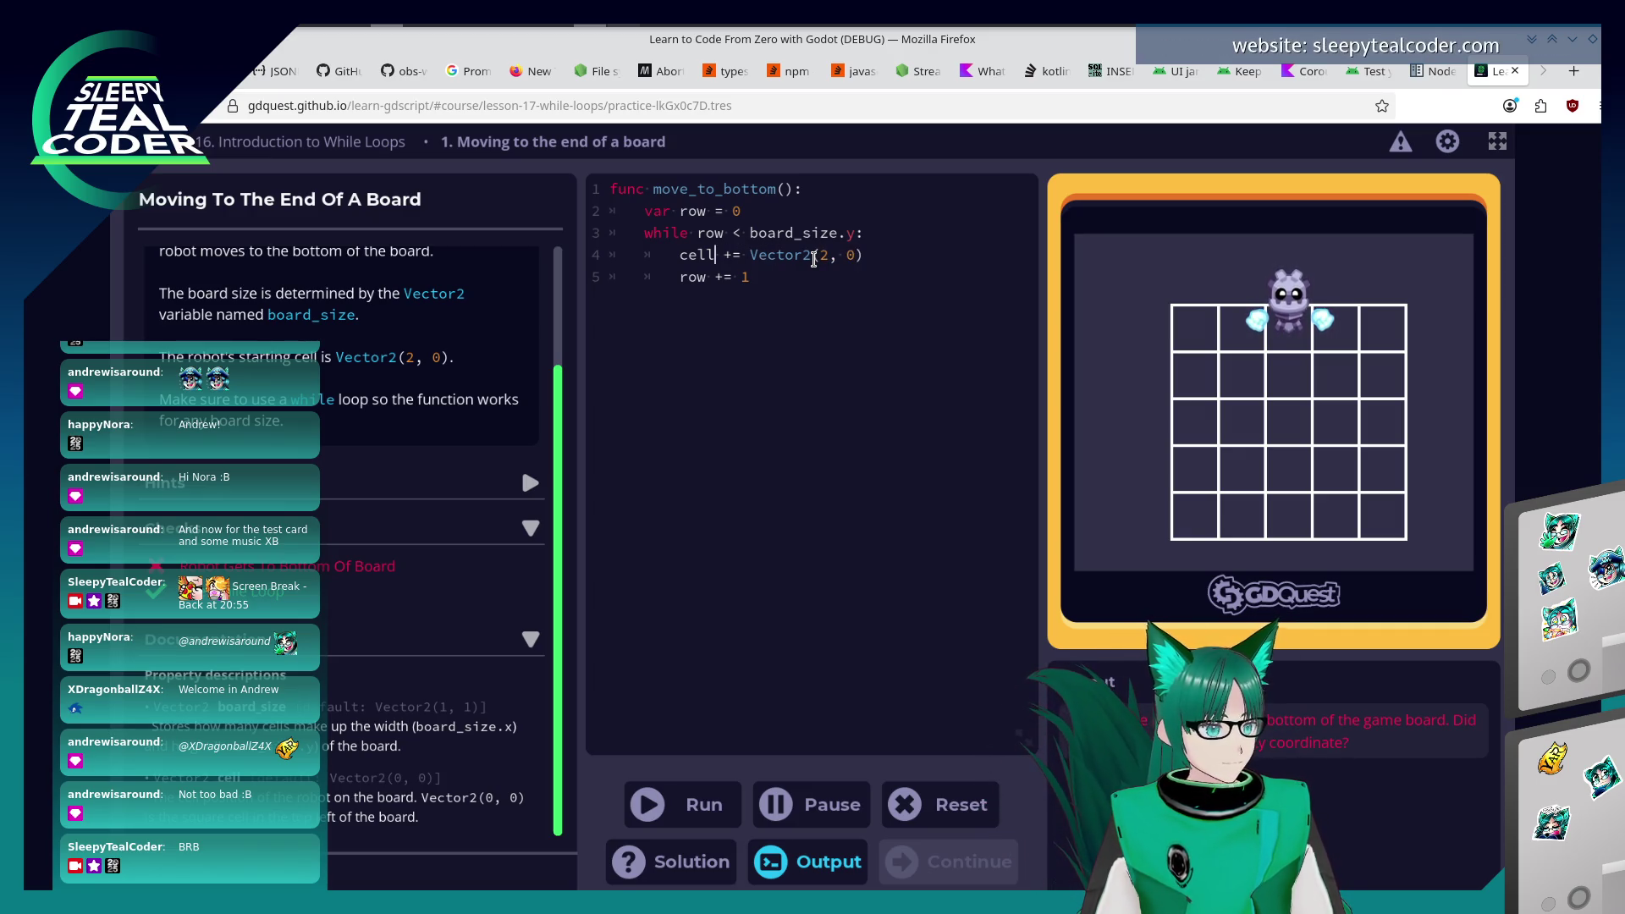
key(Delete)
key(End)
key(Left)
key(BackSpace)
text(ro)
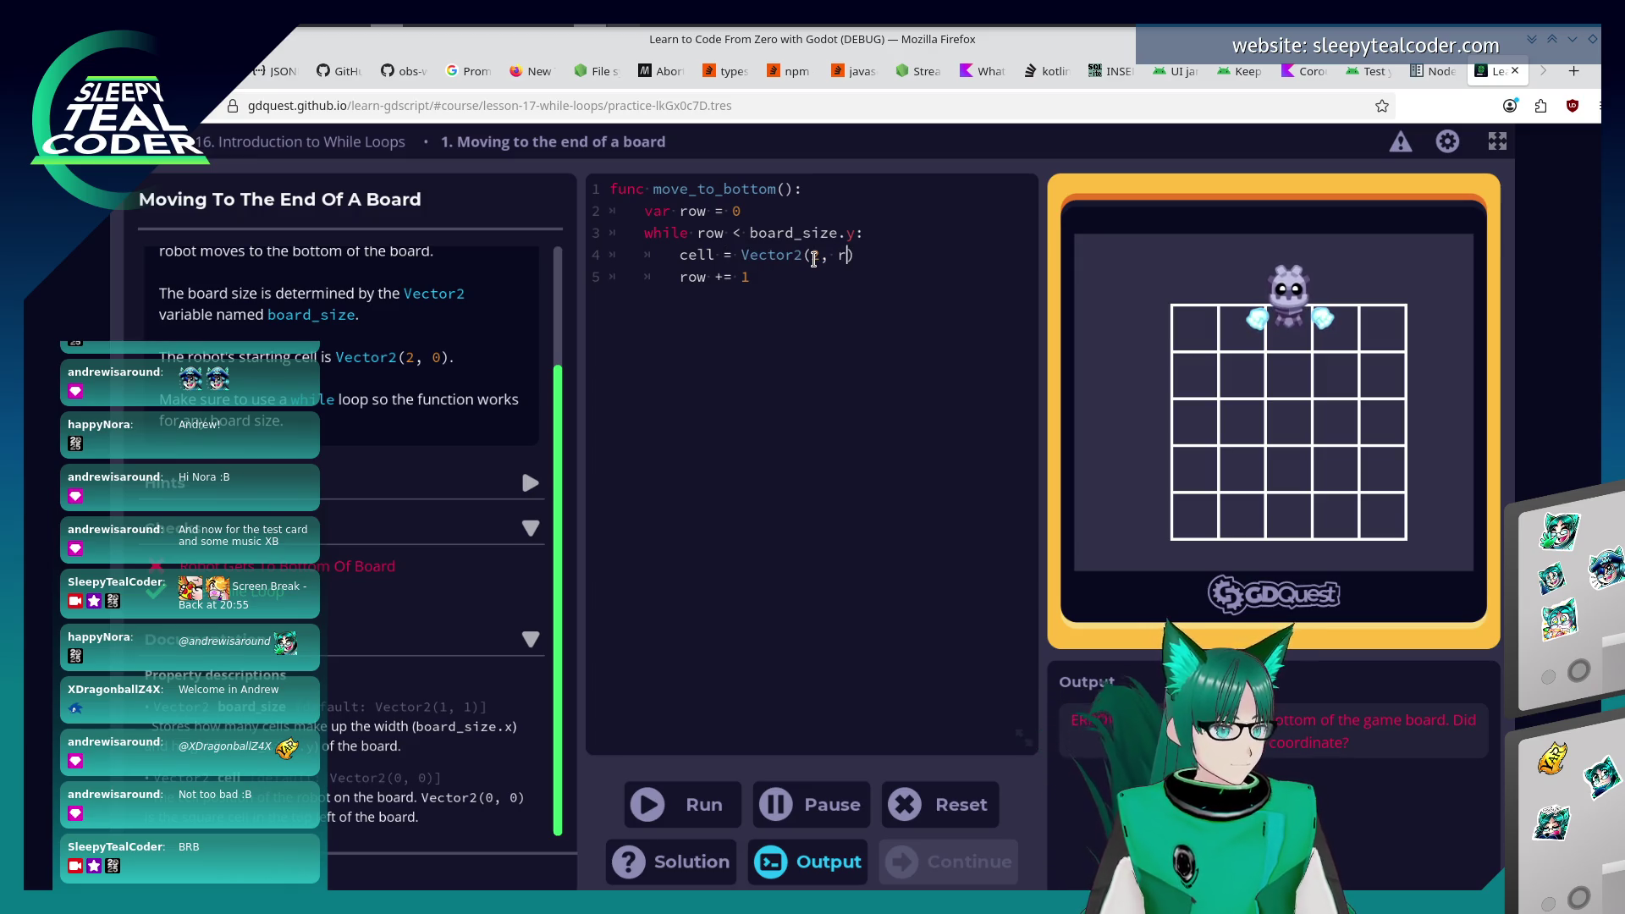
text(w)
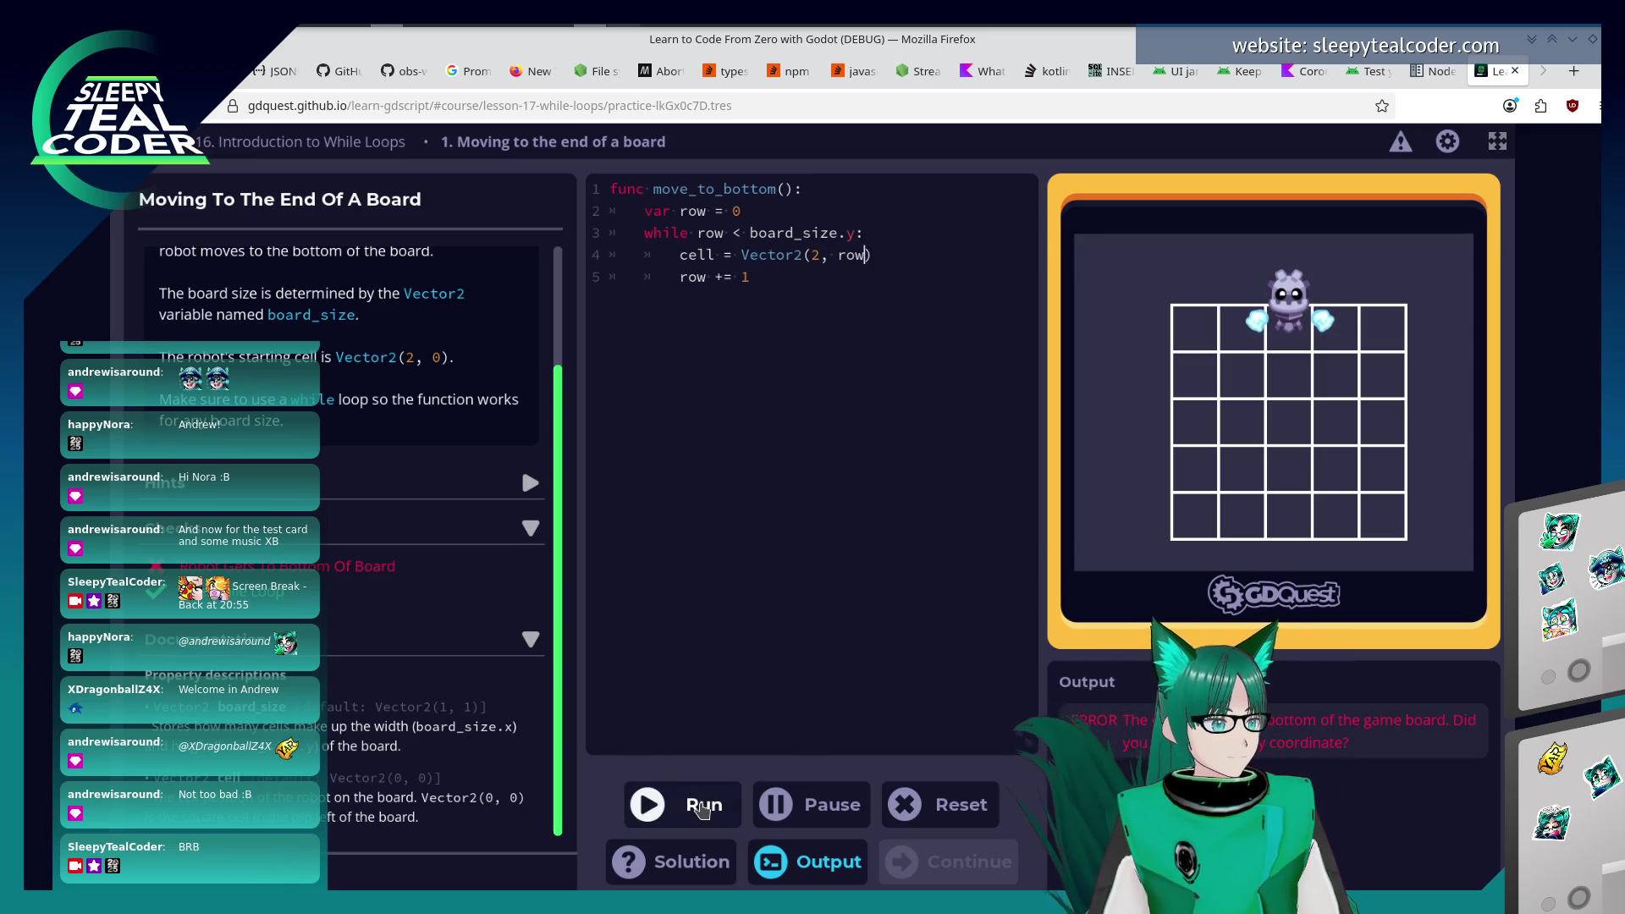
click(673, 804)
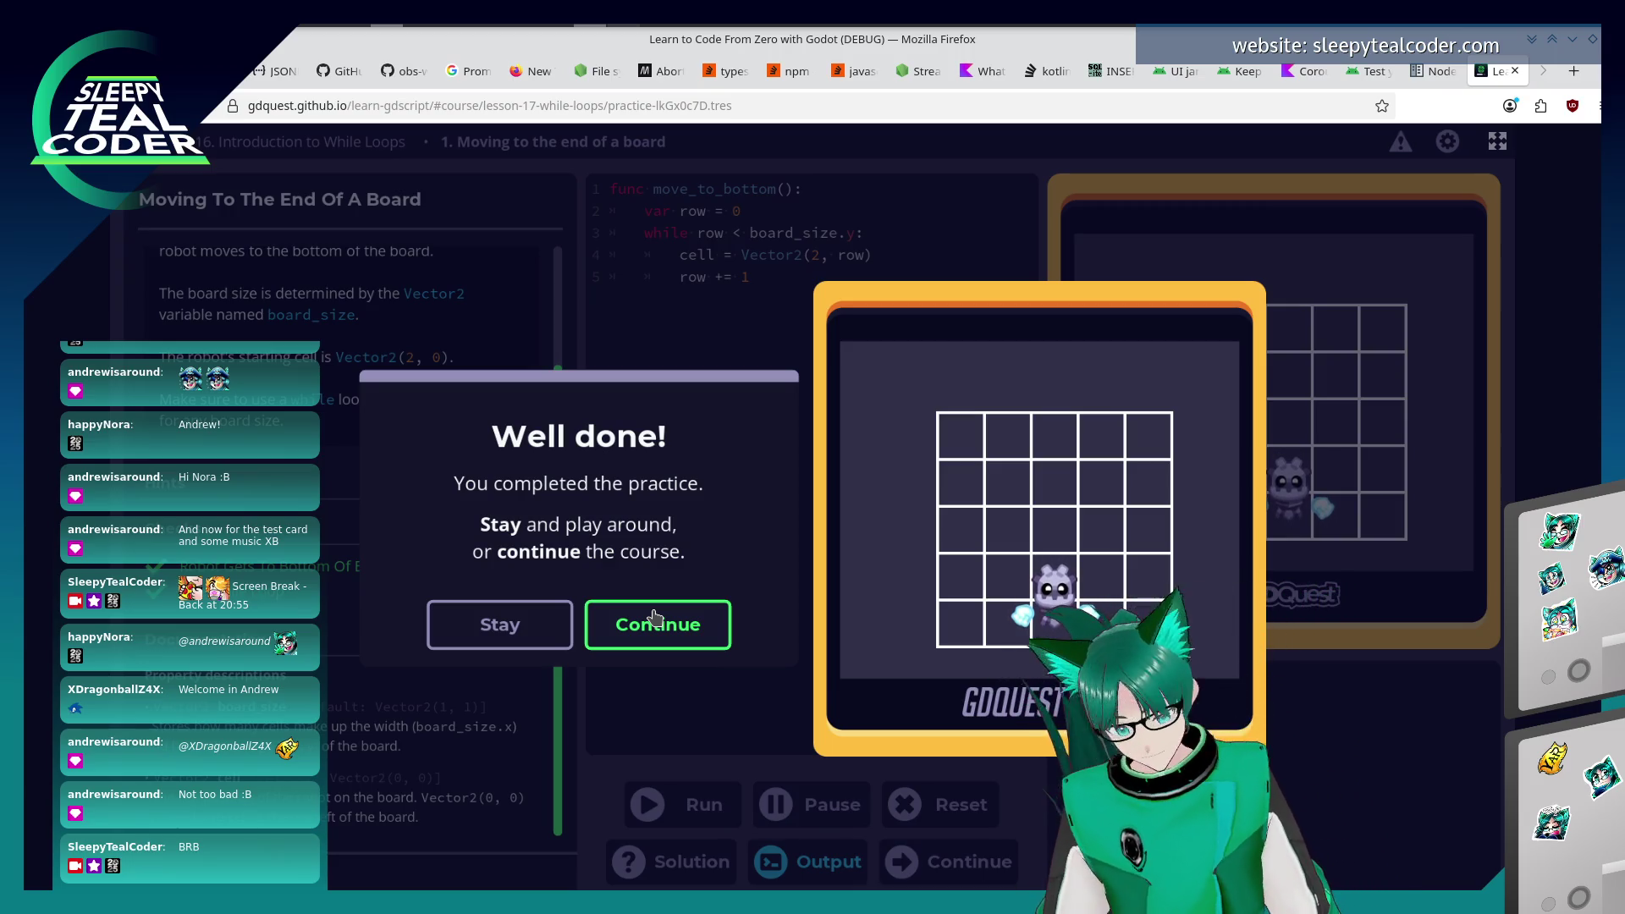
click(654, 616)
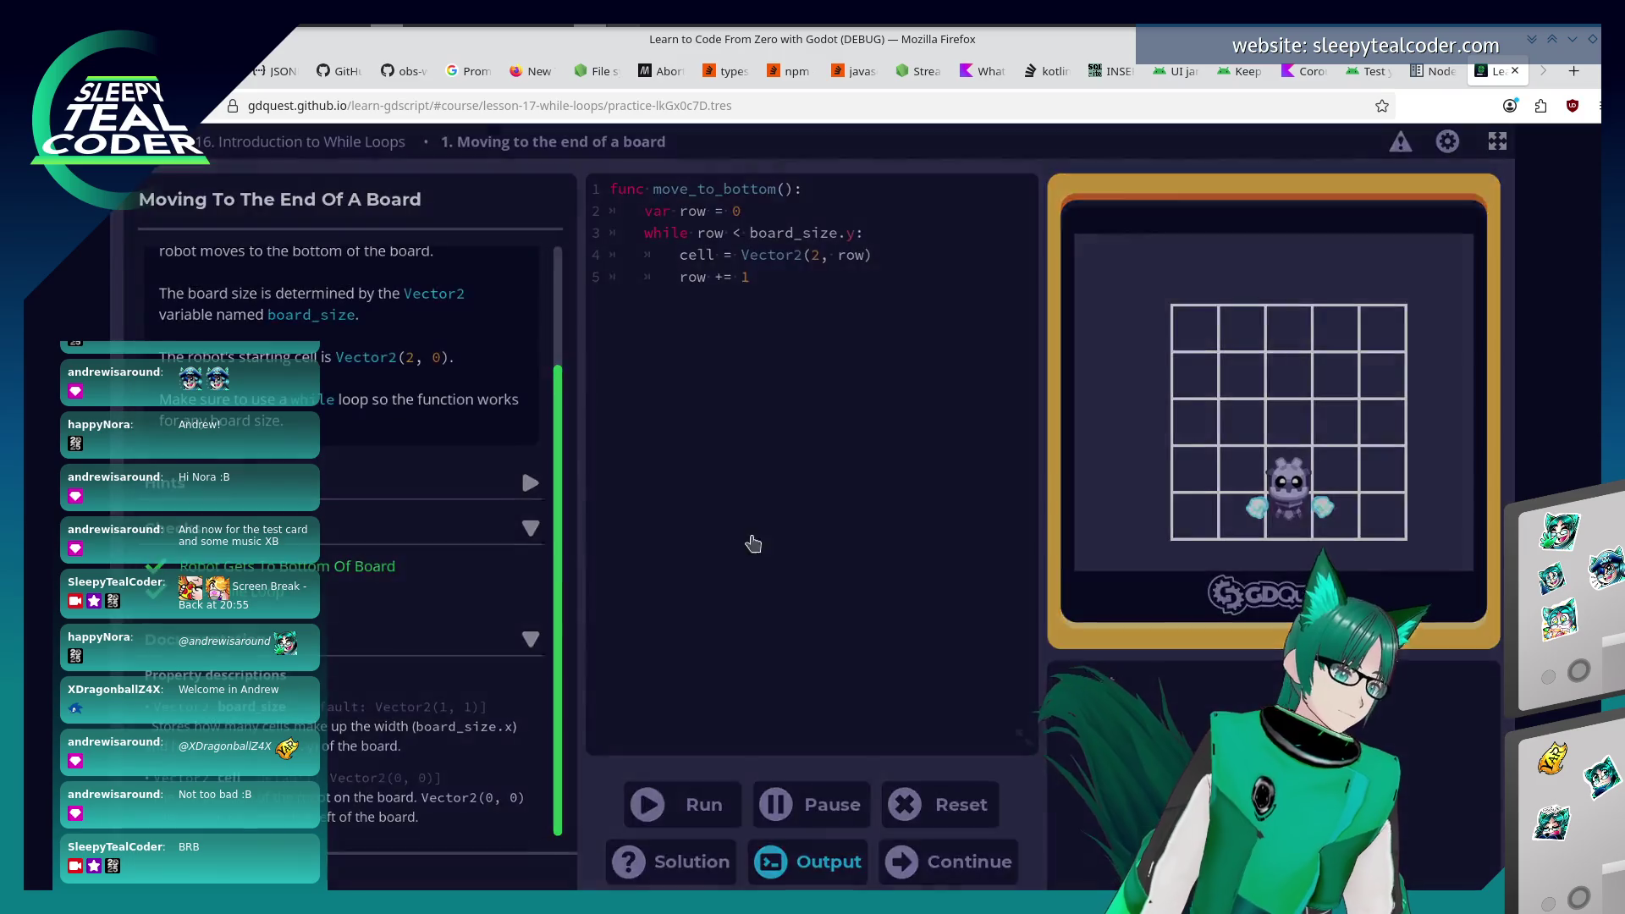
Move on to the Introduction to For Loops lesson and read down to the range(6) quiz.
click(850, 621)
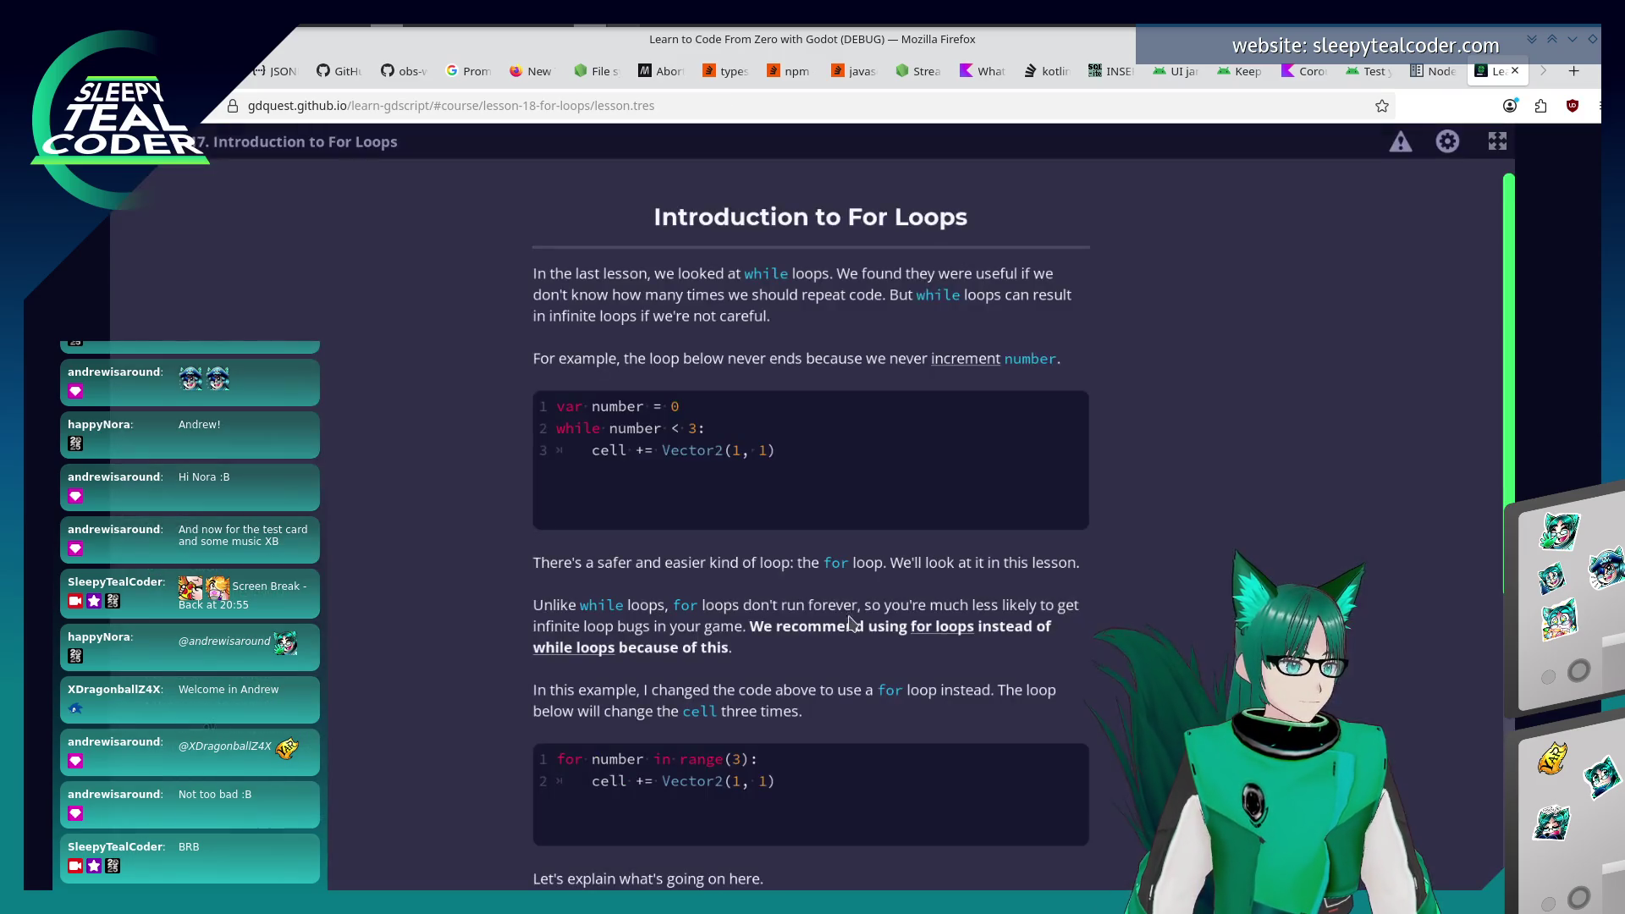
scroll(838, 482, down, 1)
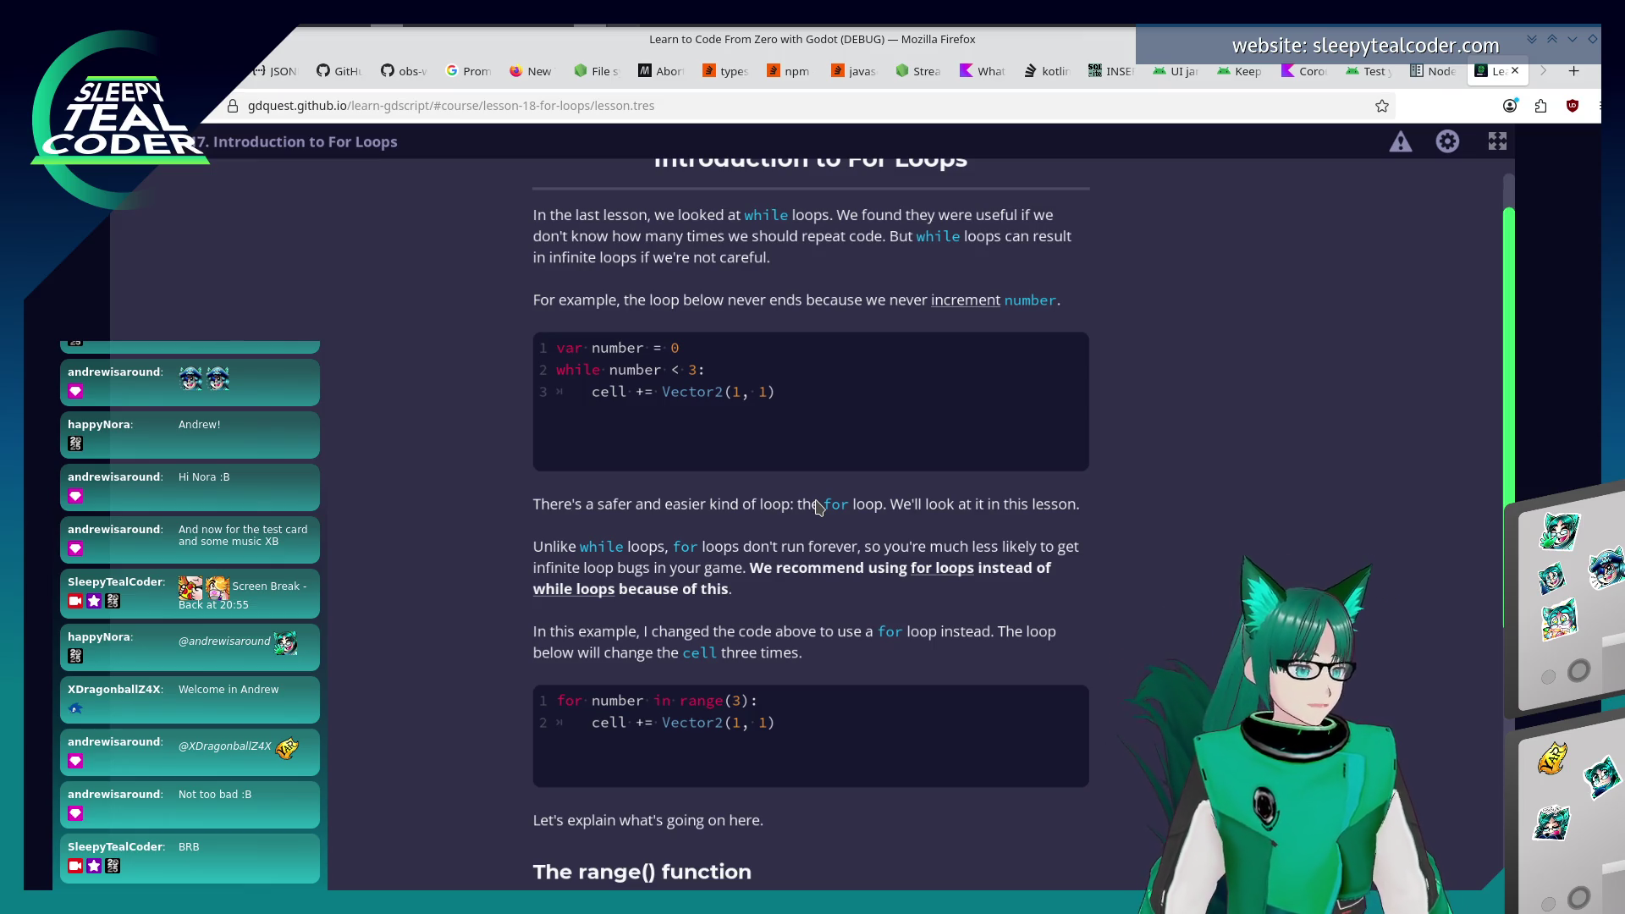
scroll(818, 505, down, 3)
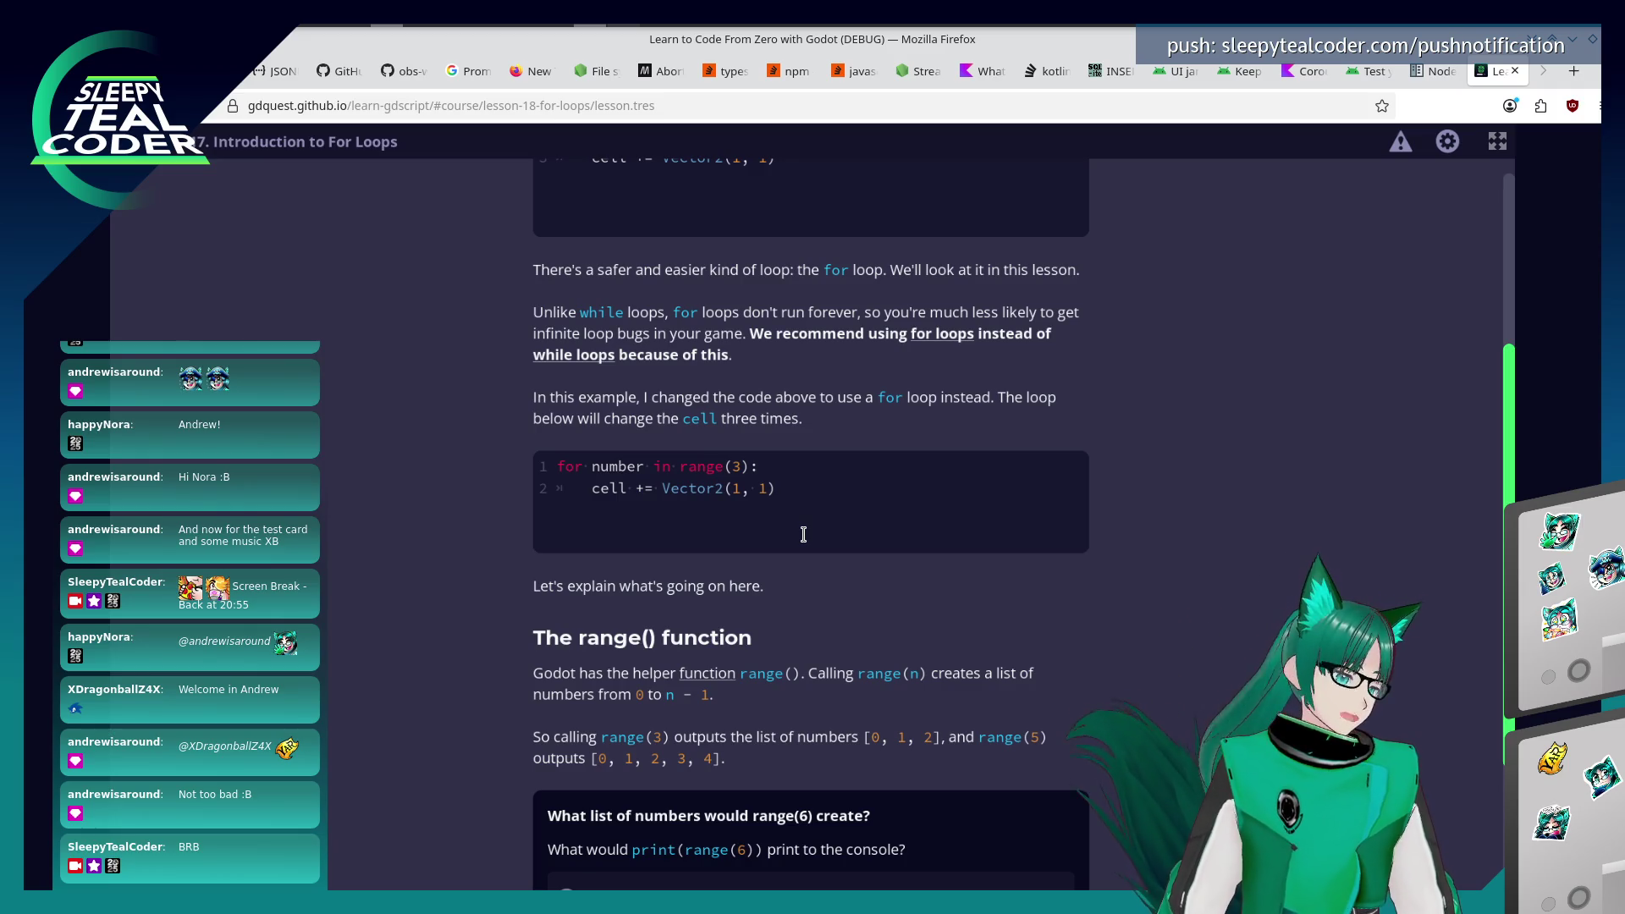
scroll(803, 534, down, 3)
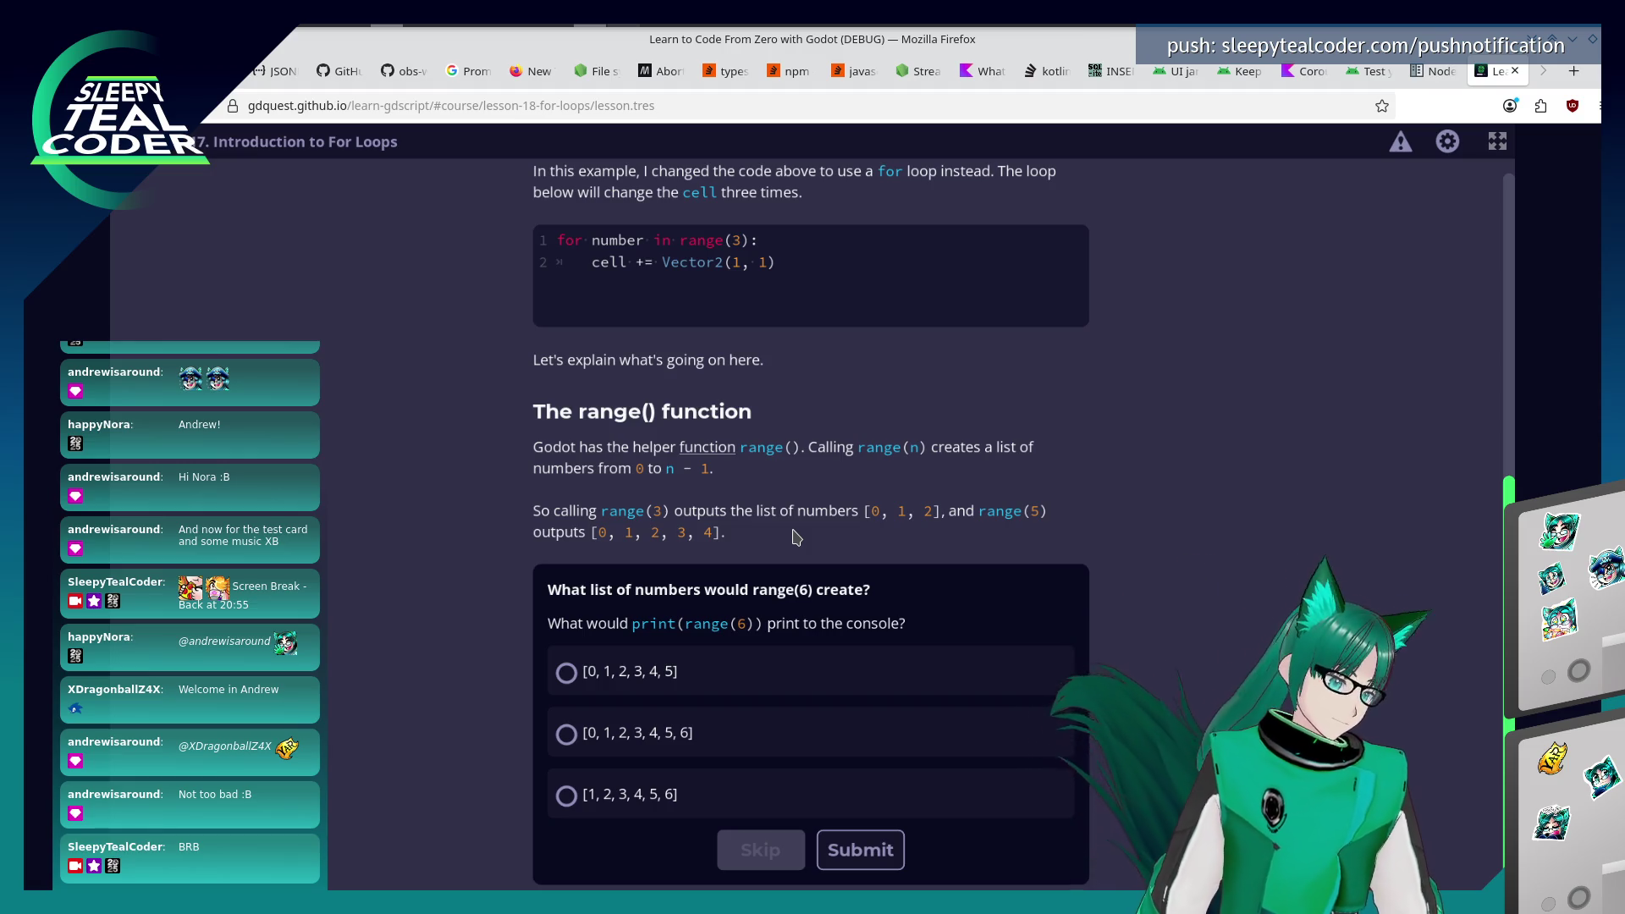
After a wrong [0, 1, 2, 3, 4, 5, 6] submission, submit [0, 1, 2, 3, 4, 5] instead.
click(612, 745)
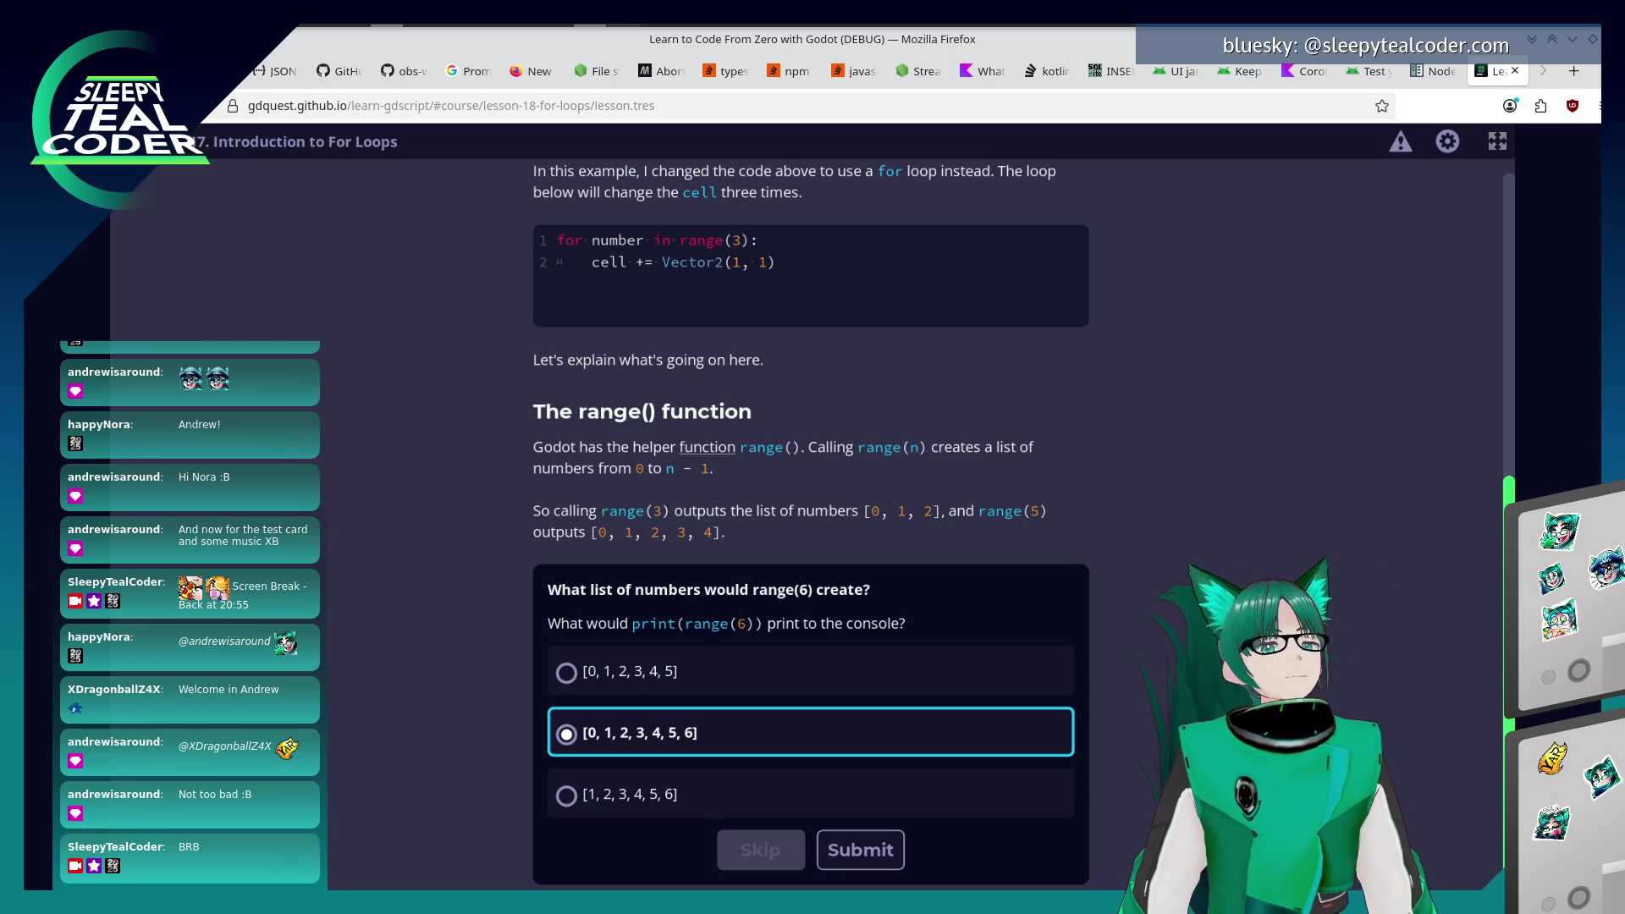
click(853, 842)
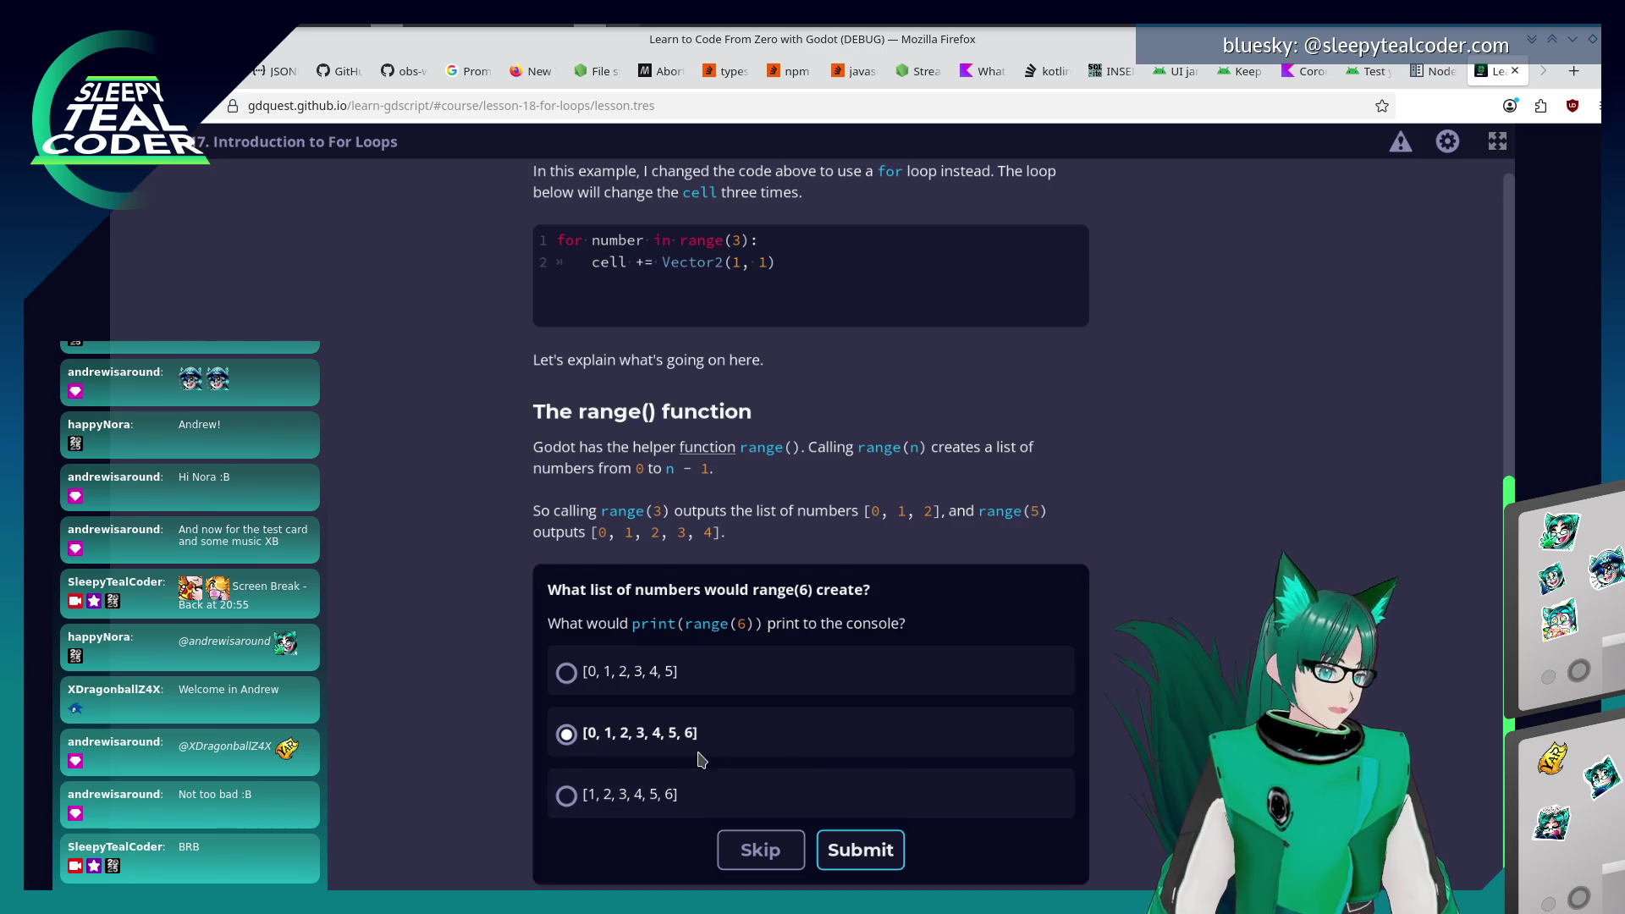
click(623, 800)
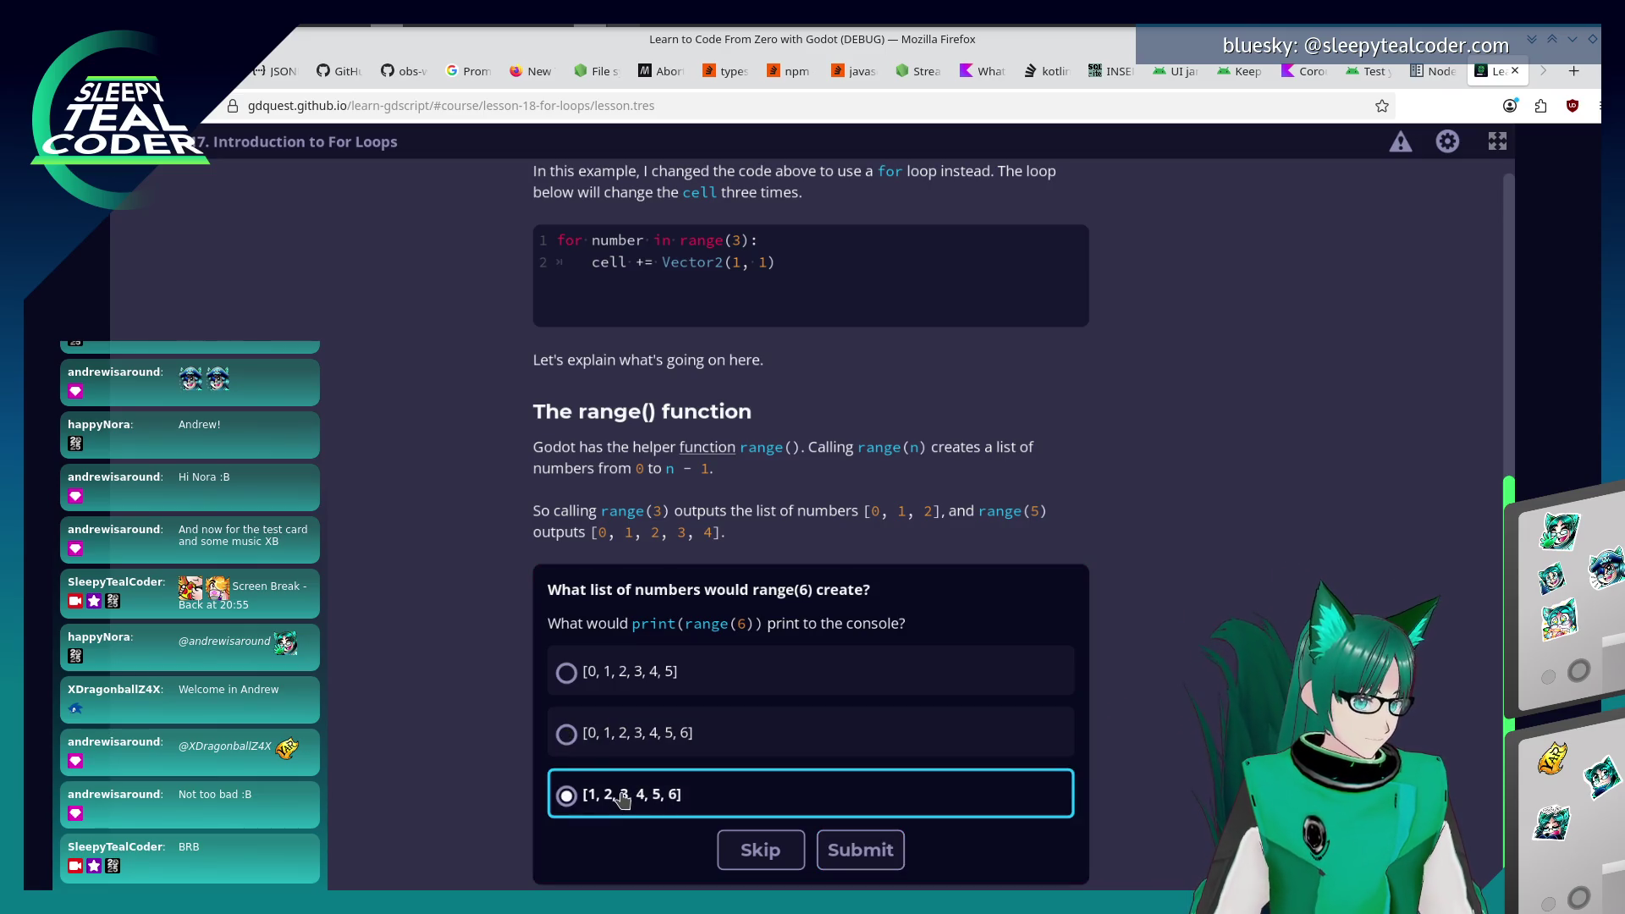
click(628, 738)
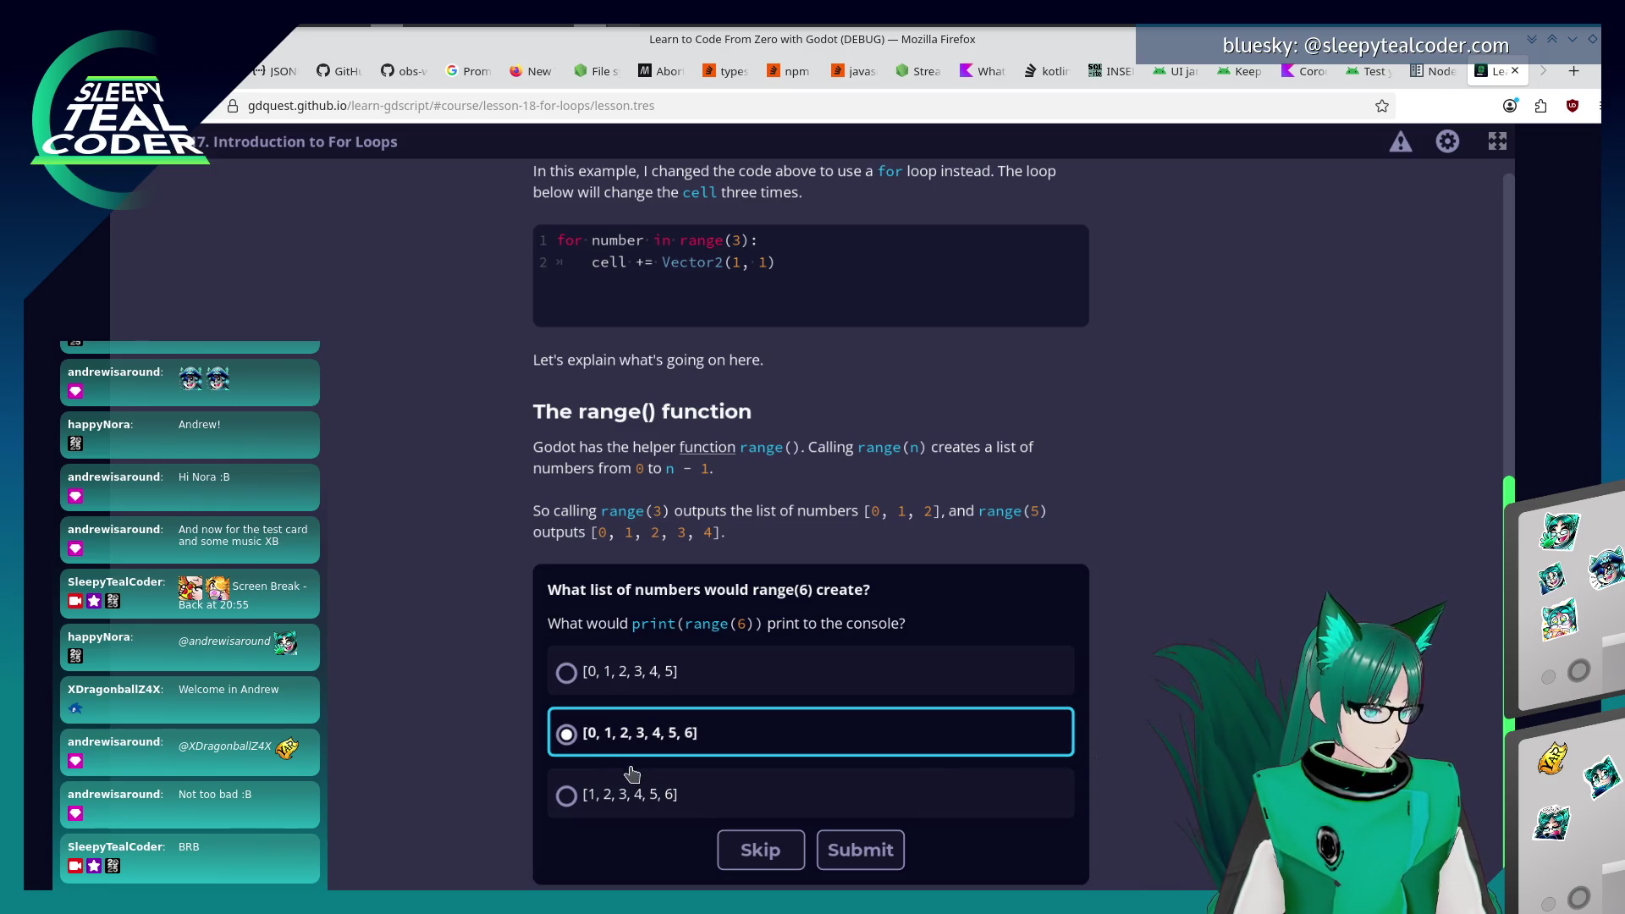
click(648, 677)
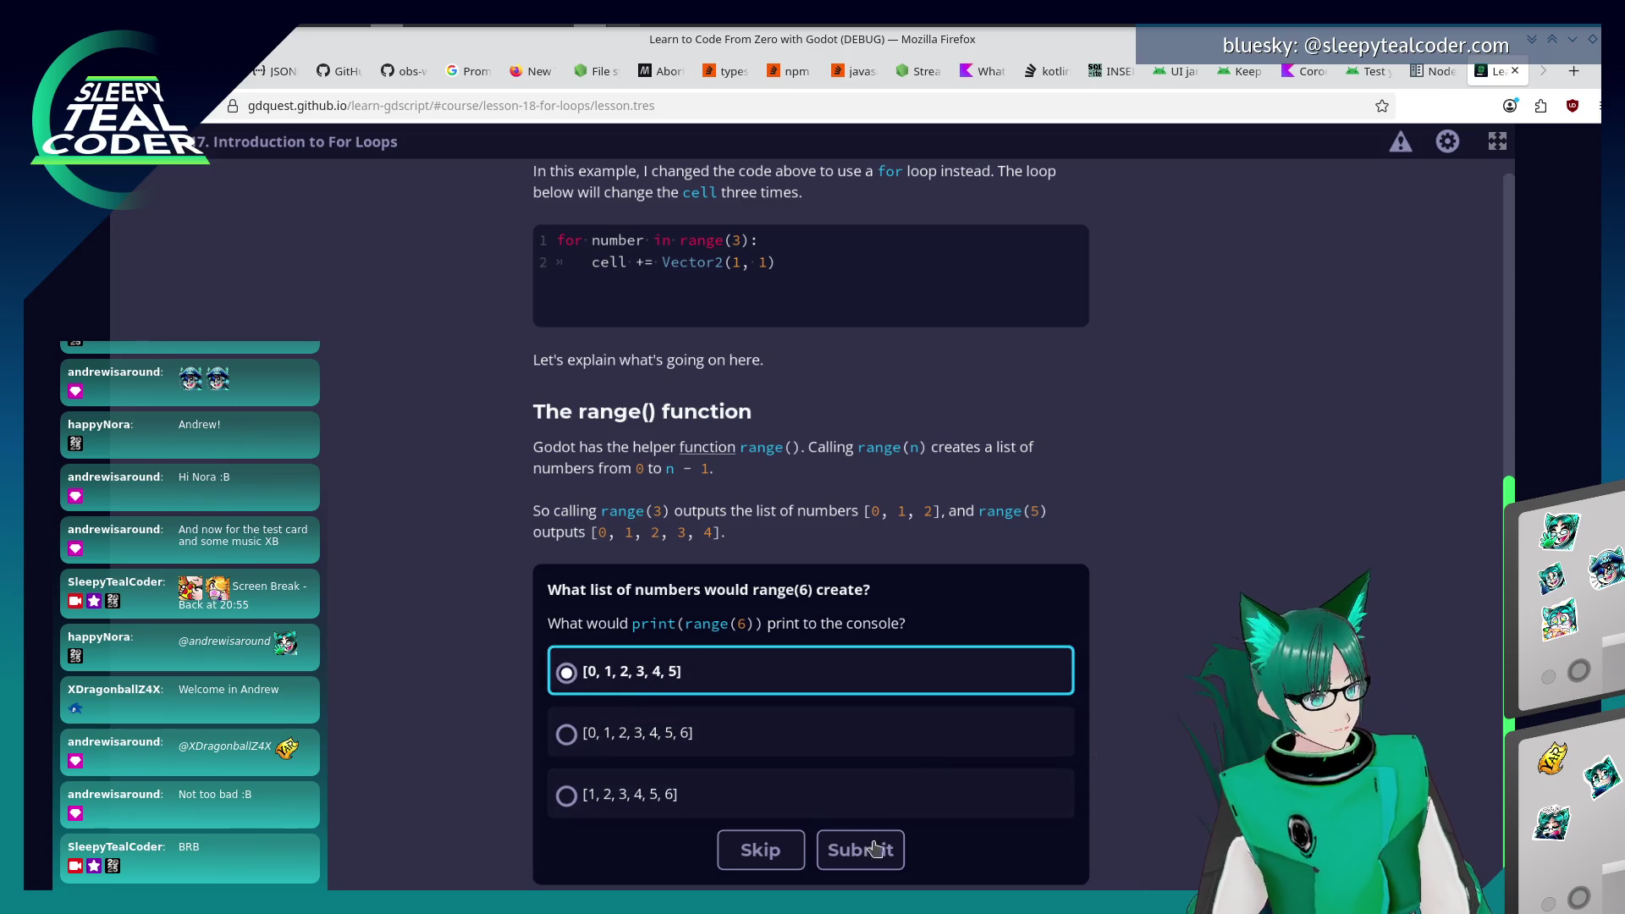
click(877, 847)
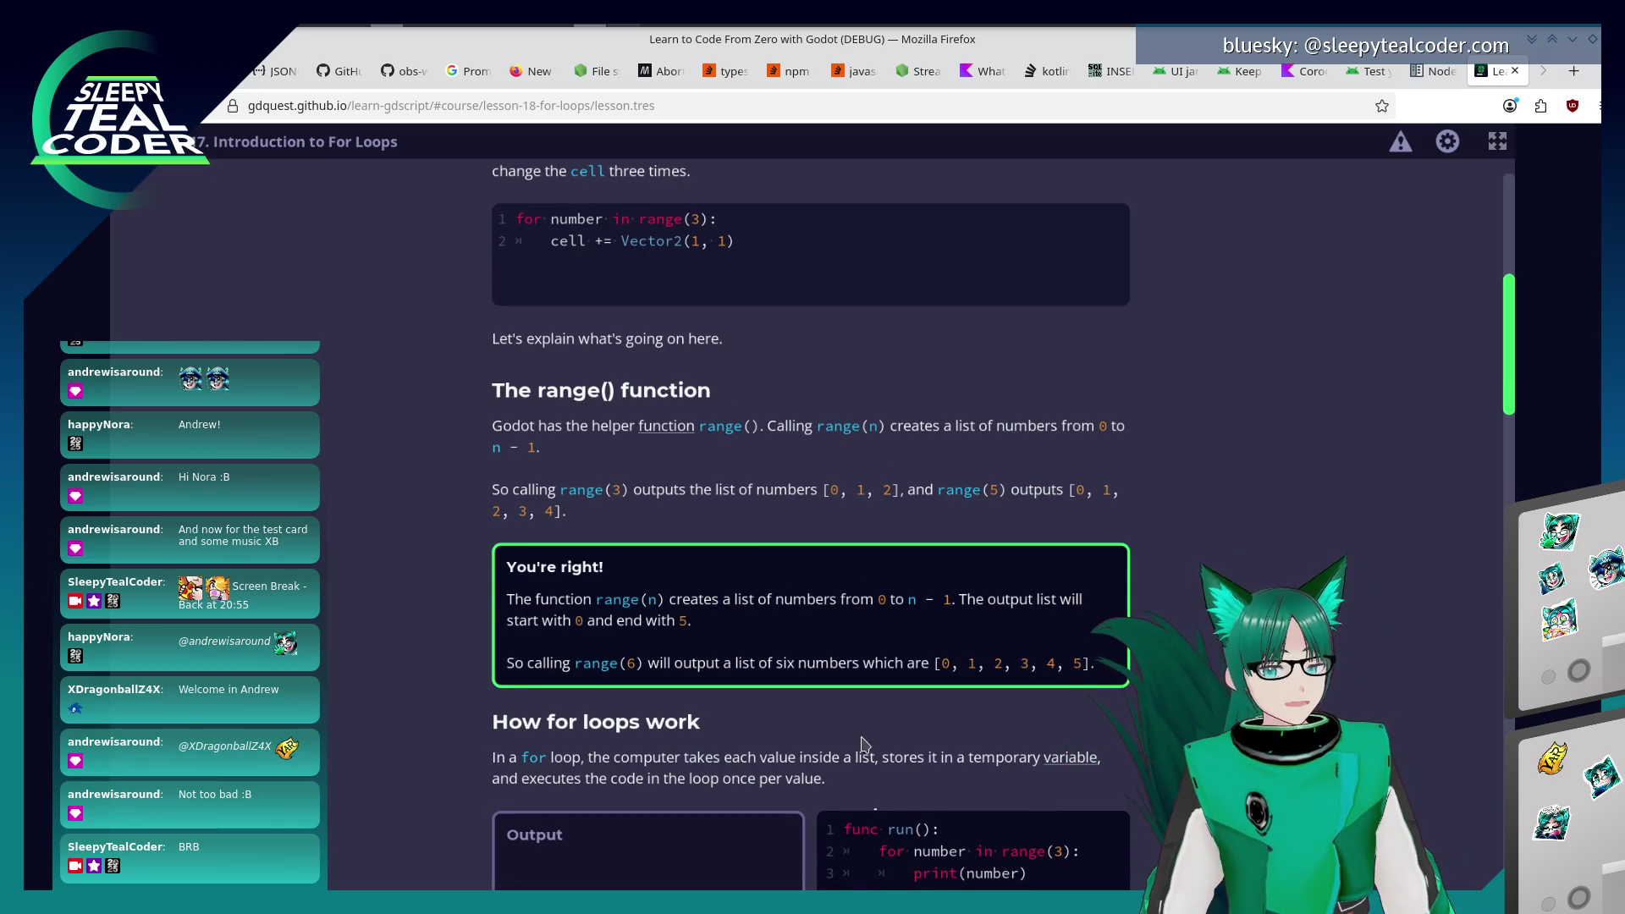
Run the range(3) for-loop example, printing 0, 1 and 2.
scroll(833, 747, down, 2)
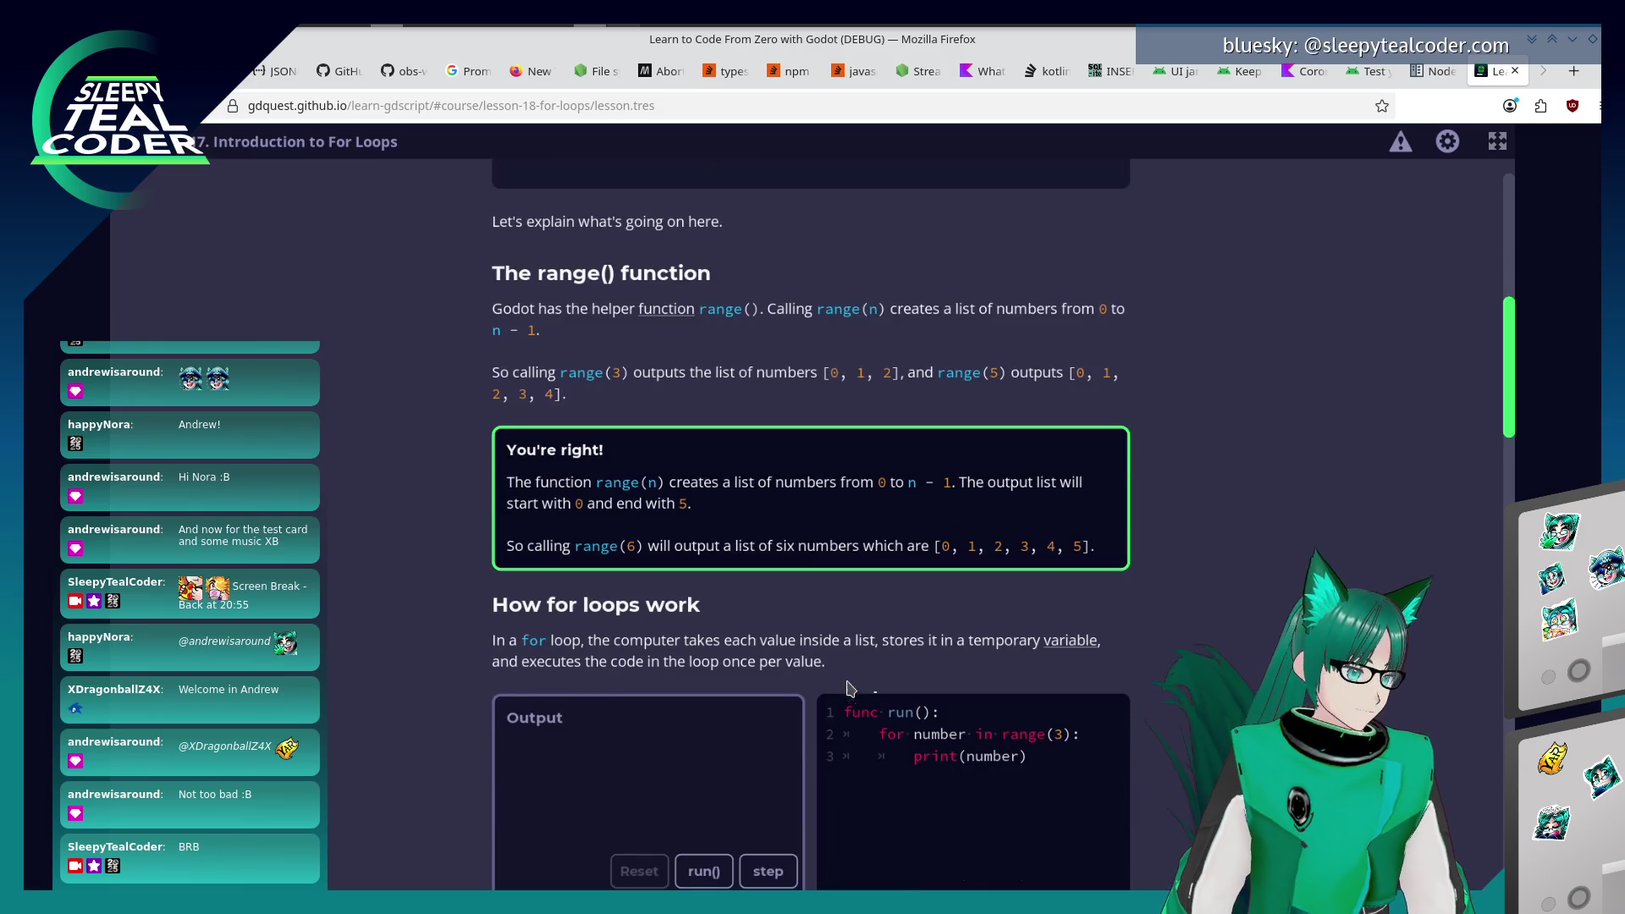
scroll(847, 608, down, 2)
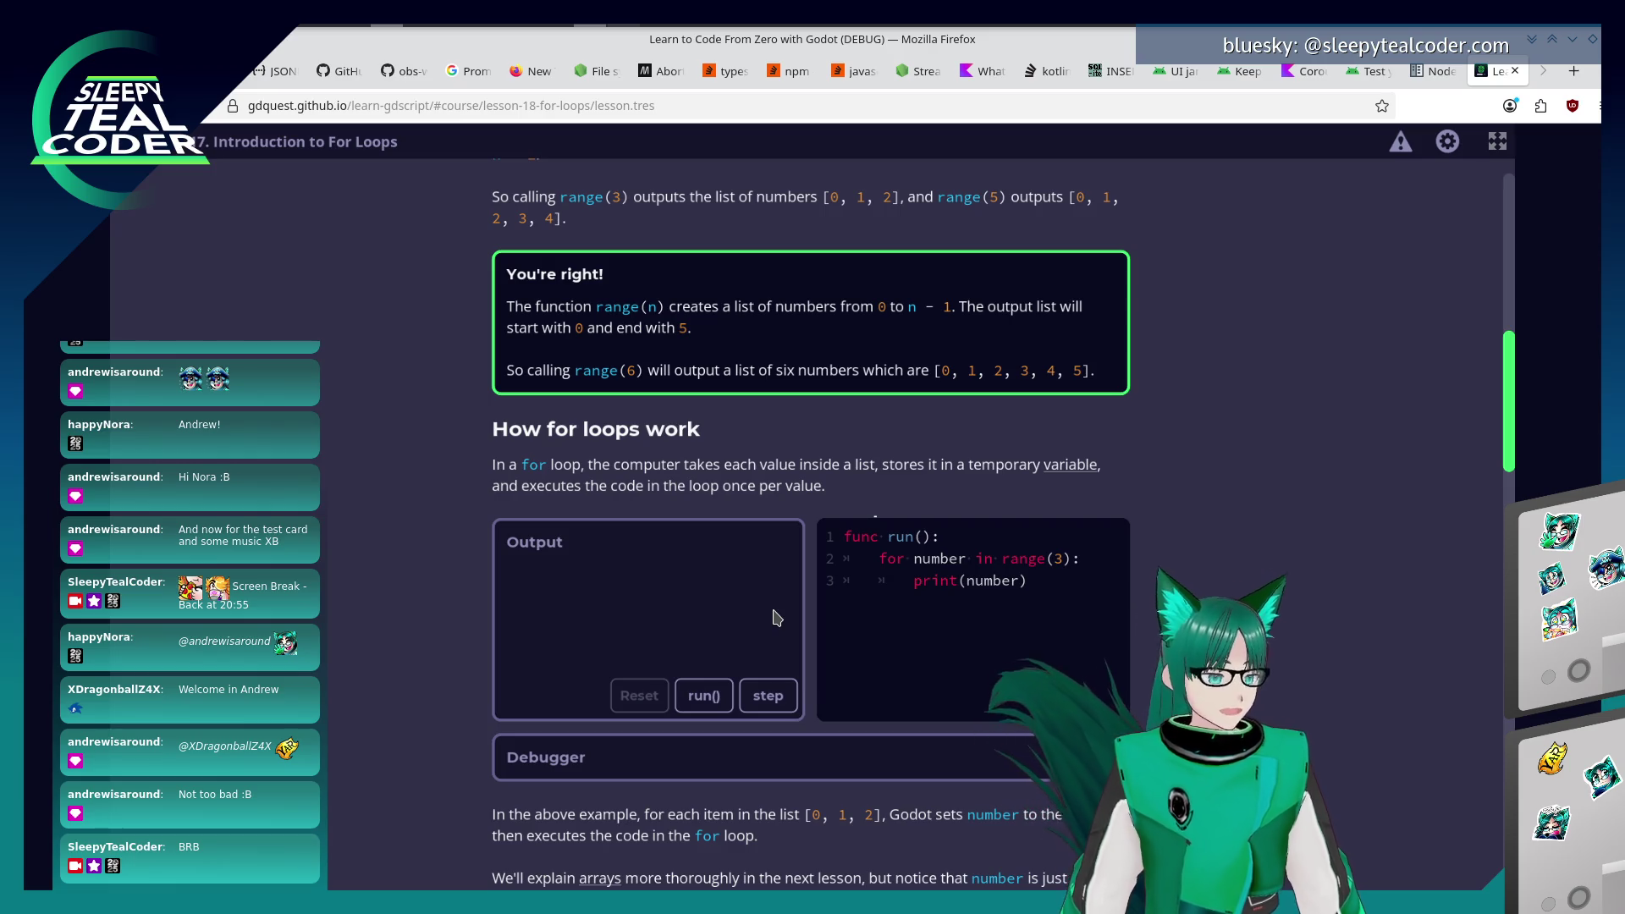
click(707, 696)
Run the for-loop example that iterates over an array.
scroll(881, 863, down, 3)
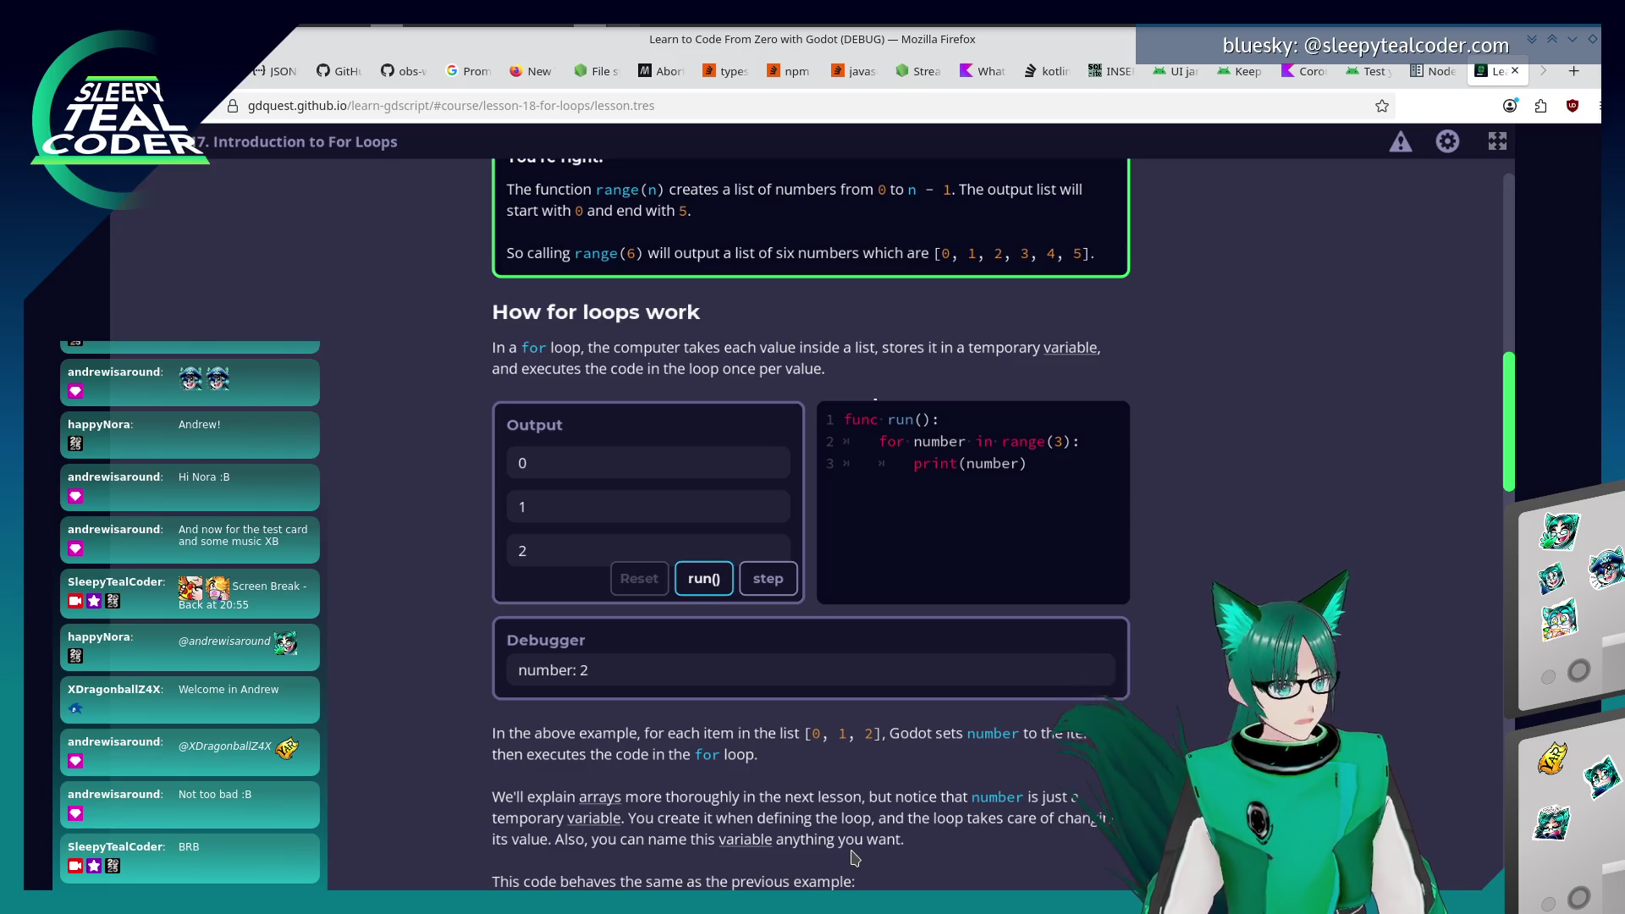
scroll(906, 766, down, 2)
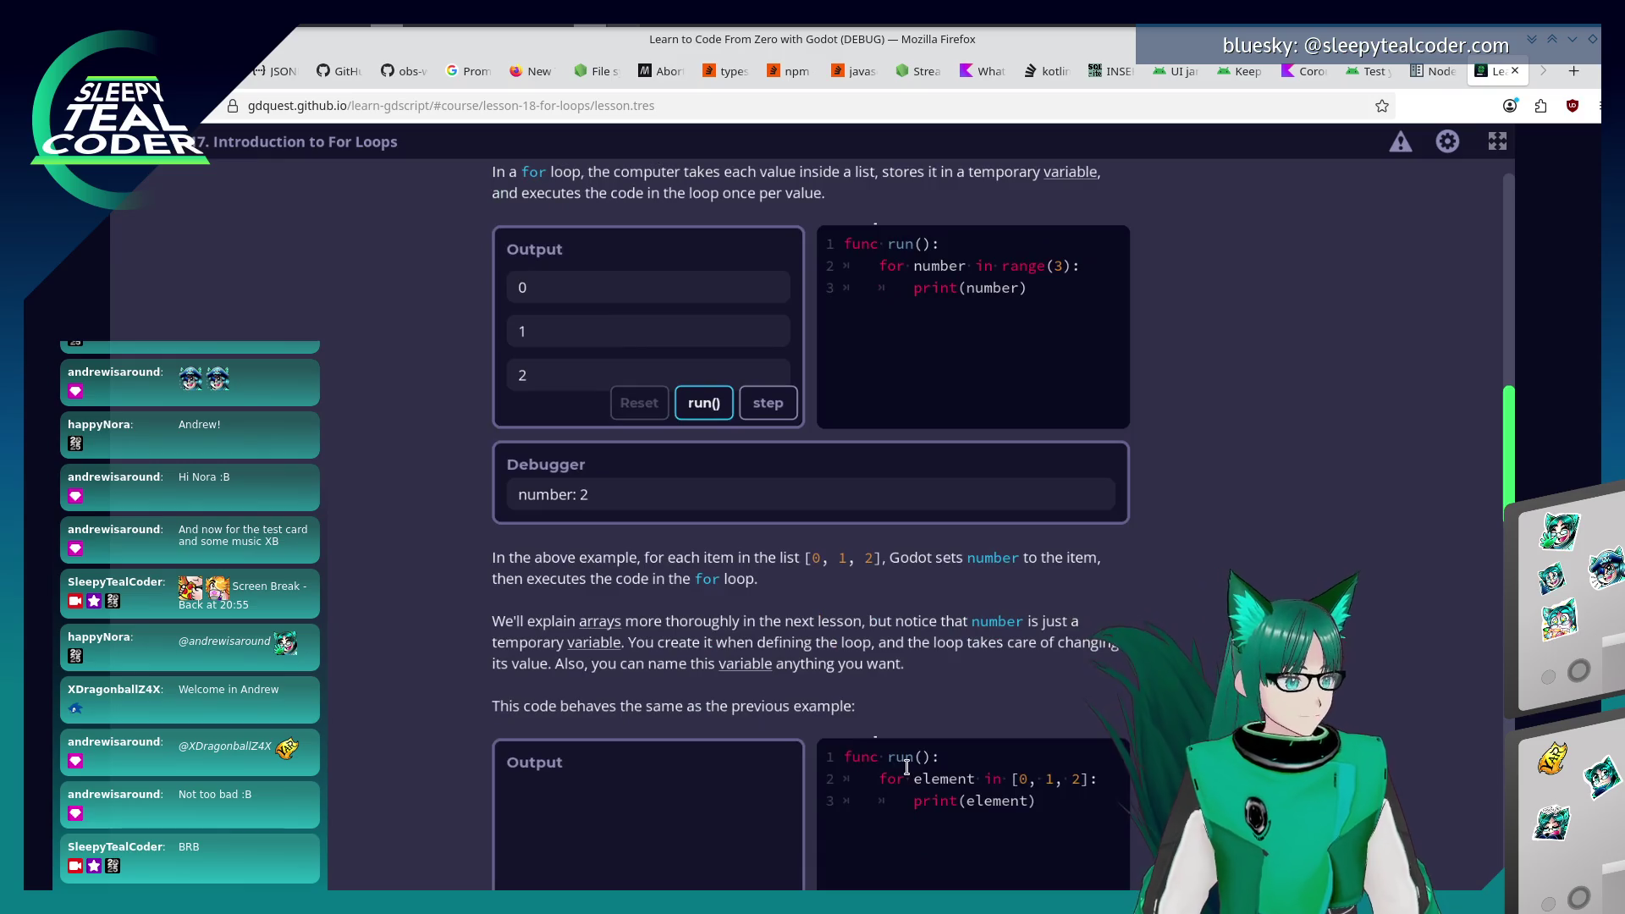
scroll(825, 757, down, 1)
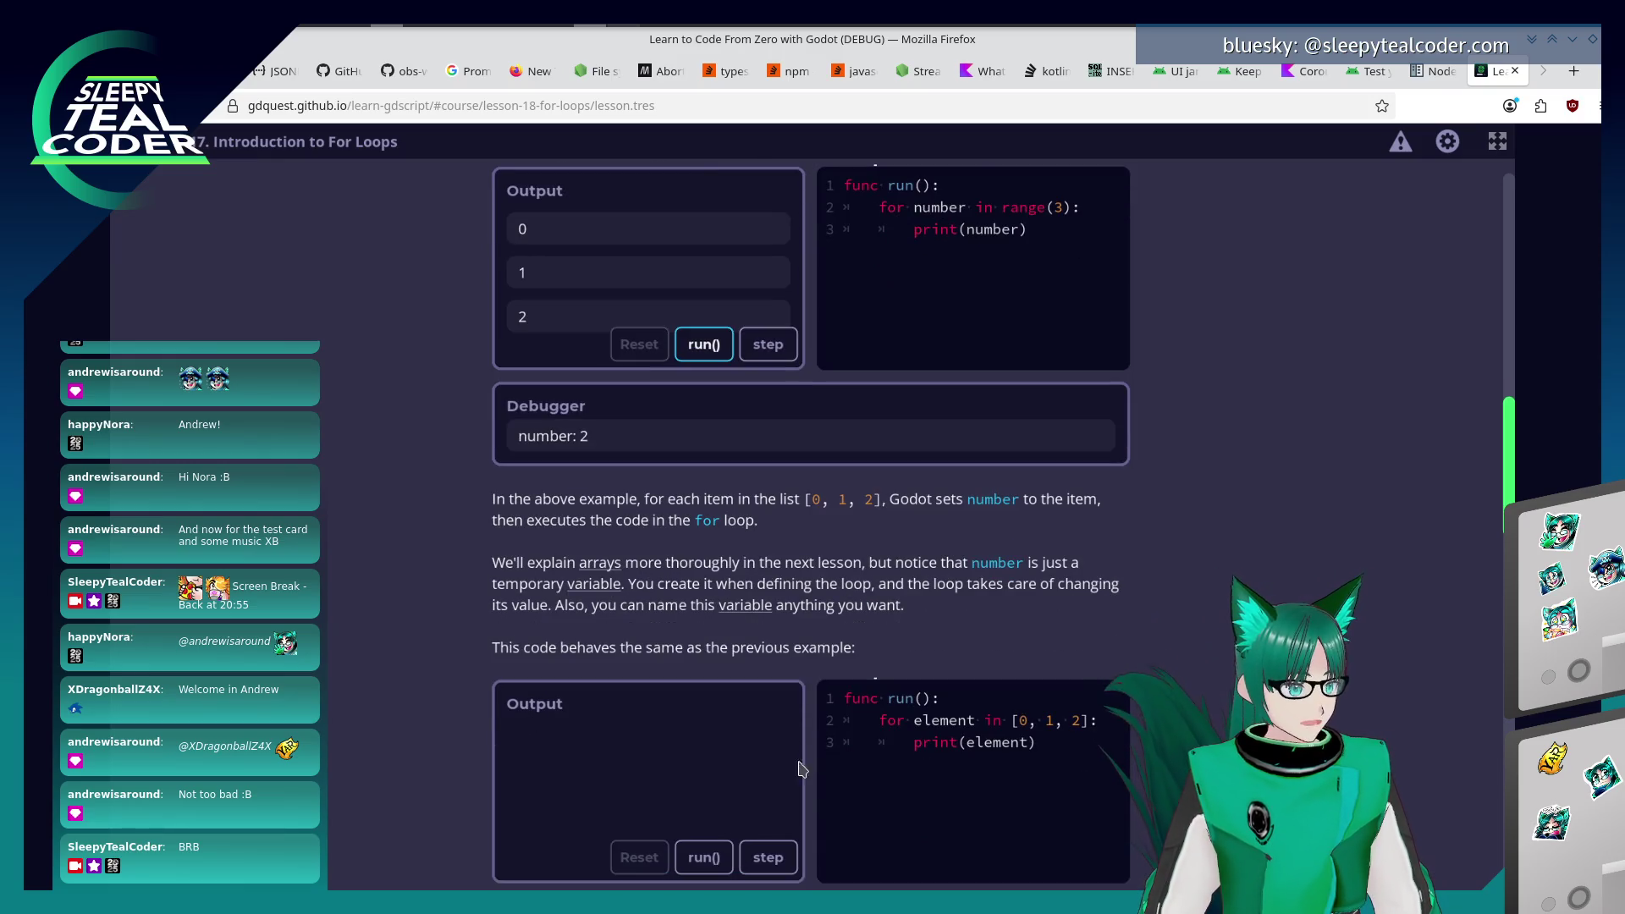
click(724, 865)
Run the unrolled array[0]–array[2] example, leaving the debugger at element: 2.
scroll(728, 846, down, 2)
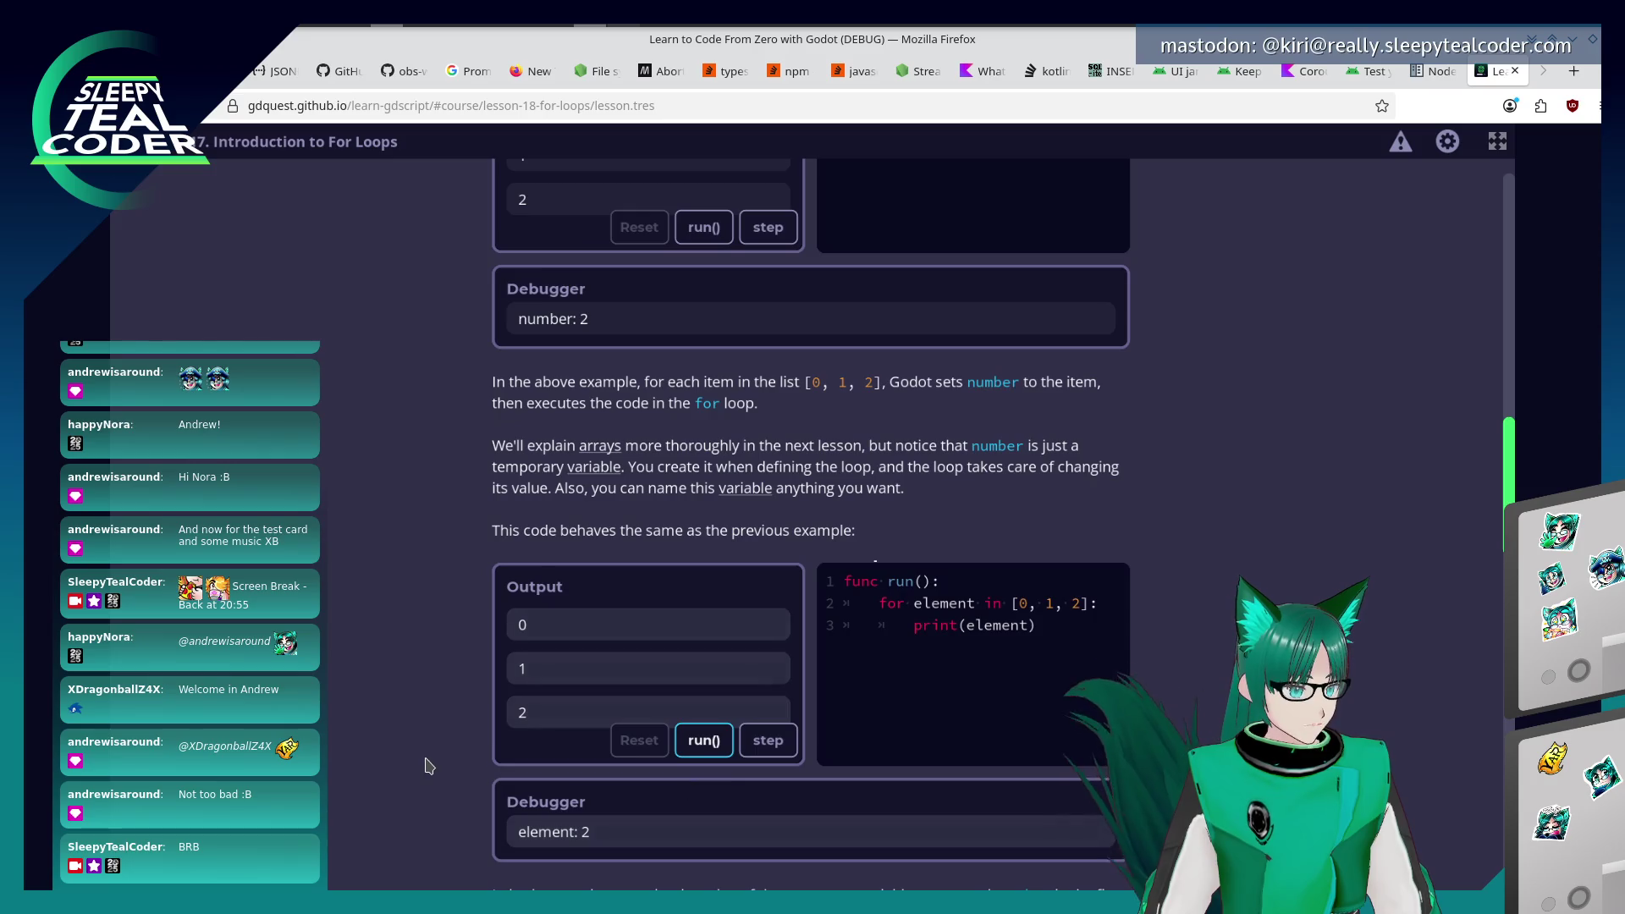
scroll(427, 766, down, 4)
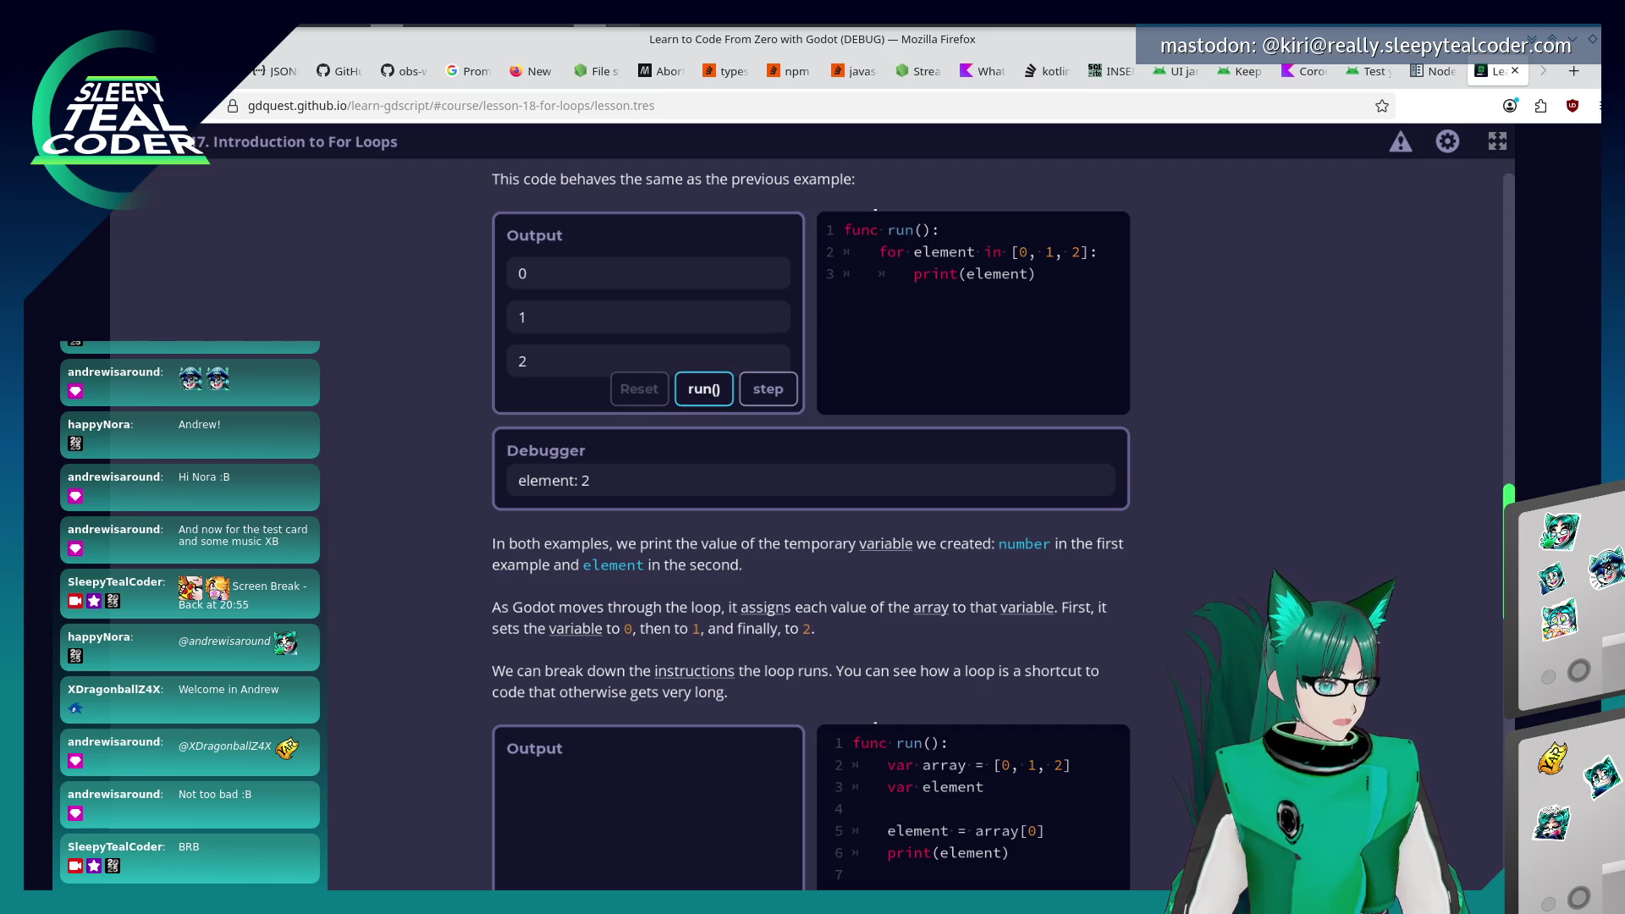
scroll(1425, 485, down, 3)
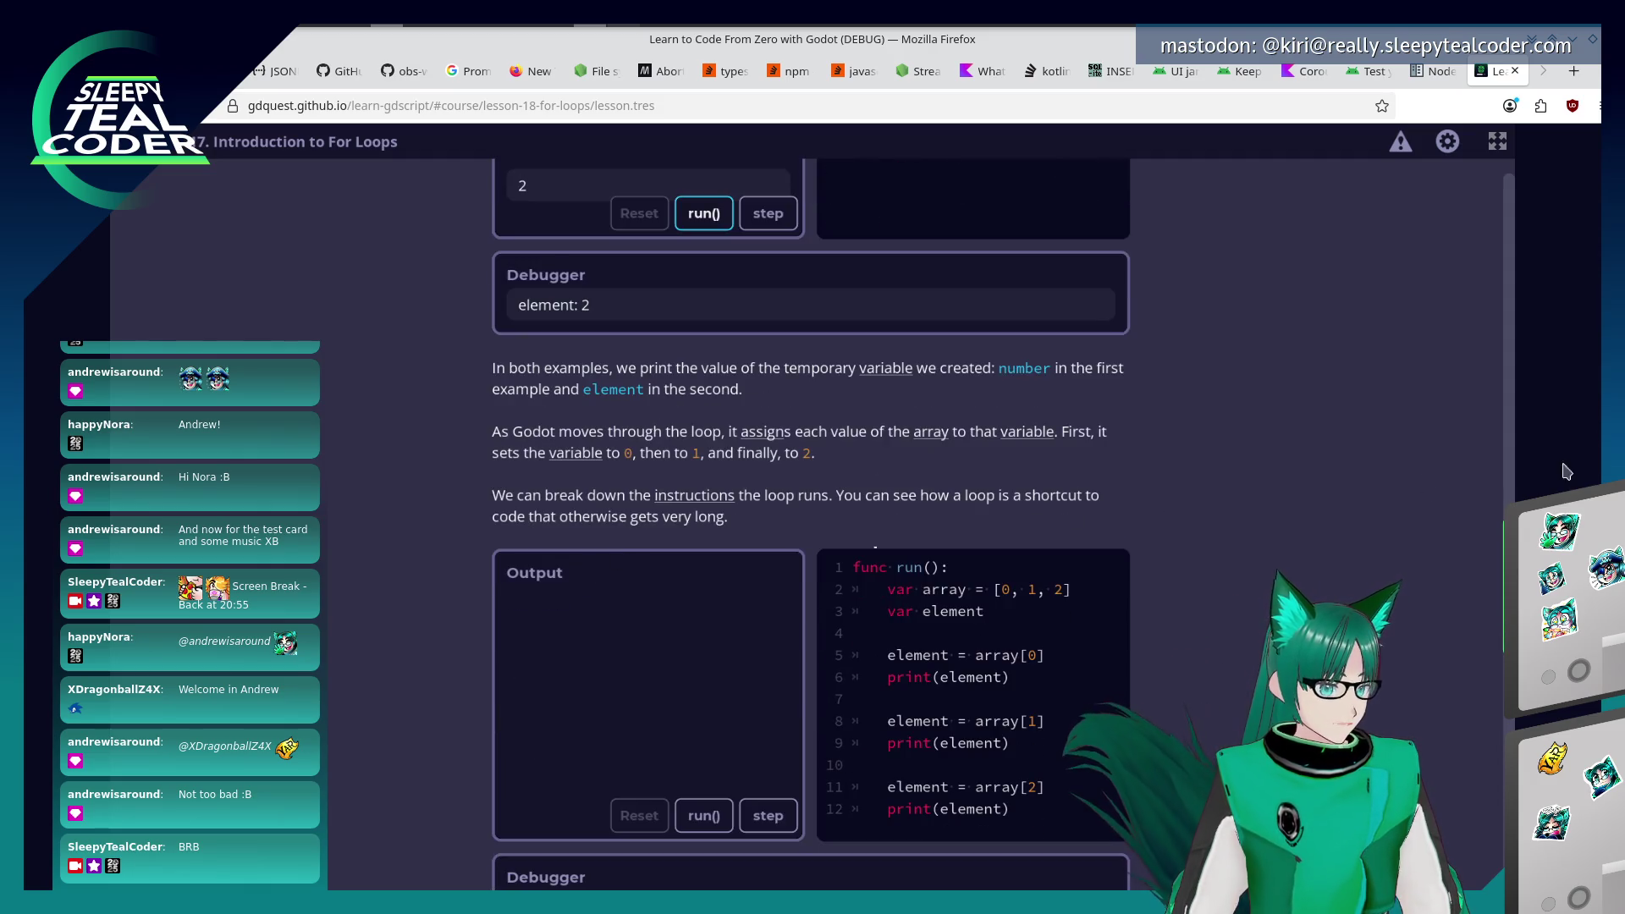
scroll(592, 539, down, 3)
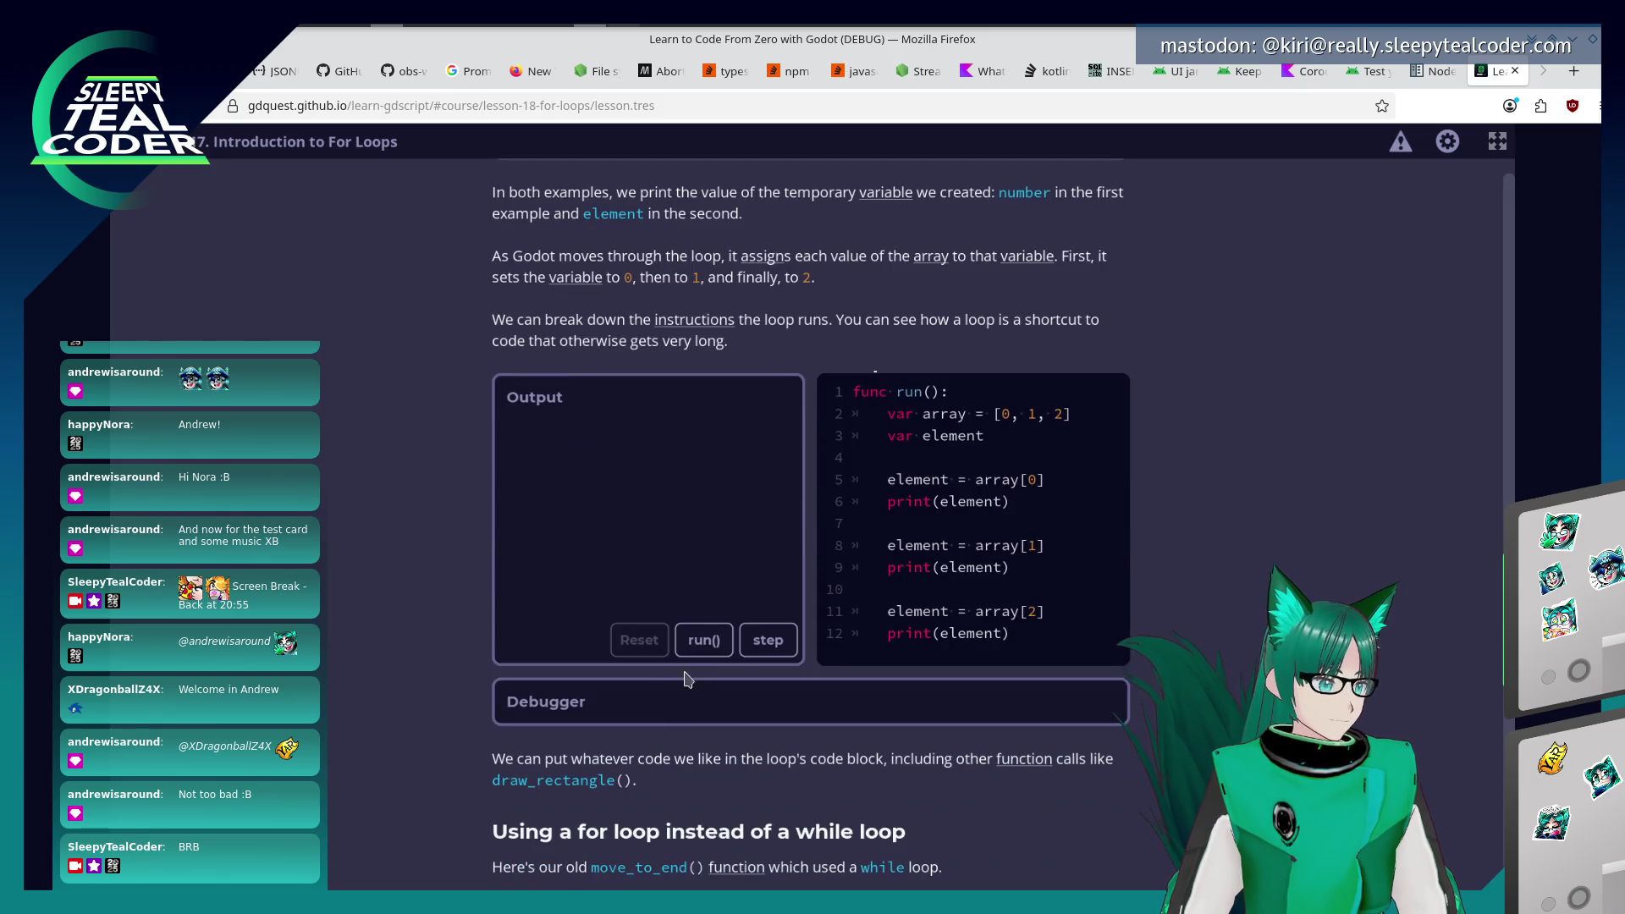
click(703, 650)
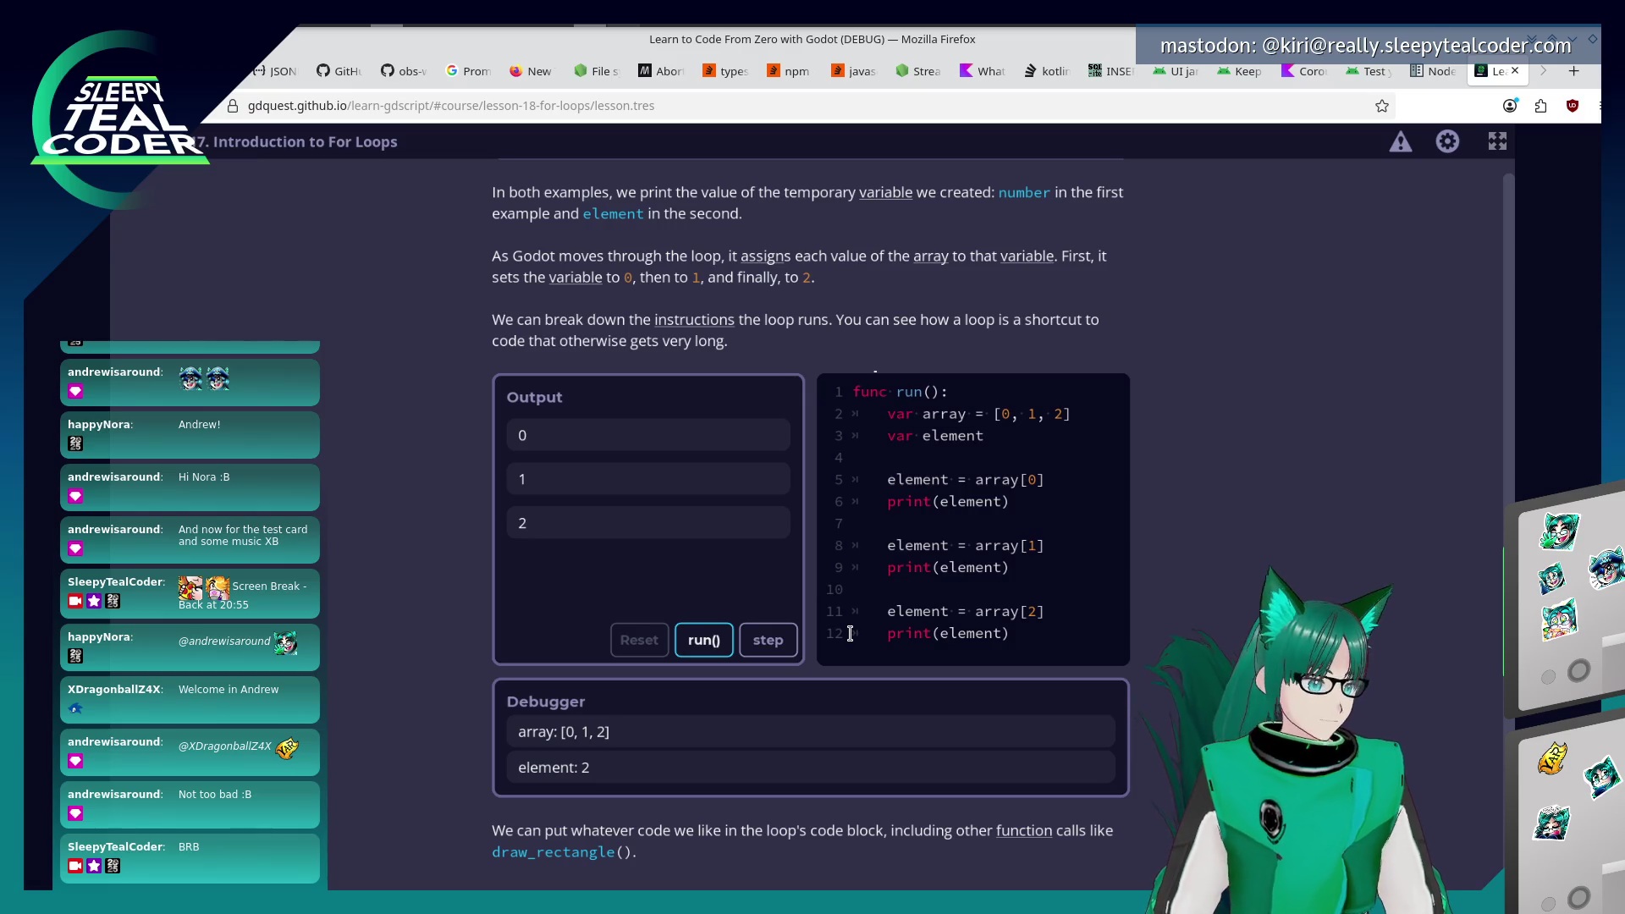
scroll(850, 634, down, 3)
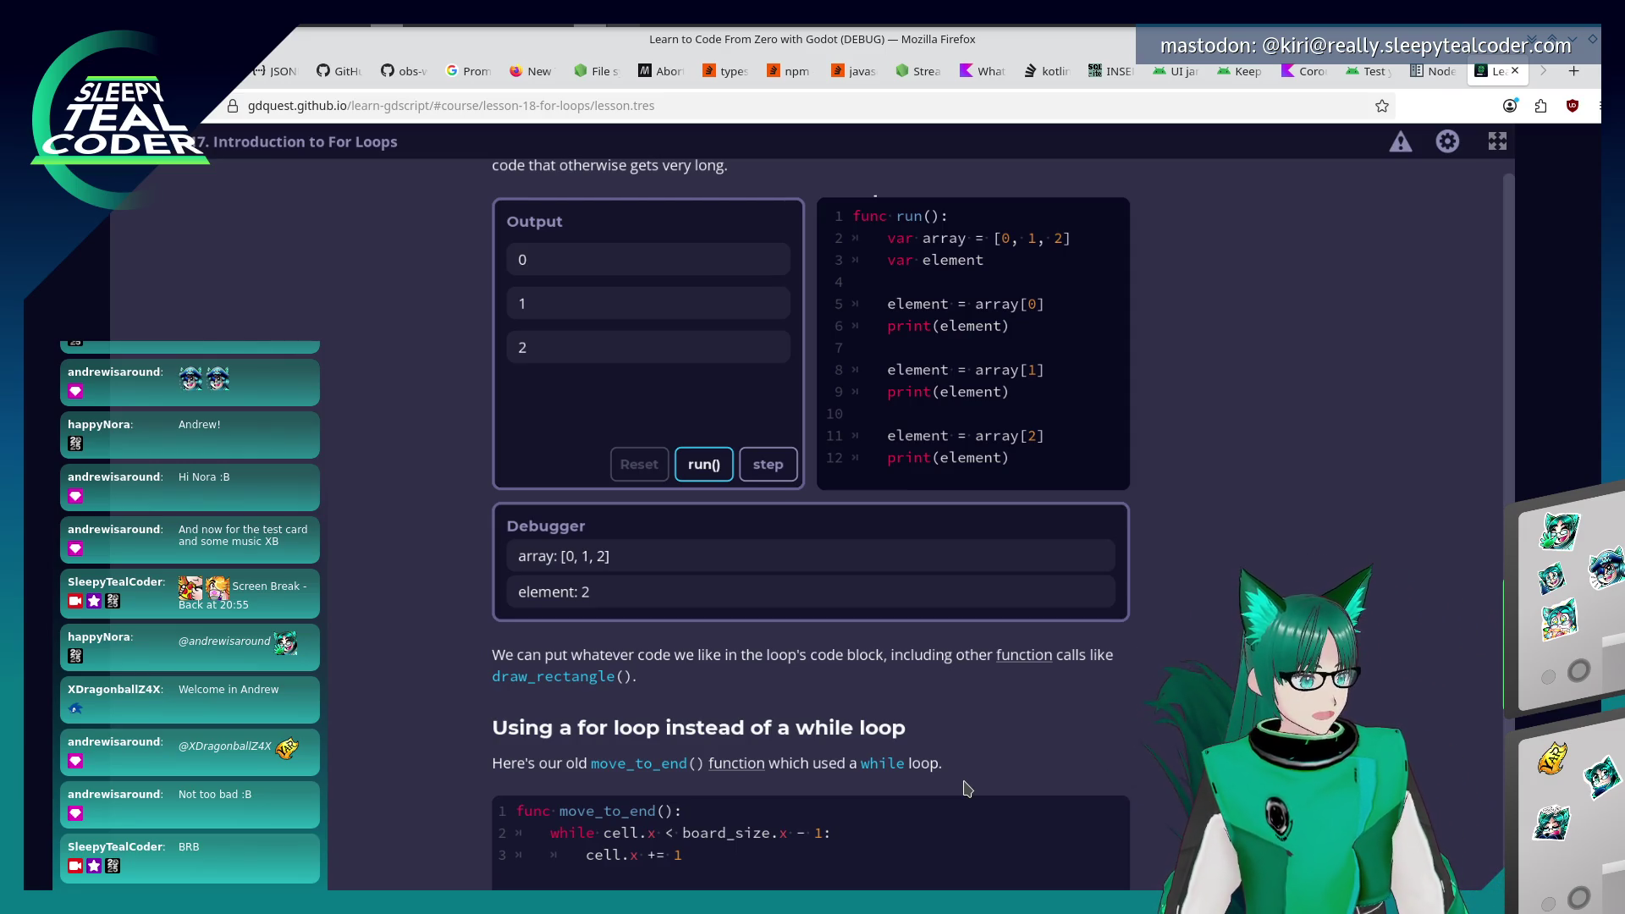
scroll(968, 789, down, 6)
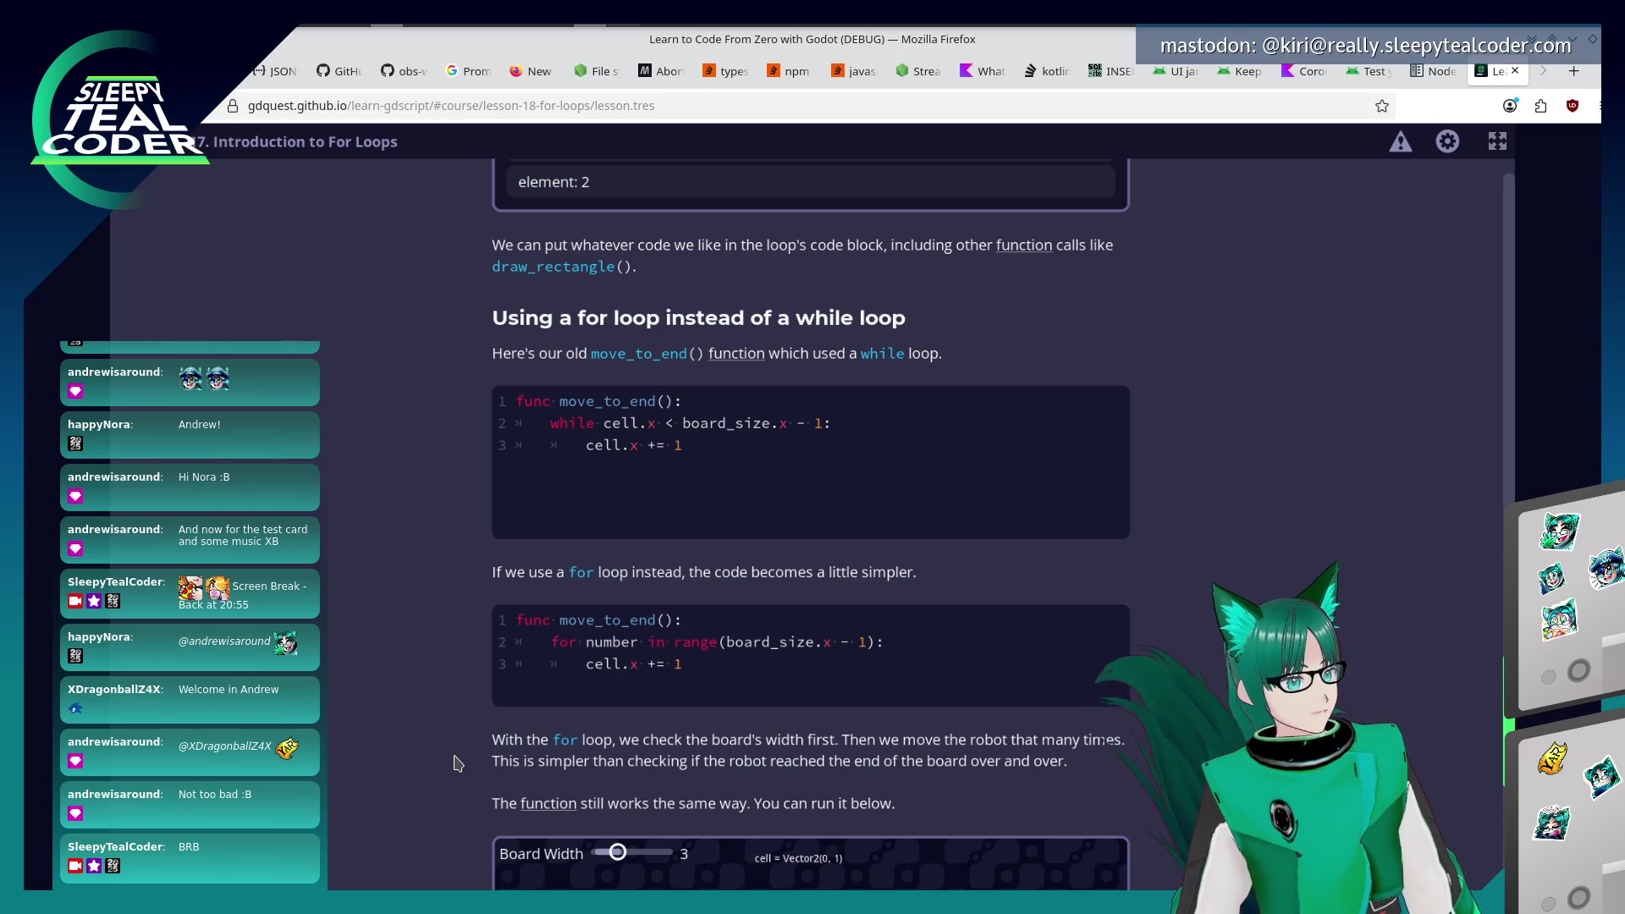
scroll(454, 763, down, 3)
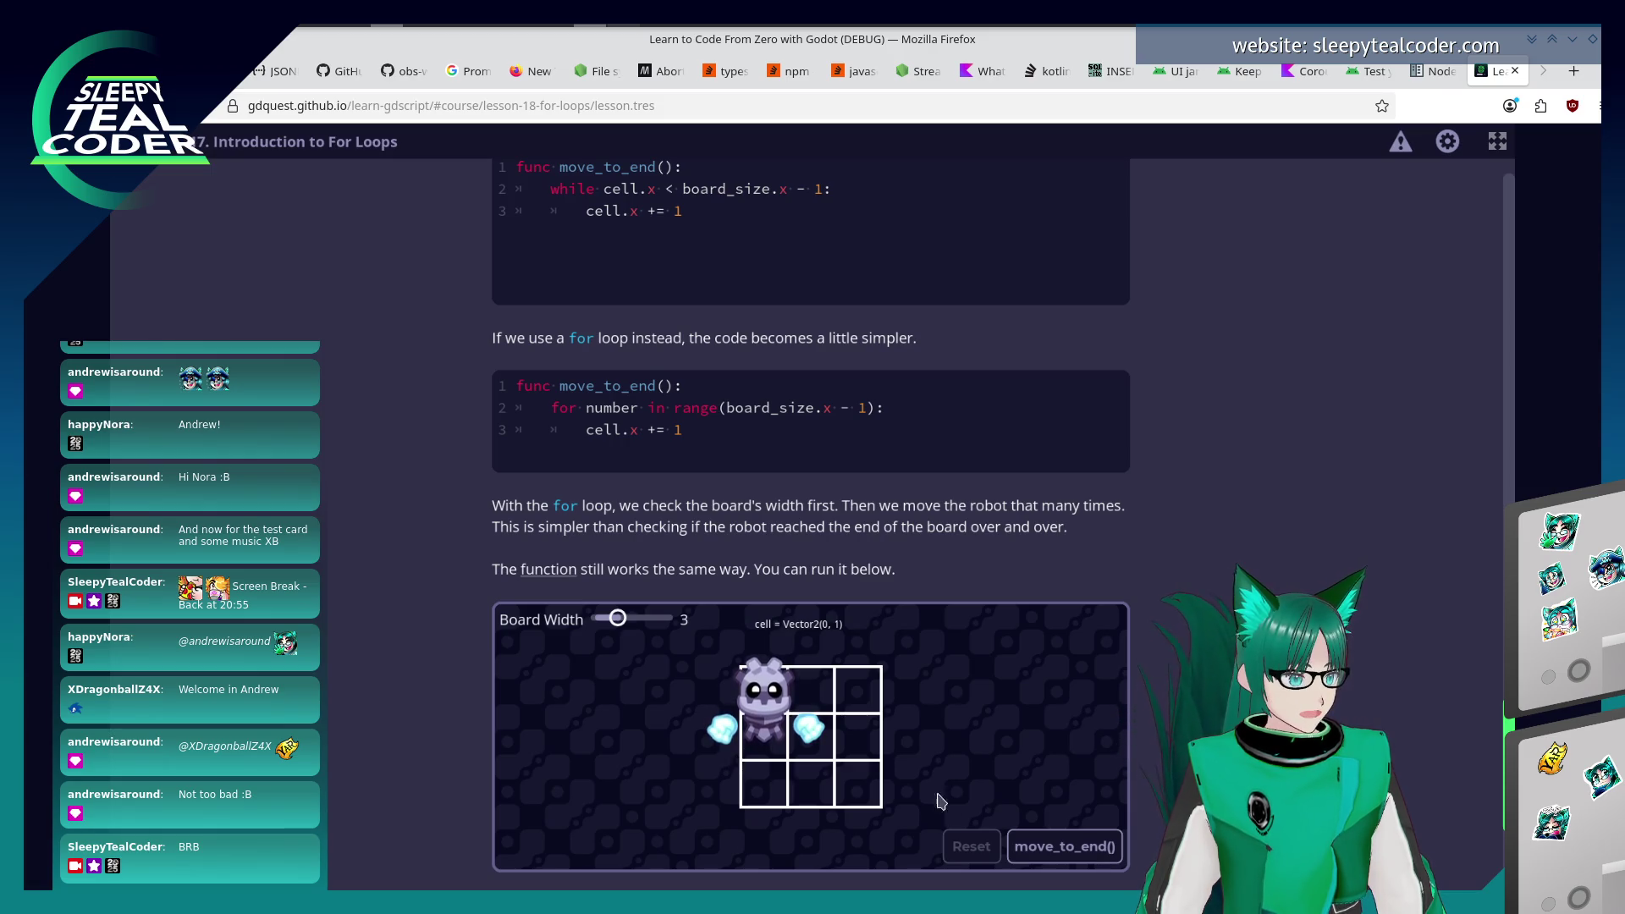
Step the robot right with move_to_end() several times on the 3-column demo board, resetting once.
click(1071, 851)
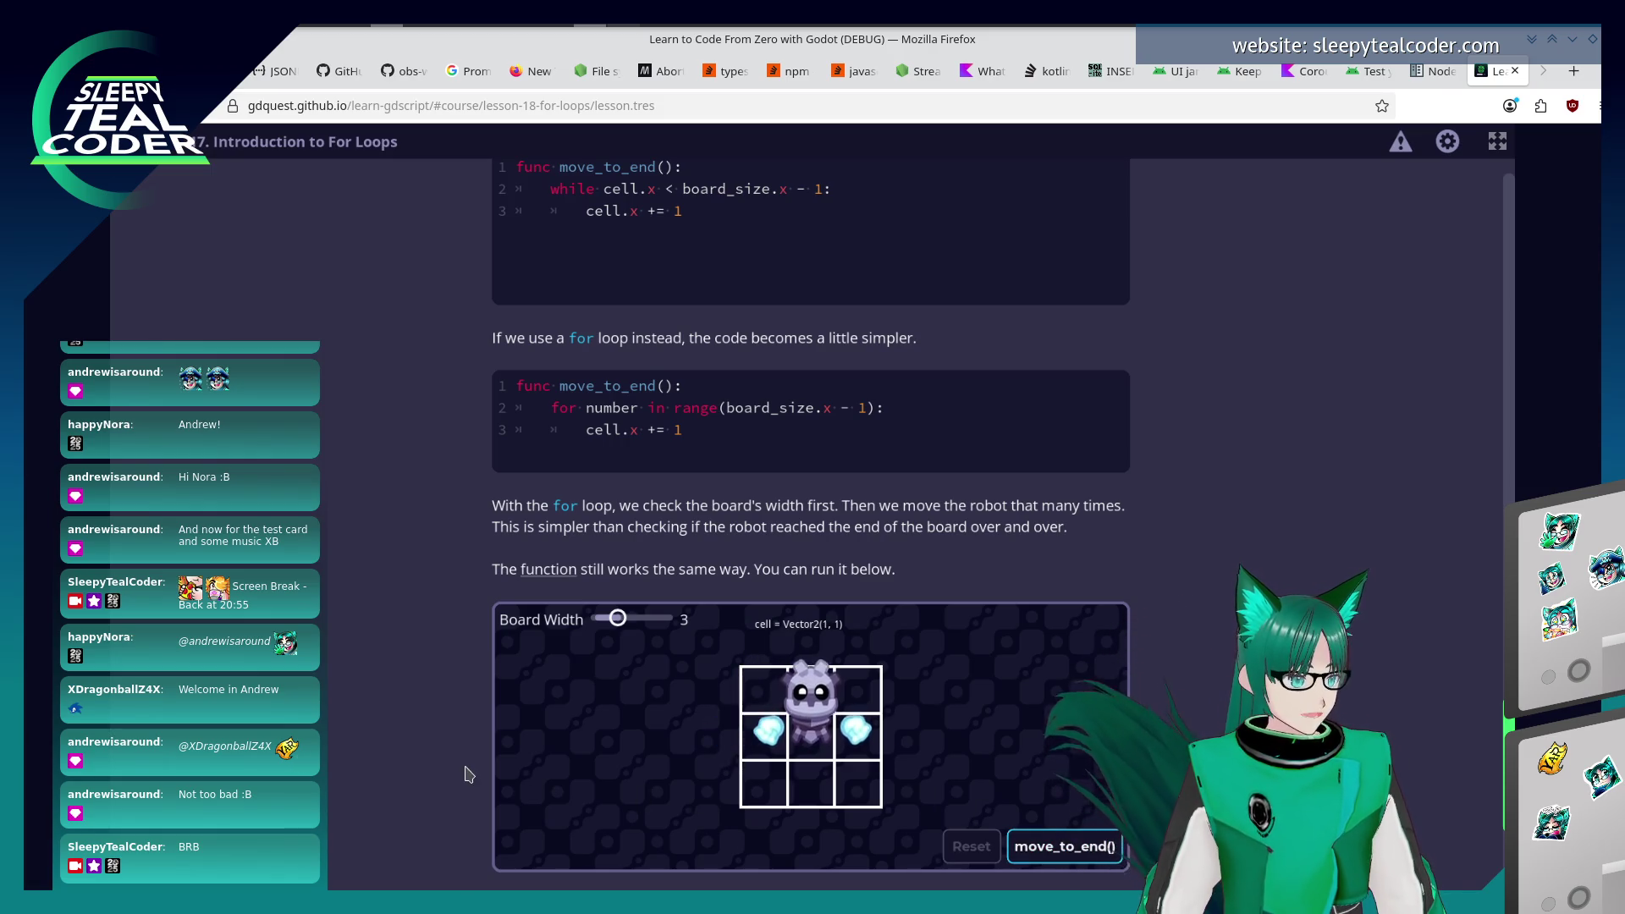
click(965, 849)
click(1027, 851)
click(996, 849)
click(1025, 851)
Widen the demo board to 9 columns, run move_to_end(), and scroll down to Practices.
drag(618, 618, 715, 620)
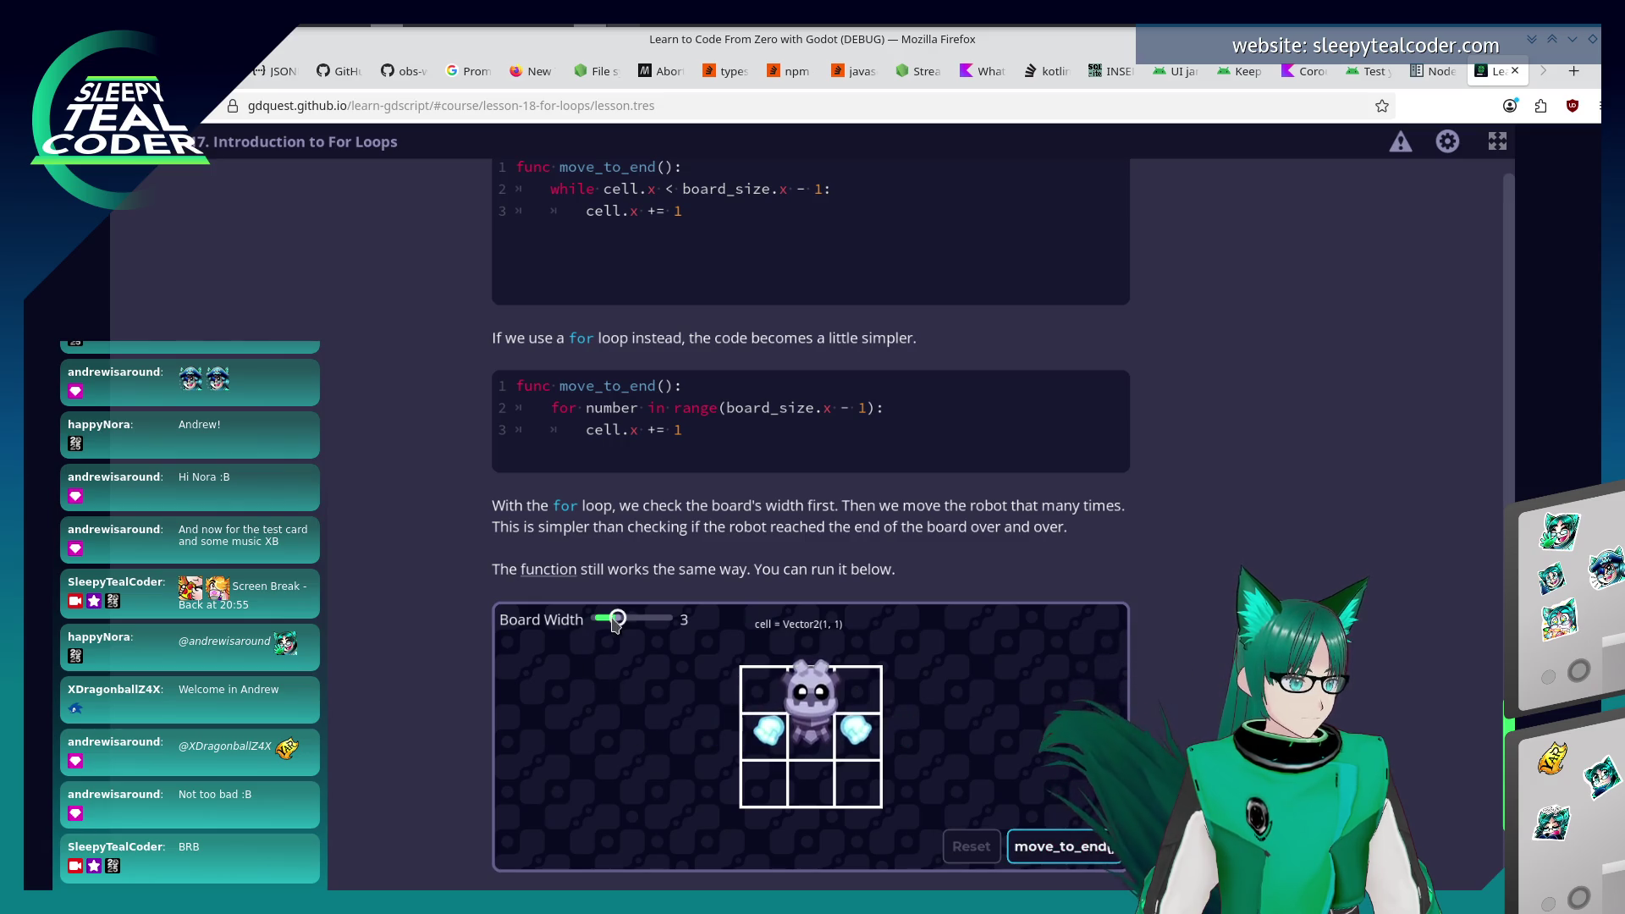
click(1027, 847)
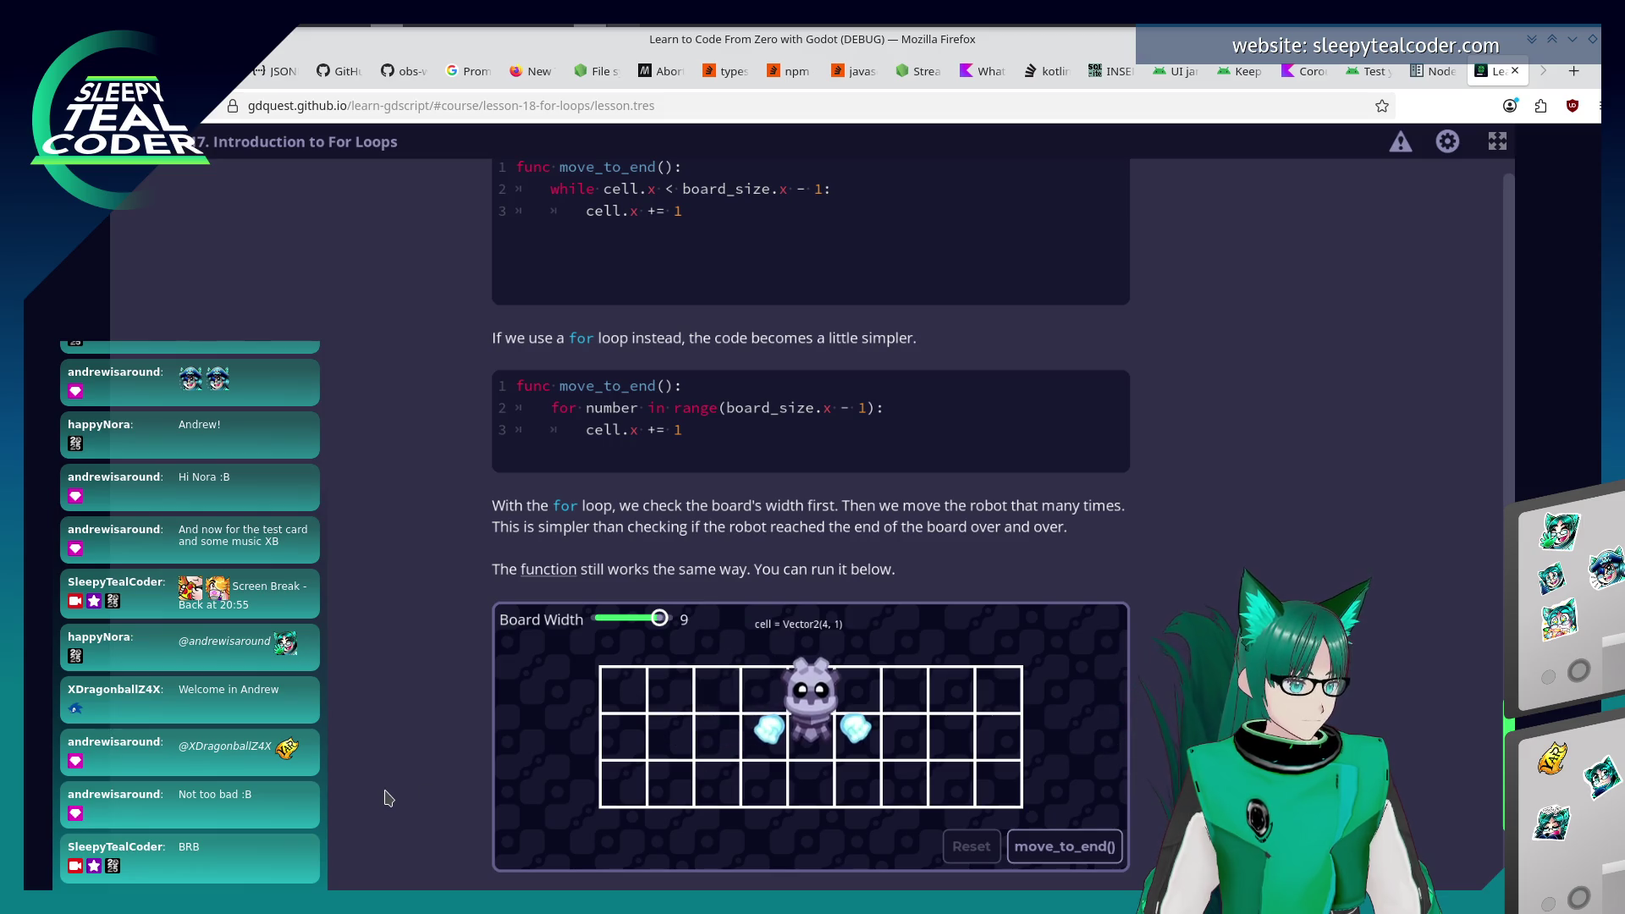
scroll(340, 719, down, 2)
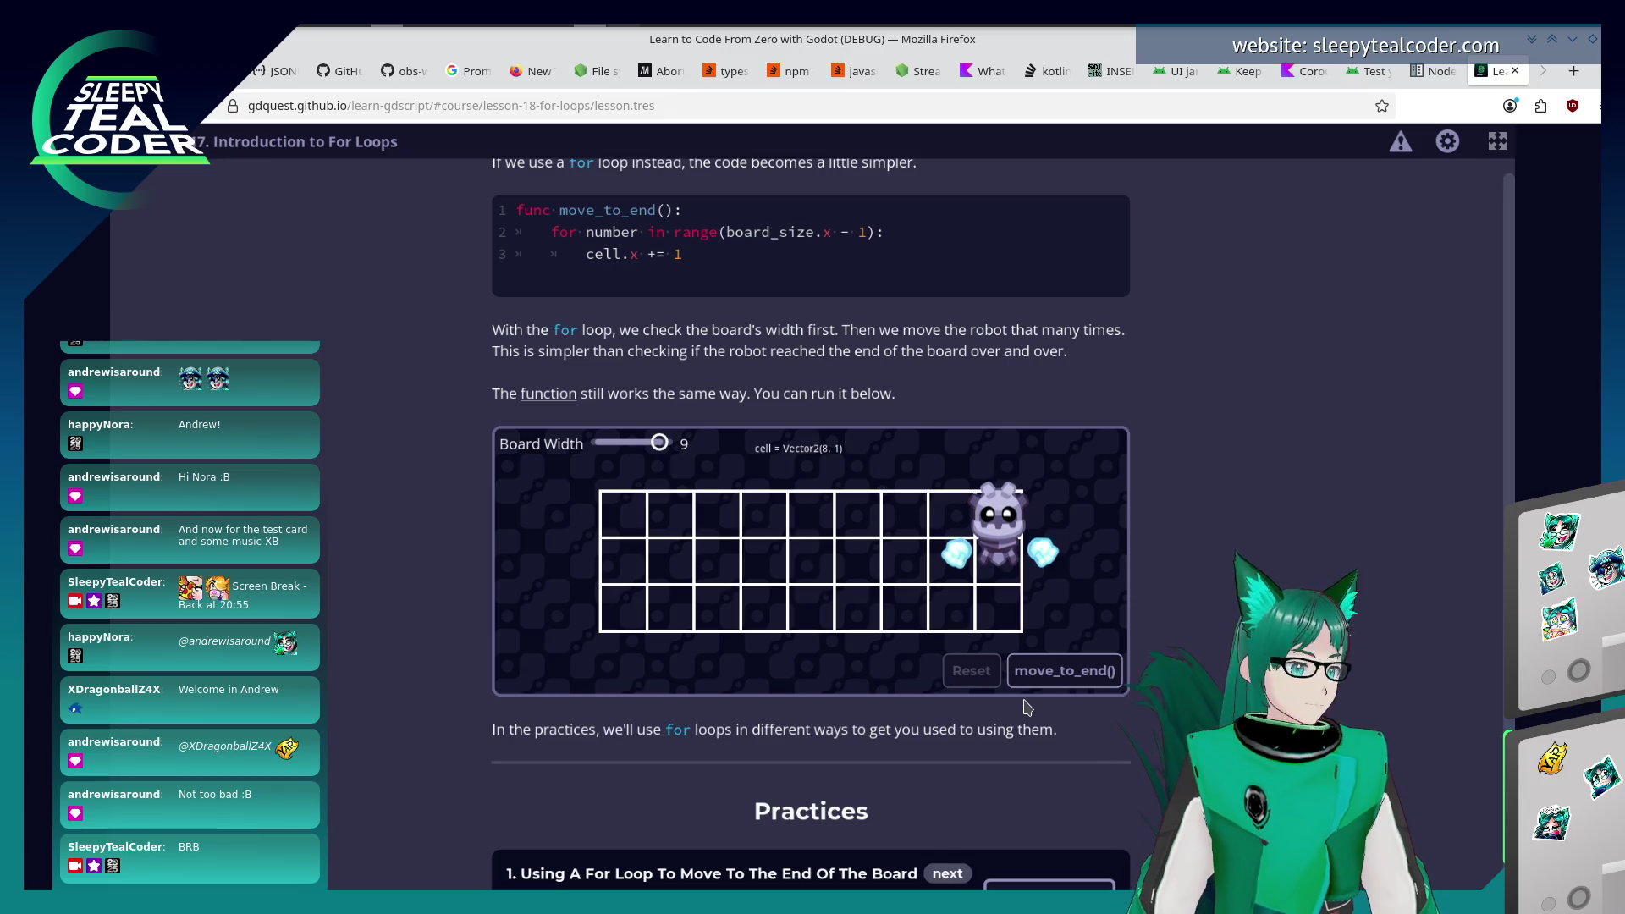
scroll(1032, 711, down, 2)
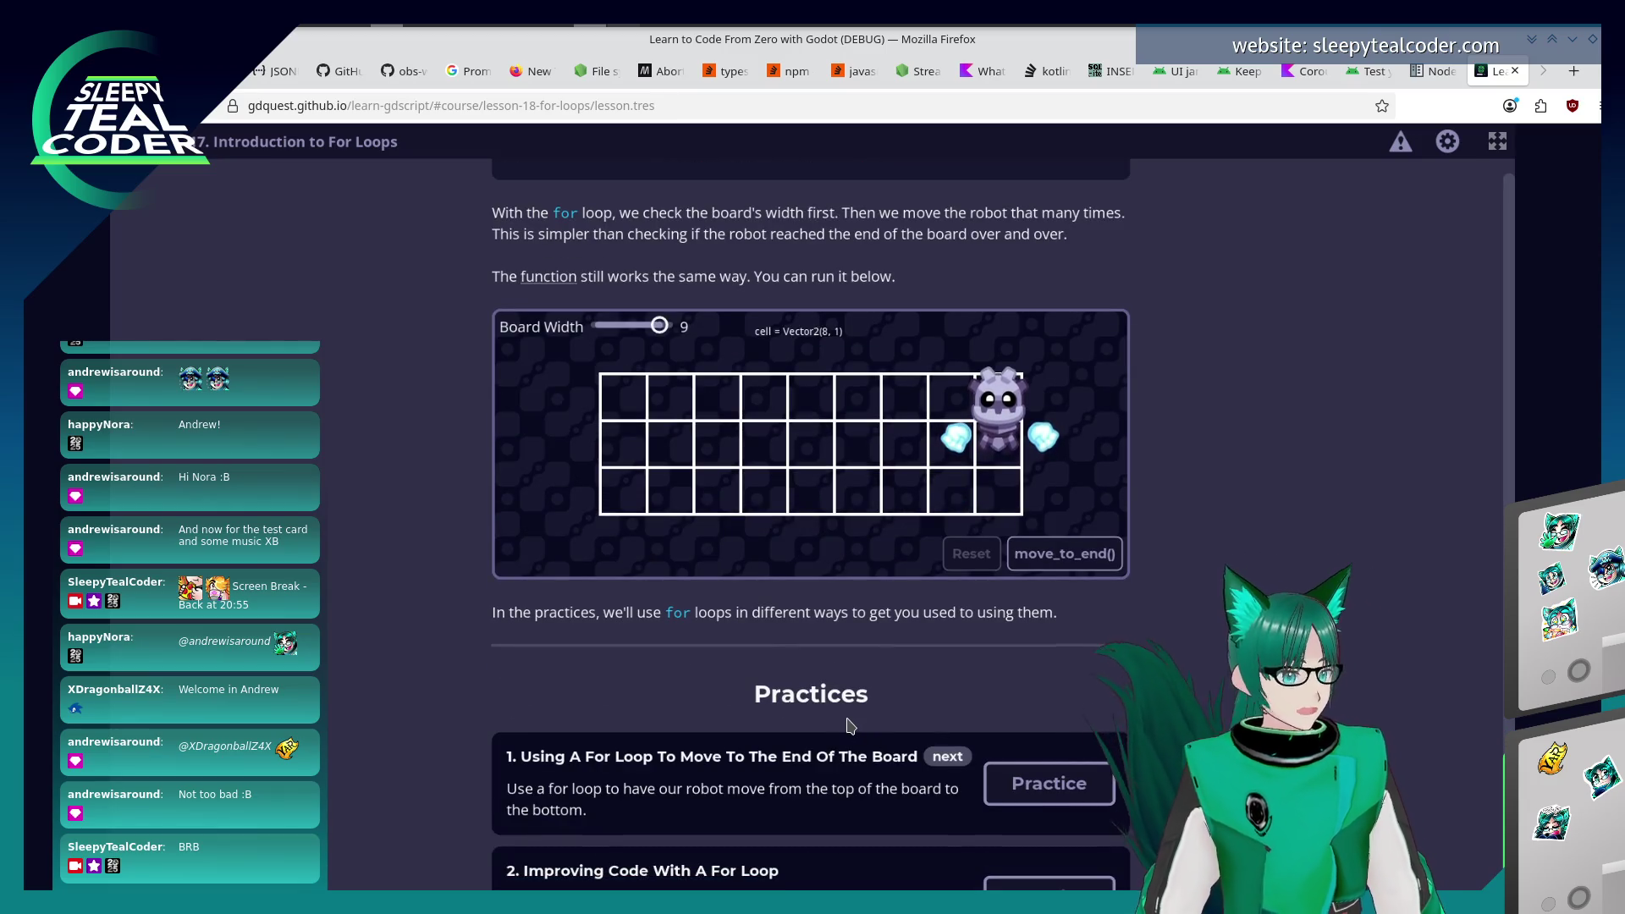
scroll(843, 705, down, 1)
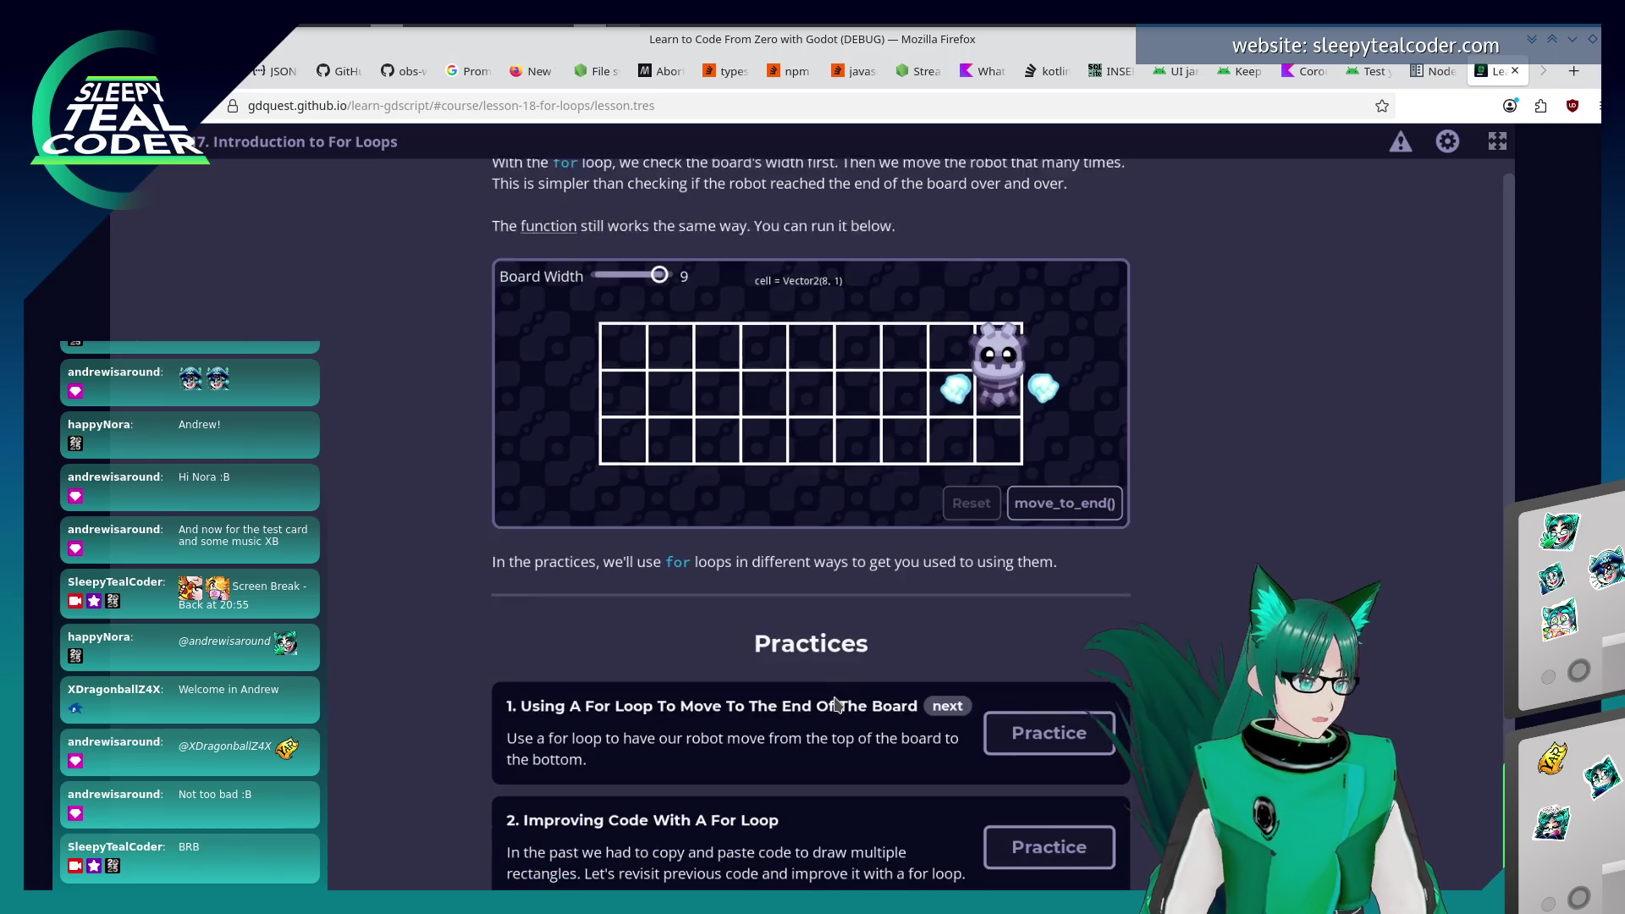
Open the first for-loop practice and look through its Goals, Checks and Documentation panel.
click(1083, 721)
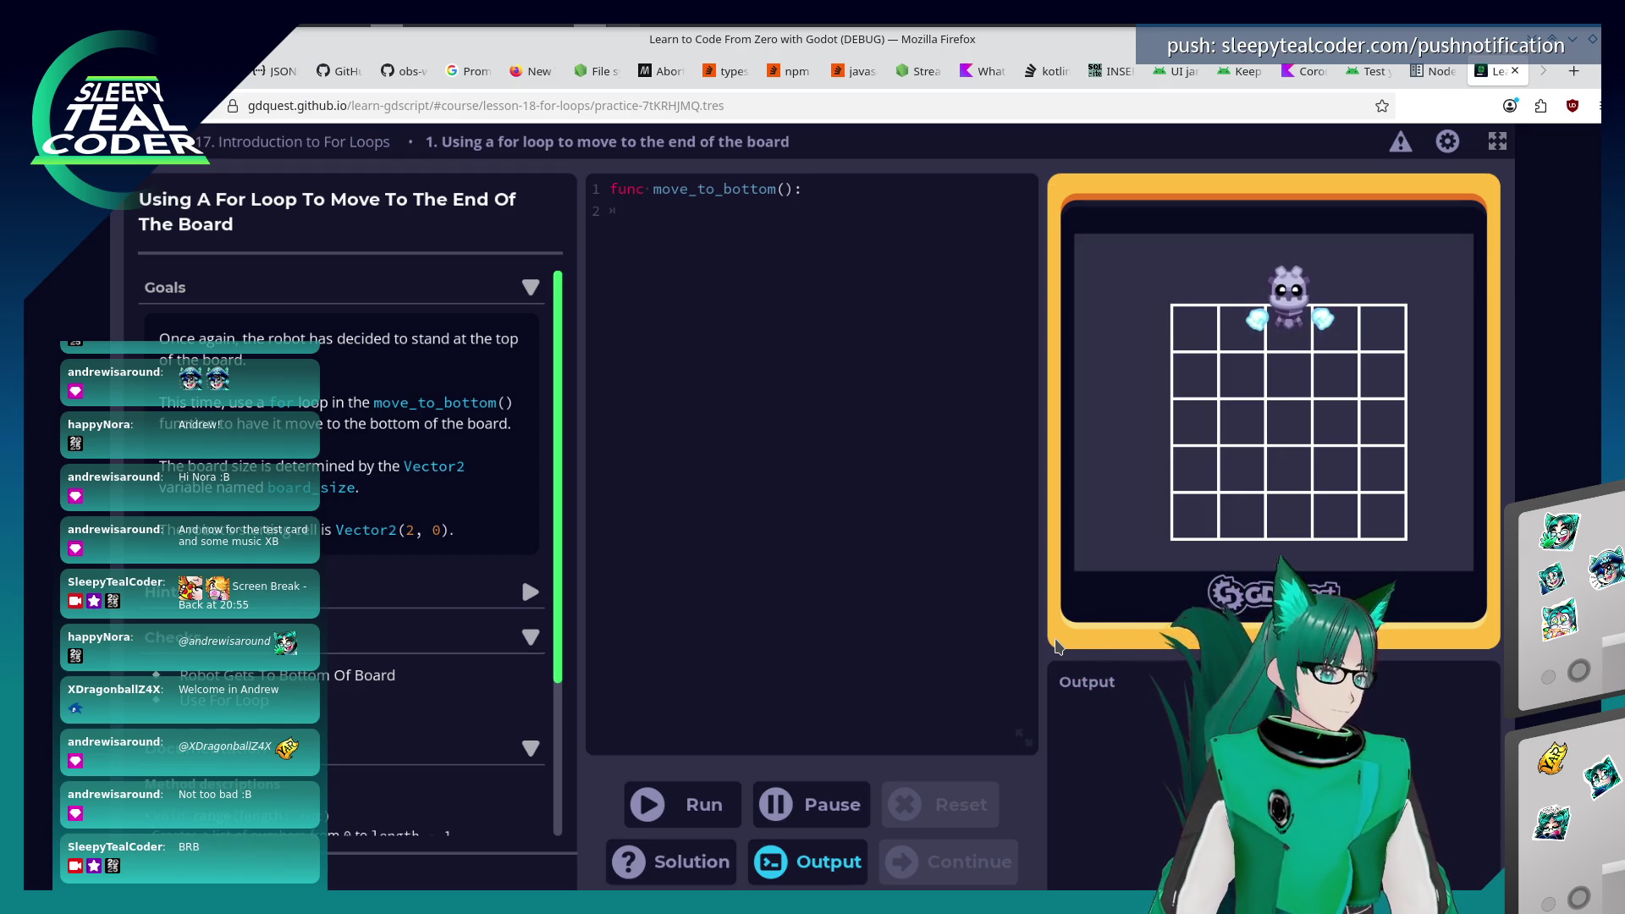
scroll(347, 550, down, 3)
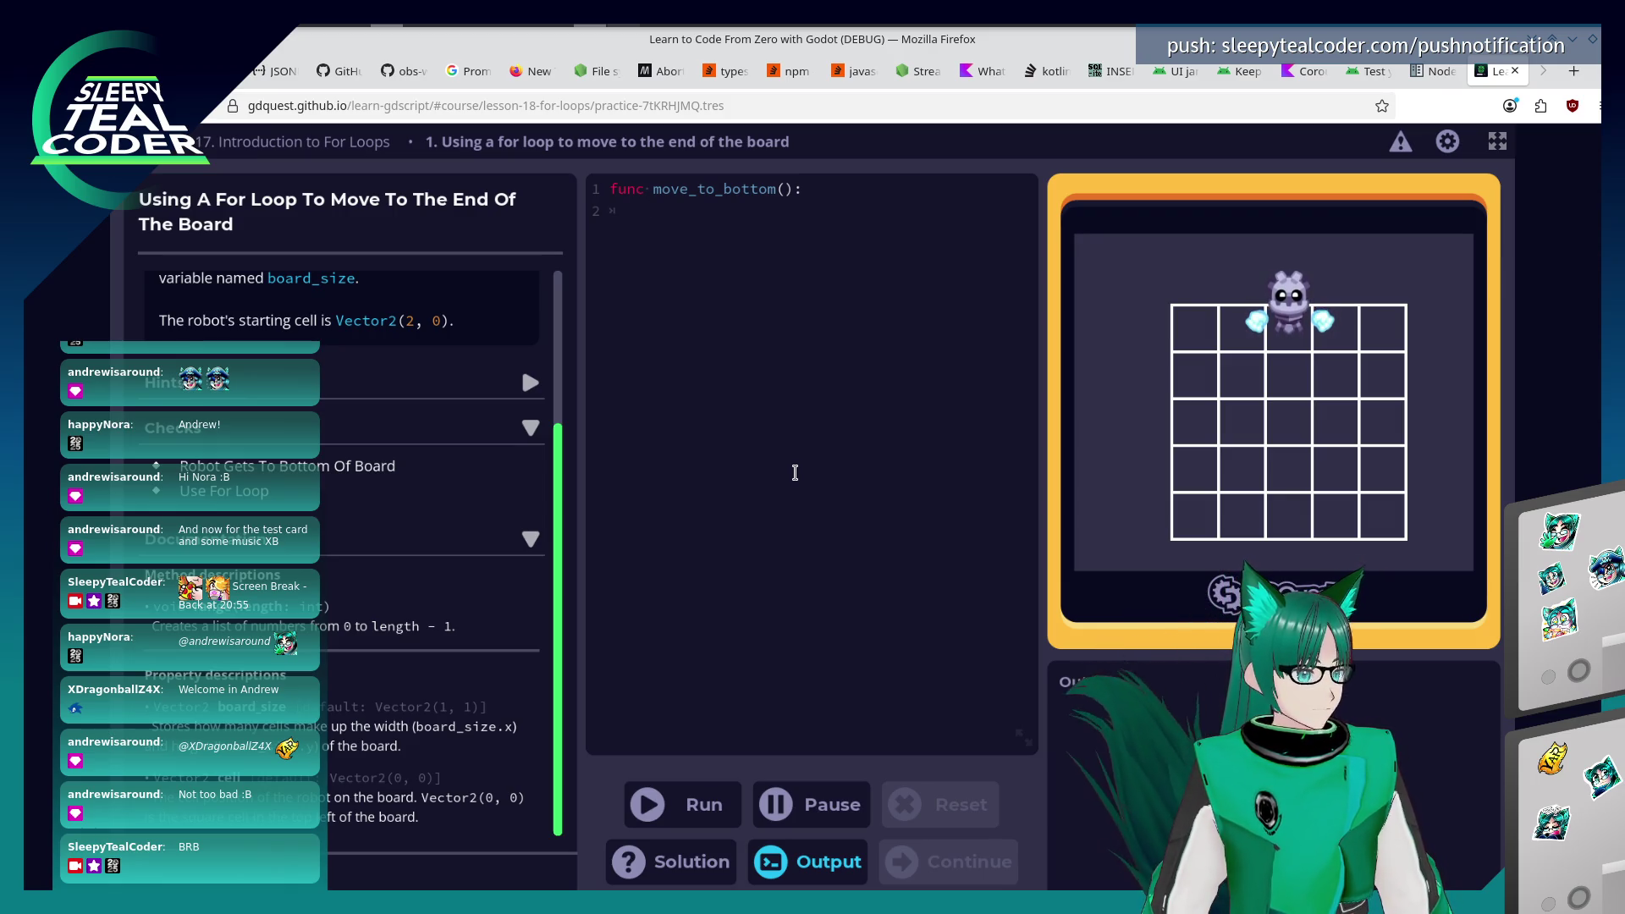
scroll(524, 601, up, 3)
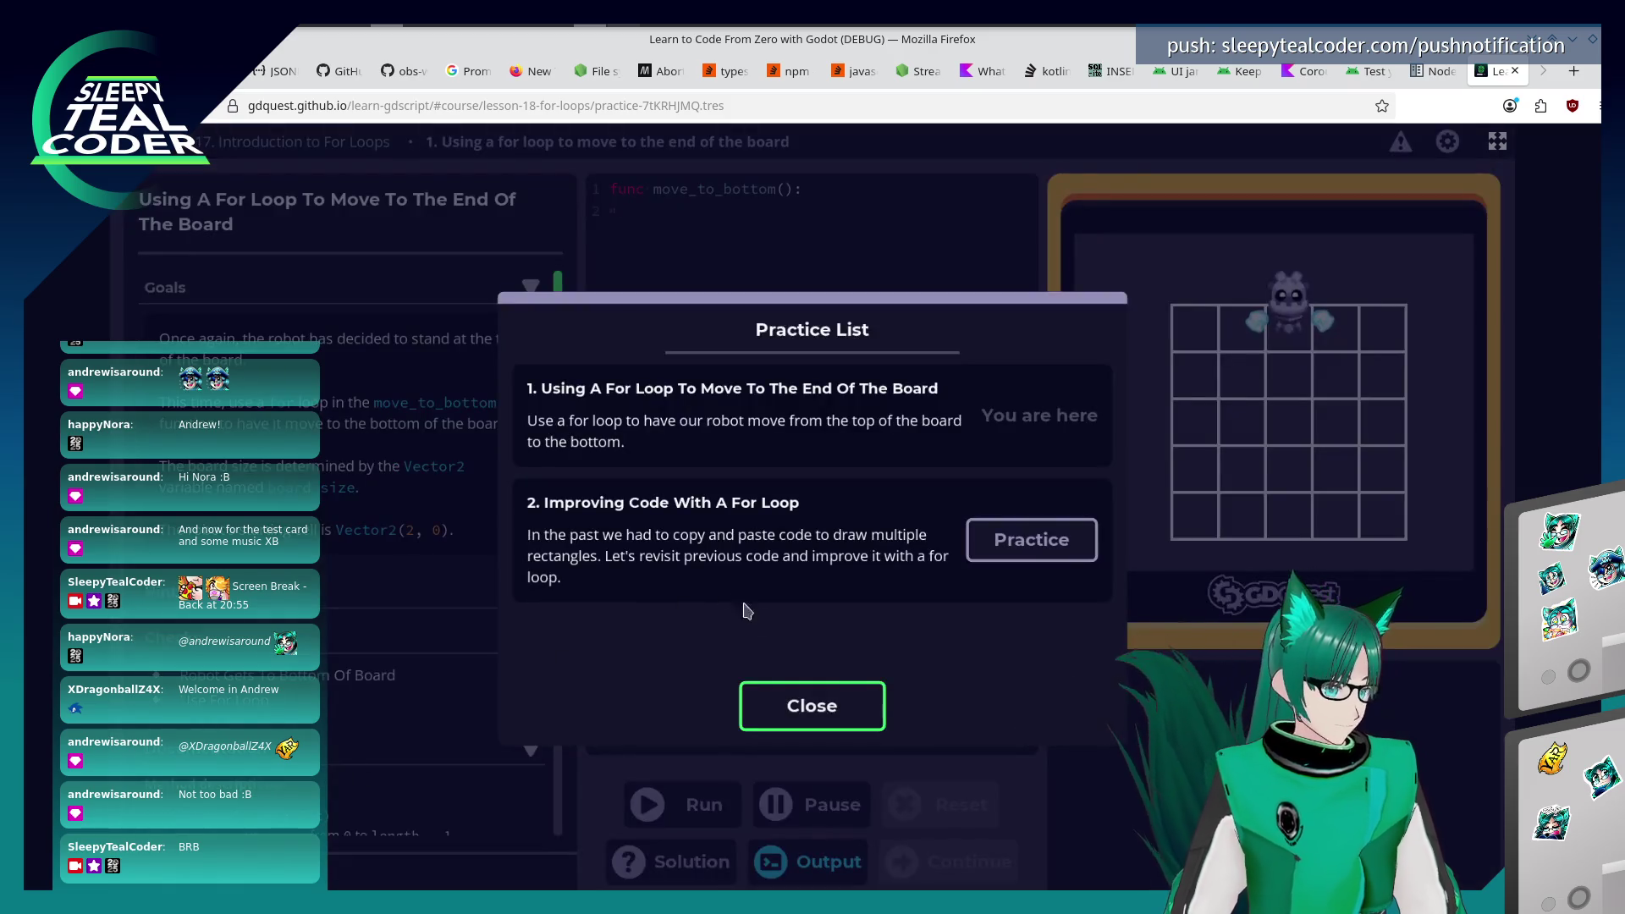
Revisit the For Loops lesson from the course index, then reopen the move-to-the-end practice.
click(805, 715)
click(279, 141)
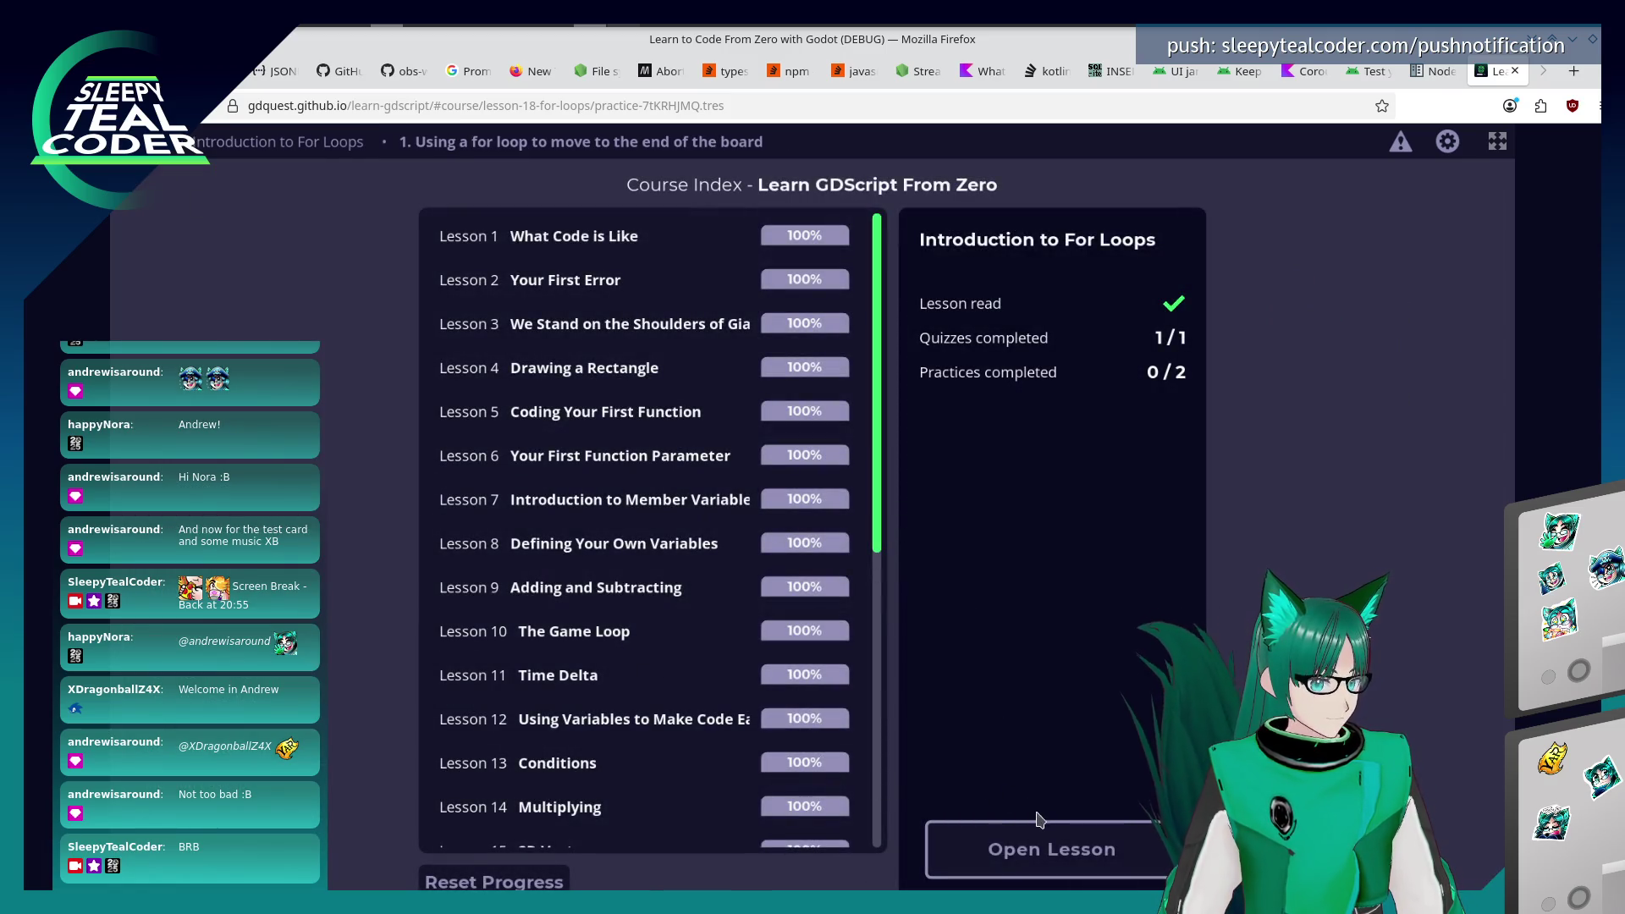
click(1043, 848)
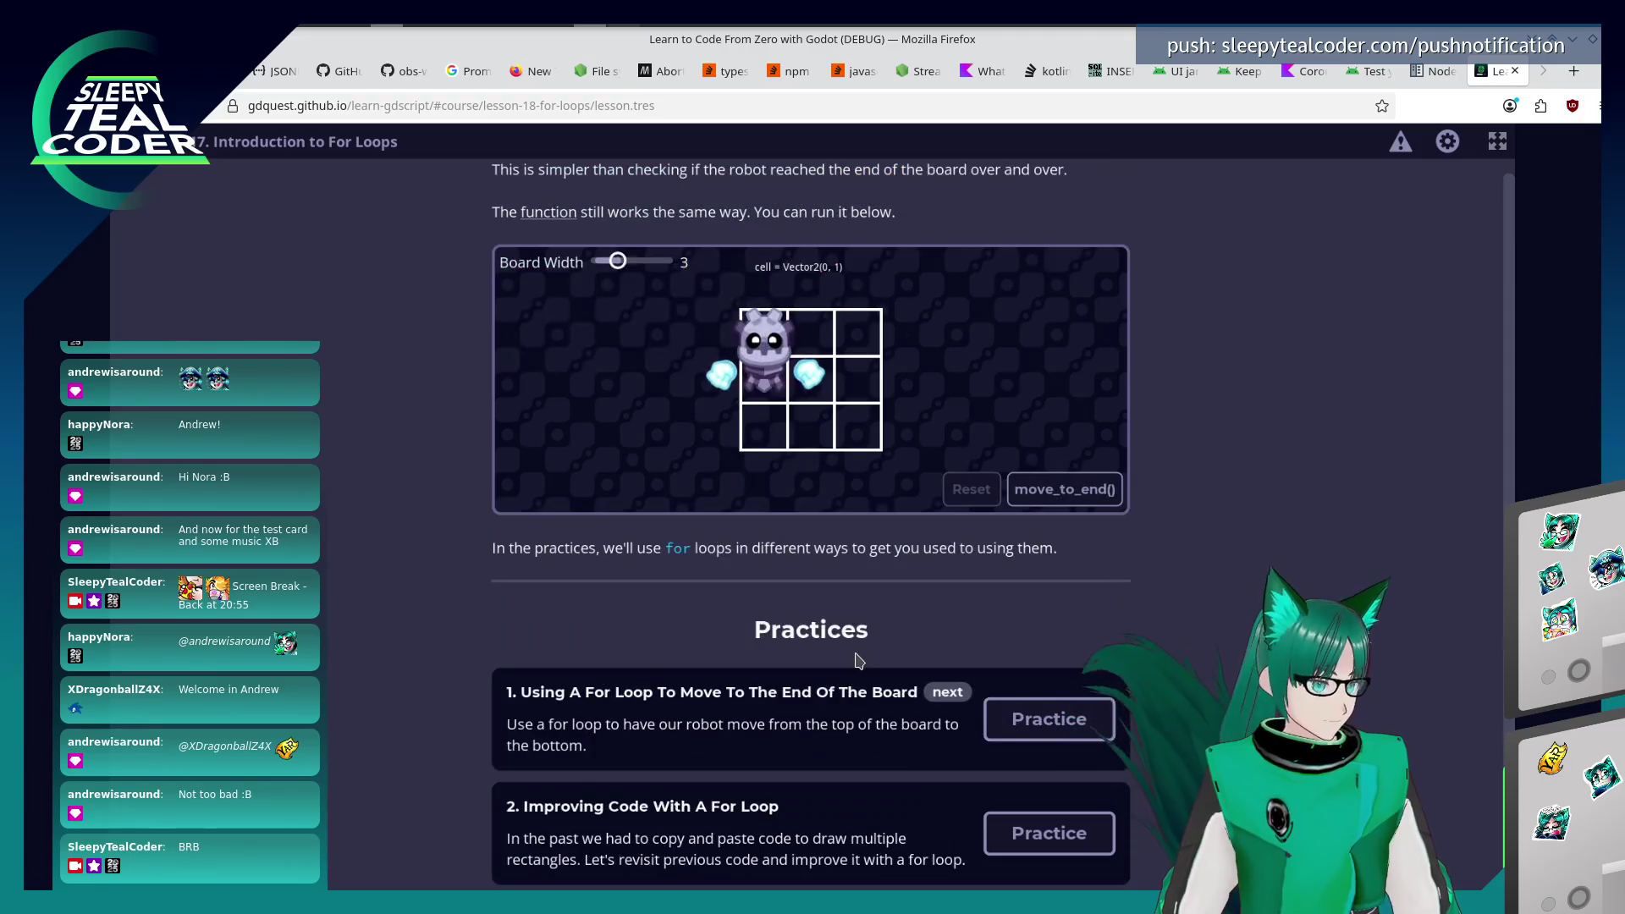
scroll(859, 661, up, 3)
scroll(859, 661, up, 1)
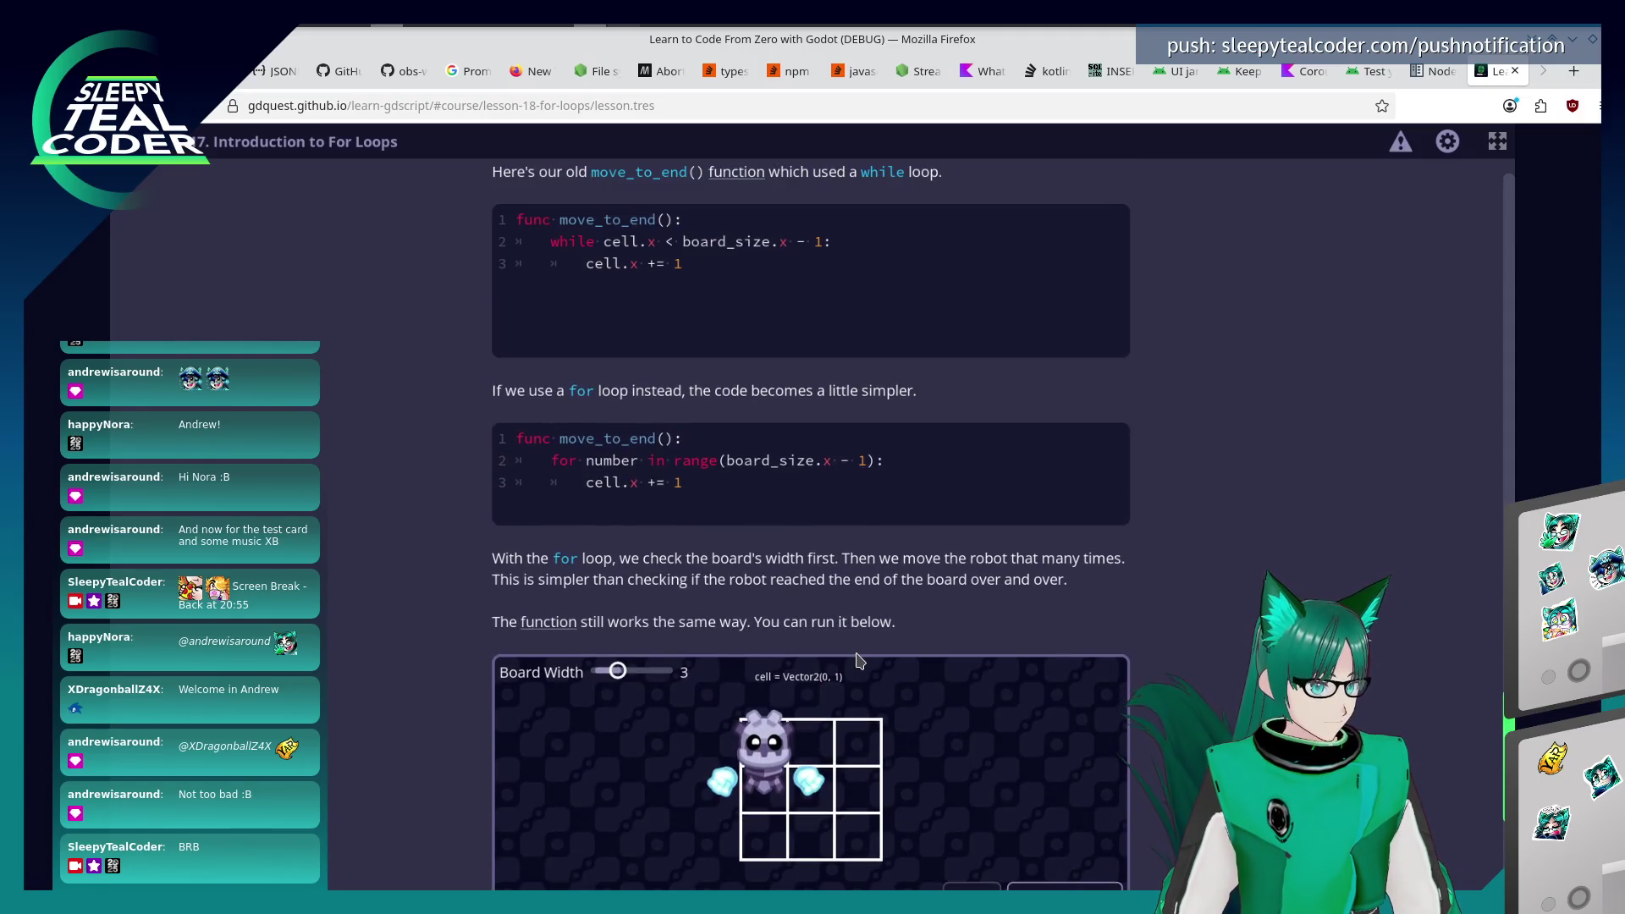
scroll(859, 661, up, 2)
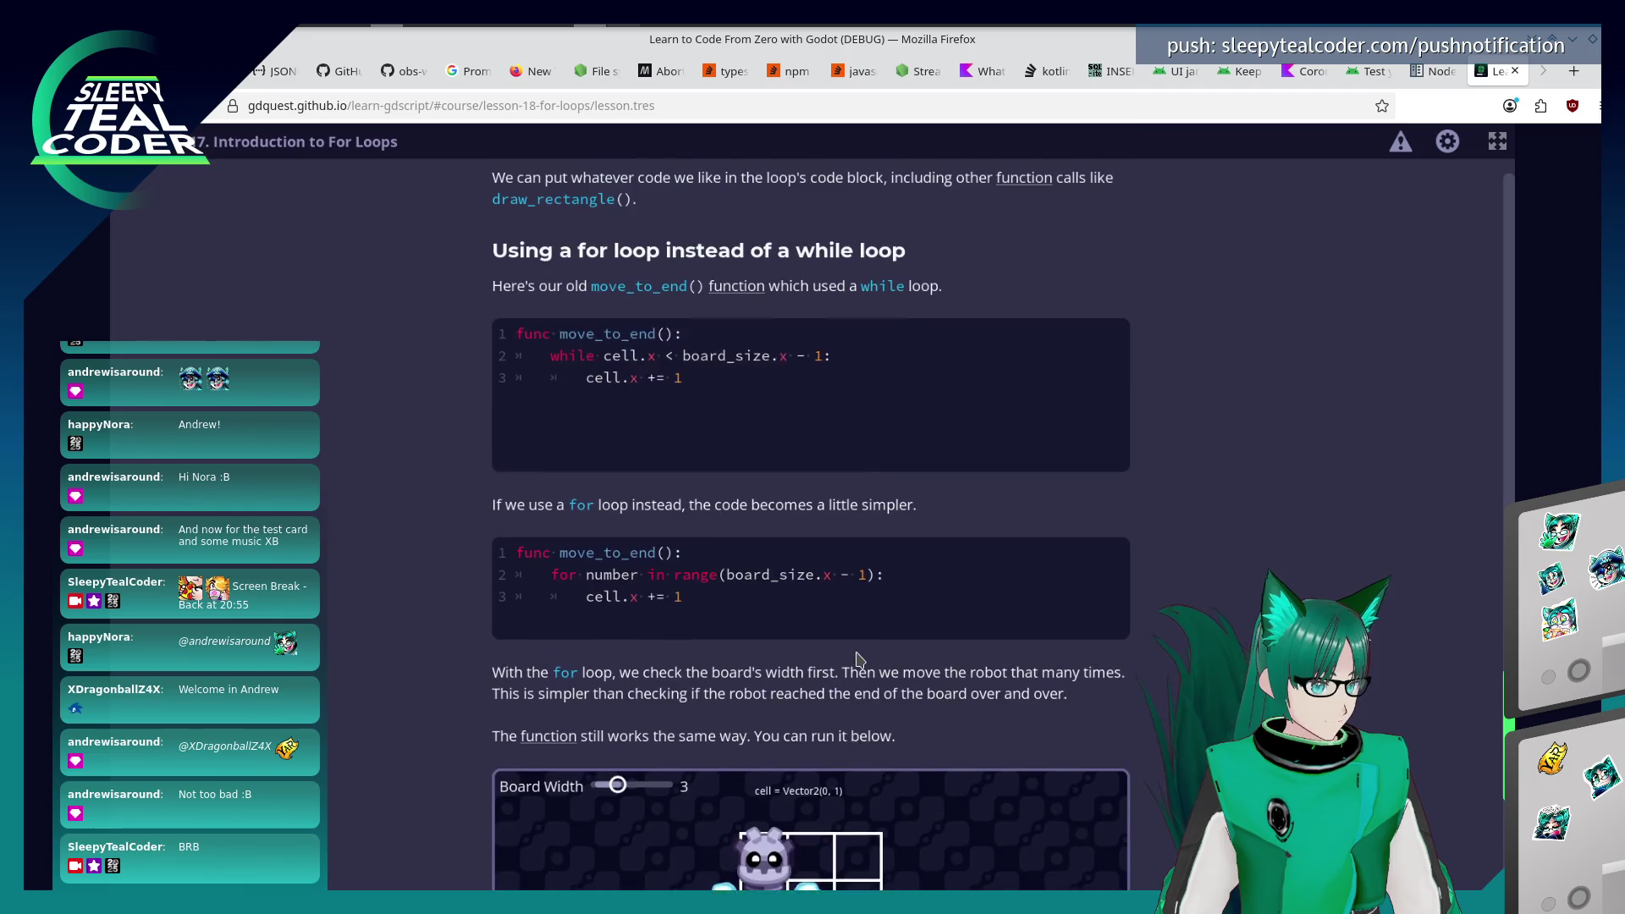
scroll(860, 661, up, 1)
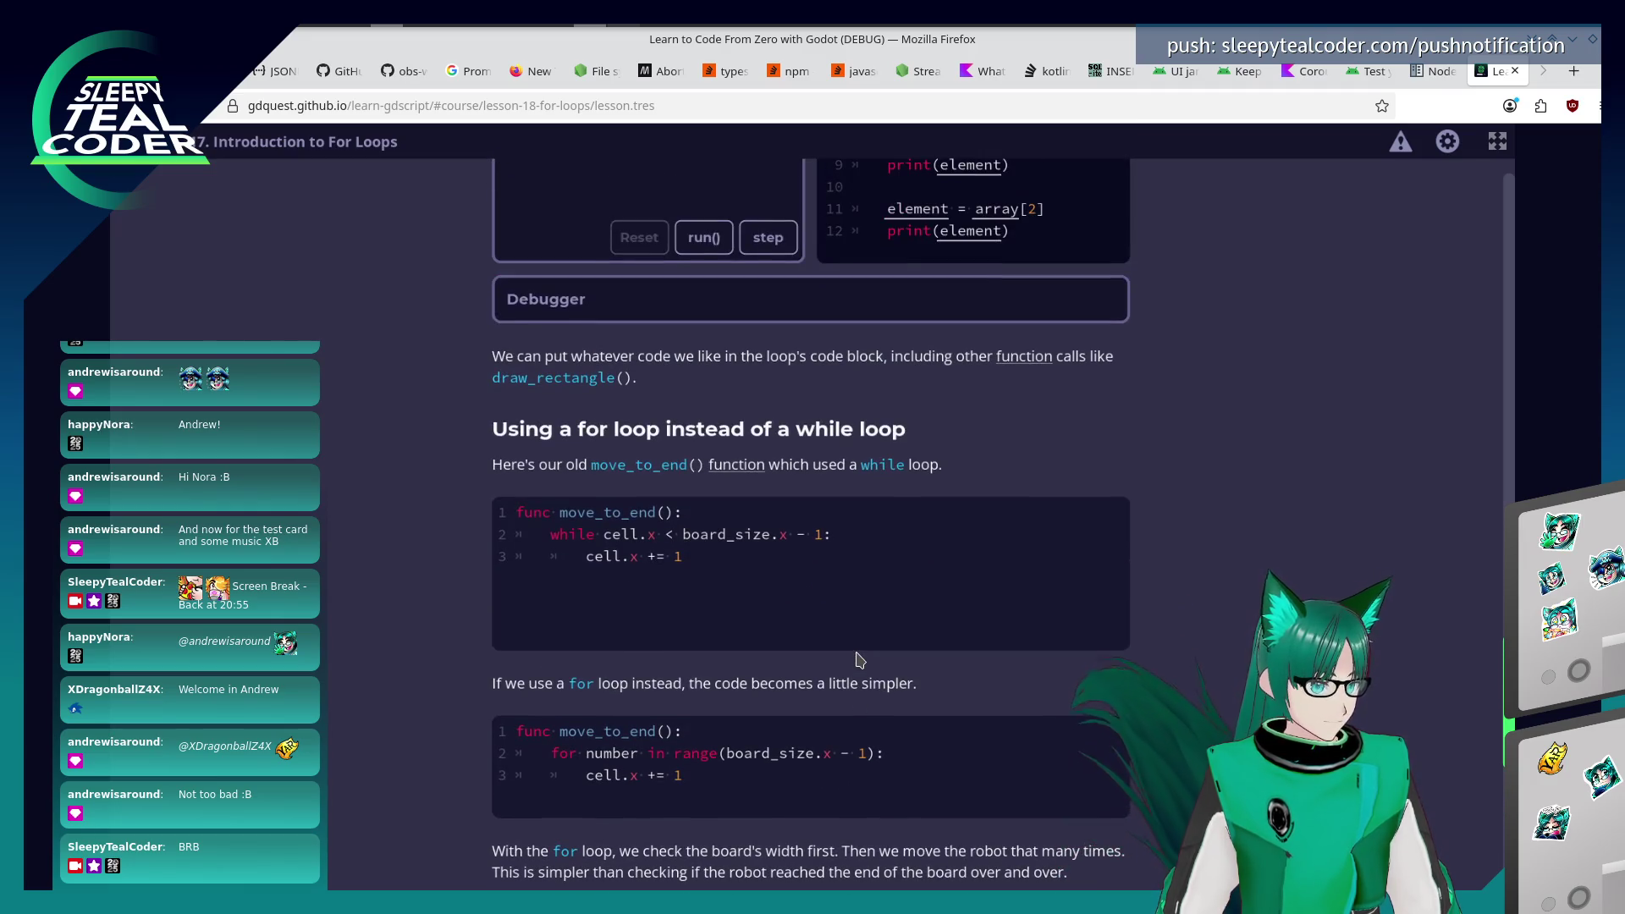
scroll(1483, 484, up, 8)
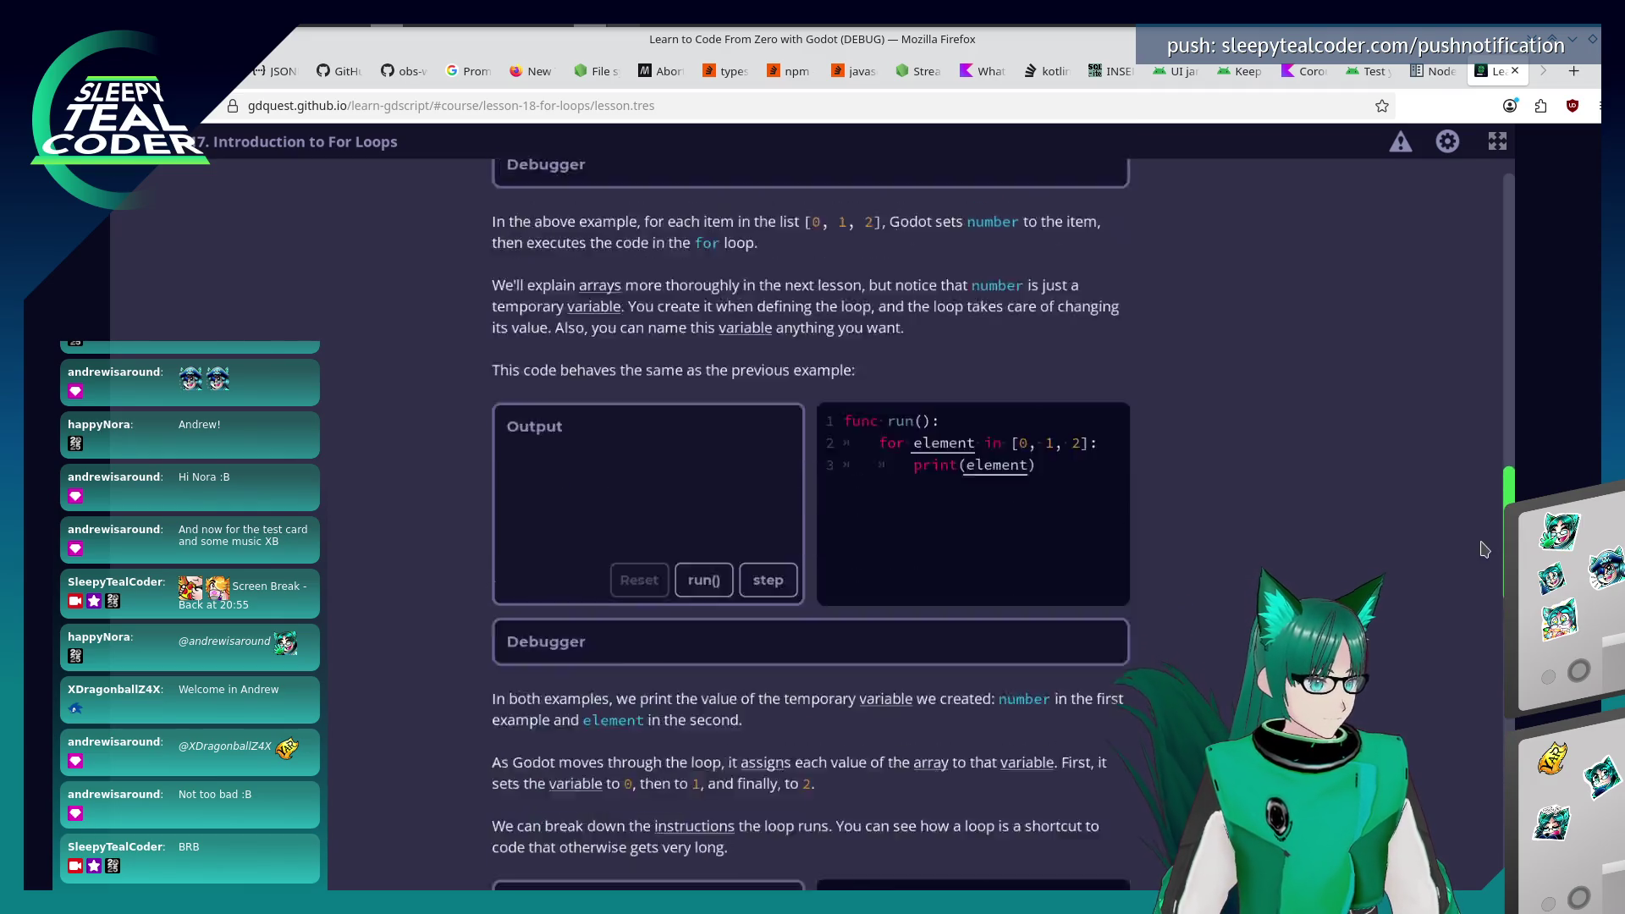
scroll(1483, 485, down, 1)
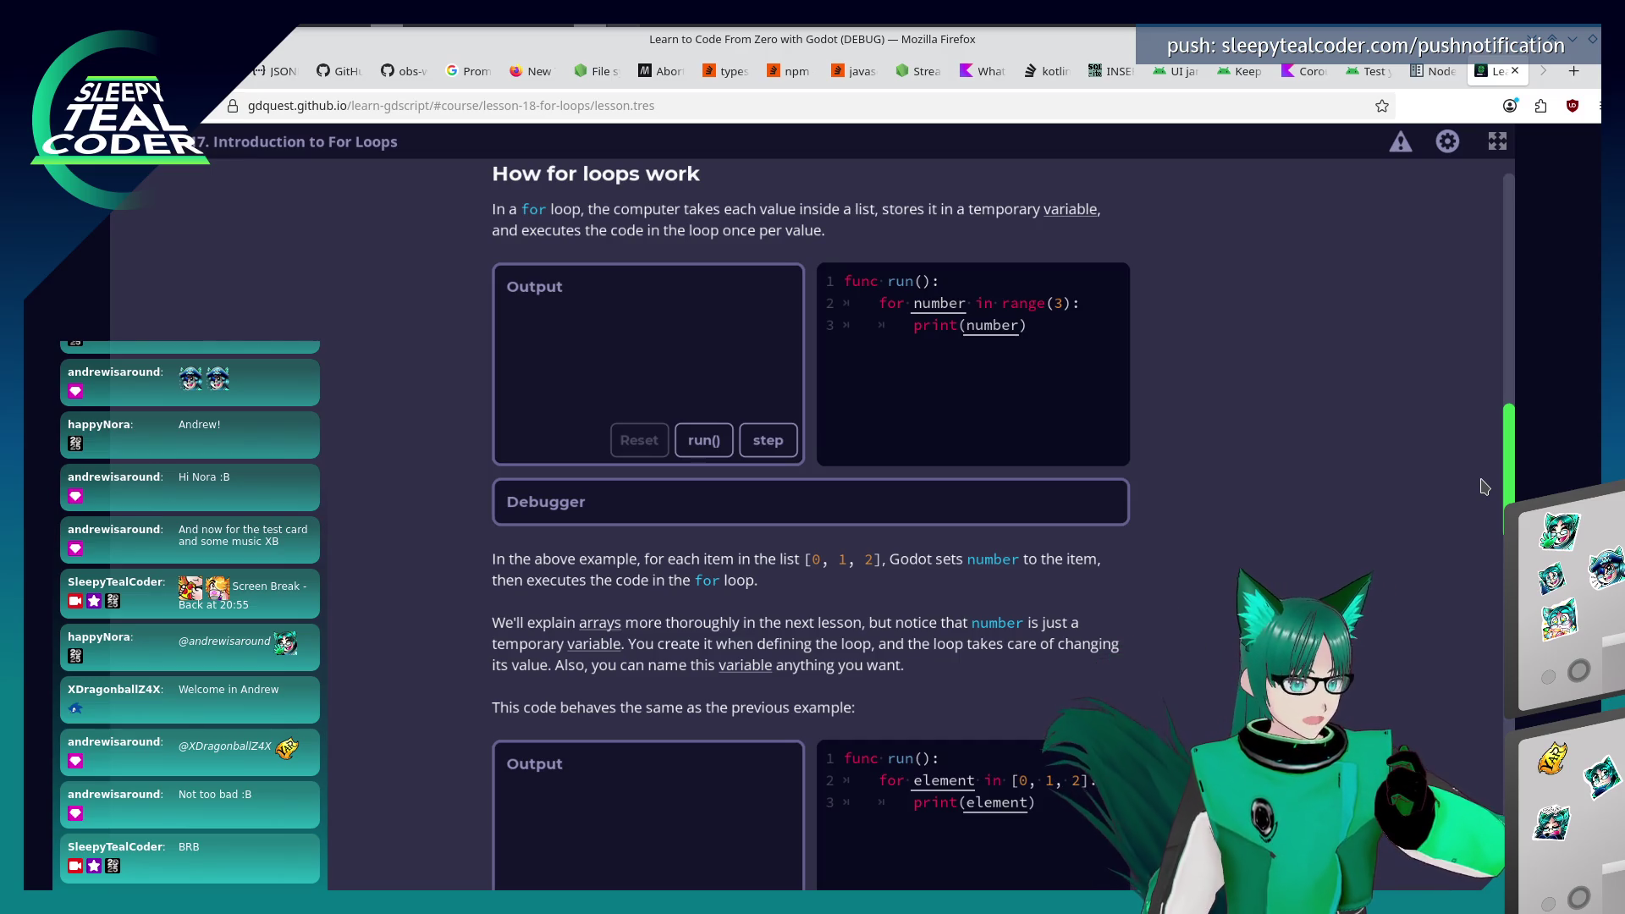
scroll(1123, 809, down, 10)
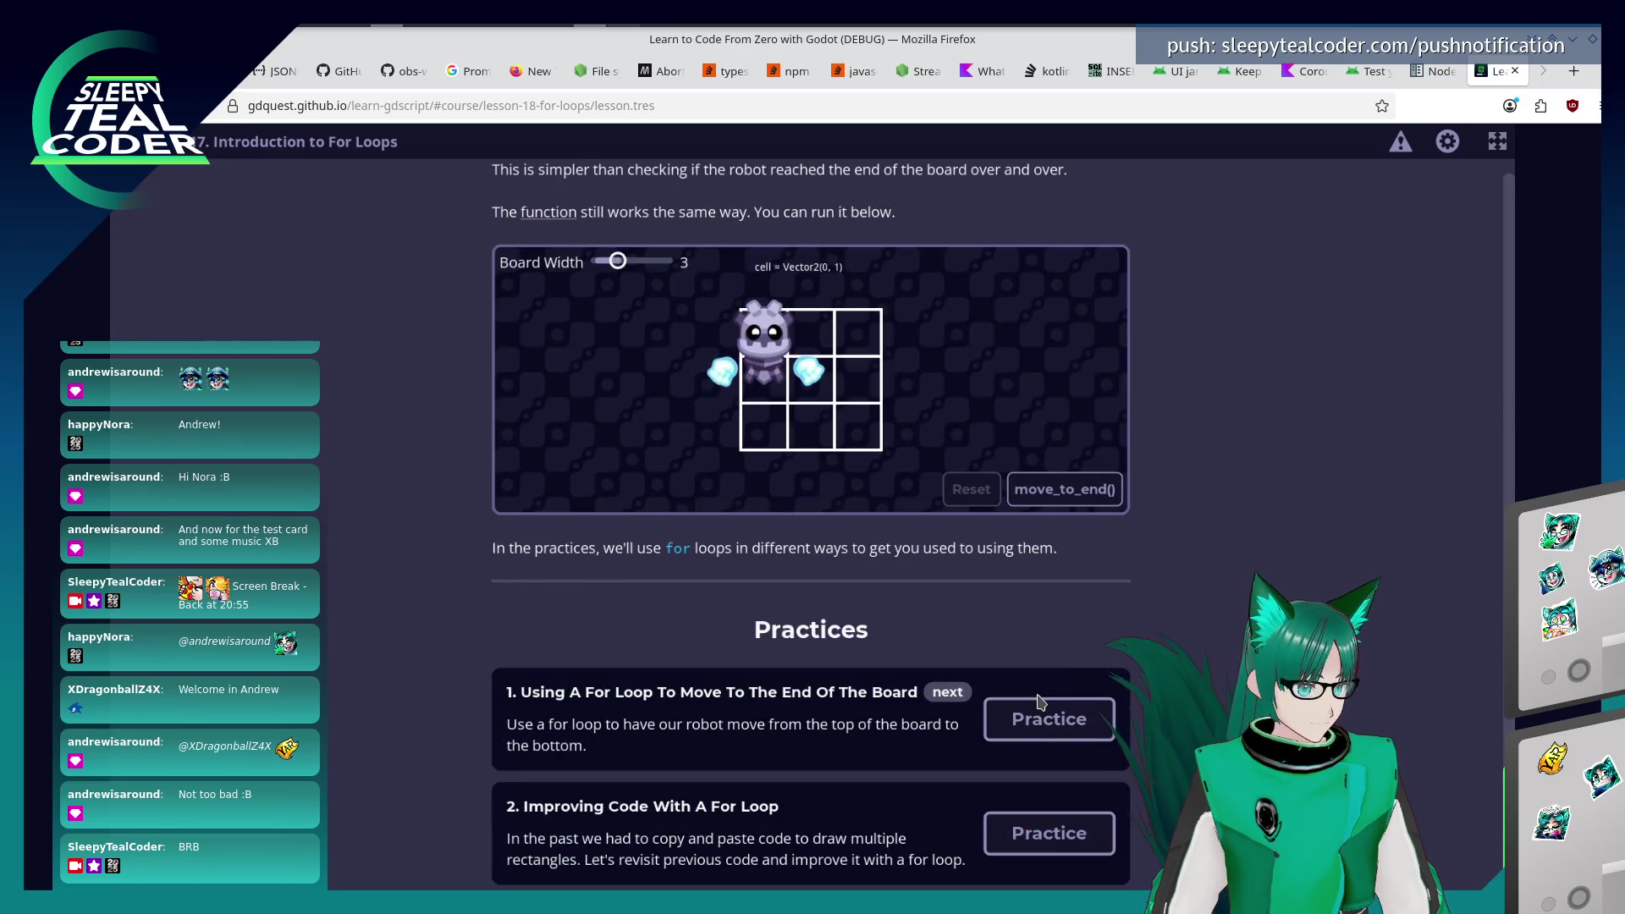
click(1036, 721)
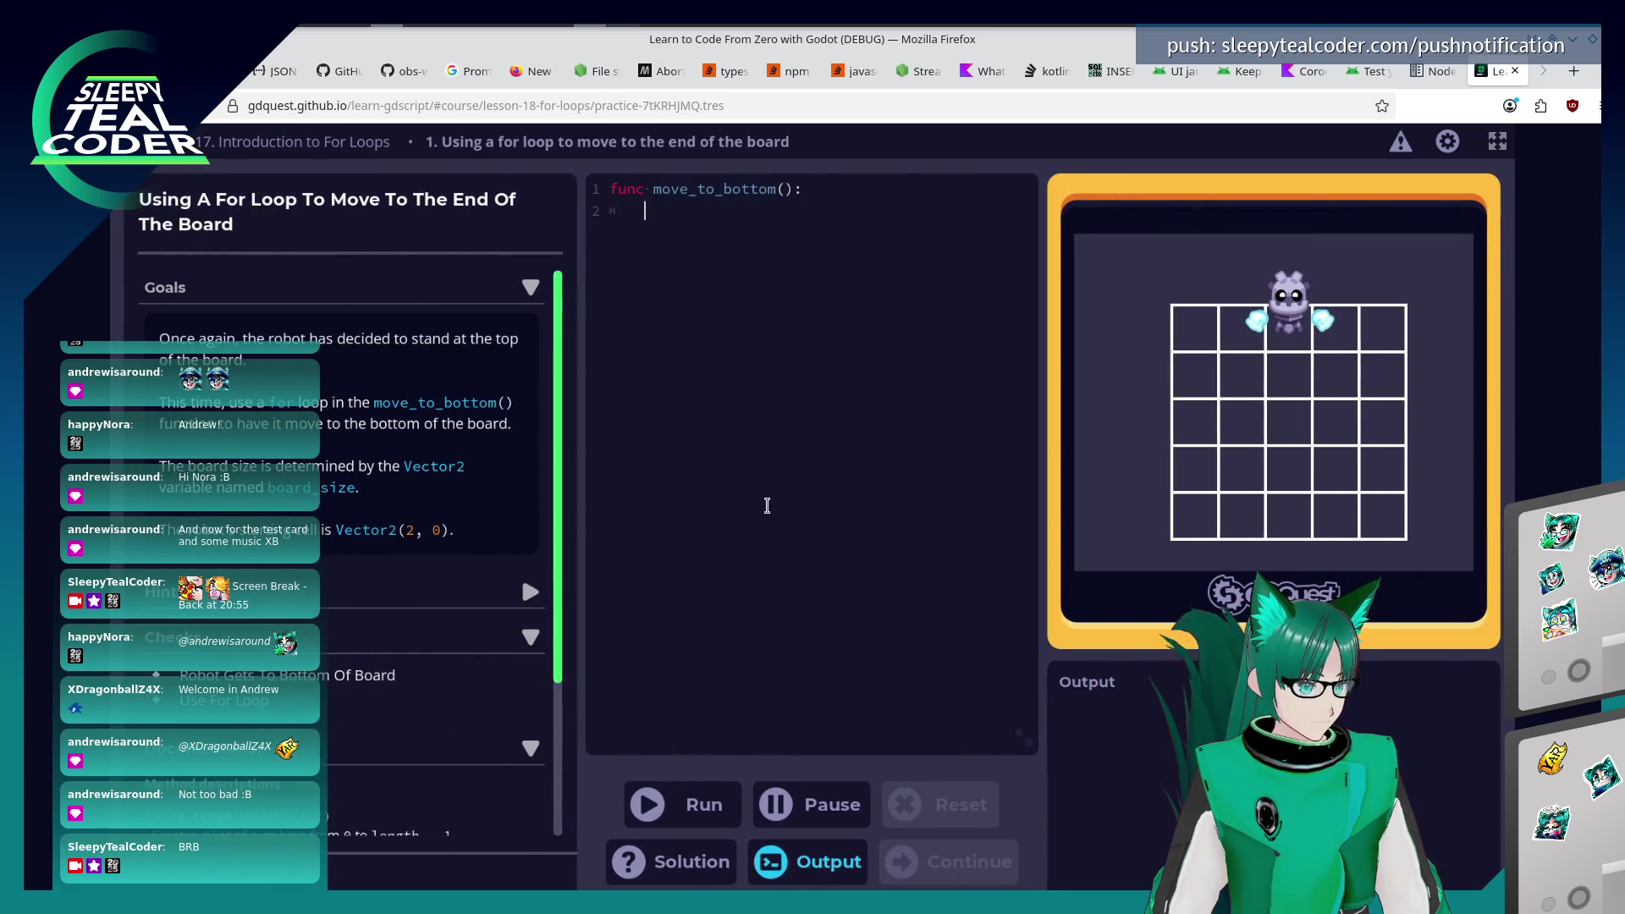
Write the loop header for number in range(board_size.y).
text(for n)
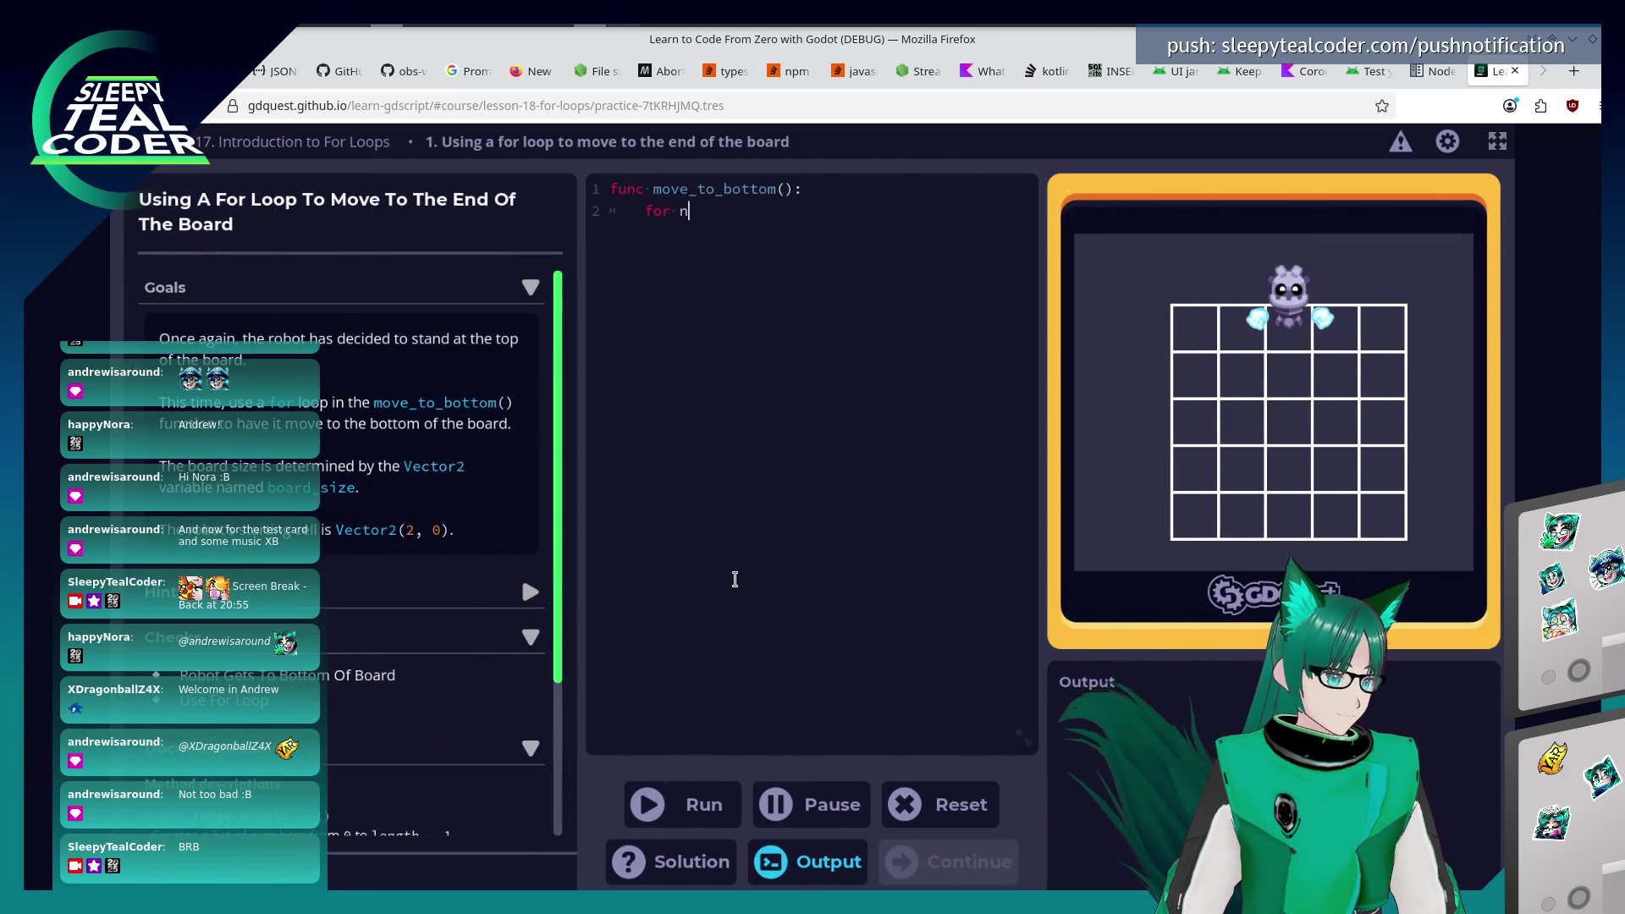
text(umv)
key(BackSpace)
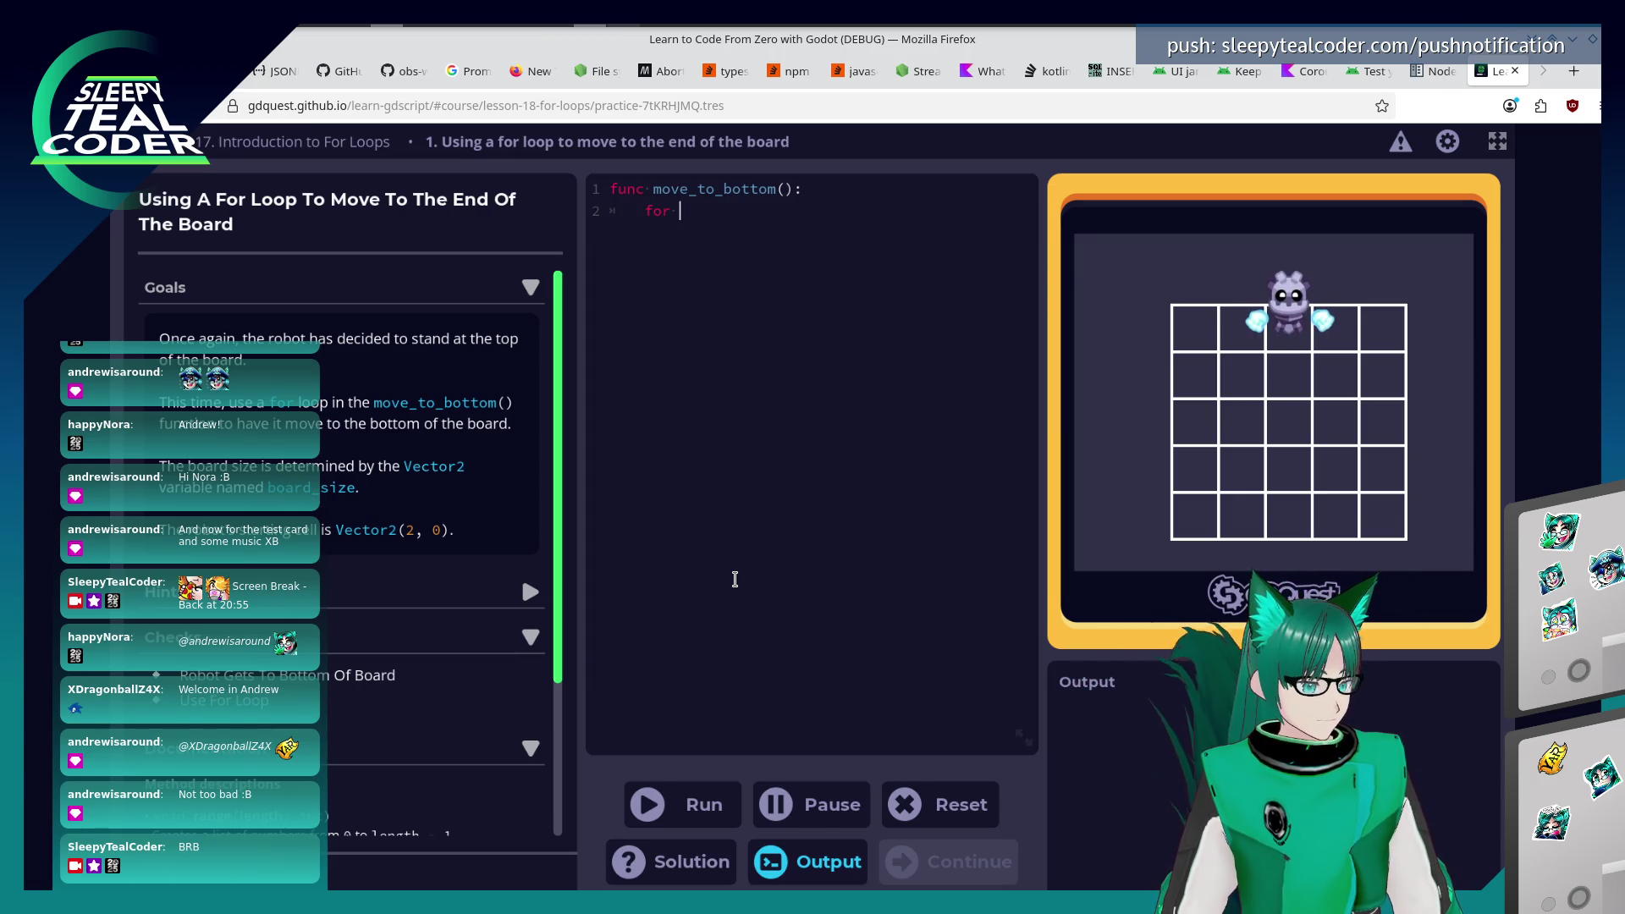
text(umber in range()
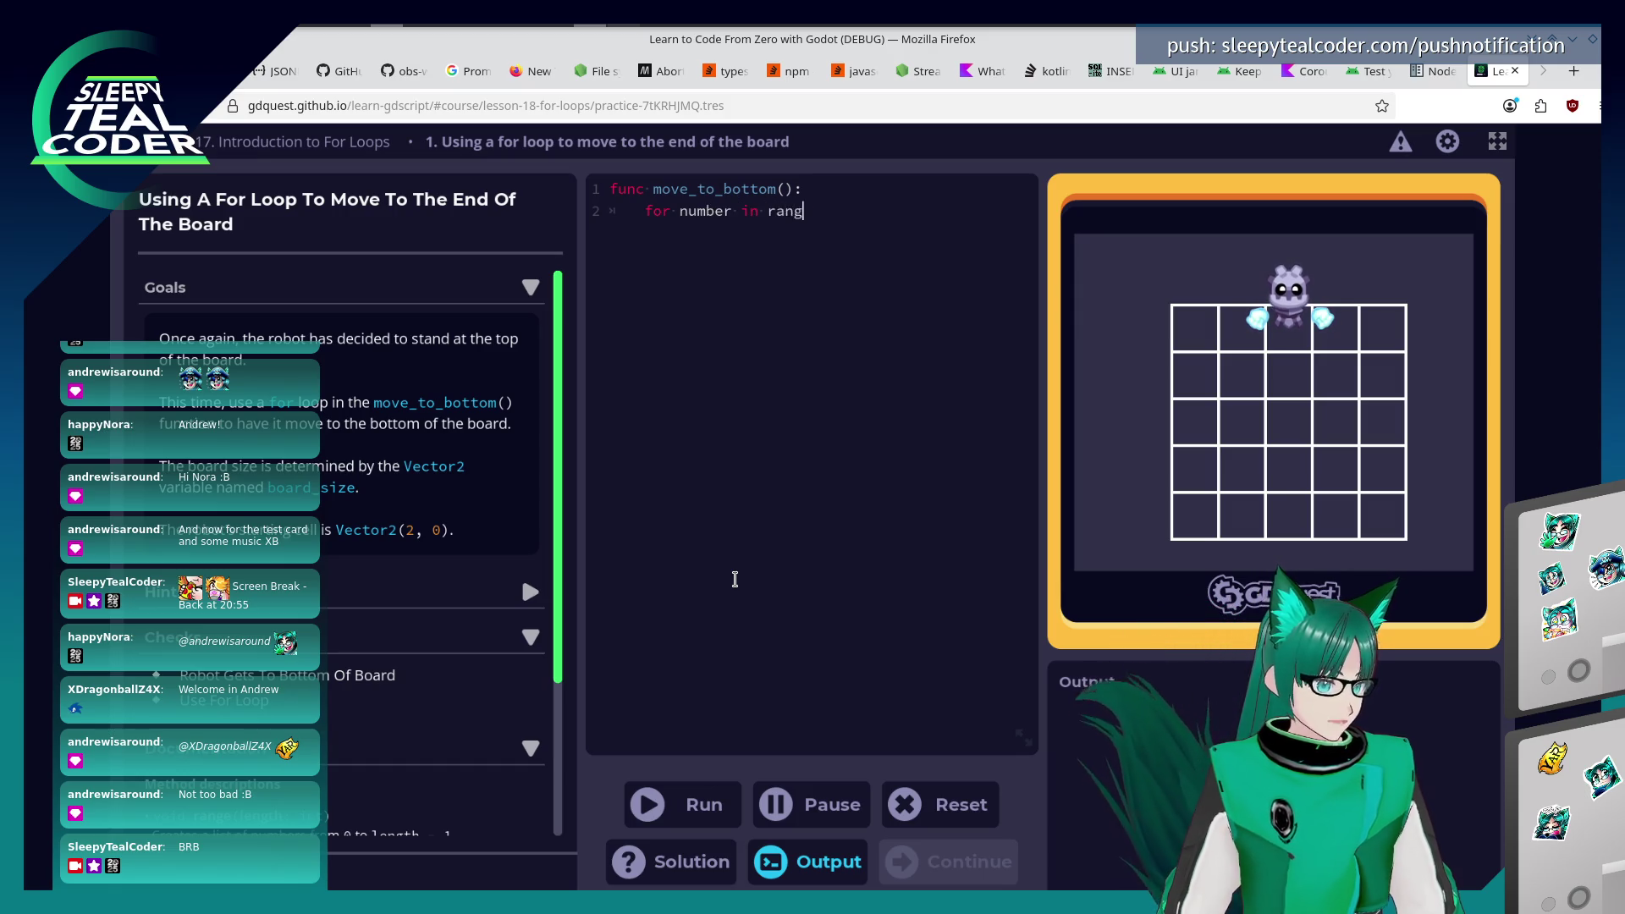
scroll(236, 710, down, 3)
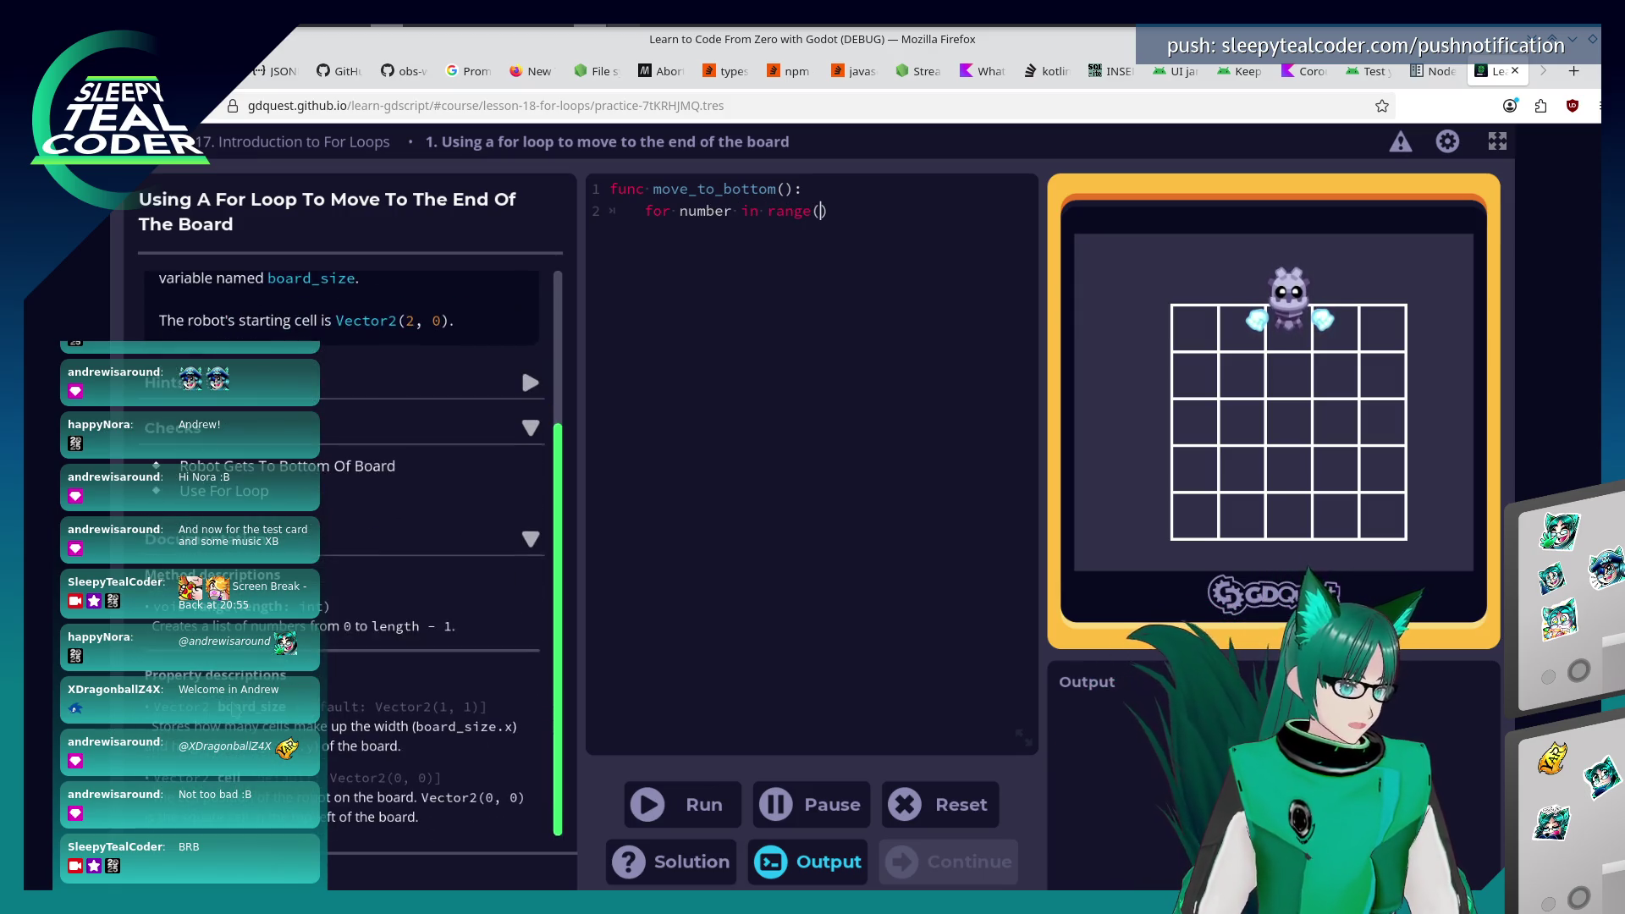
text(board_siz)
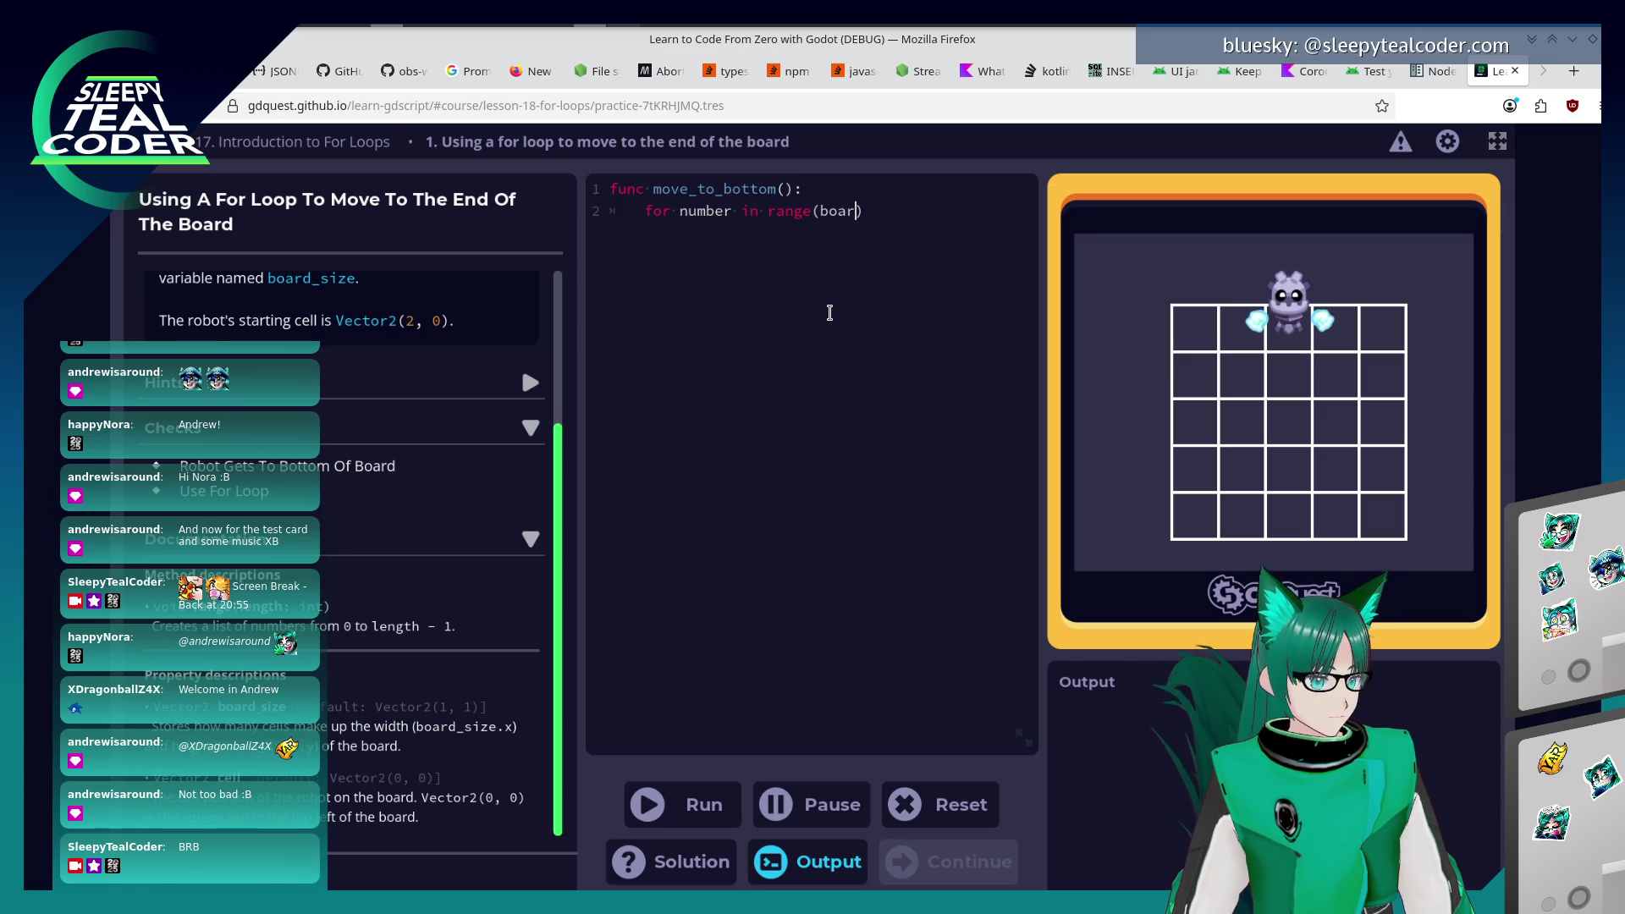
text(e.y)
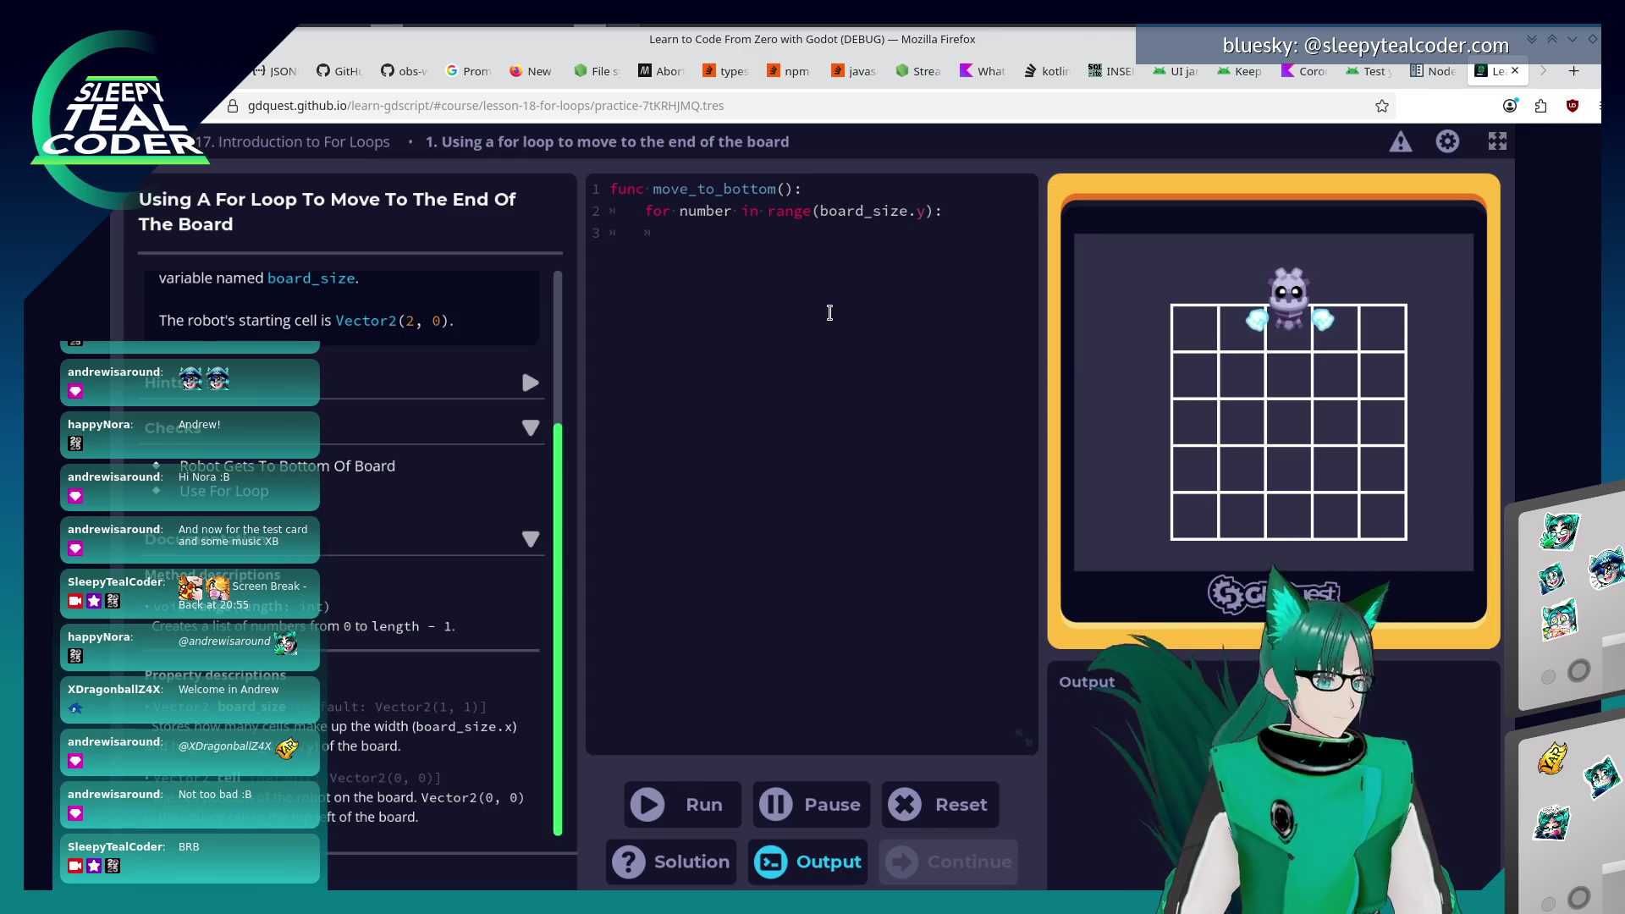
Make the loop body cell = Vector2(2, number).
text(cell += Vector(1, 0))
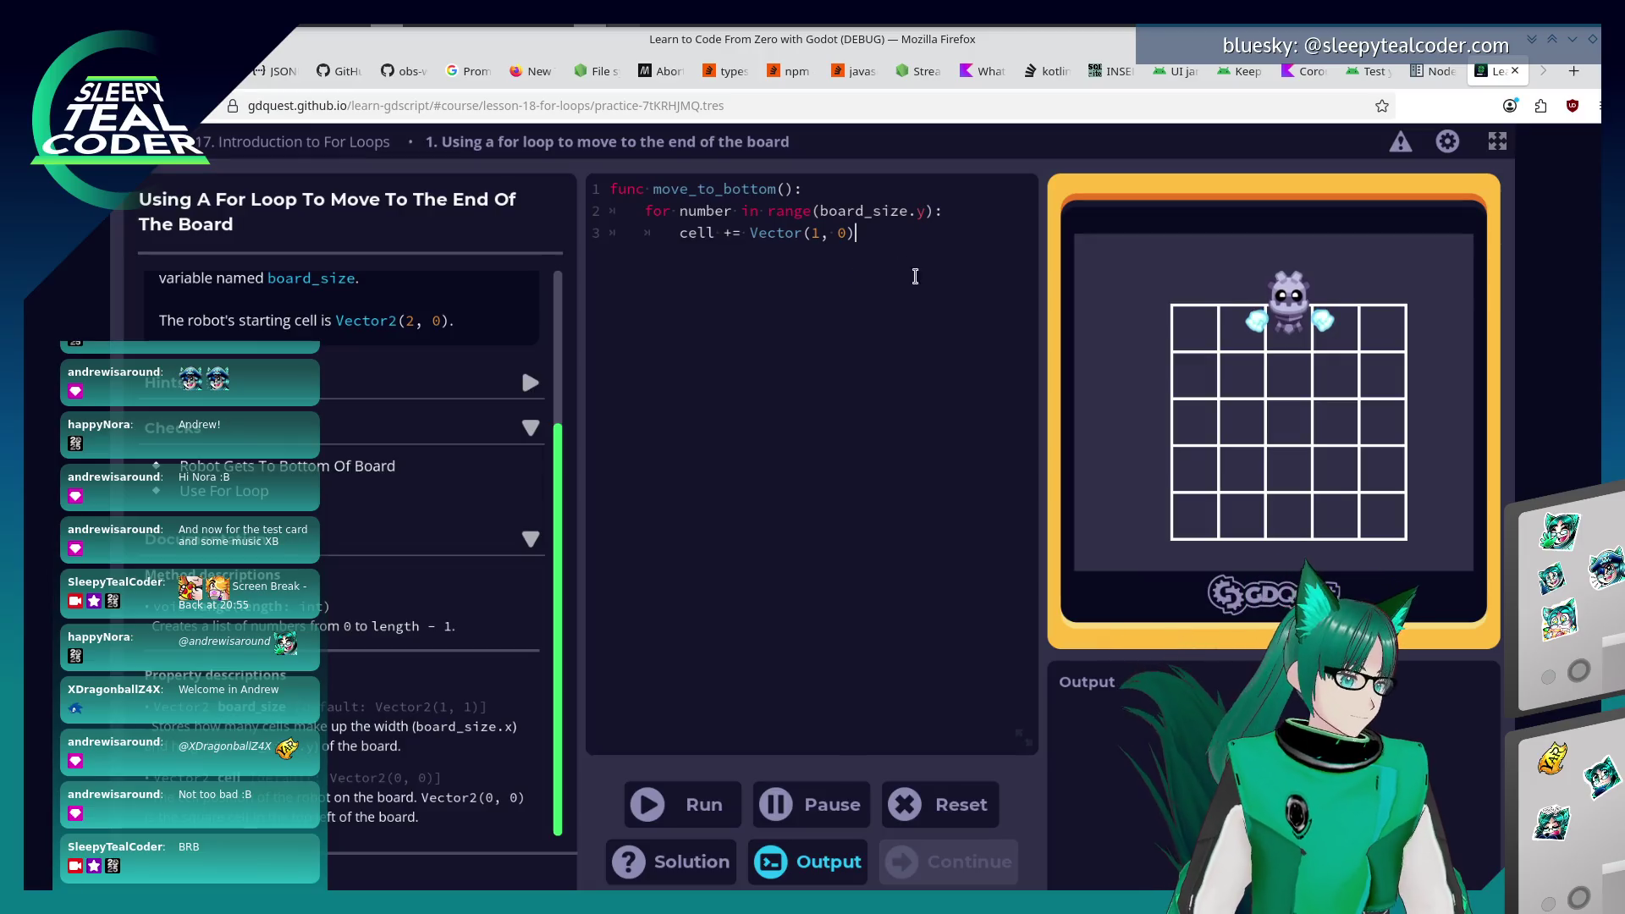
click(751, 233)
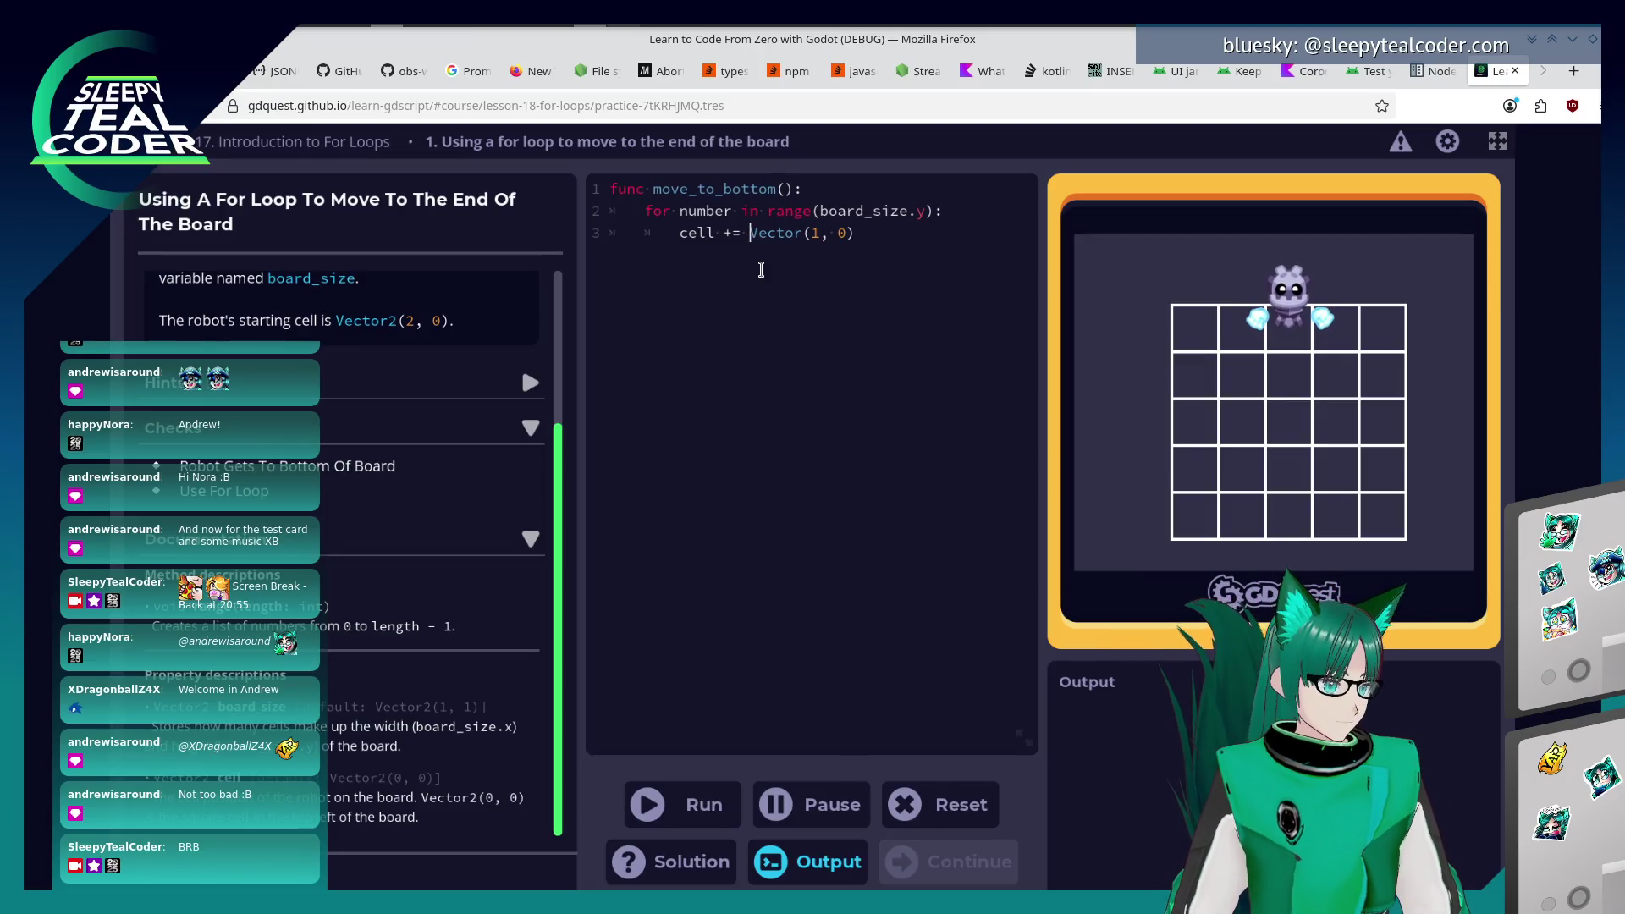
key(BackSpace)
key(Right)
key(Right)
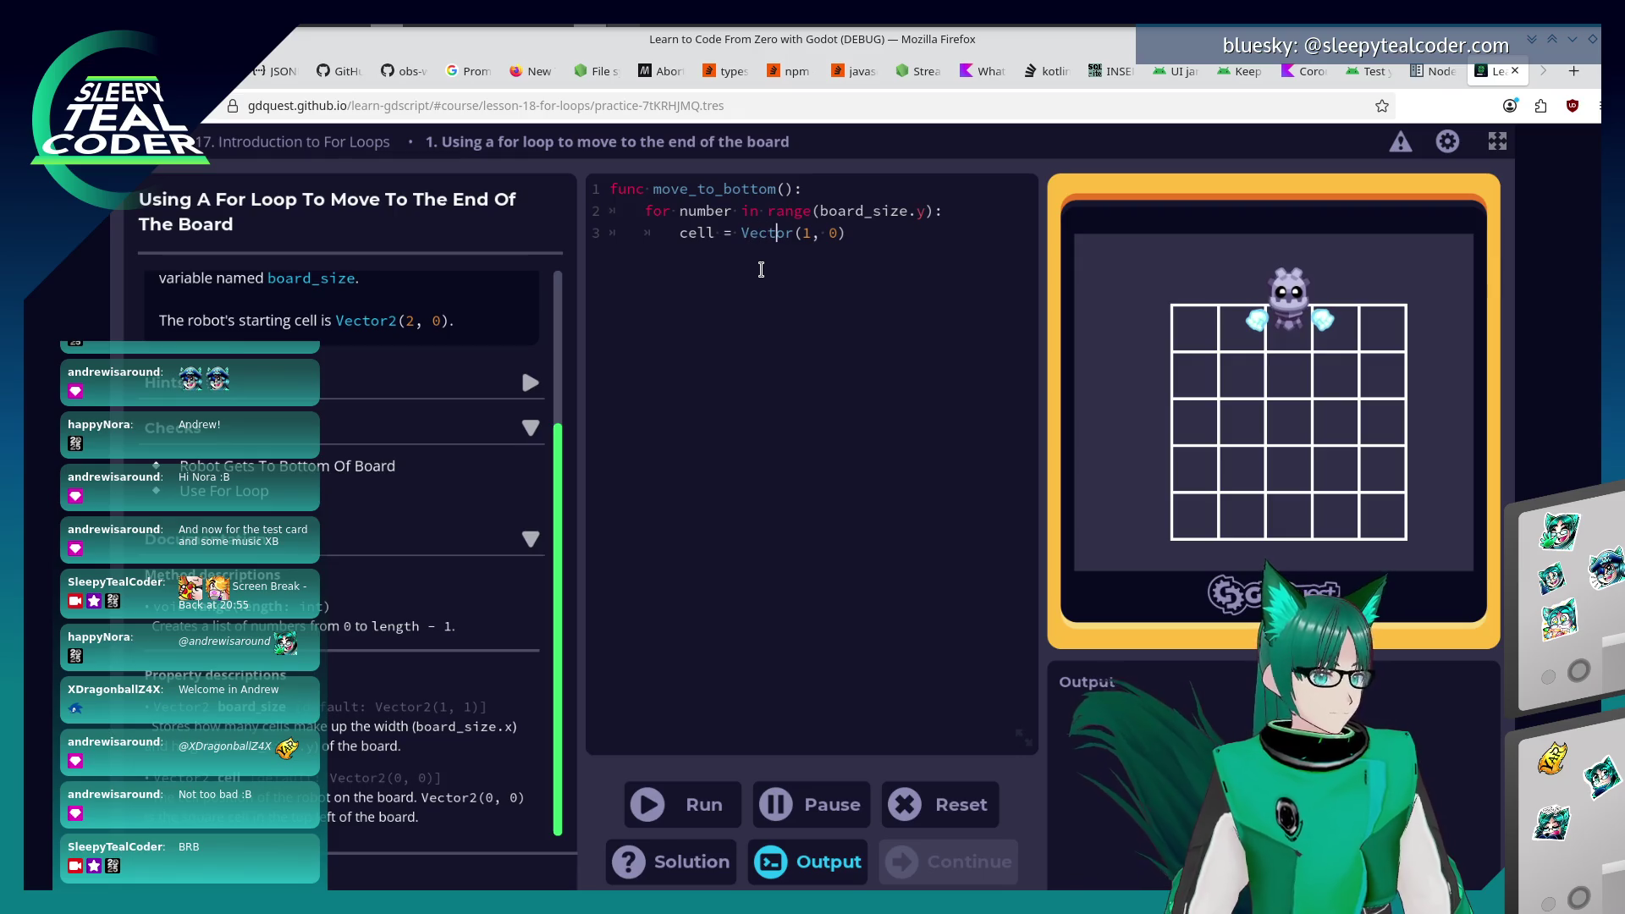
key(Right)
key(Right)
text(2)
key(Right)
key(BackSpace)
text(2)
key(Right)
key(Right)
key(Delete)
text(number)
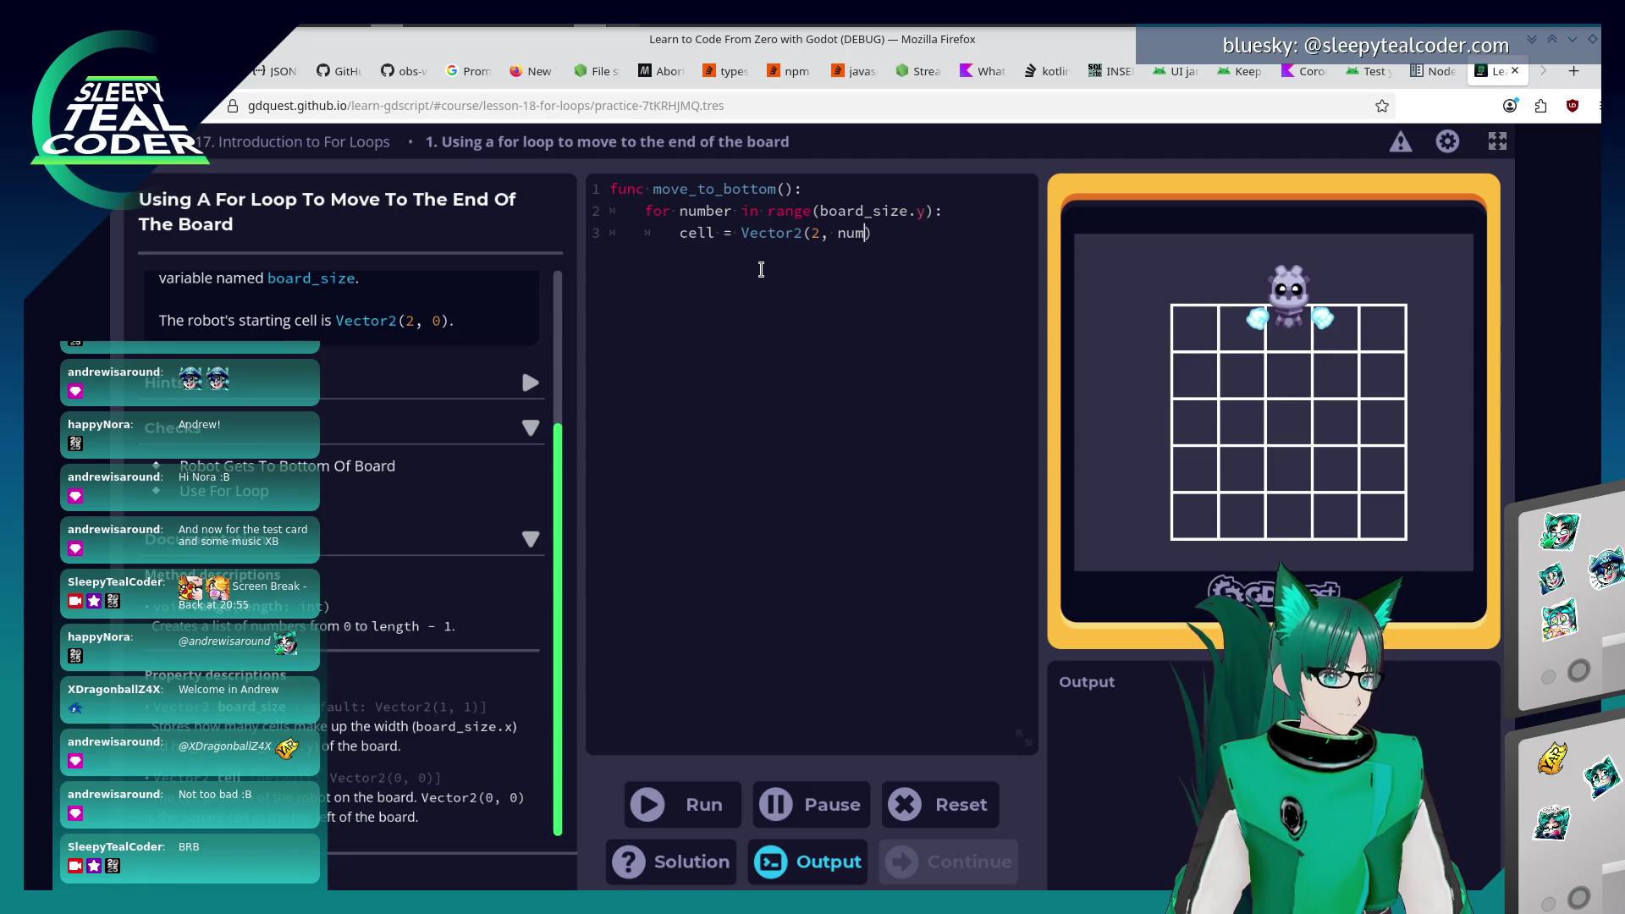
Remove the empty line after the loop body and run the code.
key(BackSpace)
key(BackSpace)
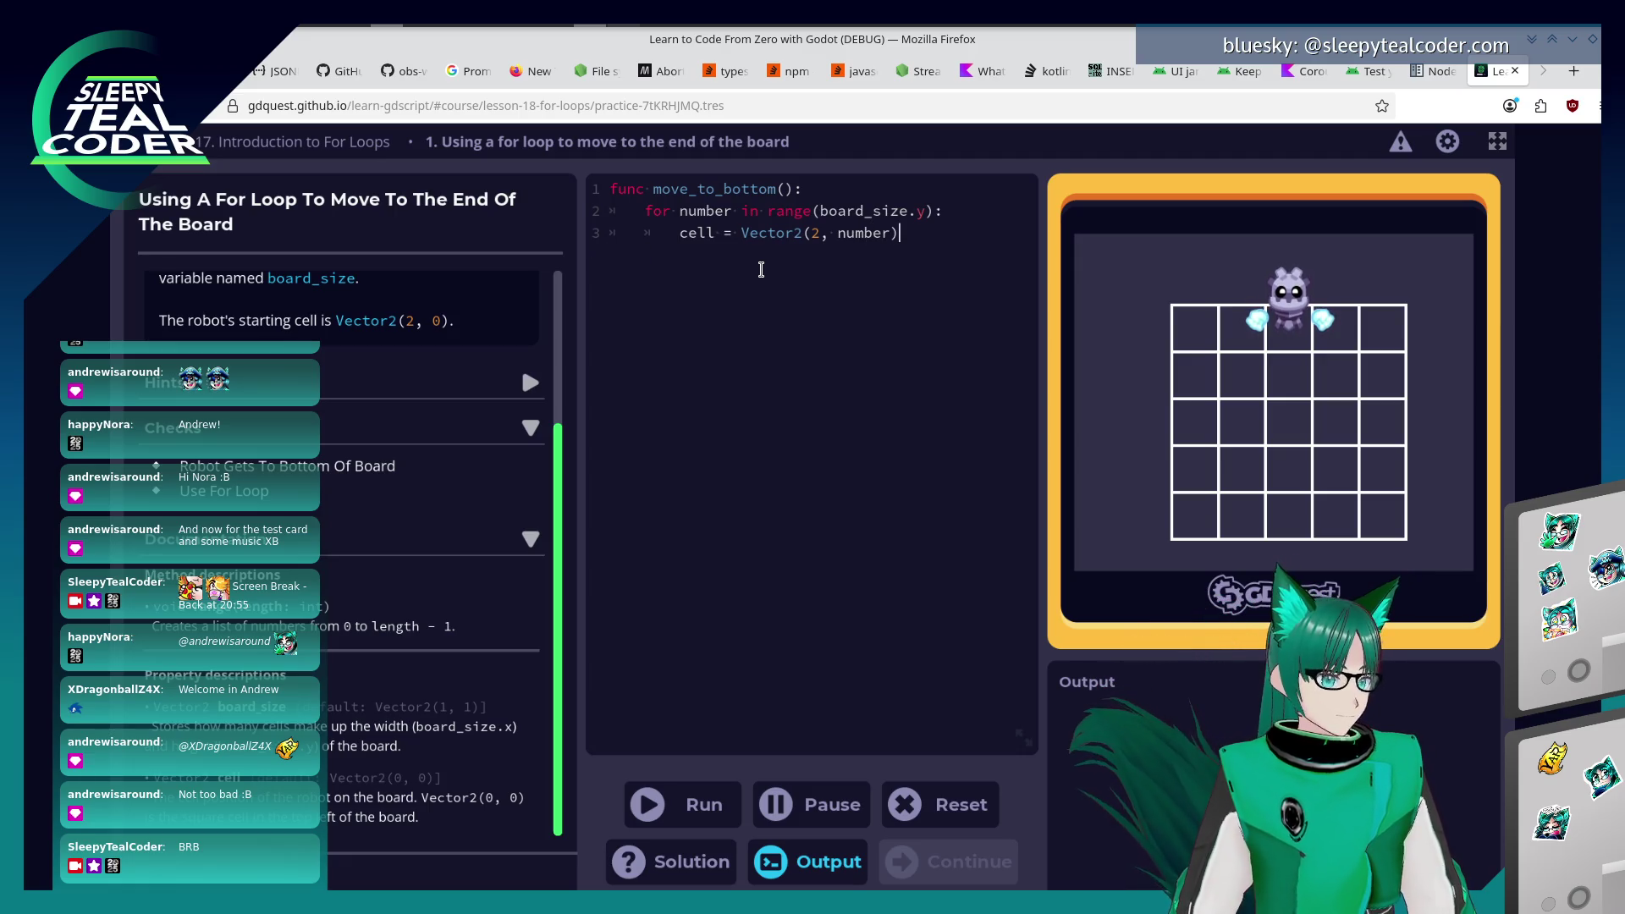
right_click(761, 270)
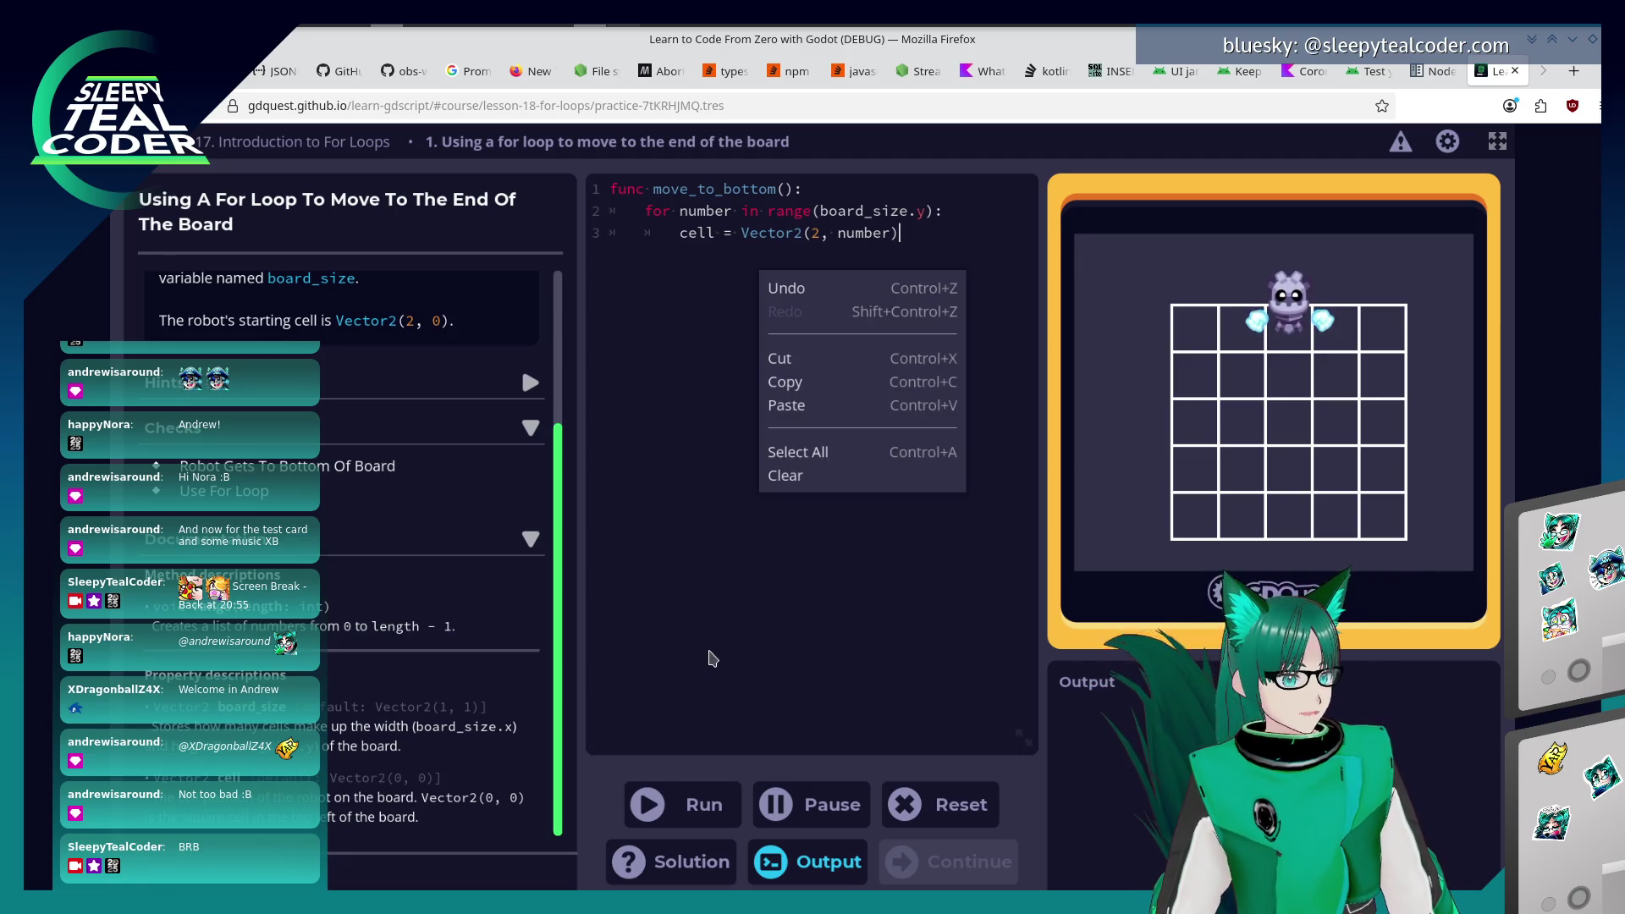
click(669, 804)
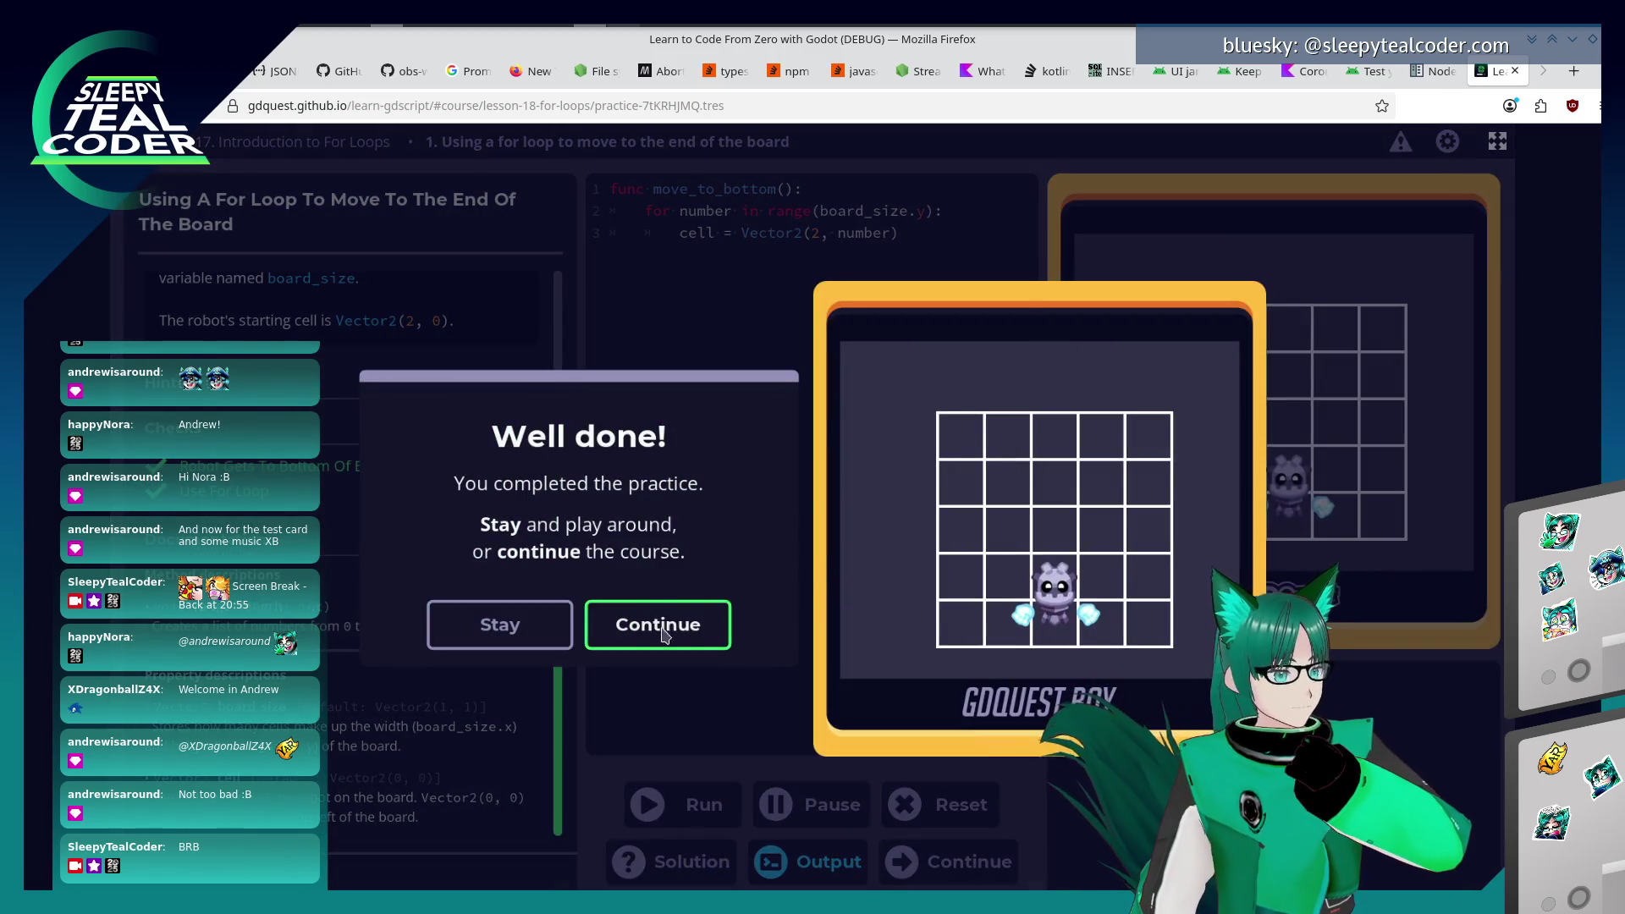
Continue to the Improving Code With A For Loop practice and select the start of run()'s body.
click(657, 621)
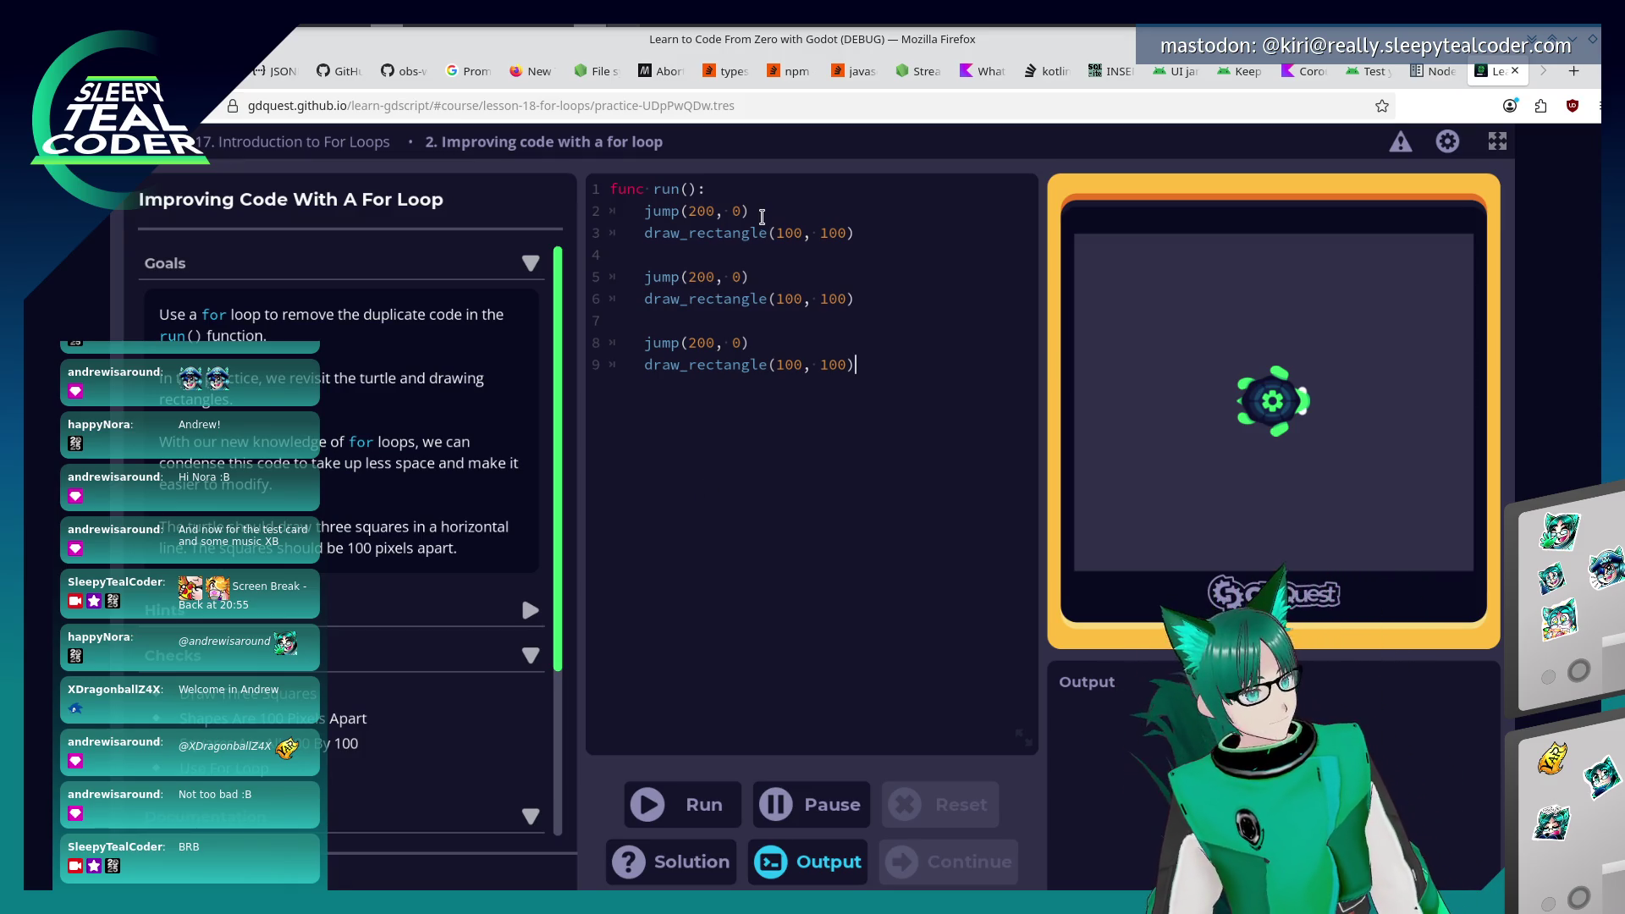
drag(743, 211, 733, 191)
Add a 'for number in range(3):' loop header at the top of run().
click(733, 191)
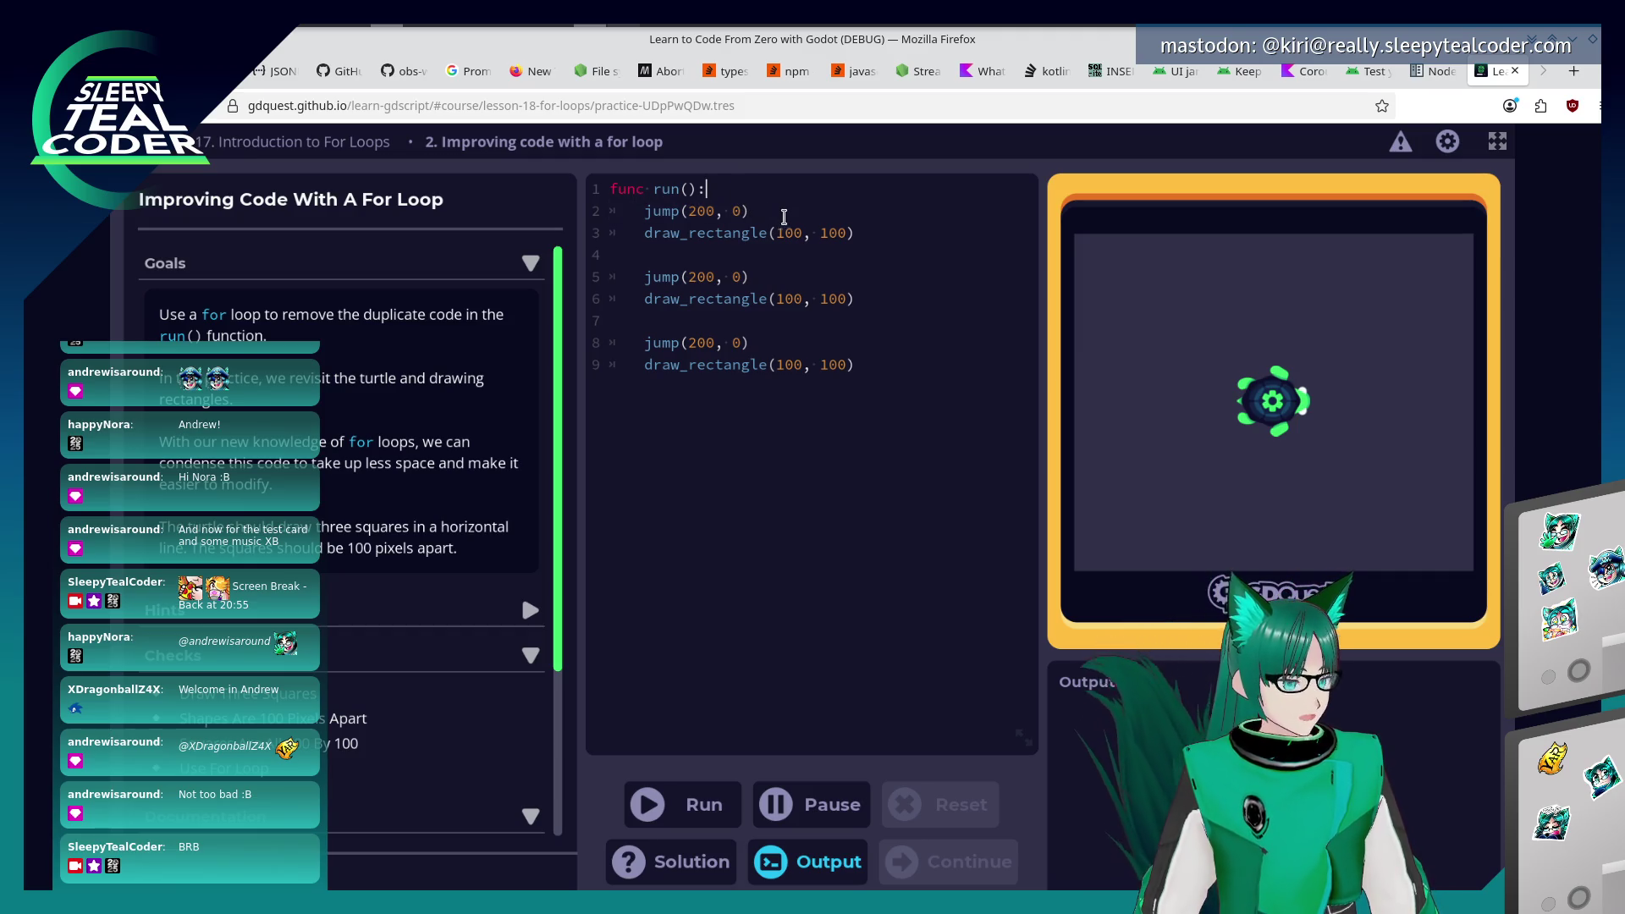
key(Return)
key(Return)
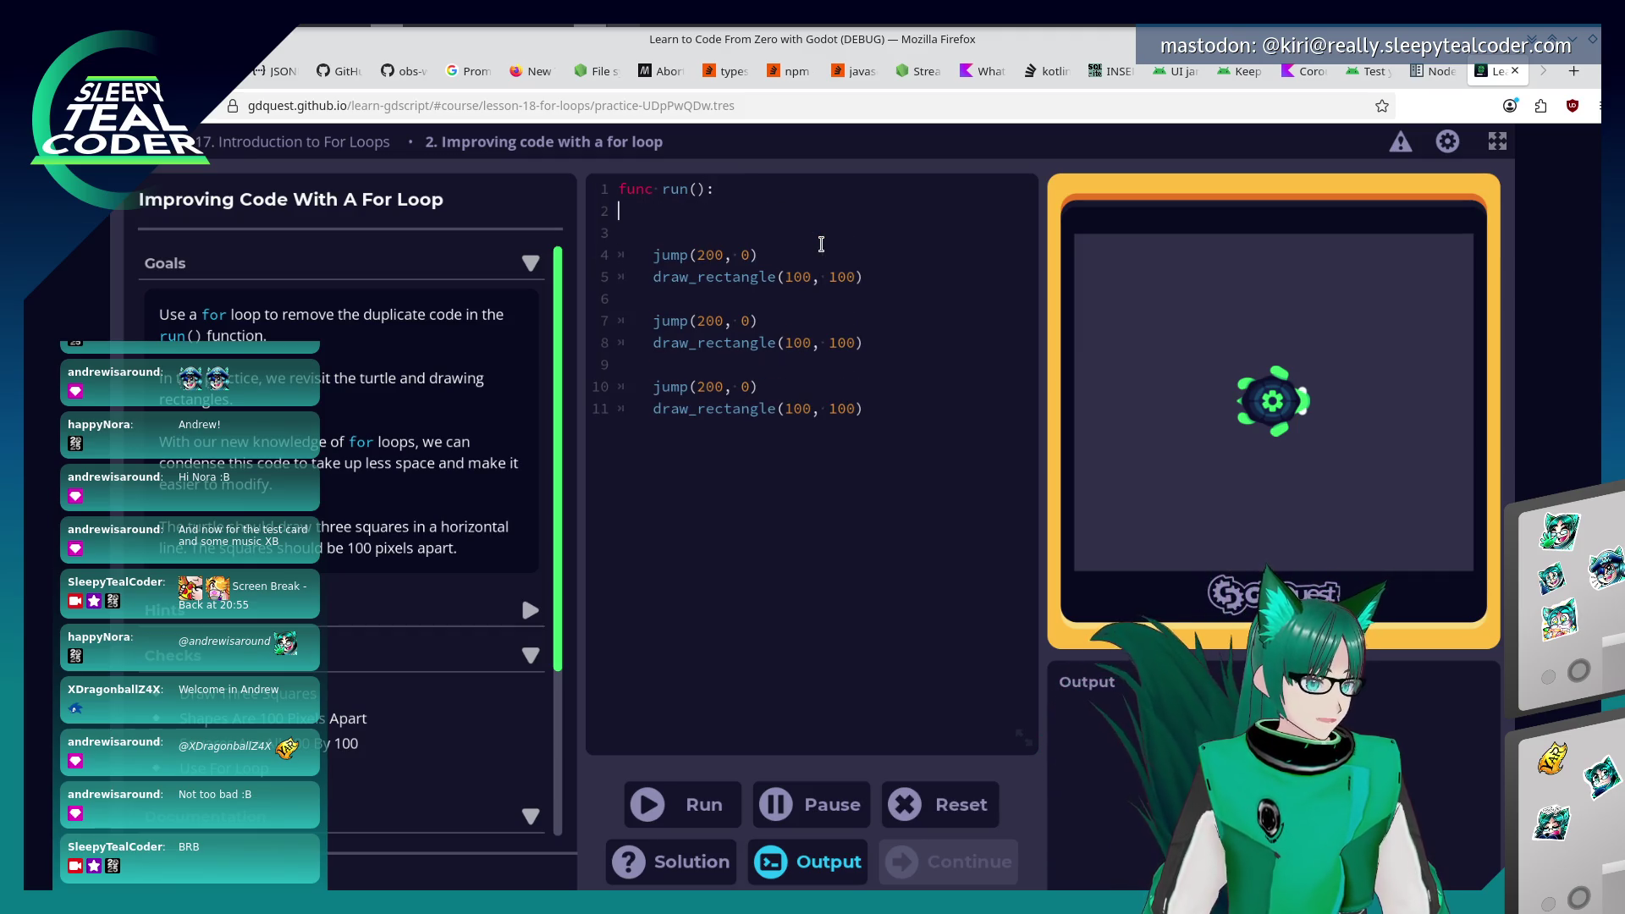
key(Tab)
text(for )
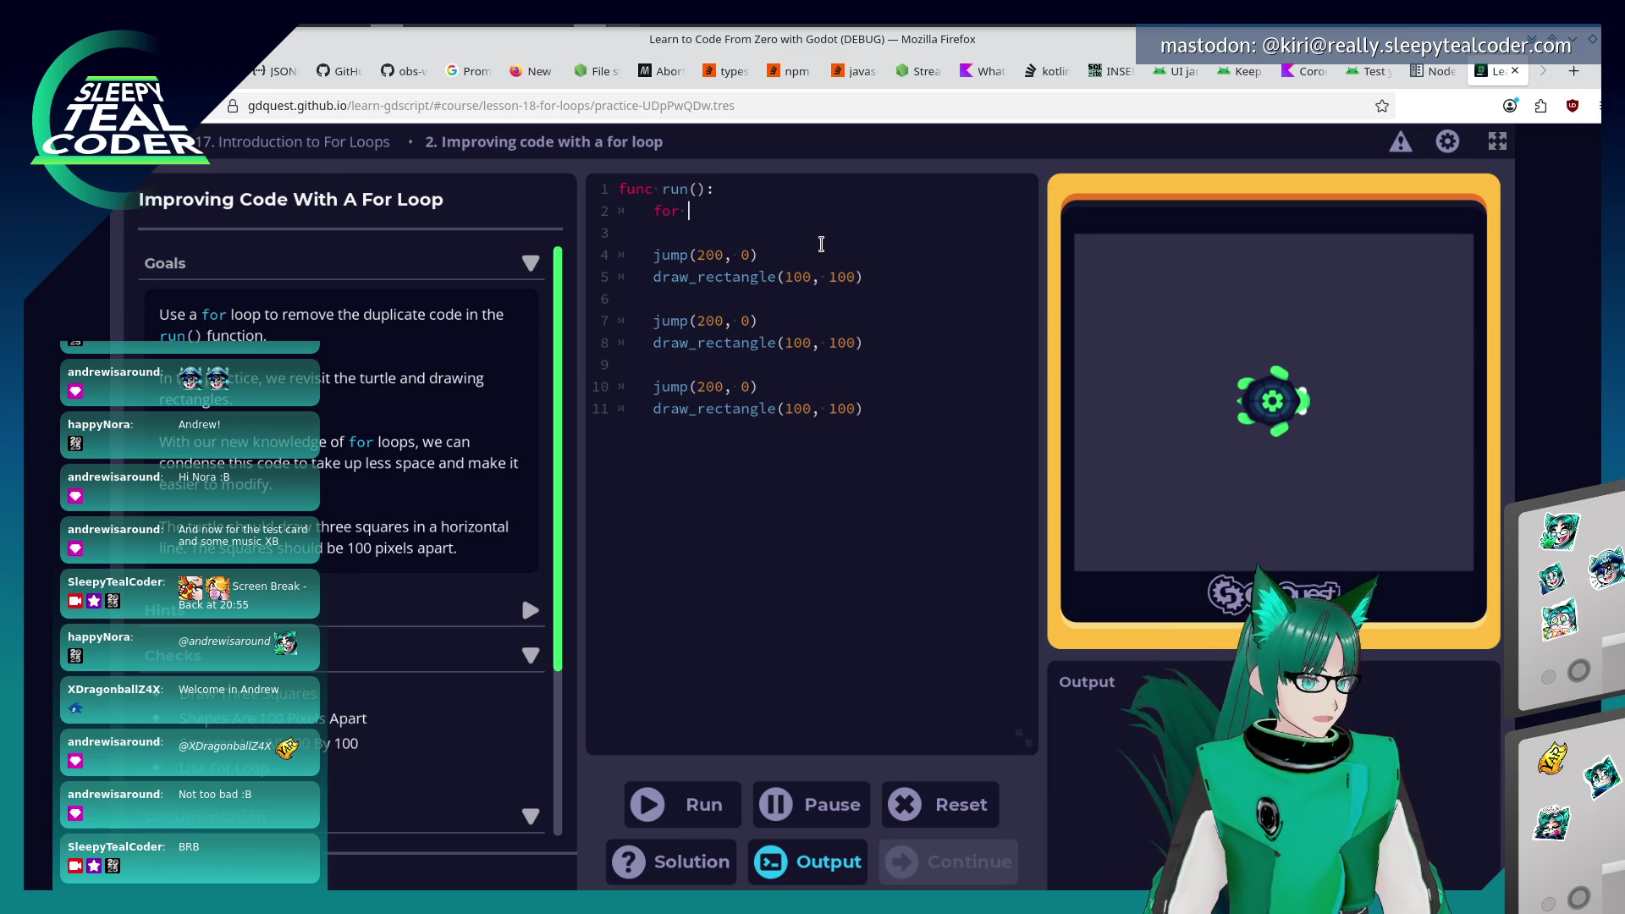
text(number in range)
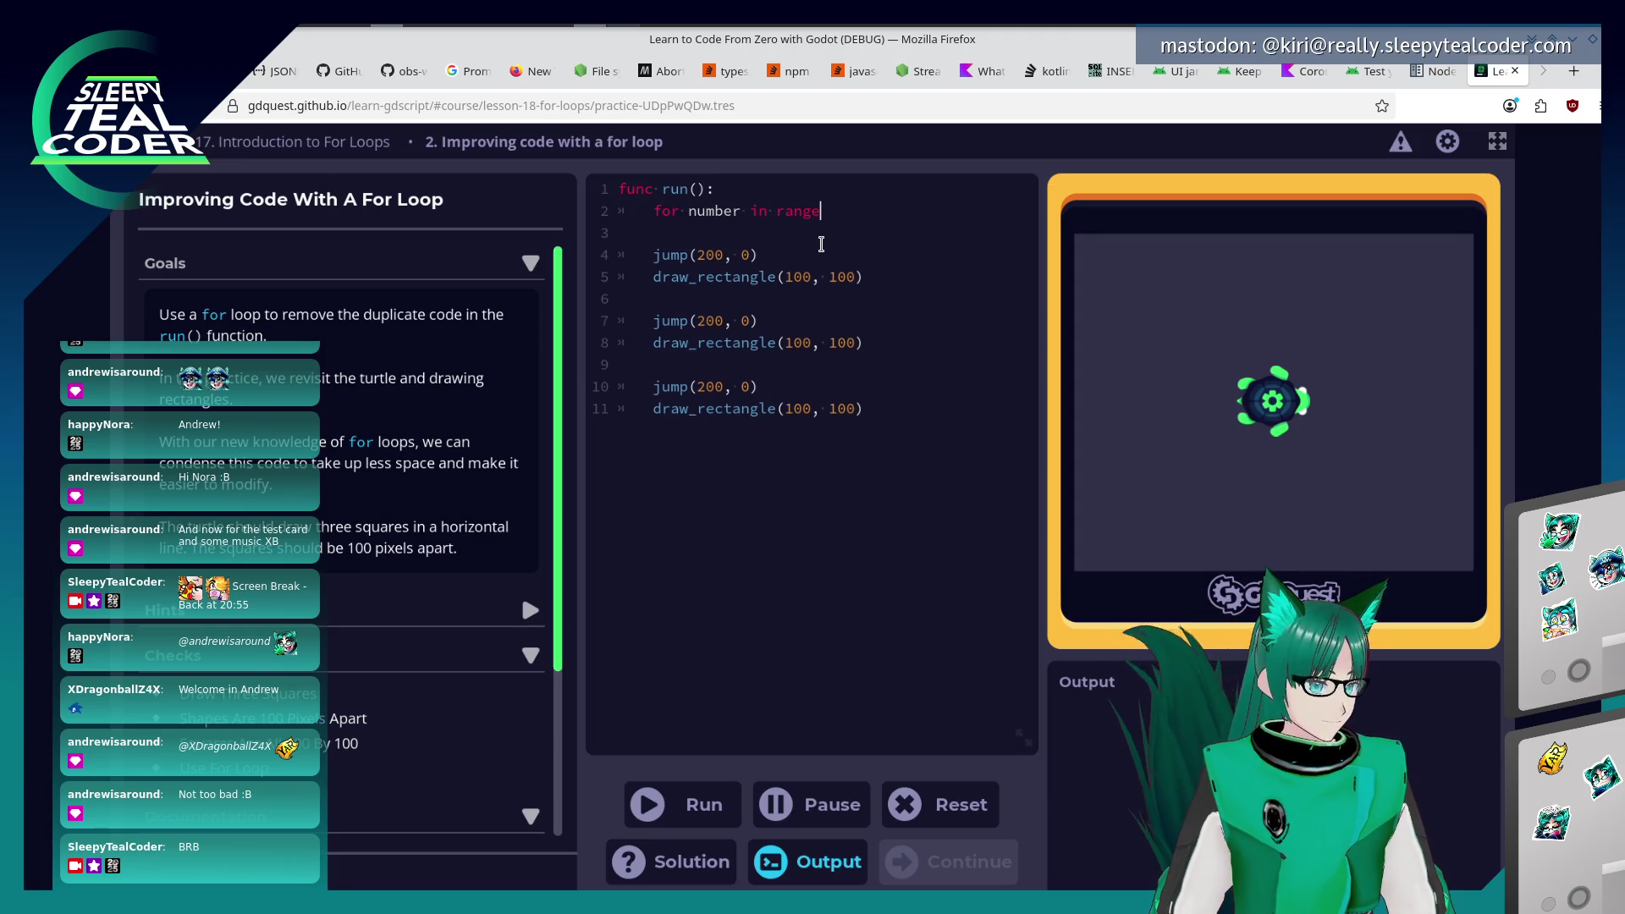
text((3):)
key(Return)
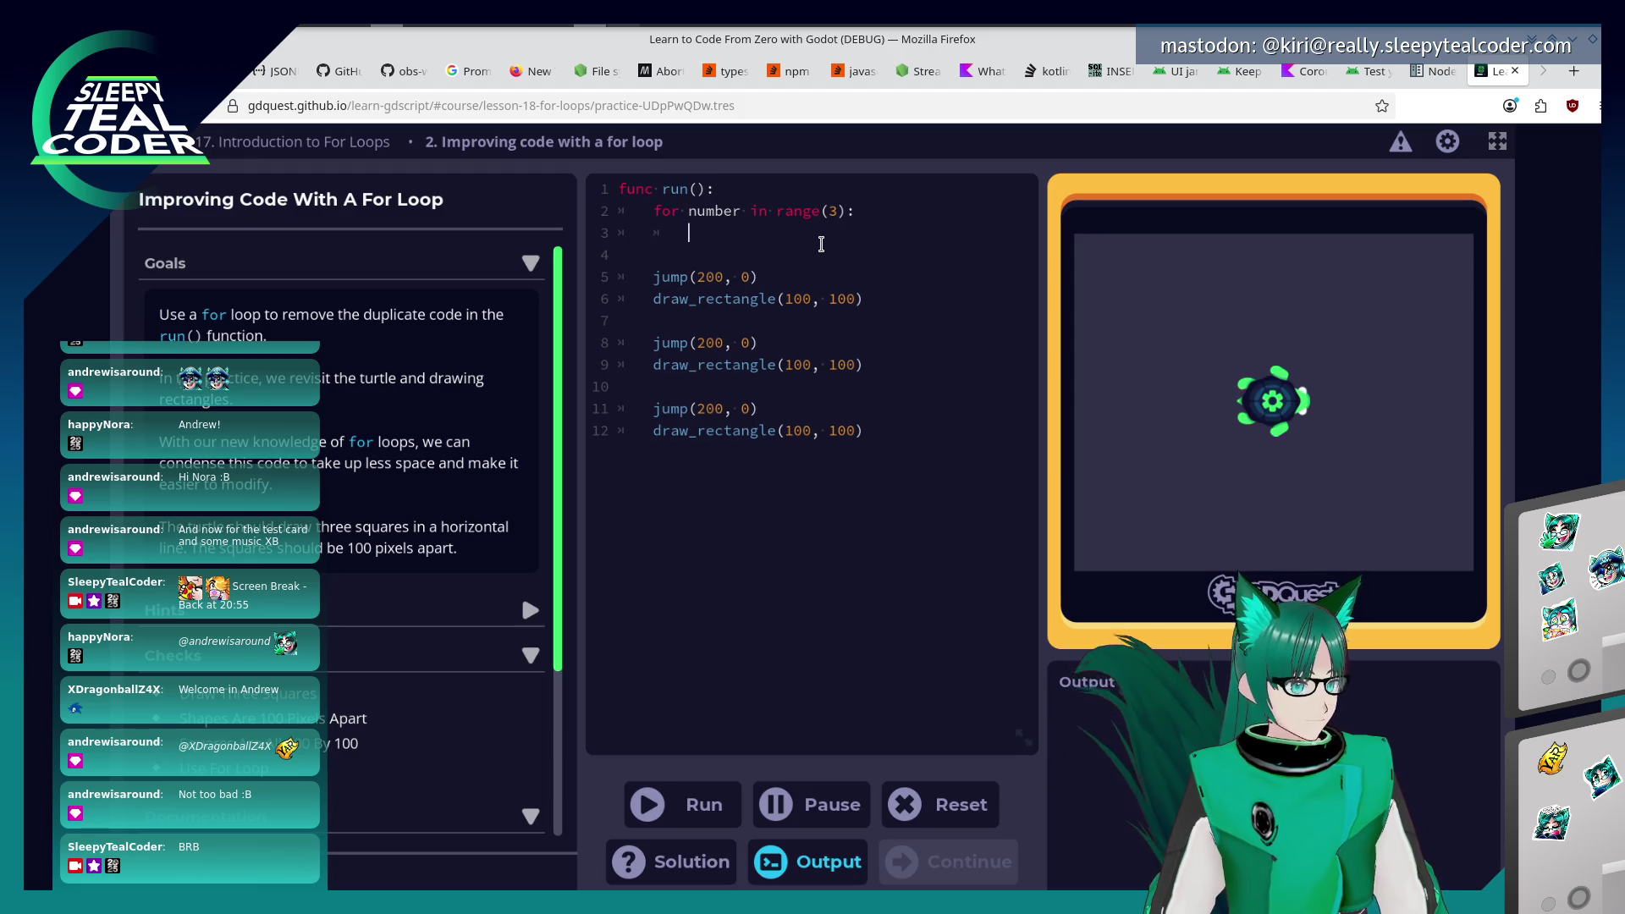
Write jump(100, 0) as the first line of the loop body.
text(jump )
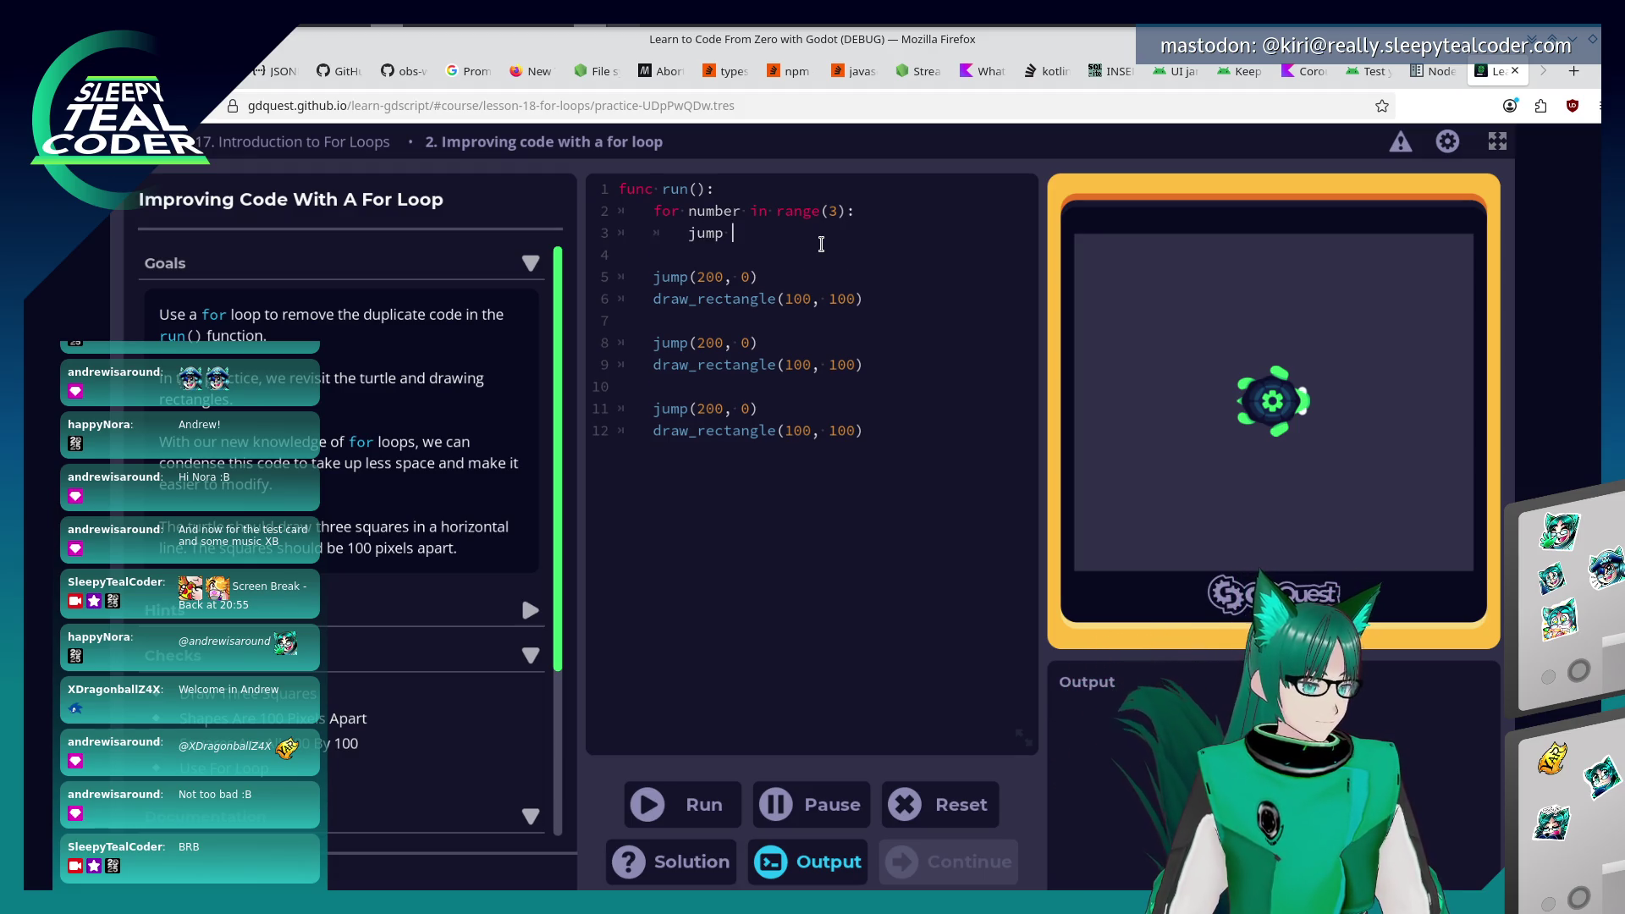
text(((200 )
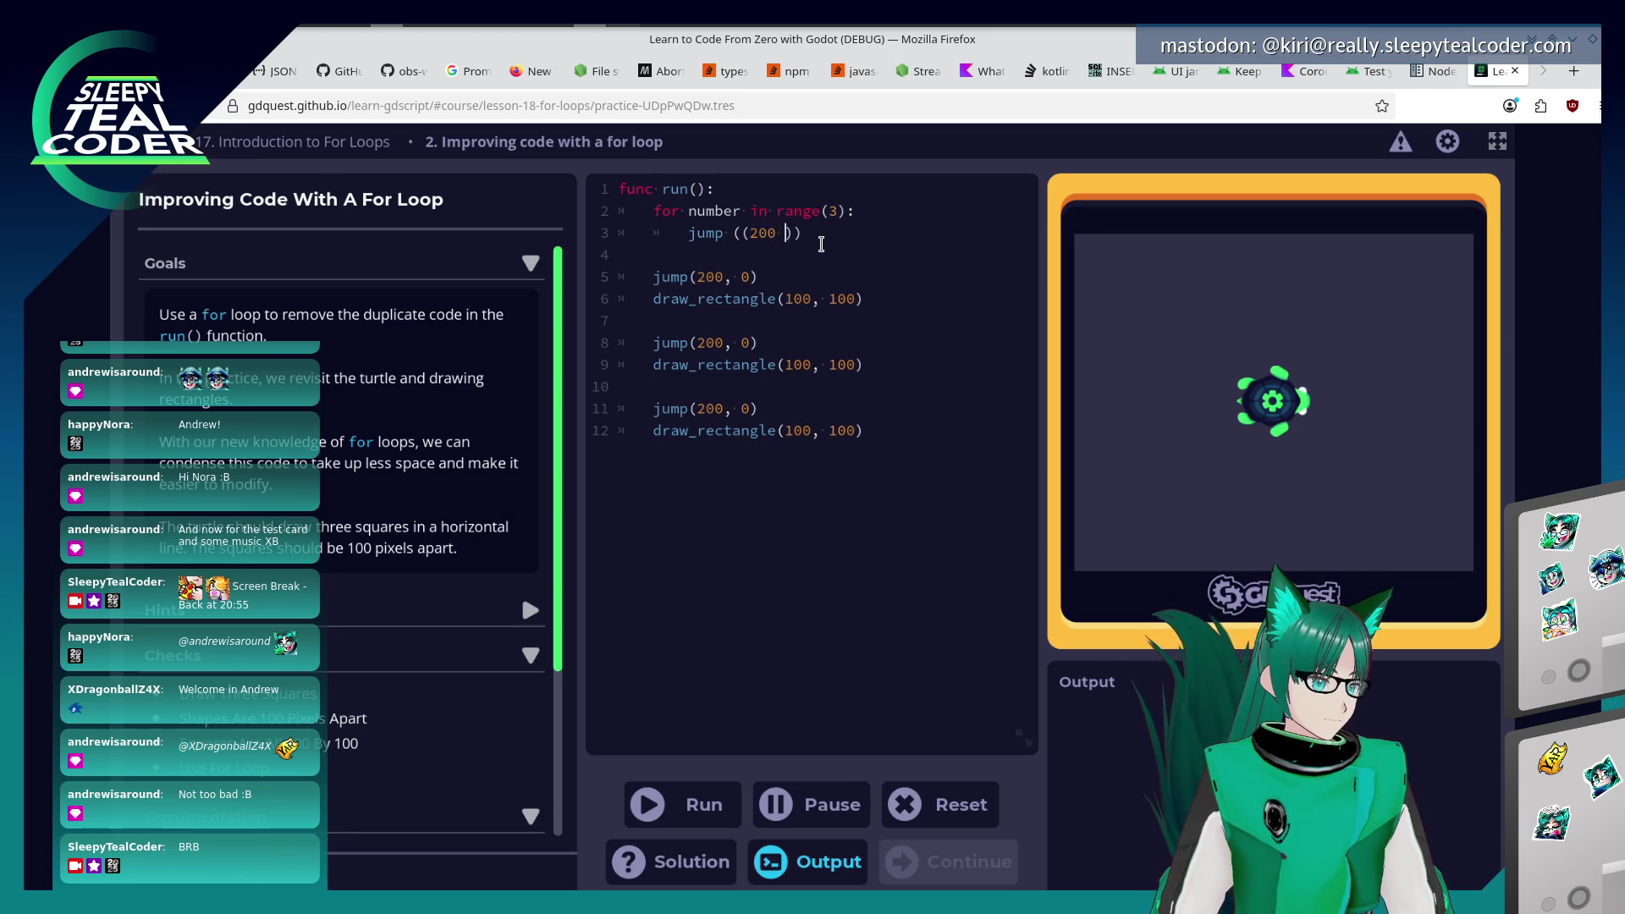
text(* number)
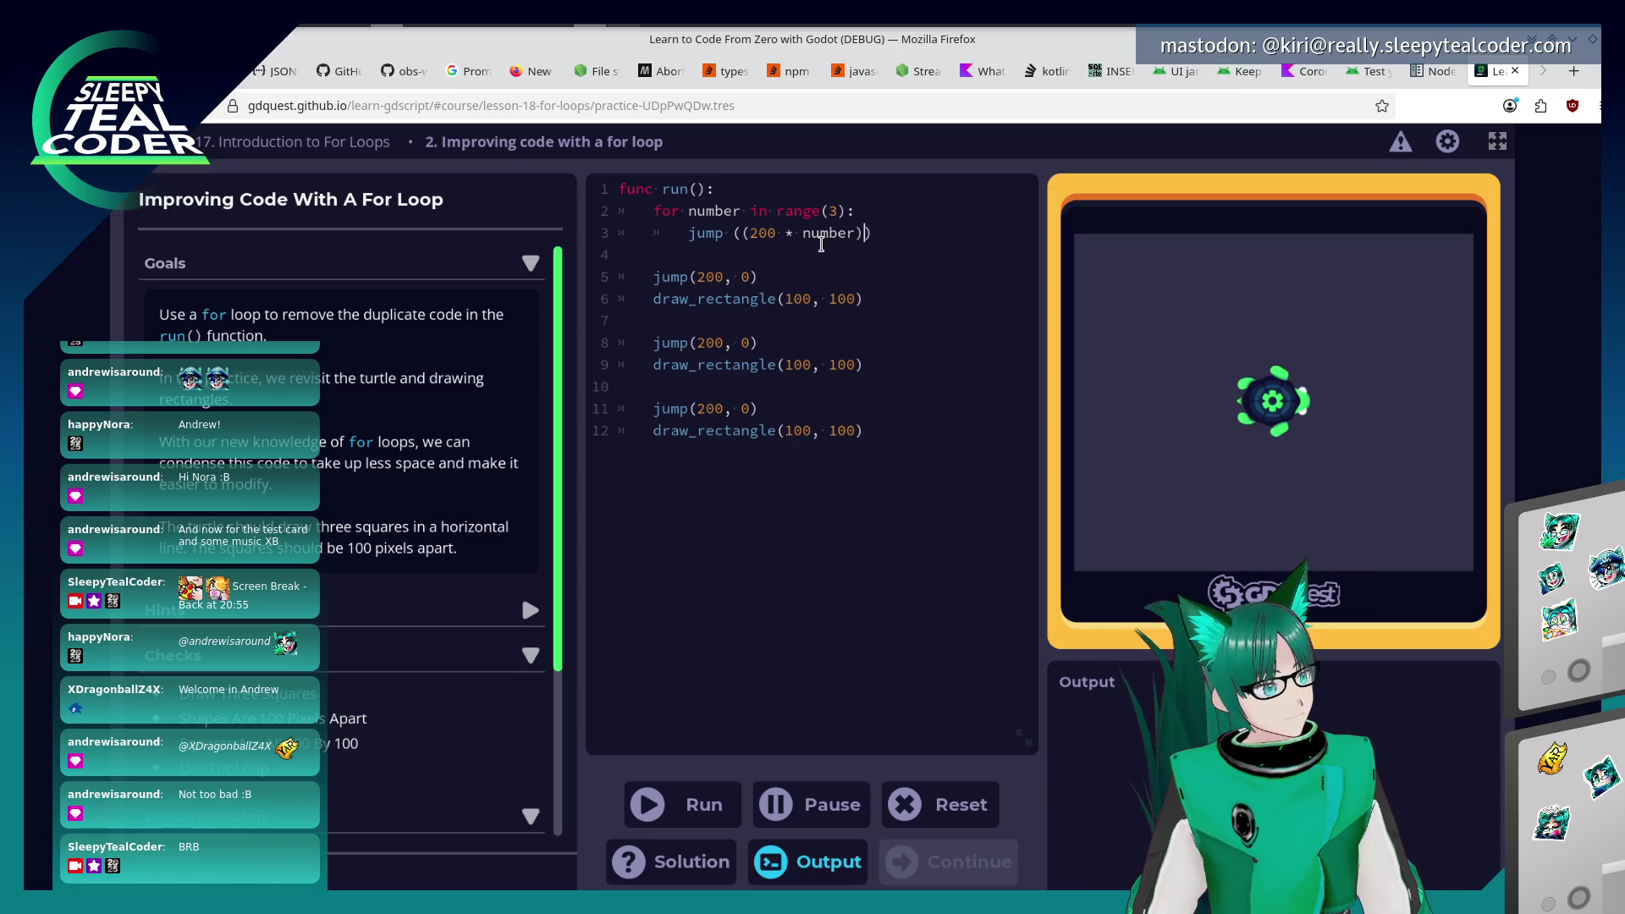
text())
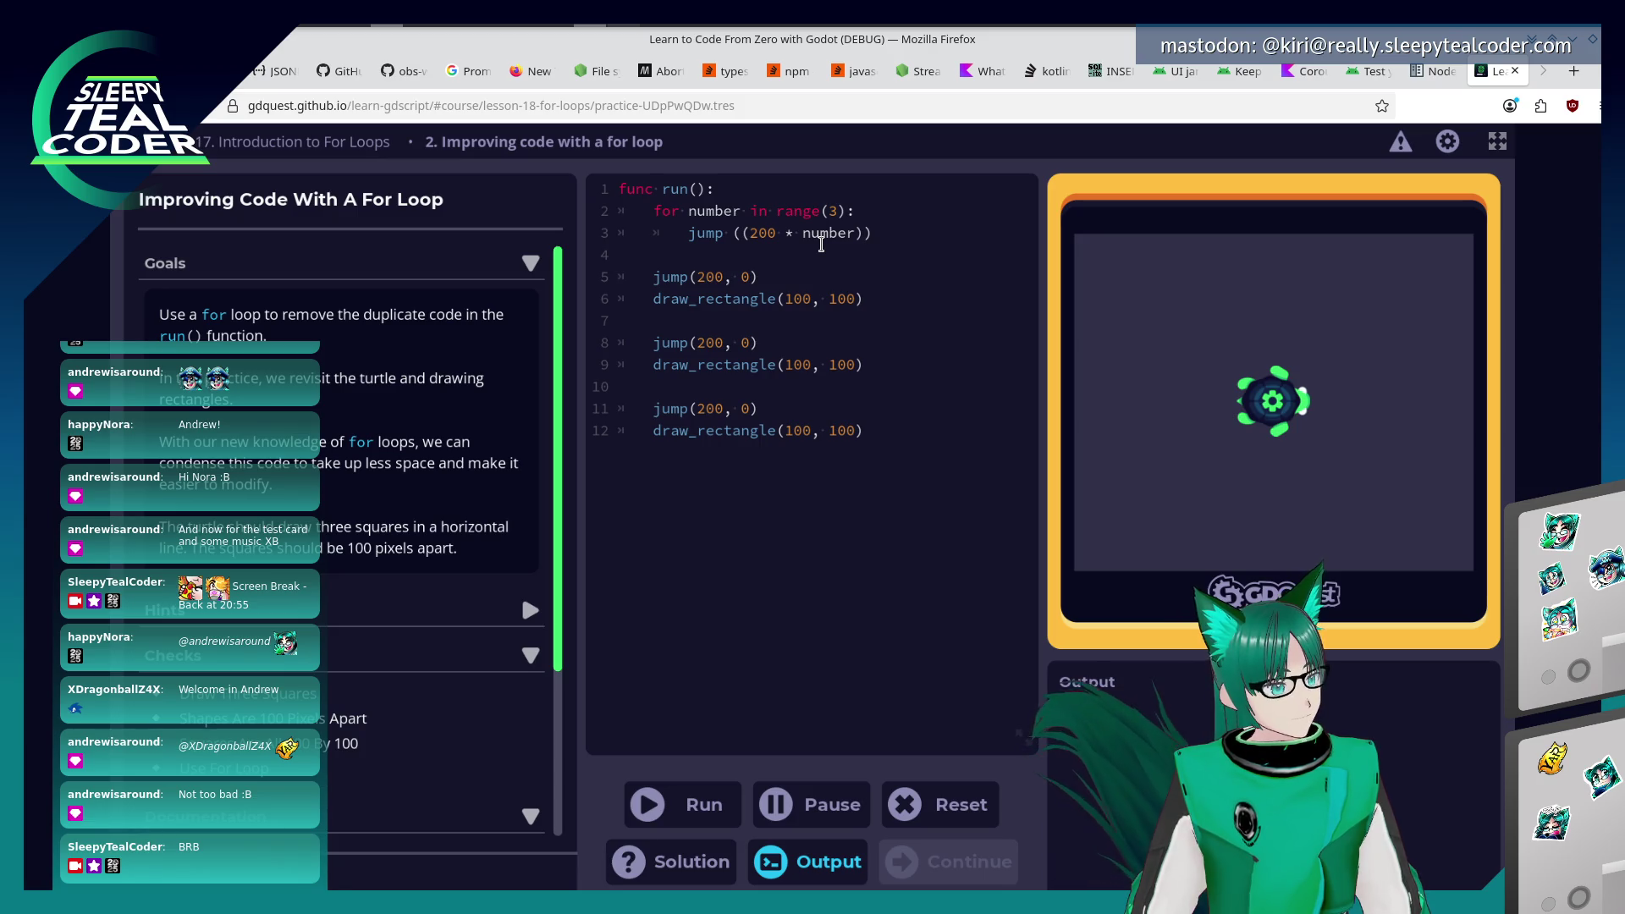
key(BackSpace)
key(BackSpace)
key(BackSpace)
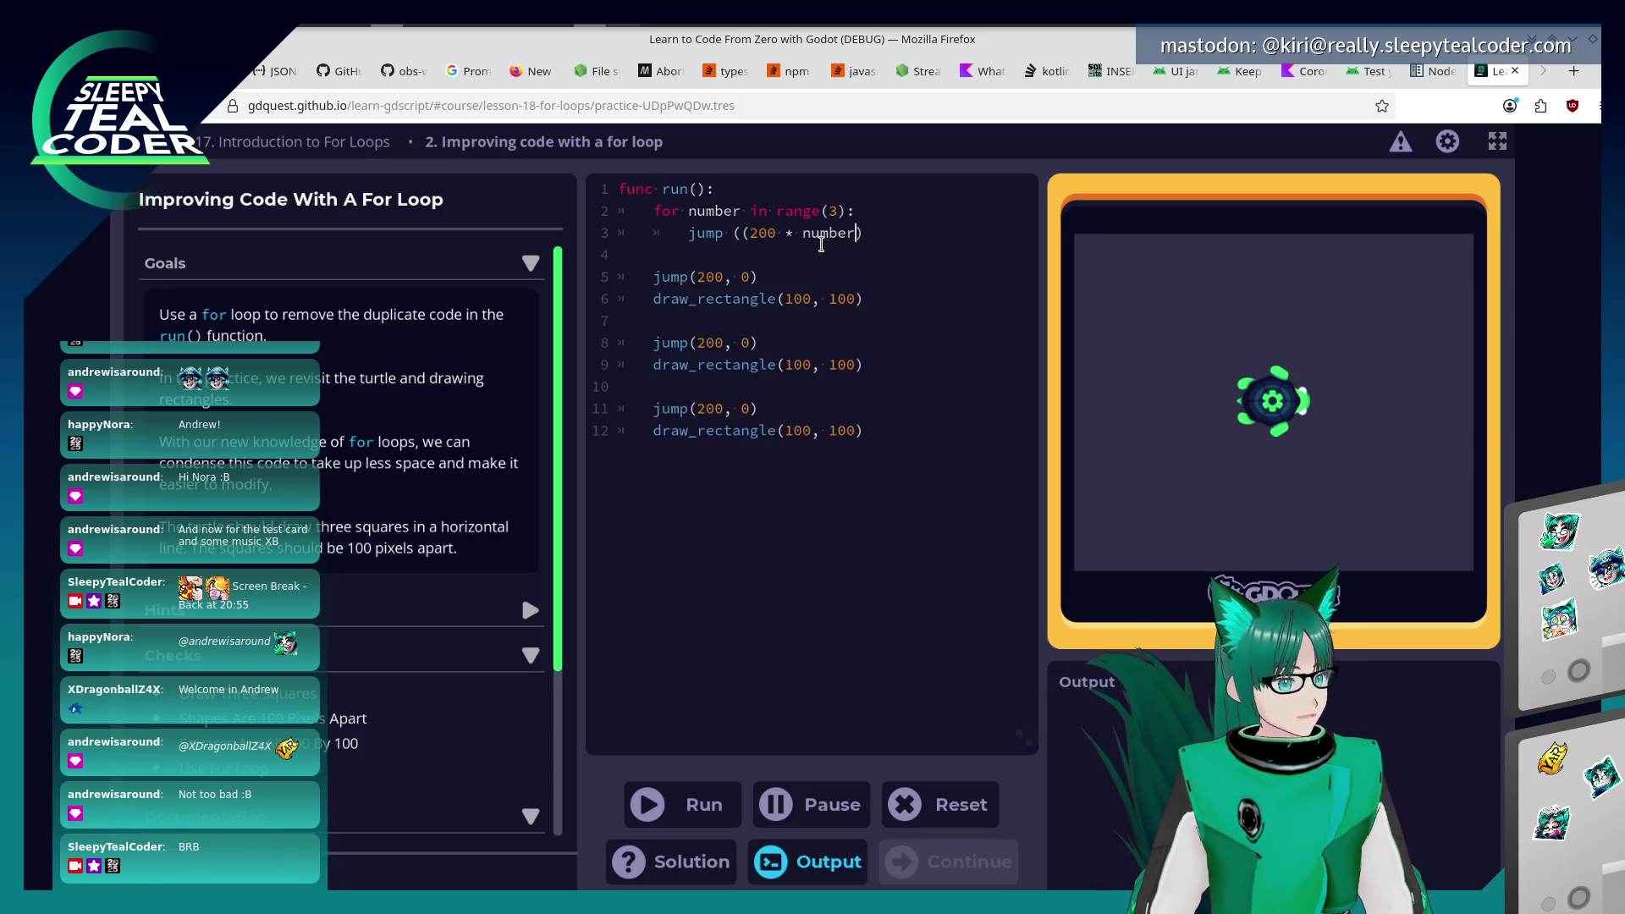
key(BackSpace)
key(BackSpace)
key(BackSpace)
text(200, 0)
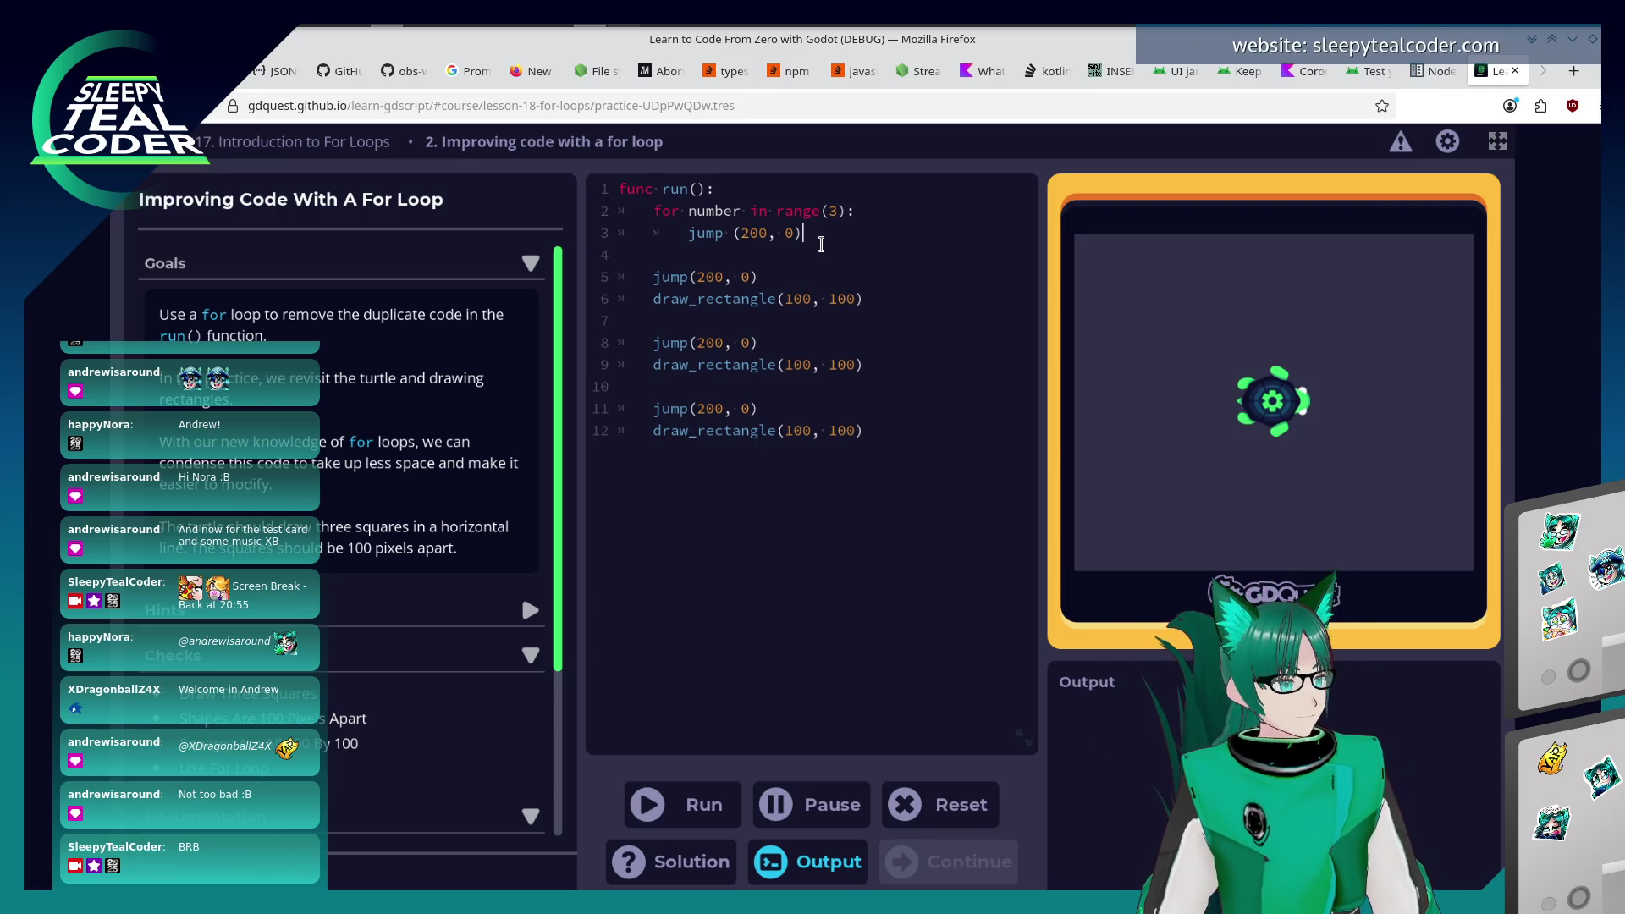
key(Left)
key(Left)
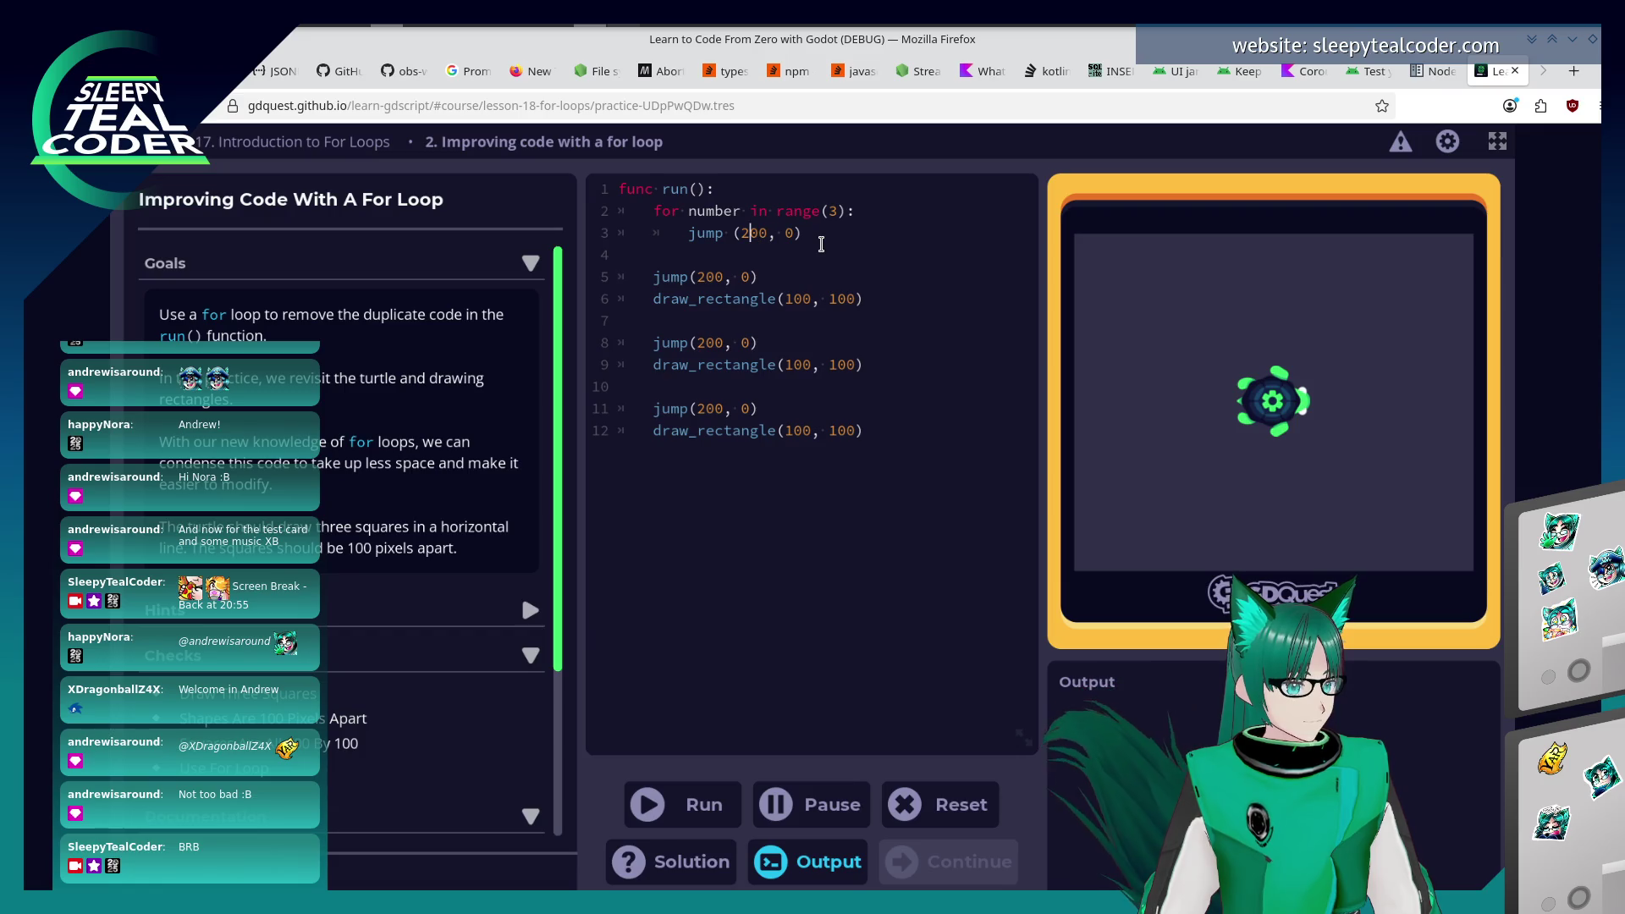
key(BackSpace)
text(1)
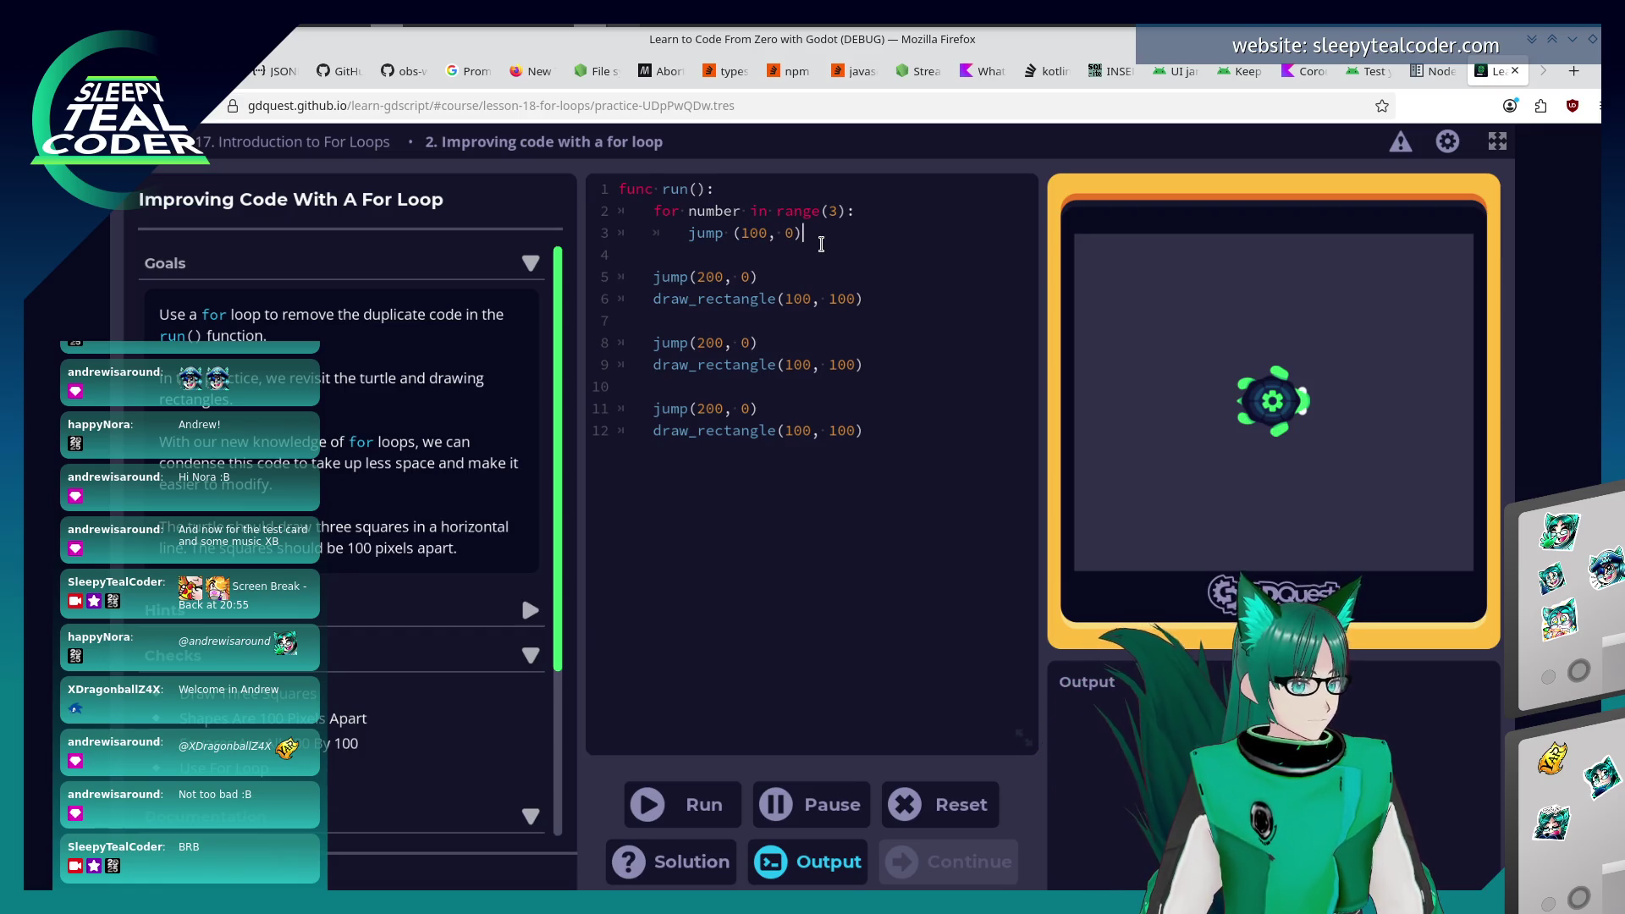
Add draw_rectangle(100, 100) inside the loop and delete the old duplicated lines.
key(Return)
text(draw_r)
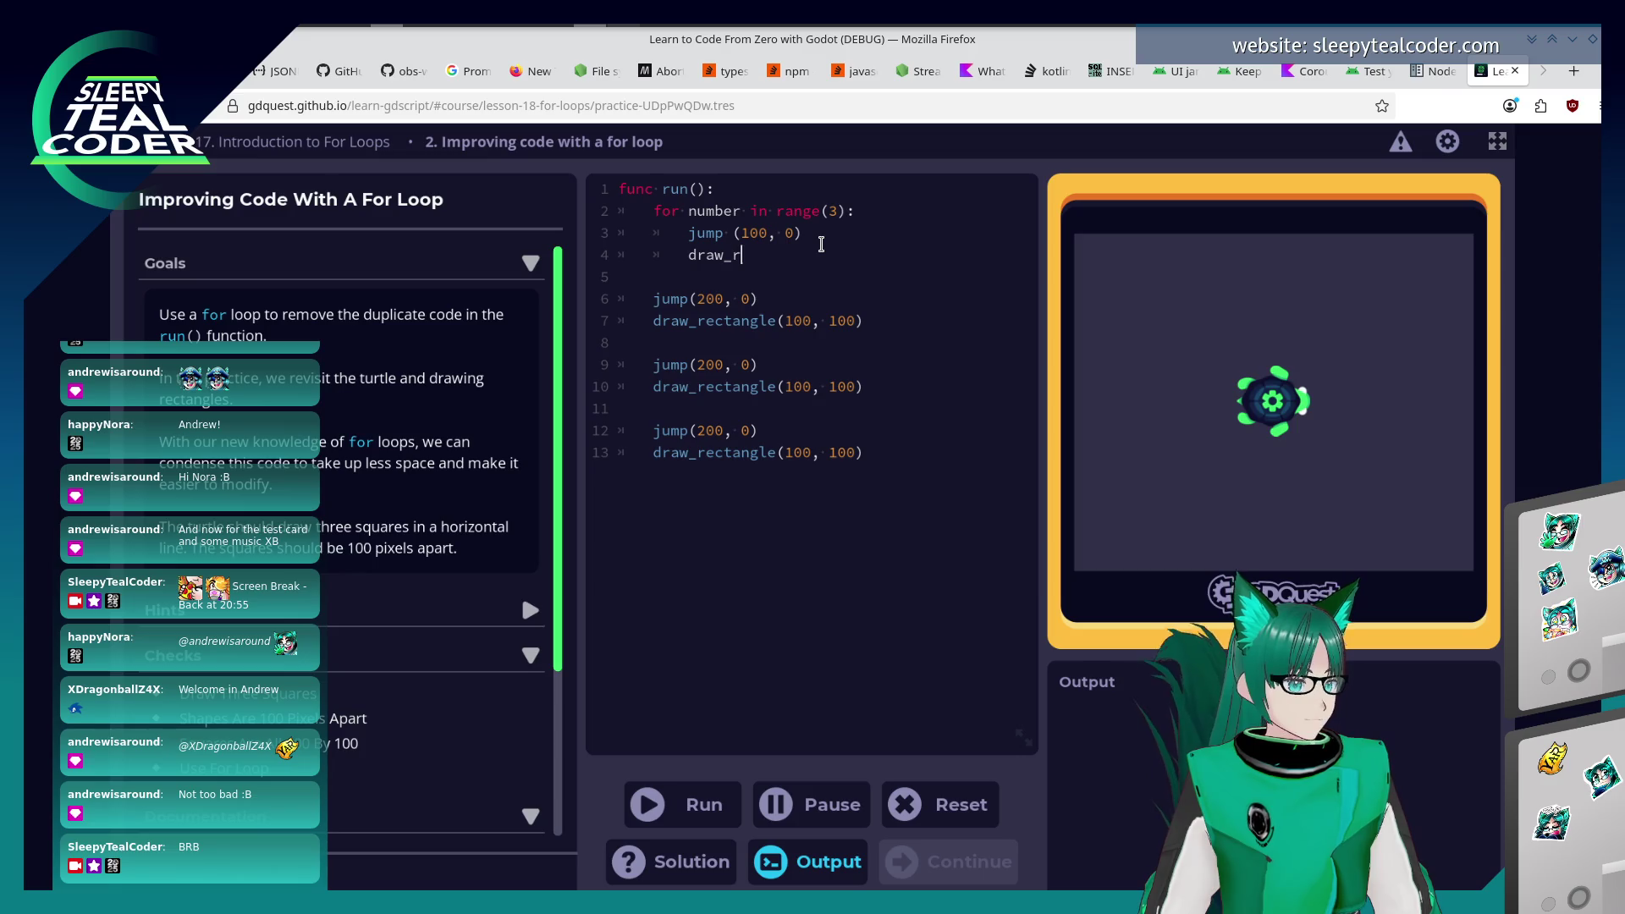
text(ectange)
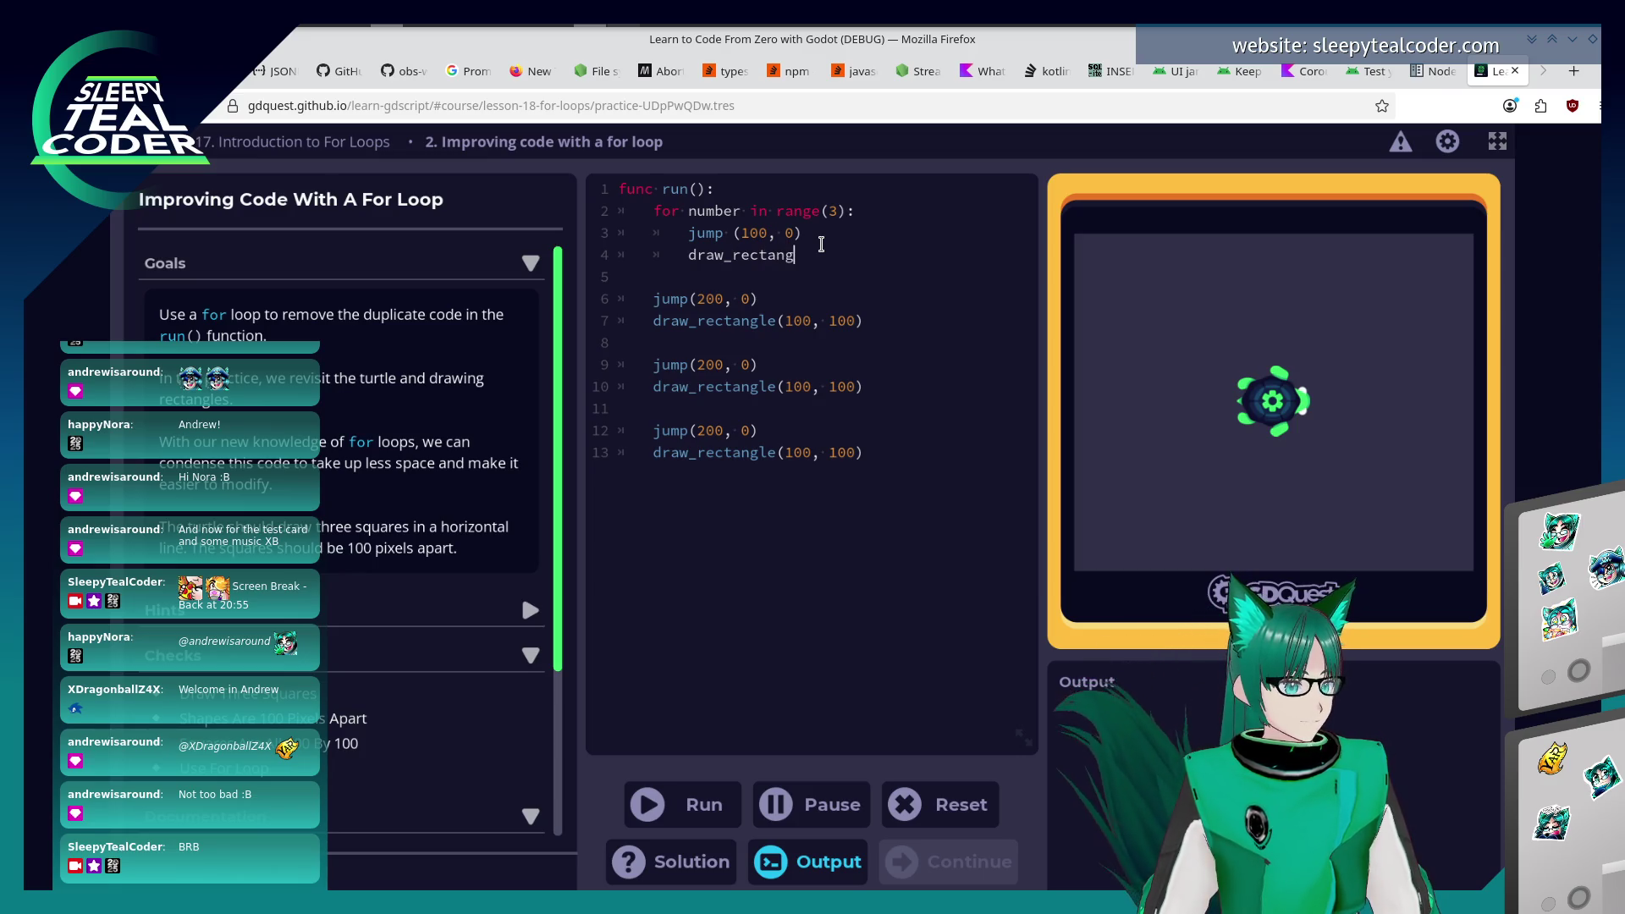
key(BackSpace)
key(BackSpace)
key(BackSpace)
text(angle()
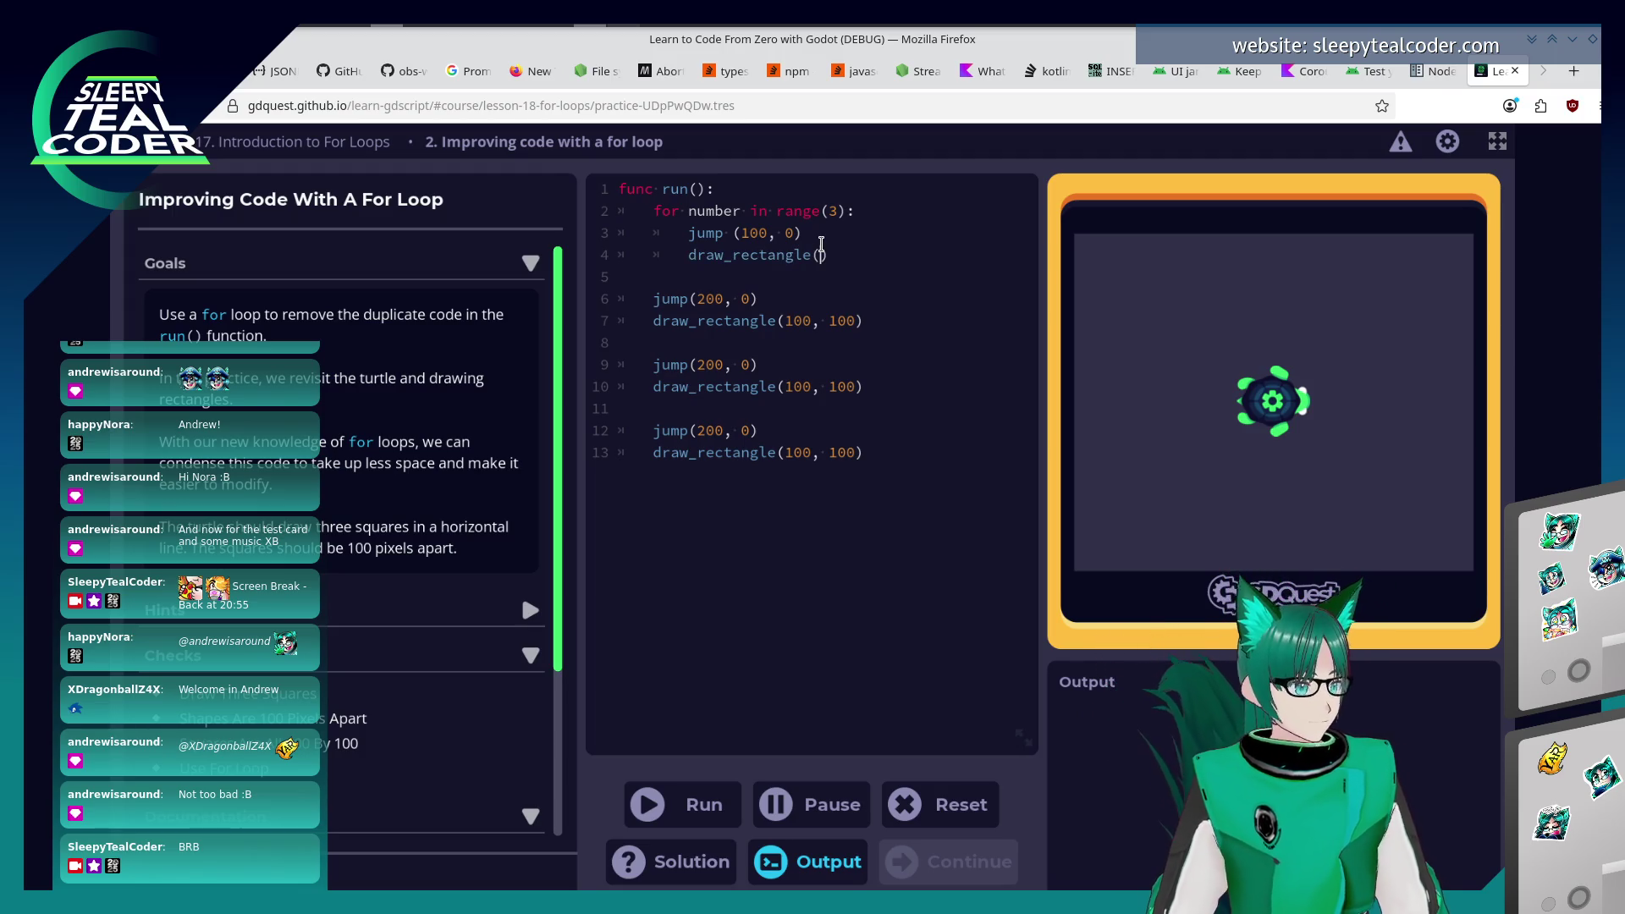
text(100, 000)
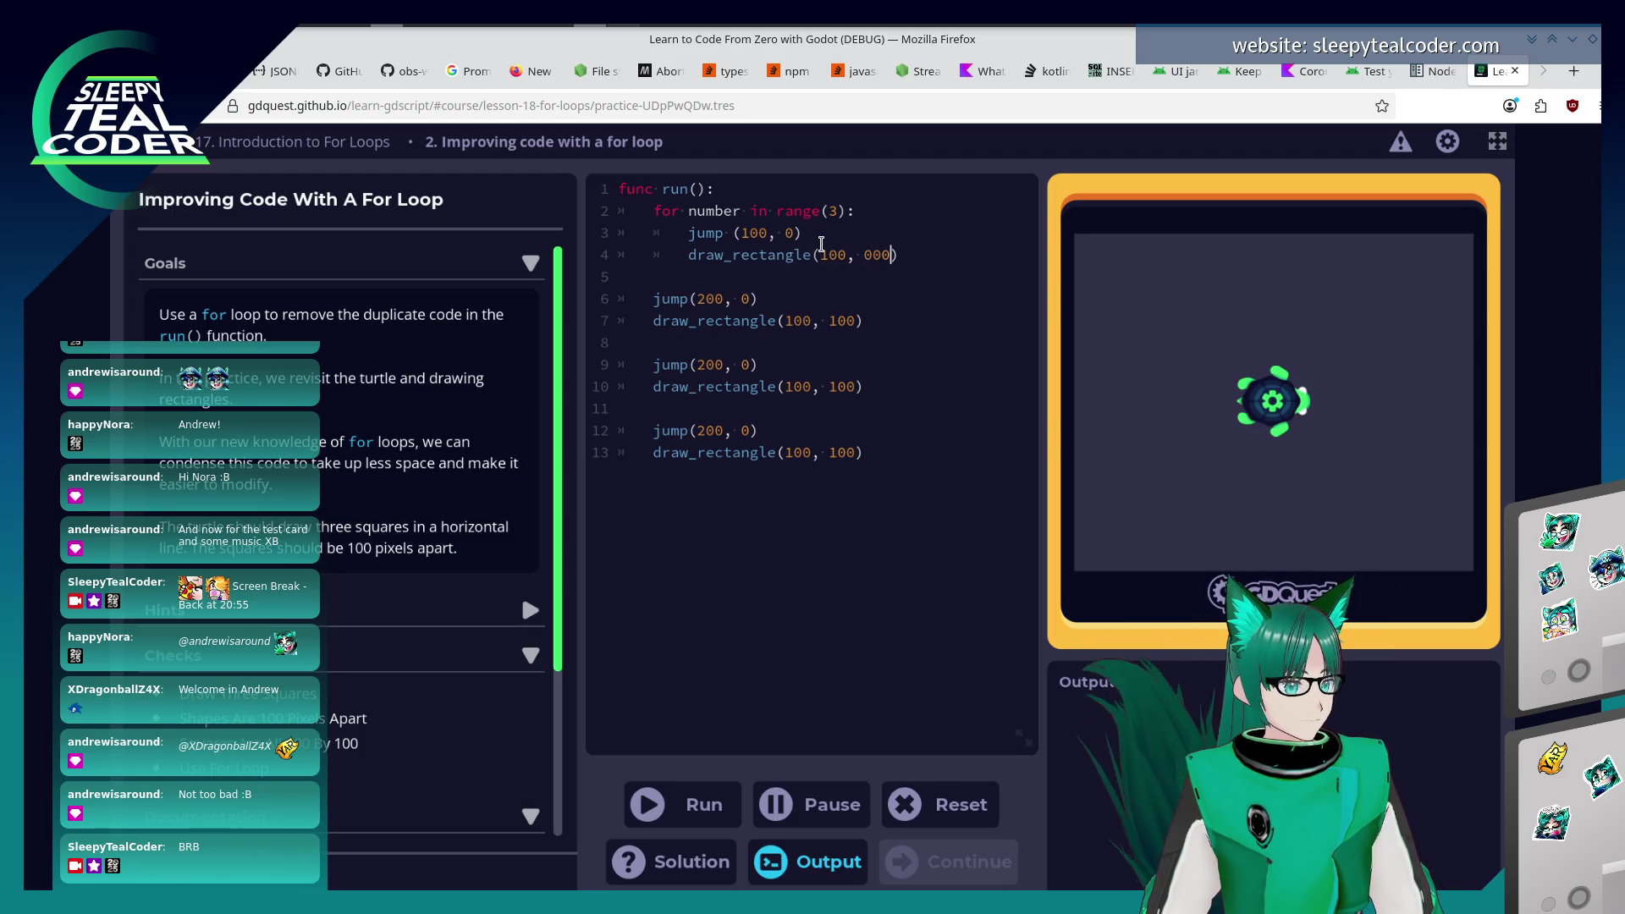
key(BackSpace)
key(BackSpace)
key(BackSpace)
text(100)
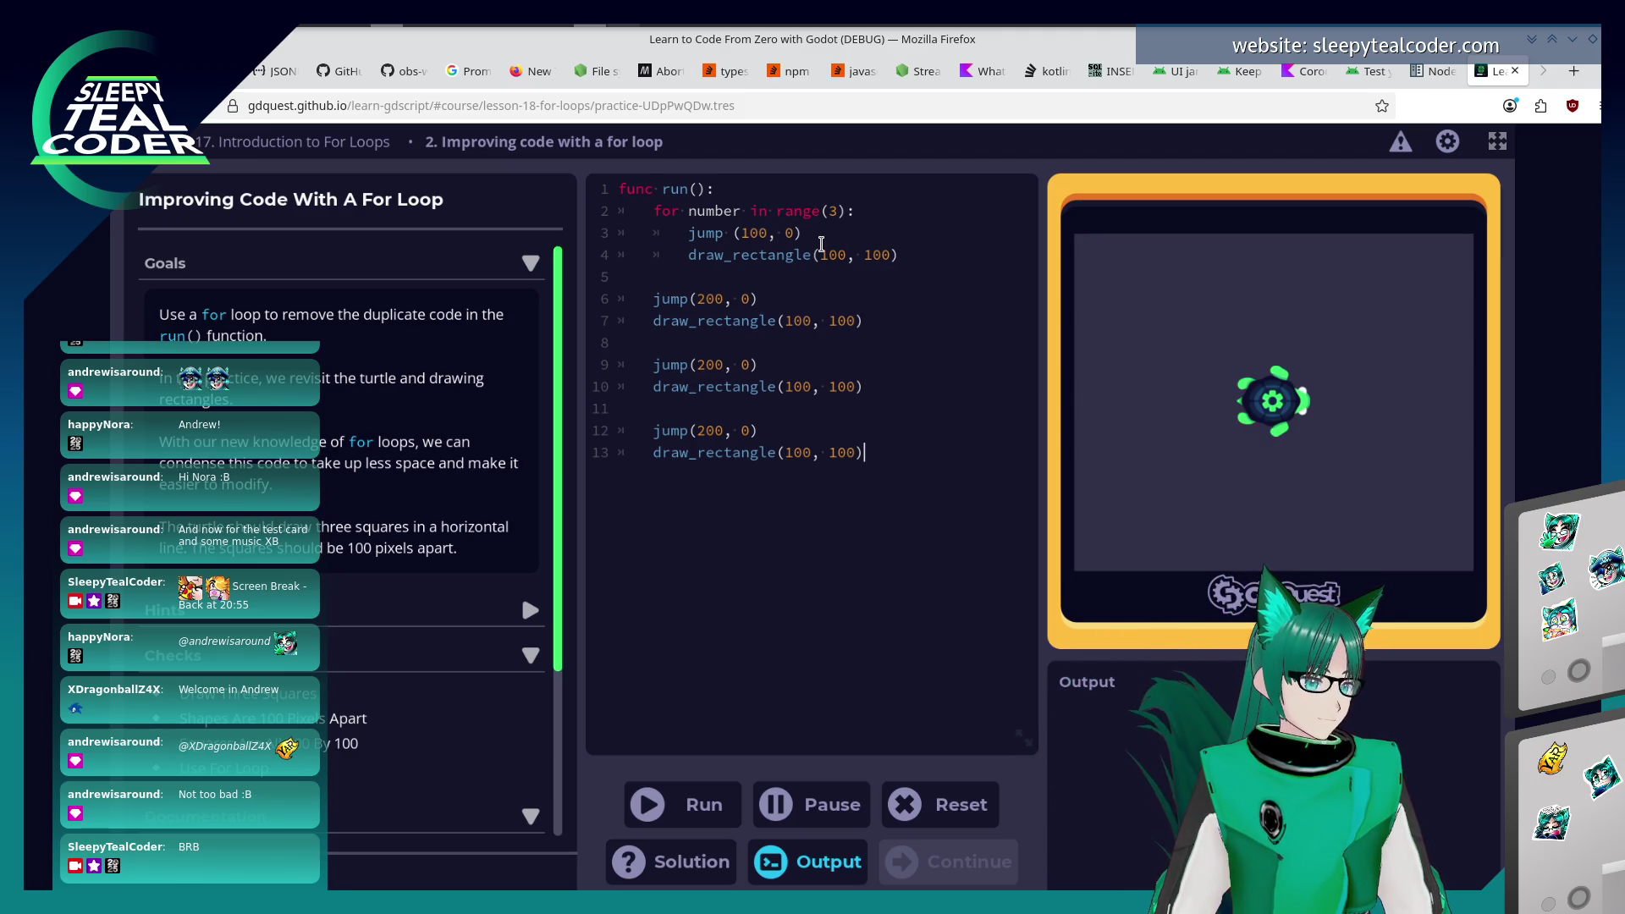
key(shift+Home)
key(shift+Up)
key(shift+Up)
key(shift+Up)
key(shift+Up)
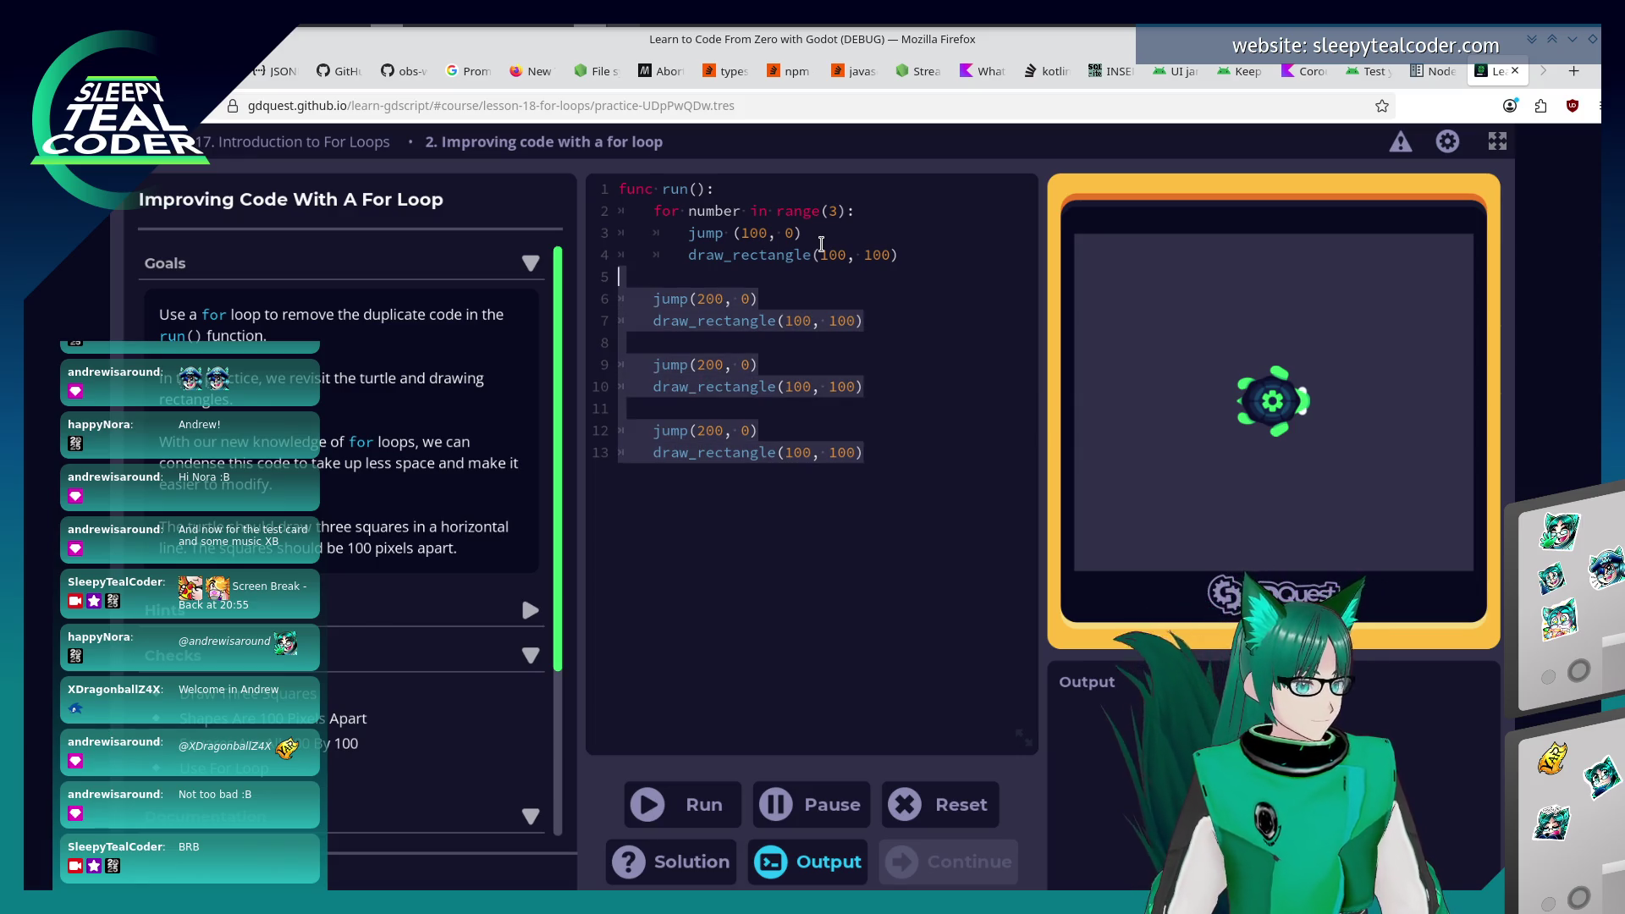
key(BackSpace)
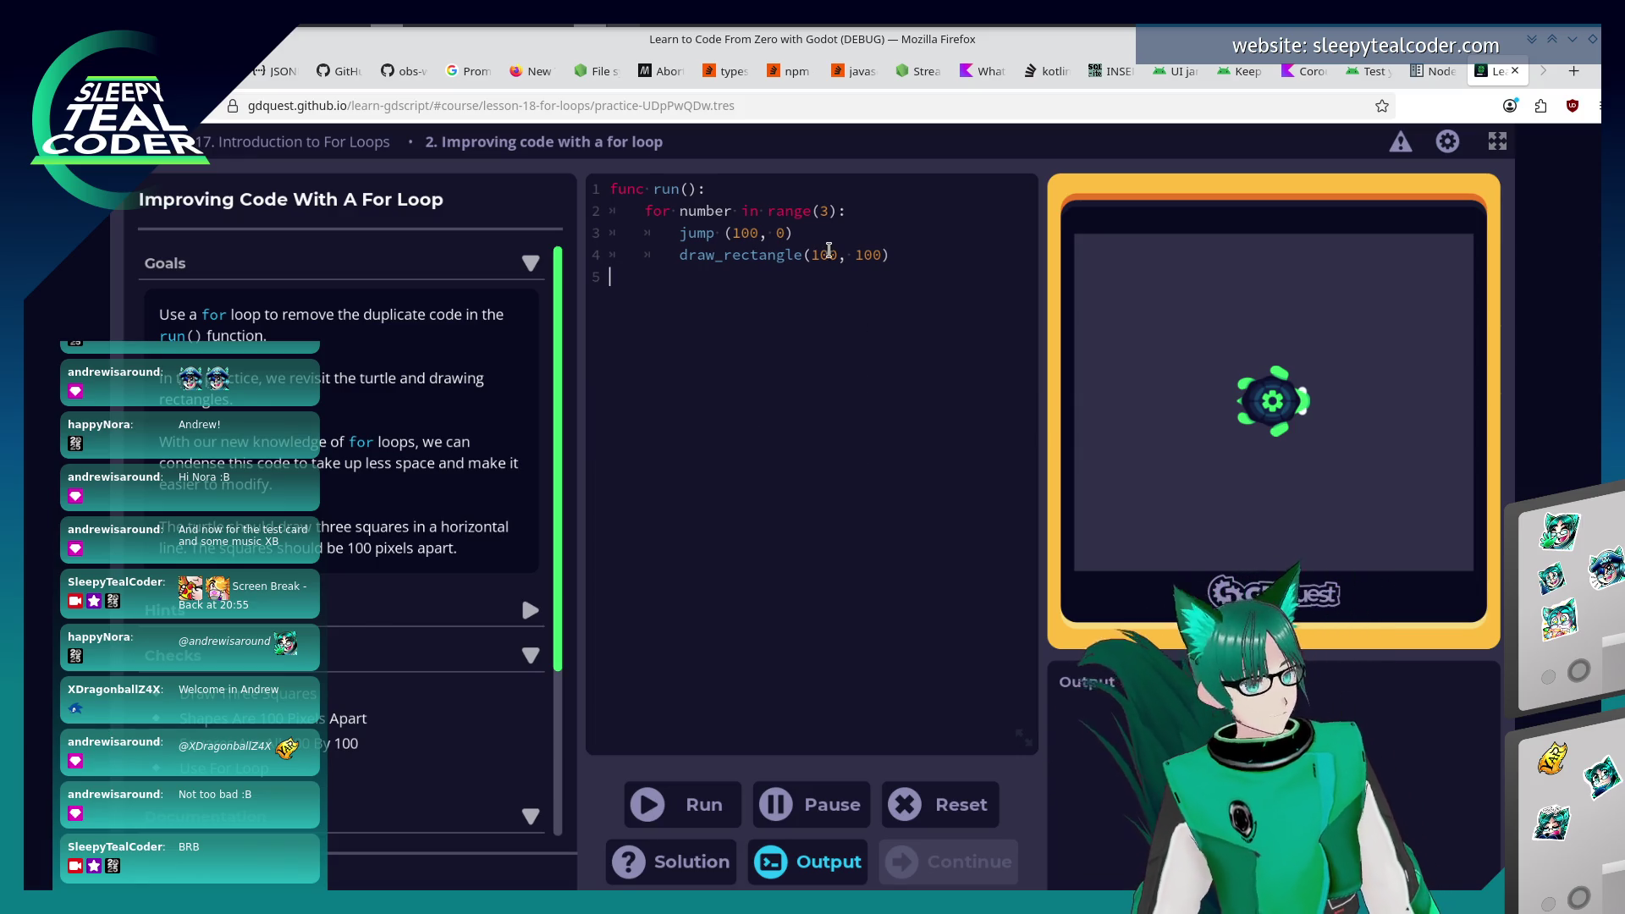
Run the loop, trying different jump values such as (100, 100).
click(695, 796)
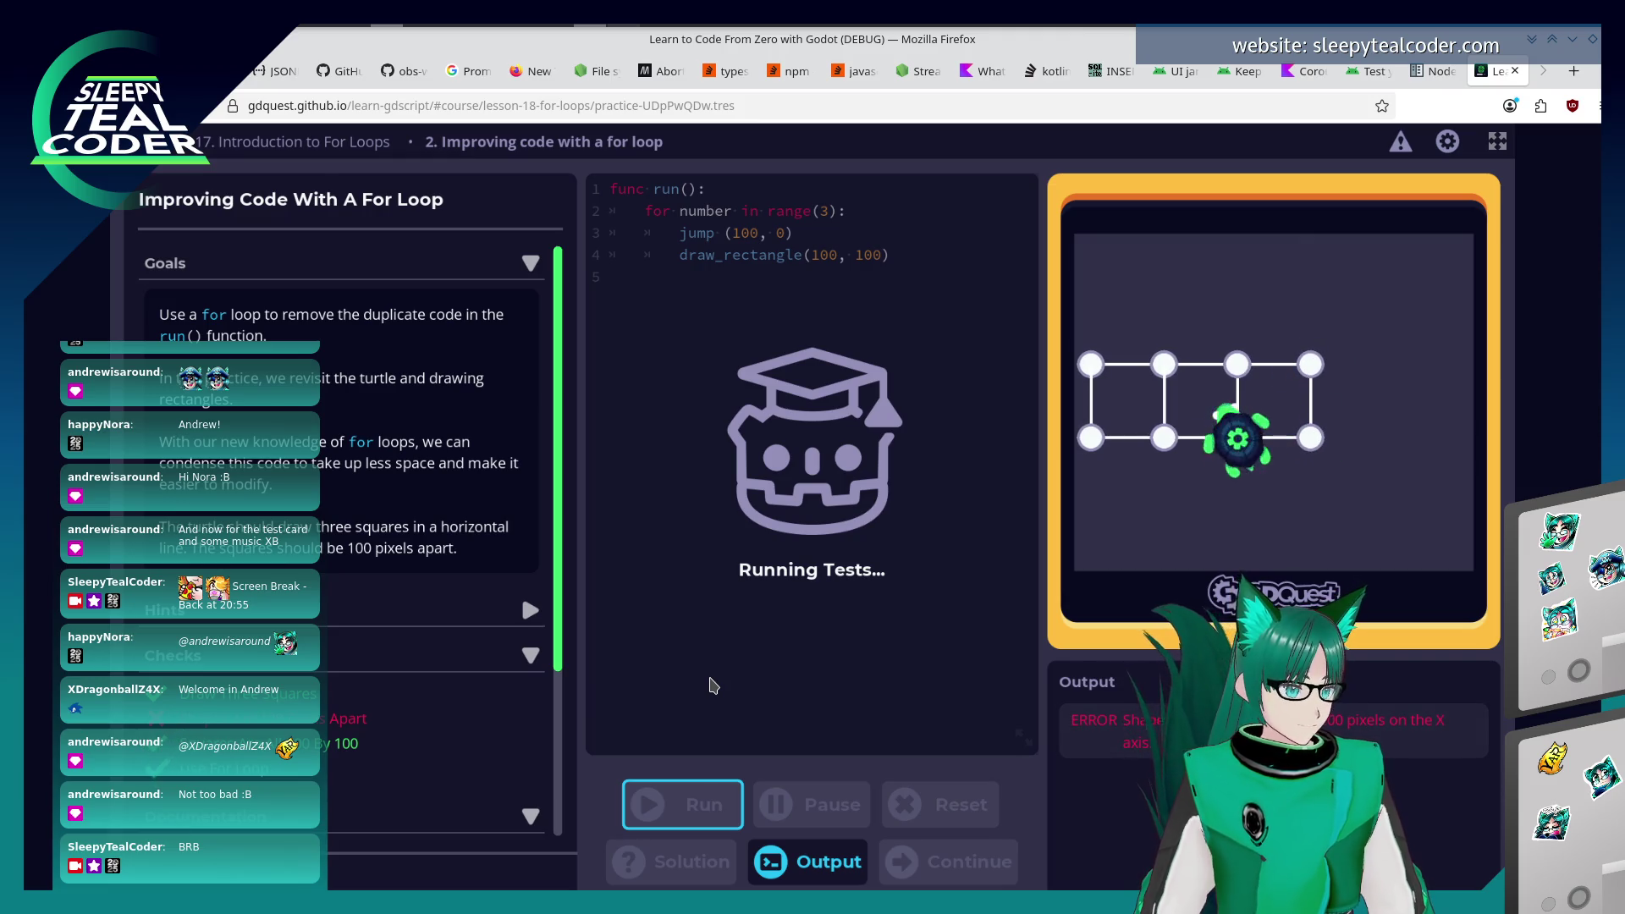
click(770, 228)
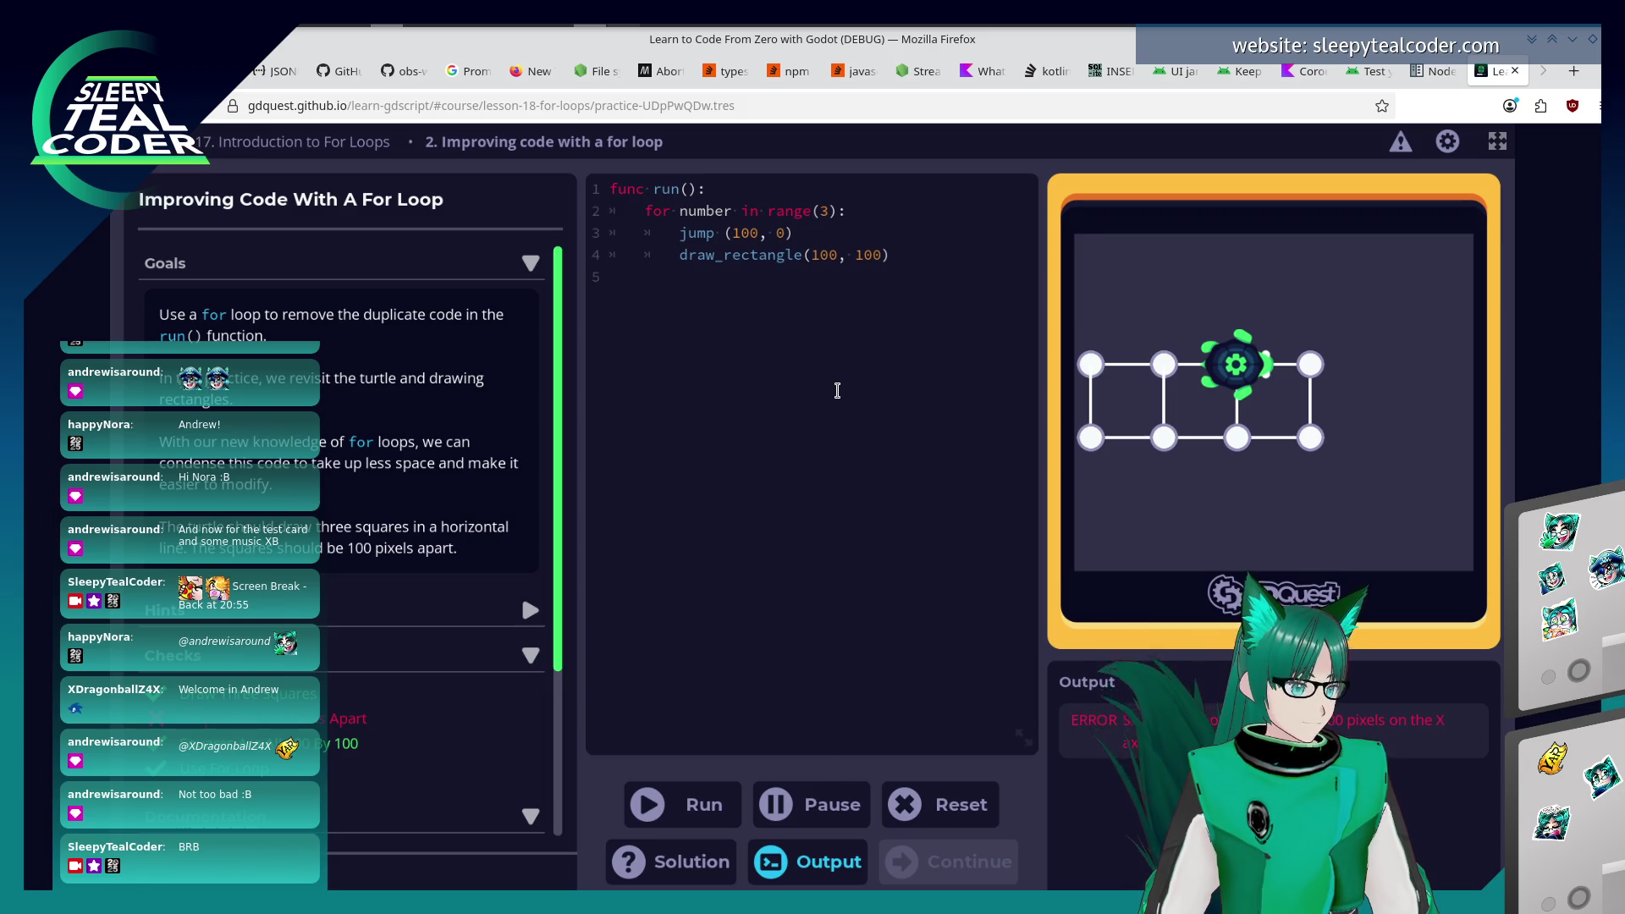
key(BackSpace)
key(BackSpace)
key(BackSpace)
text(0, 10)
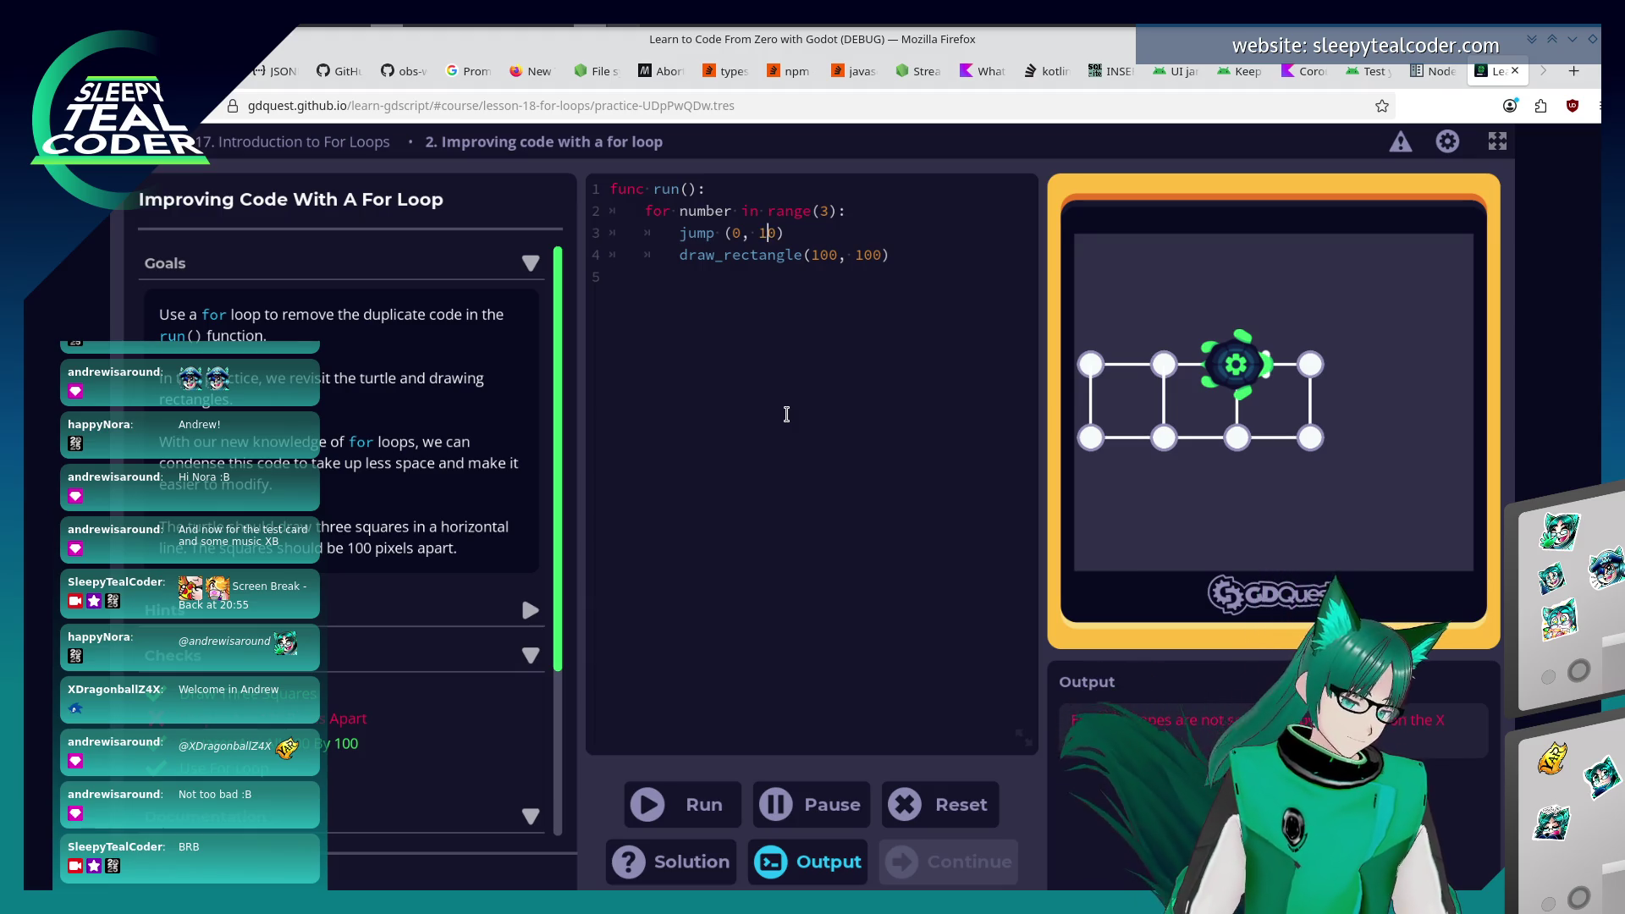
click(669, 805)
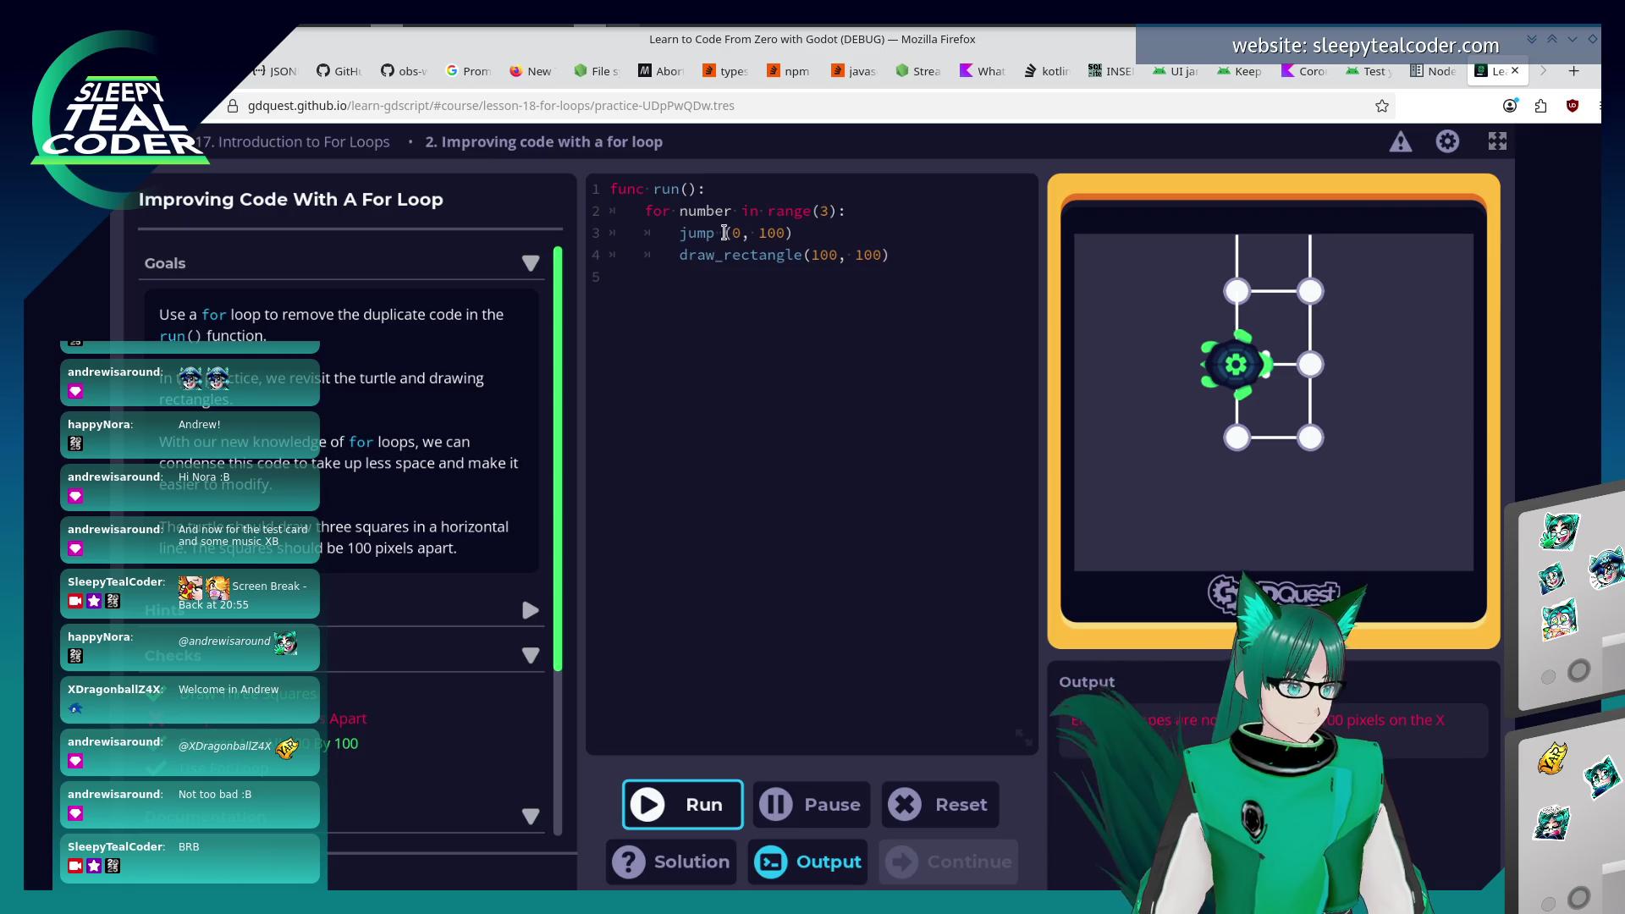
click(734, 233)
text(10)
click(649, 808)
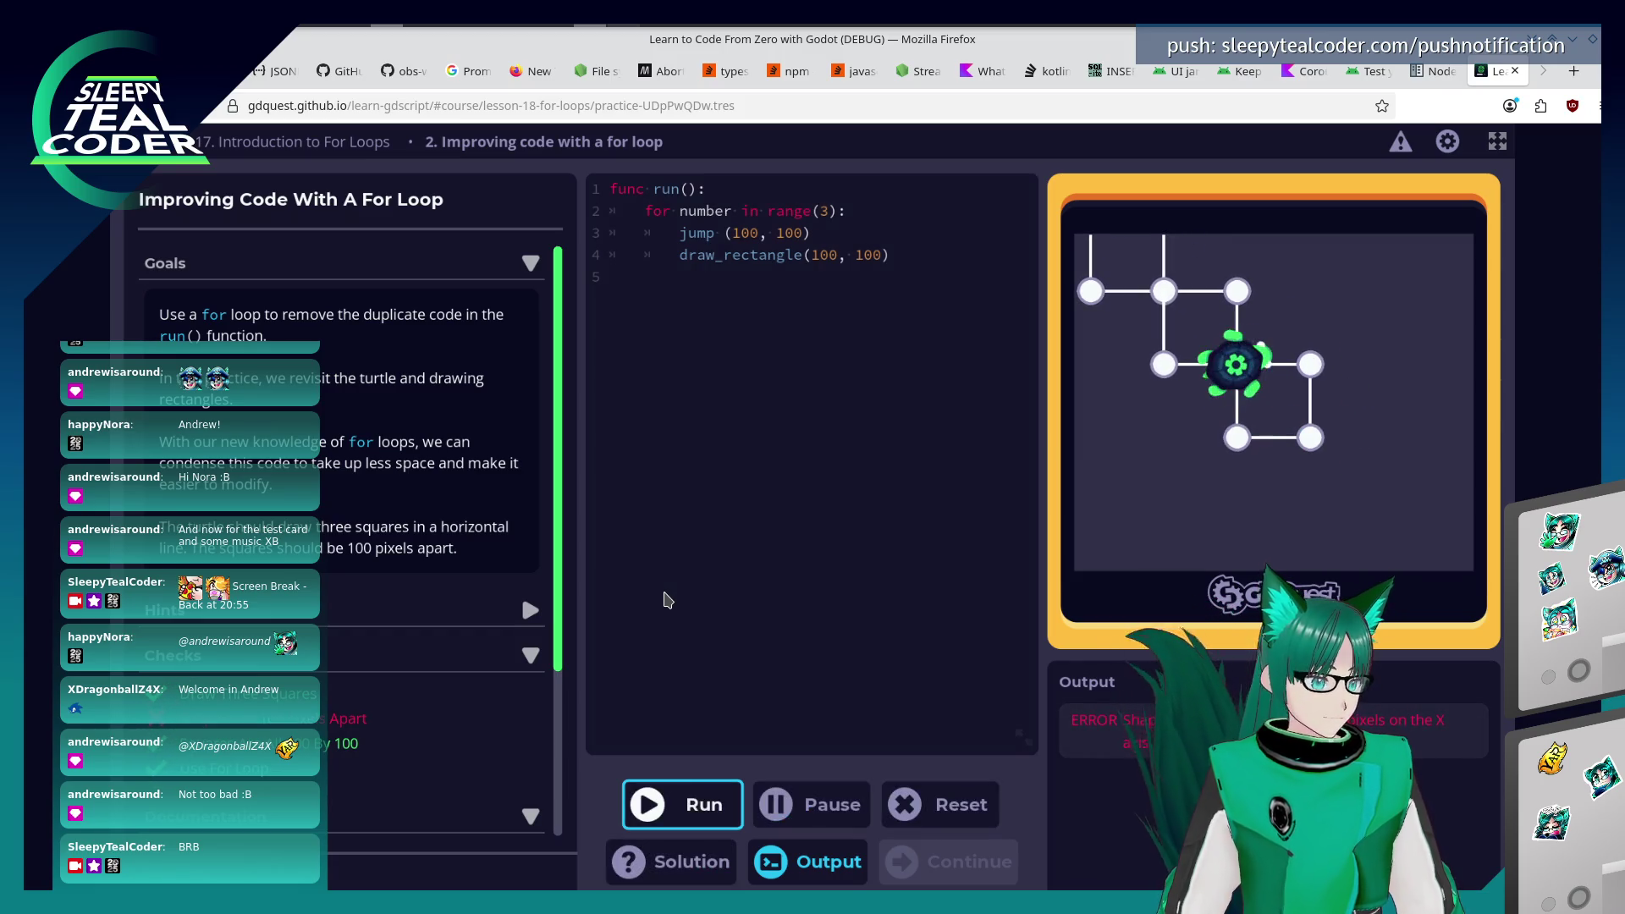
Set the loop's jump to (200, 200) and run it to pass the practice.
click(731, 233)
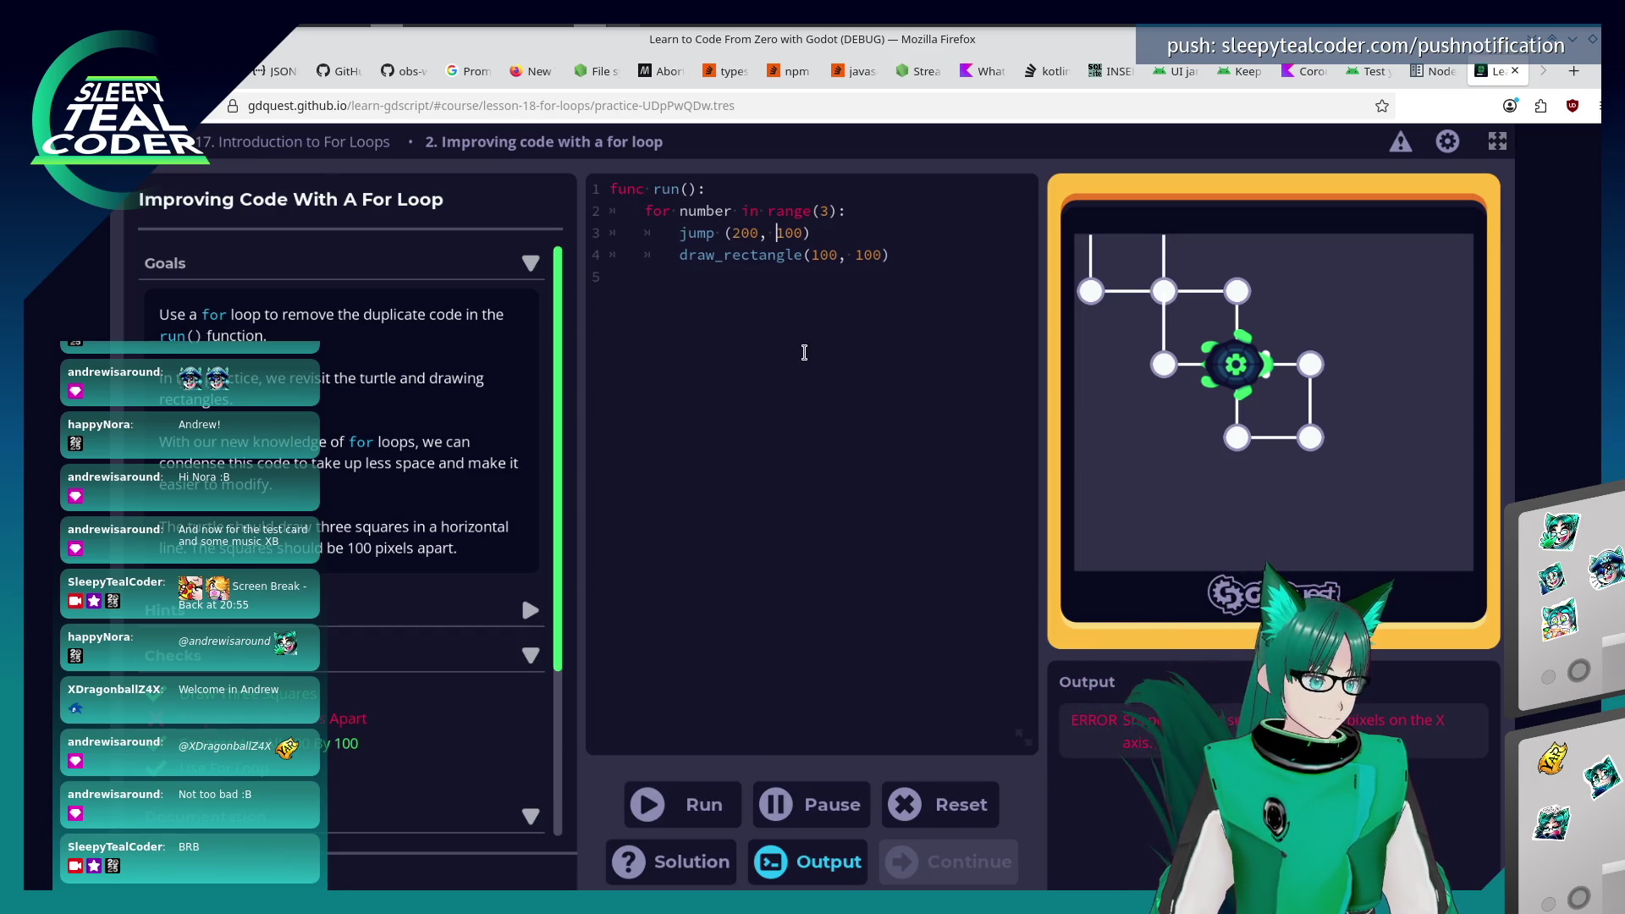
right_click(804, 352)
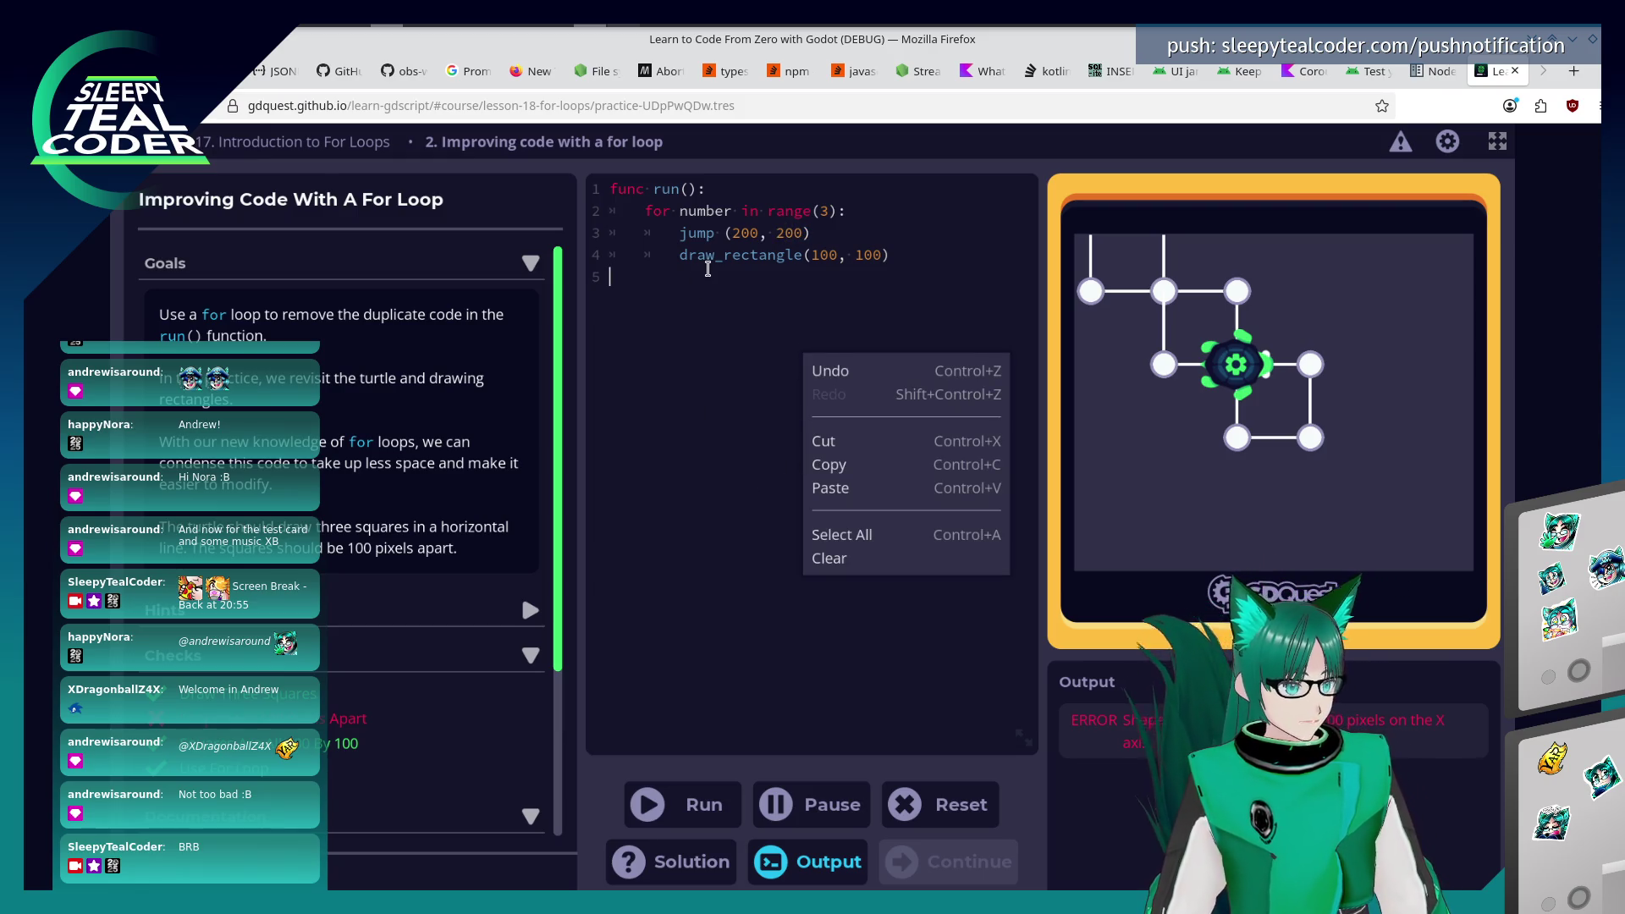
click(653, 806)
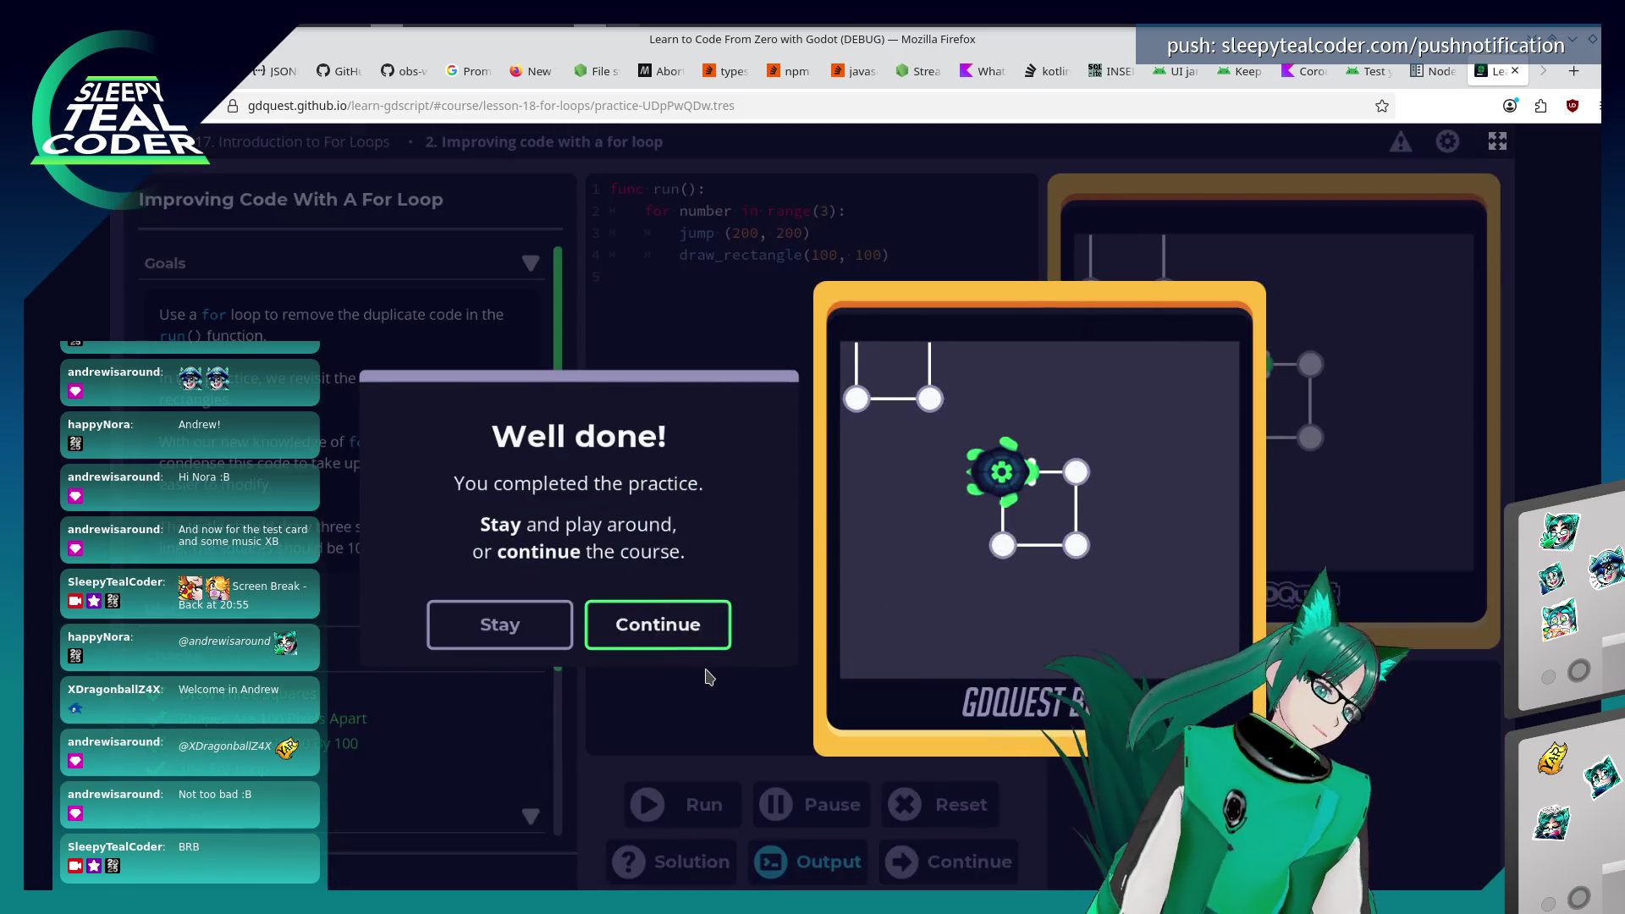
Continue past the completed practice and go back to the course's title menu.
click(666, 649)
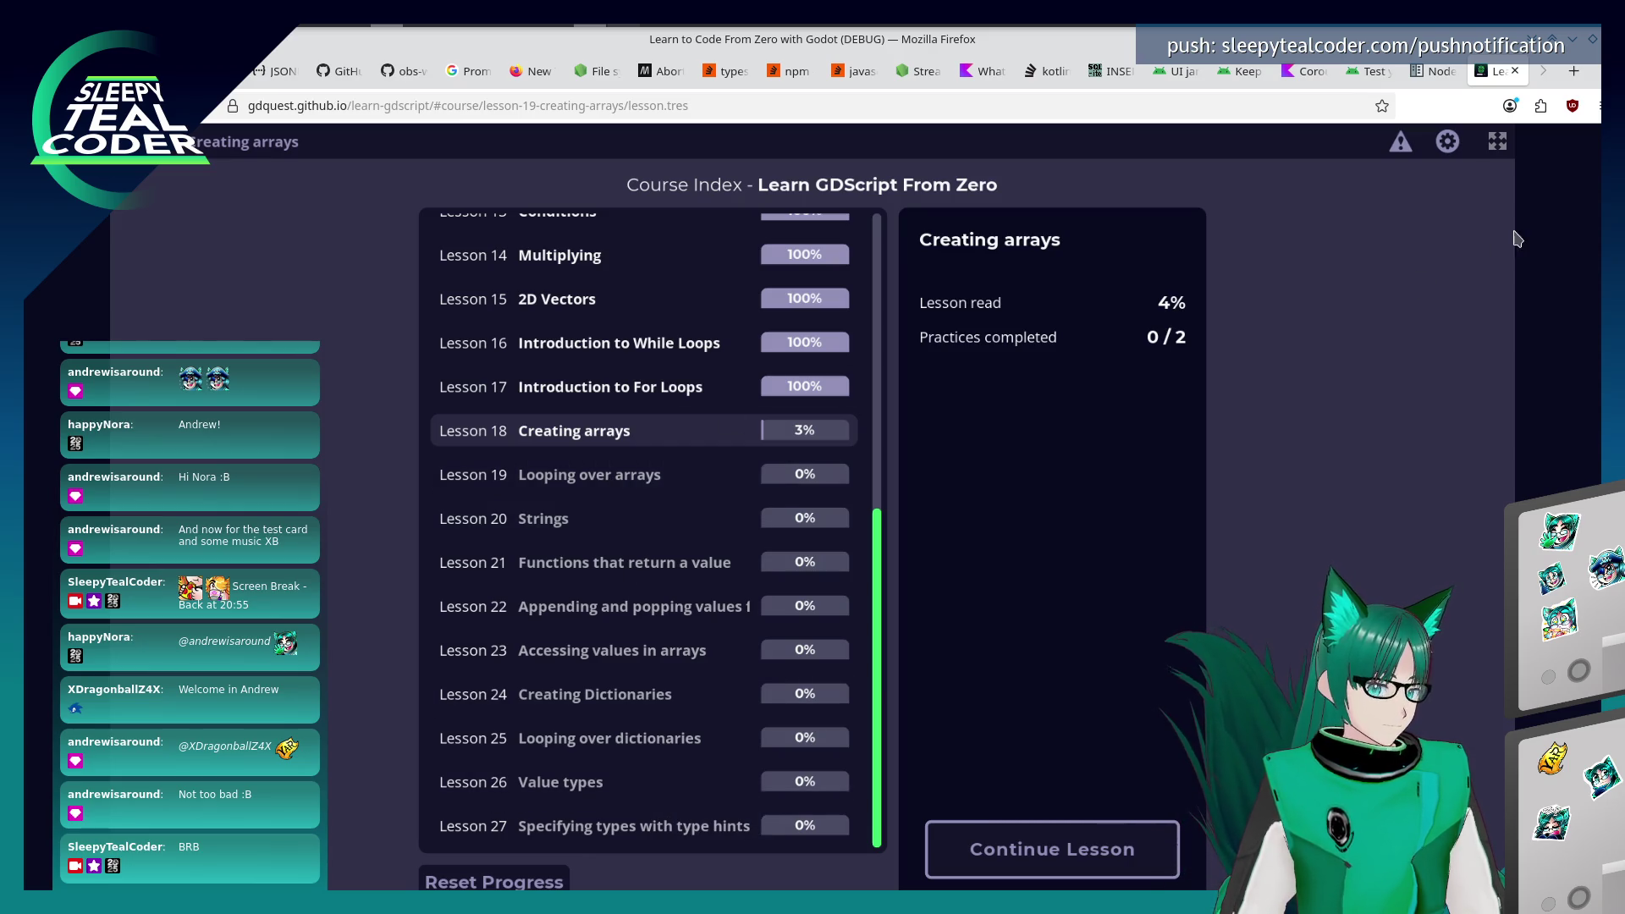
key(F5)
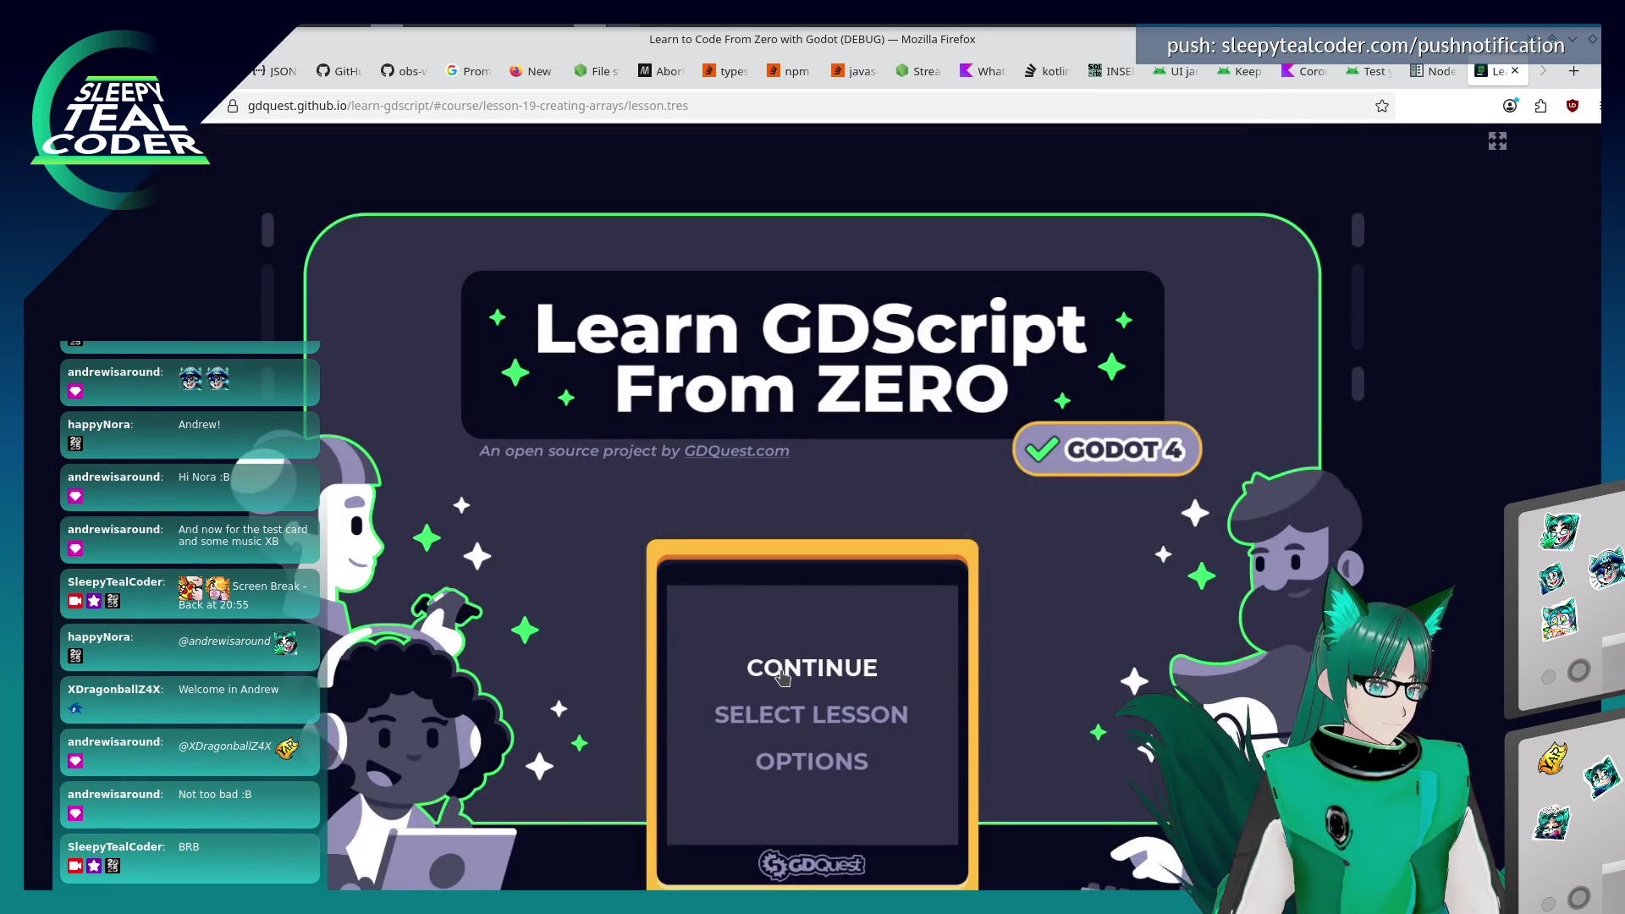
Open the Creating arrays lesson and run the loop over [0, 1, 2].
key(Return)
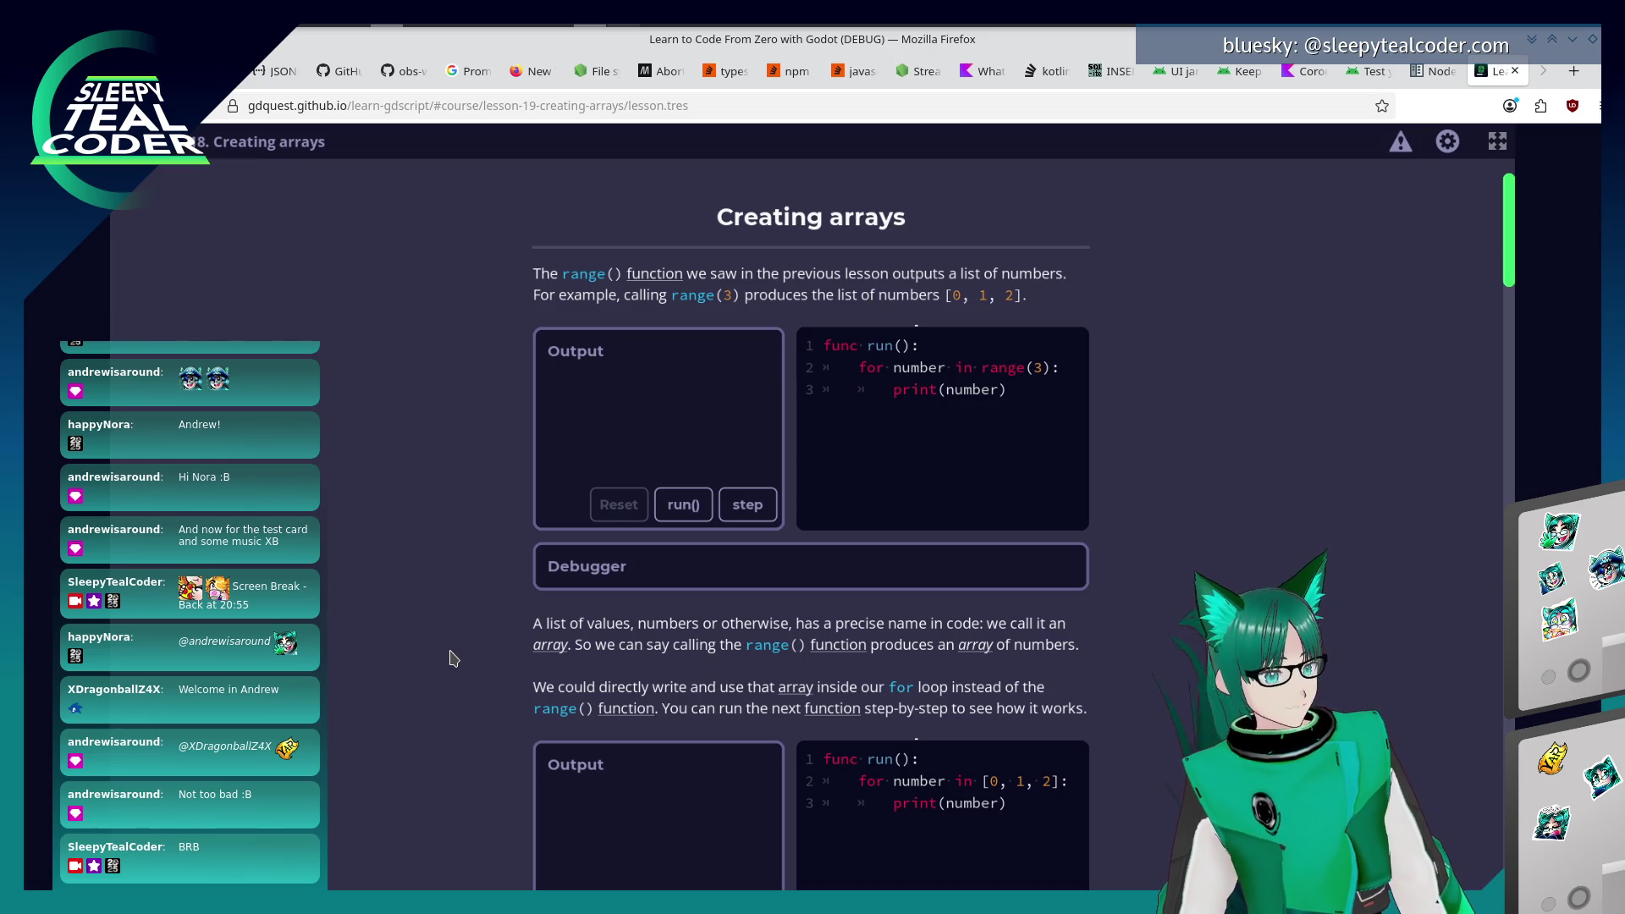
scroll(450, 627, down, 4)
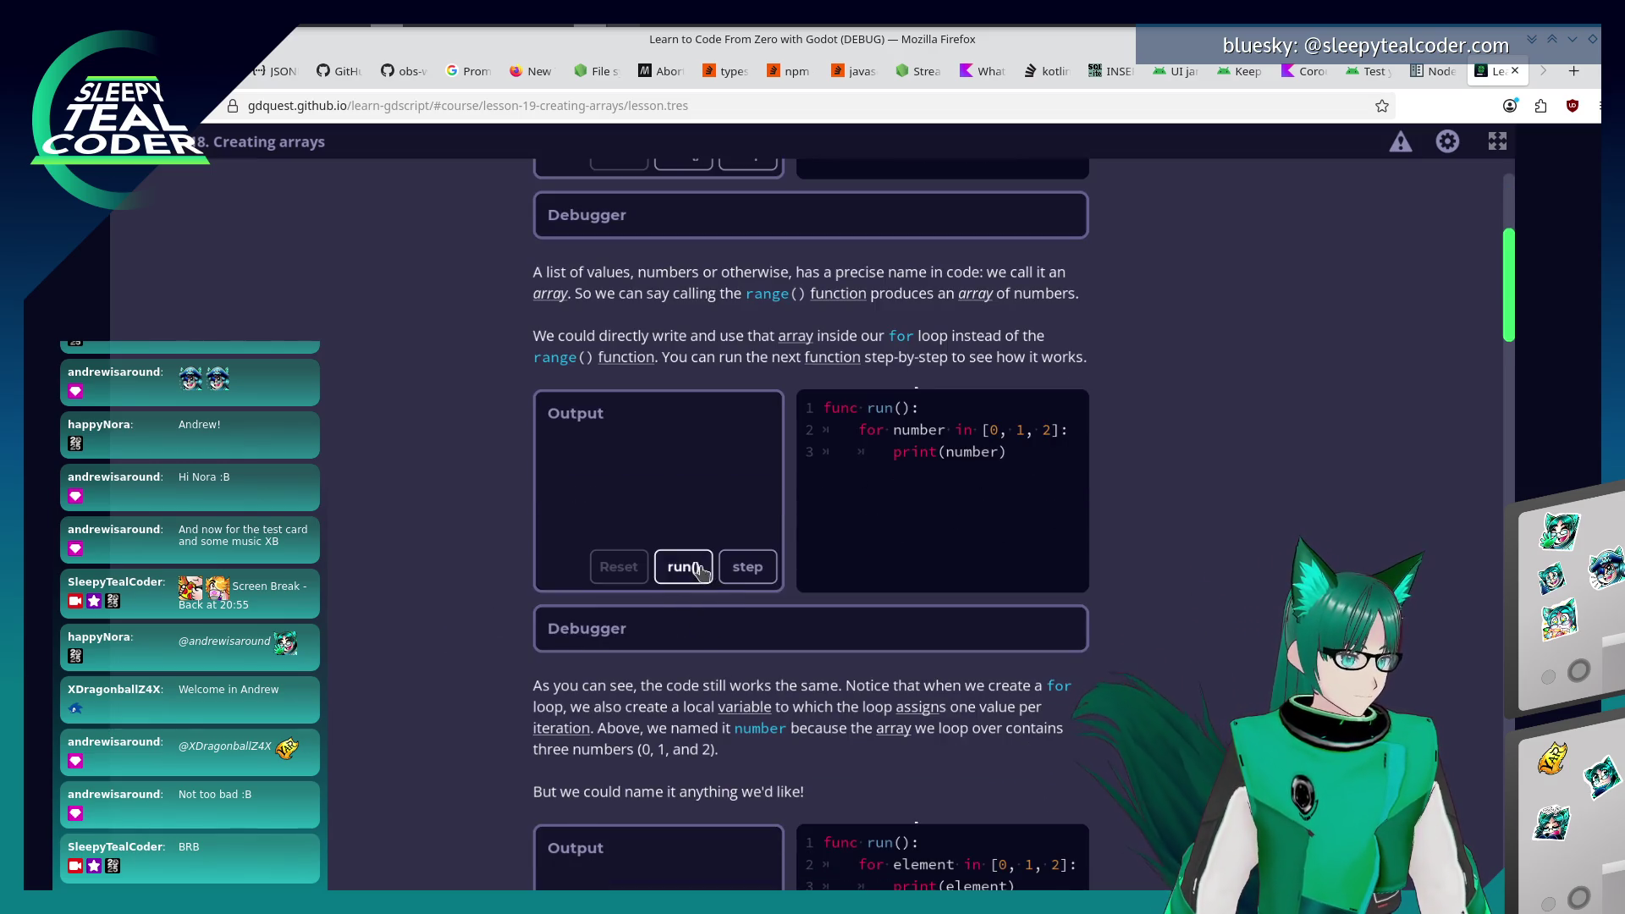
click(701, 574)
Step line by line through the [0, 1, 2] array loop example.
scroll(704, 466, up, 1)
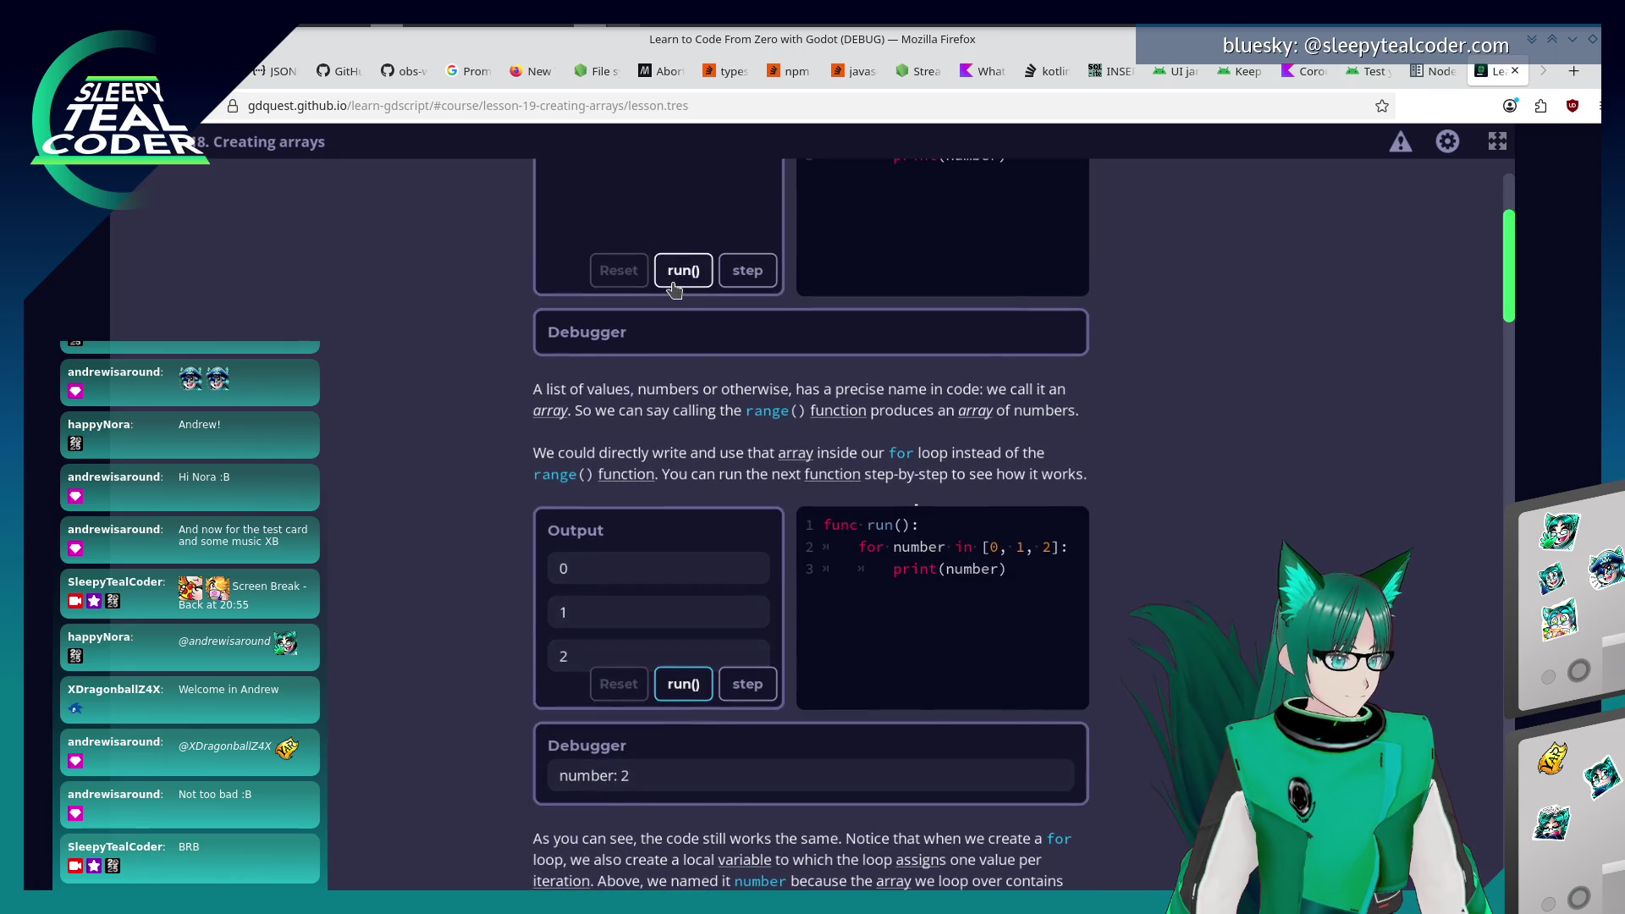
click(749, 730)
click(748, 726)
click(749, 726)
click(746, 722)
click(744, 719)
click(744, 720)
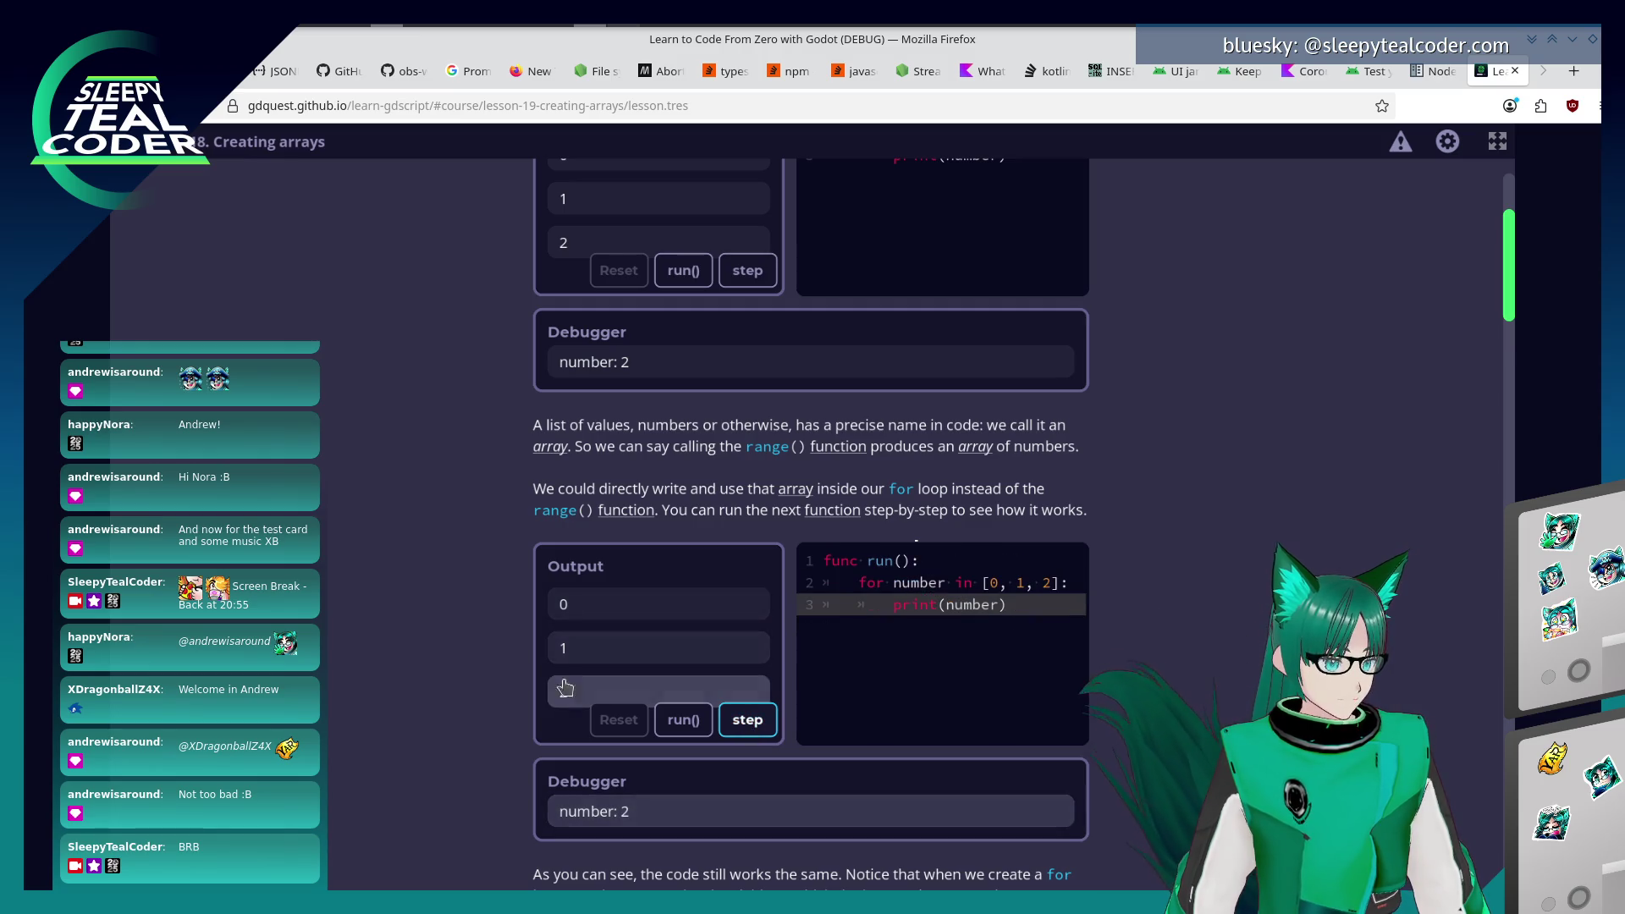
Run the unwrapped array example, printing 0, 1 and 2.
scroll(511, 669, down, 5)
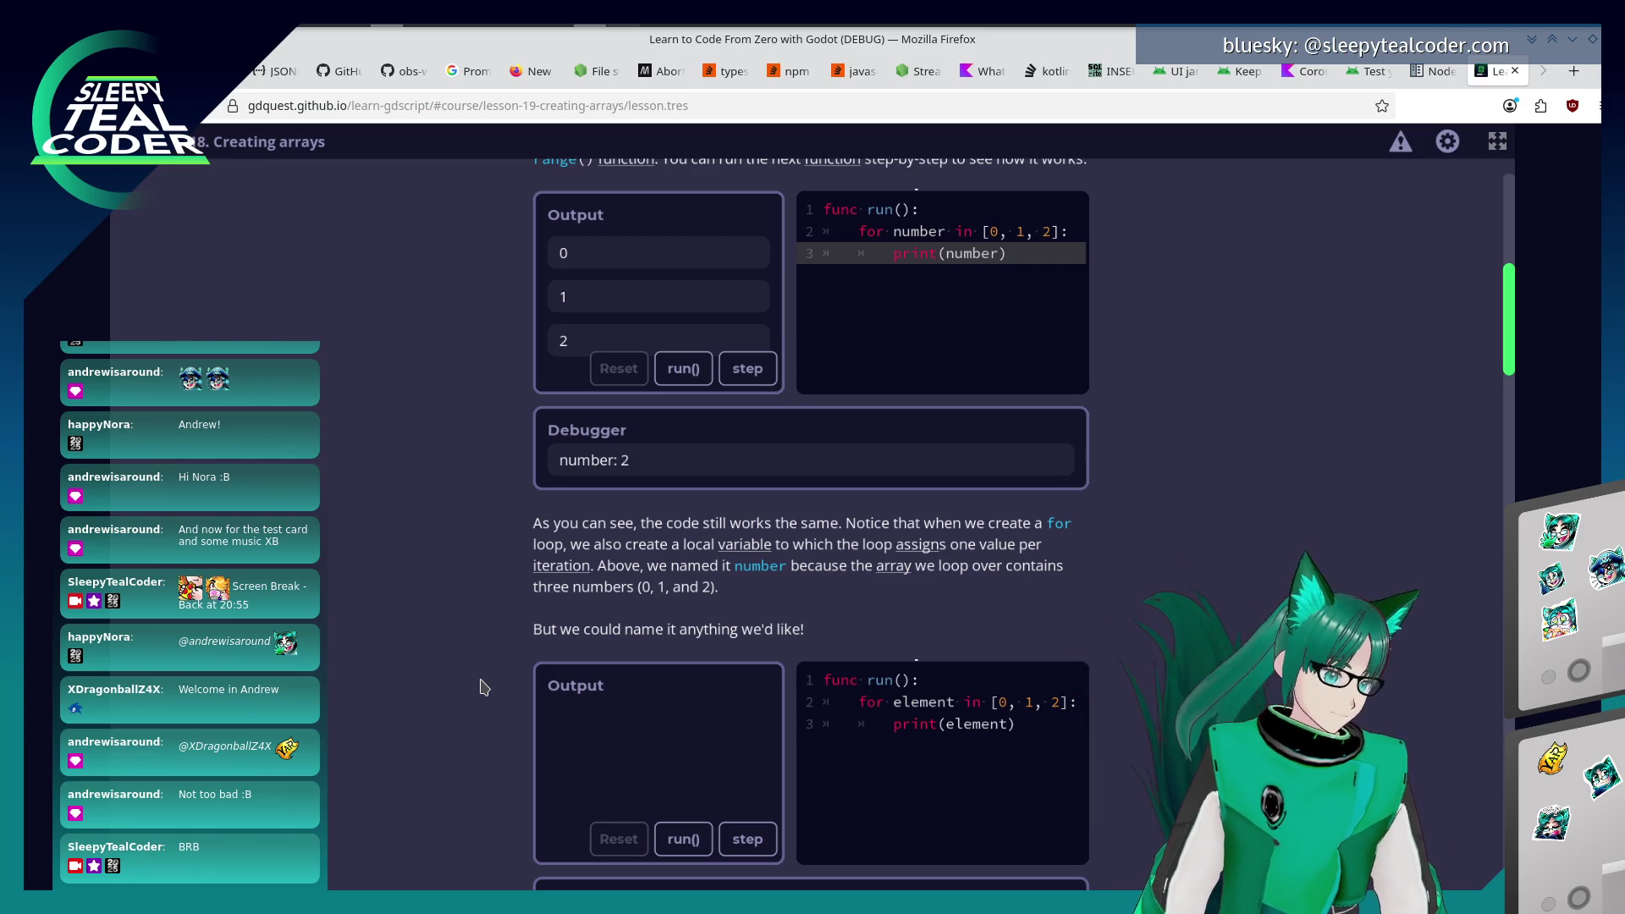
scroll(544, 701, down, 5)
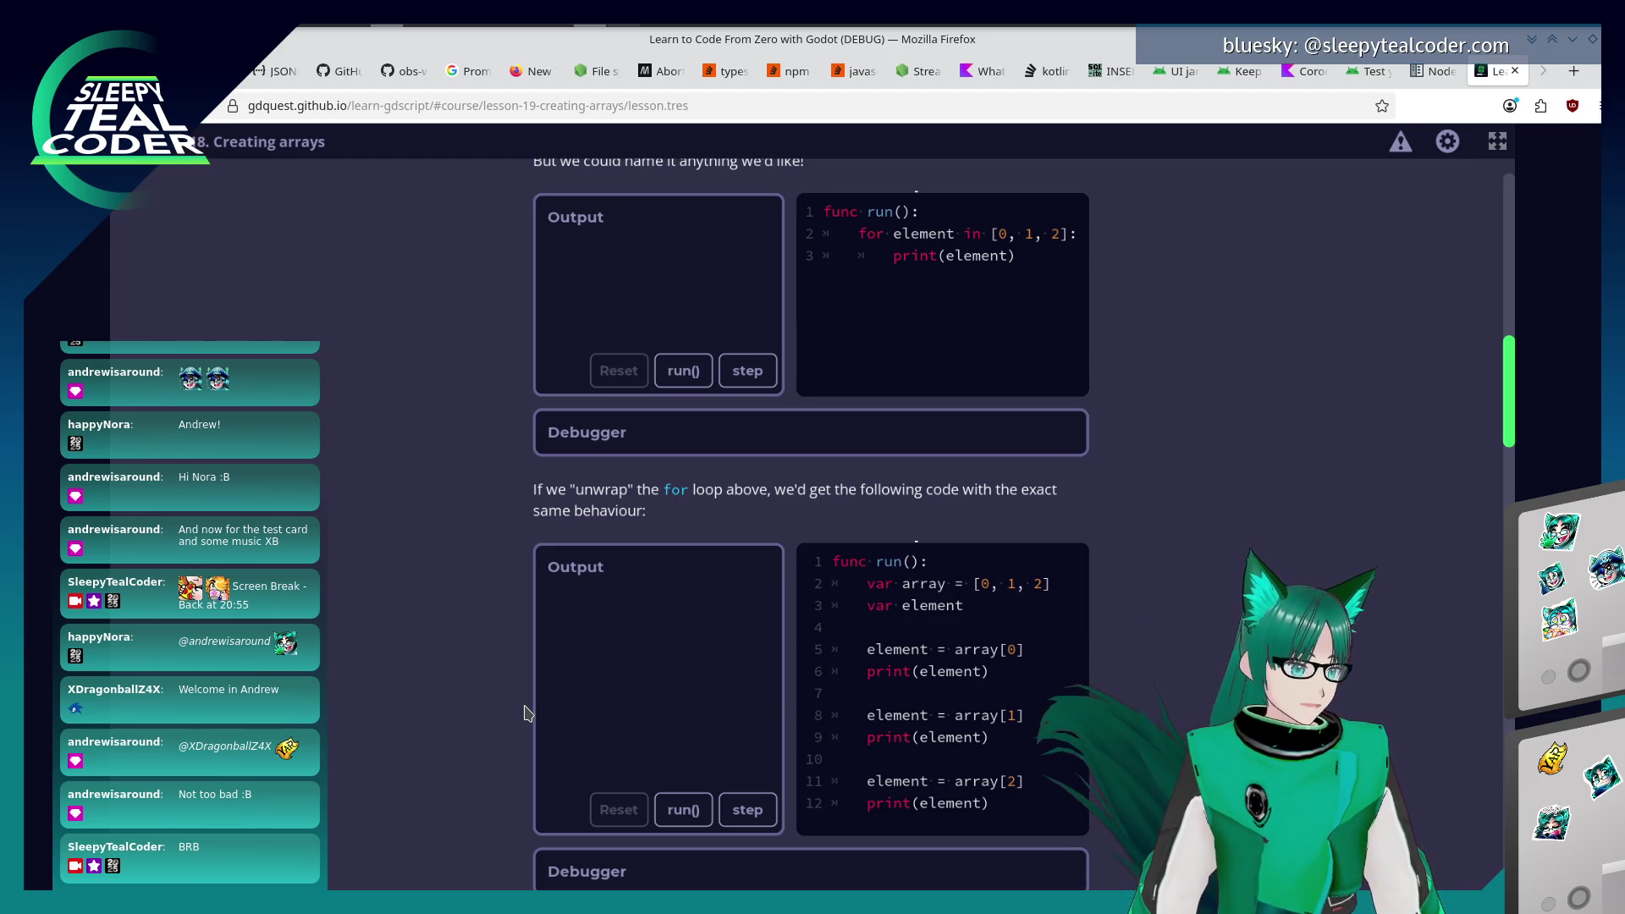
click(683, 810)
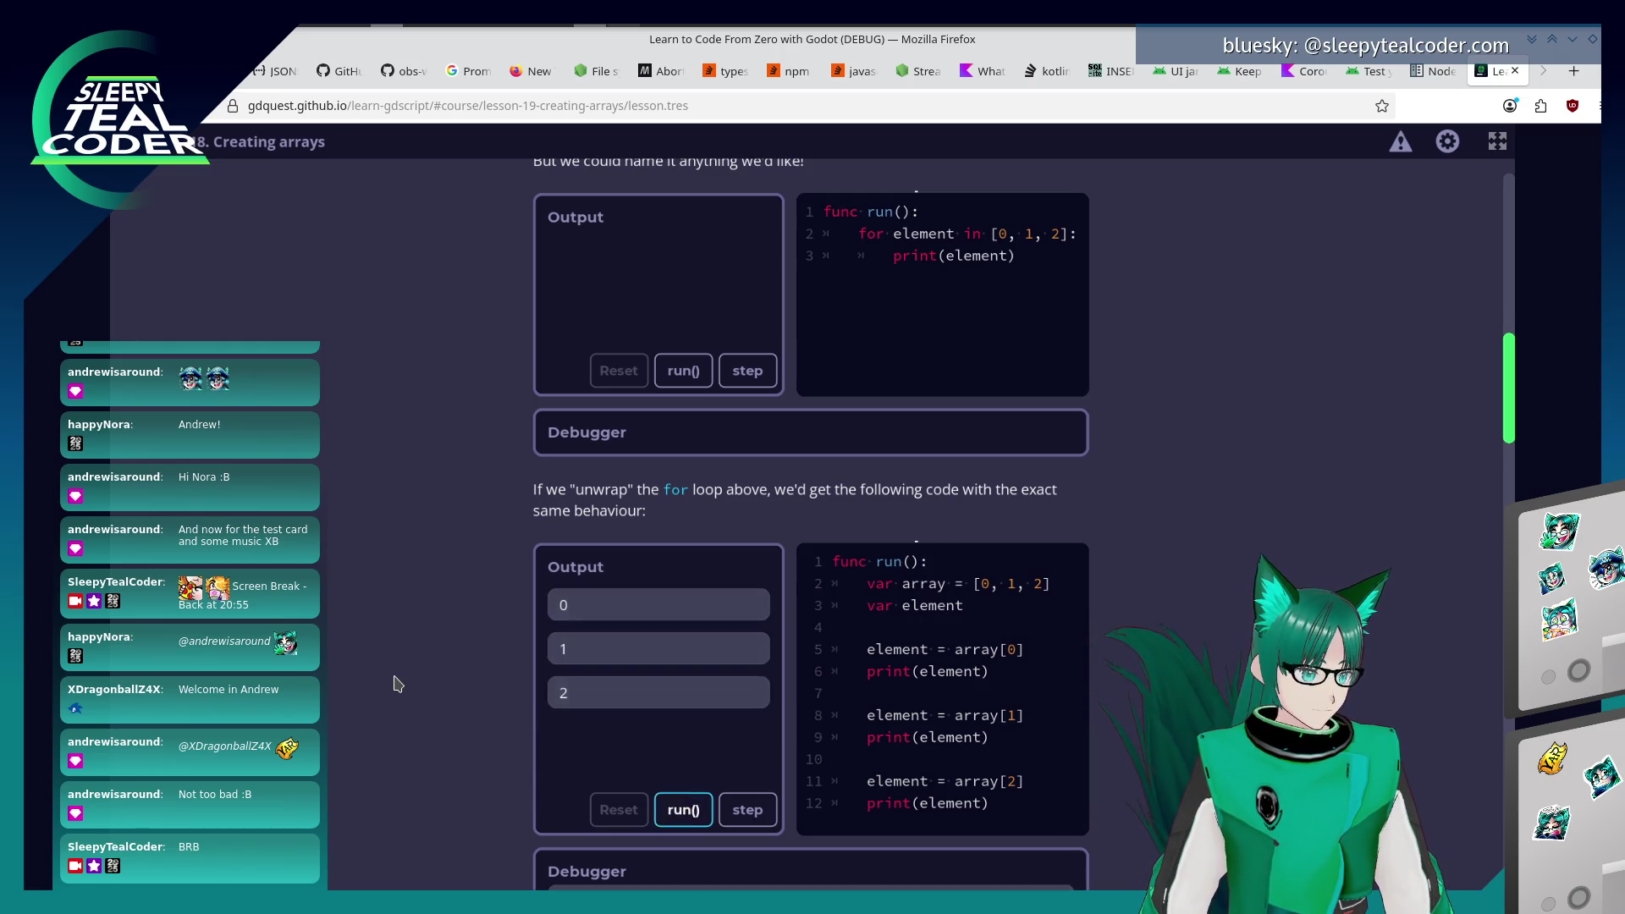
scroll(396, 678, down, 5)
Scroll through the array syntax and when-to-use sections to 'Using arrays to follow a path'.
scroll(395, 682, down, 2)
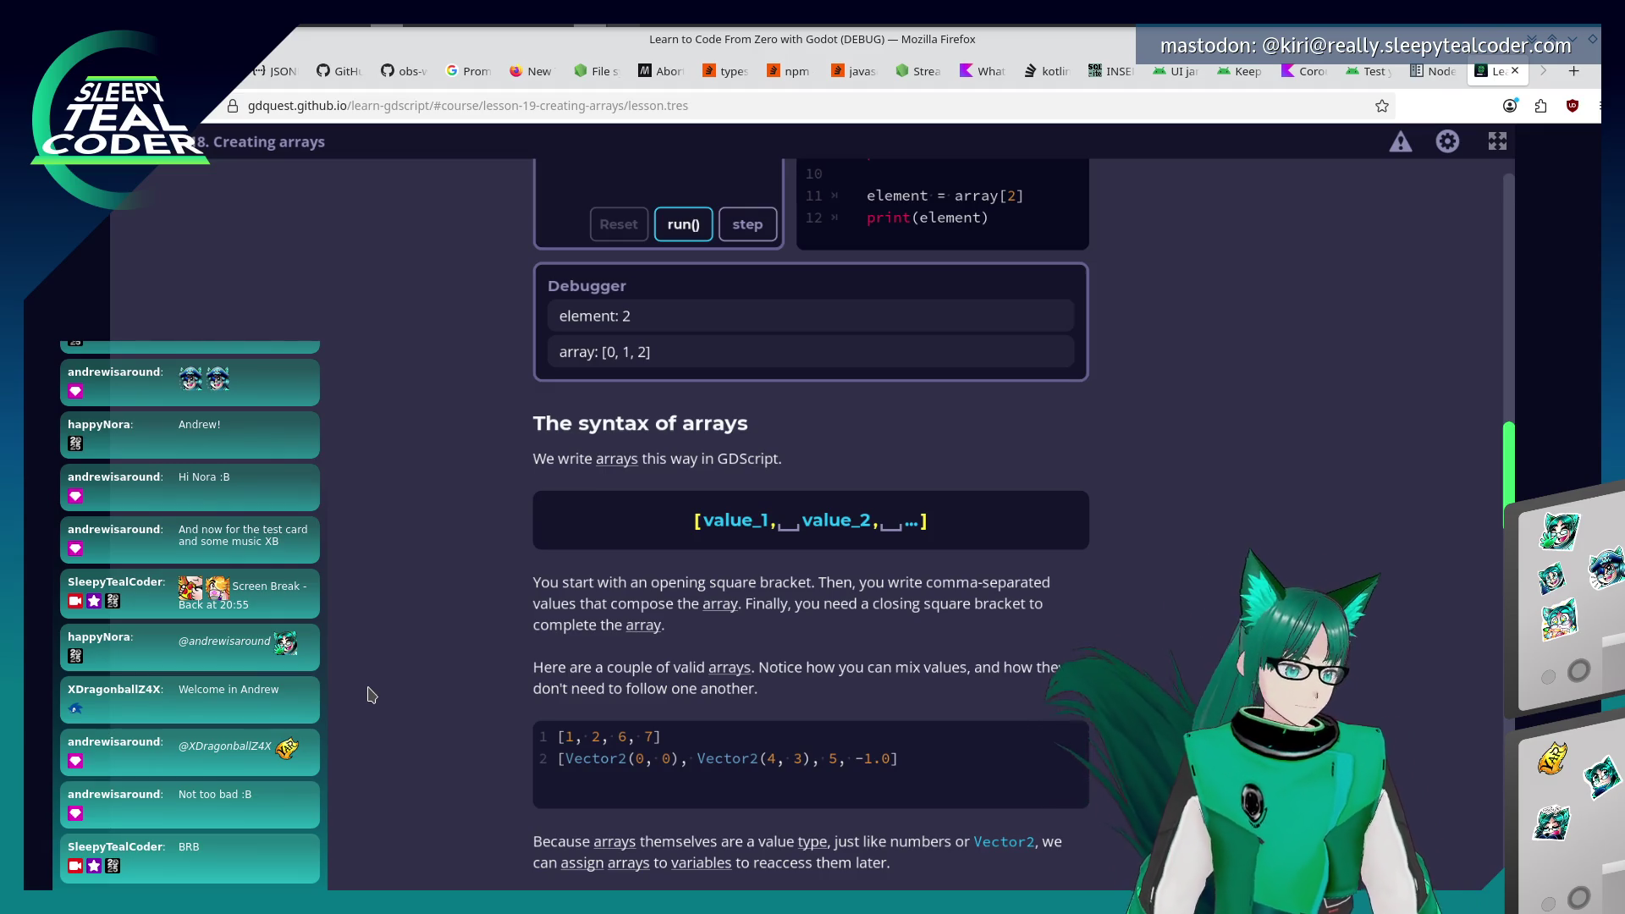
scroll(376, 693, down, 3)
scroll(378, 692, down, 2)
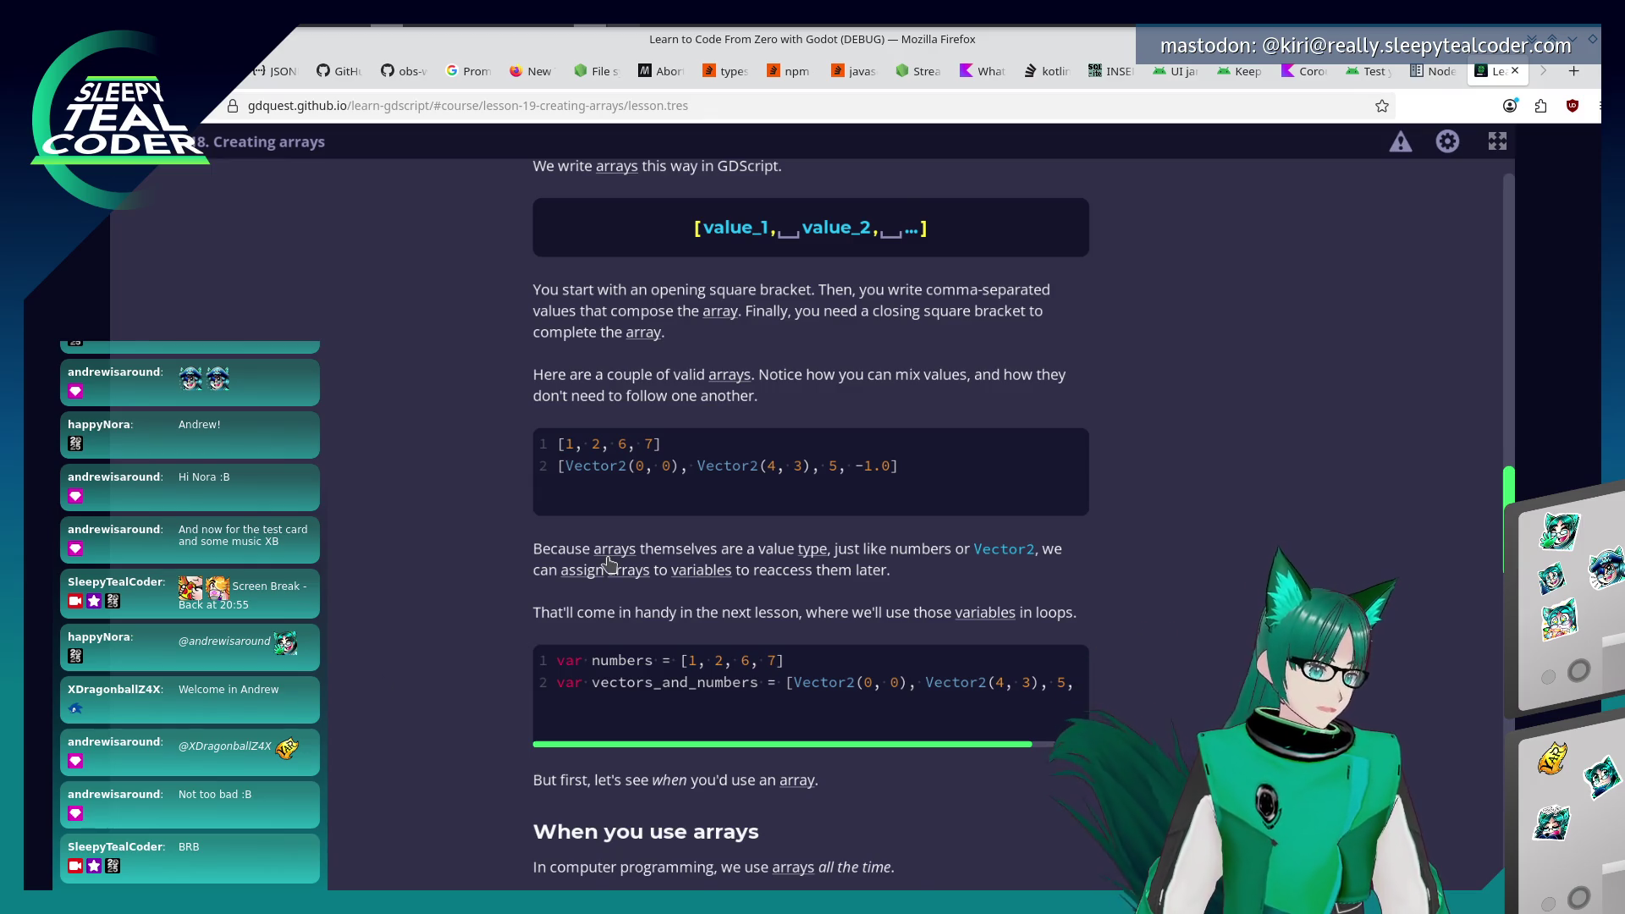
scroll(606, 565, down, 3)
scroll(587, 646, down, 2)
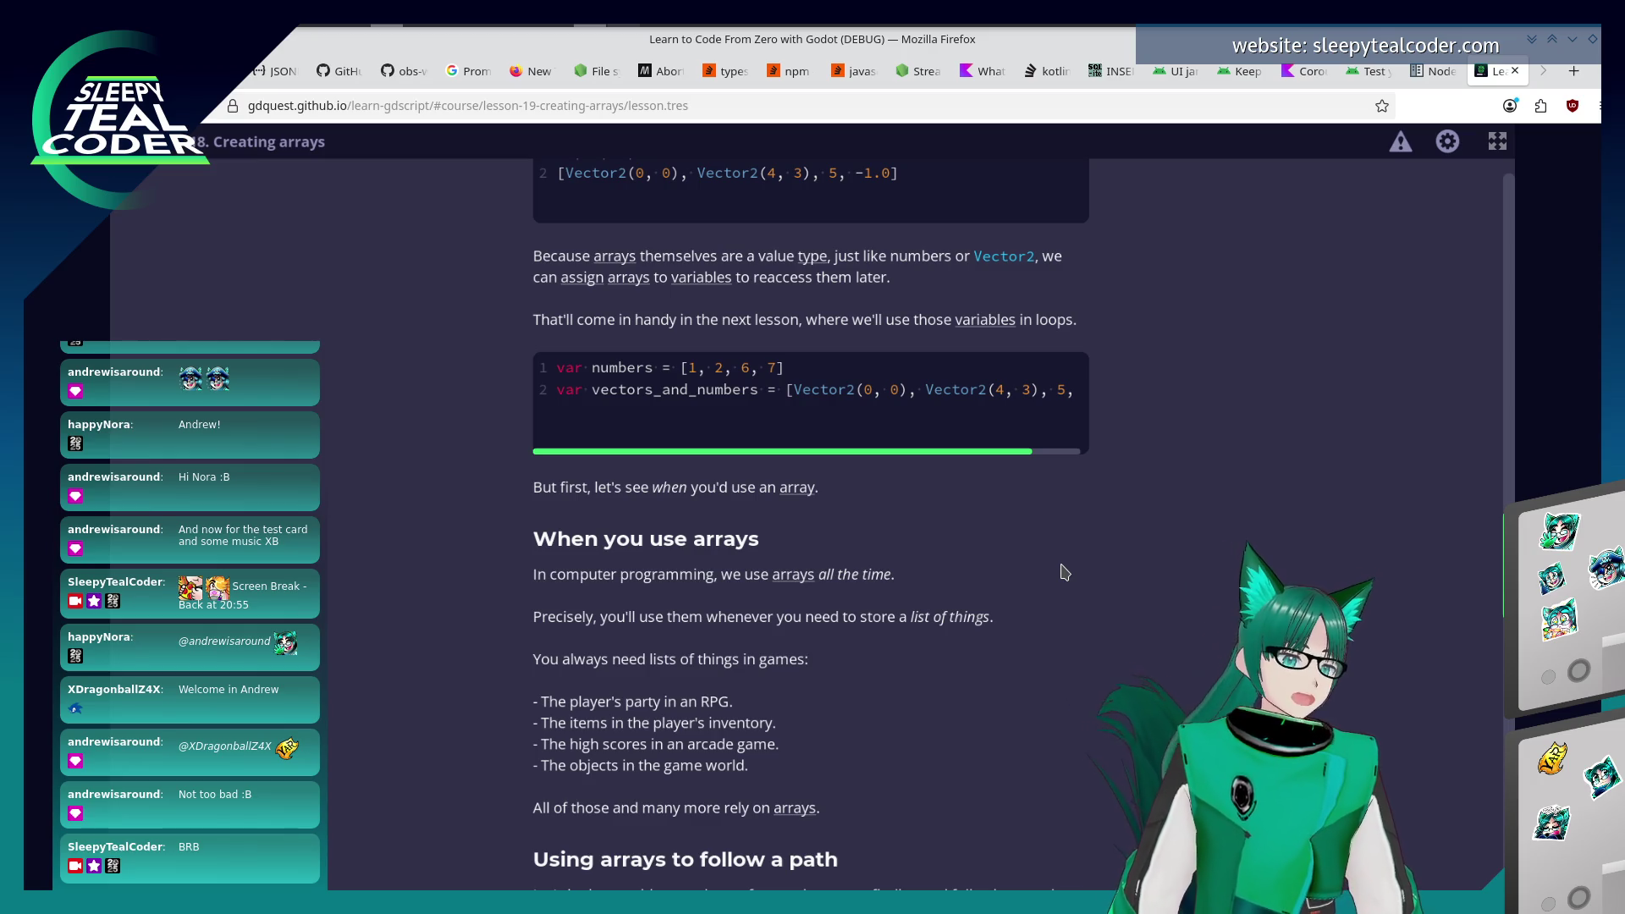
scroll(1098, 570, down, 2)
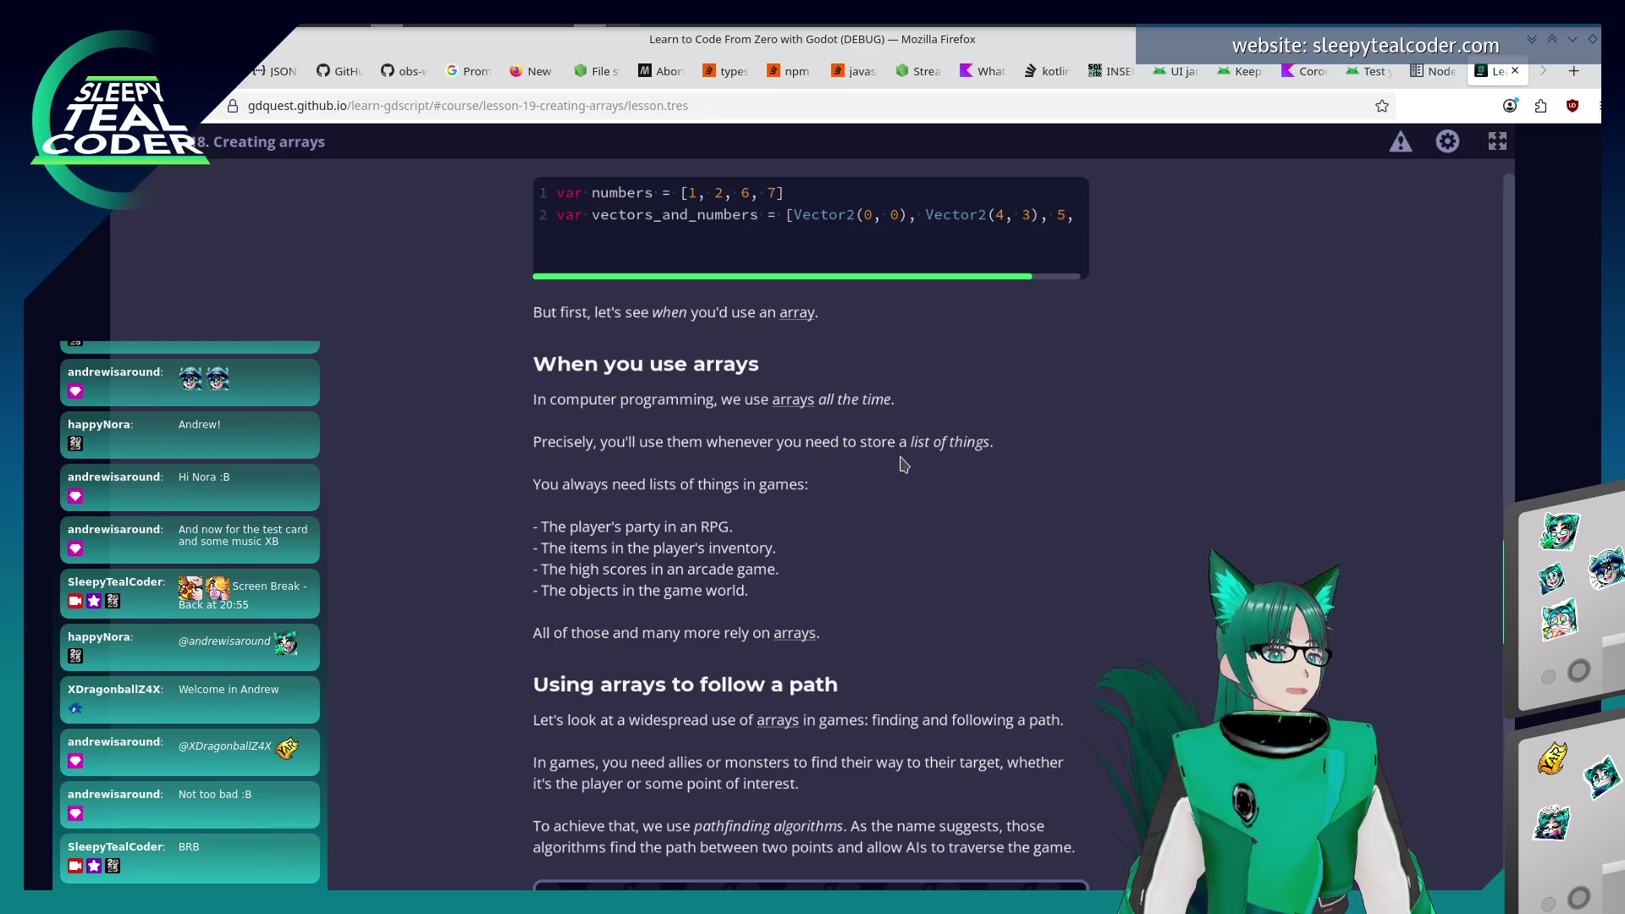
scroll(904, 463, down, 3)
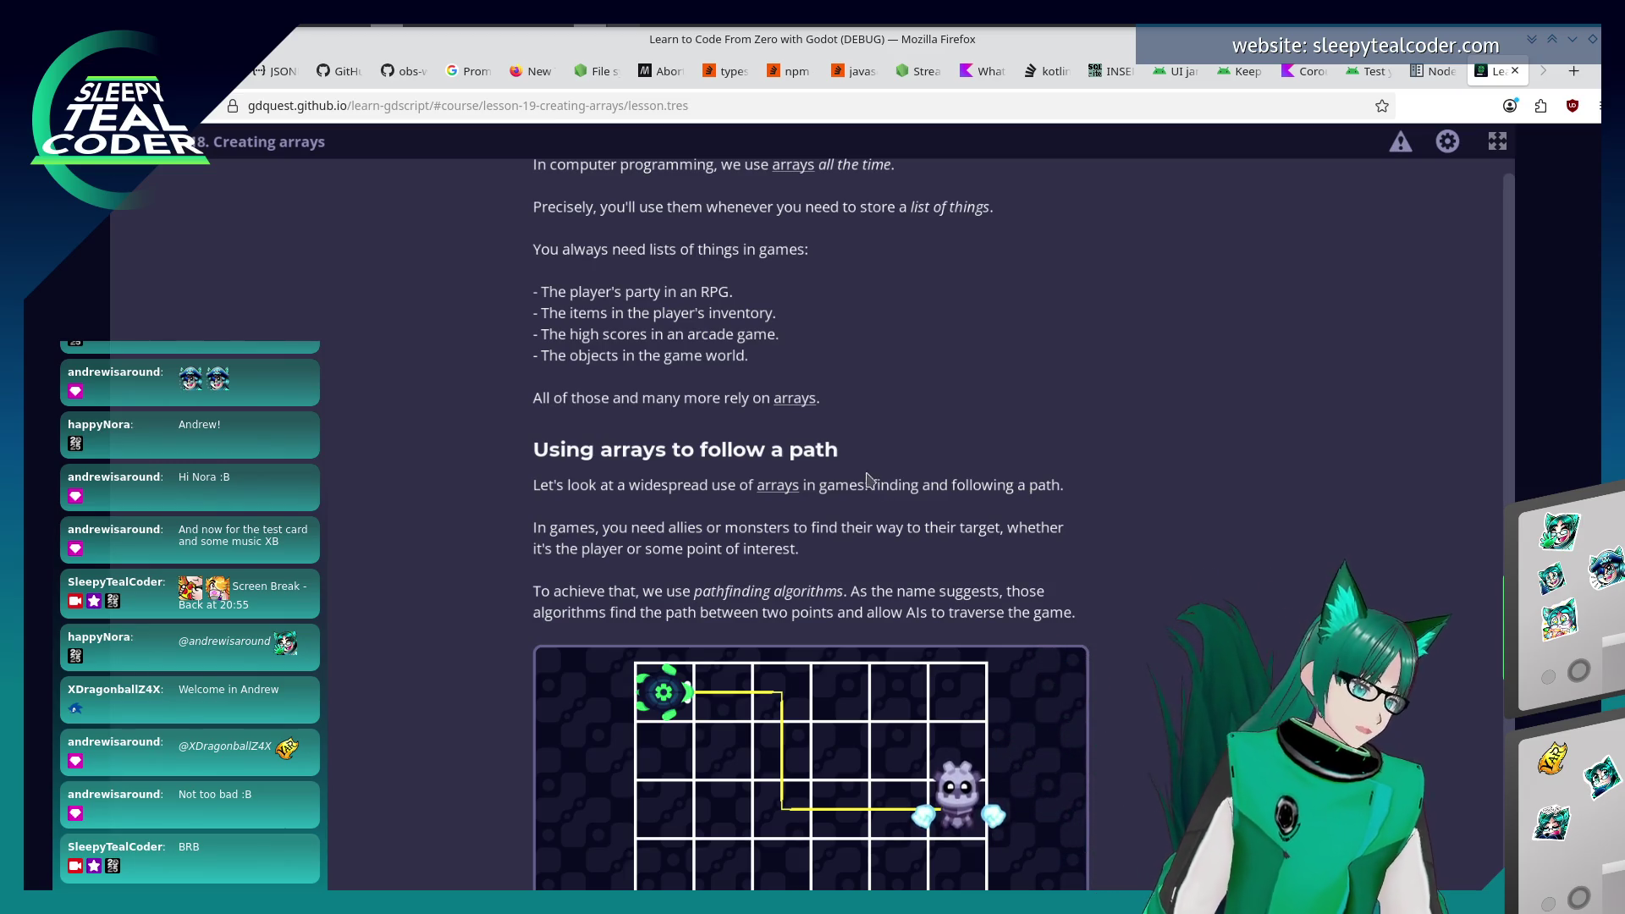
Scroll to the bottom of Creating arrays, where 'Walking To The Robot' and 'Selecting Units' are listed.
scroll(364, 554, down, 2)
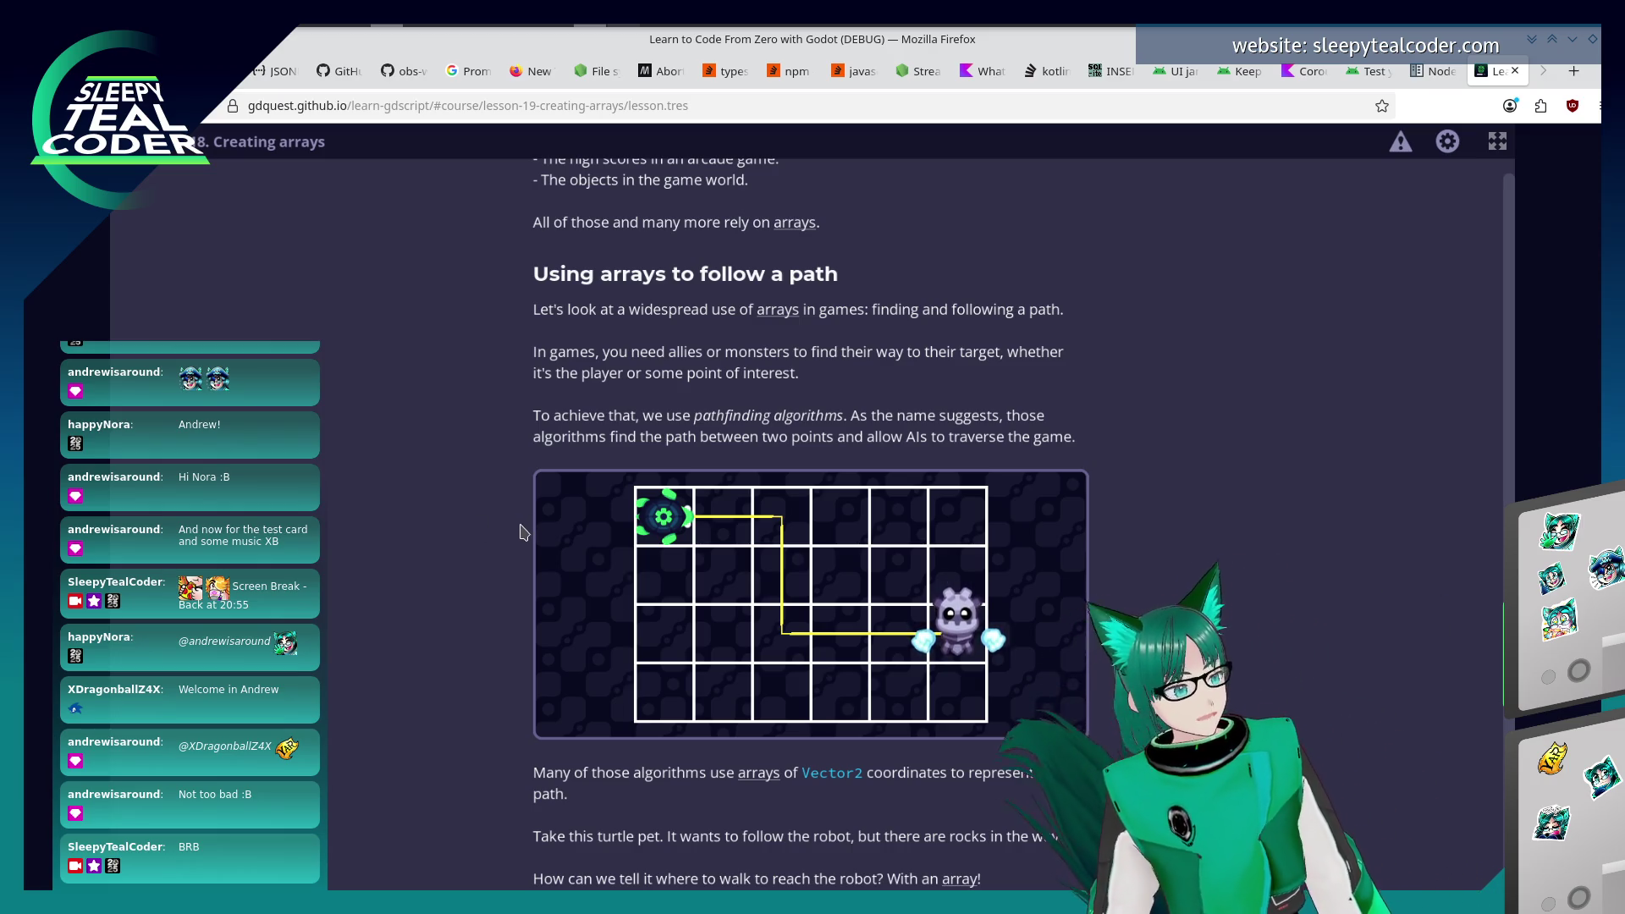
scroll(793, 664, down, 3)
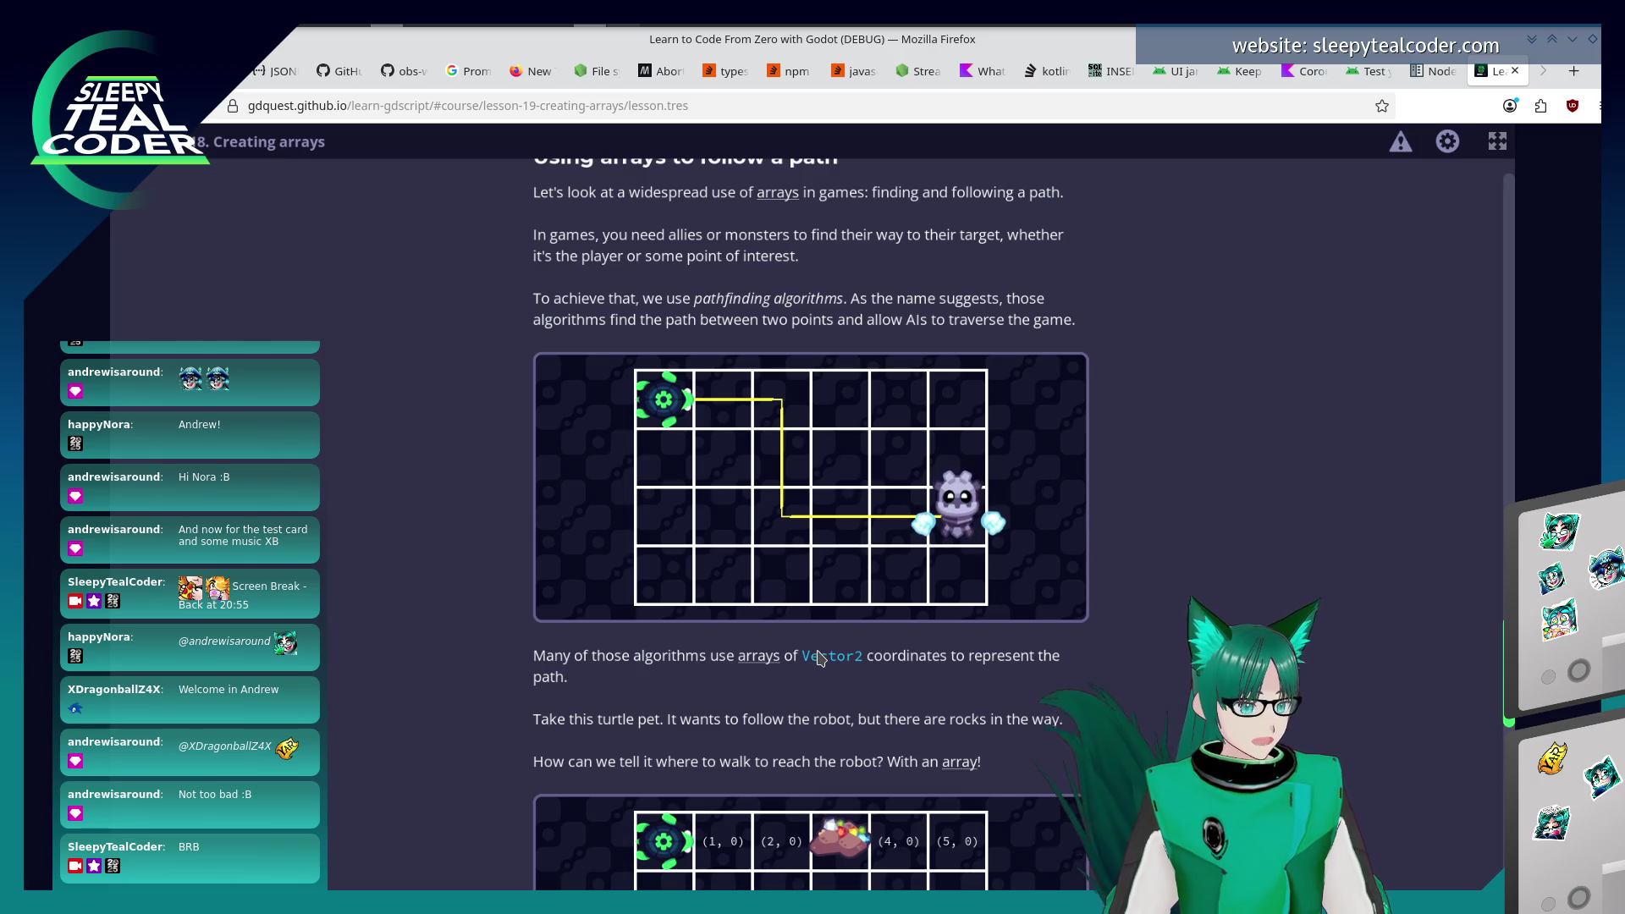
scroll(817, 660, down, 3)
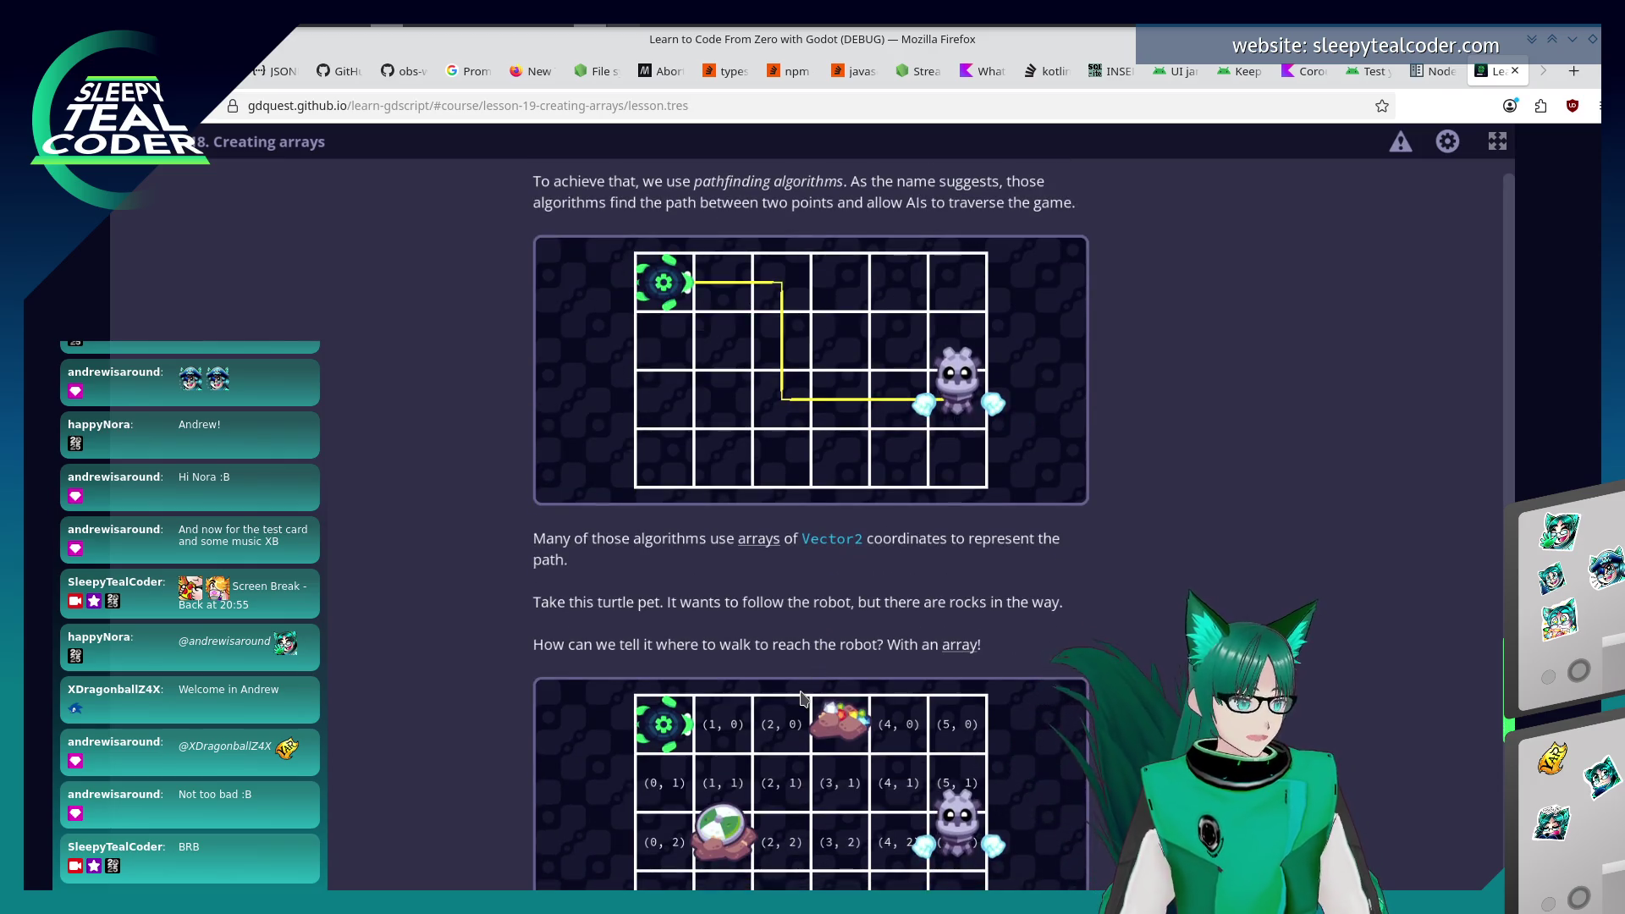
scroll(800, 692, down, 3)
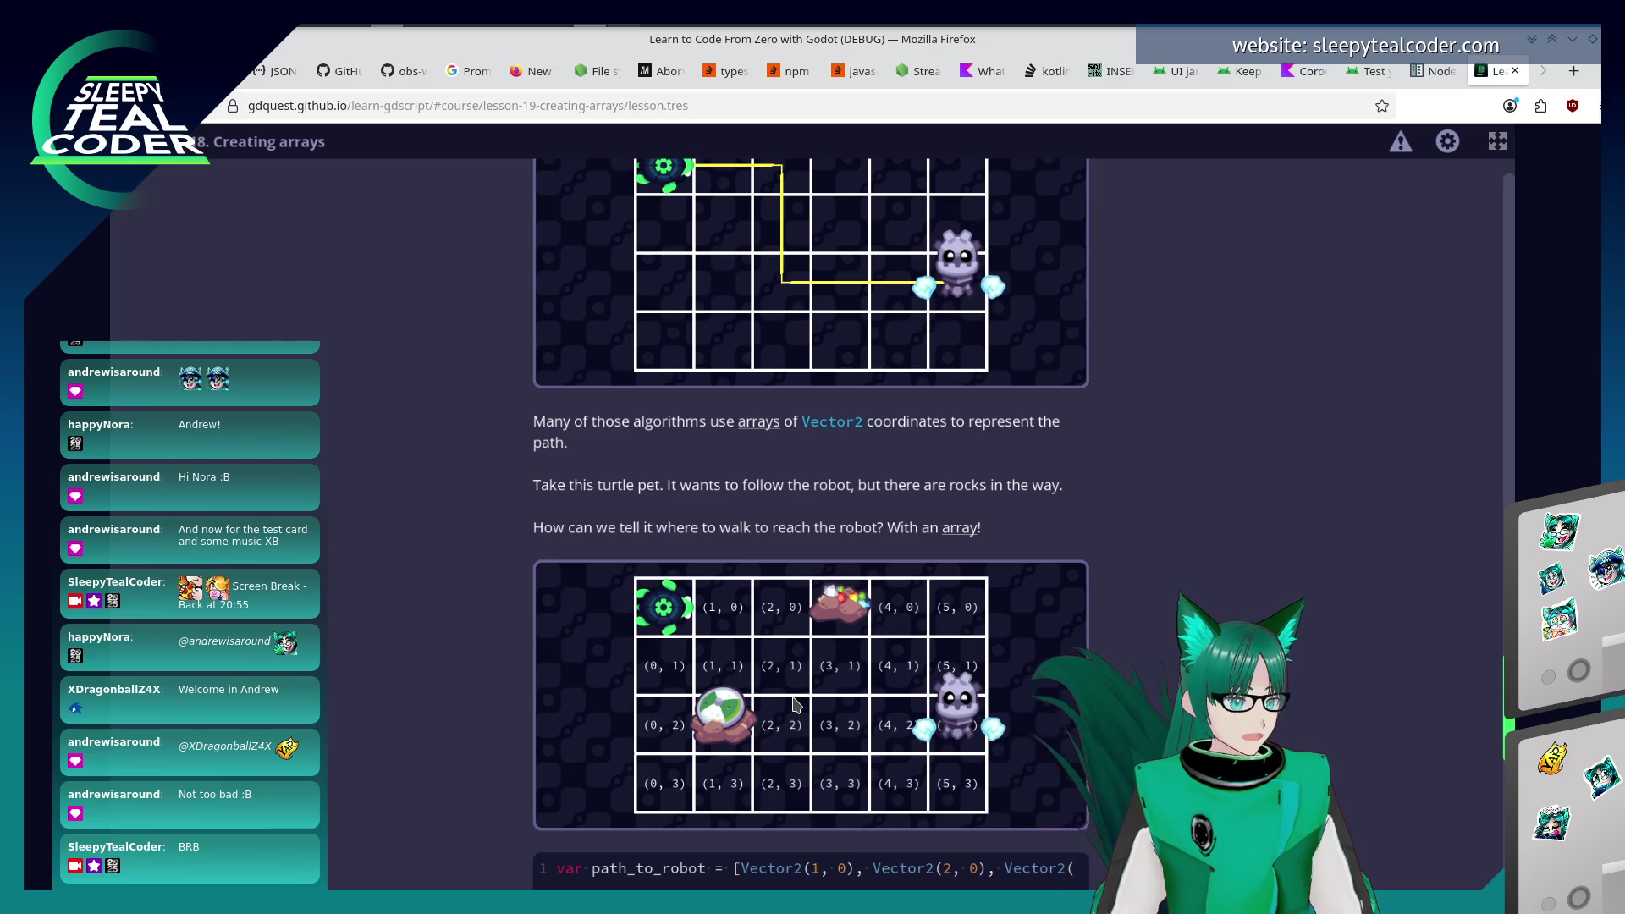
scroll(796, 705, down, 3)
scroll(715, 762, down, 1)
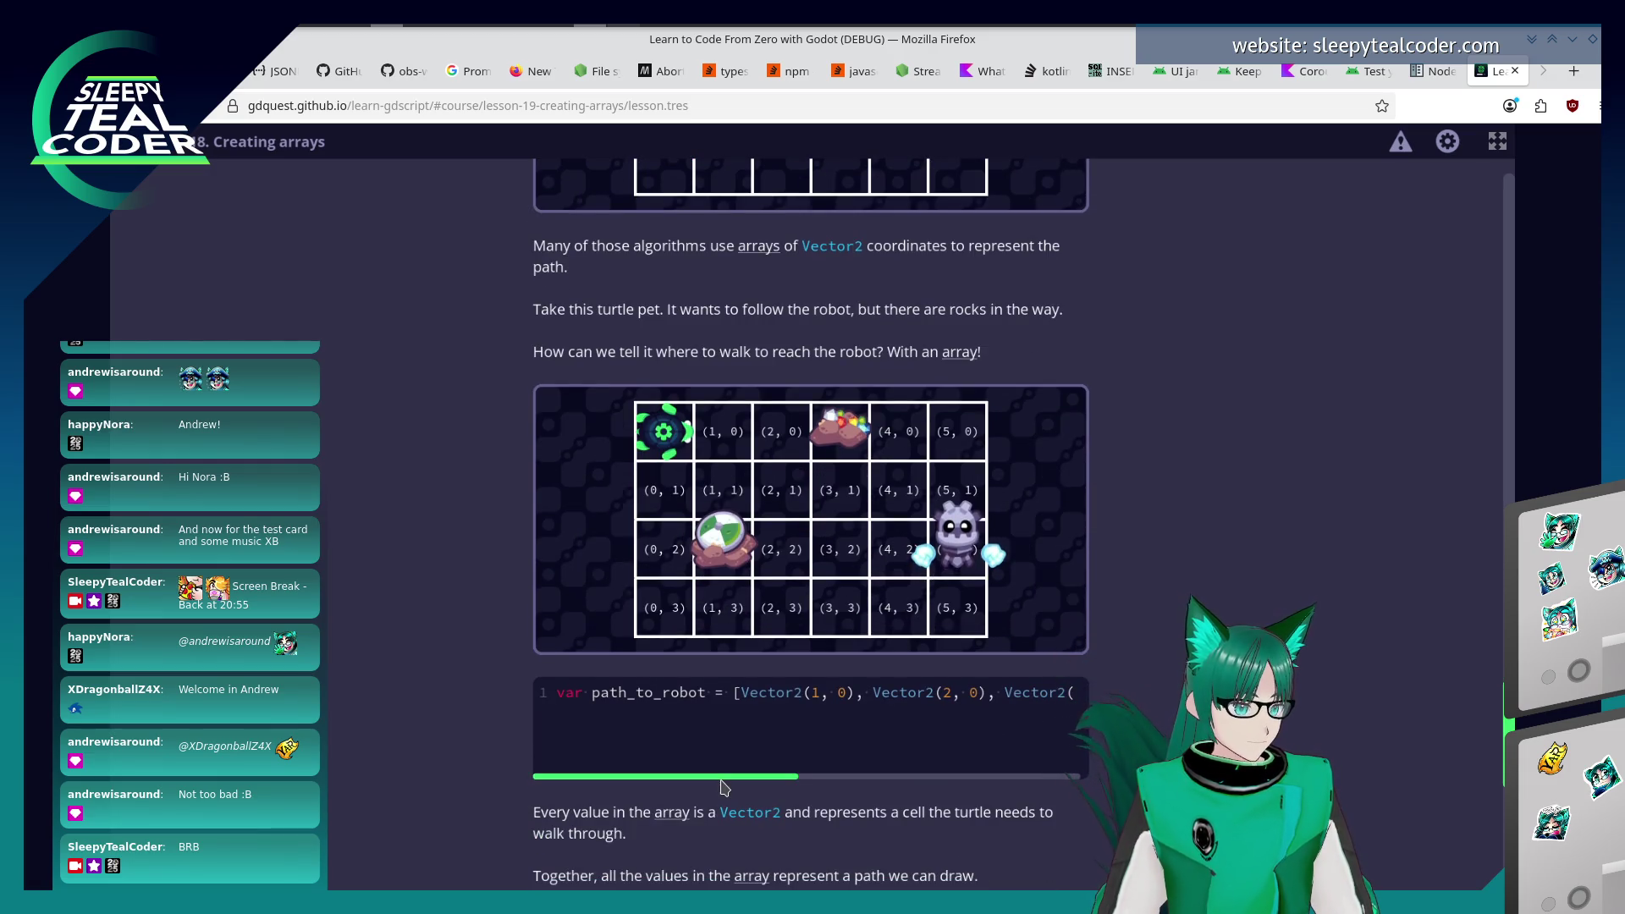
scroll(740, 779, down, 1)
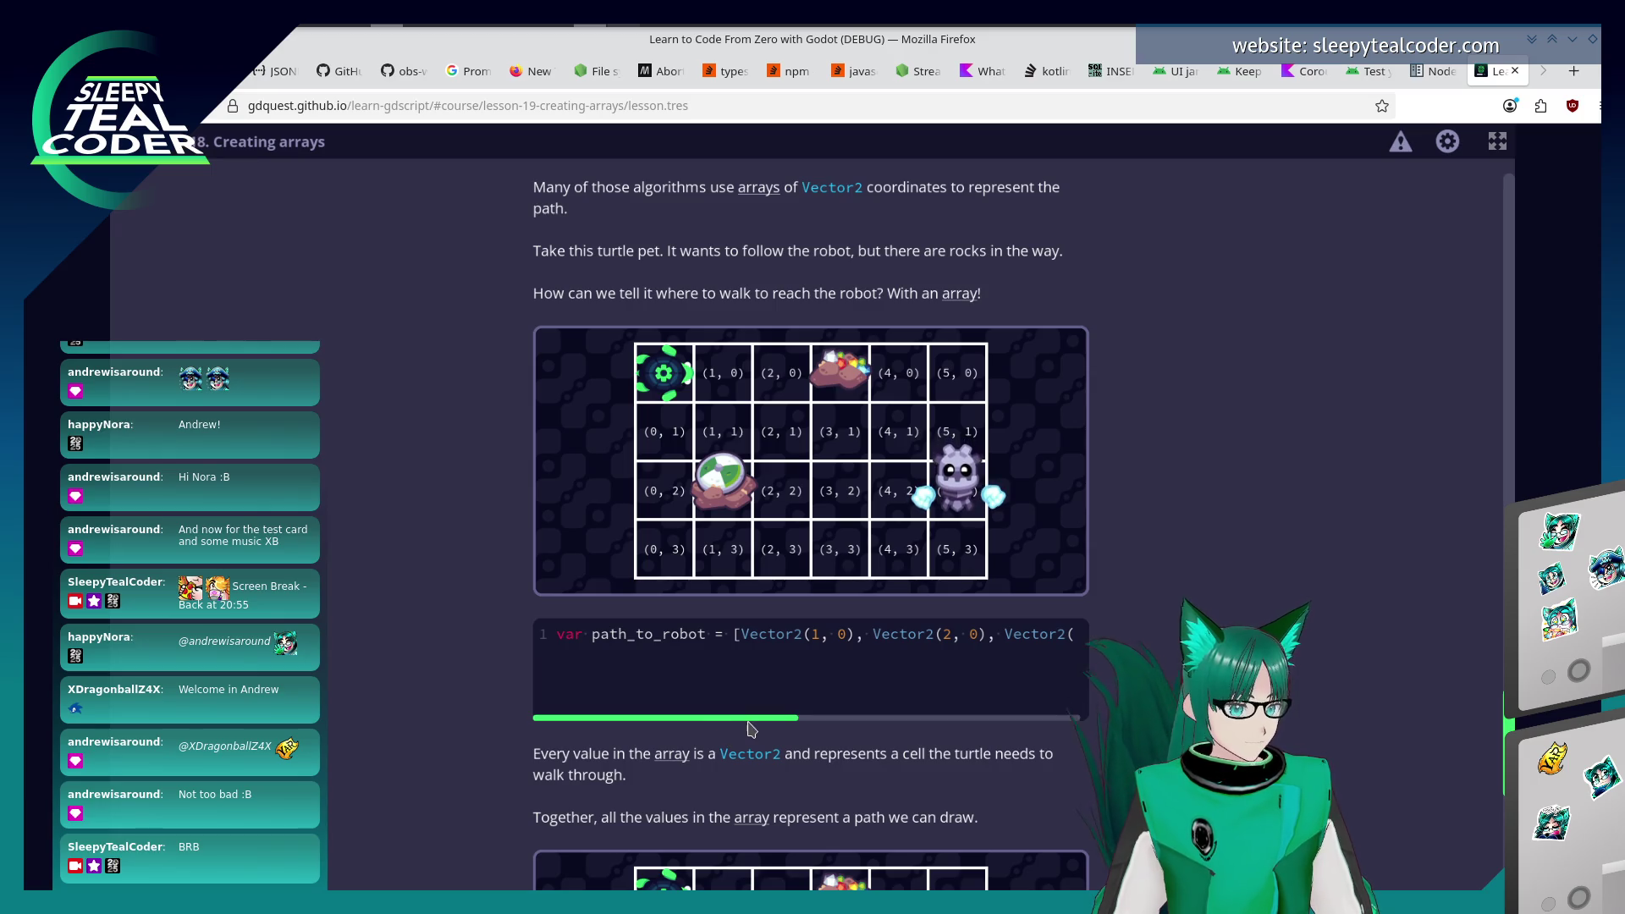
mouse_move(727, 719)
mouse_down()
mouse_move(992, 720)
mouse_move(669, 721)
mouse_up()
scroll(392, 758, down, 2)
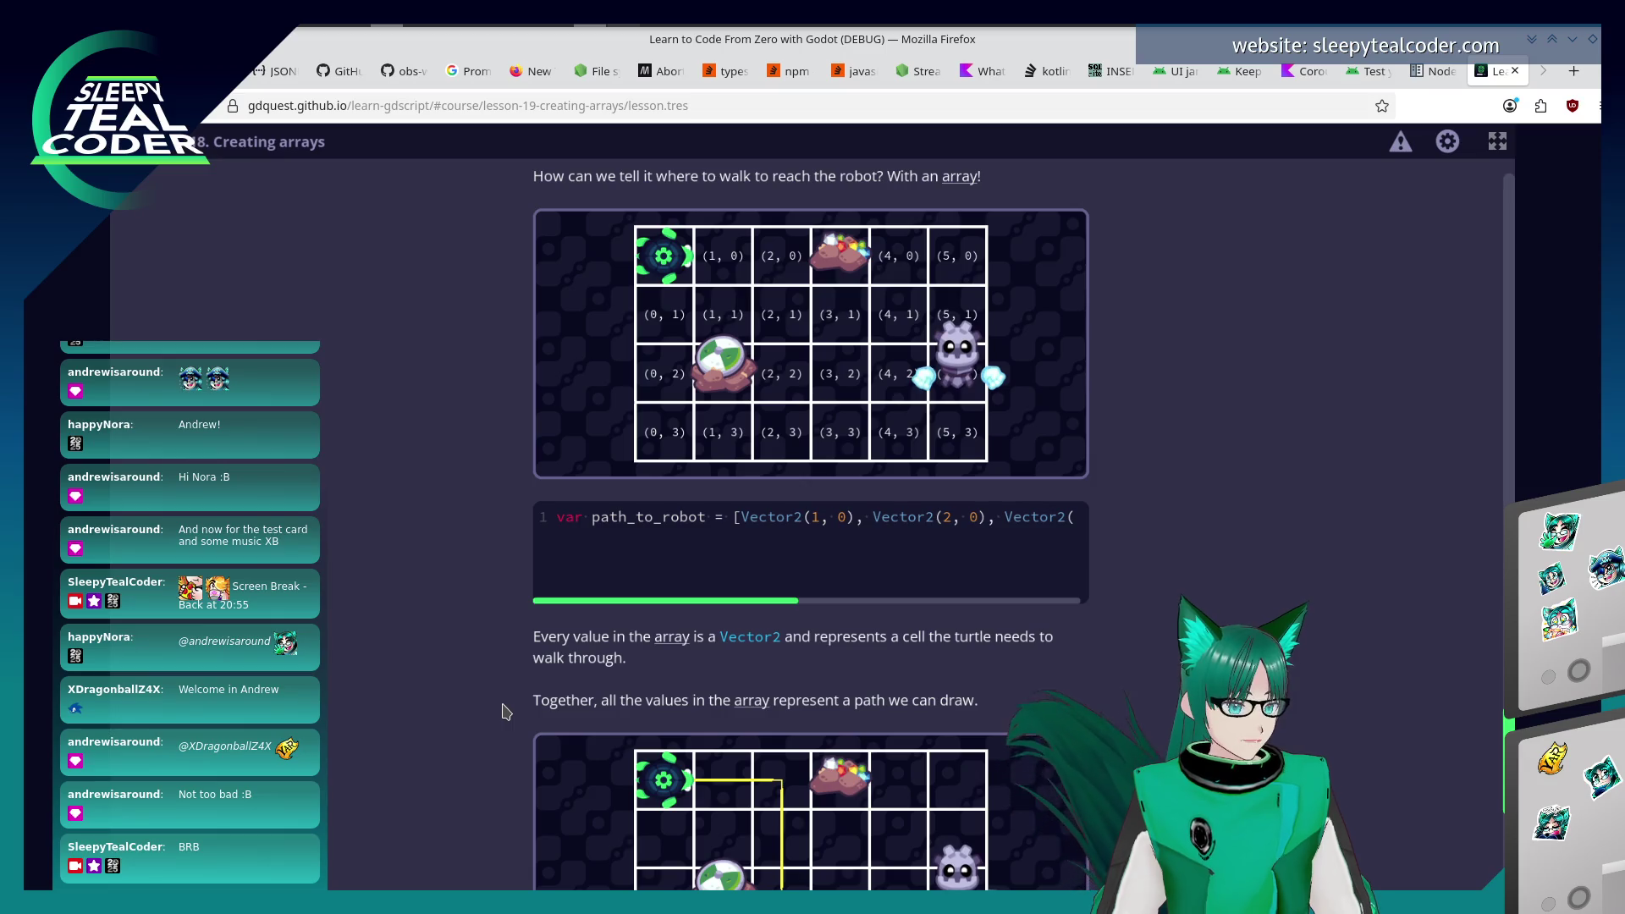
scroll(490, 729, down, 2)
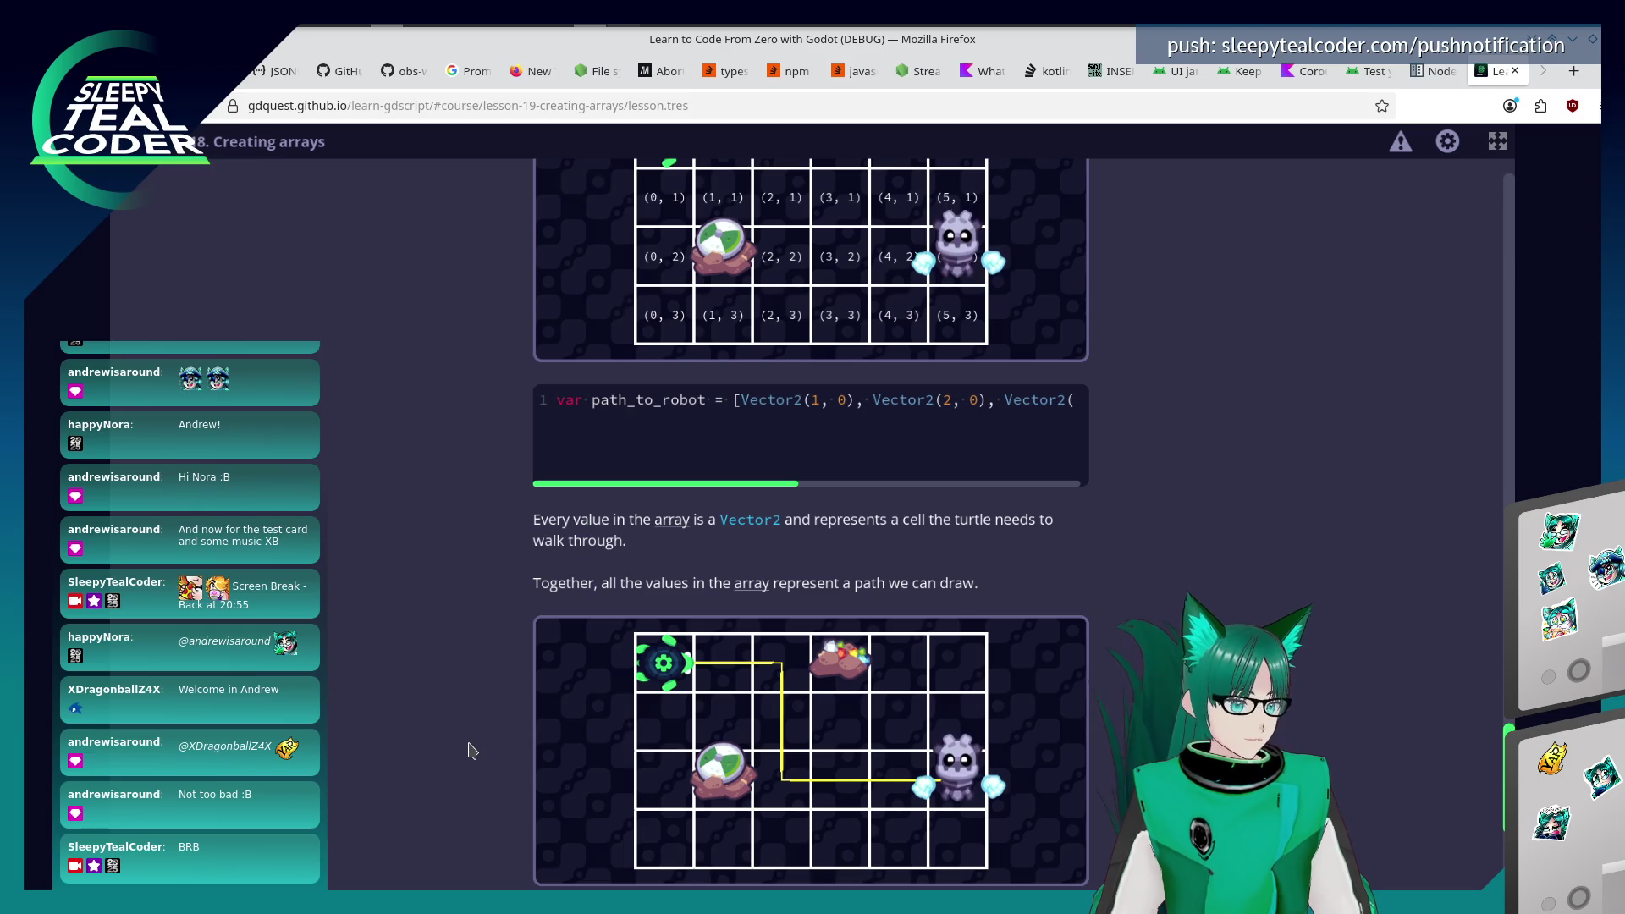
scroll(471, 759, down, 4)
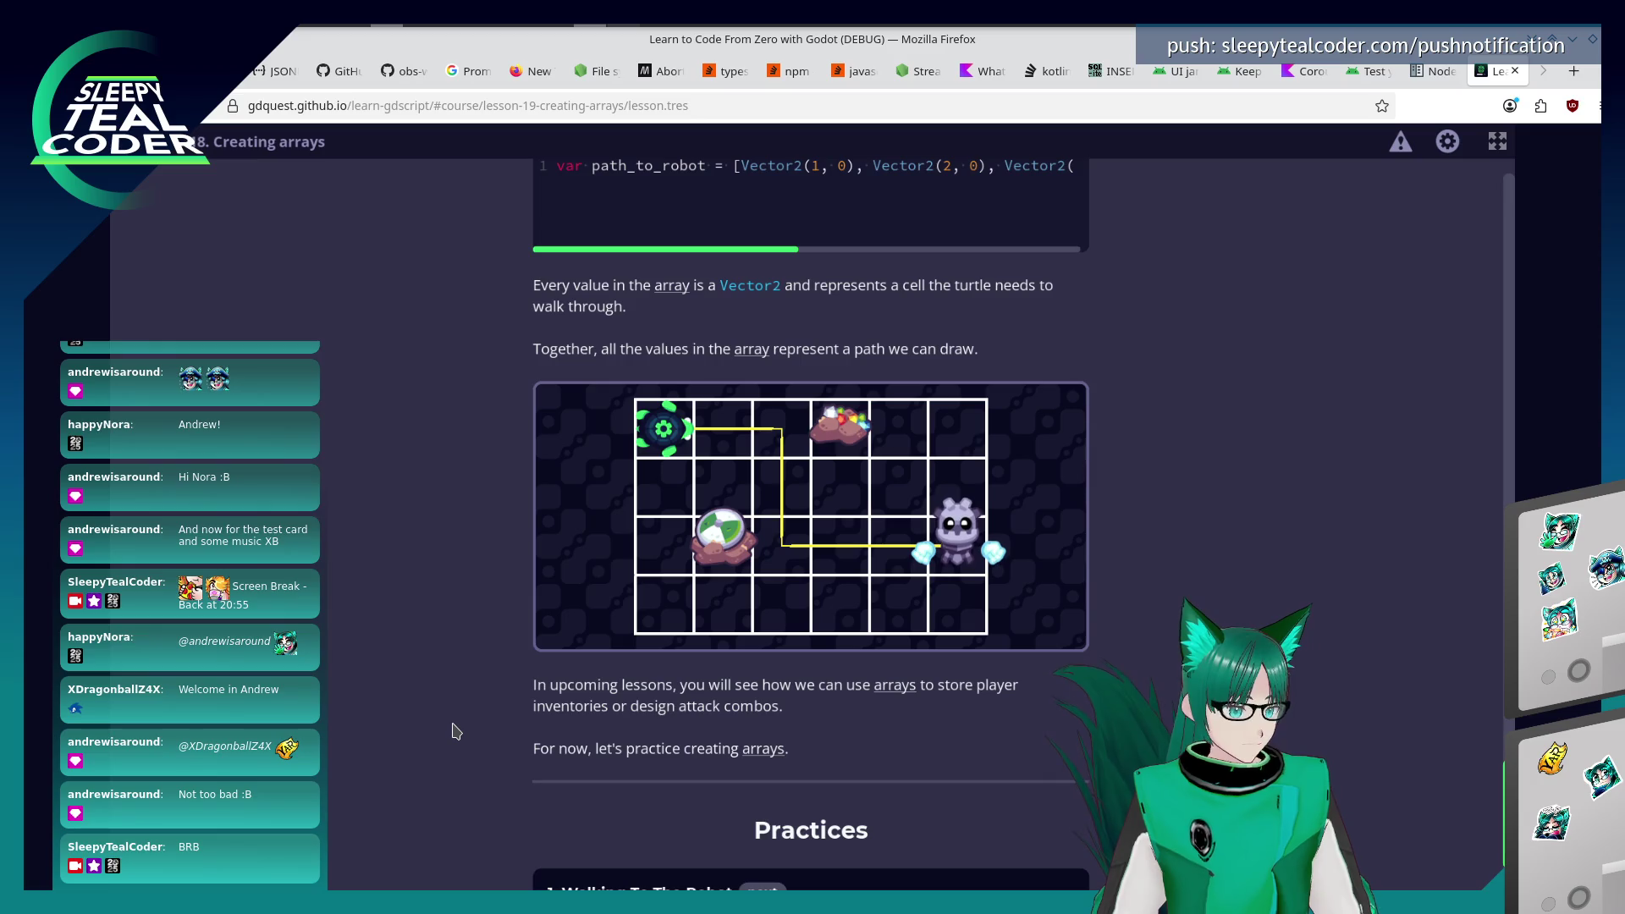
scroll(455, 735, down, 3)
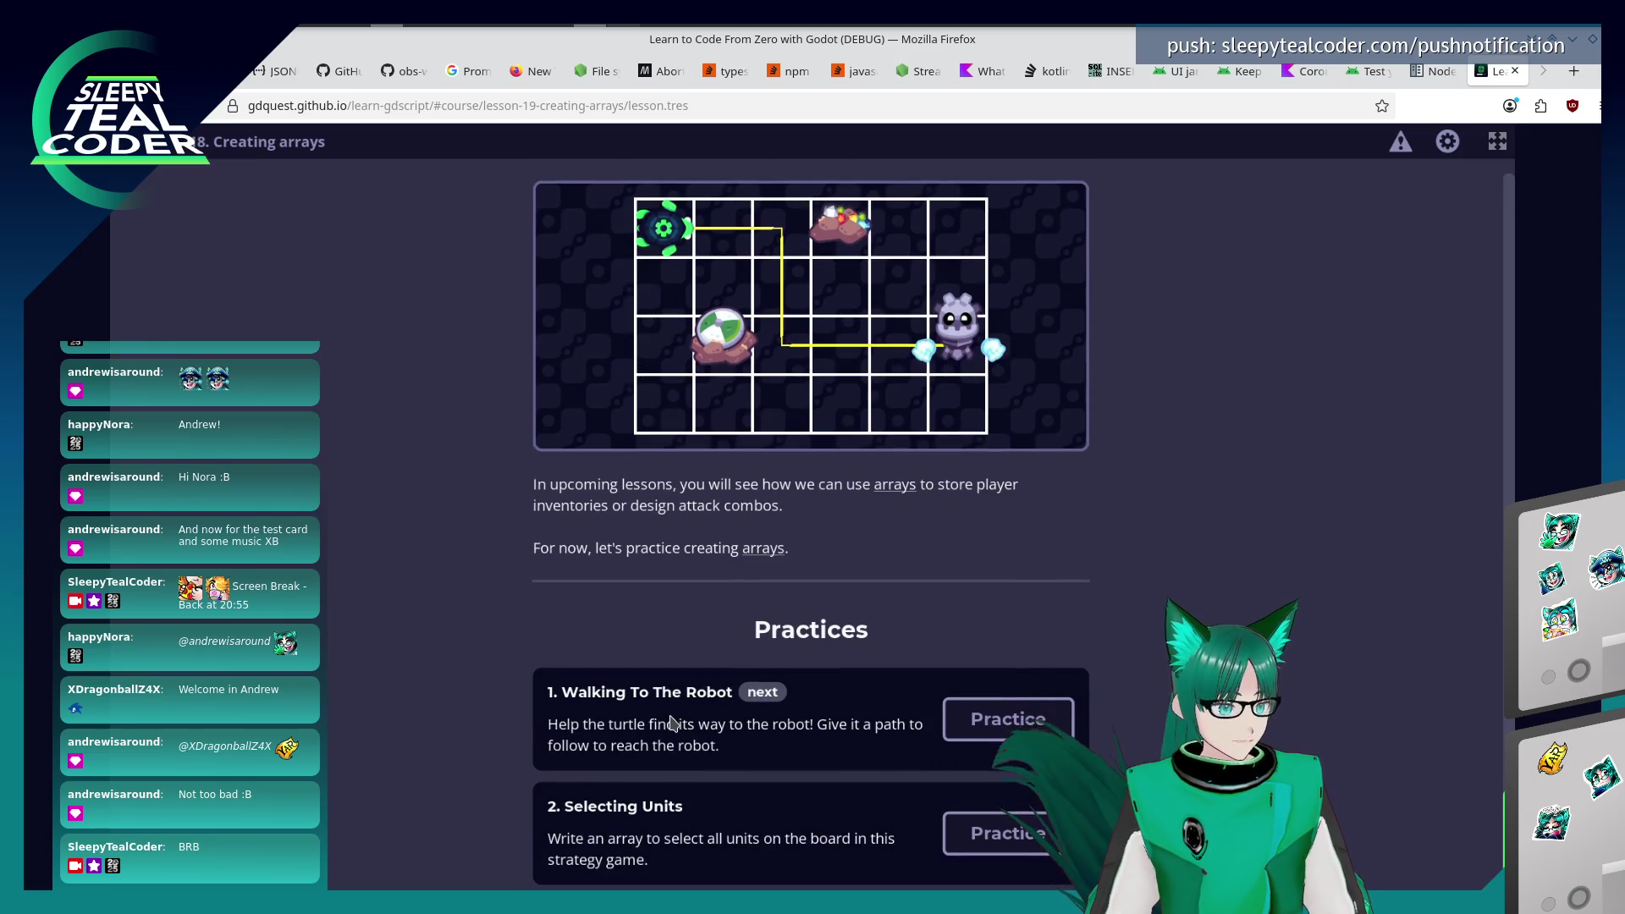
Open Walking To The Robot and start turtle_path with copied Vector2(1, 0) entries.
click(999, 721)
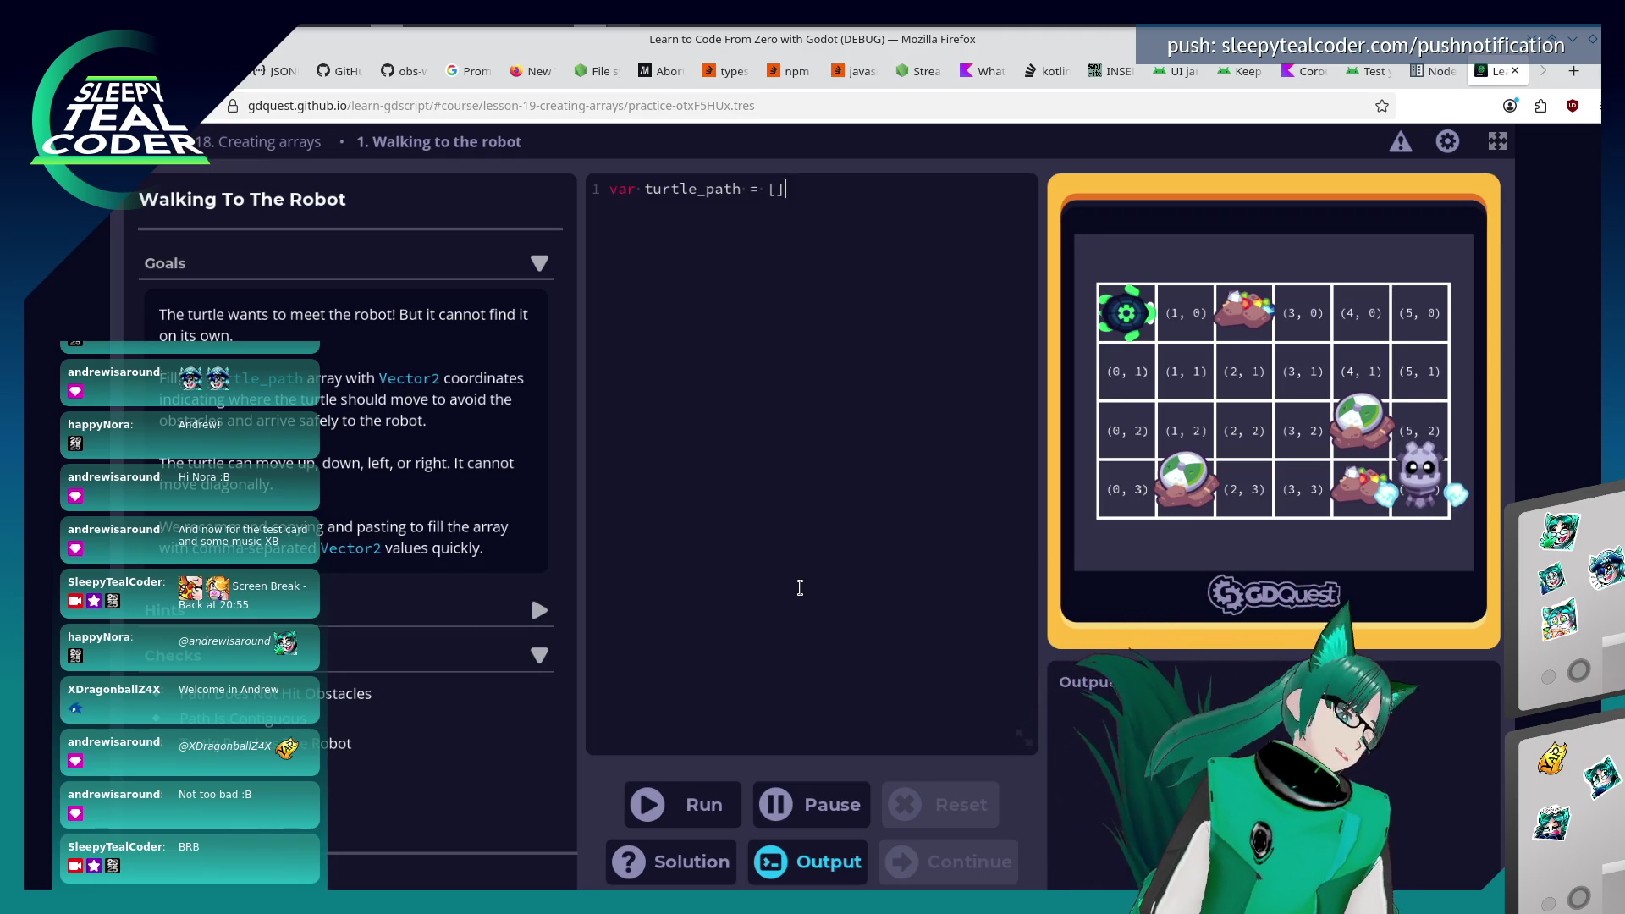
key(Left)
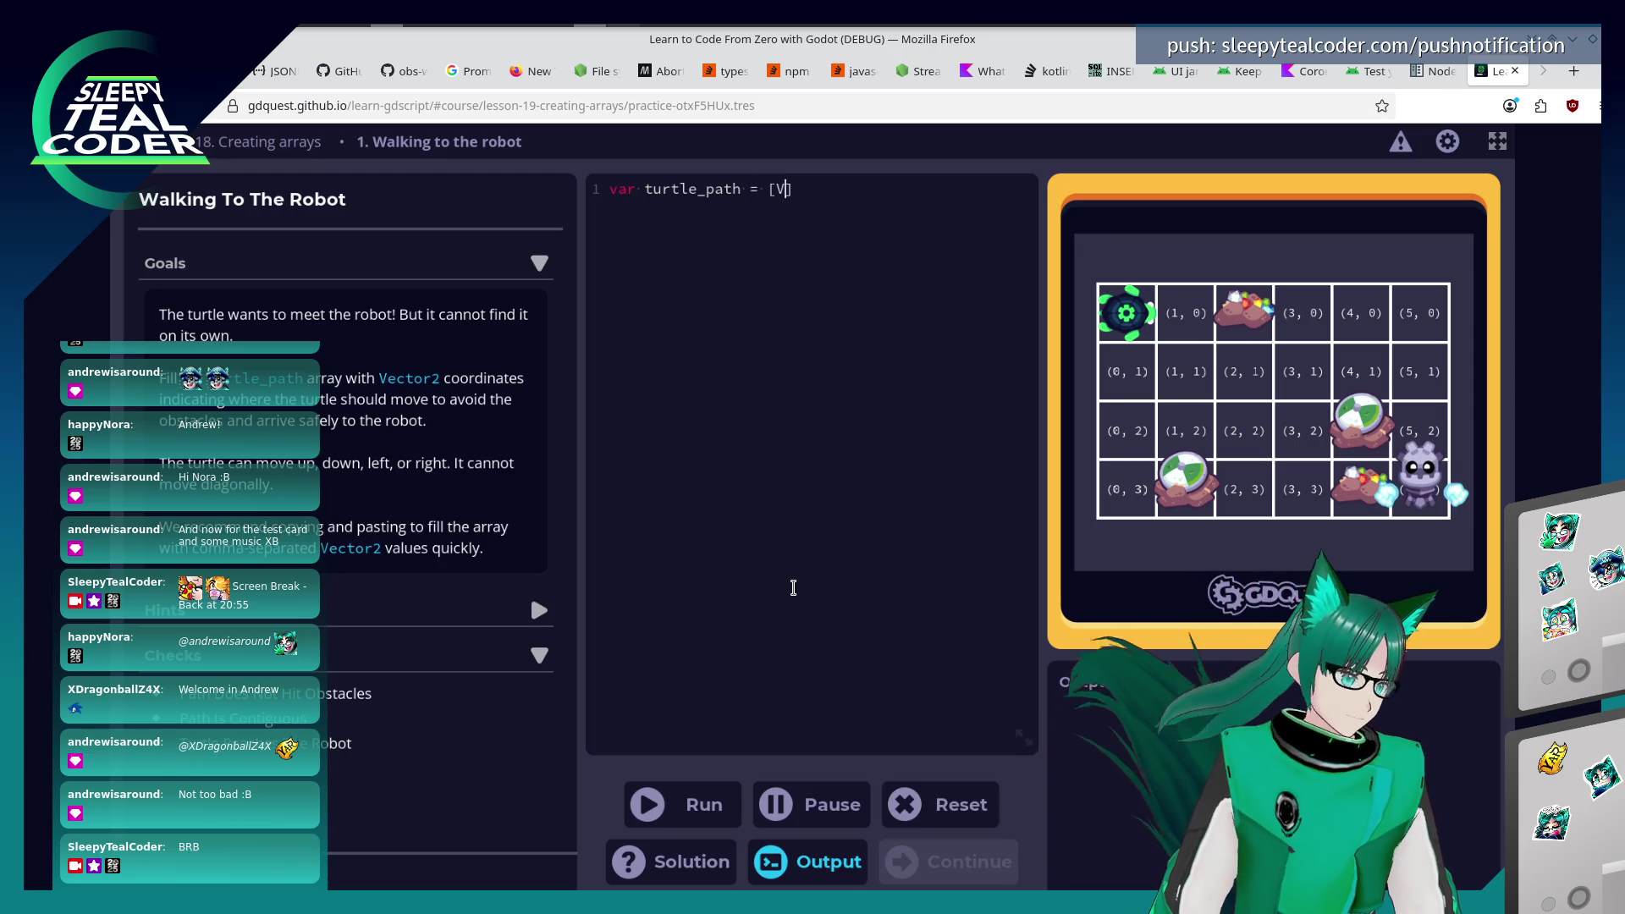
text(Vector2(1, 0)
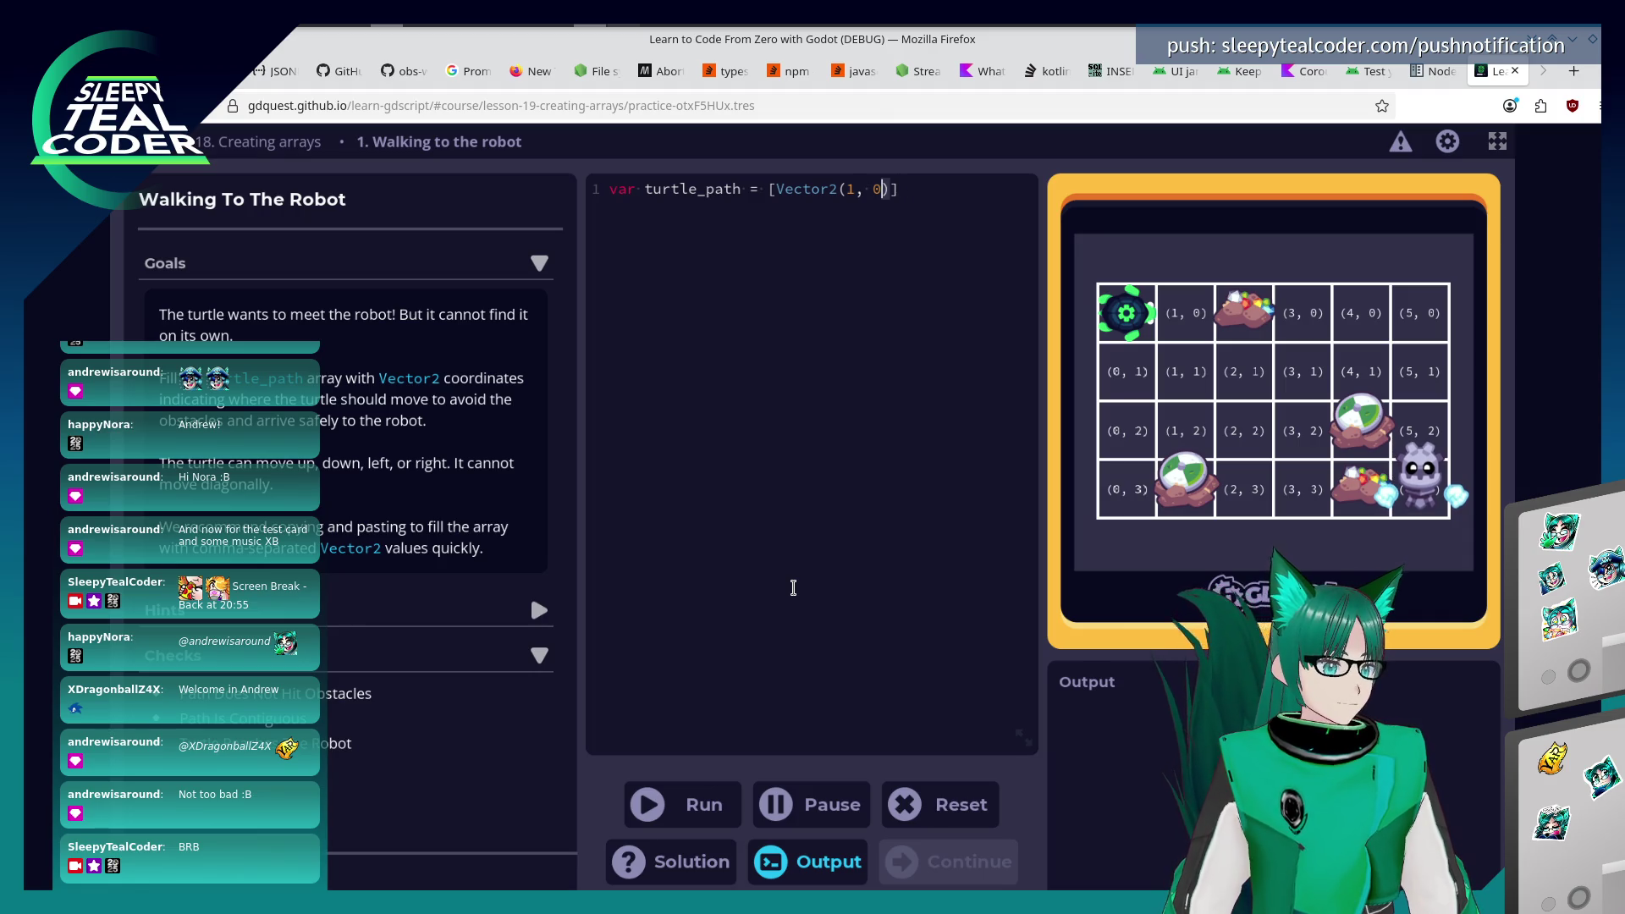
key(shift+Left)
key(shift+Left)
key(shift+Left)
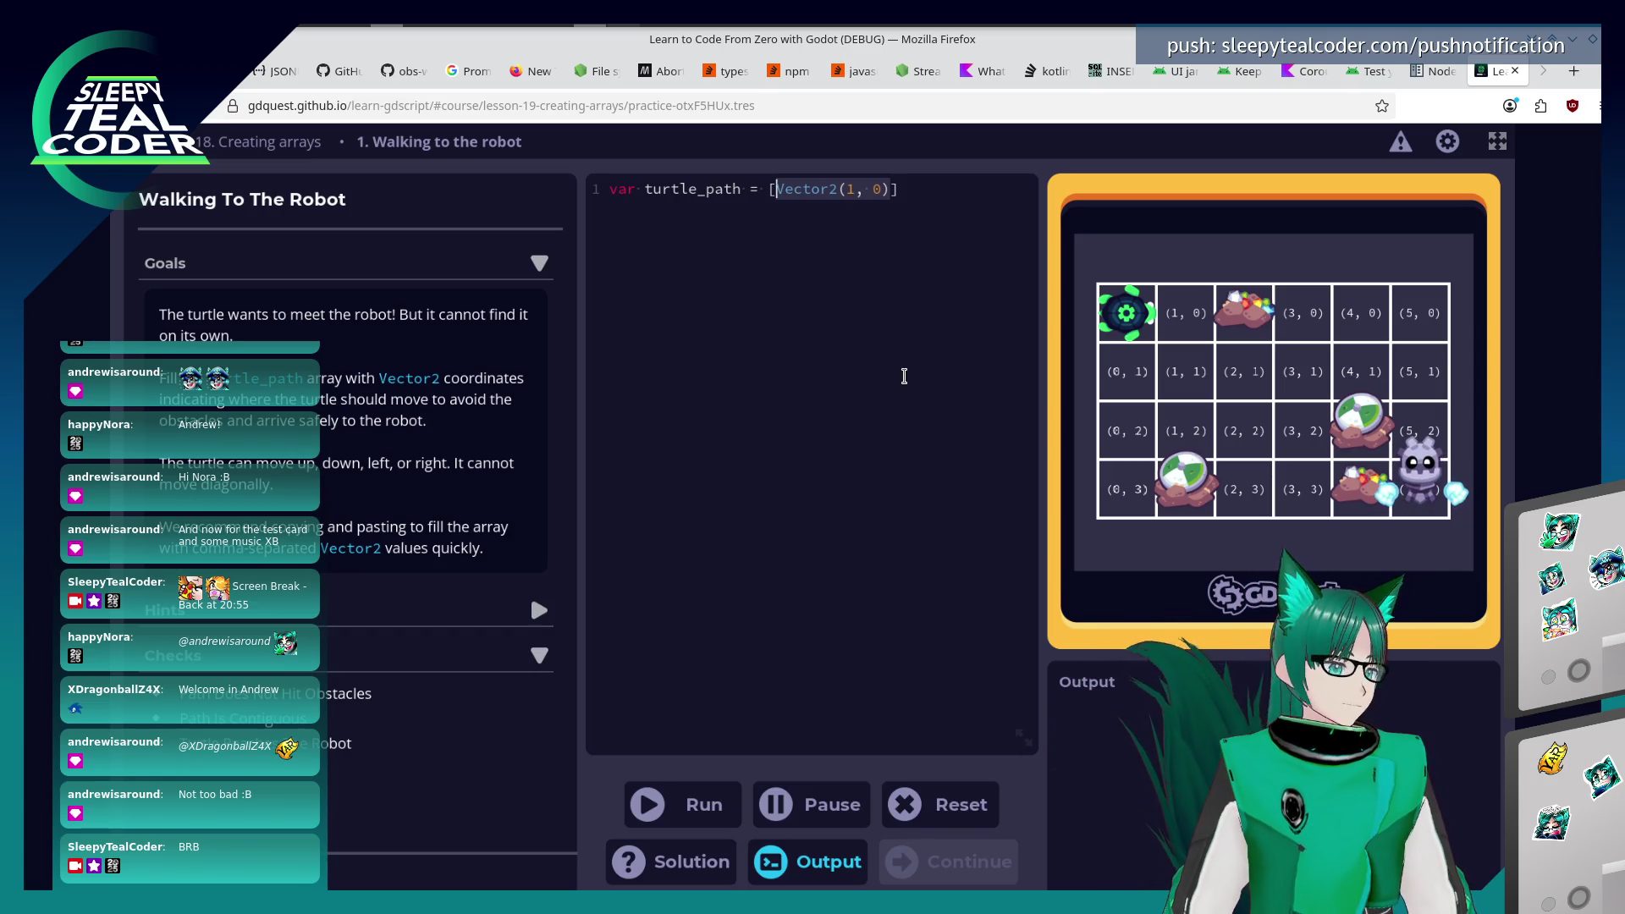
key(ctrl+c)
key(Right)
text(,)
key(ctrl+v)
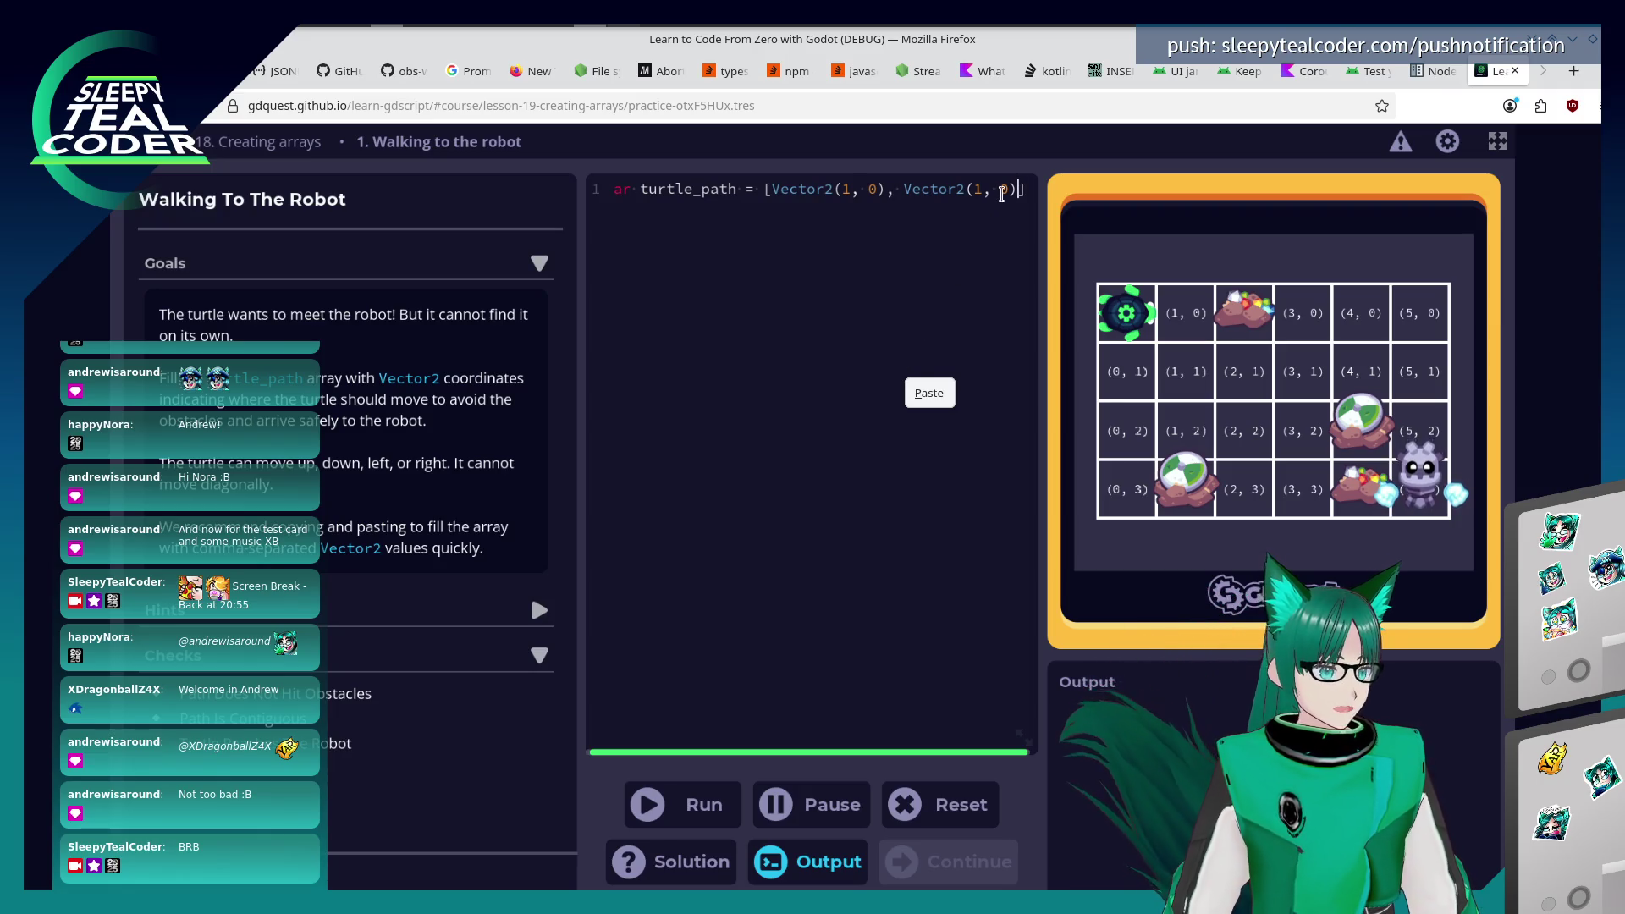
click(1001, 193)
key(BackSpace)
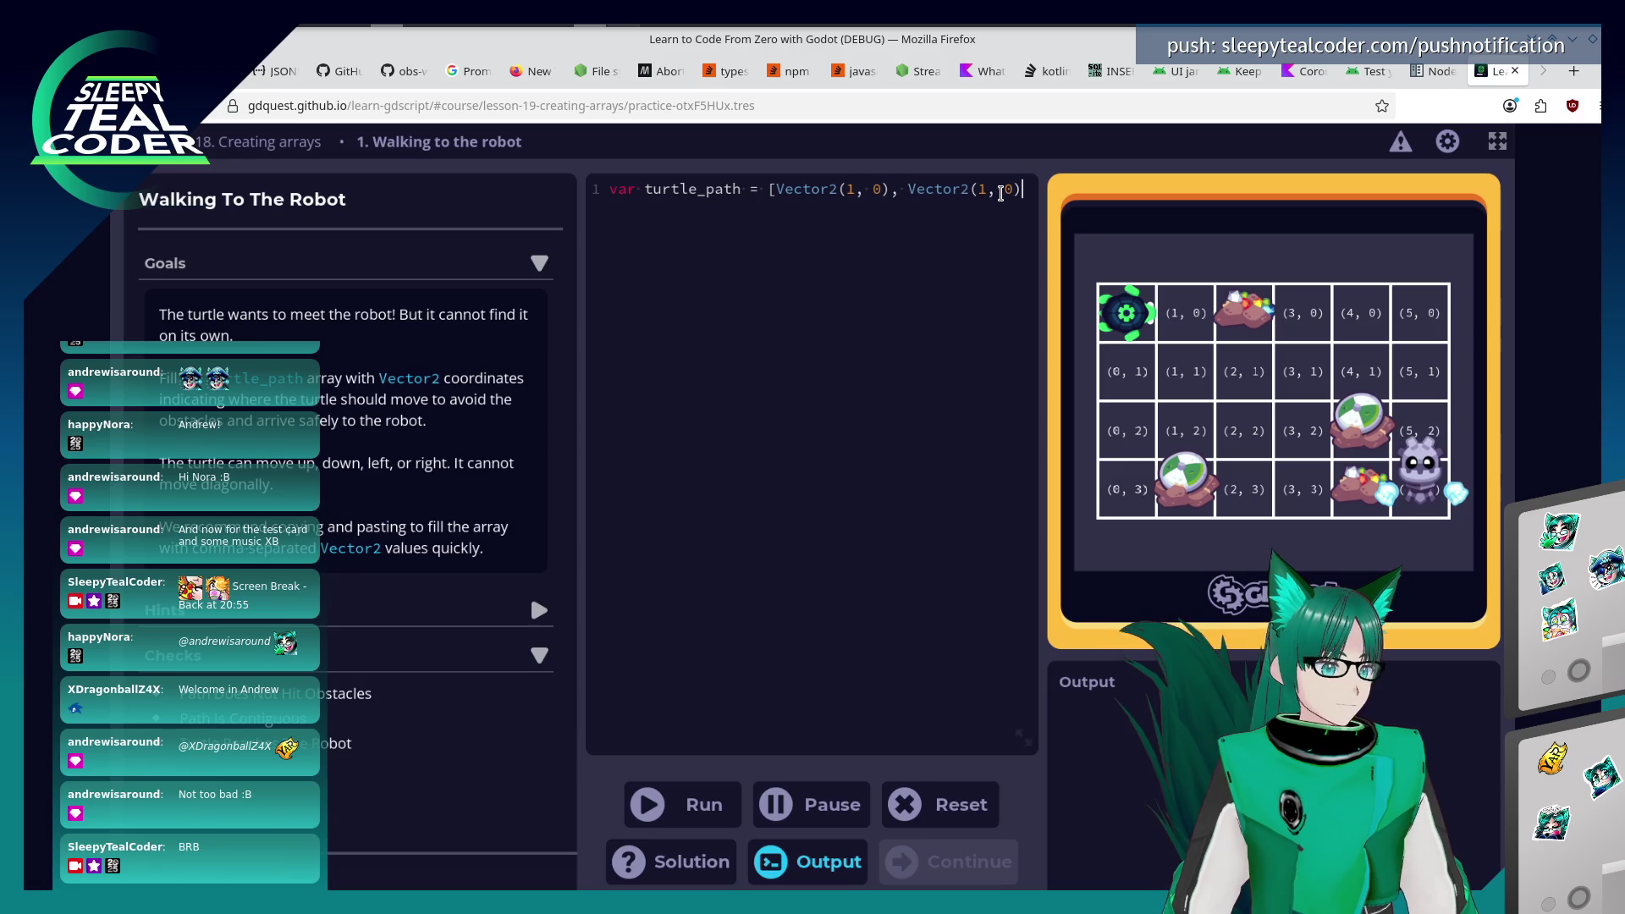
text(1])
text(,)
key(ctrl+v)
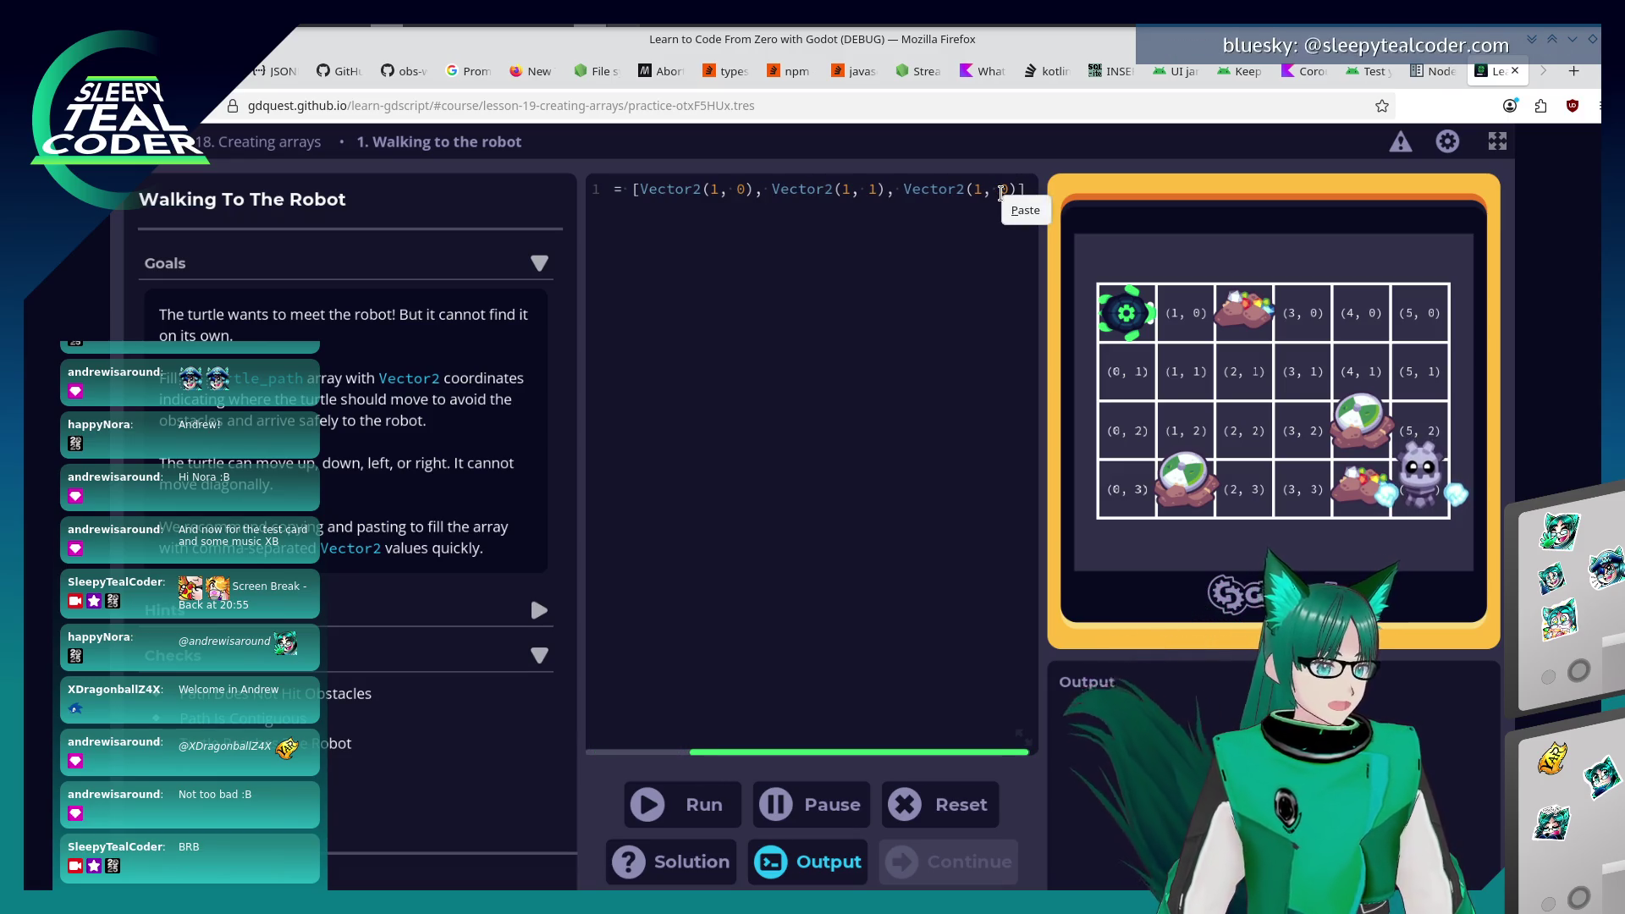
Change the last entry's x value to 2 and begin a Vector2(3 entry.
click(984, 199)
key(BackSpace)
text(2)
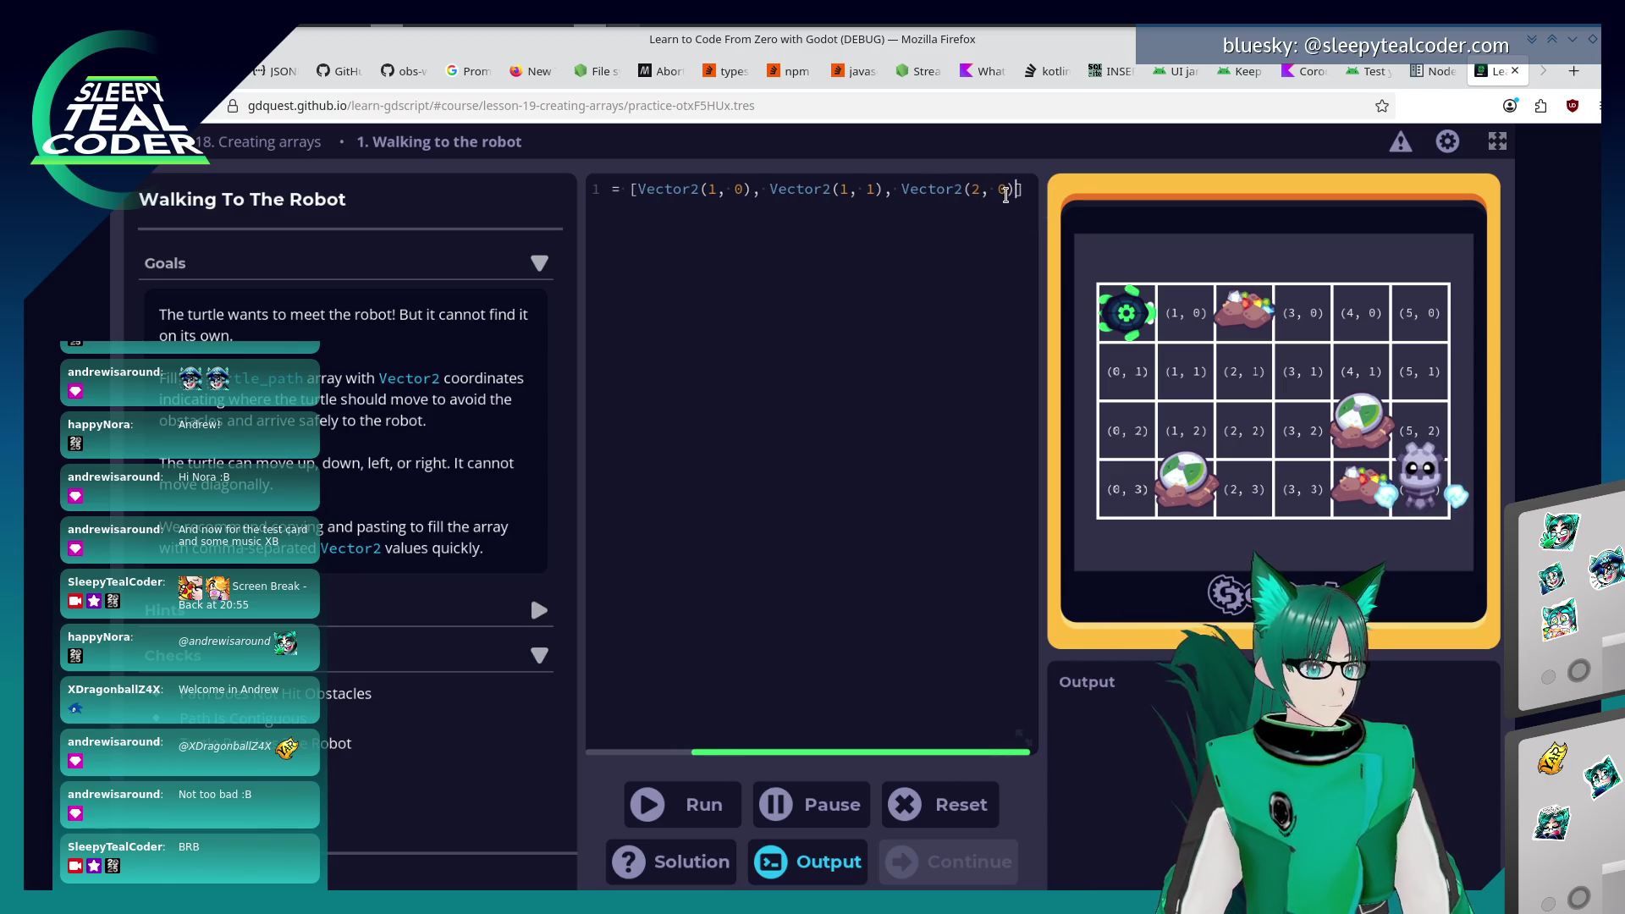
key(Right)
text(, Vector2()
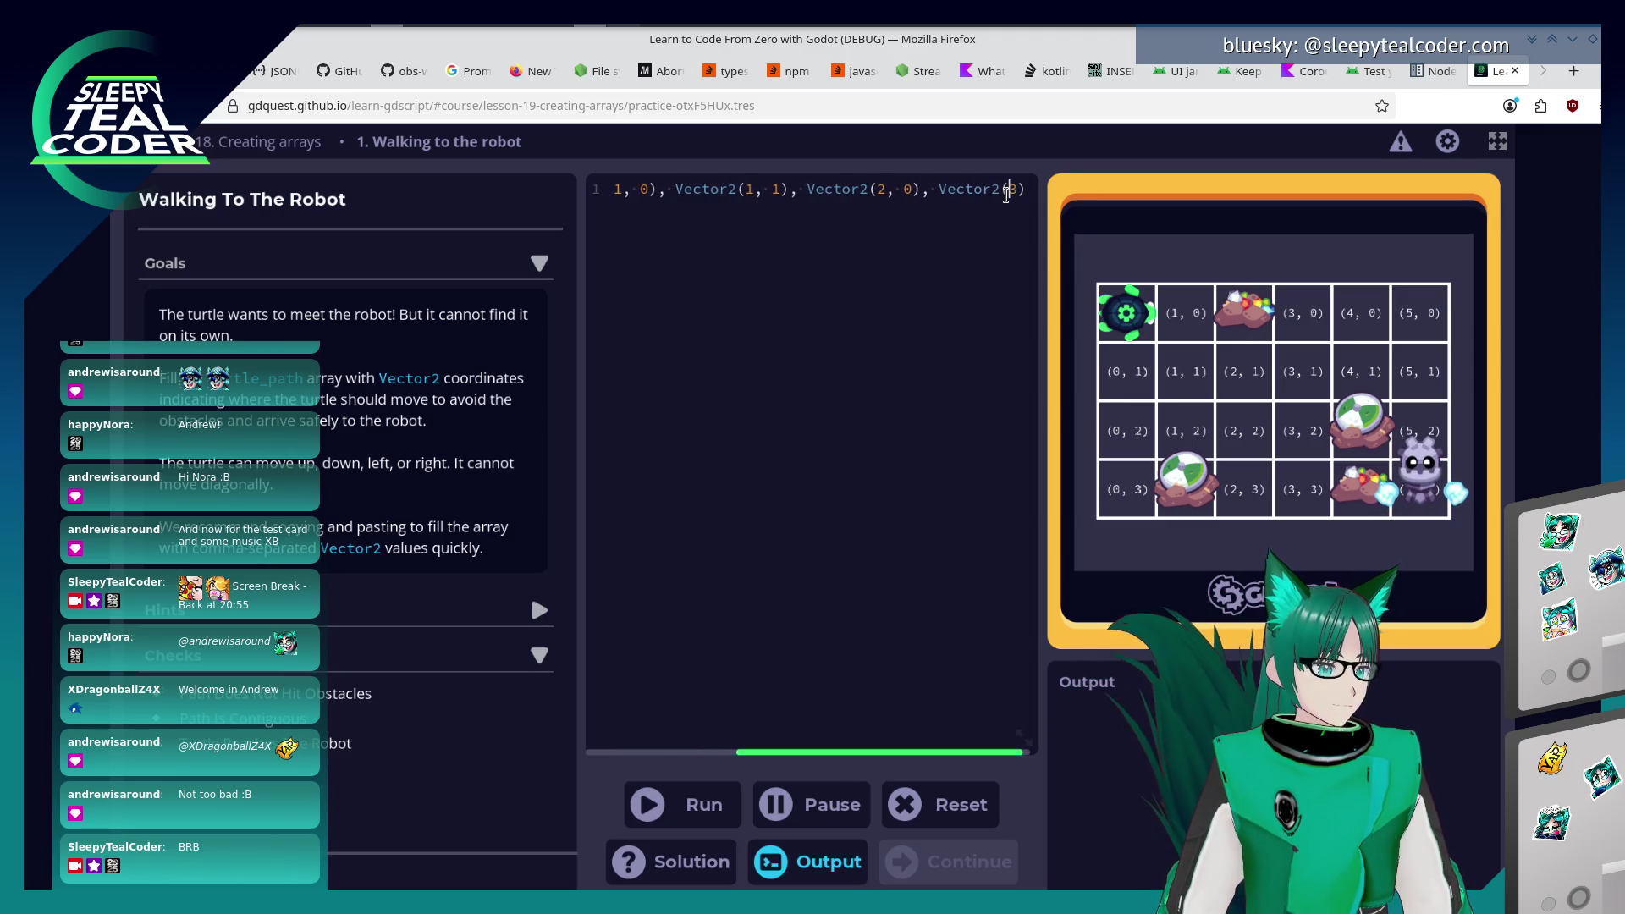
key(ctrl+Left)
key(ctrl+Left)
key(Left)
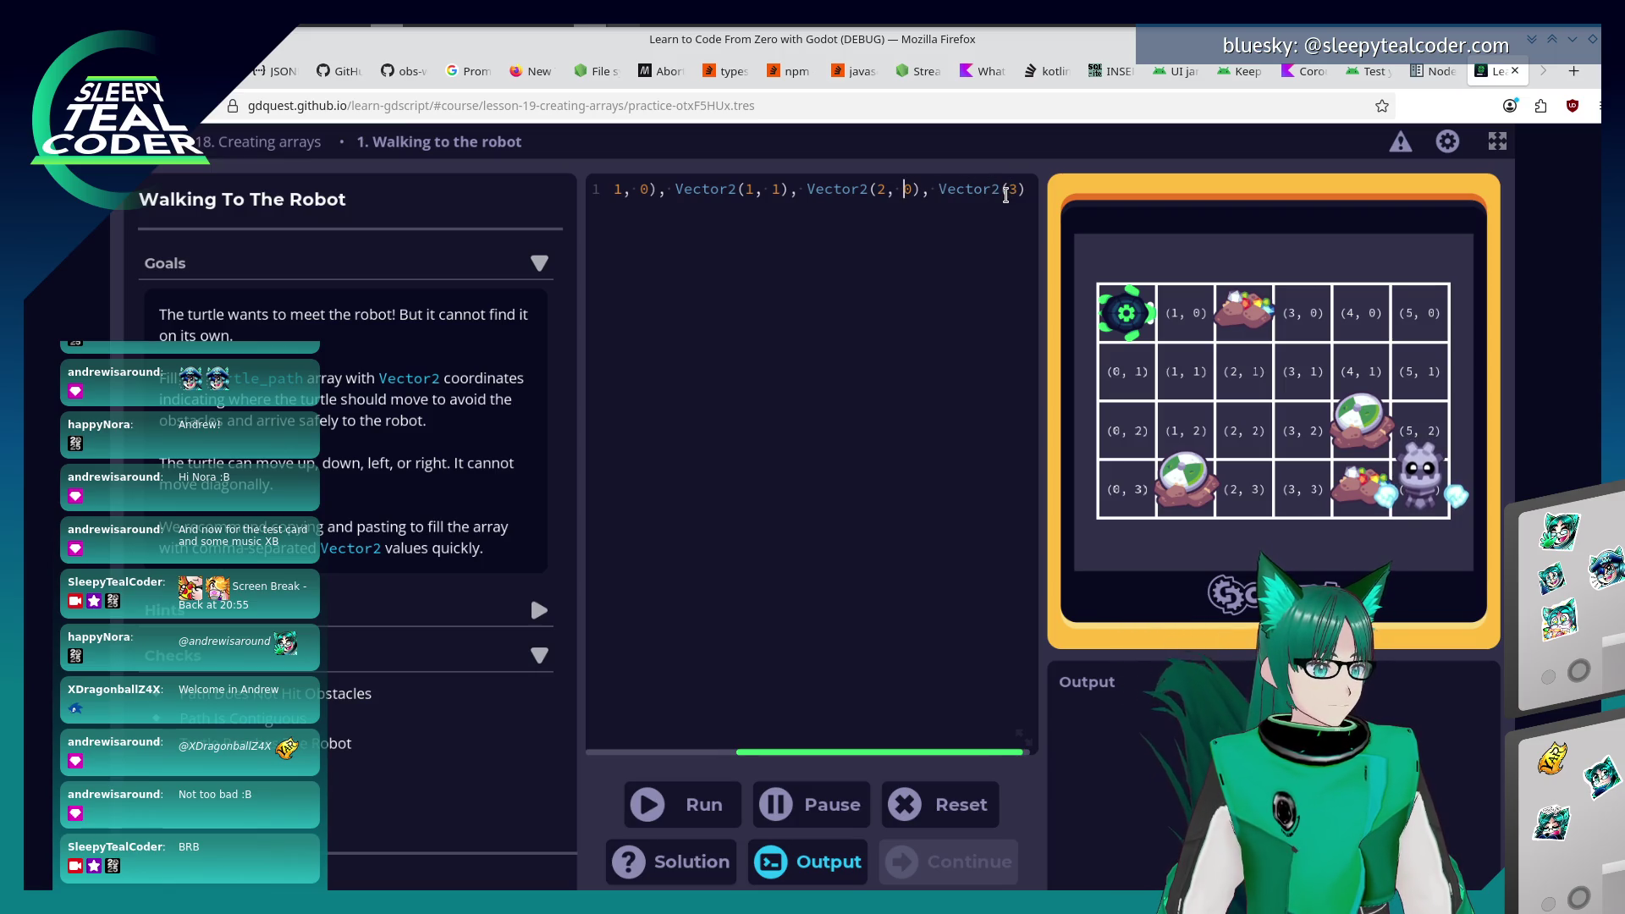
key(ctrl+Right)
key(ctrl+Right)
Finish the path with Vector2(3, 1), (4, 1), (5, 1), (5, 2) and (5, 3).
text(1), Vecto)
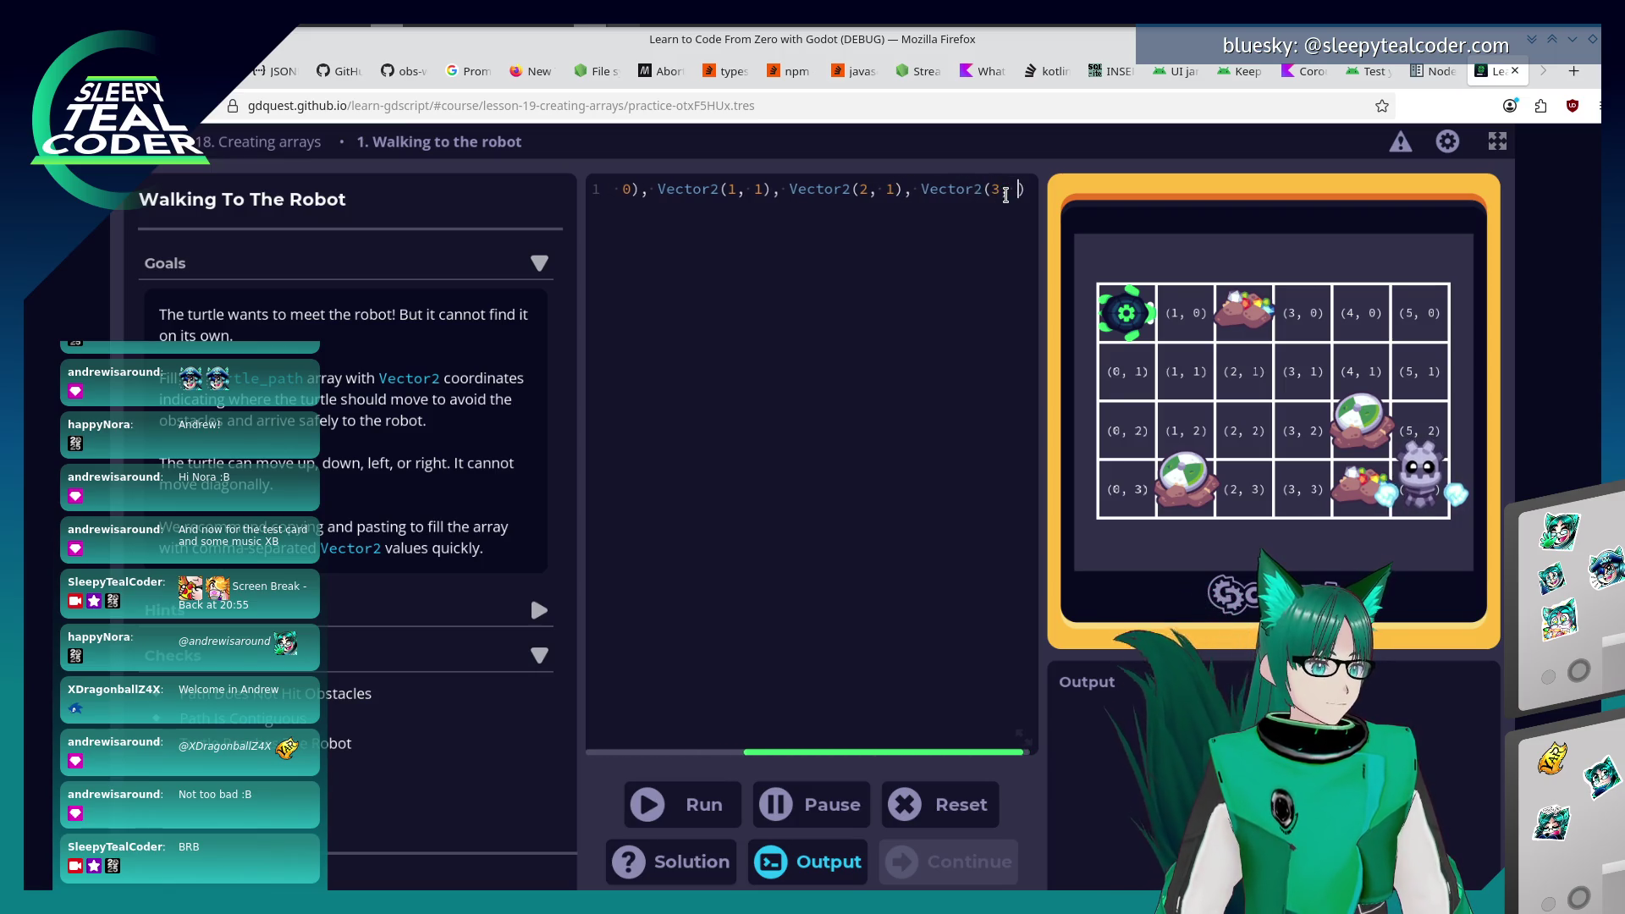
text(r2(4)
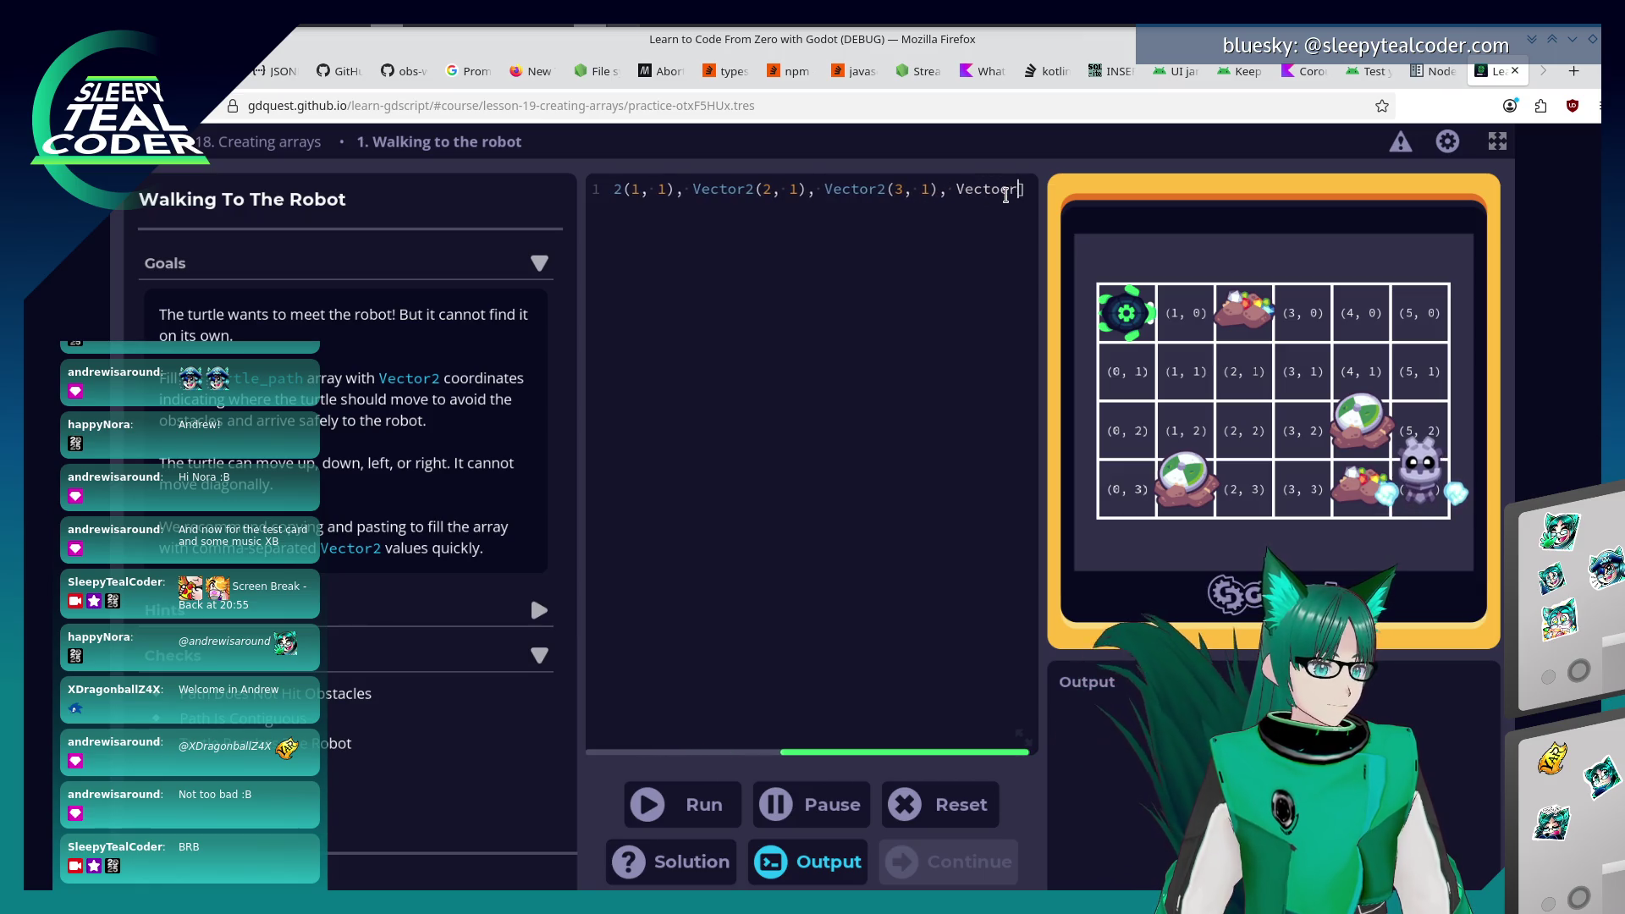
text(, 1), )
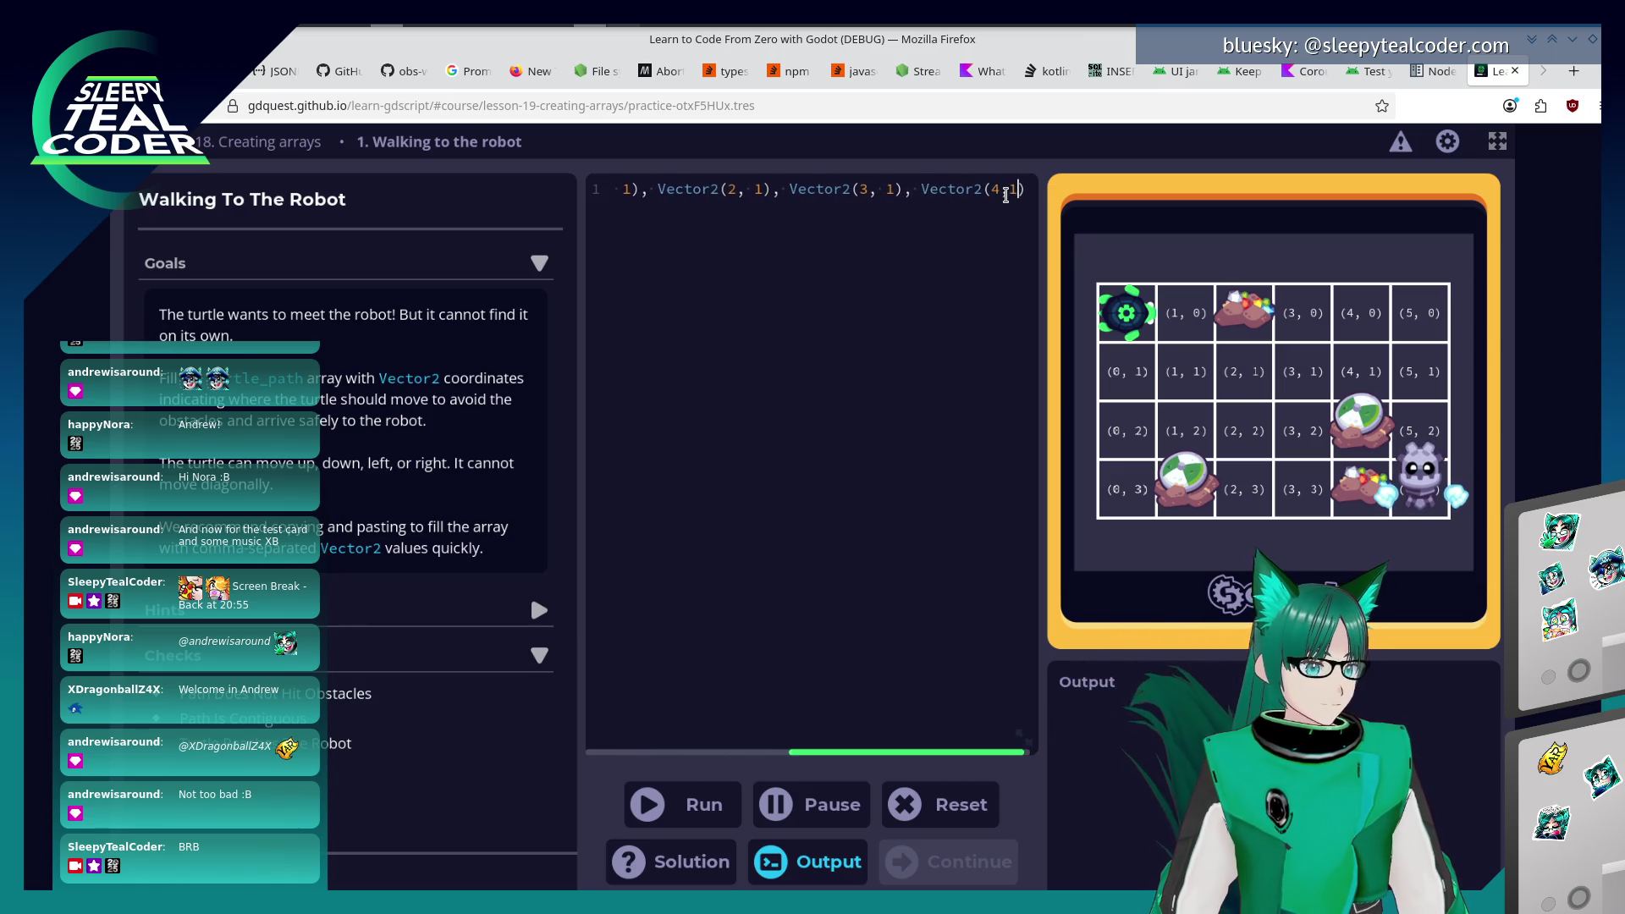
text(Vector2()
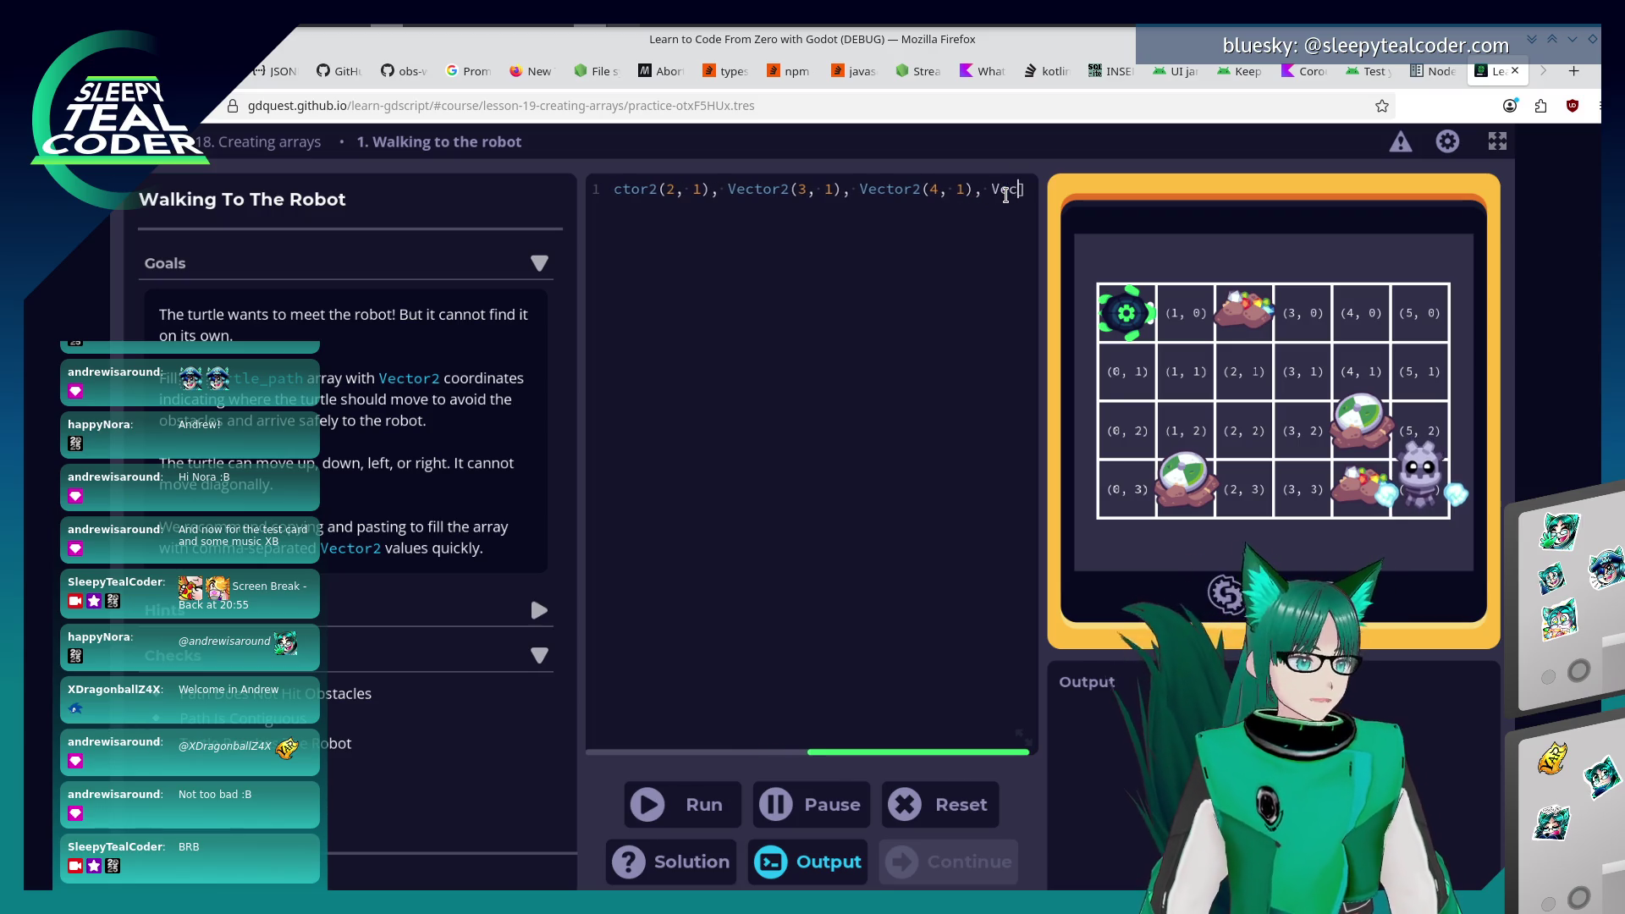
key(BackSpace)
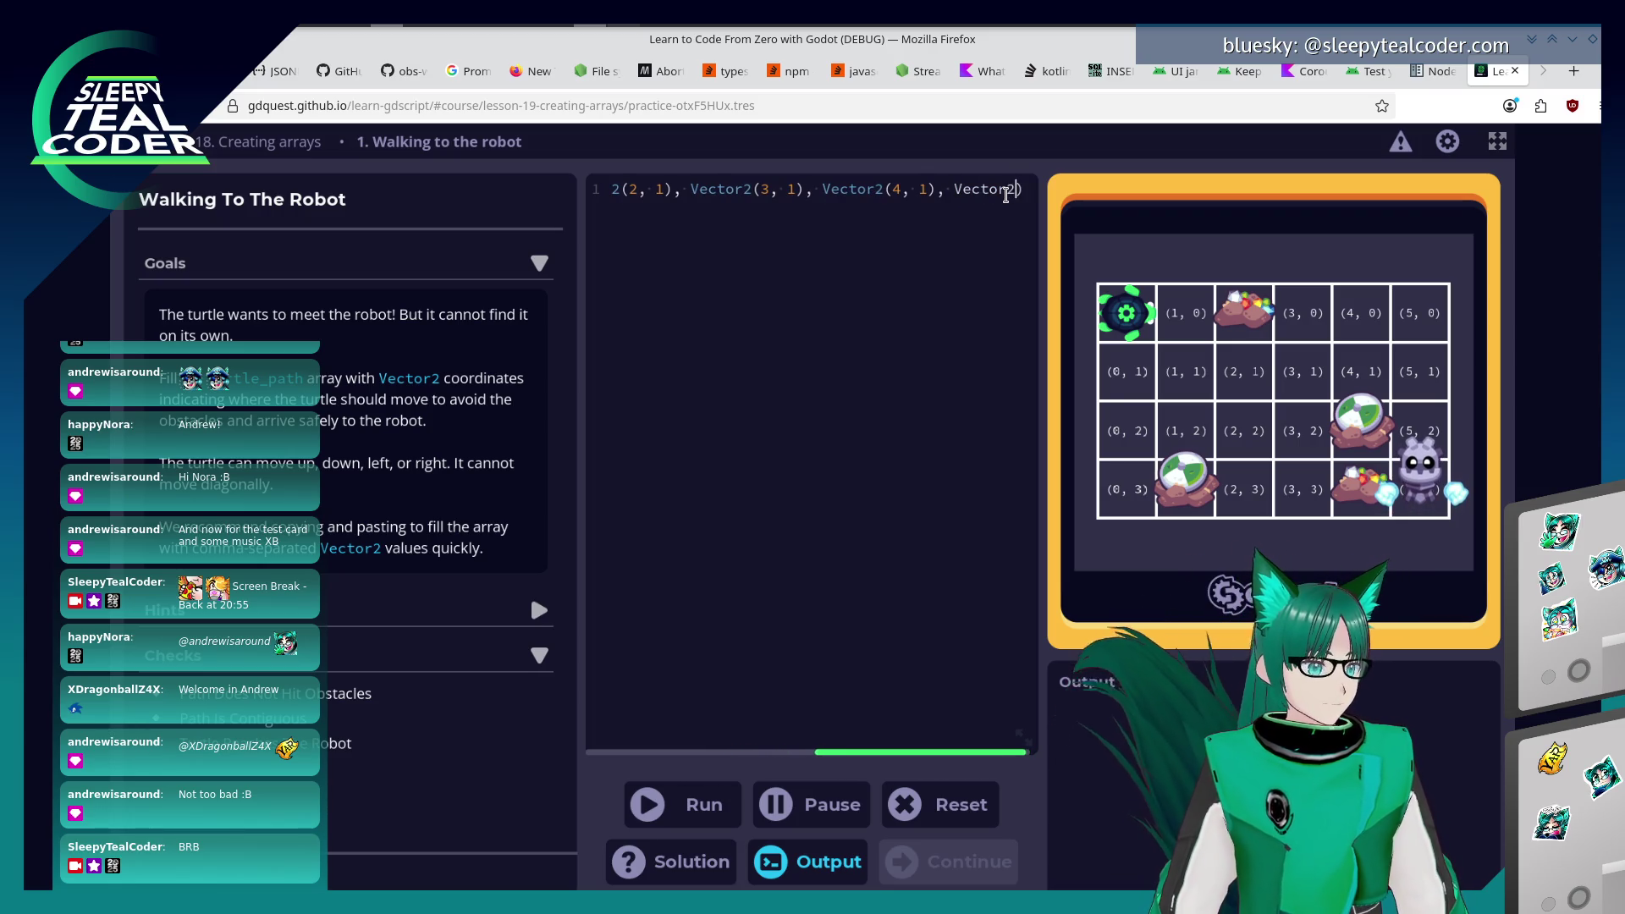
text((5, 1))
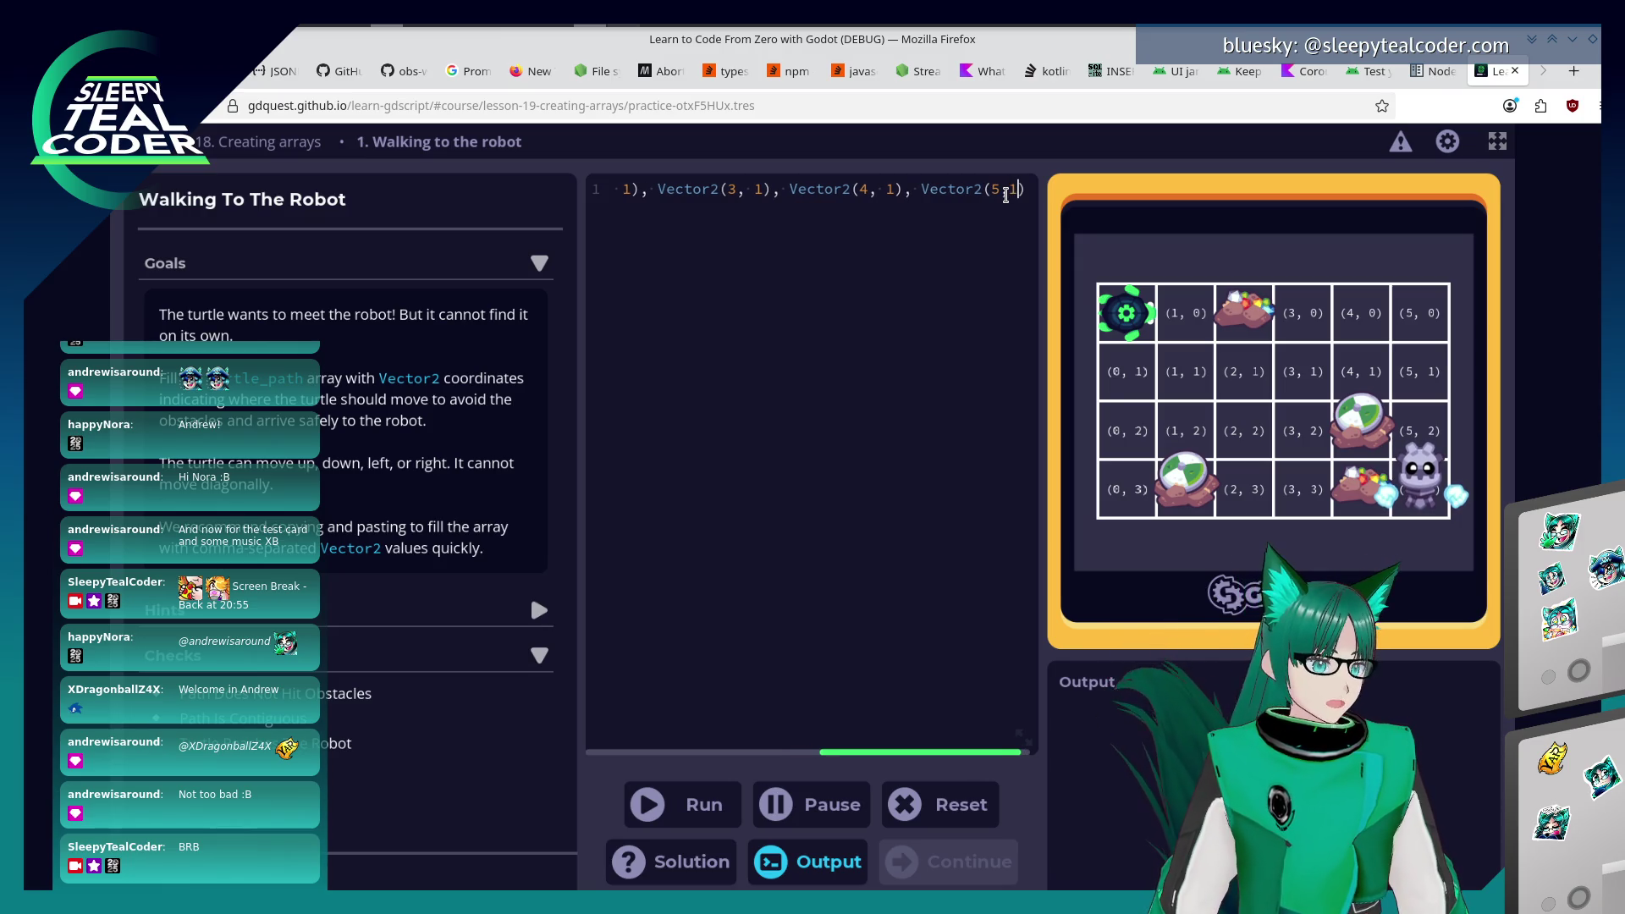
text(, Vector2()
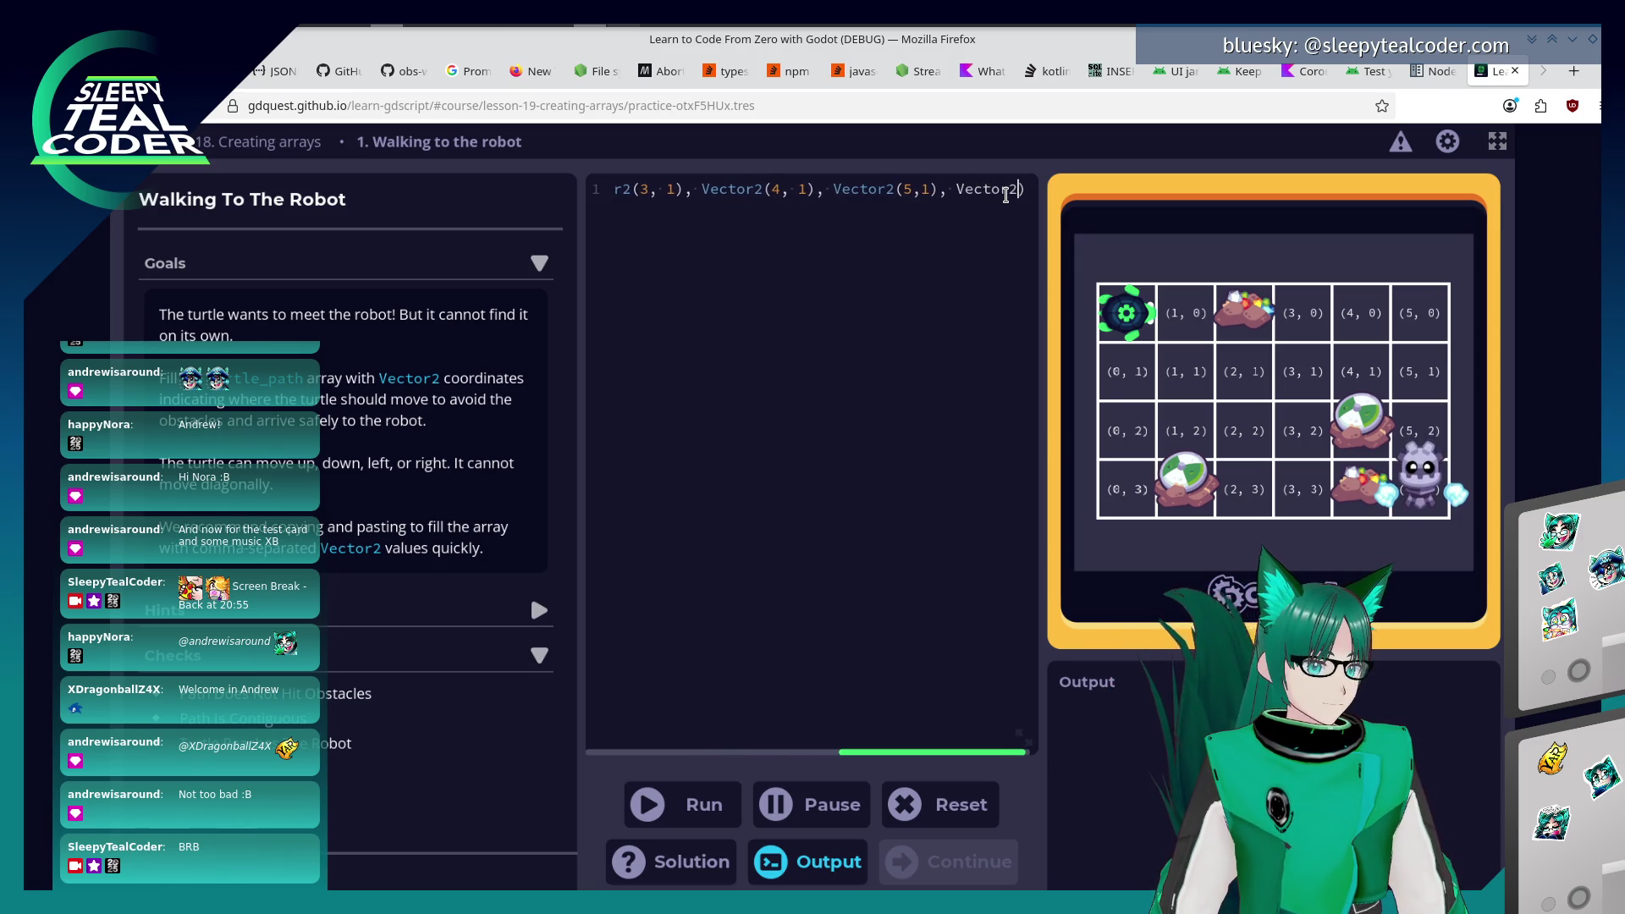
text(5,2)
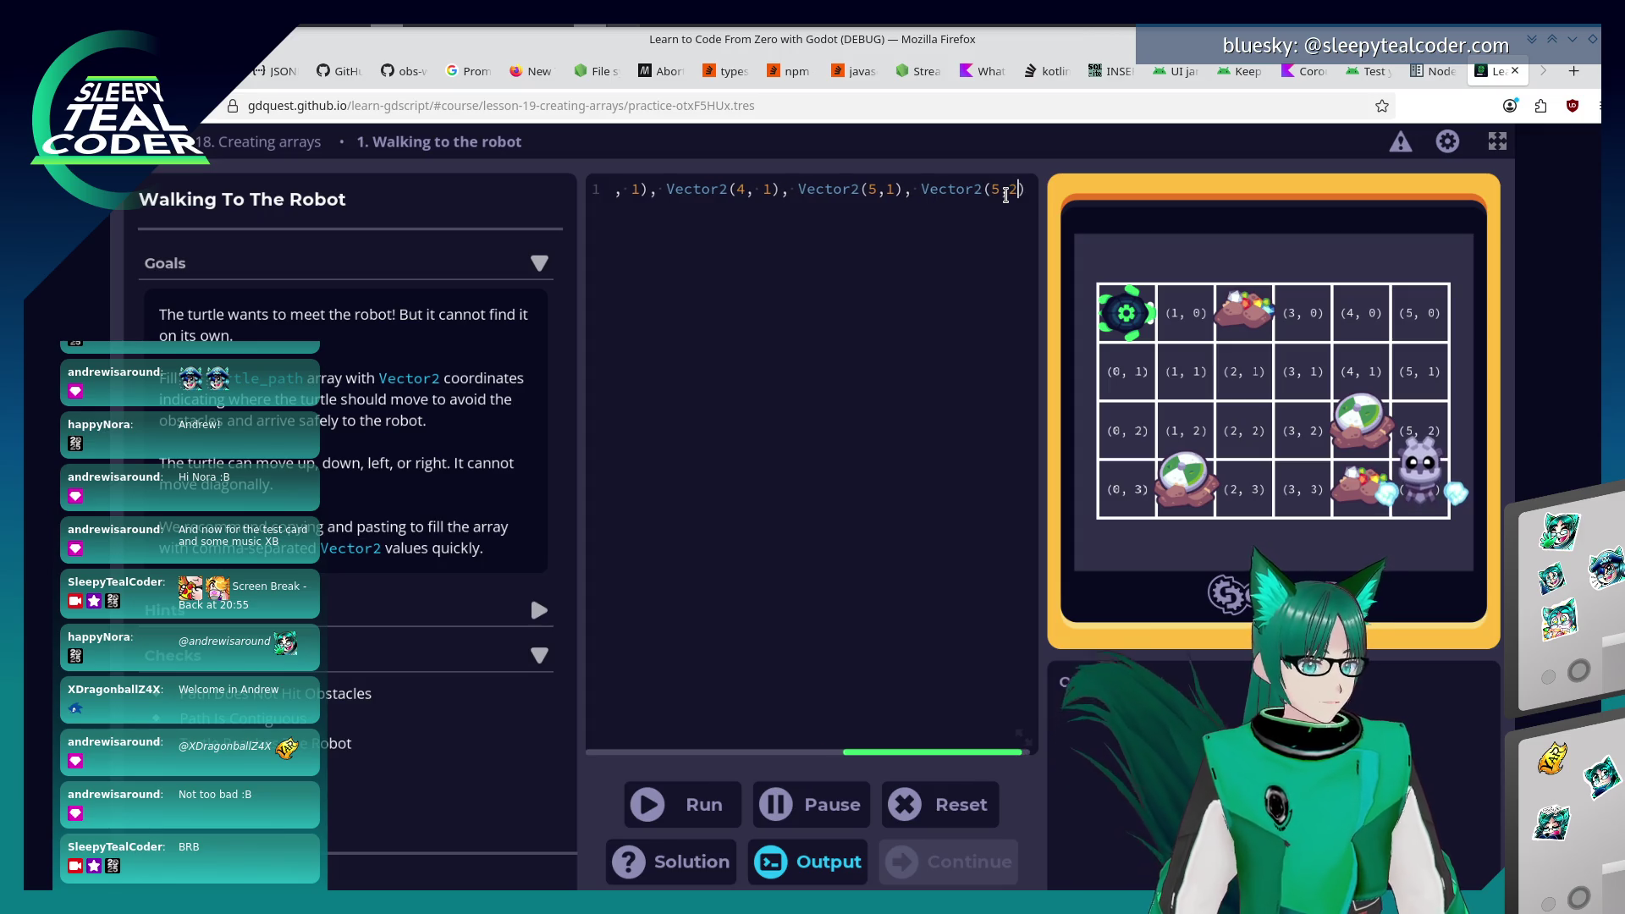
text(), Vector)
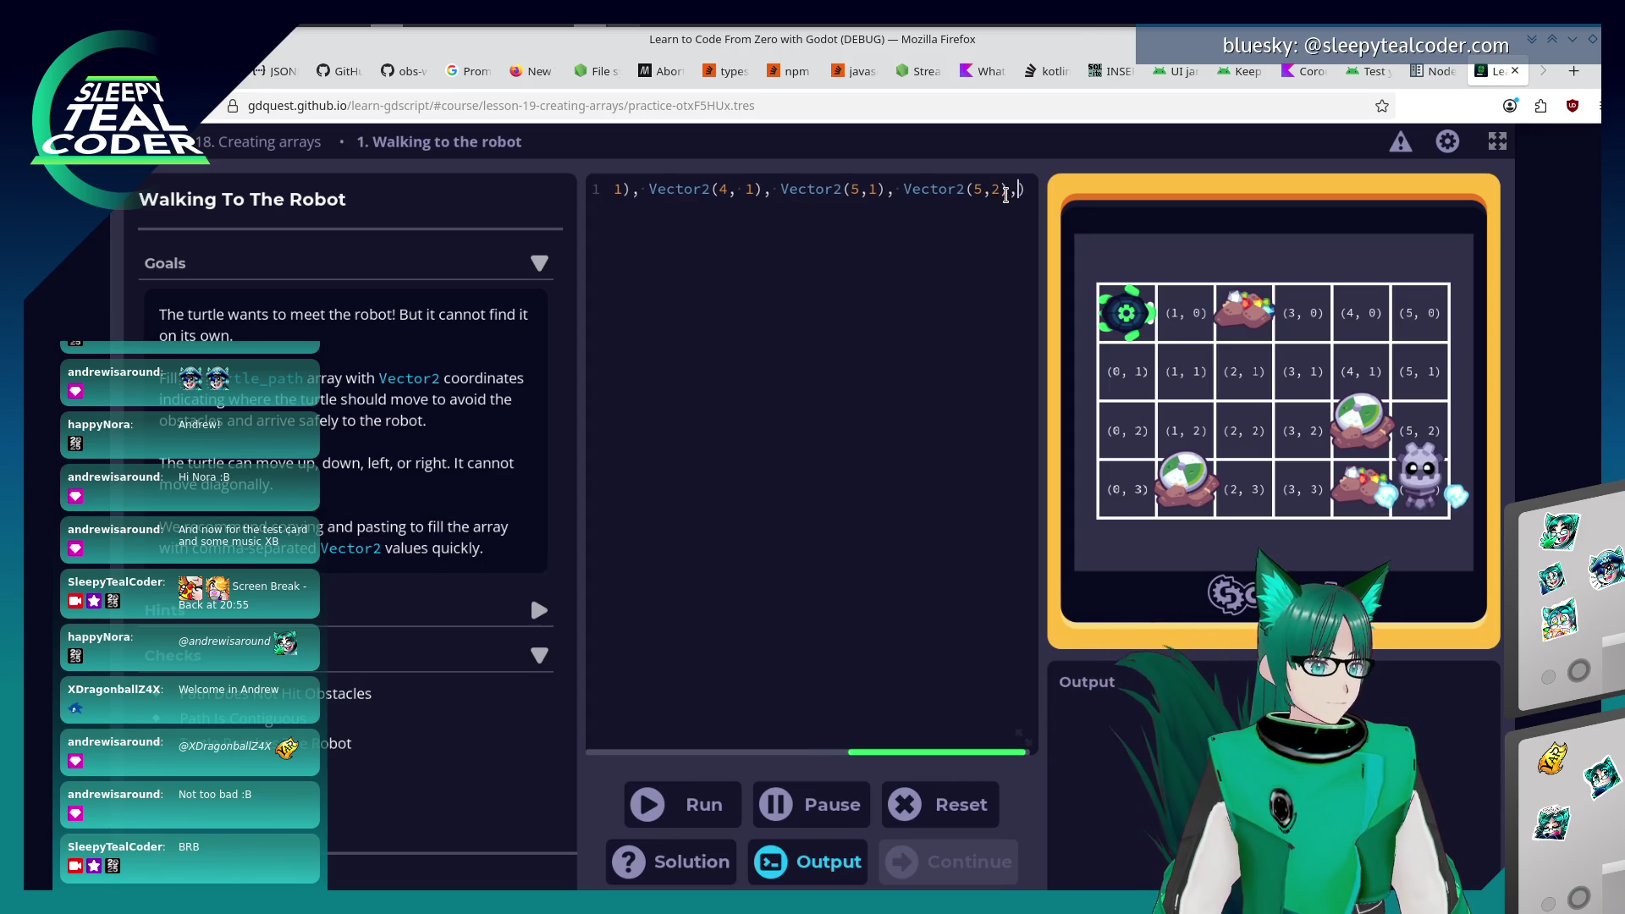
text(2(4)
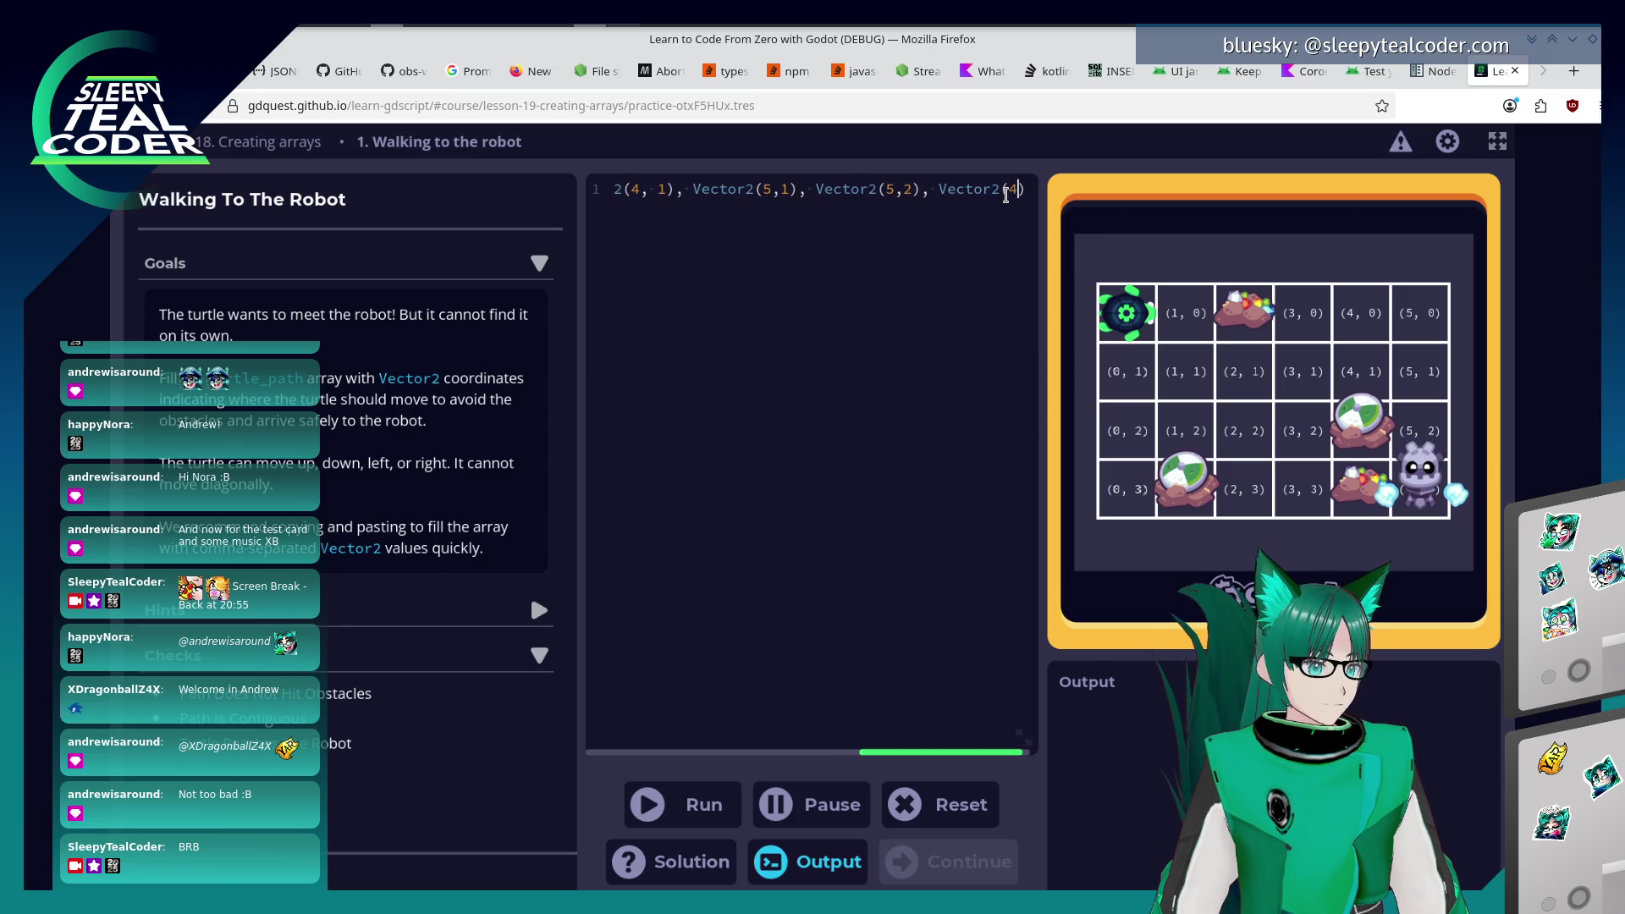
key(BackSpace)
text(5,3)
key(End)
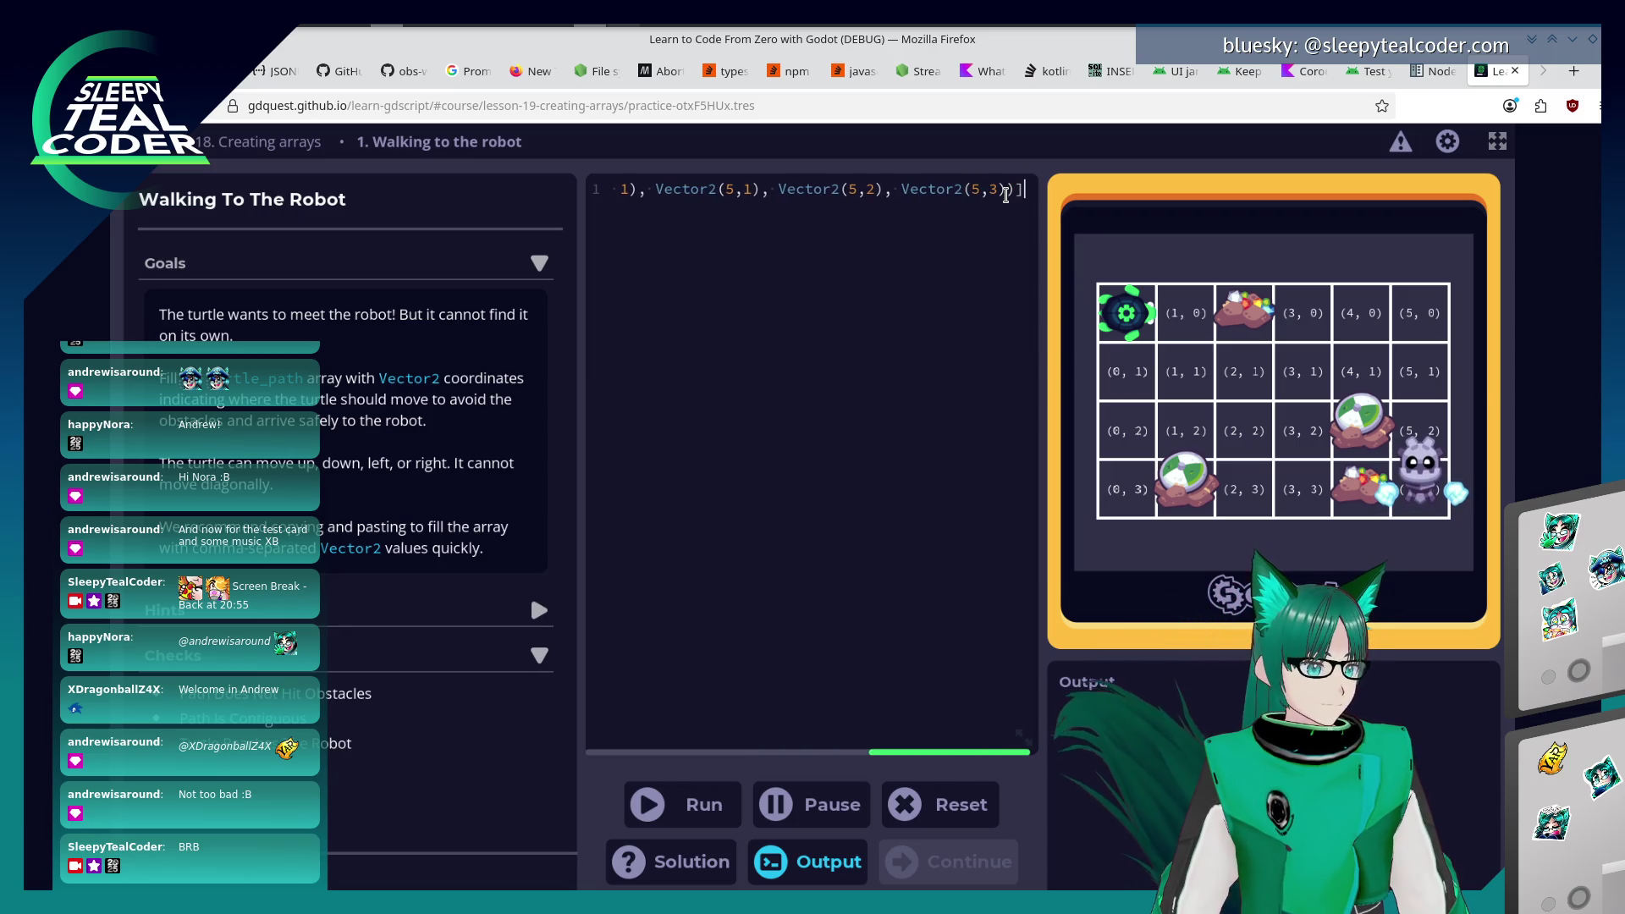
key(Home)
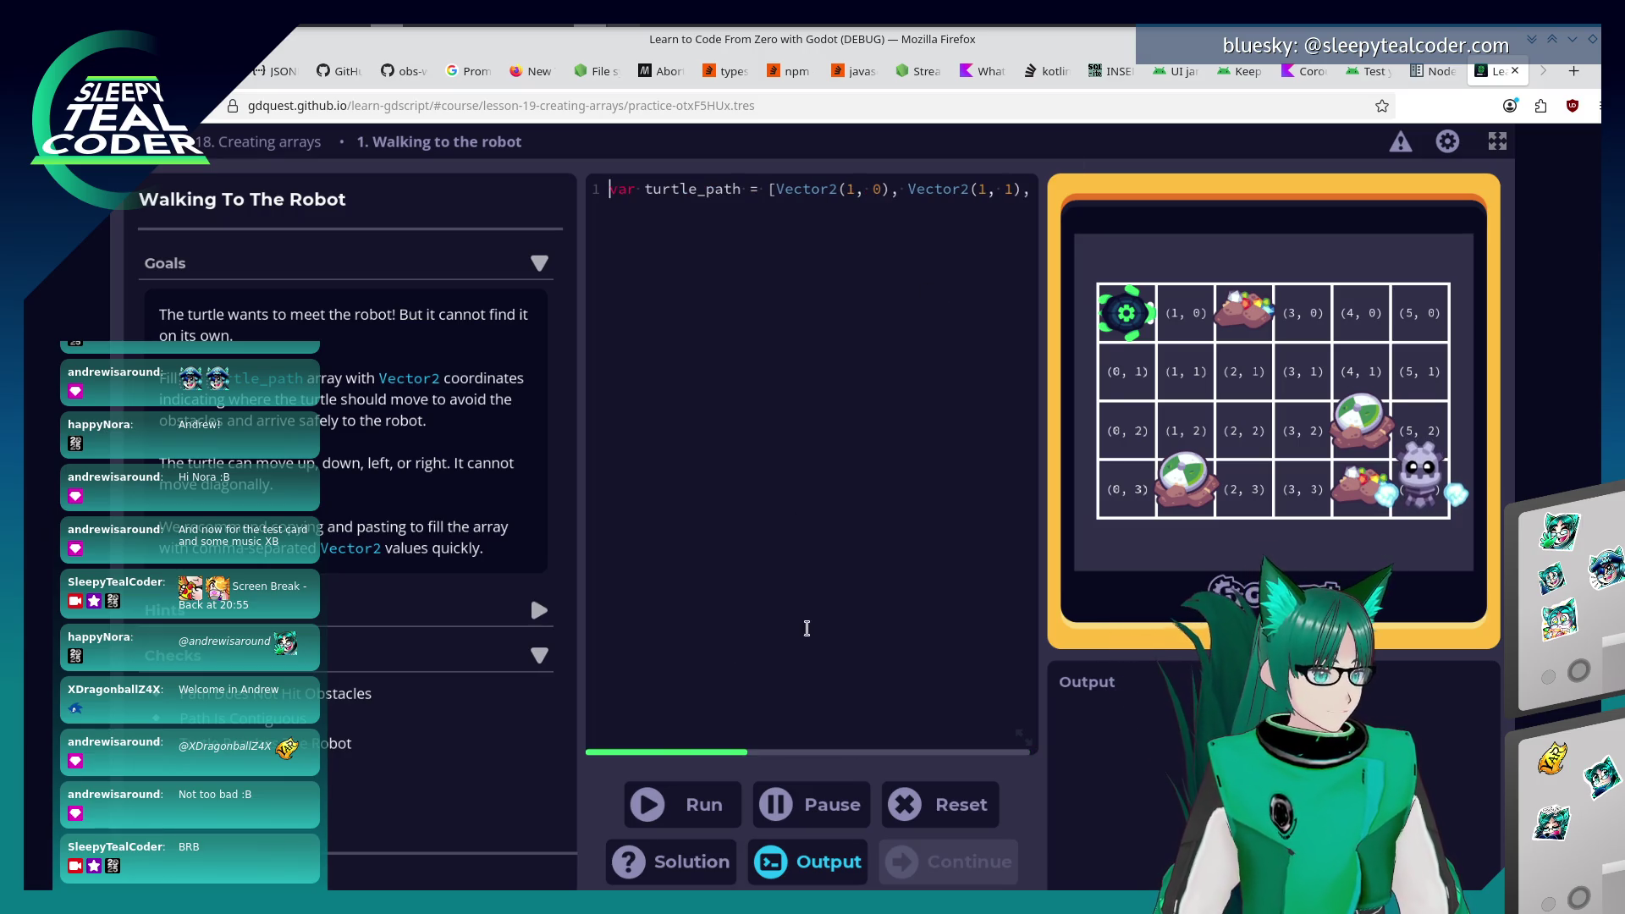
Run the turtle path to pass Walking To The Robot and continue to Selecting Units.
click(700, 805)
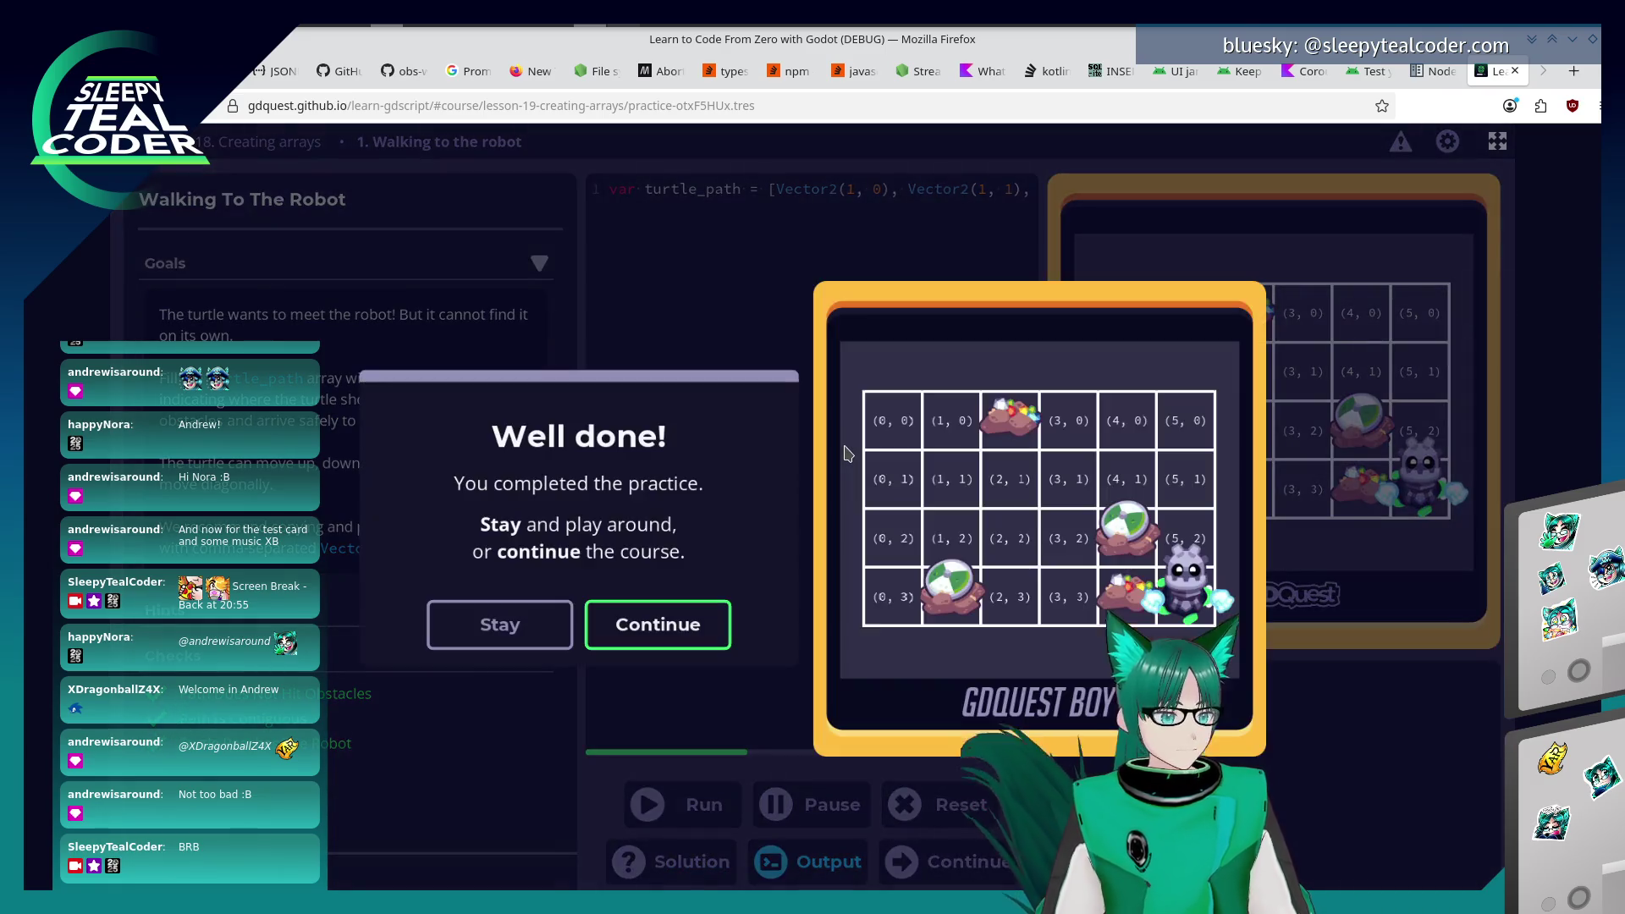
click(654, 611)
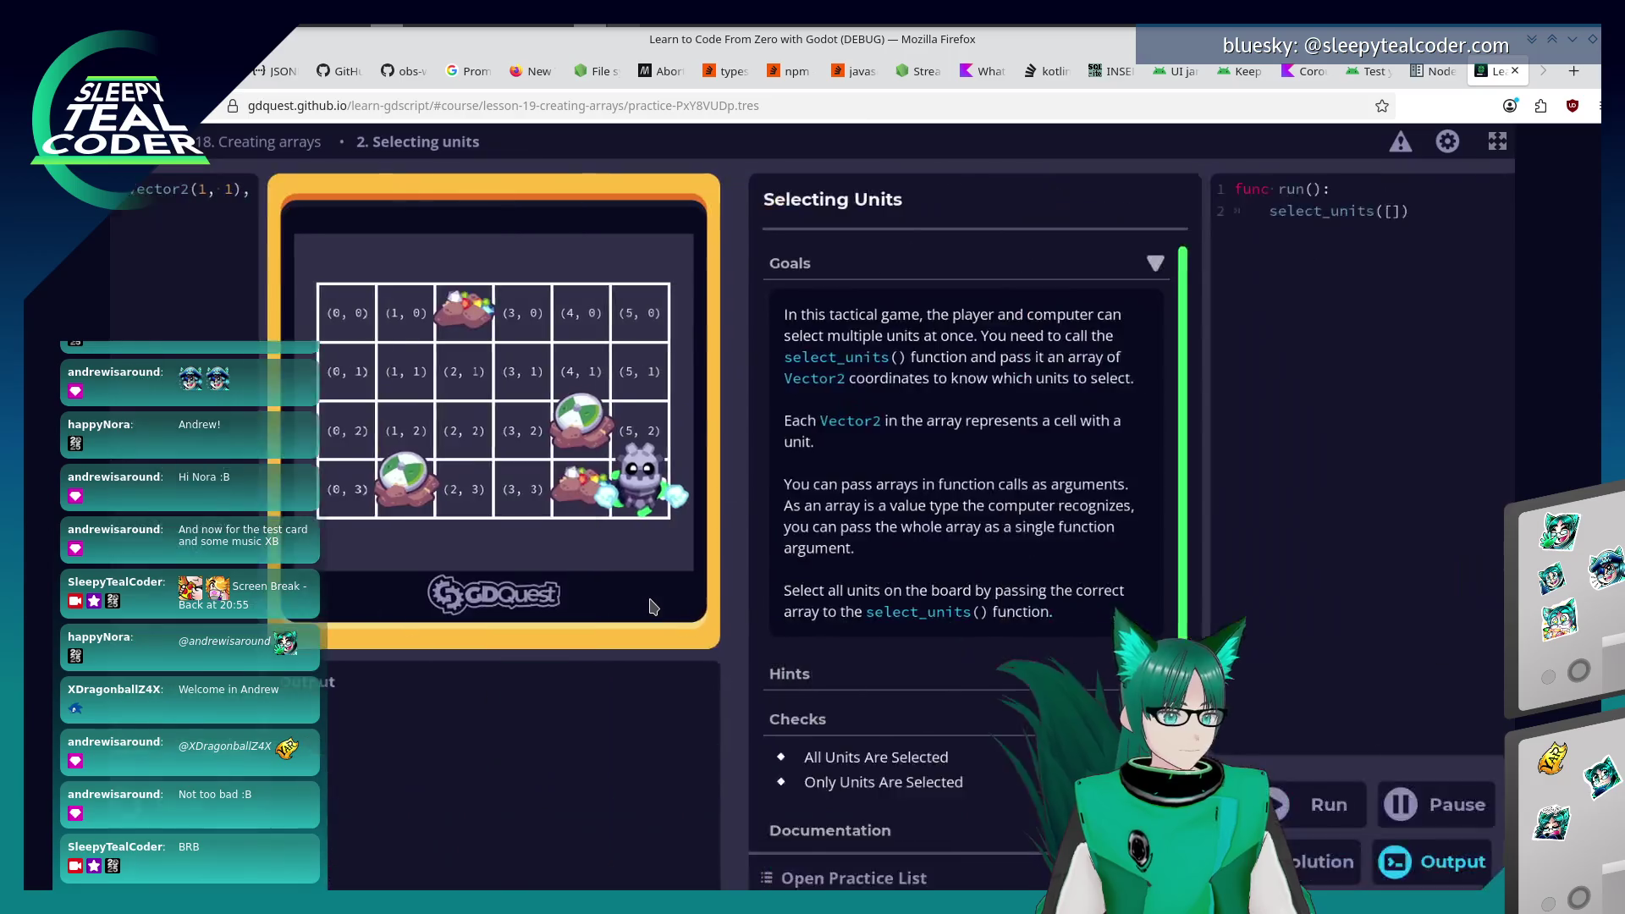
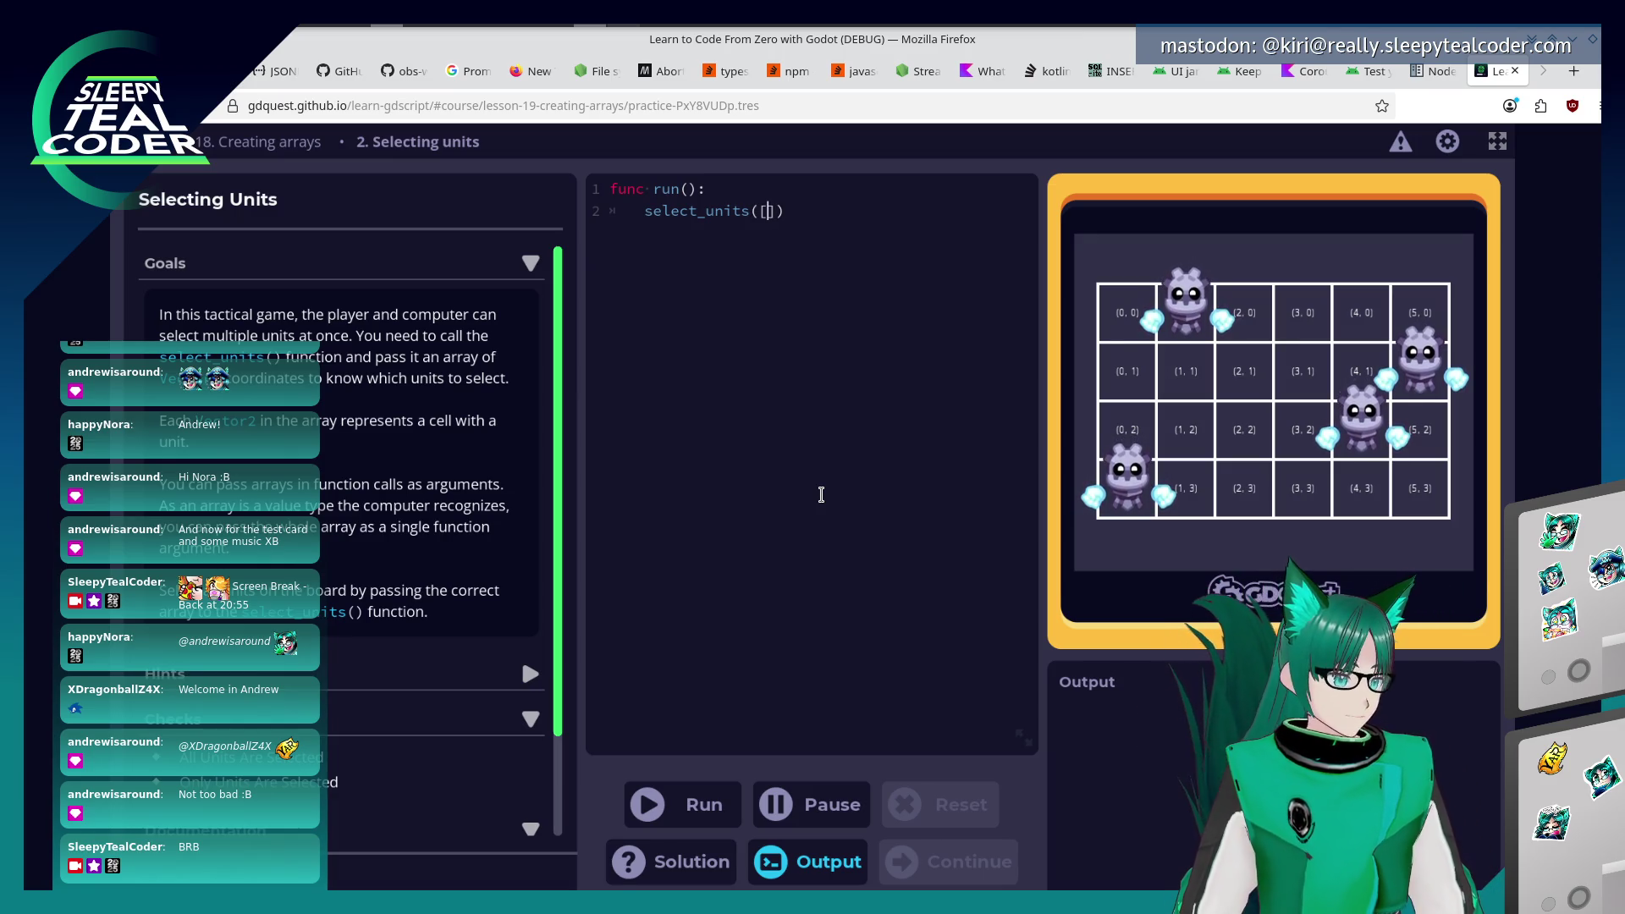
Complete the select_units call with Vector2(0,3), Vector2(1,0), Vector2(4,2) and Vector2(5,1).
text(Vector2()
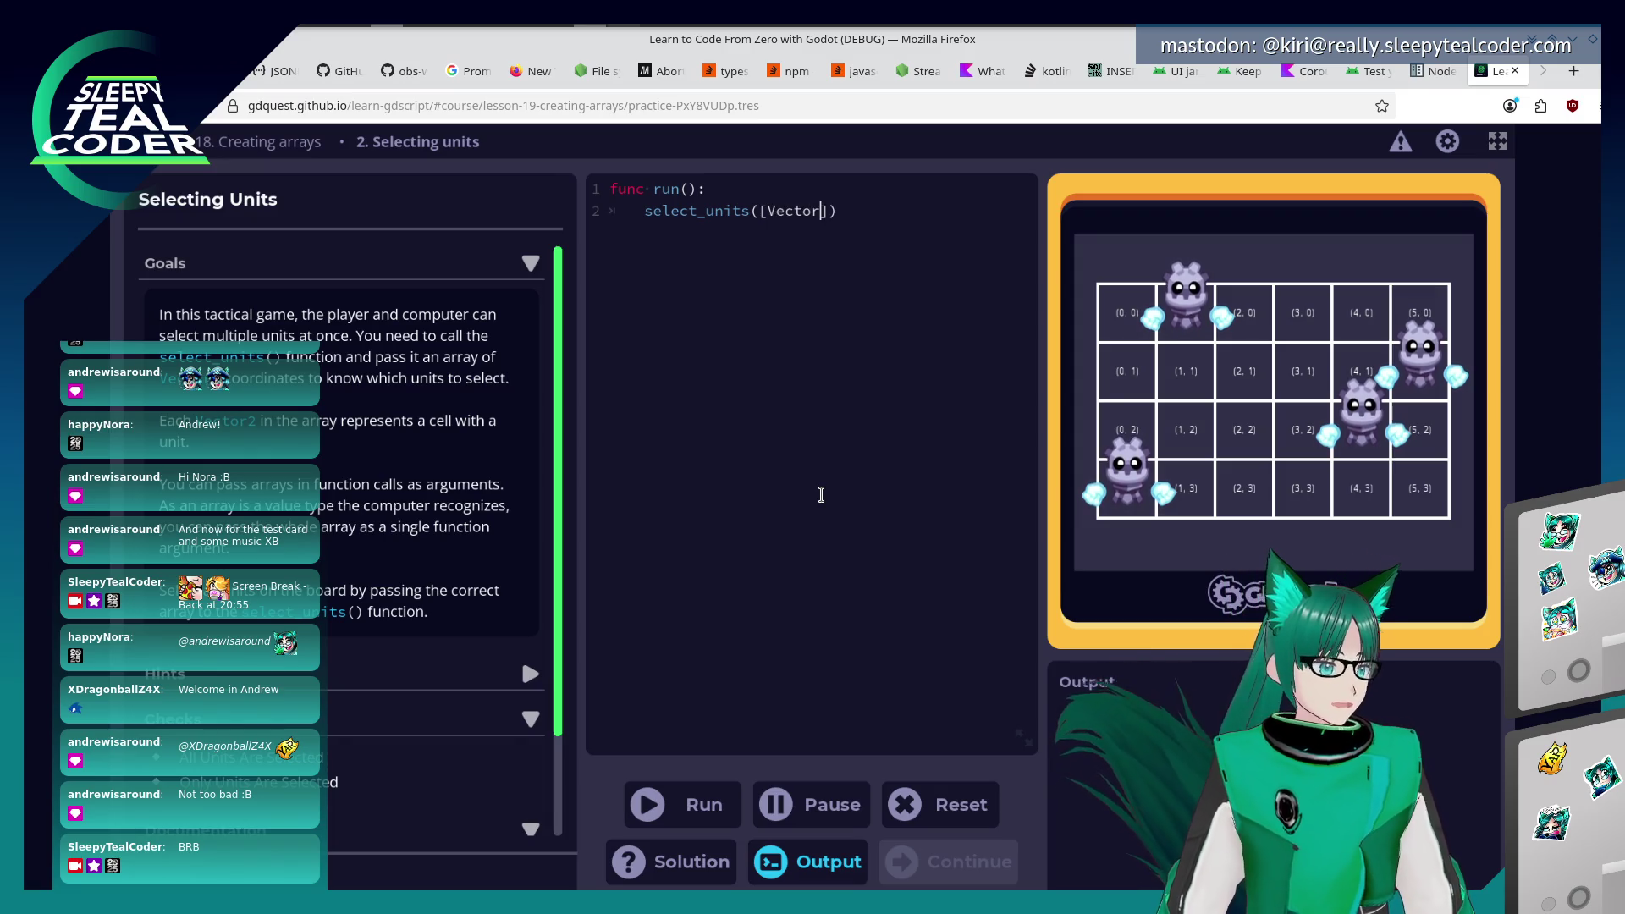
text(0,3),)
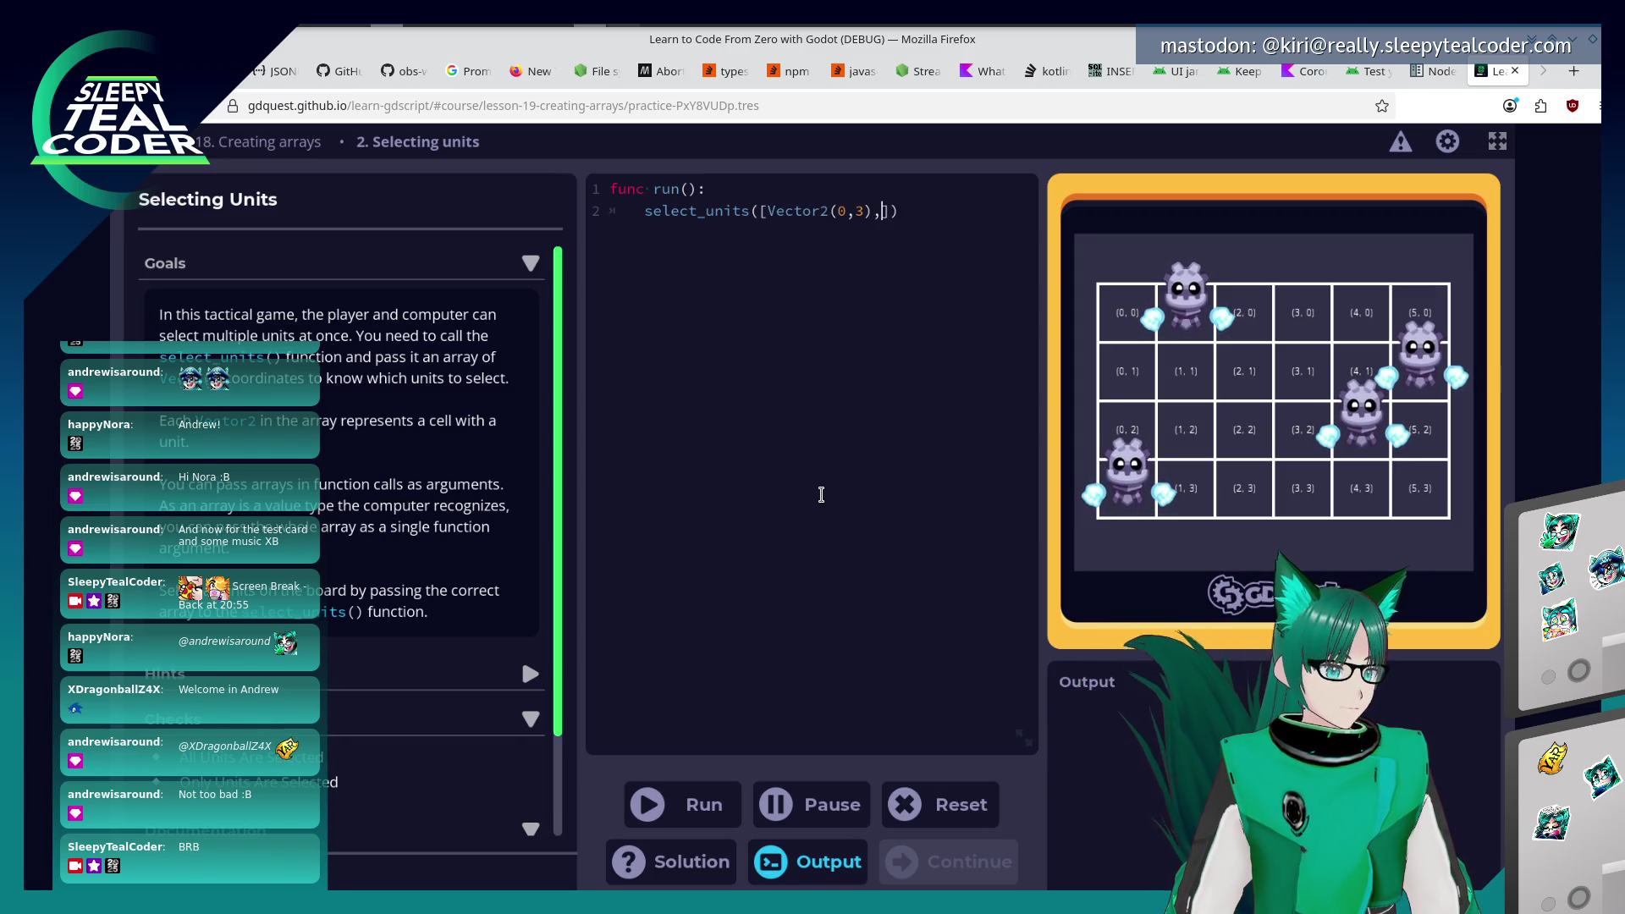
text(ectort)
text(2(1,1)
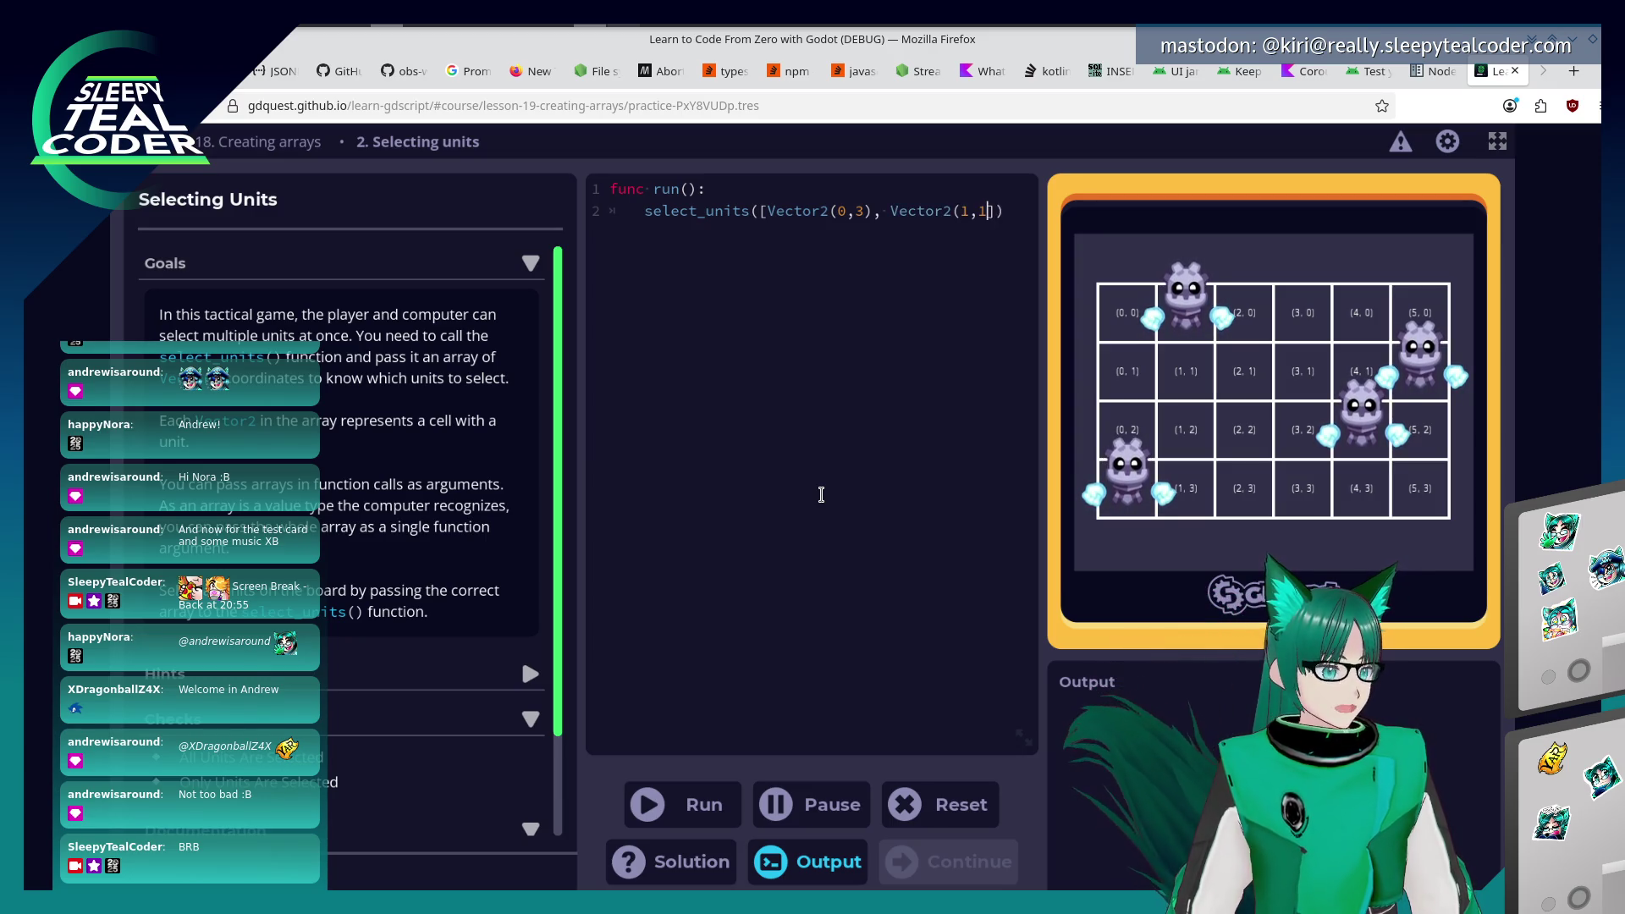
text(, Vecotr)
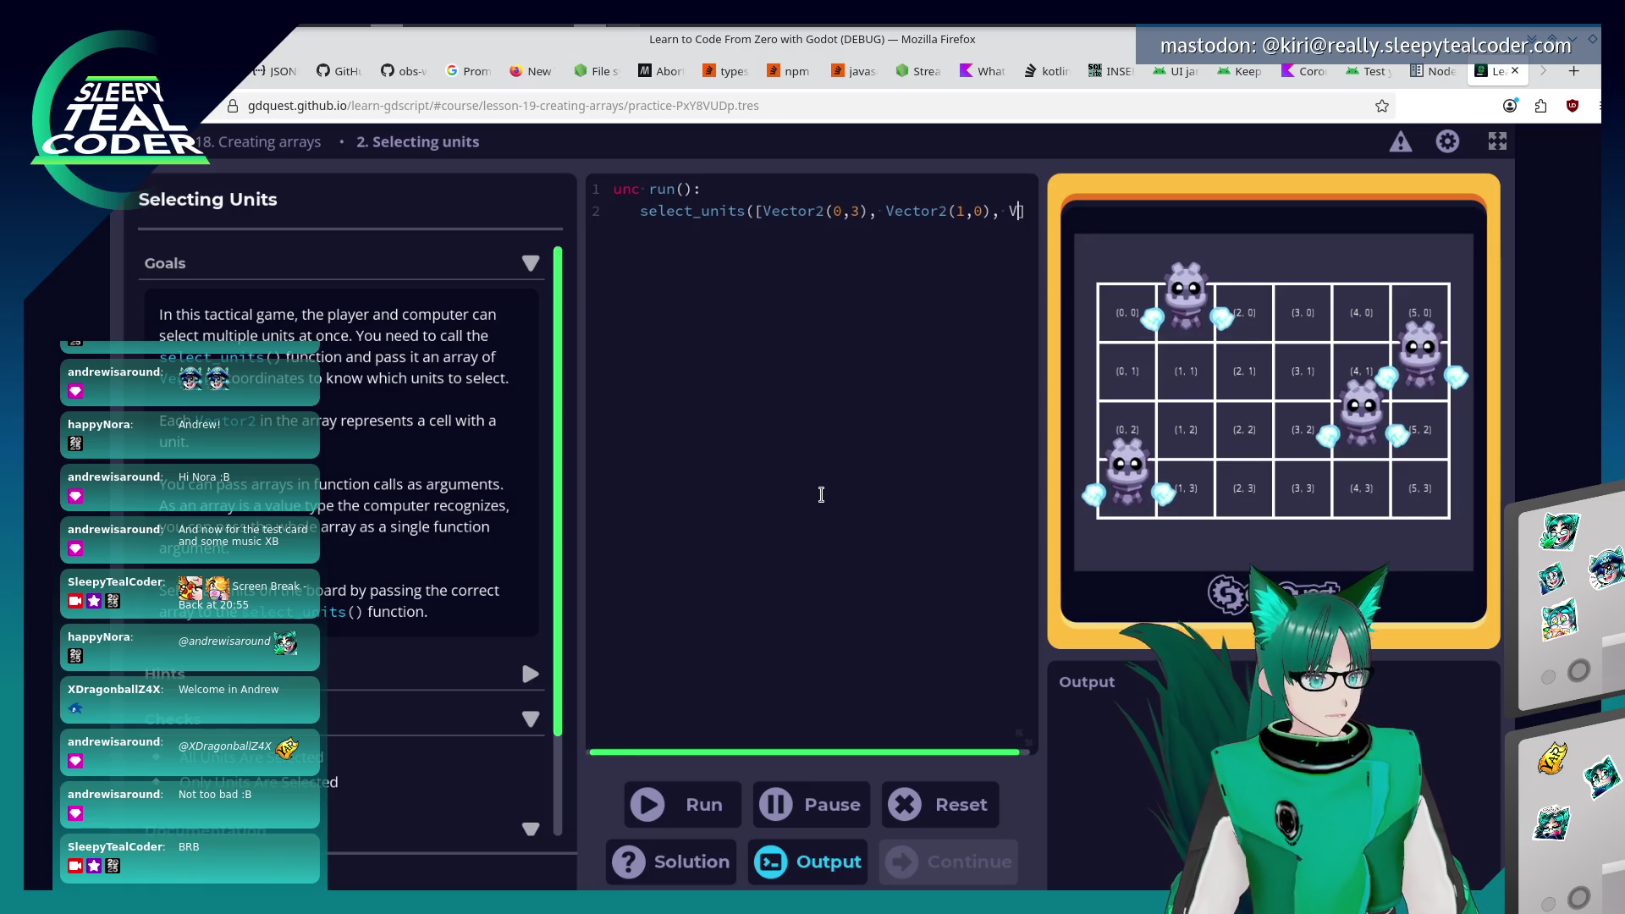
key(BackSpace)
key(BackSpace)
key(BackSpace)
text(tor)
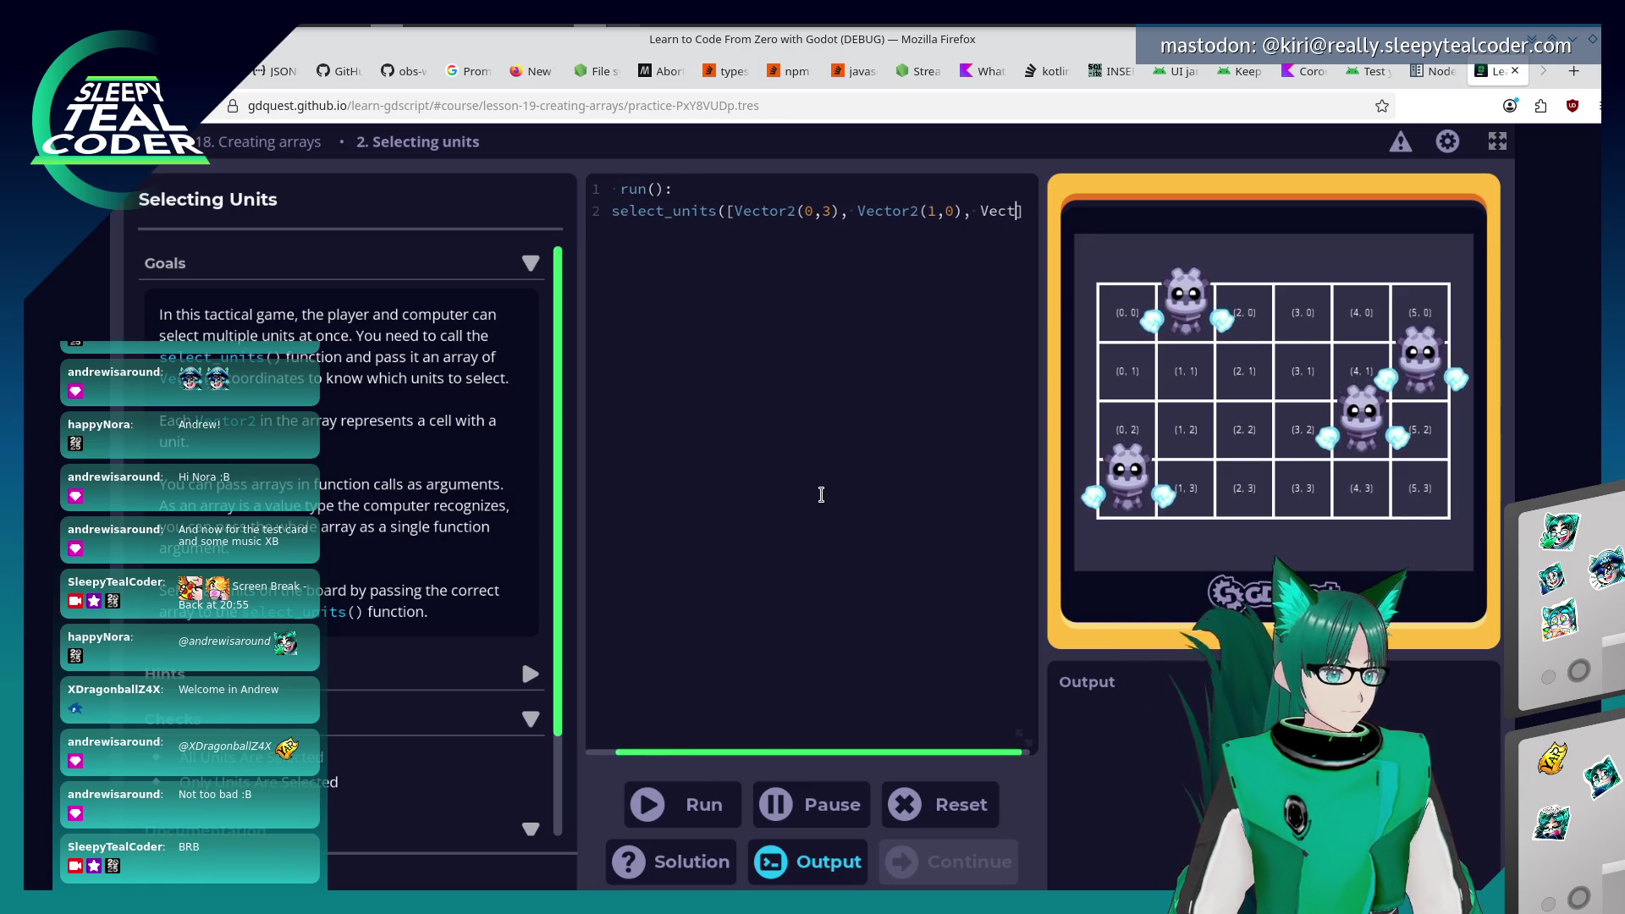
text(()
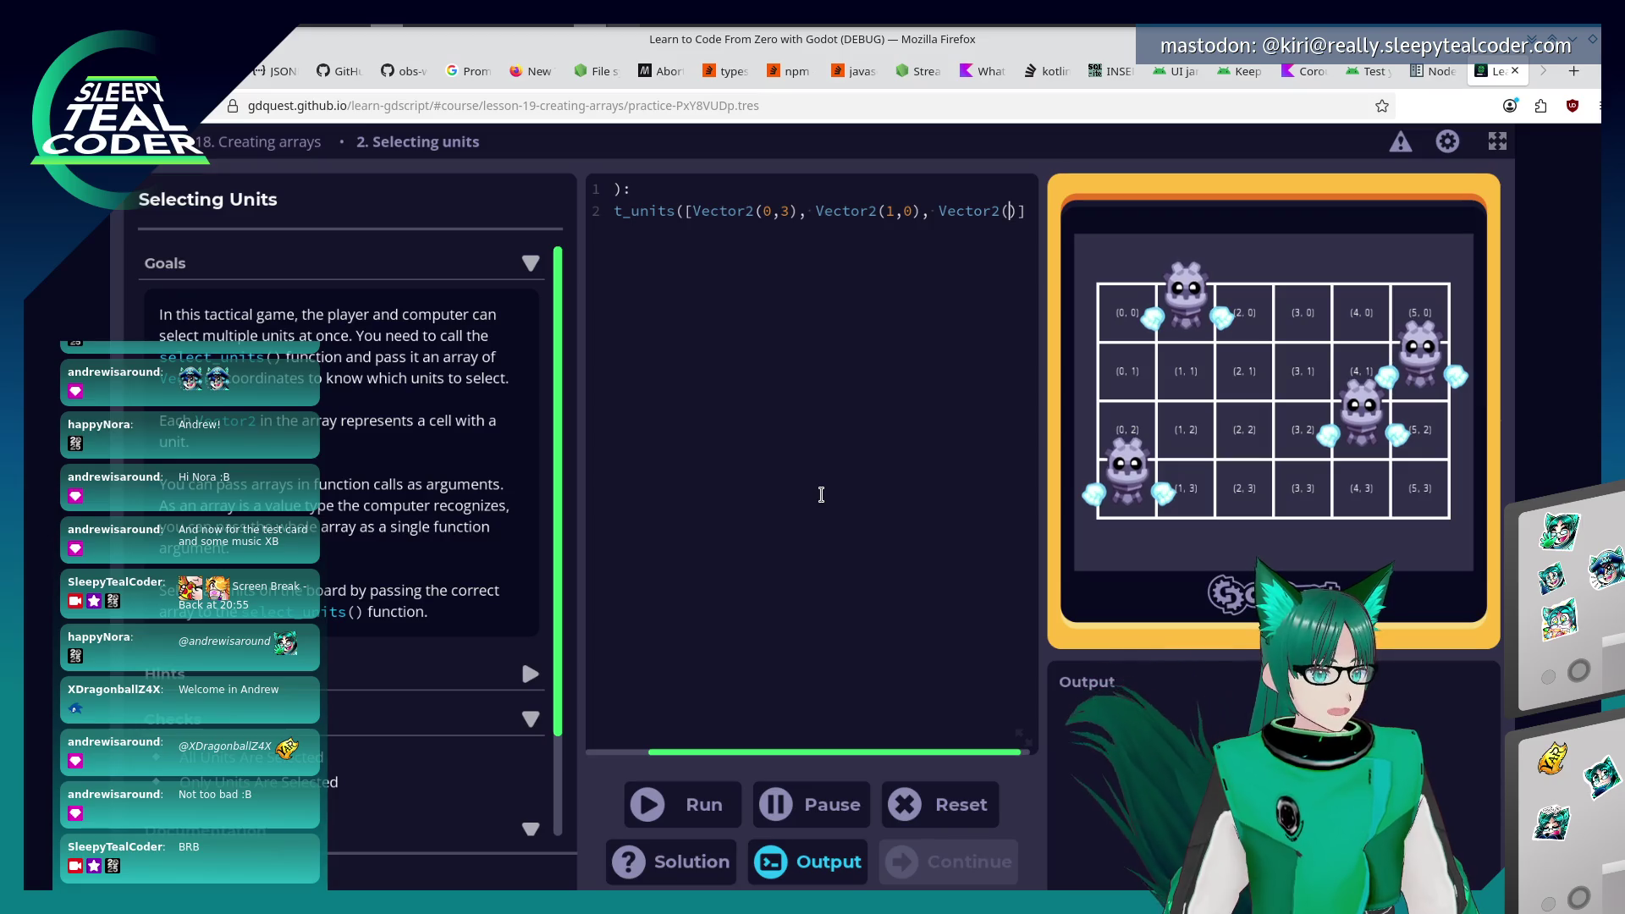
text(4,2))
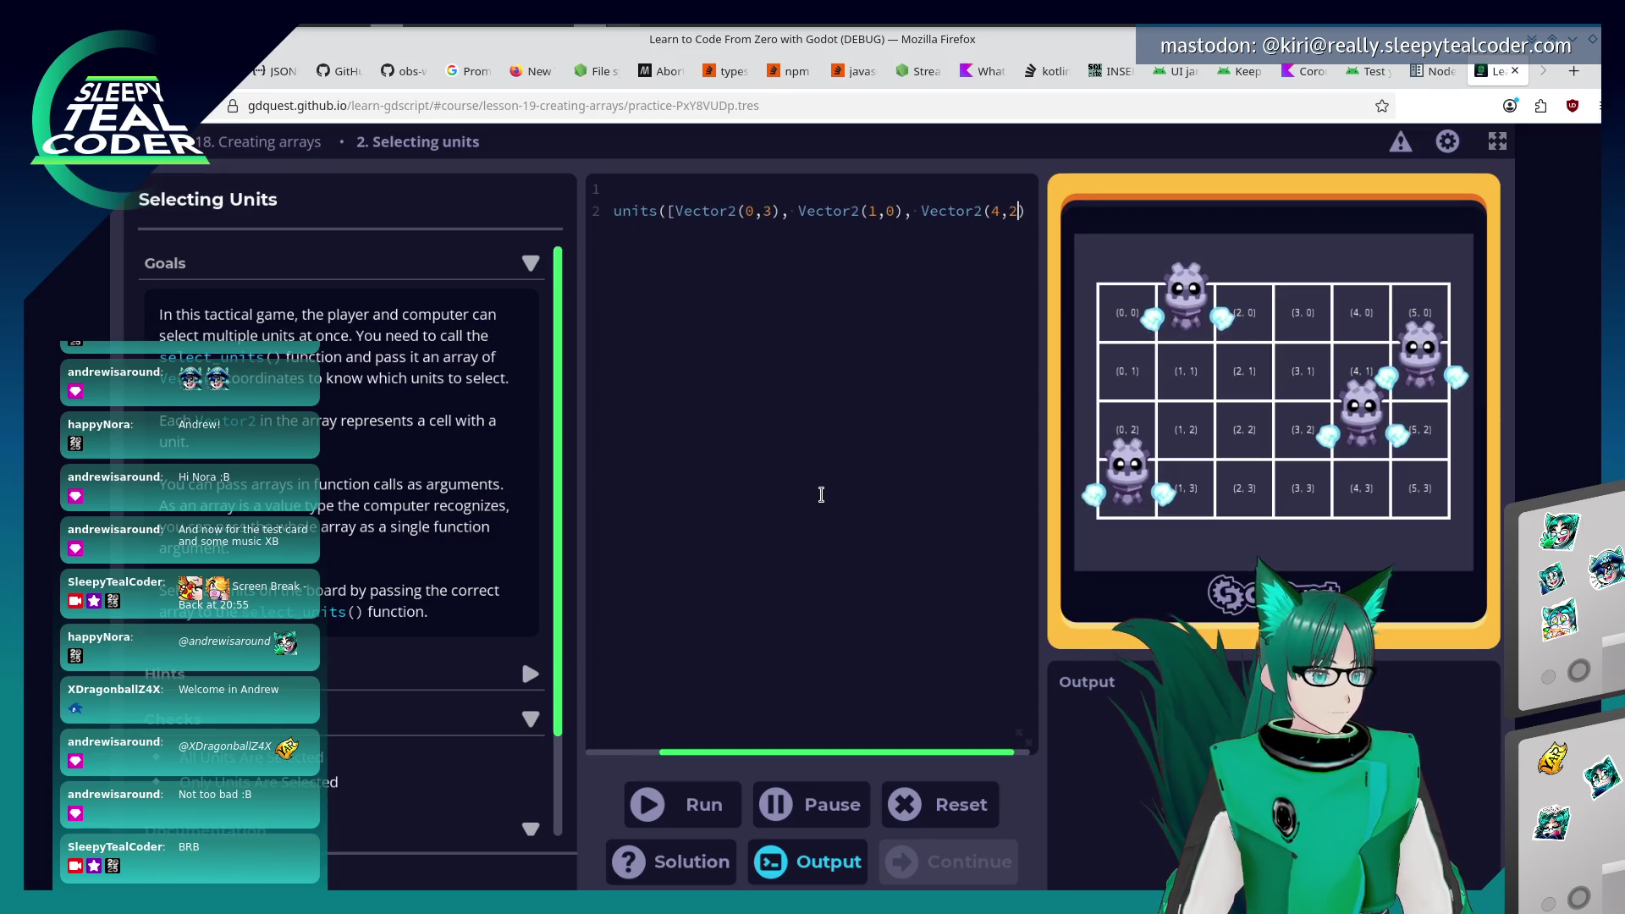
text(, Vector)
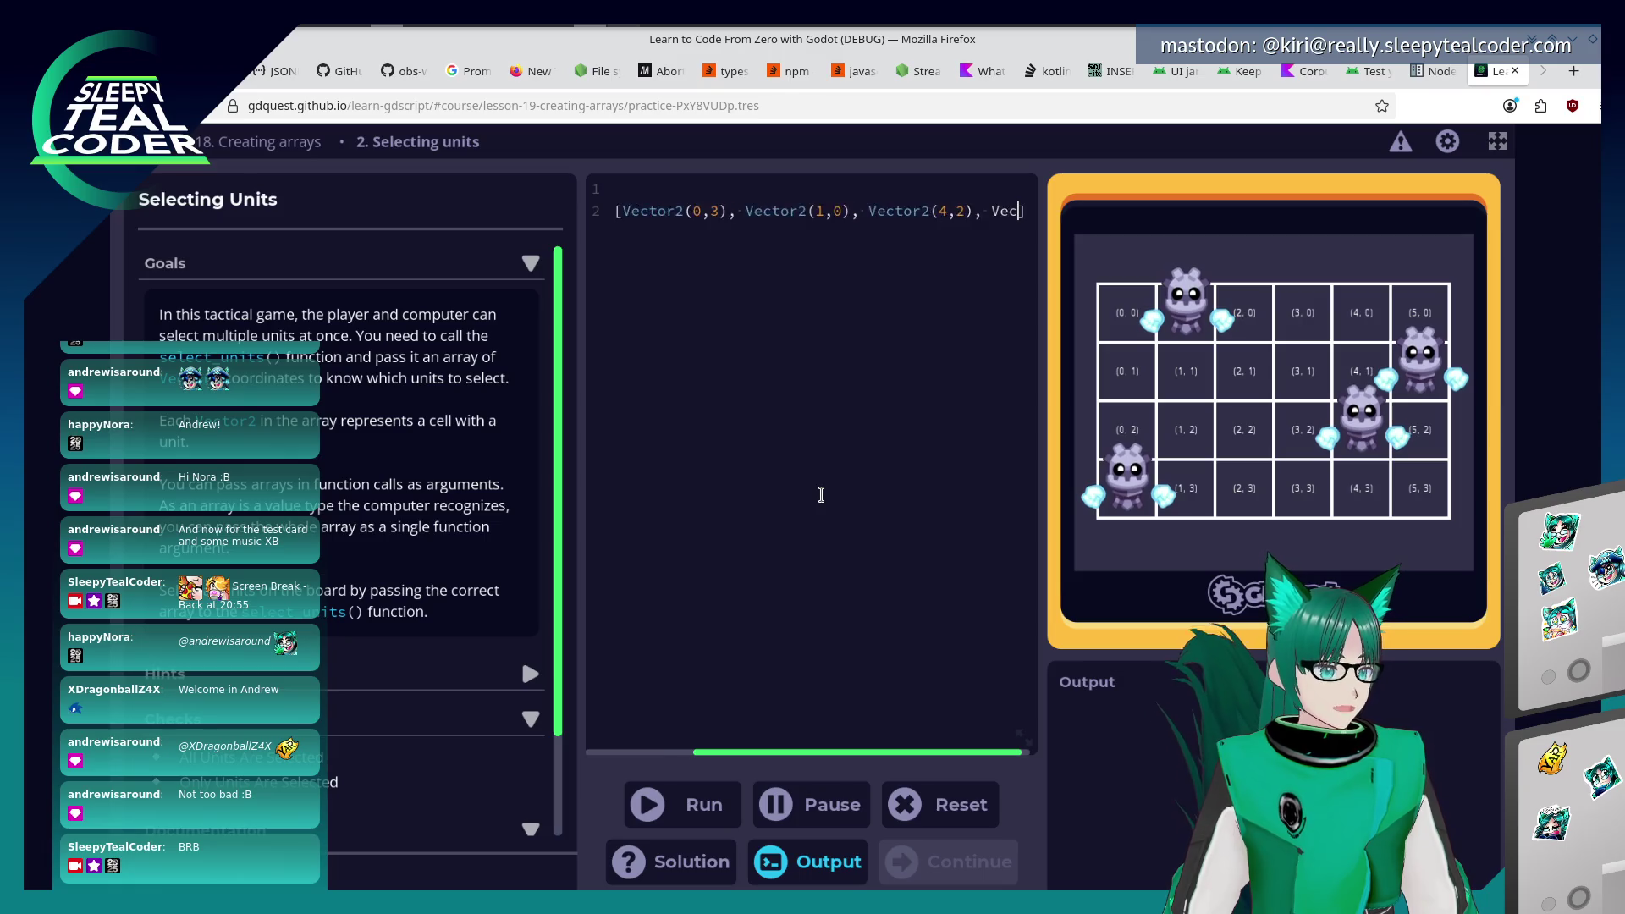
text(2()
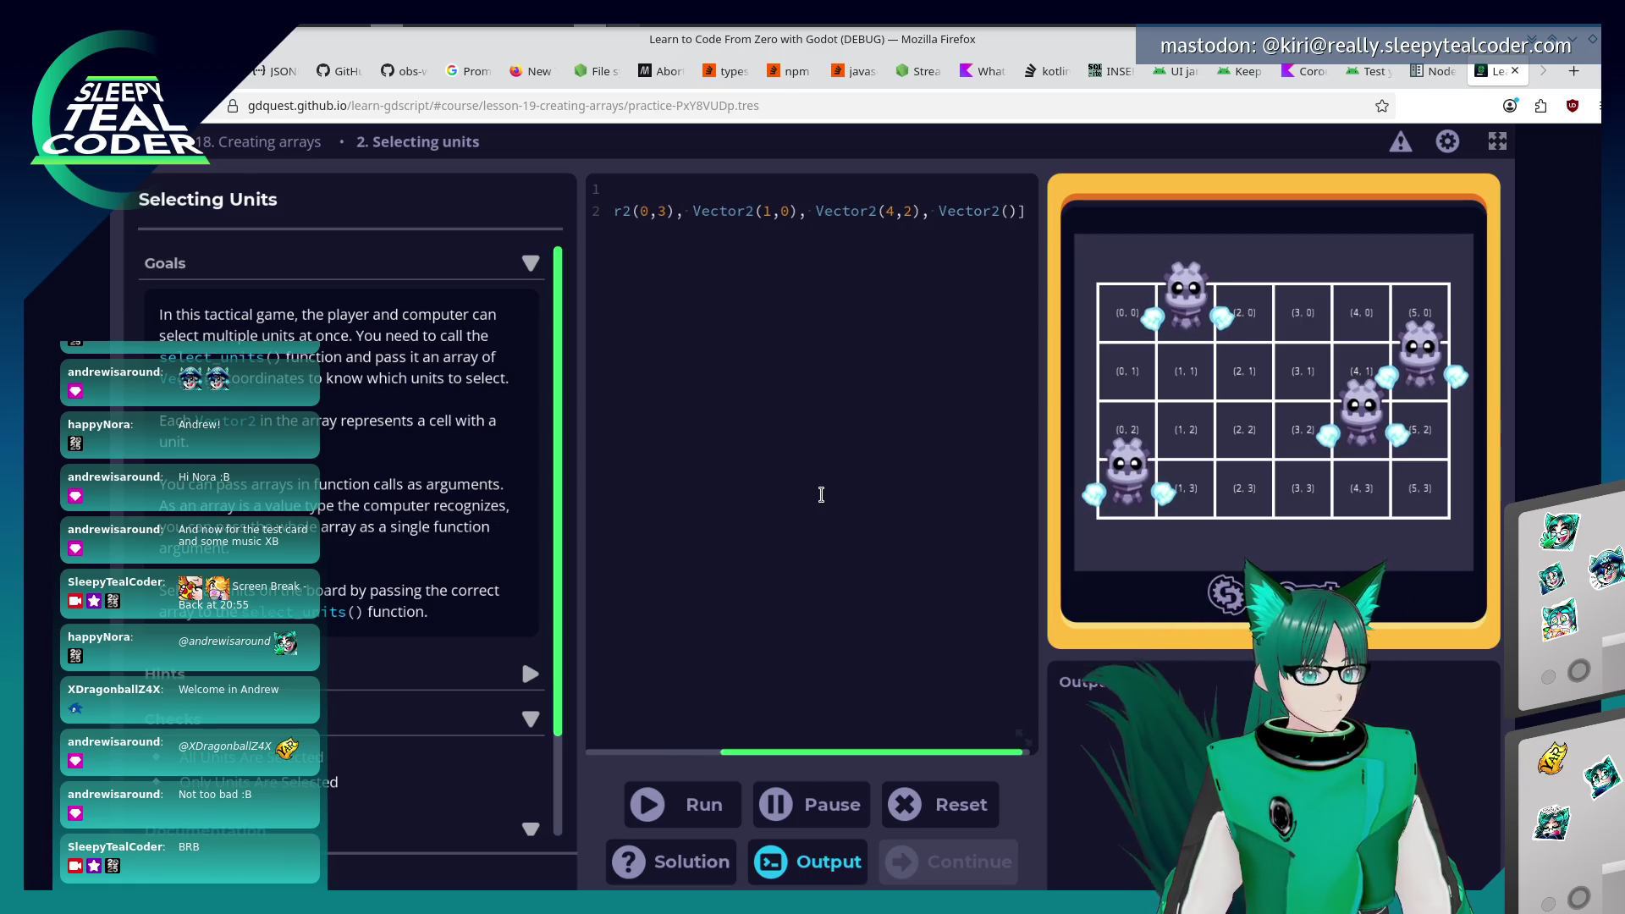
text(5,1)]))
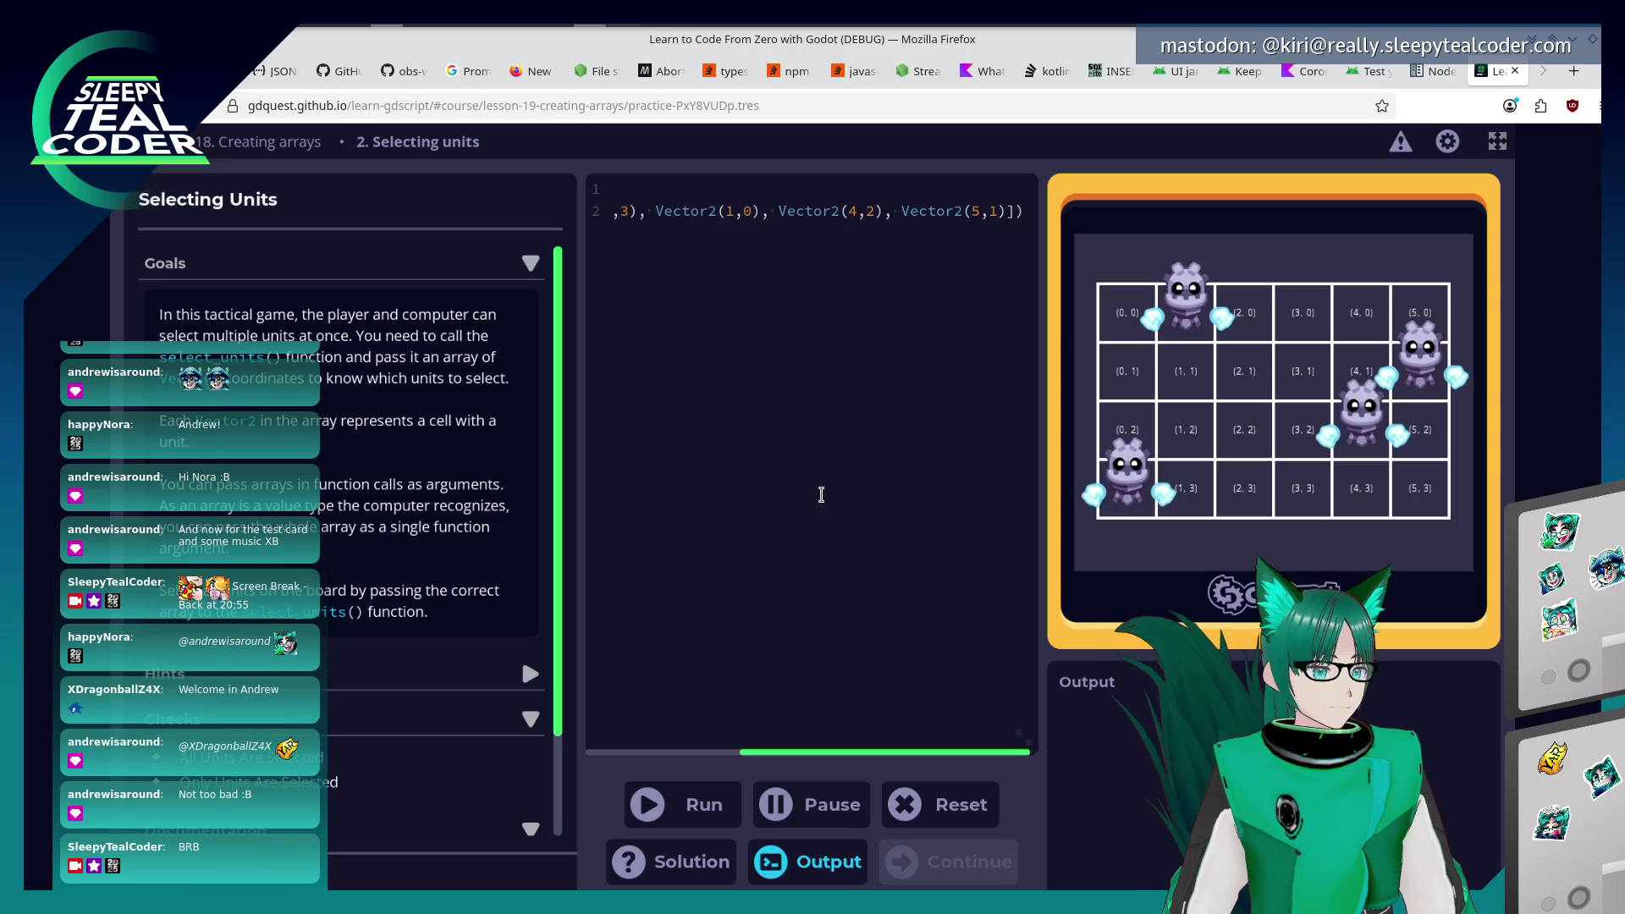
Run the code to pass Selecting Units and continue to lesson 20, Looping over arrays.
key(Home)
key(End)
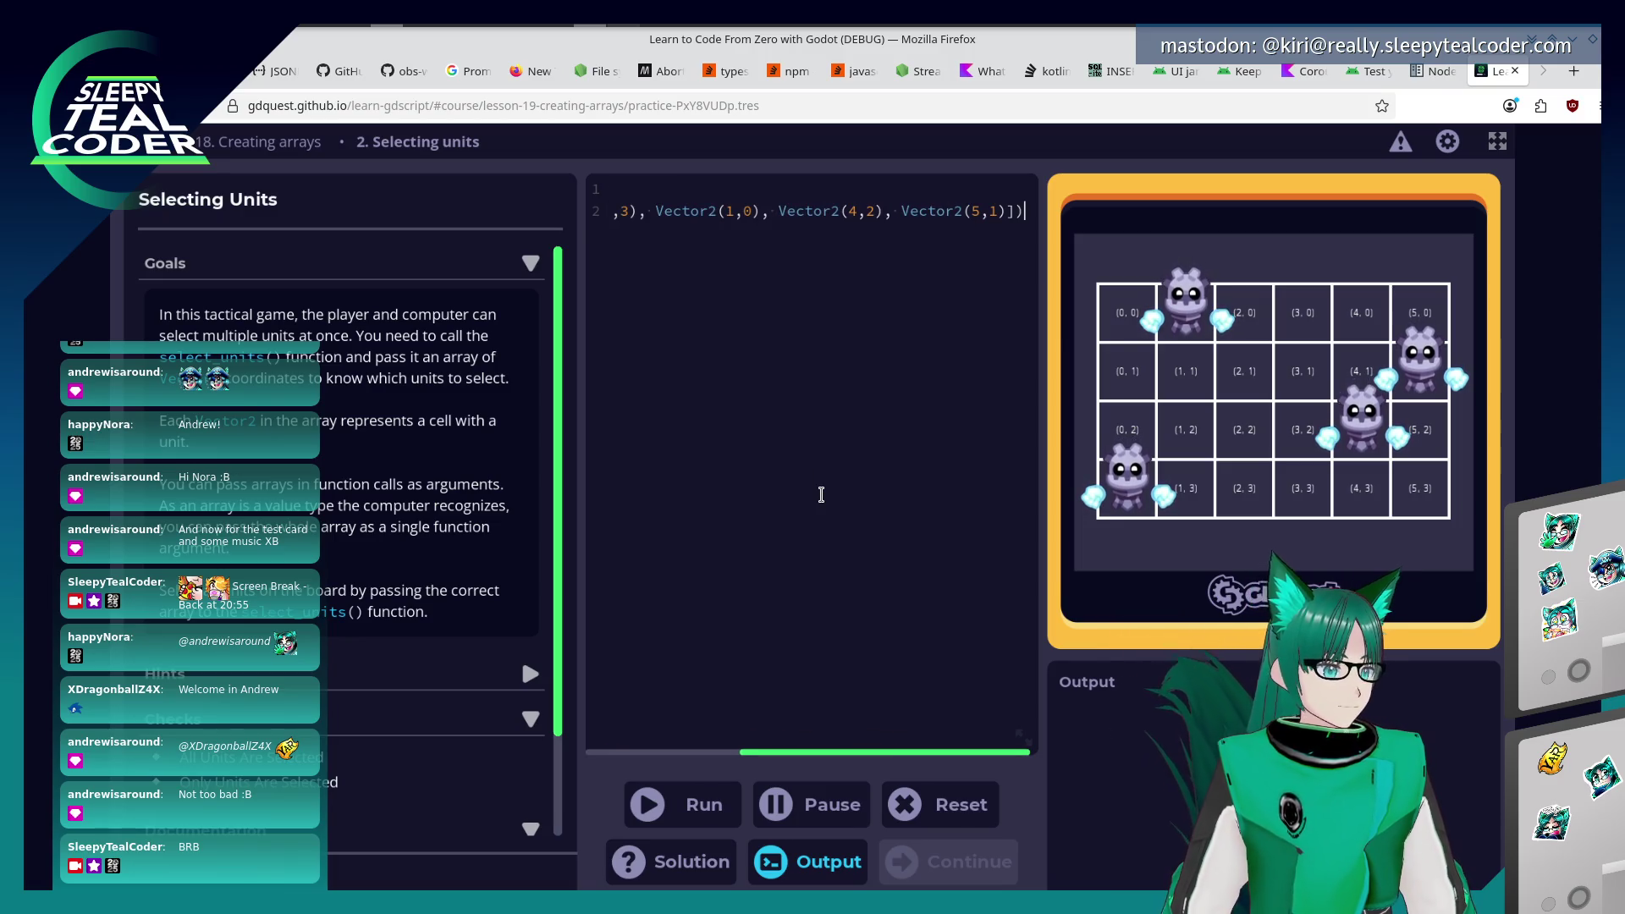
key(Home)
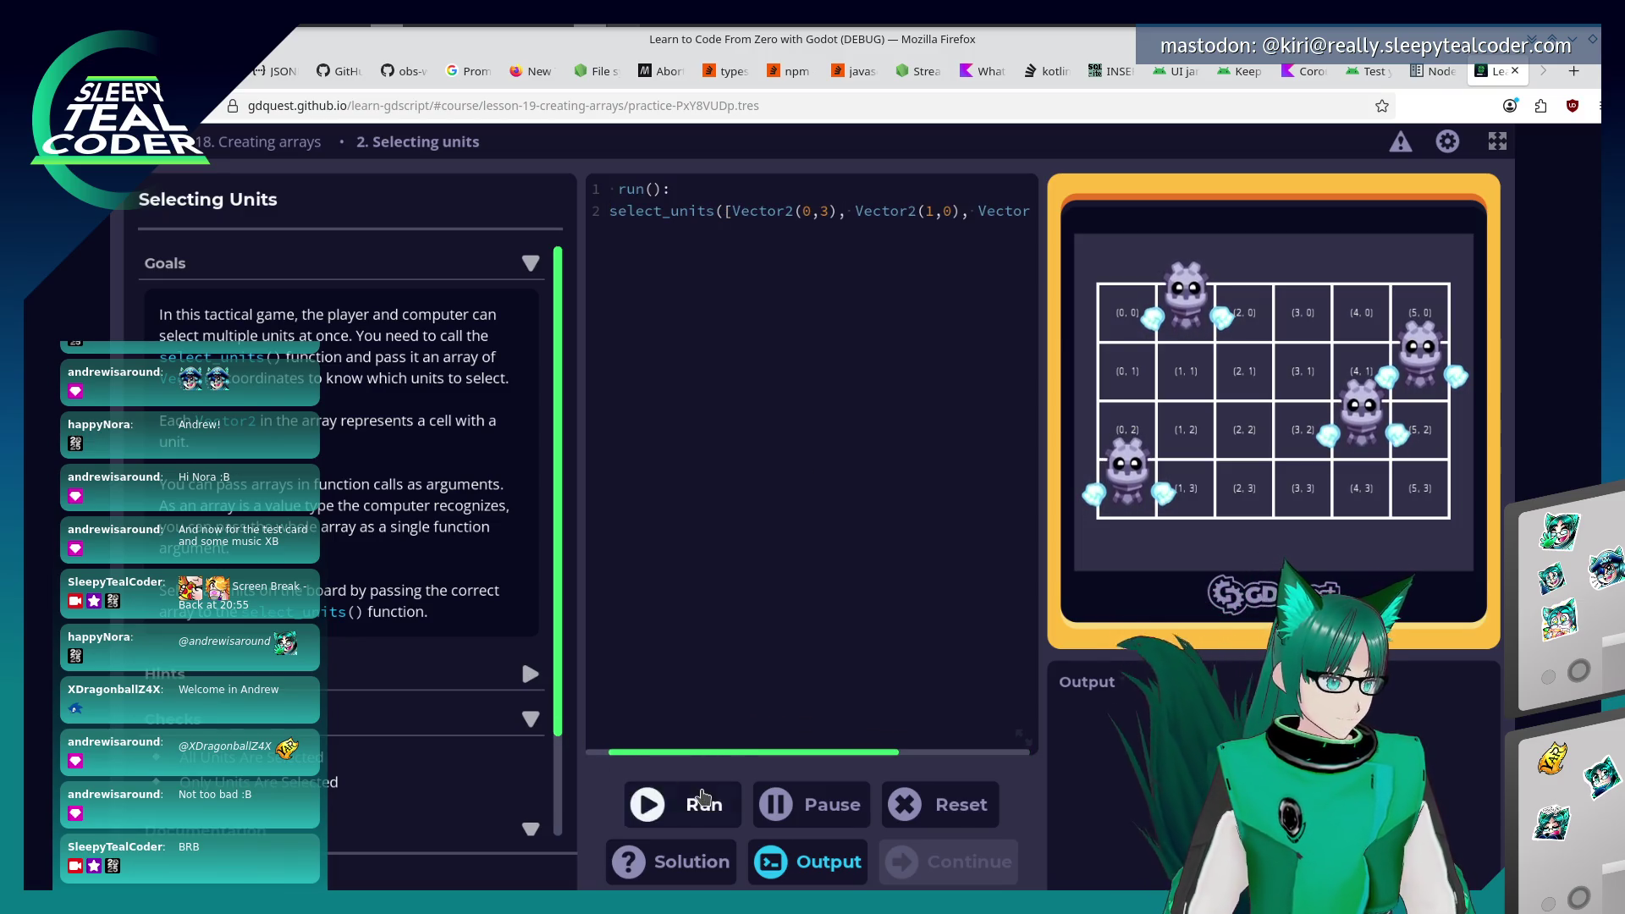
click(703, 800)
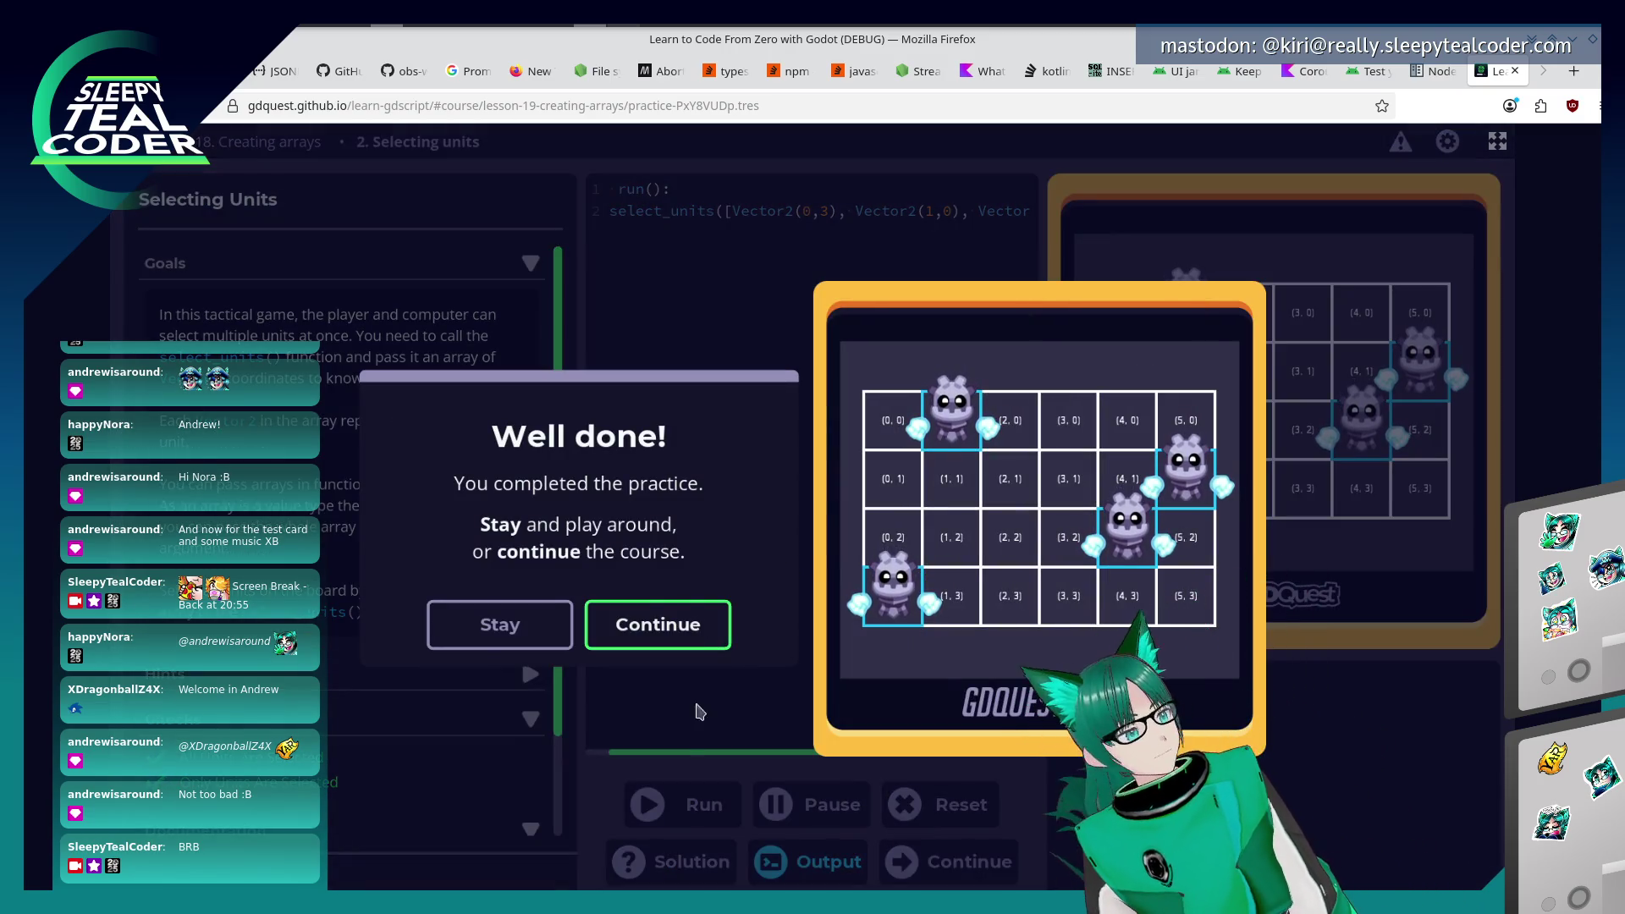
click(700, 613)
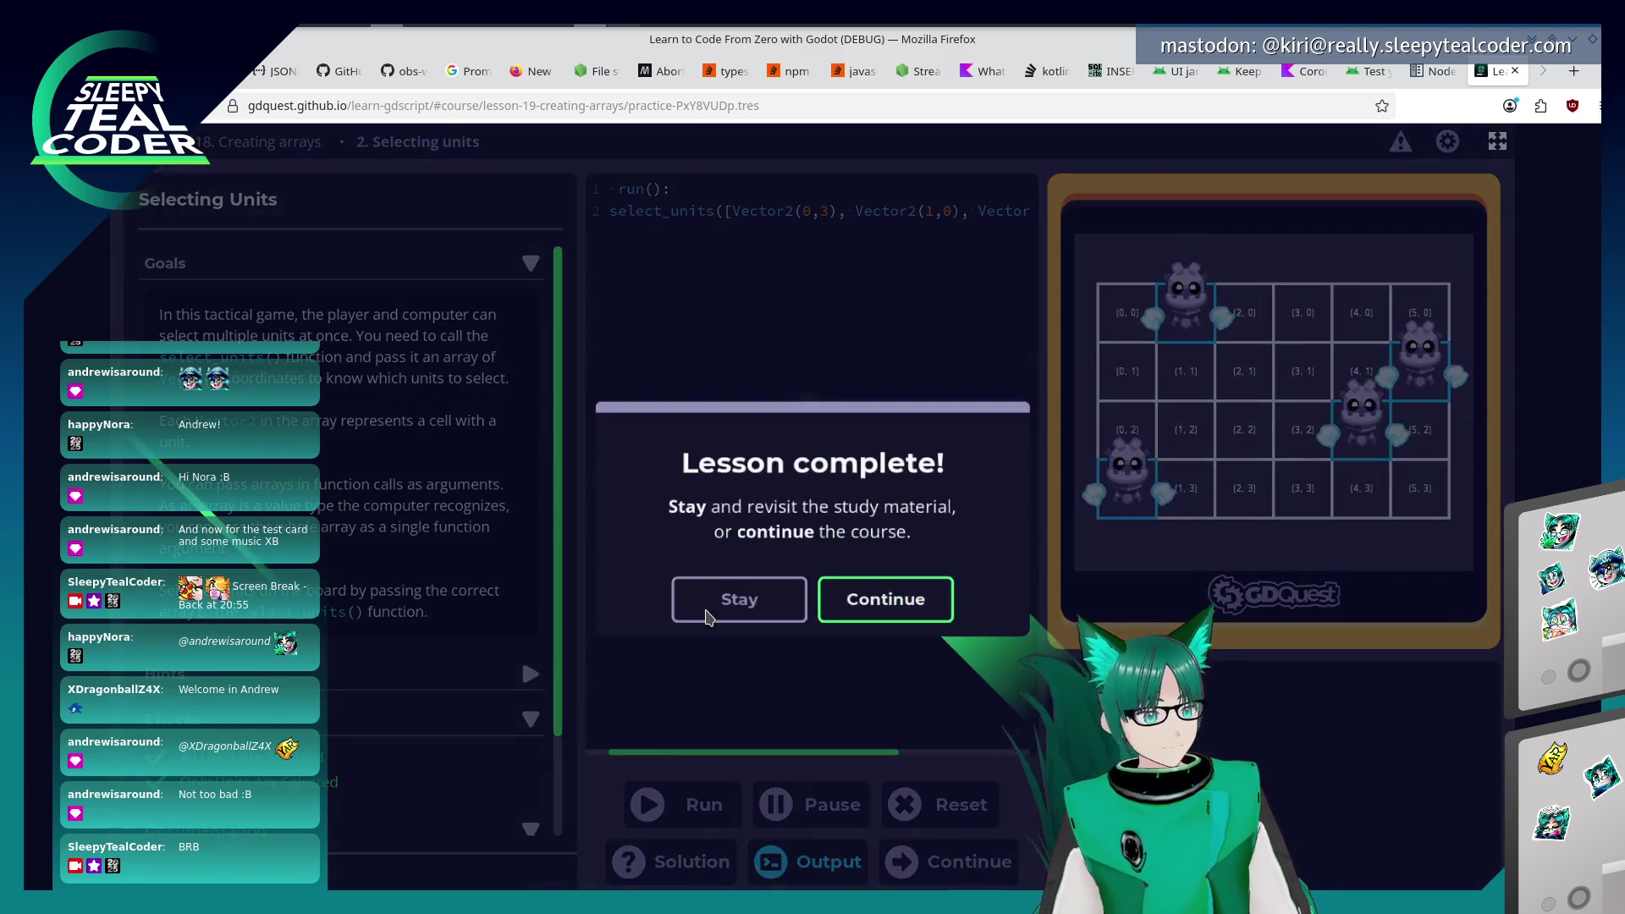
click(912, 590)
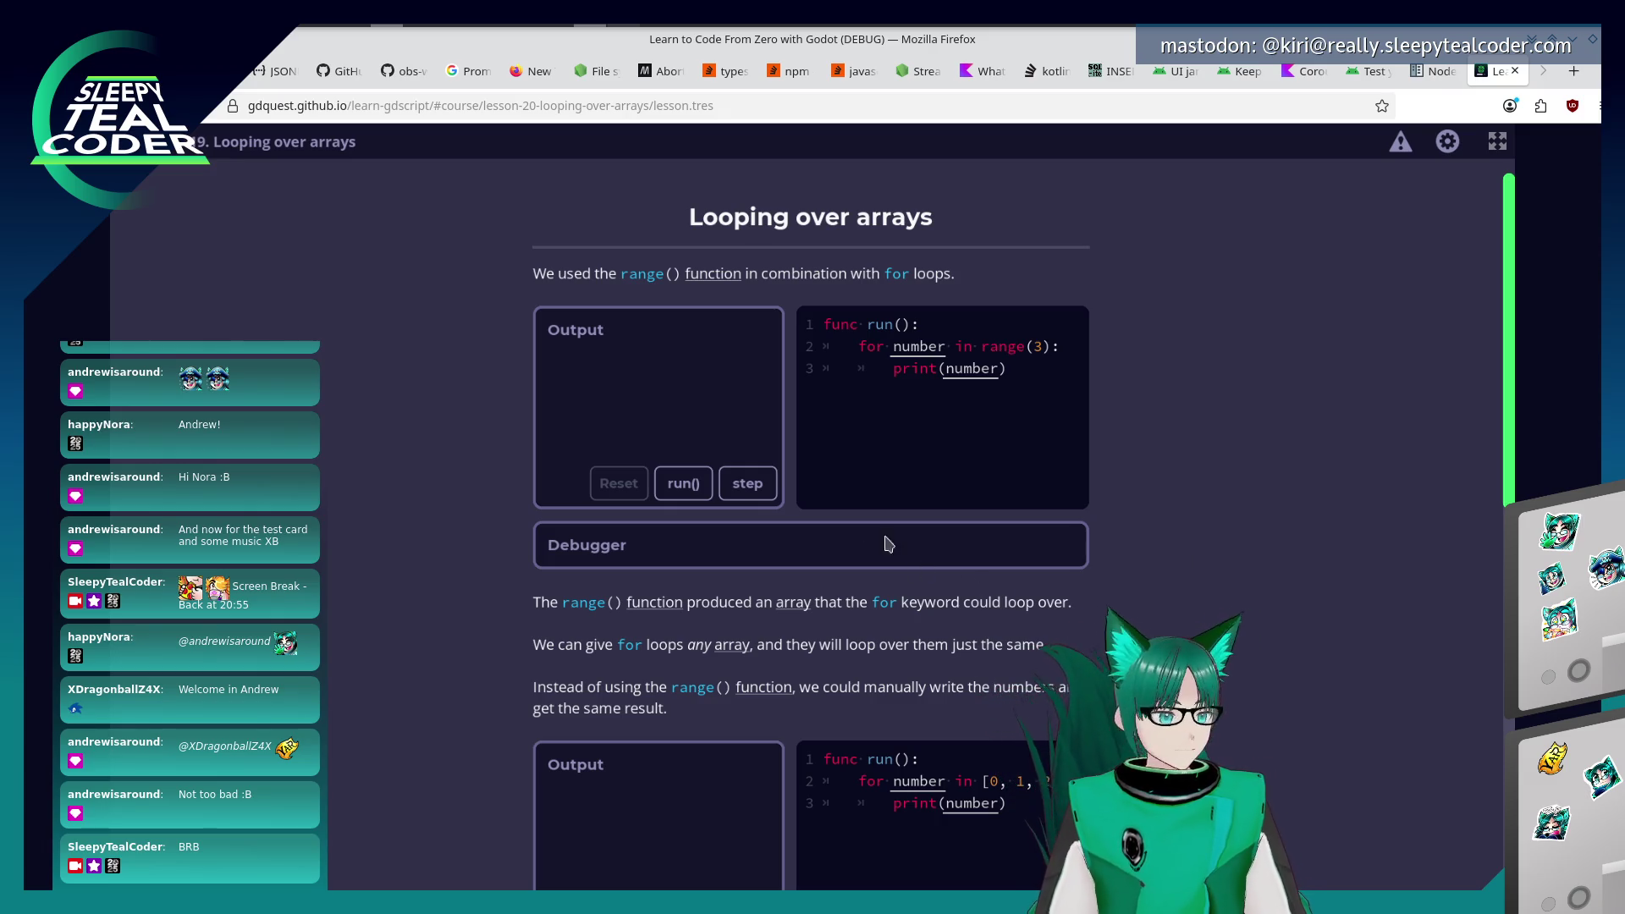
scroll(502, 530, down, 1)
scroll(501, 535, up, 1)
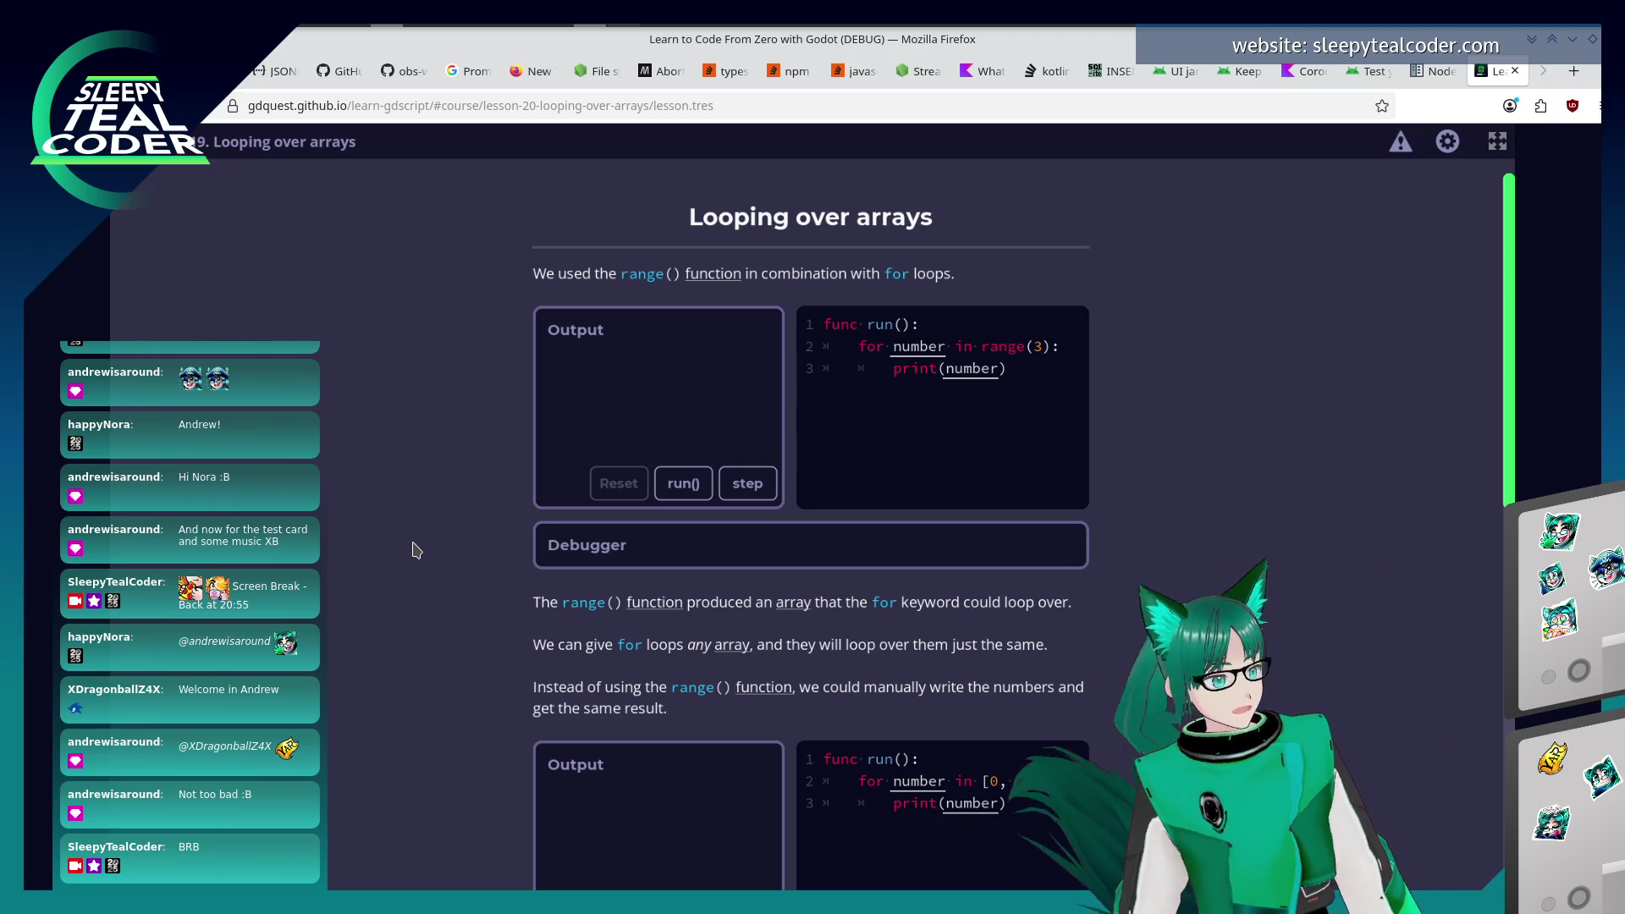
scroll(415, 550, down, 3)
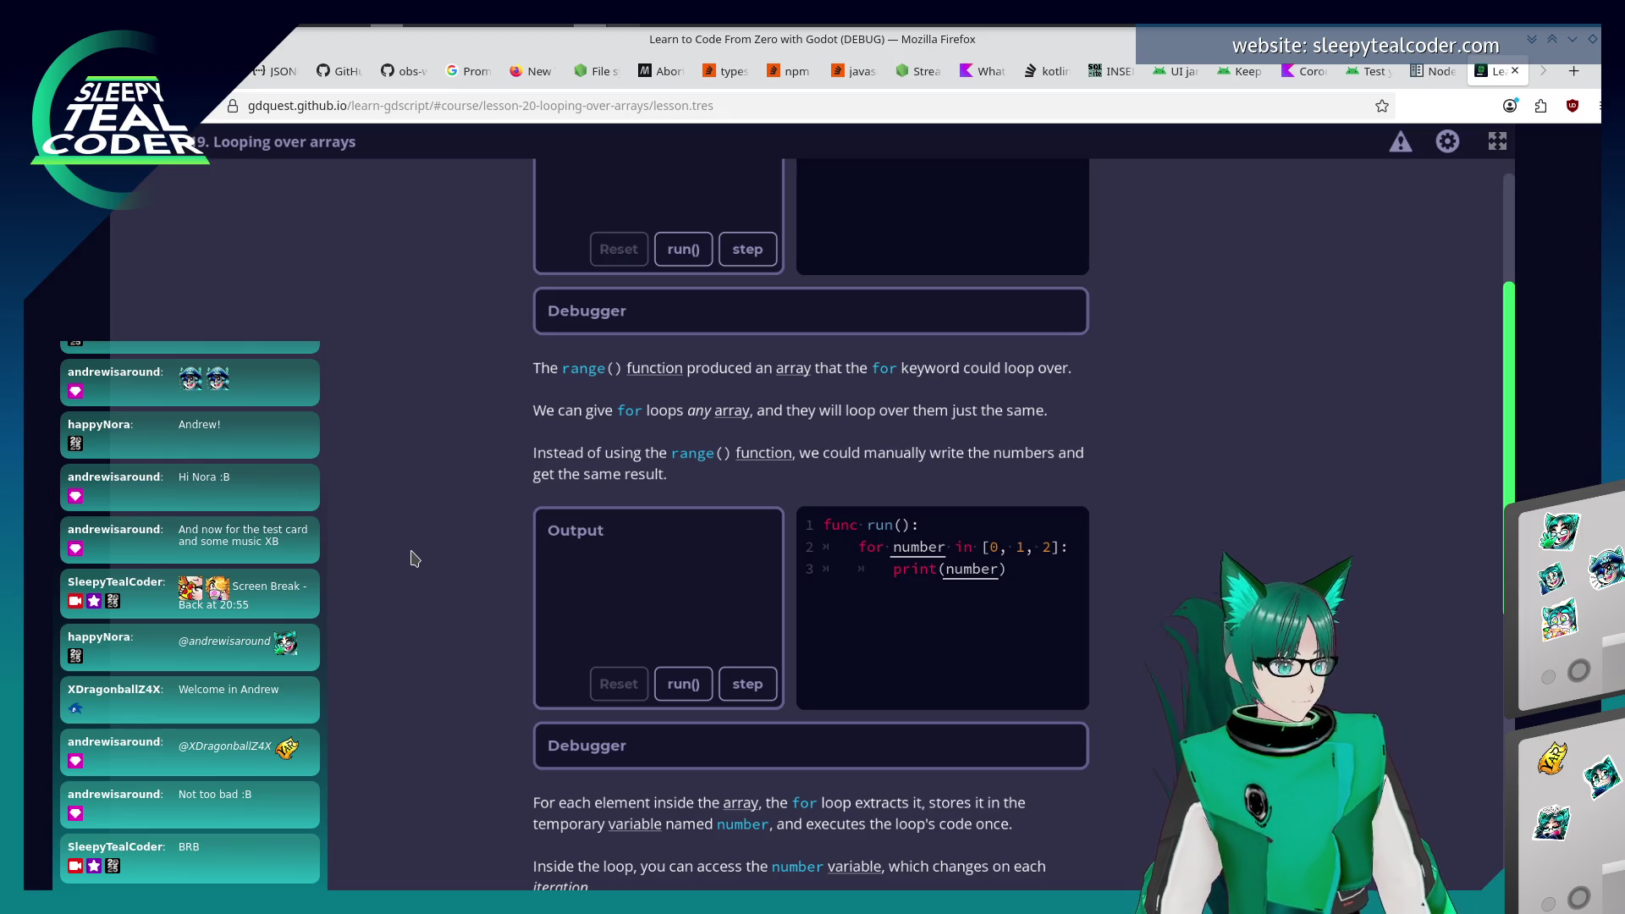
scroll(413, 558, down, 2)
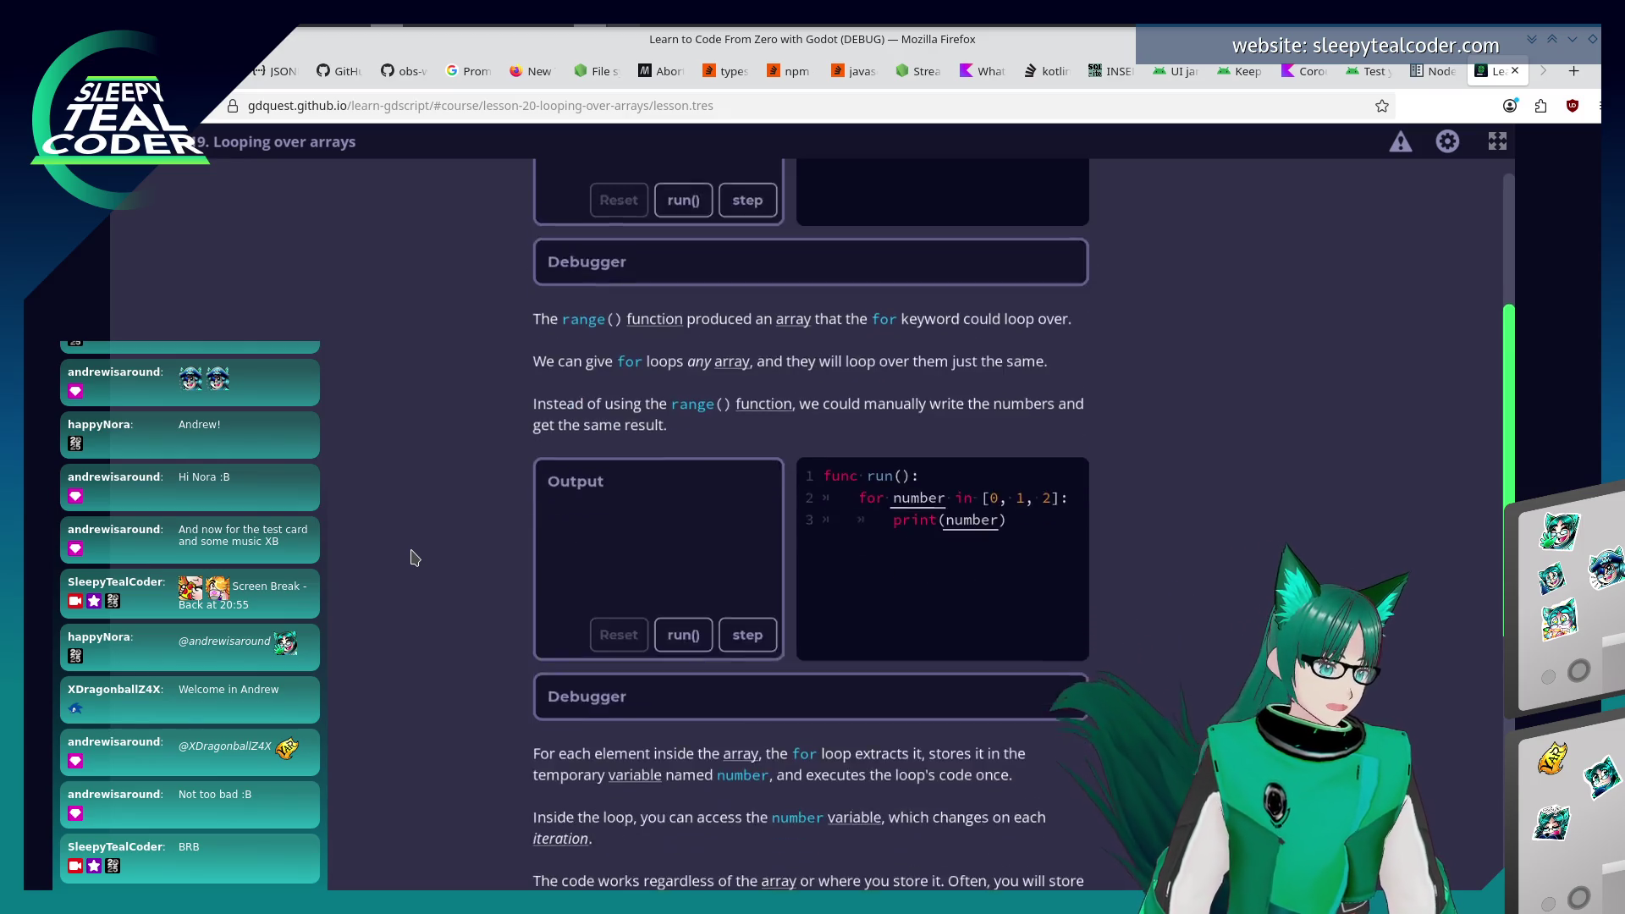
scroll(414, 557, down, 1)
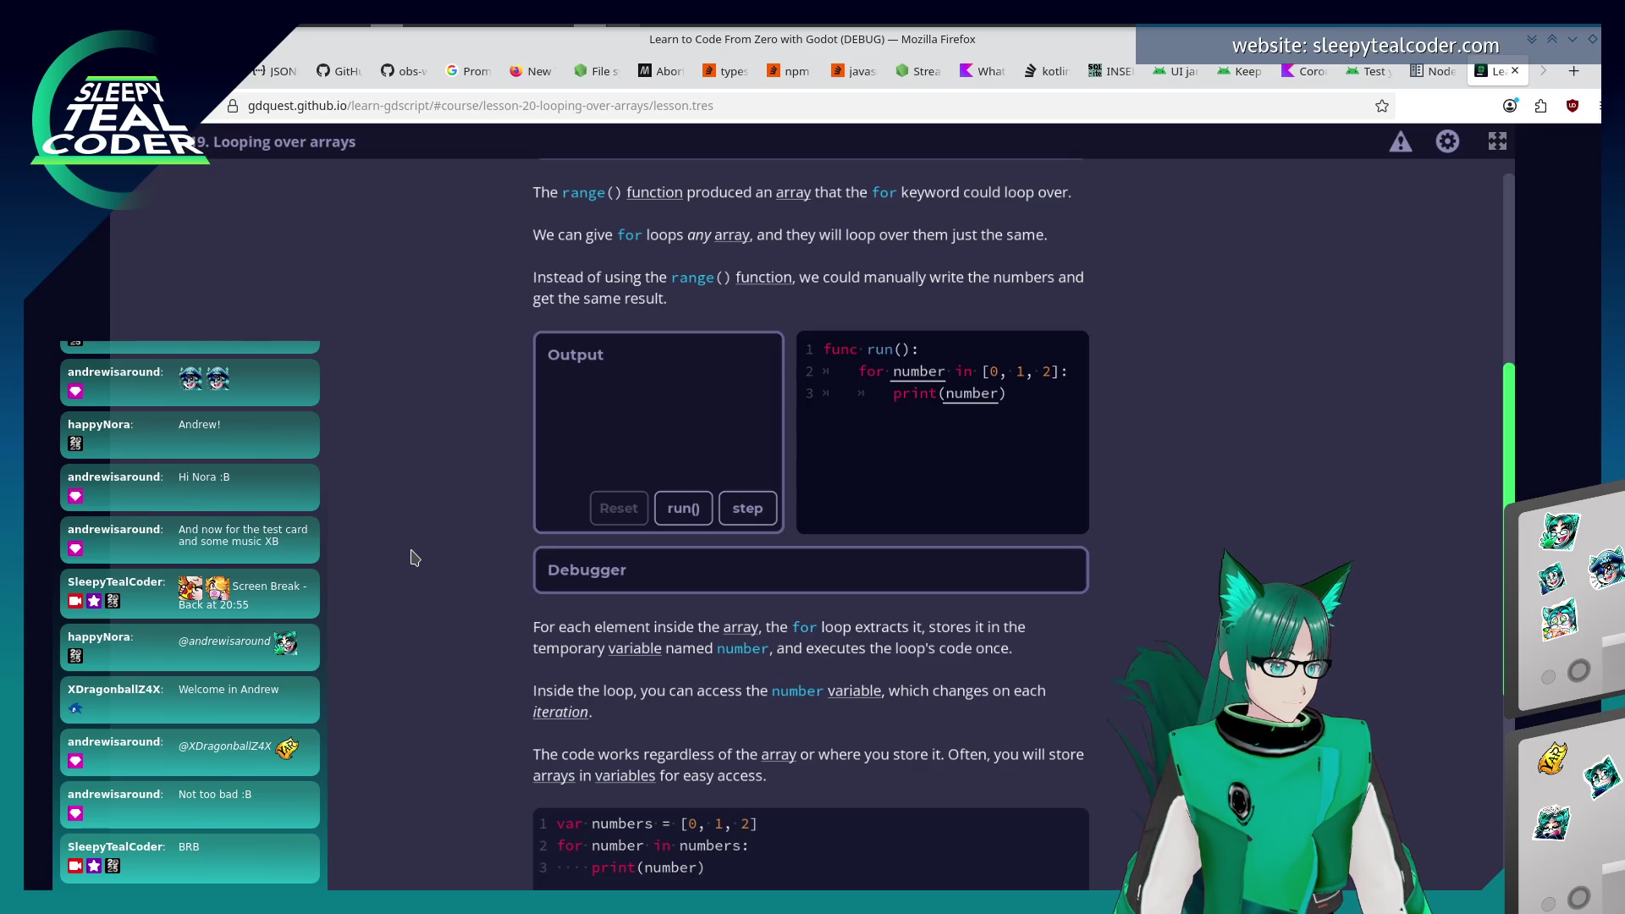
scroll(393, 556, down, 3)
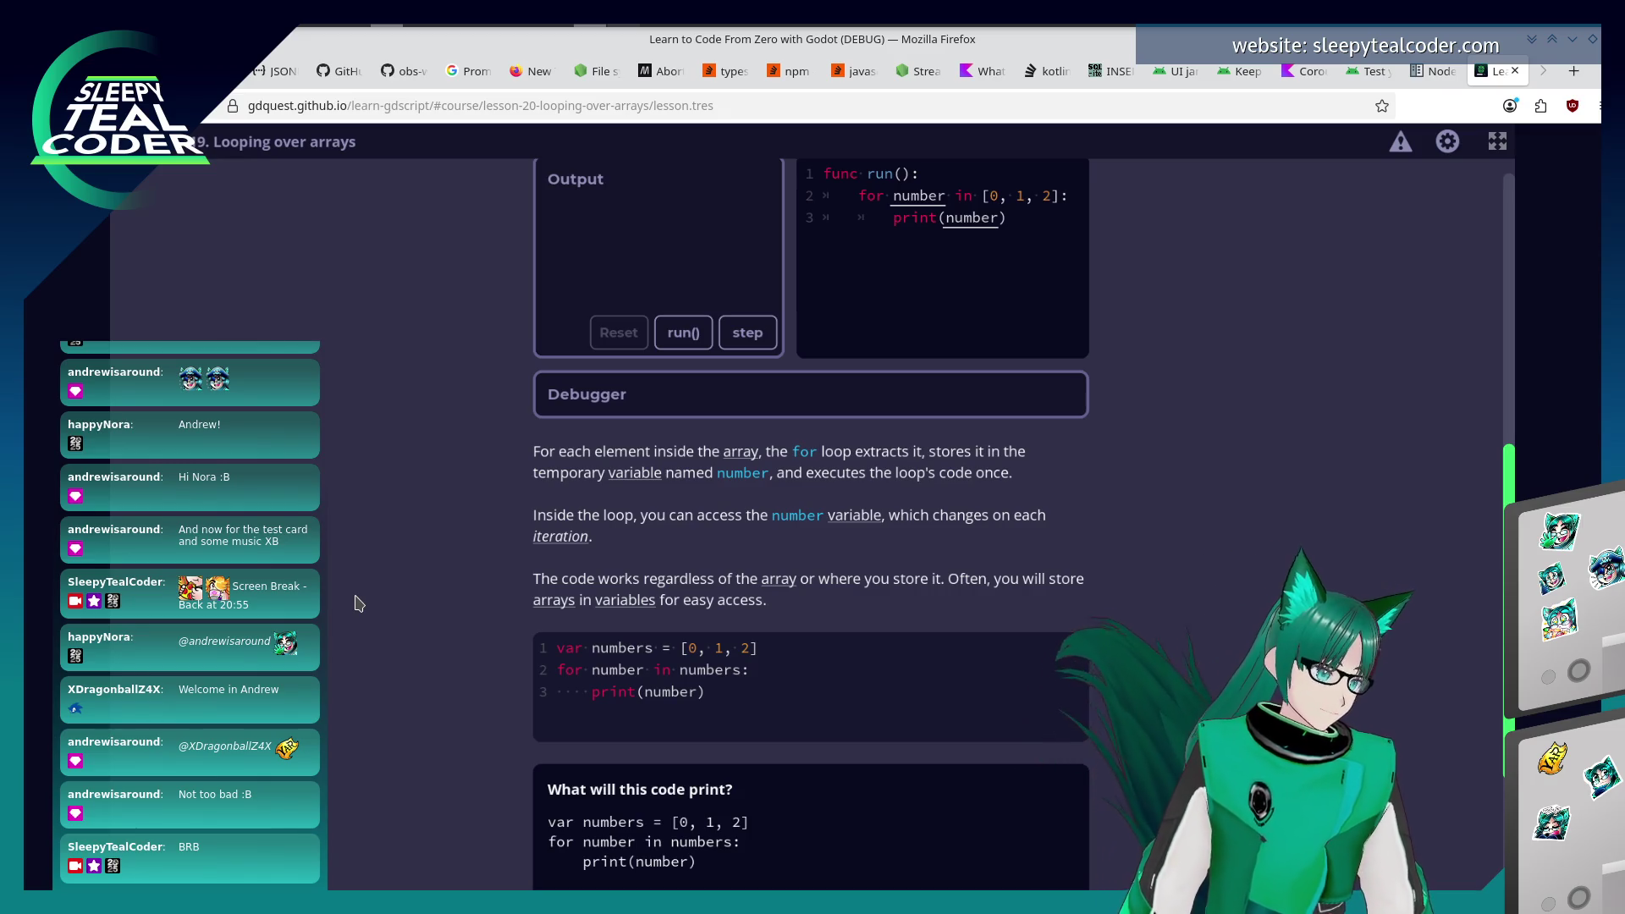
scroll(360, 602, down, 3)
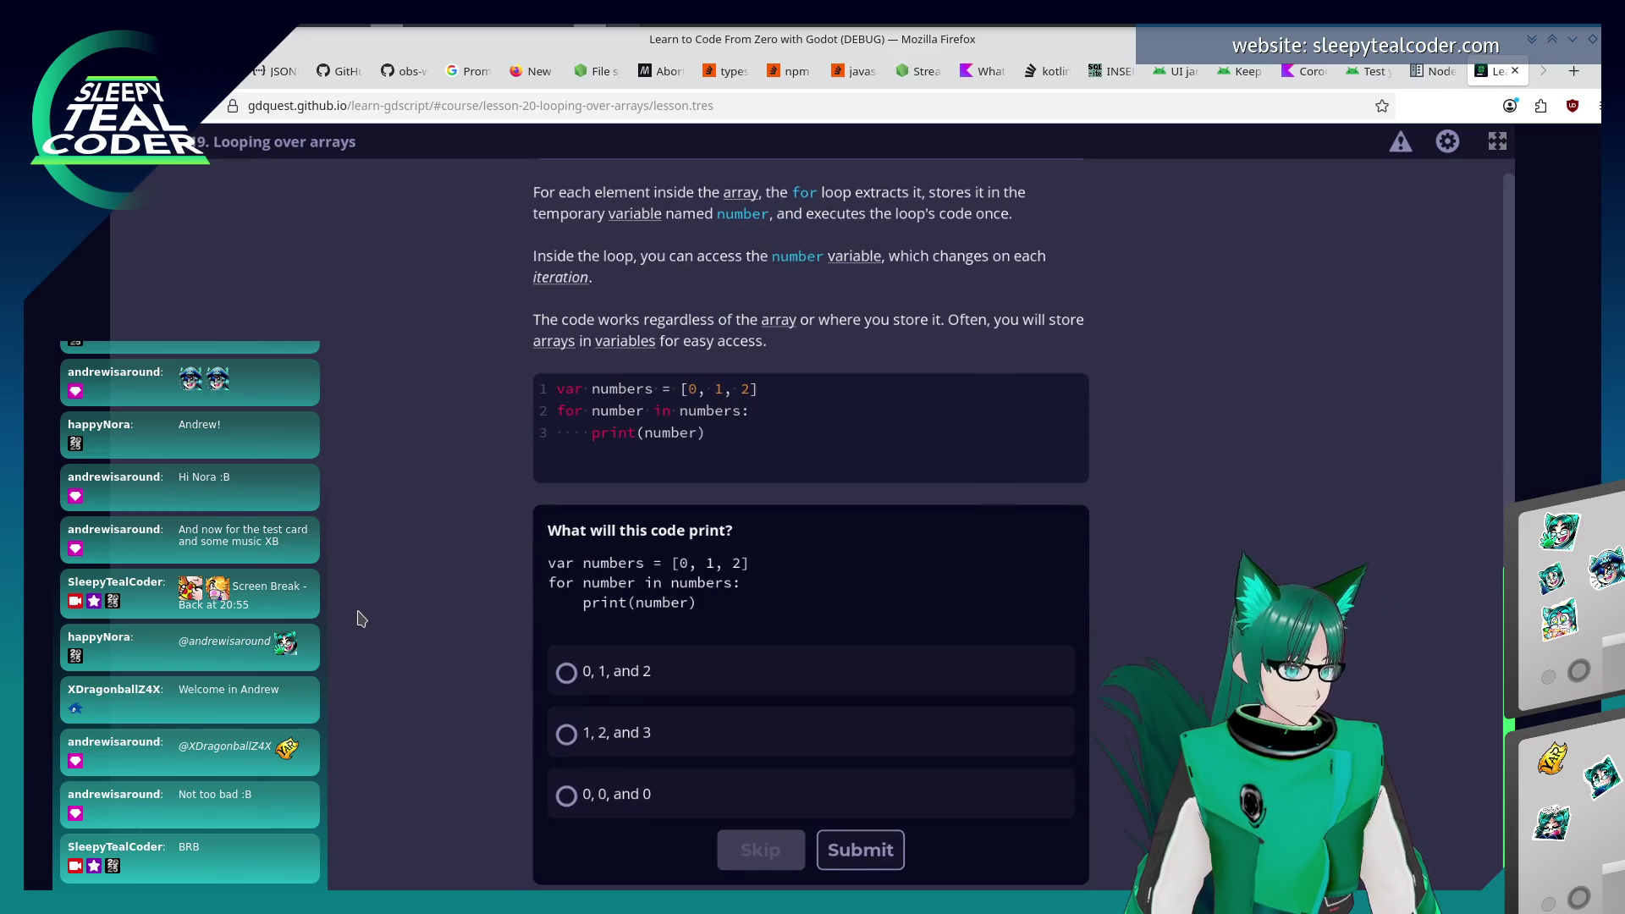
Submit '0, 1, and 2' as the print quiz answer, then read down to the select_units example.
click(584, 677)
click(834, 849)
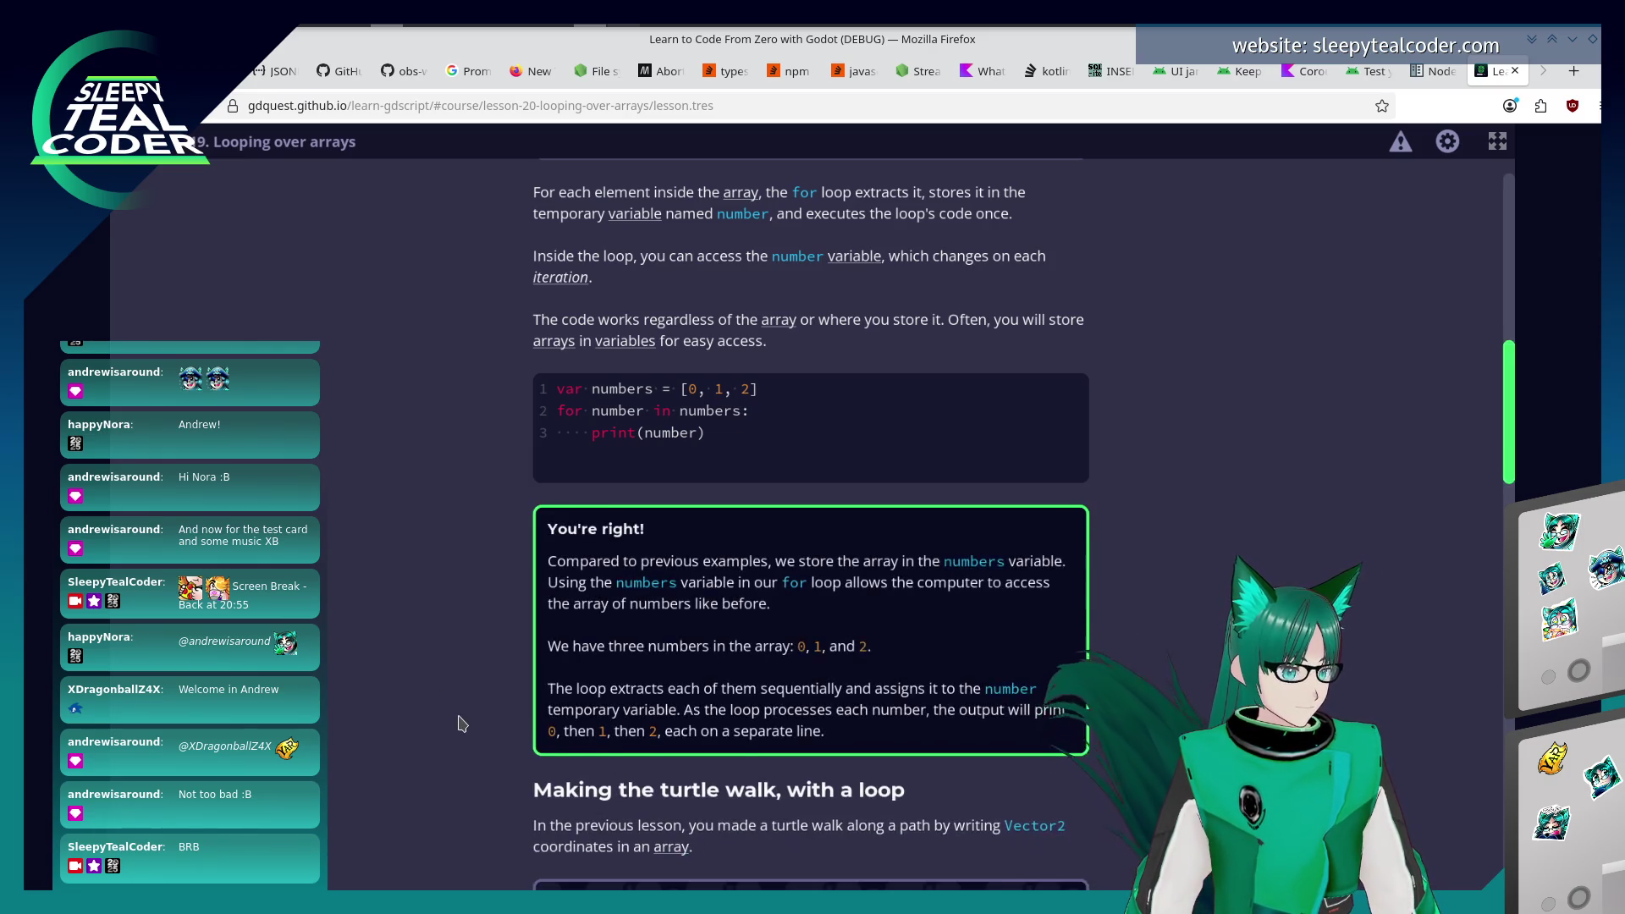
scroll(457, 723, down, 3)
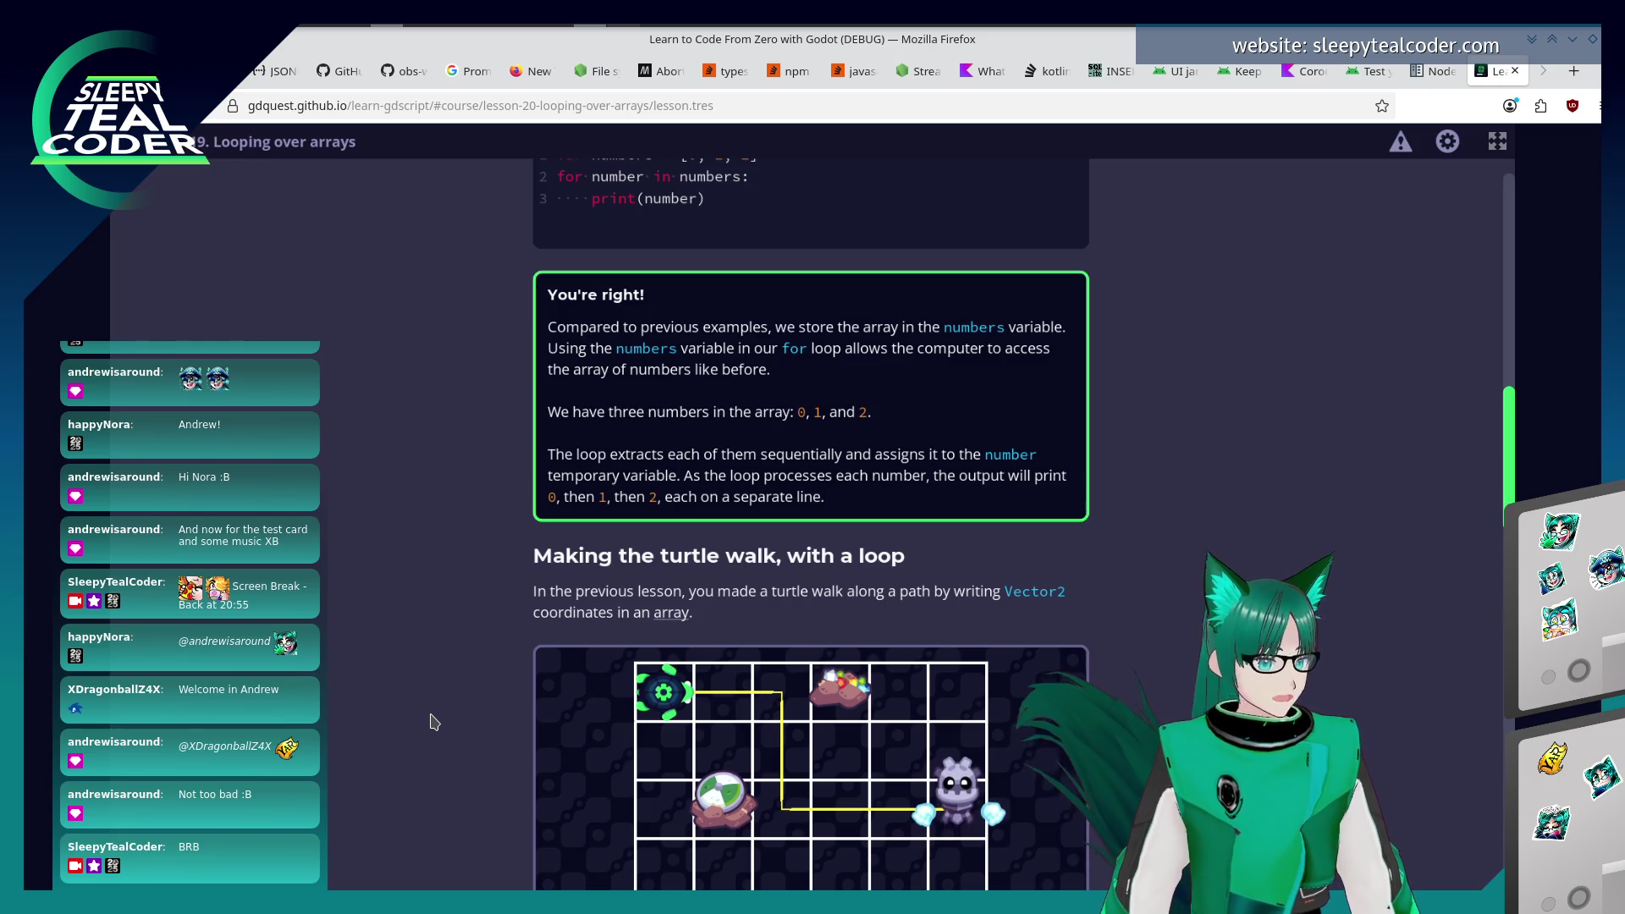
scroll(438, 722, down, 3)
scroll(439, 722, down, 2)
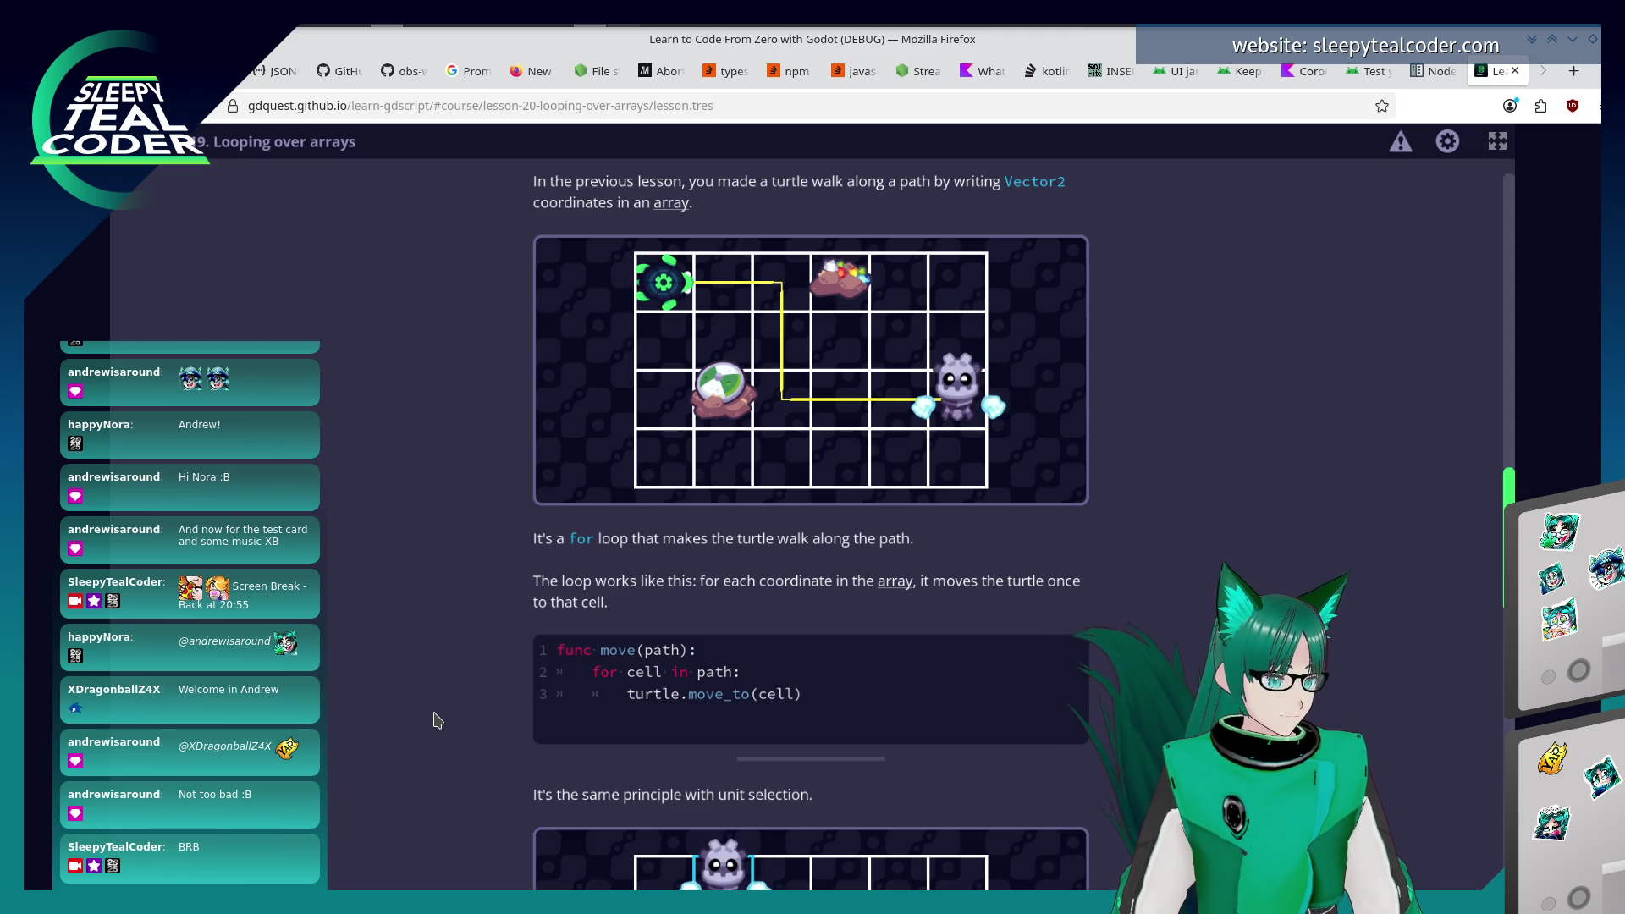
scroll(427, 715, down, 2)
scroll(428, 714, down, 2)
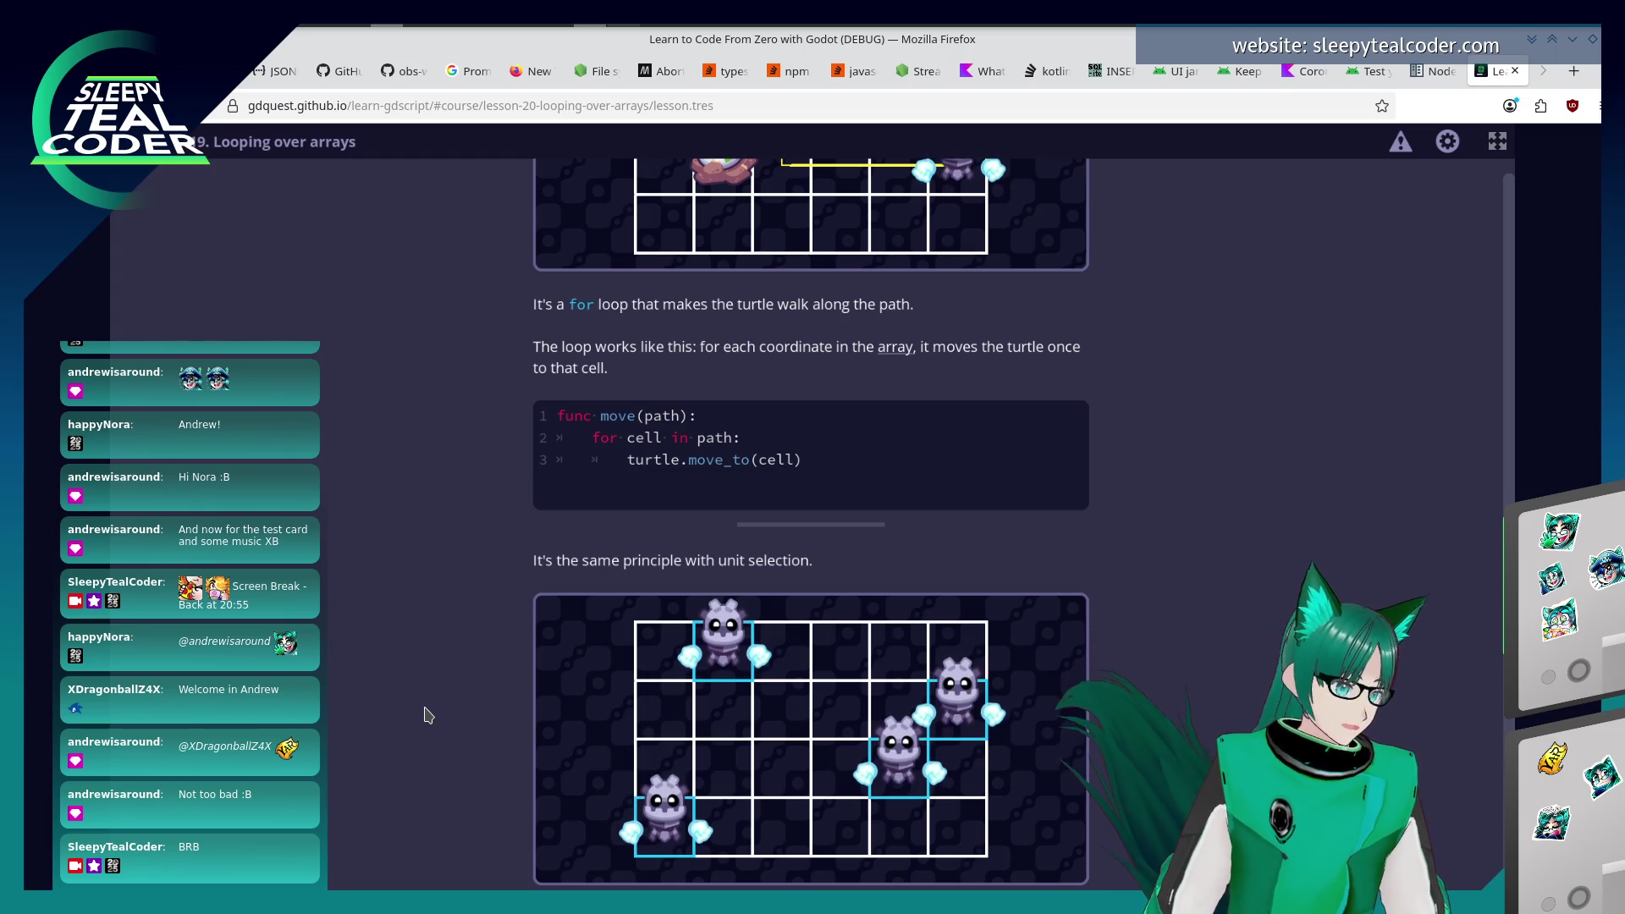
scroll(438, 700, down, 8)
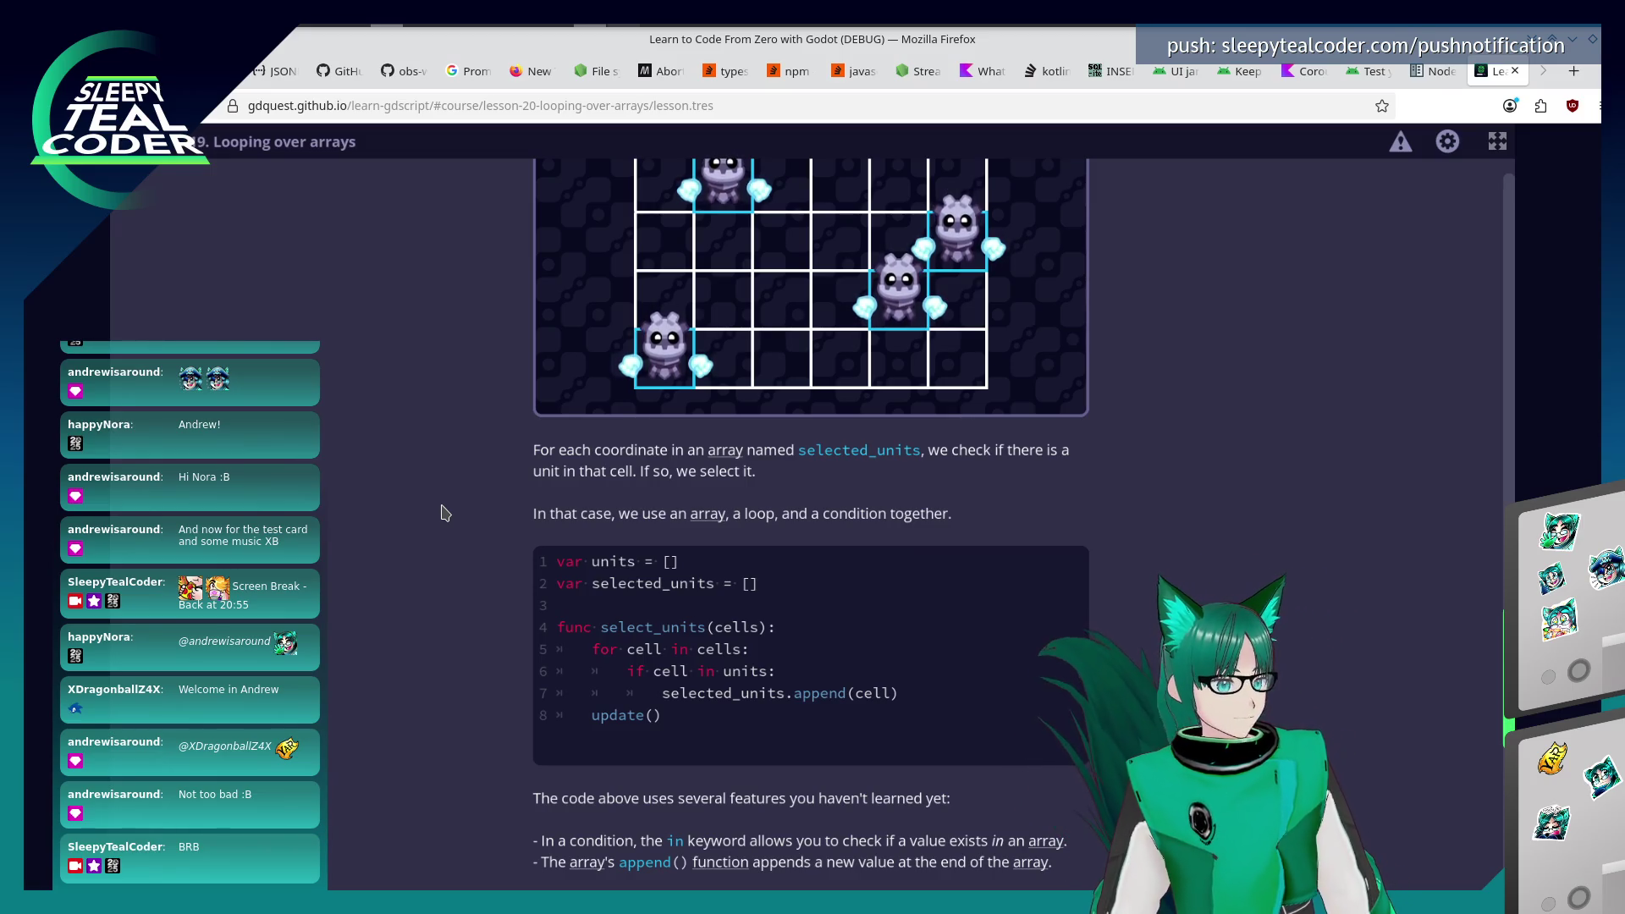
Scroll lesson 20 down to the Move The Robot Along The Path and Back To The Drawing Board cards.
scroll(447, 510, down, 3)
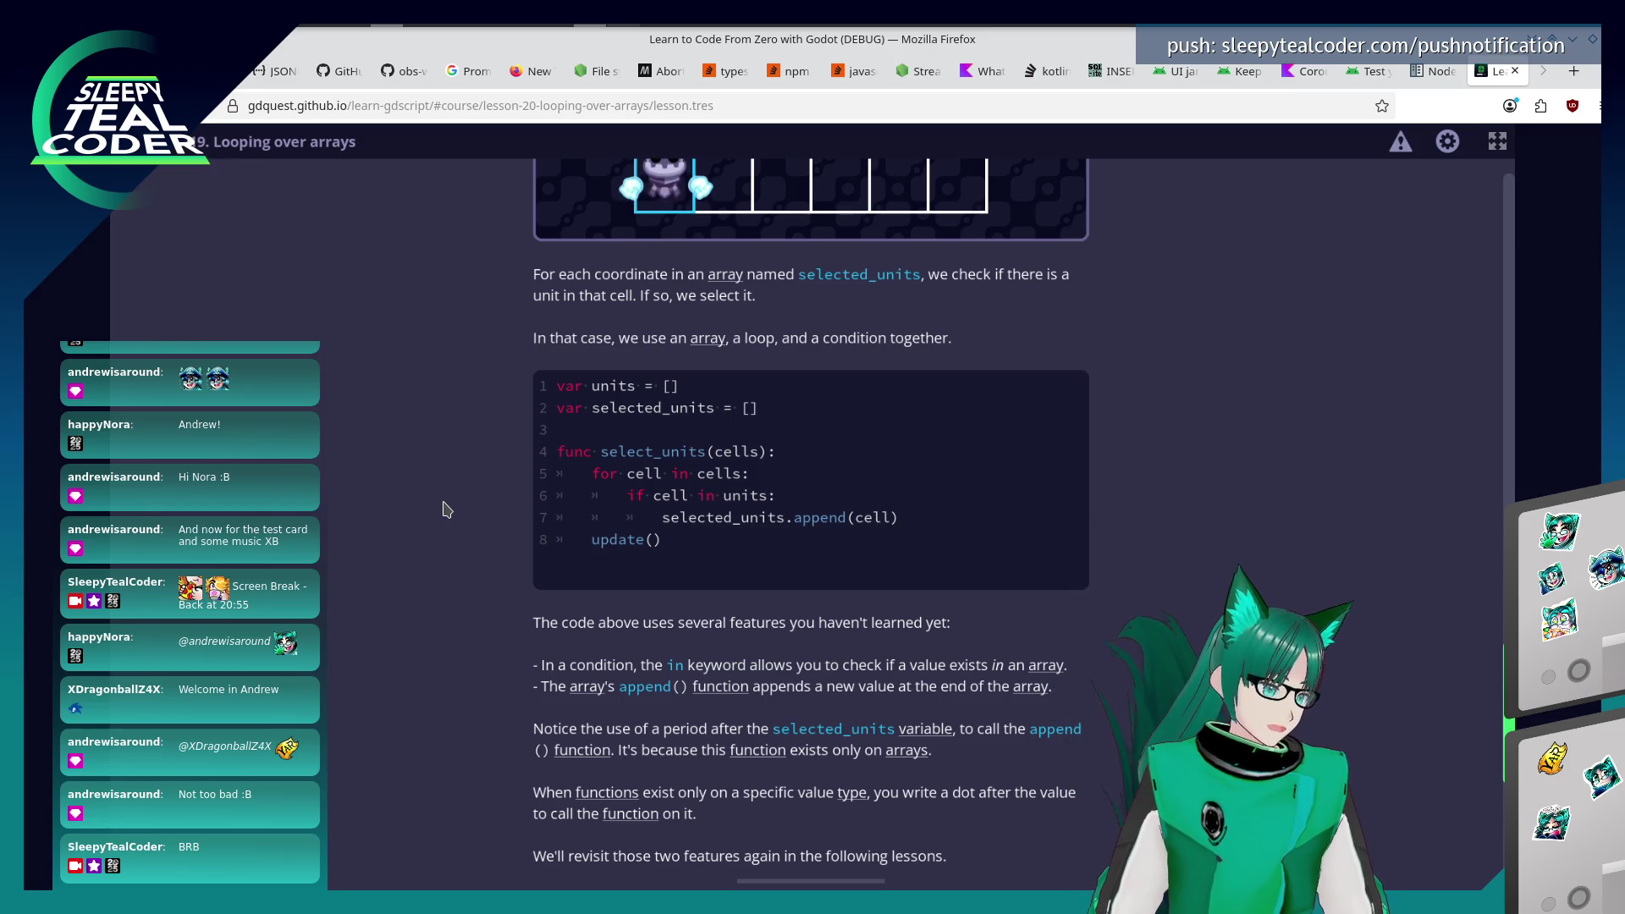
scroll(446, 508, down, 3)
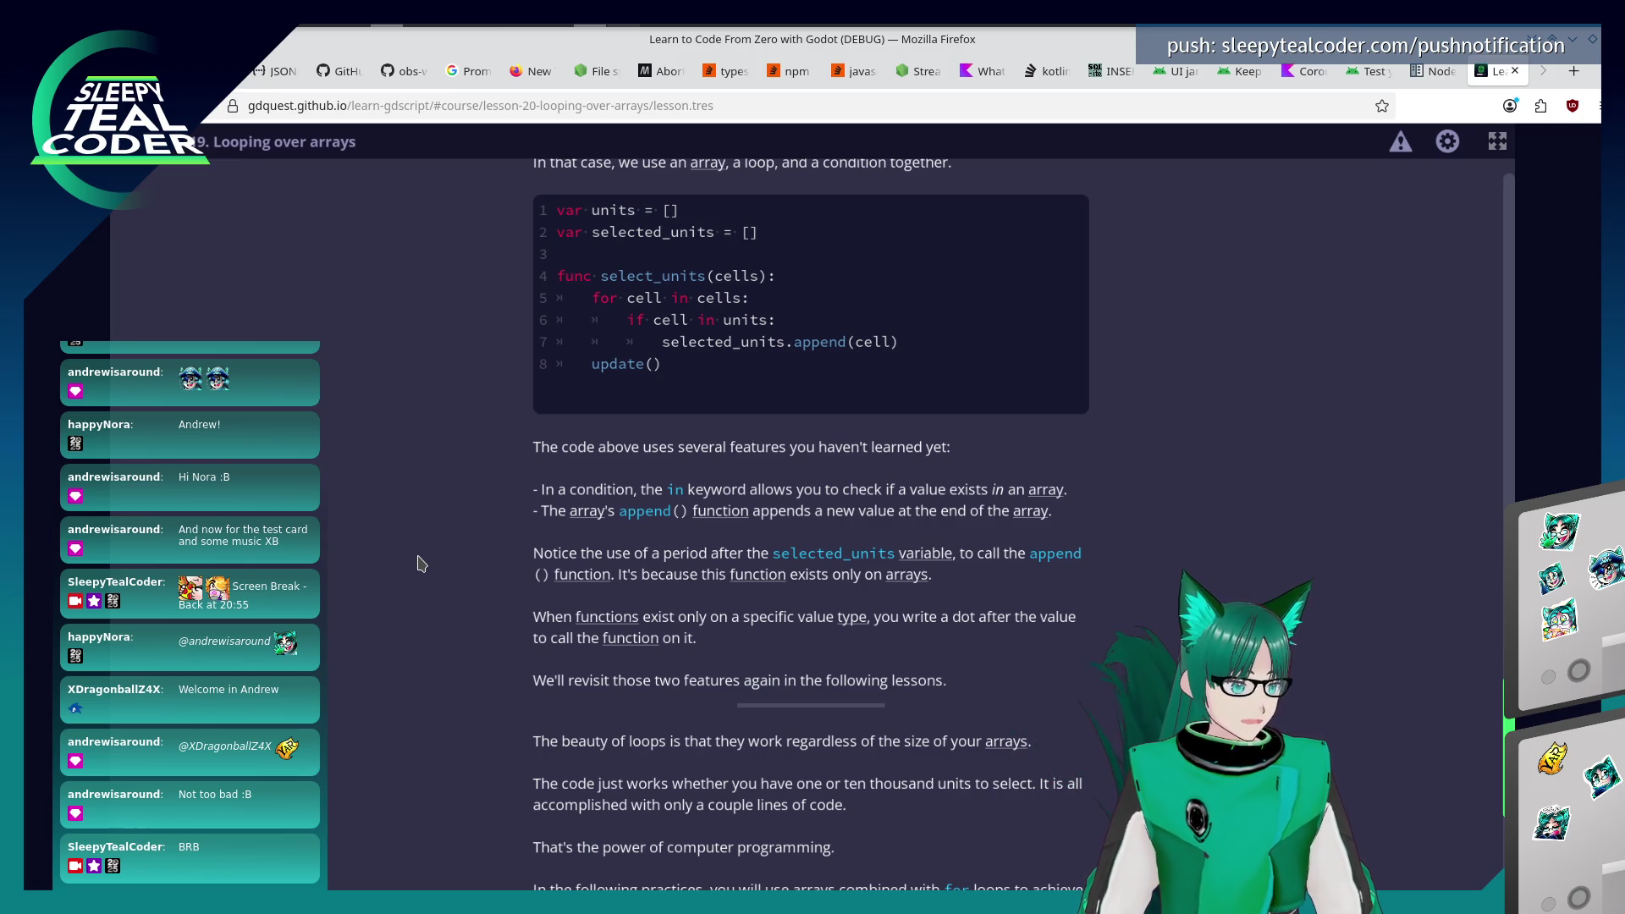
scroll(421, 564, down, 2)
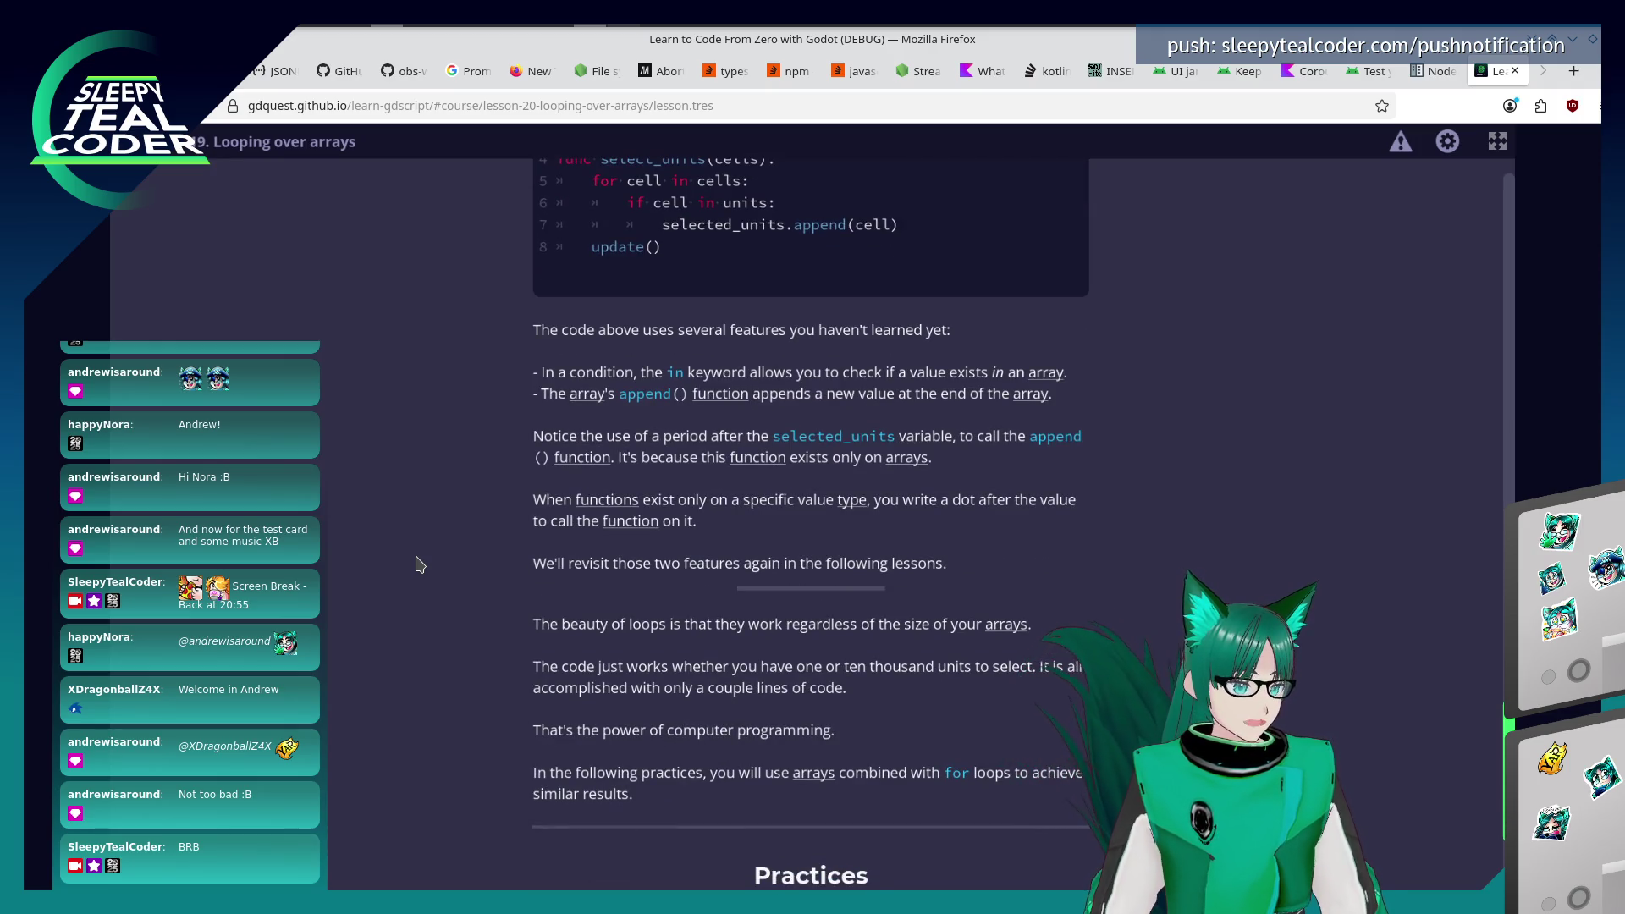
scroll(413, 584, down, 4)
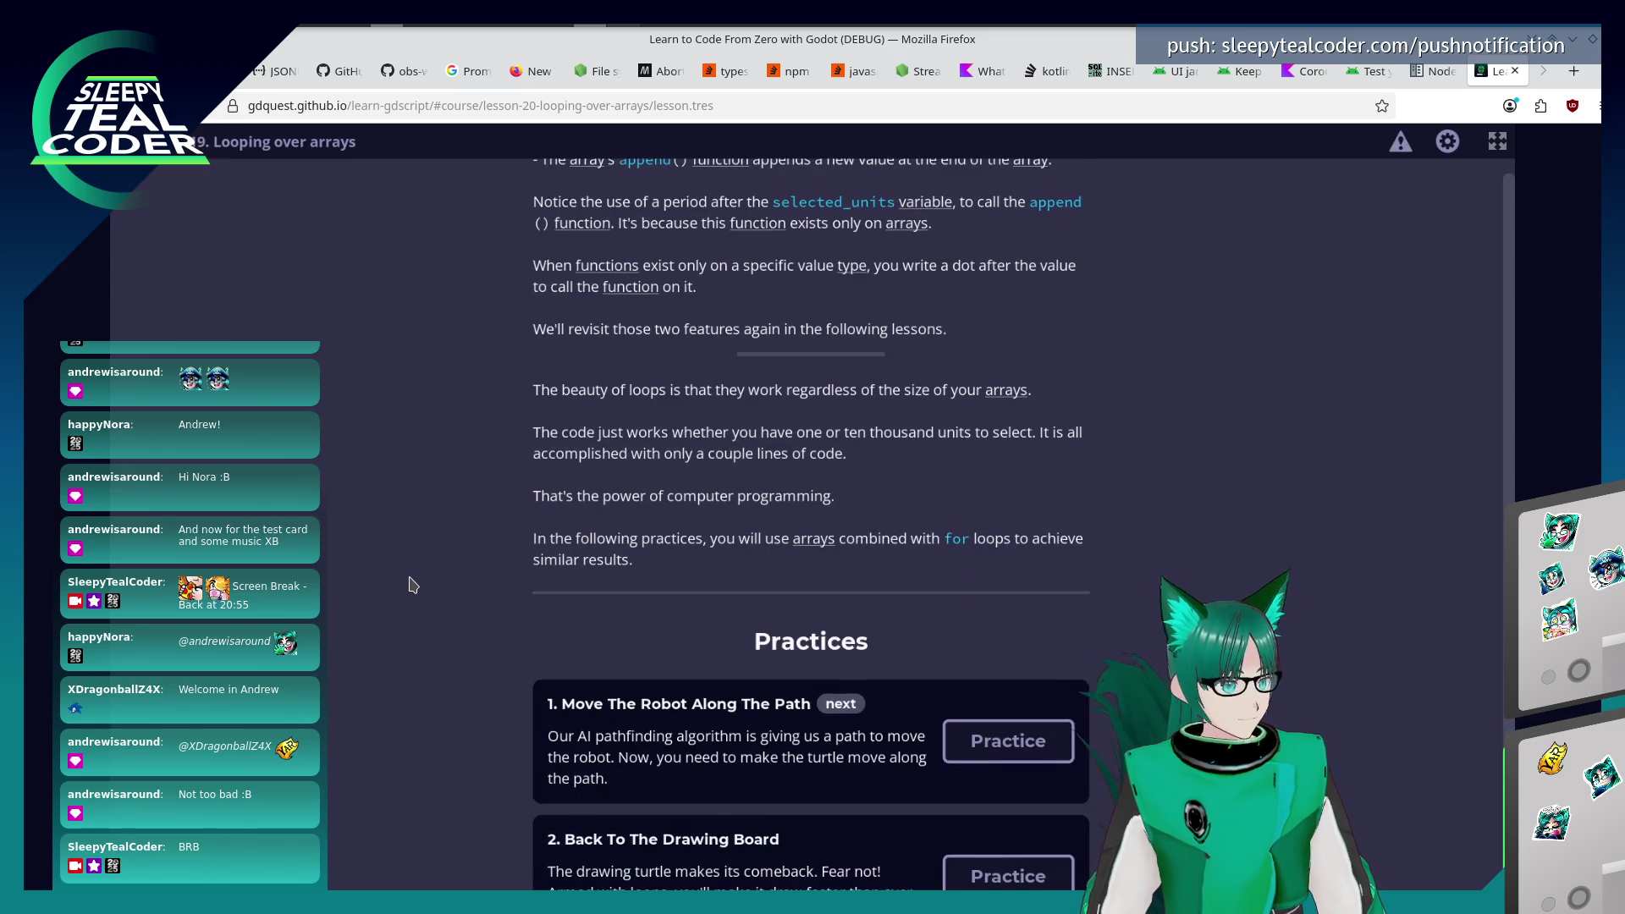
scroll(412, 584, down, 1)
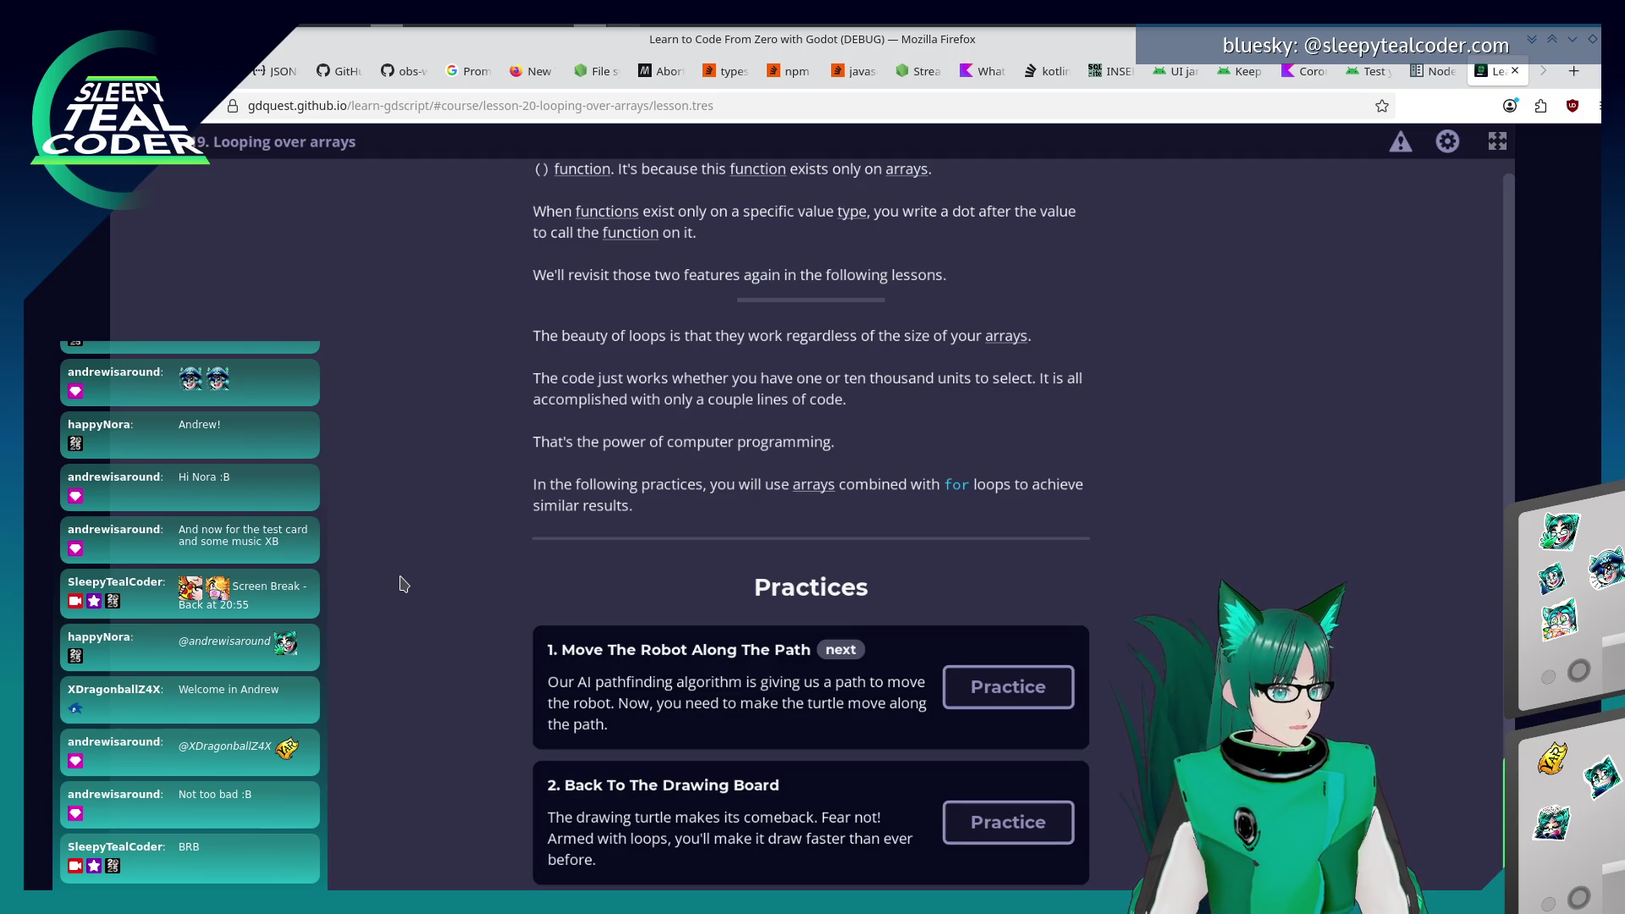
Open Move The Robot Along The Path and test robot.move_to(Vector2(5,2)).
click(1008, 686)
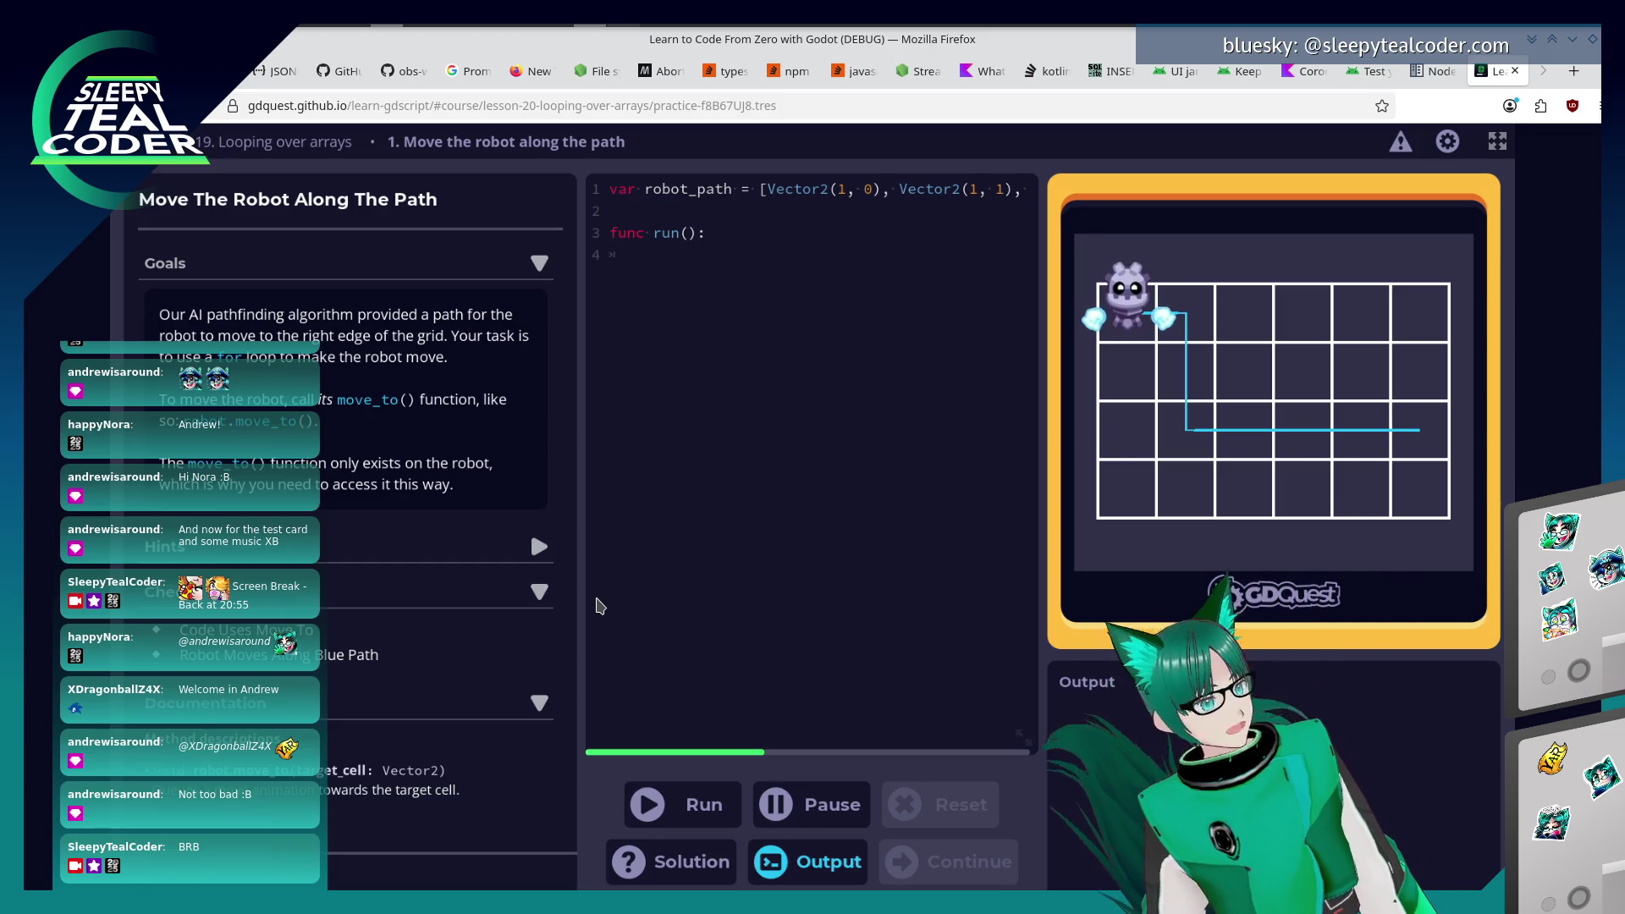
text(robot.move_to()
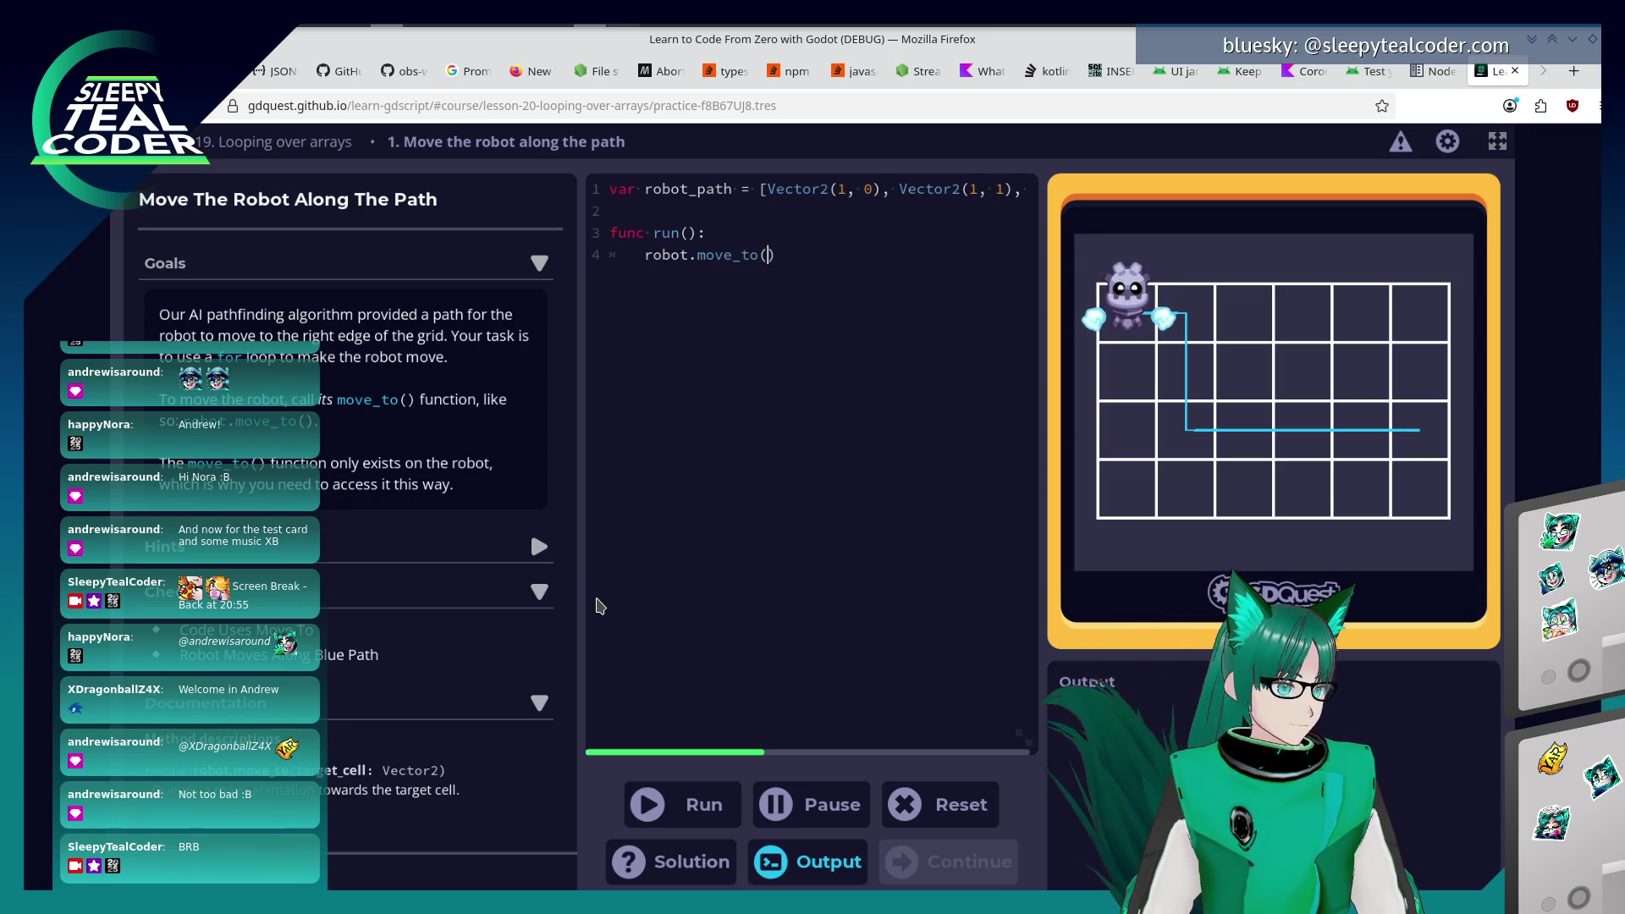
text(Vector2()
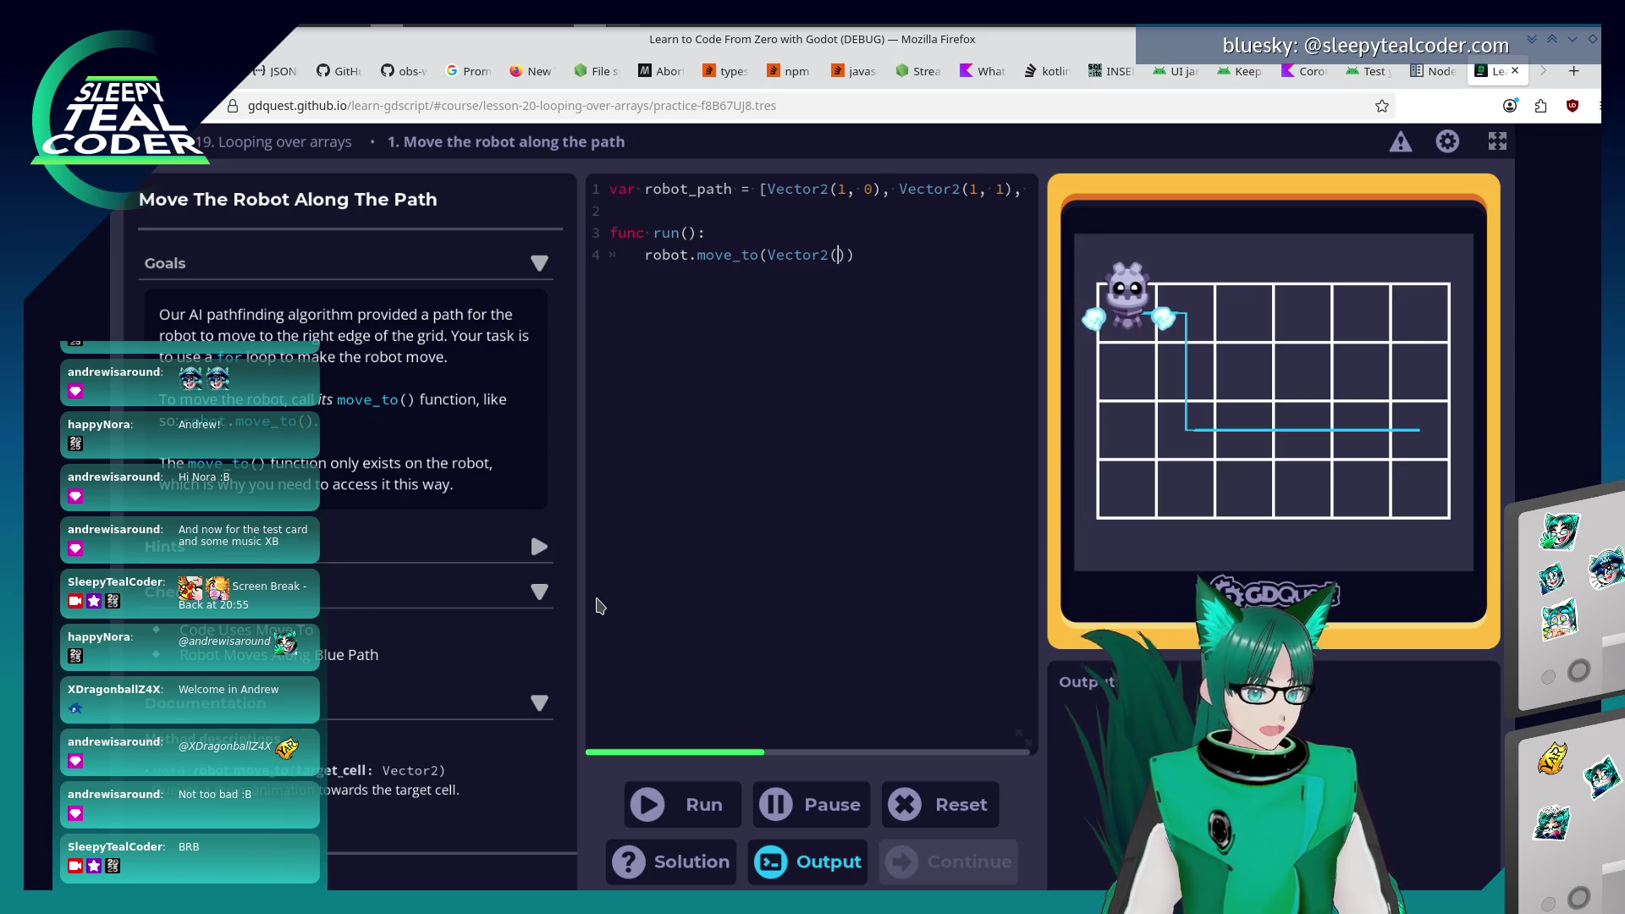
text(5,2)
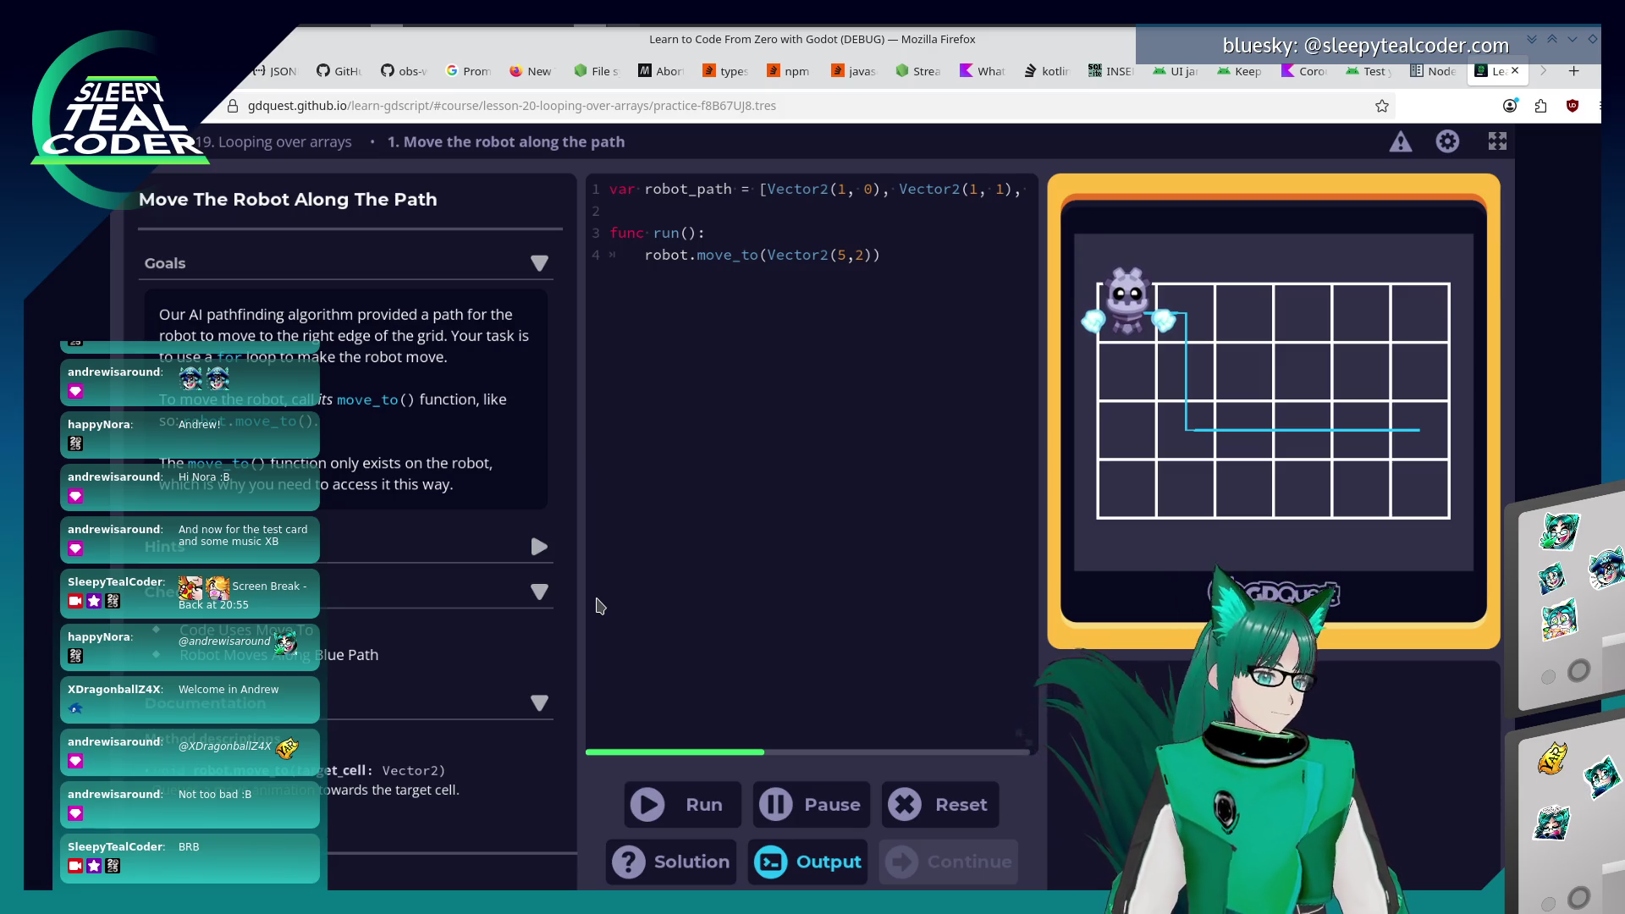
click(652, 800)
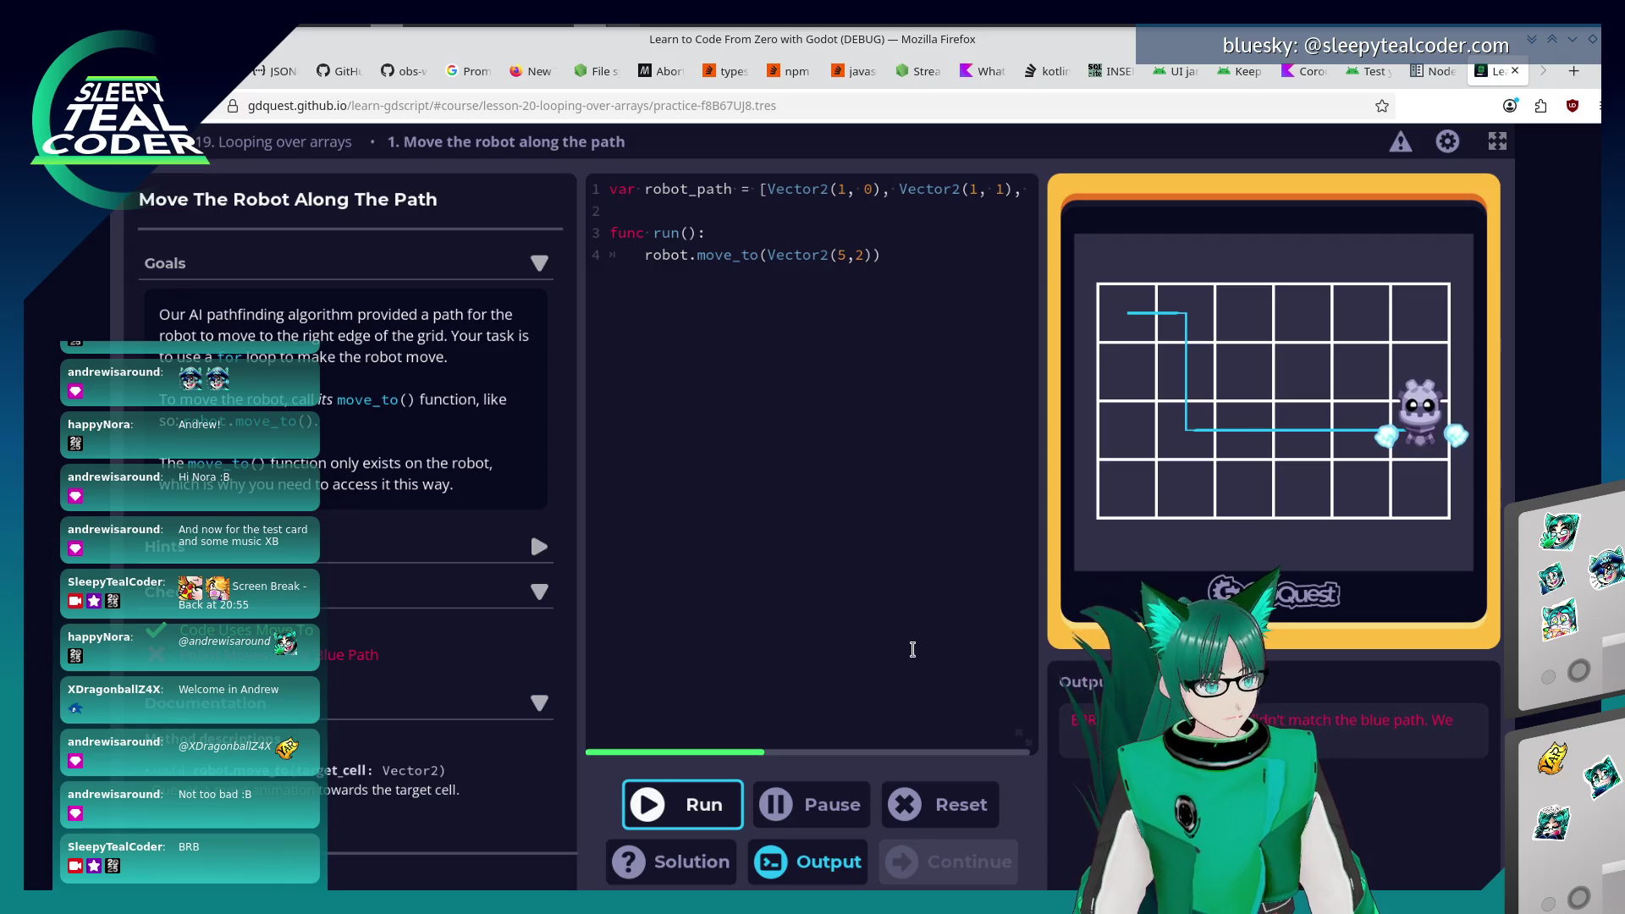
Replace the Vector2(5,2) argument with robot_path and run the code.
click(865, 256)
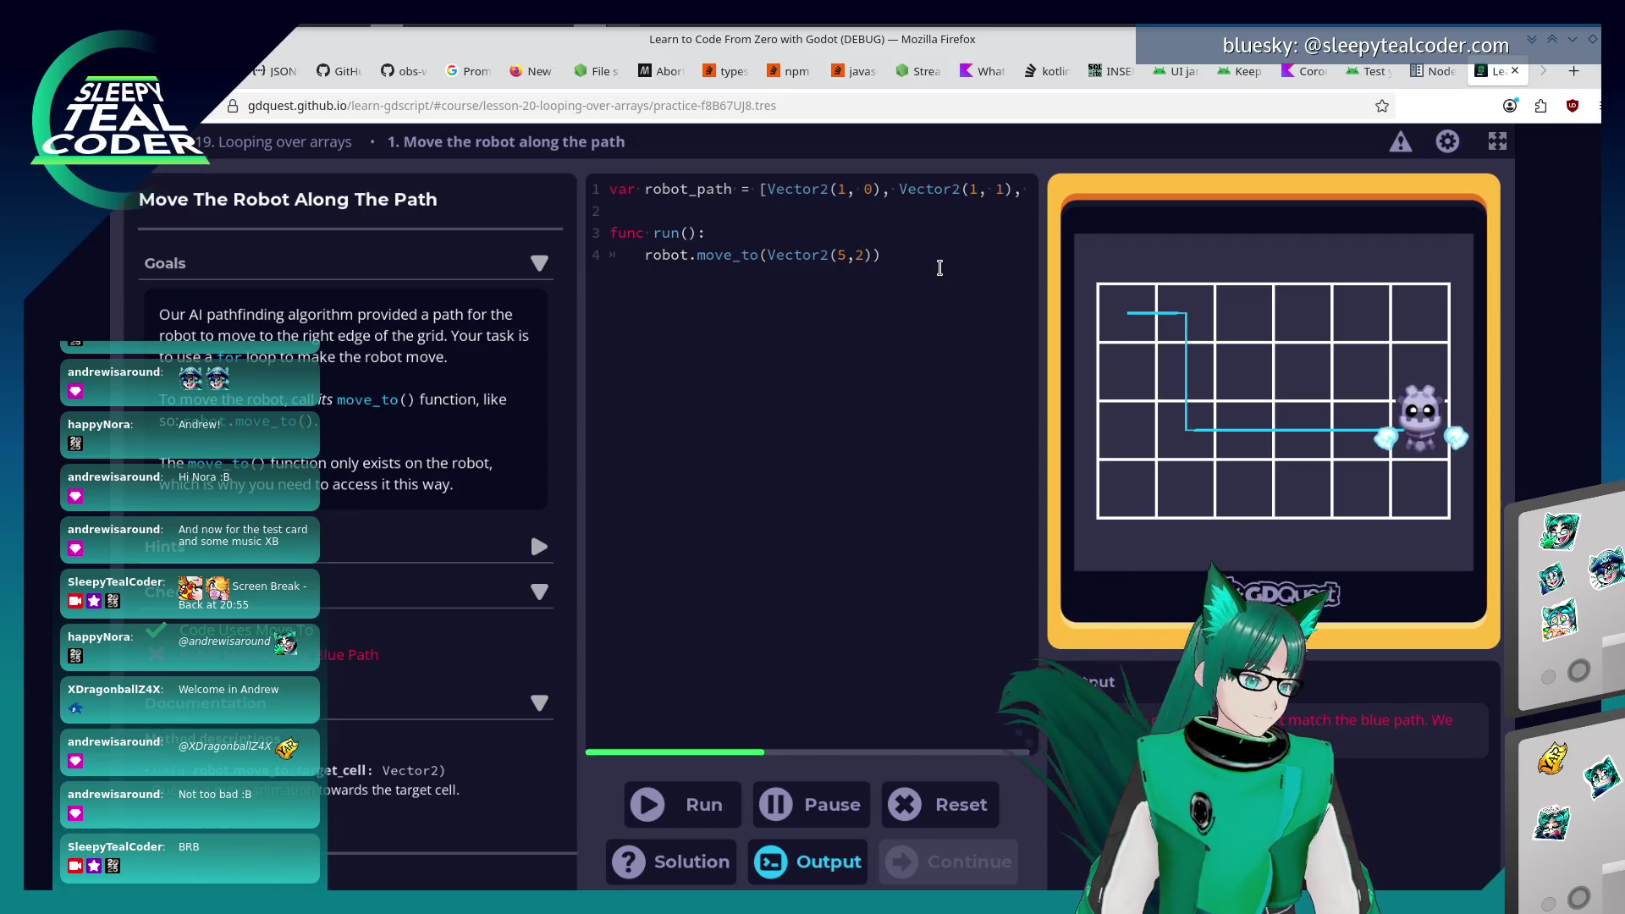
key(shift+Left)
key(shift+Left)
key(shift+Left)
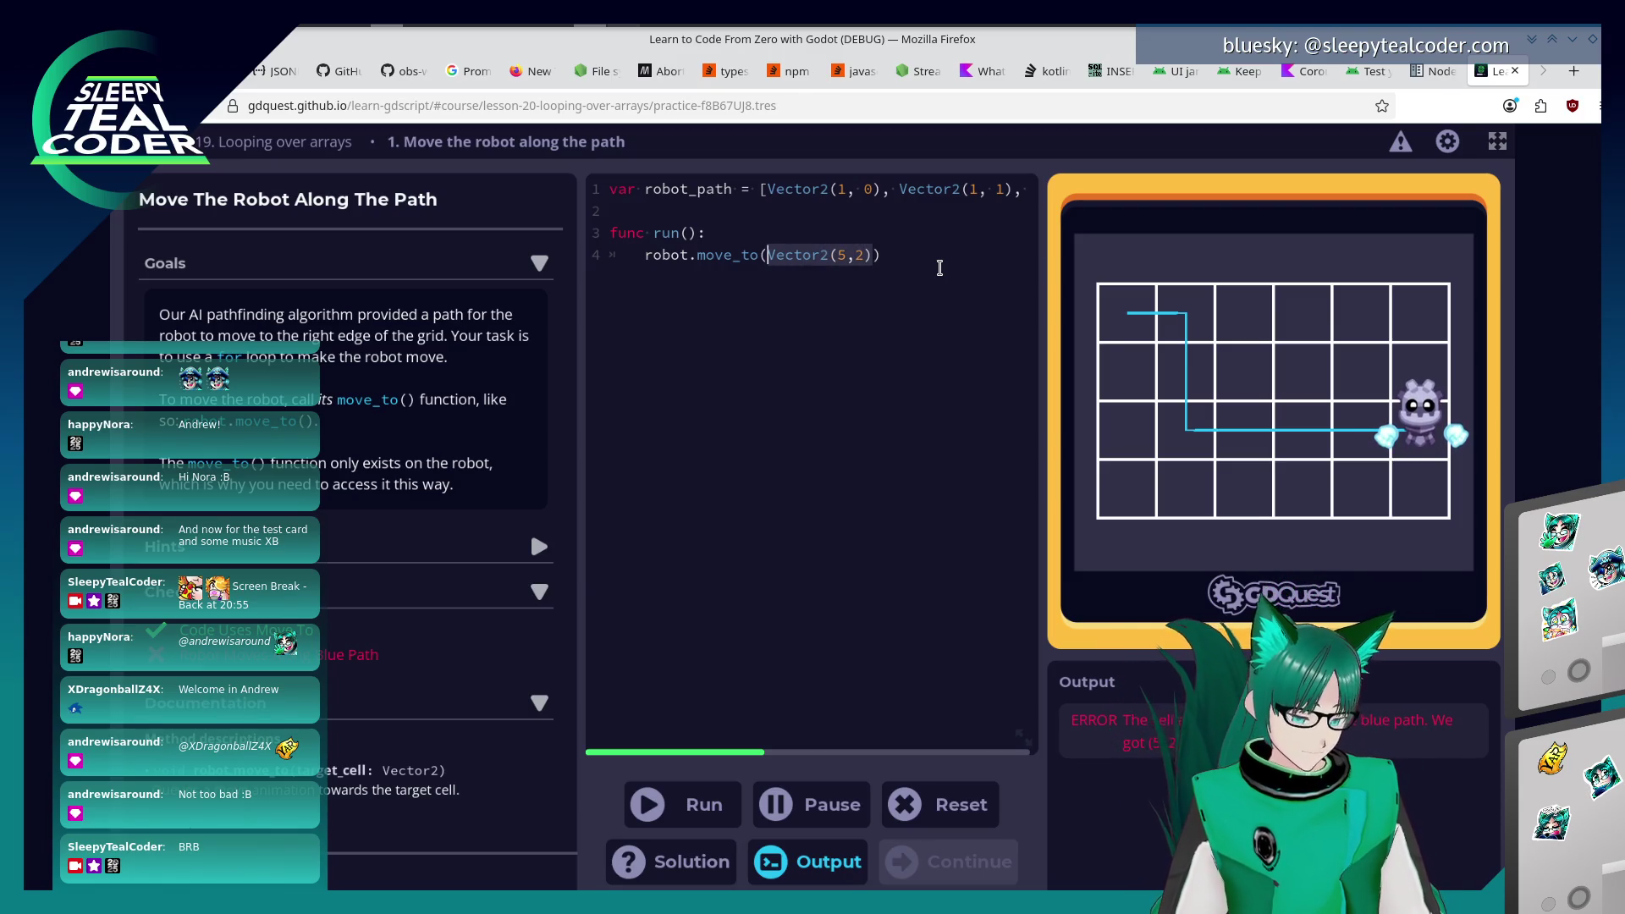
key(Left)
text(Vector2(5,2))
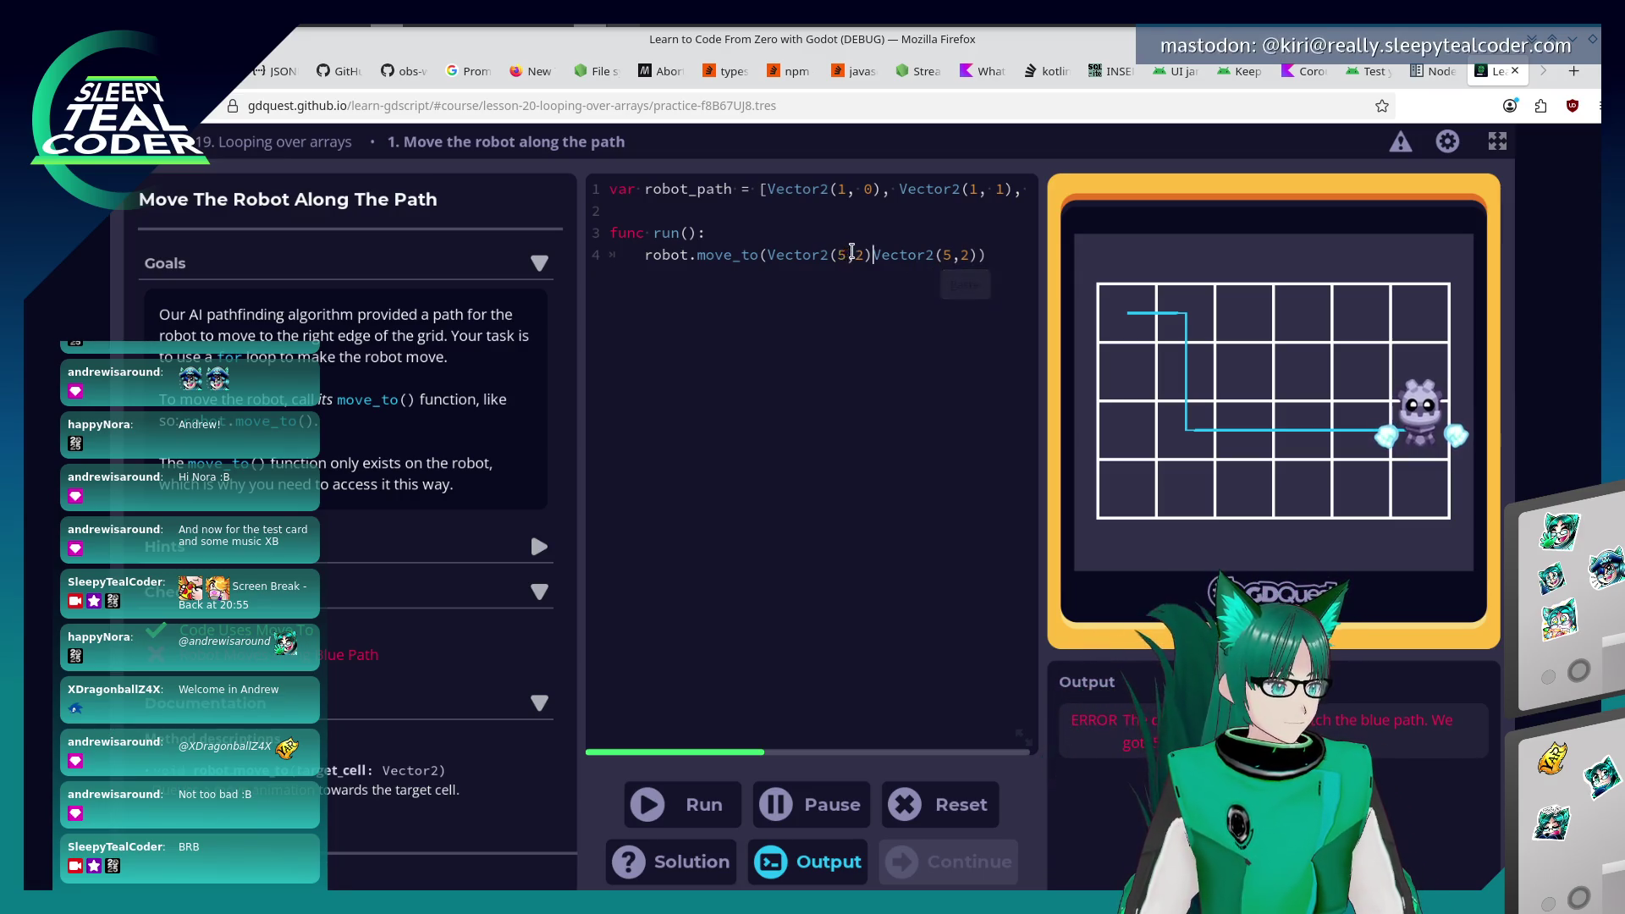
key(ctrl+z)
key(ctrl+z)
key(ctrl+shift+z)
key(ctrl+shift+z)
key(ctrl+z)
key(ctrl+z)
key(ctrl+z)
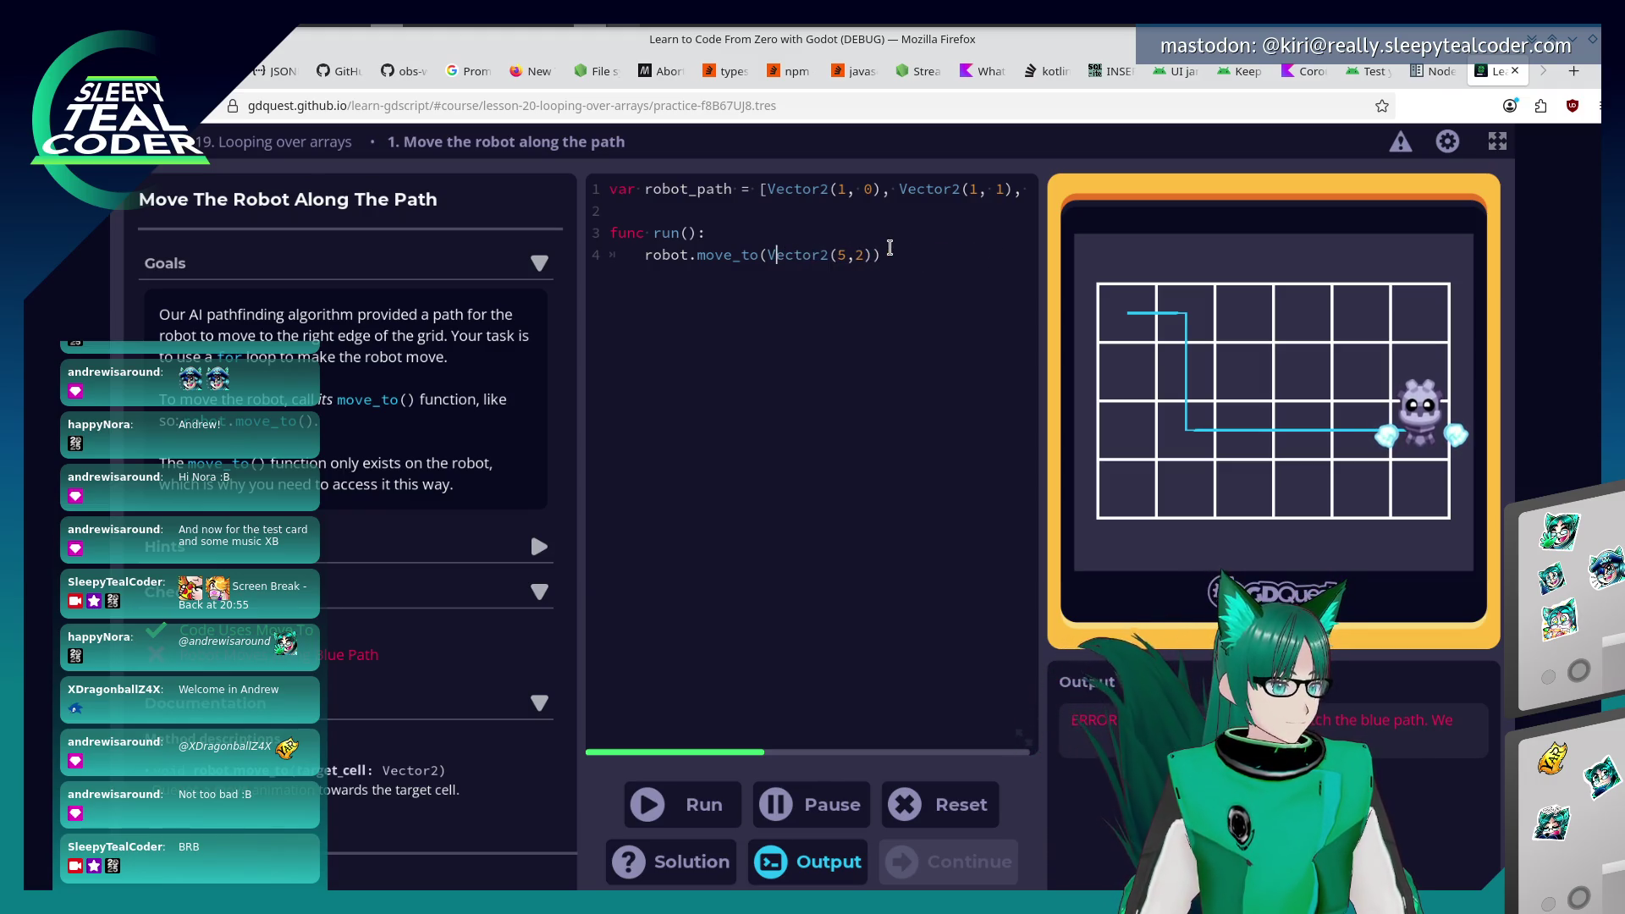
key(BackSpace)
text(robot_)
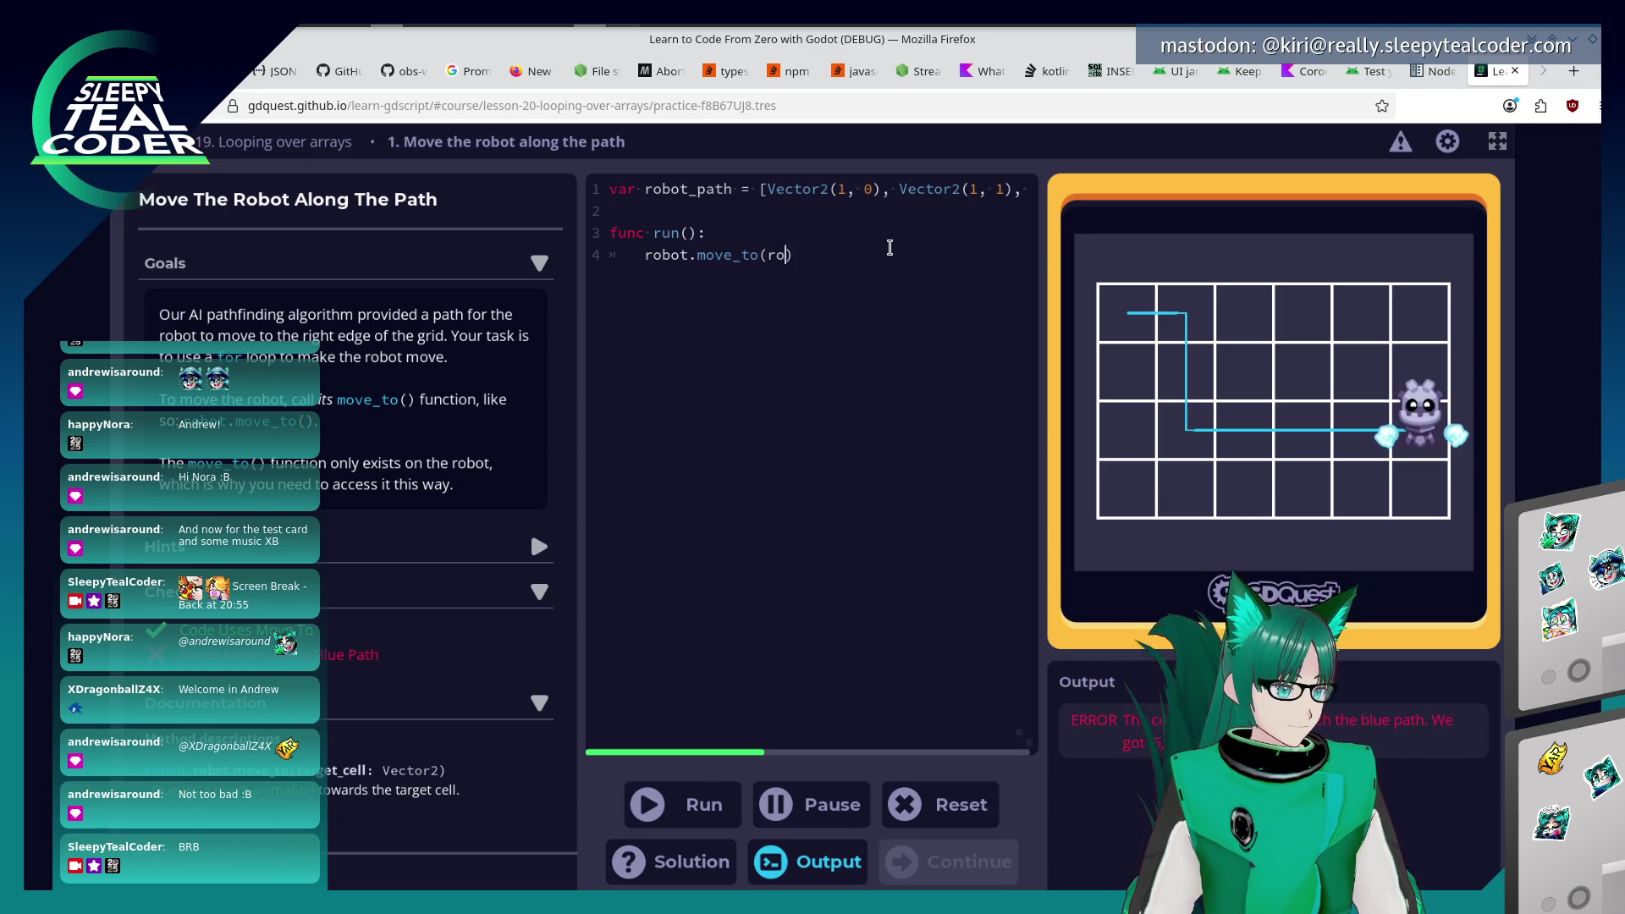
text(path)
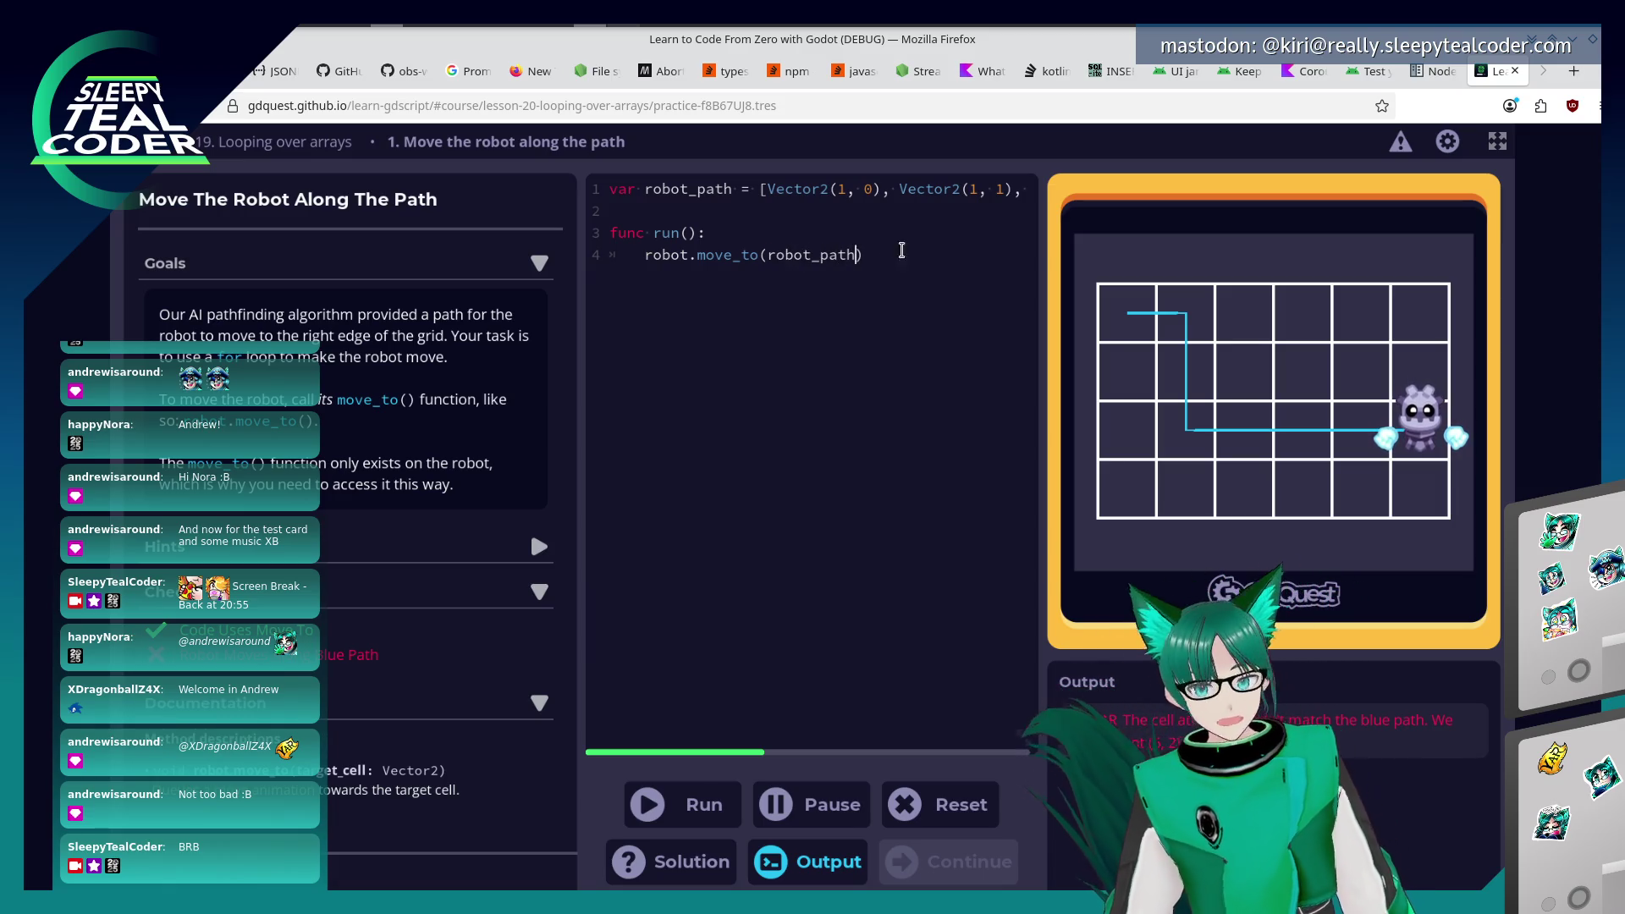
click(669, 809)
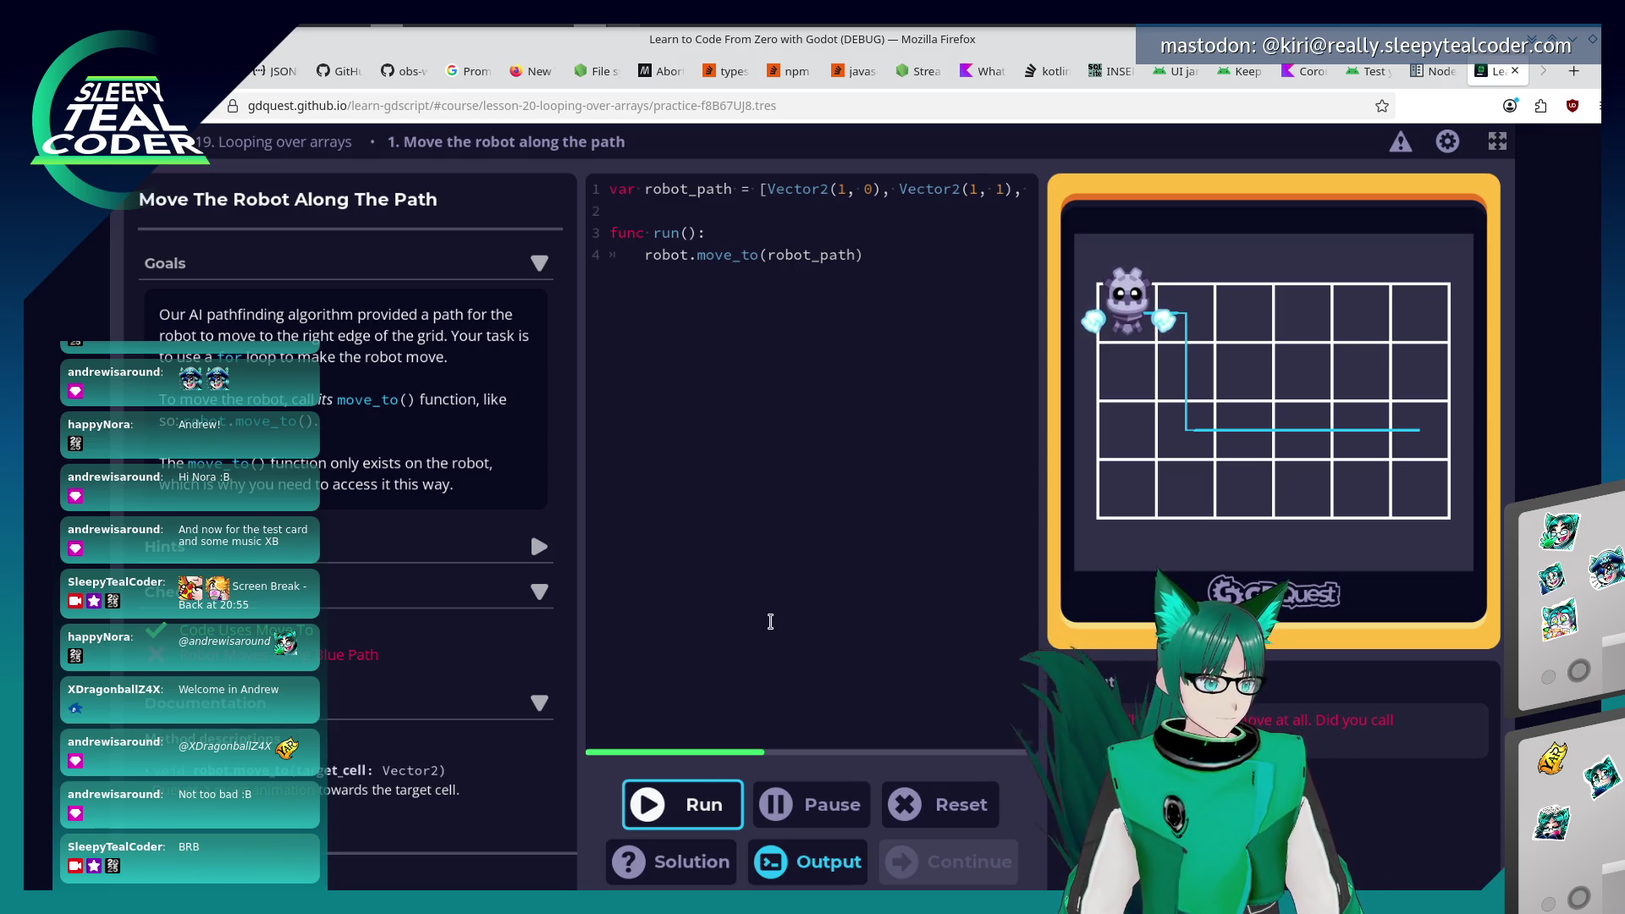
Loop 'for path_vector in robot_path:' around an indented robot.move_to(path_vector), run it and continue.
click(788, 237)
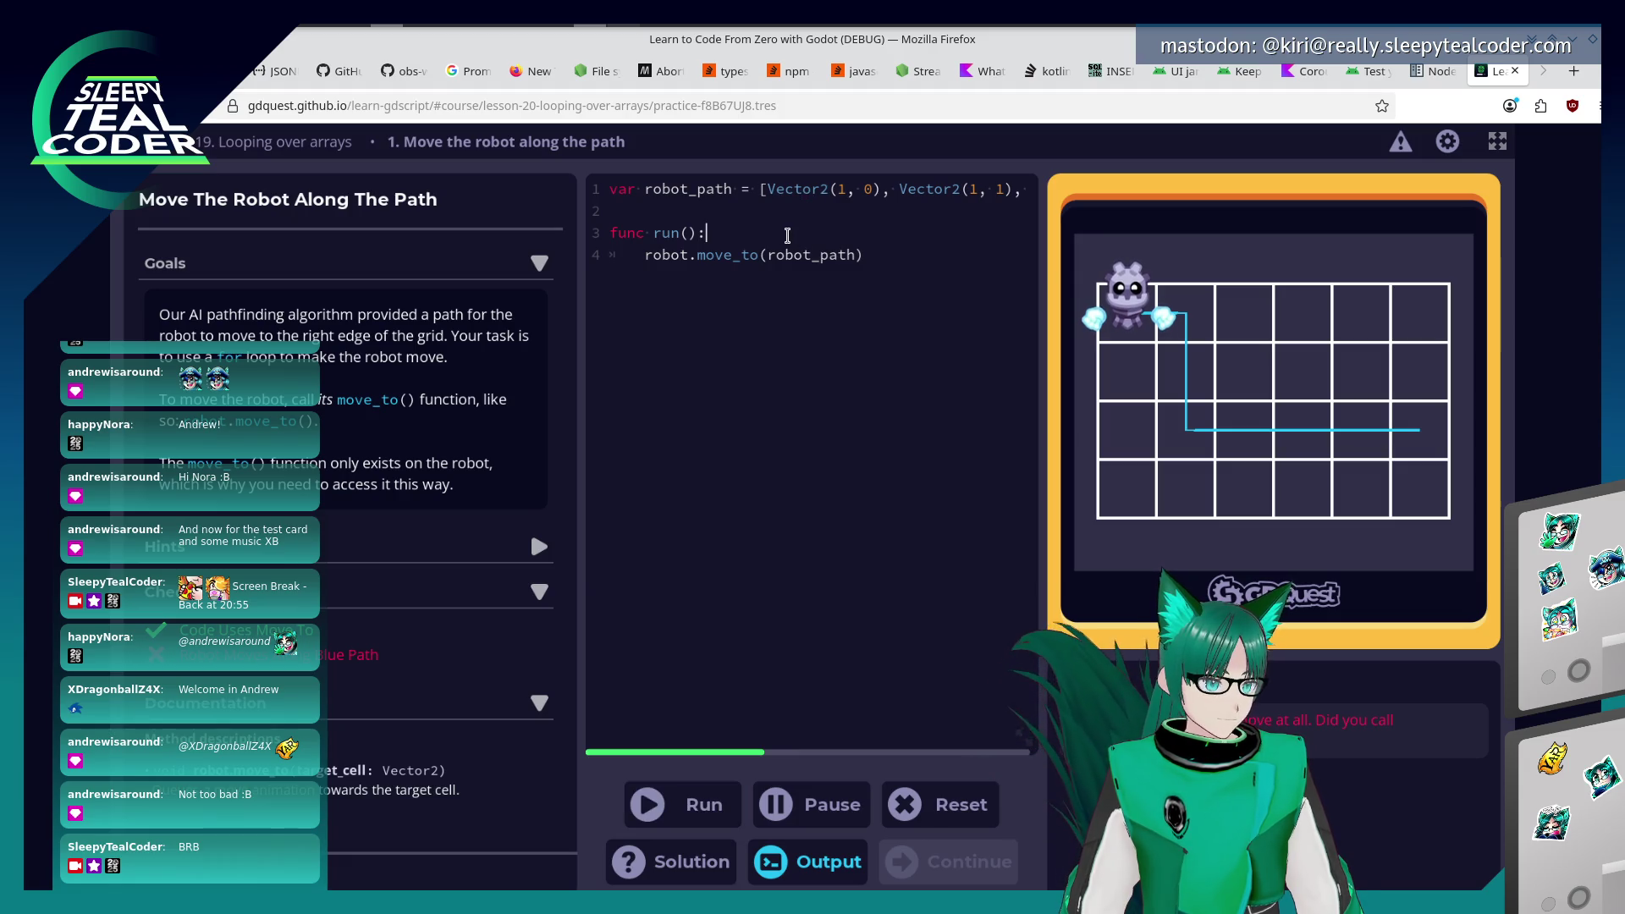
key(Return)
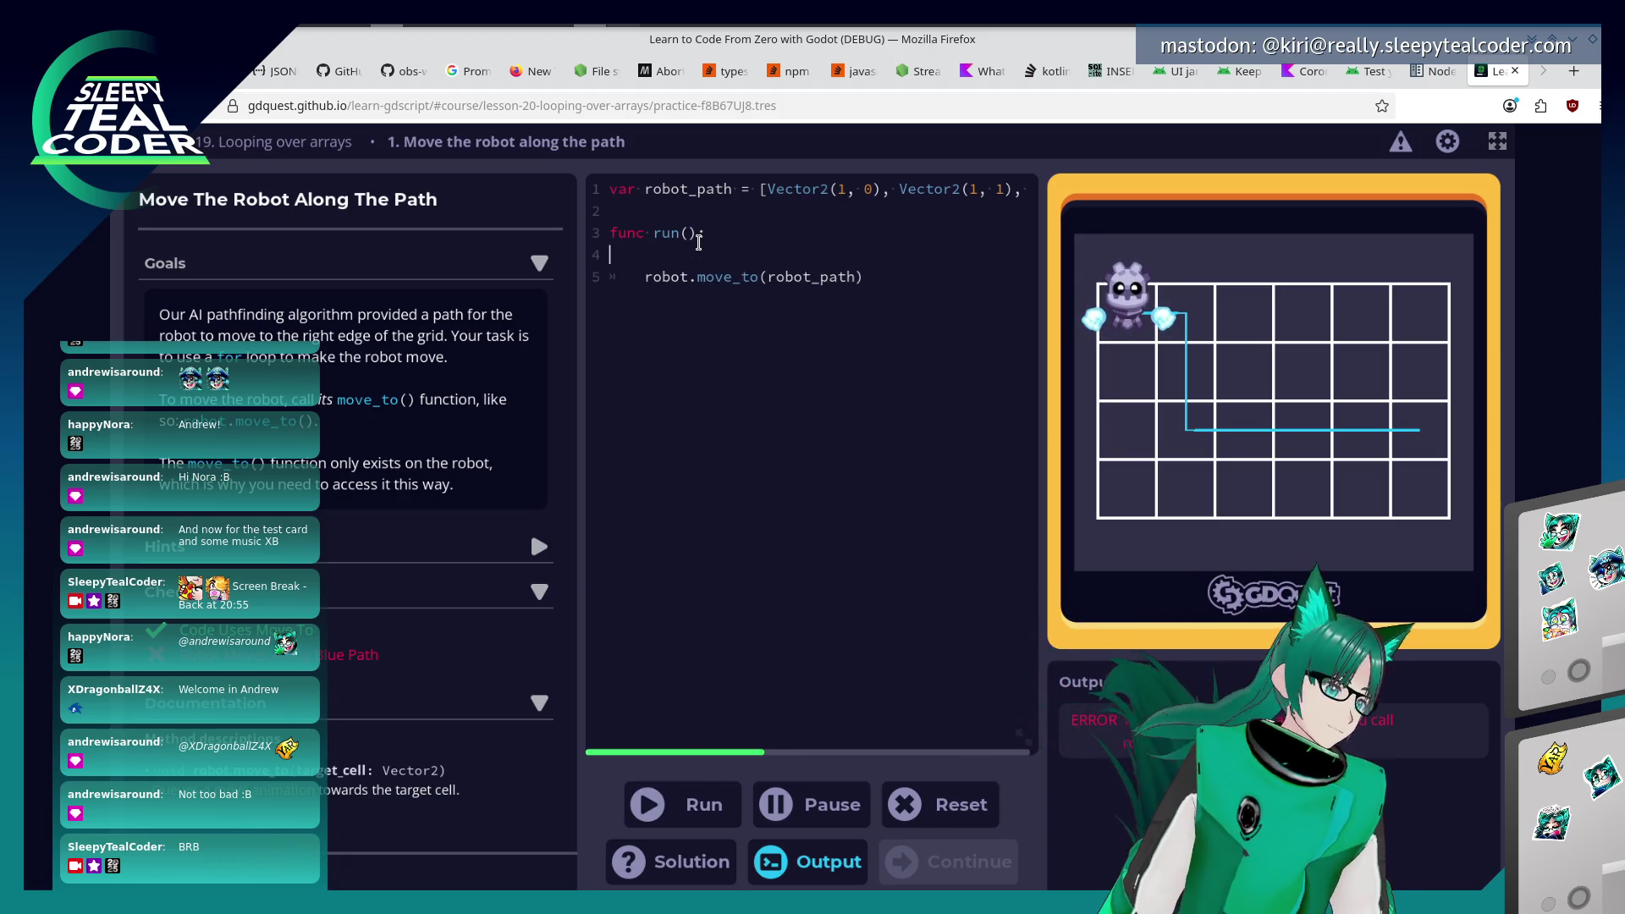
text(for)
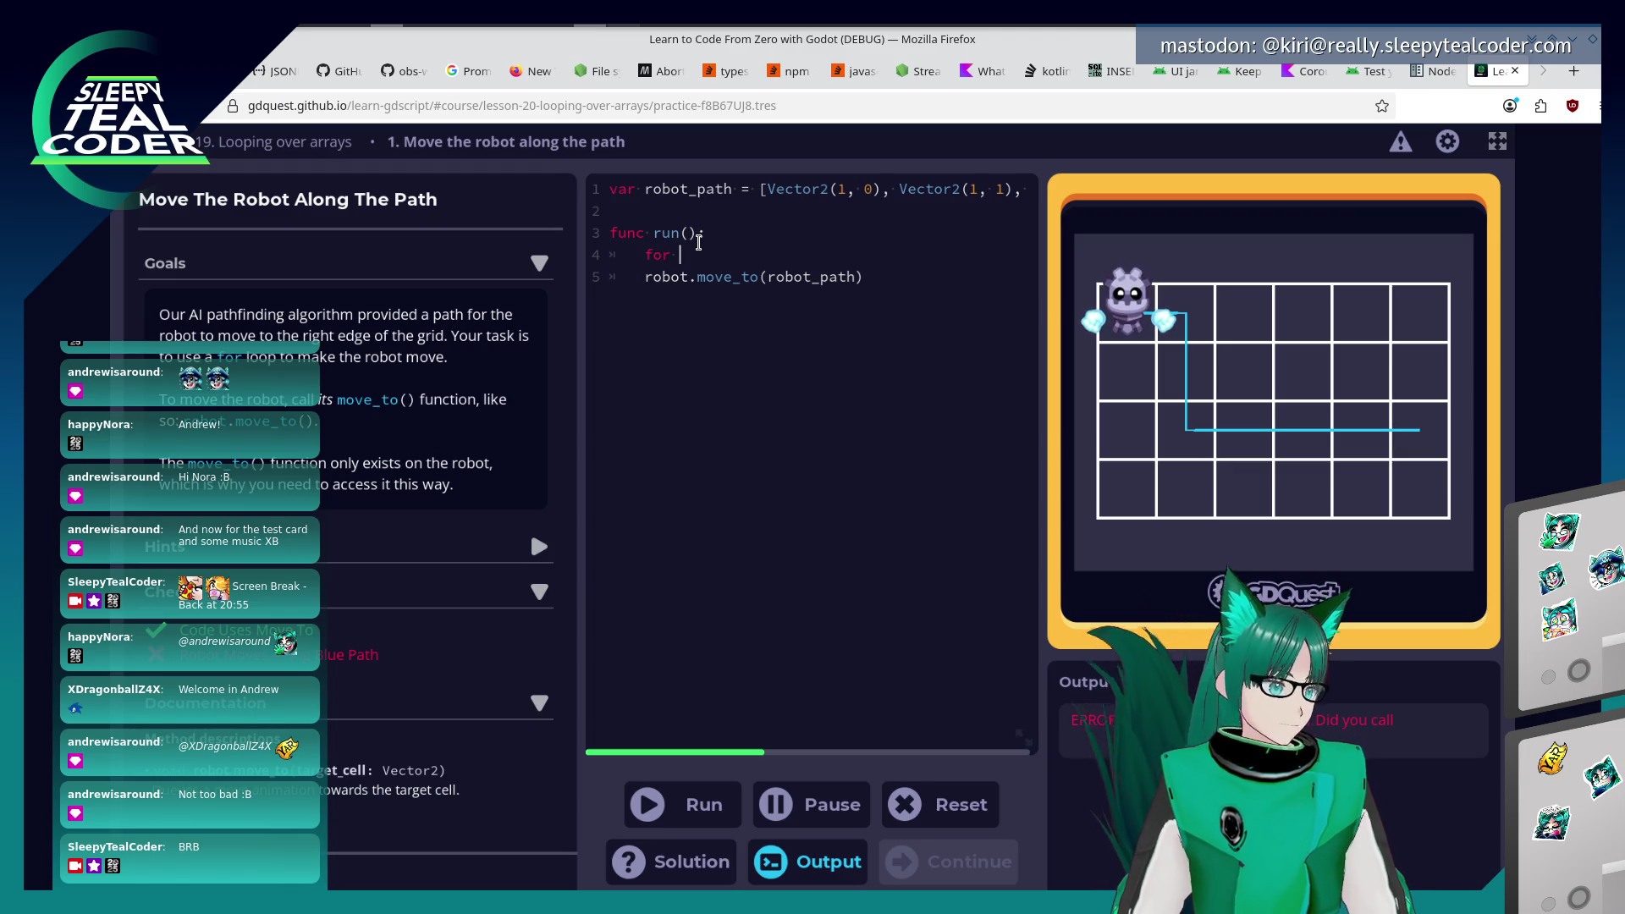
text(pa)
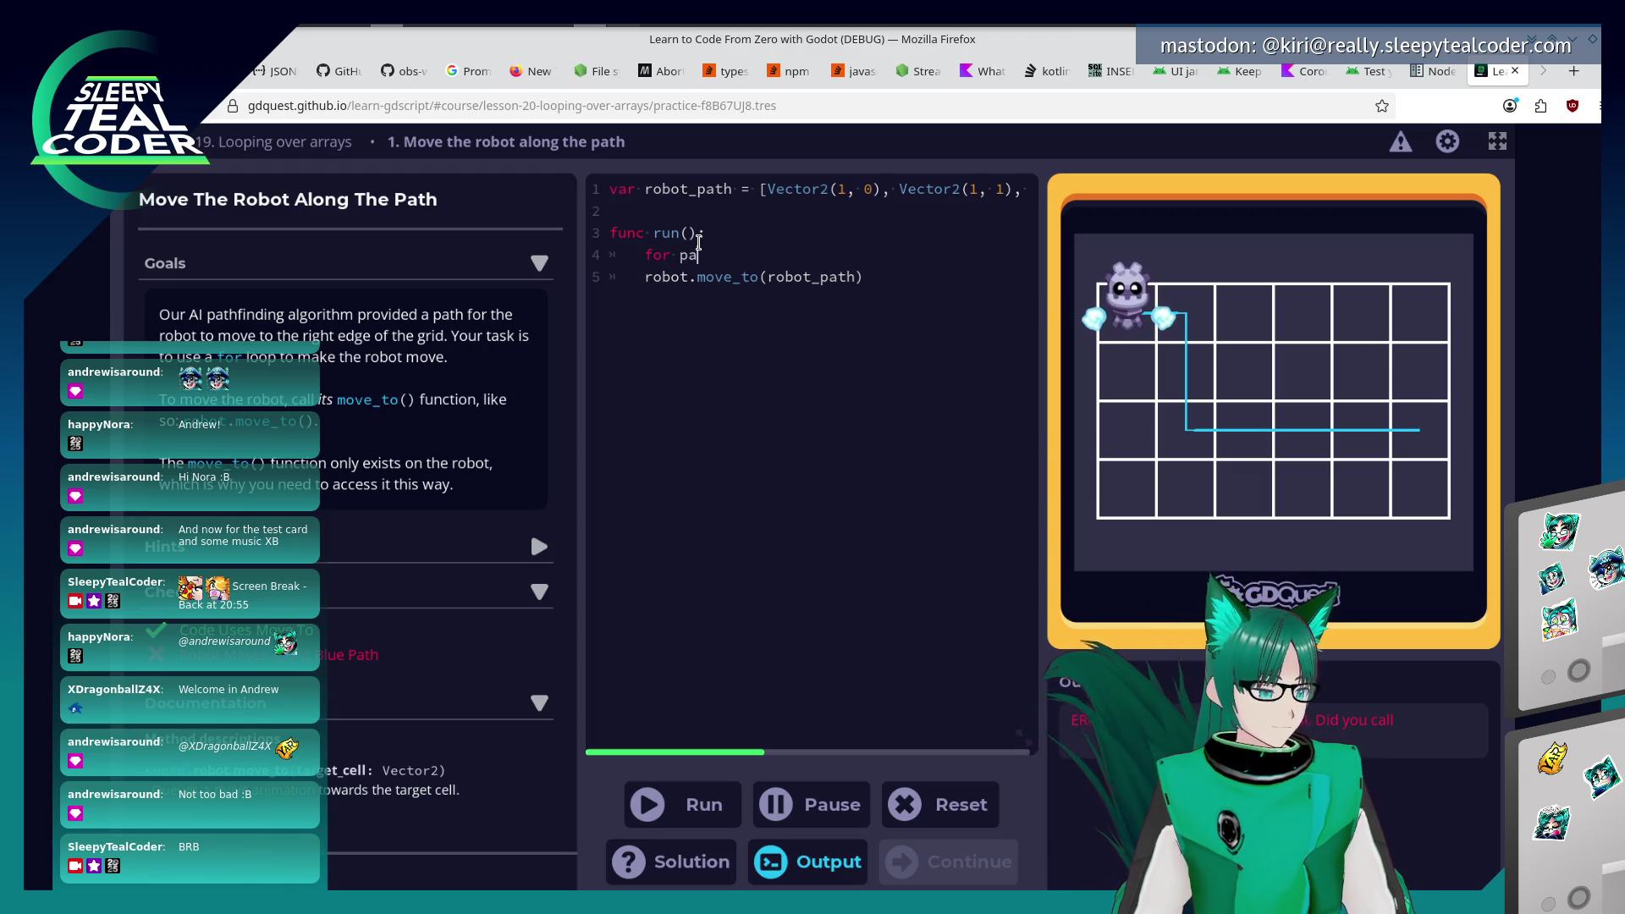
text(ths)
key(BackSpace)
key(BackSpace)
key(BackSpace)
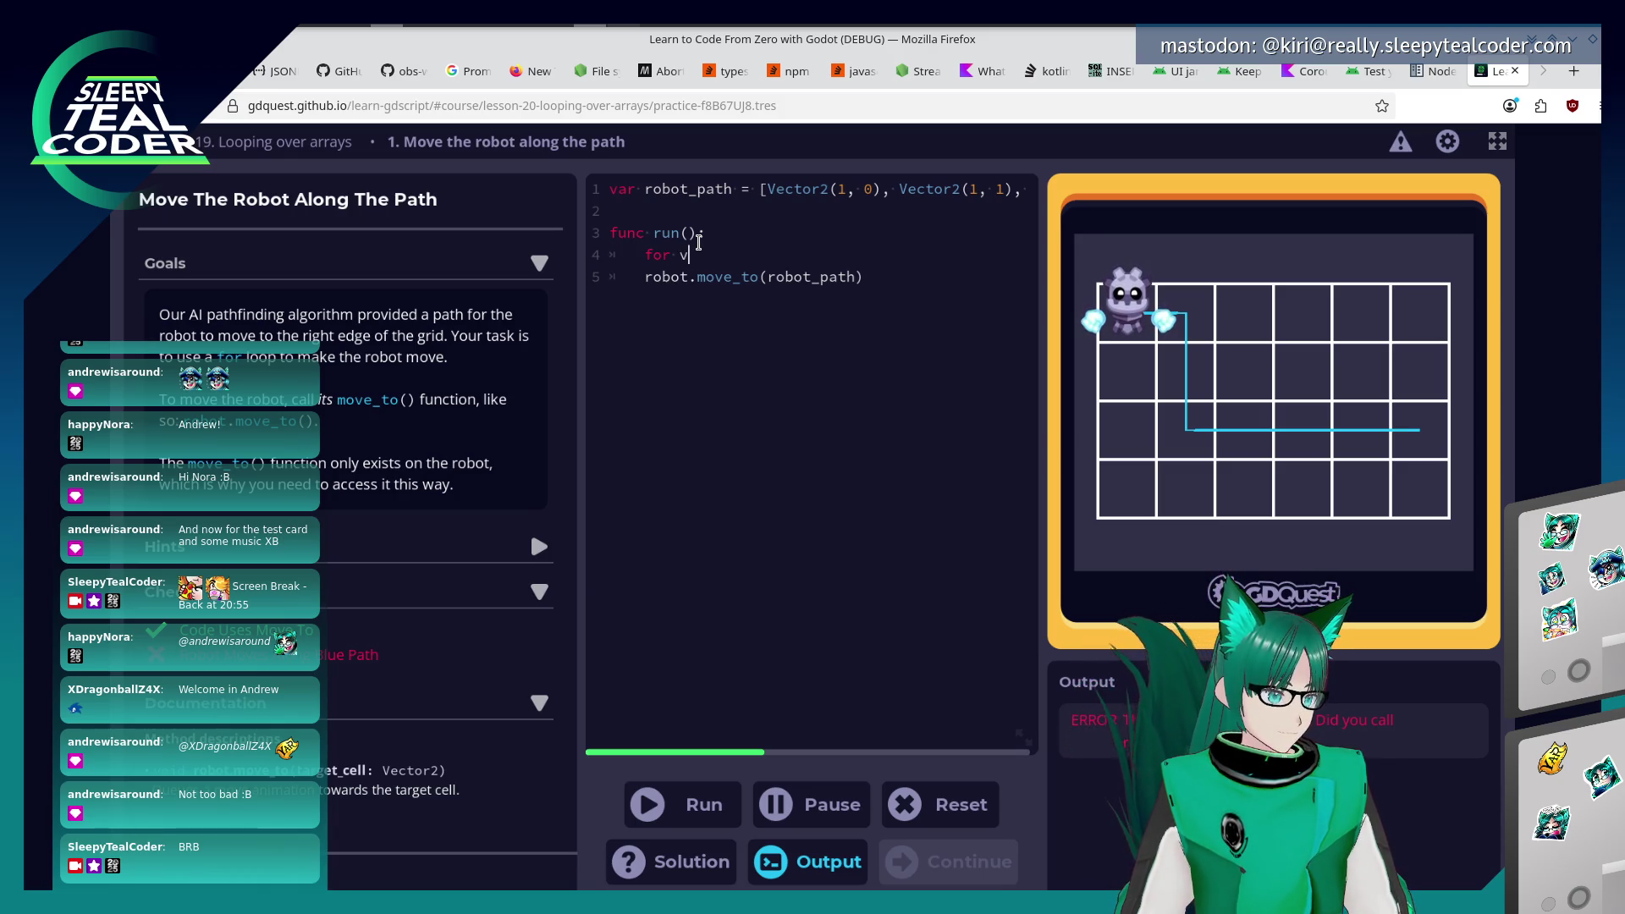
text(path_vector )
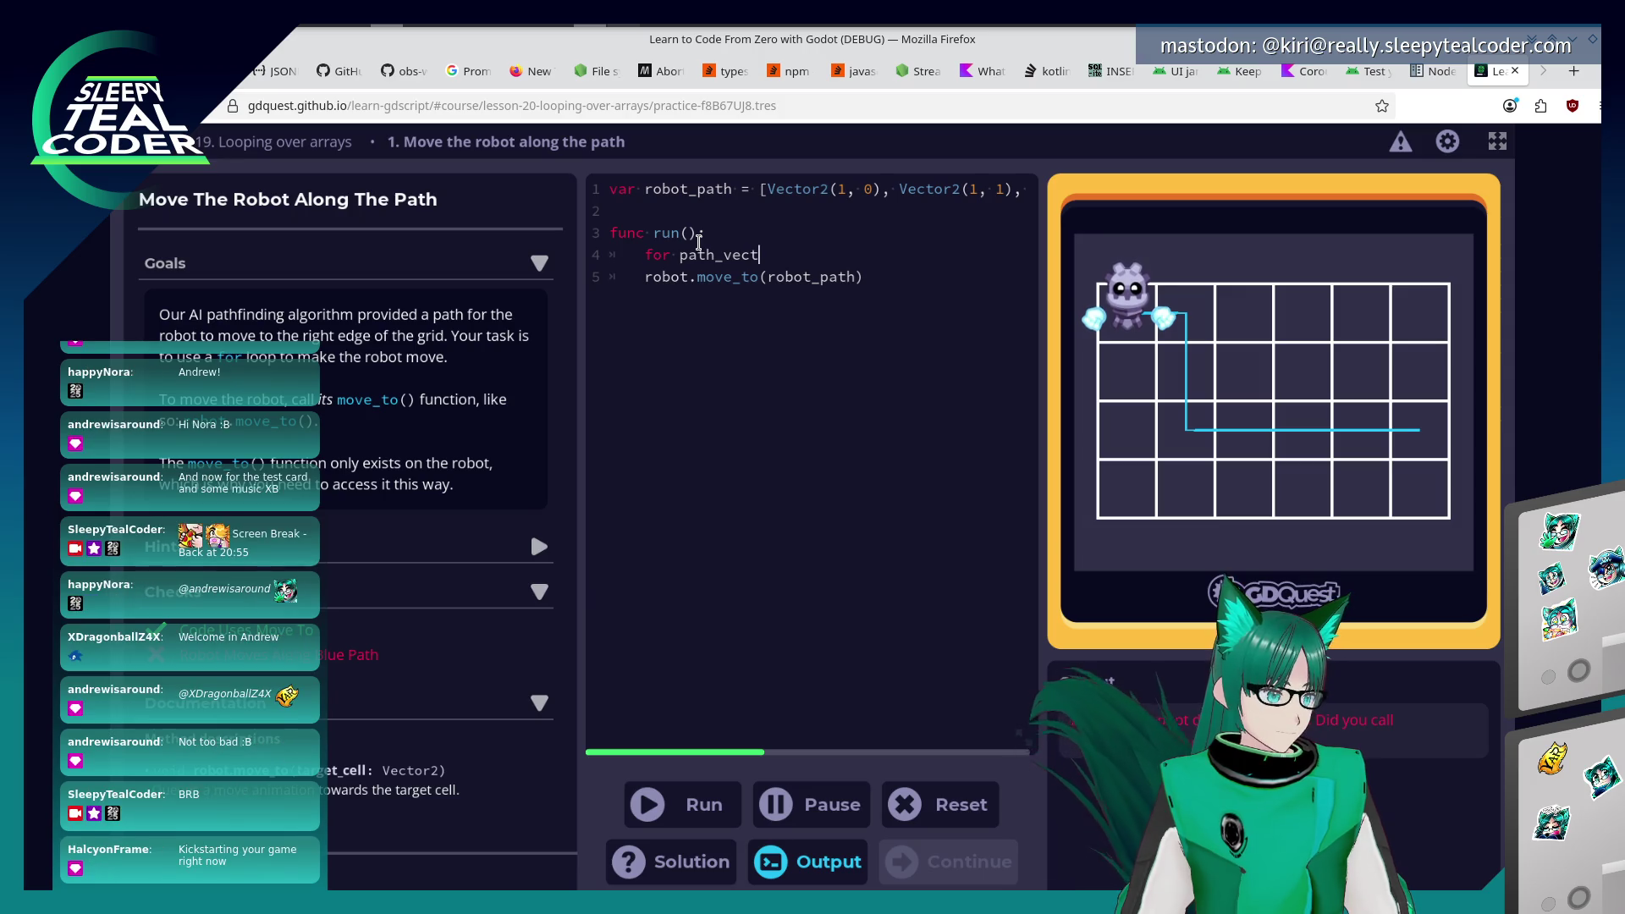
text(in)
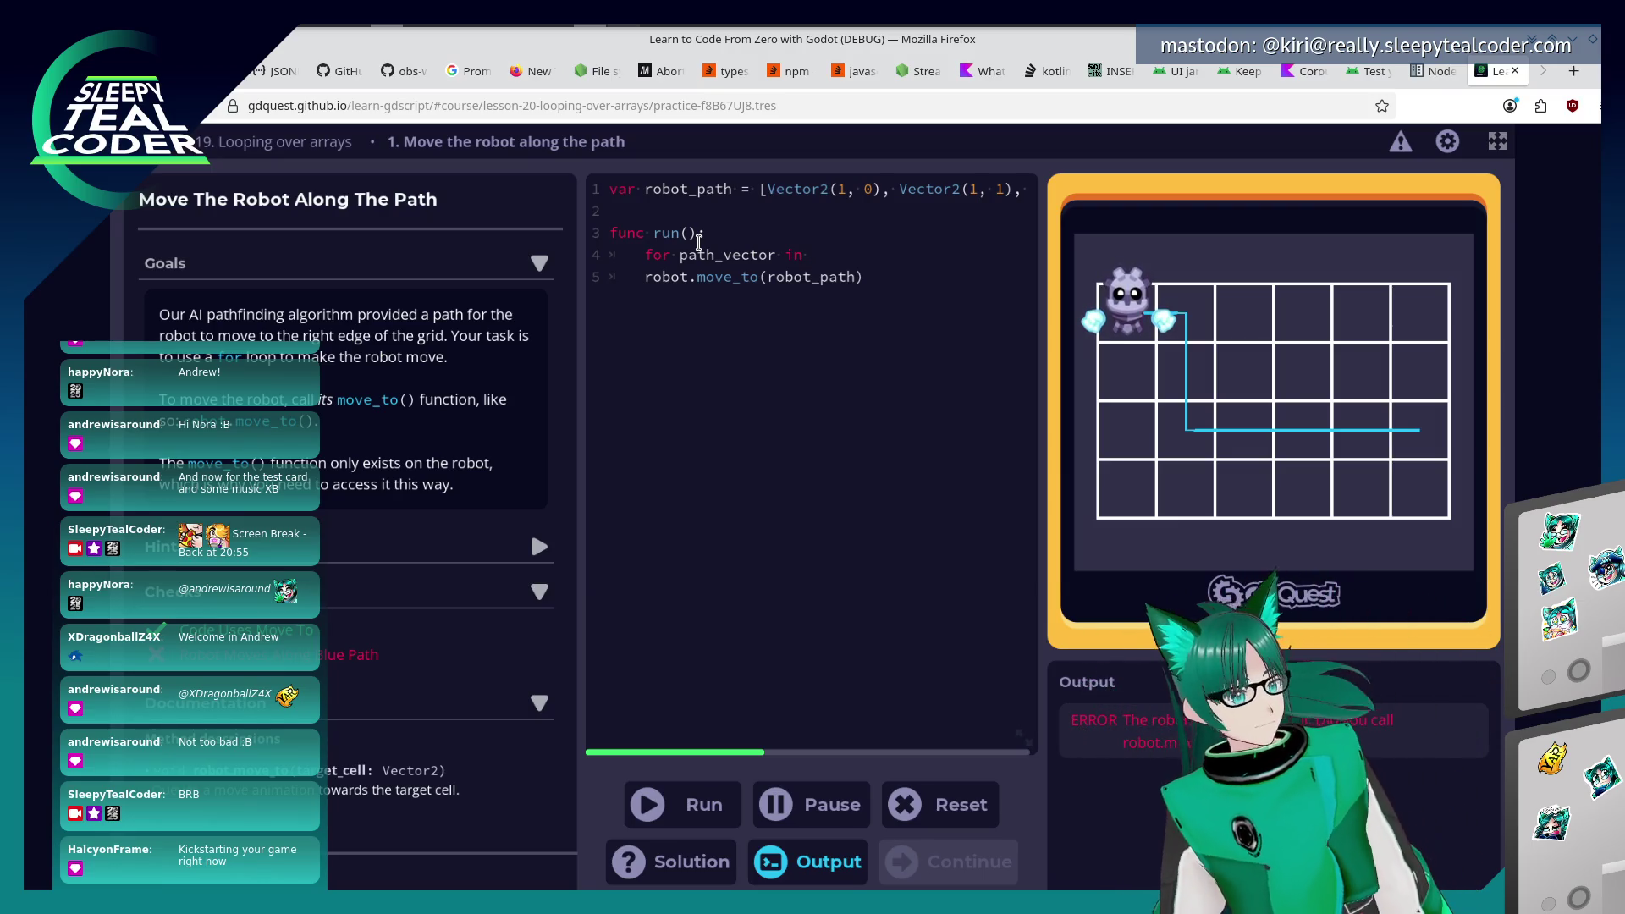
text(r)
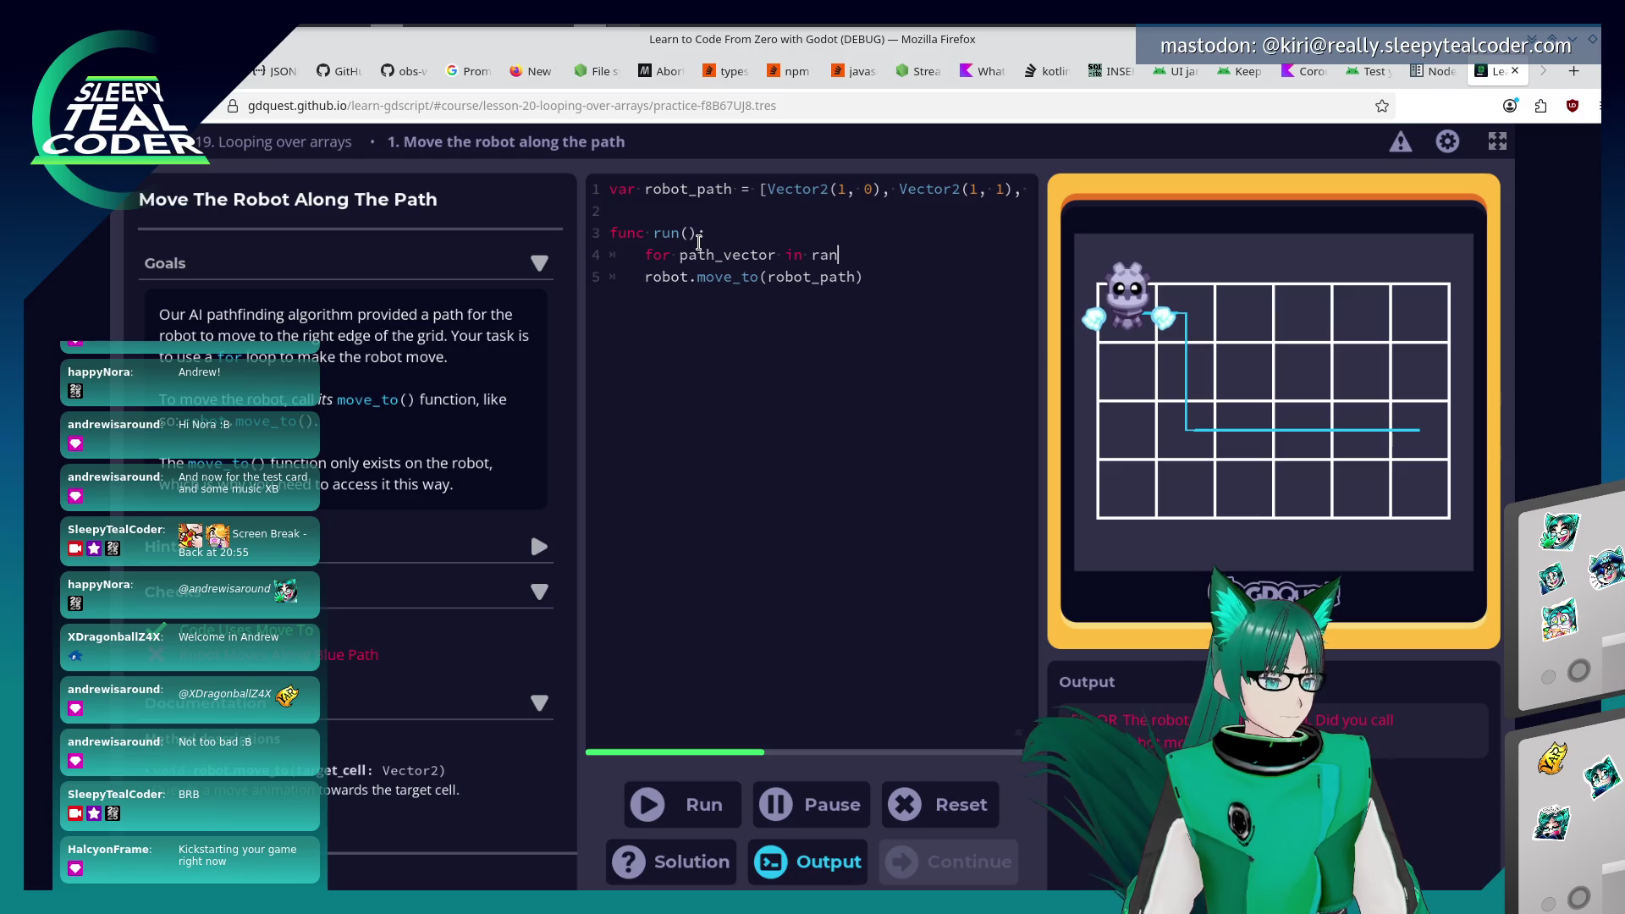
text(obot_path)
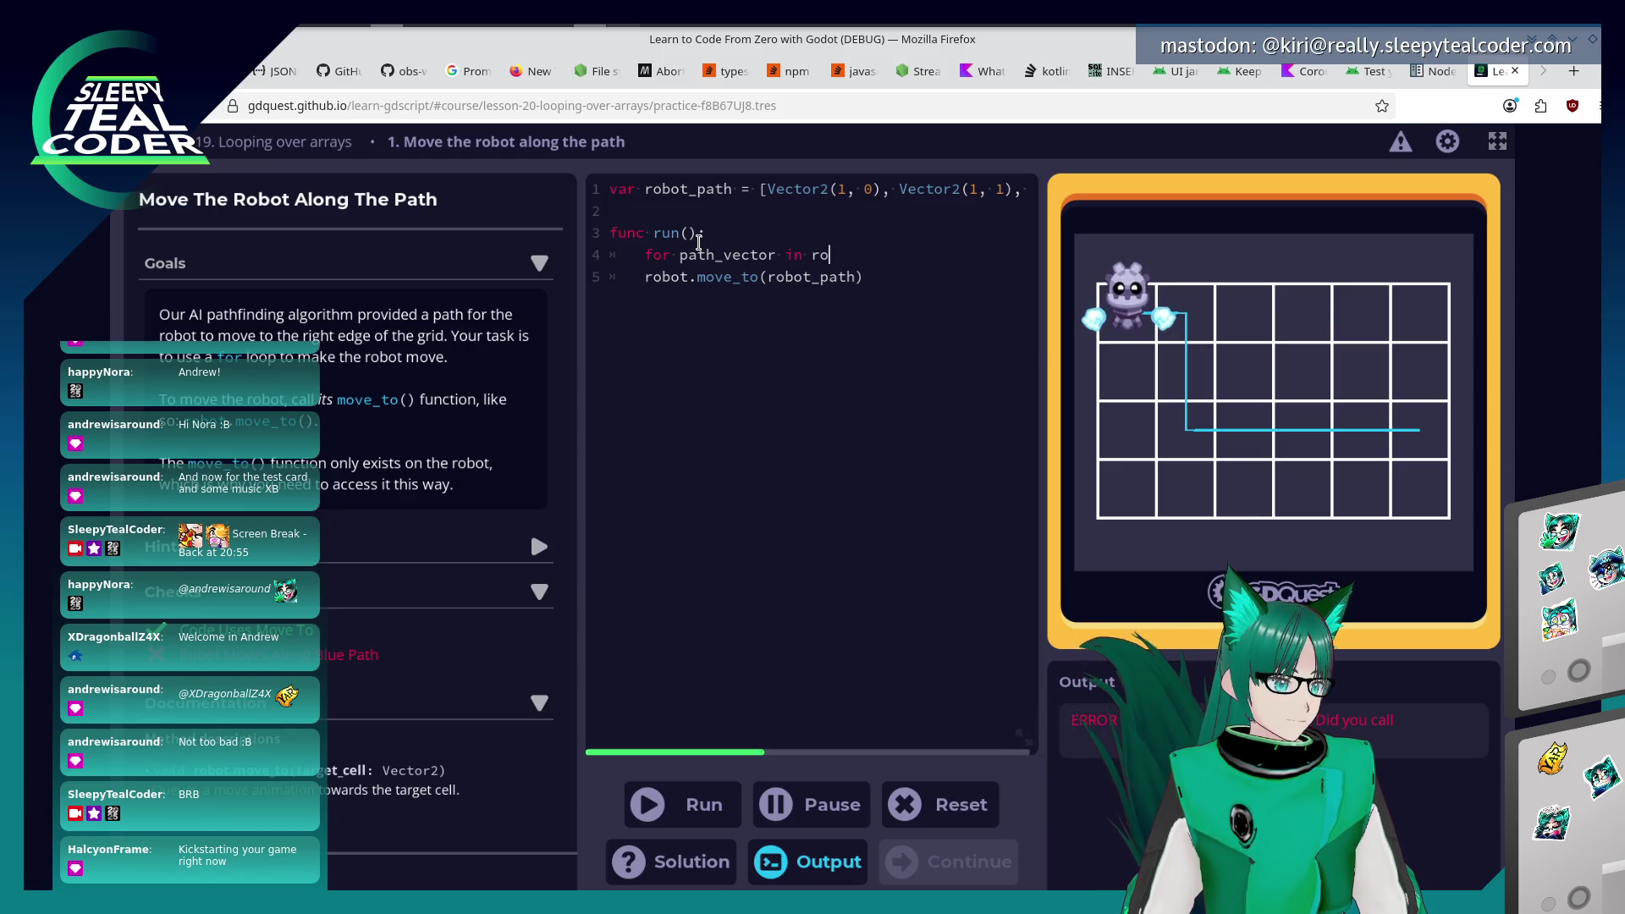
key(Down)
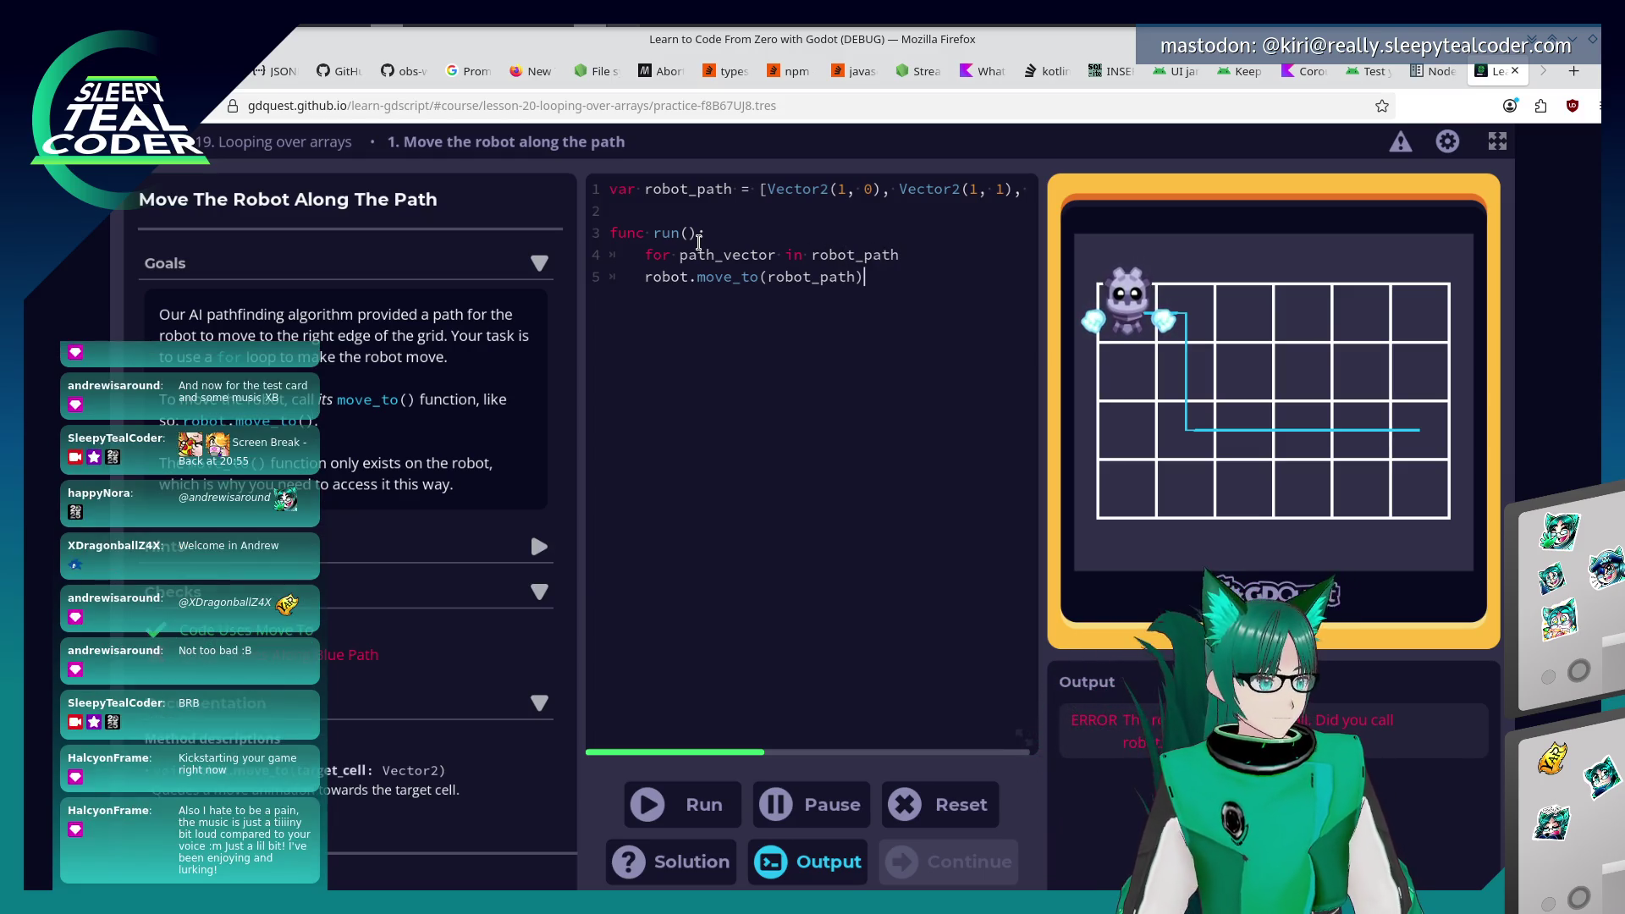
key(BackSpace)
key(BackSpace)
key(BackSpace)
text(path_vector)
text(:)
key(Tab)
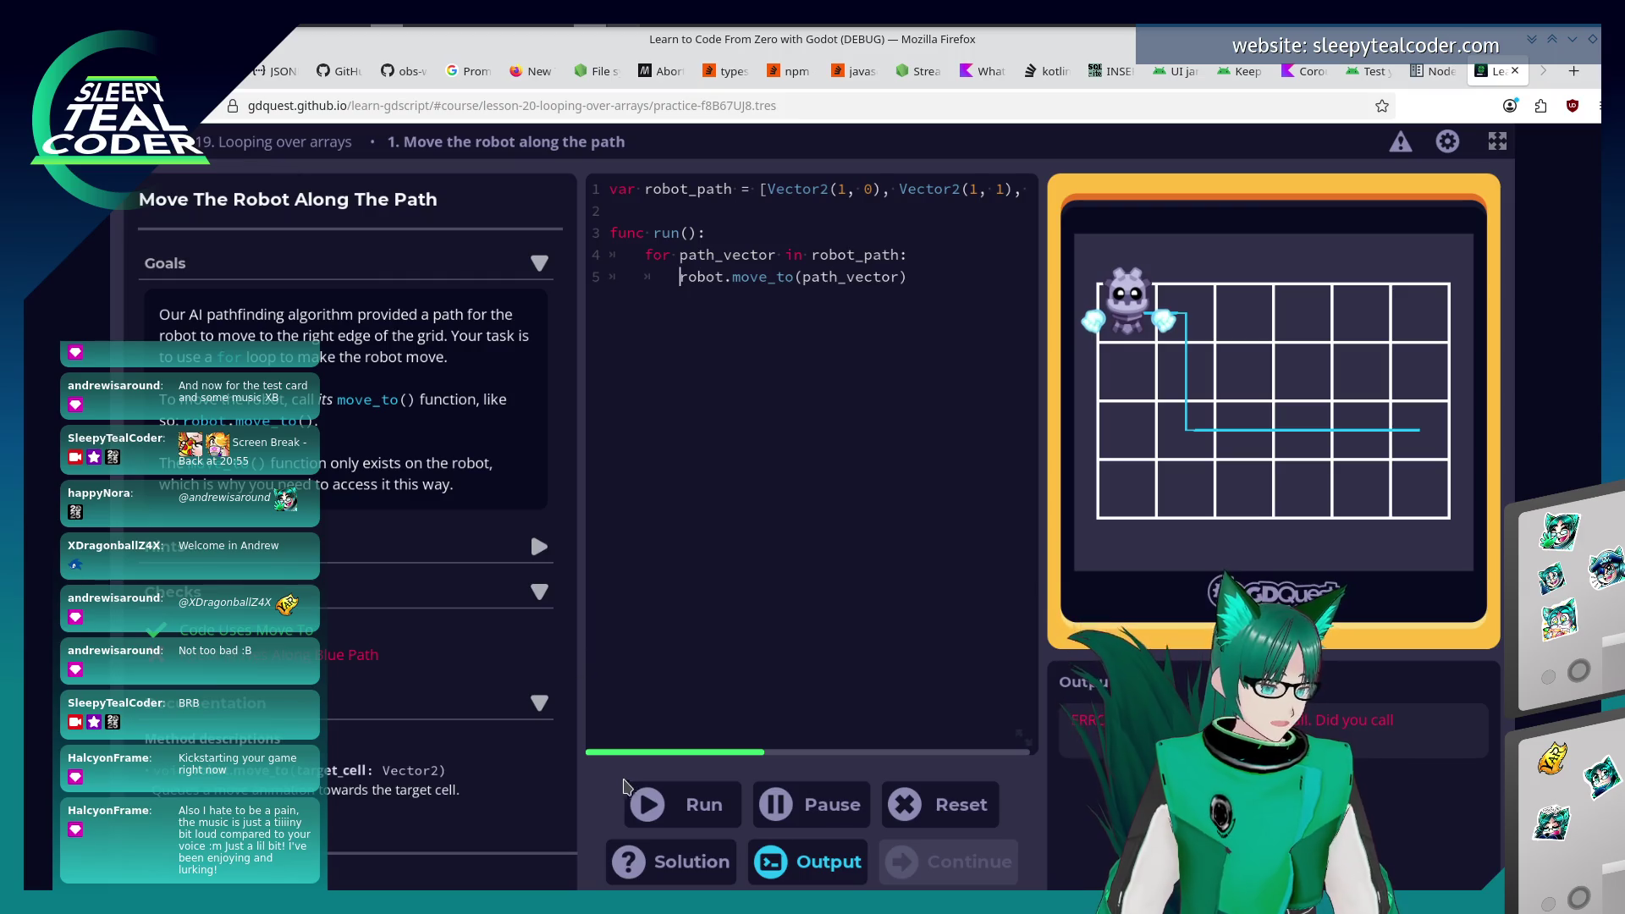
click(648, 804)
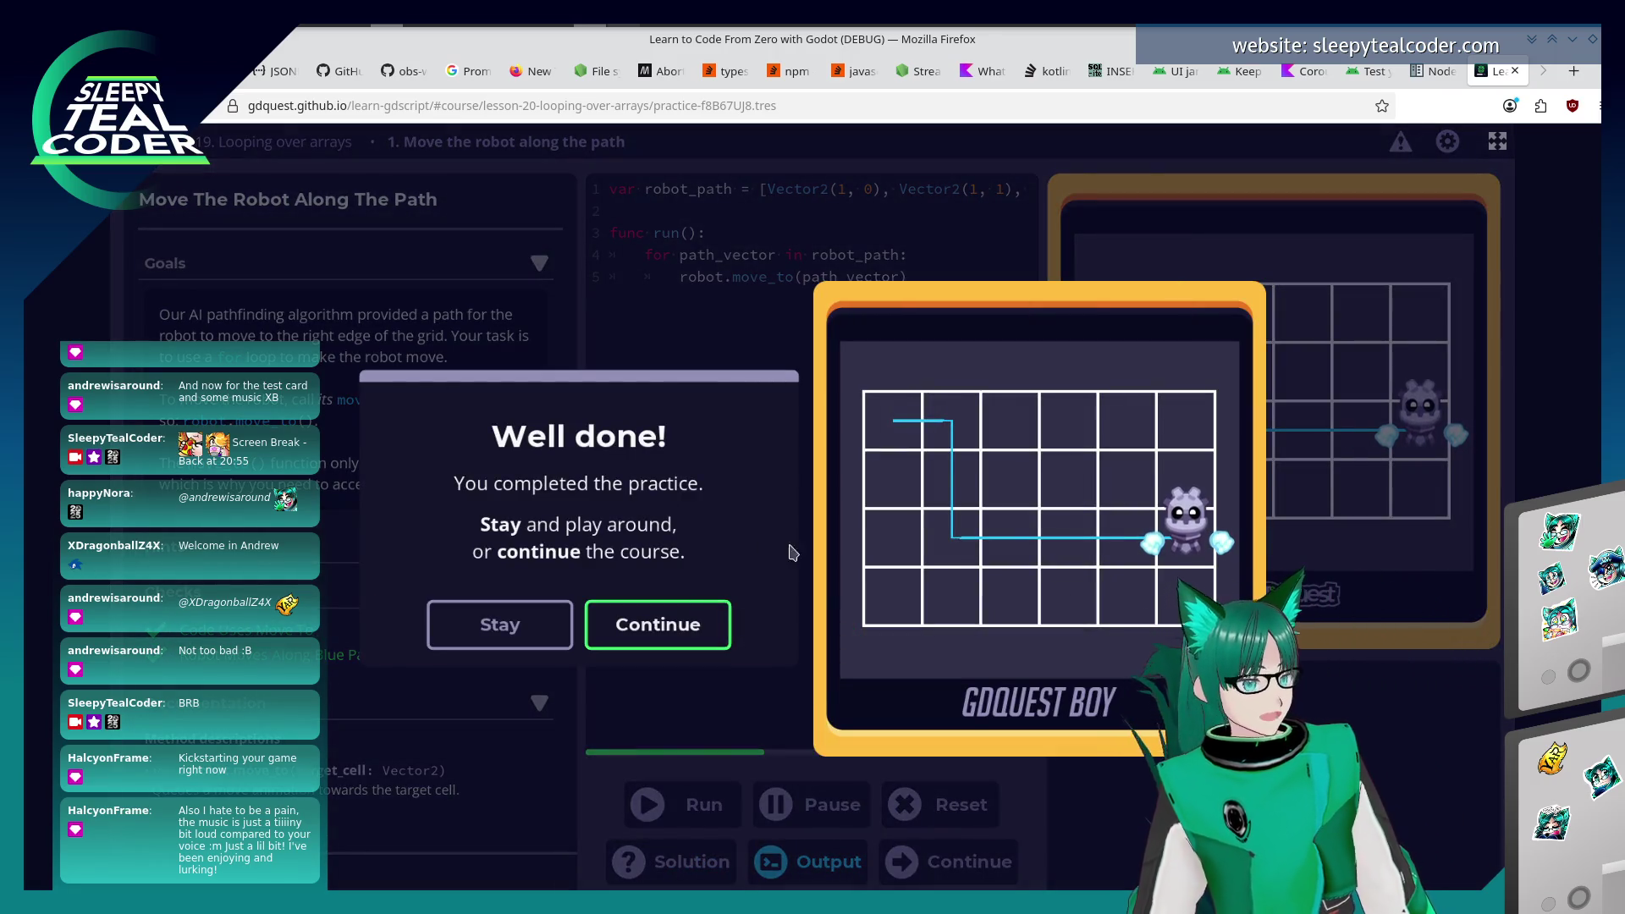
click(673, 626)
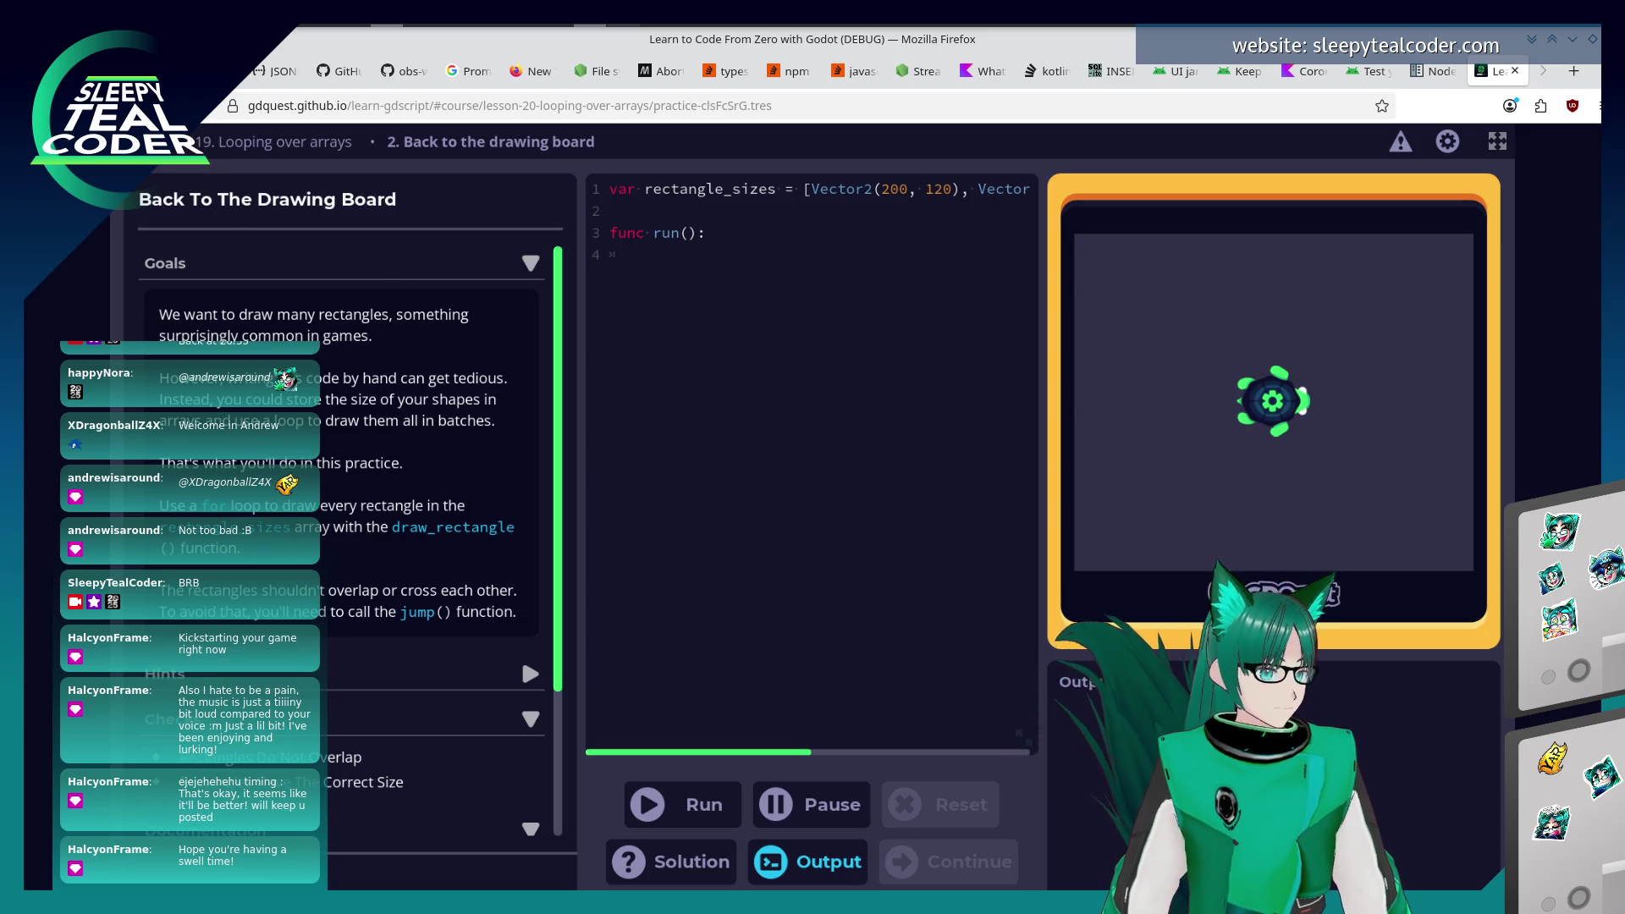
Browse the Course Index lesson list, then reload the course with F5 and resume it.
click(254, 142)
scroll(647, 557, down, 2)
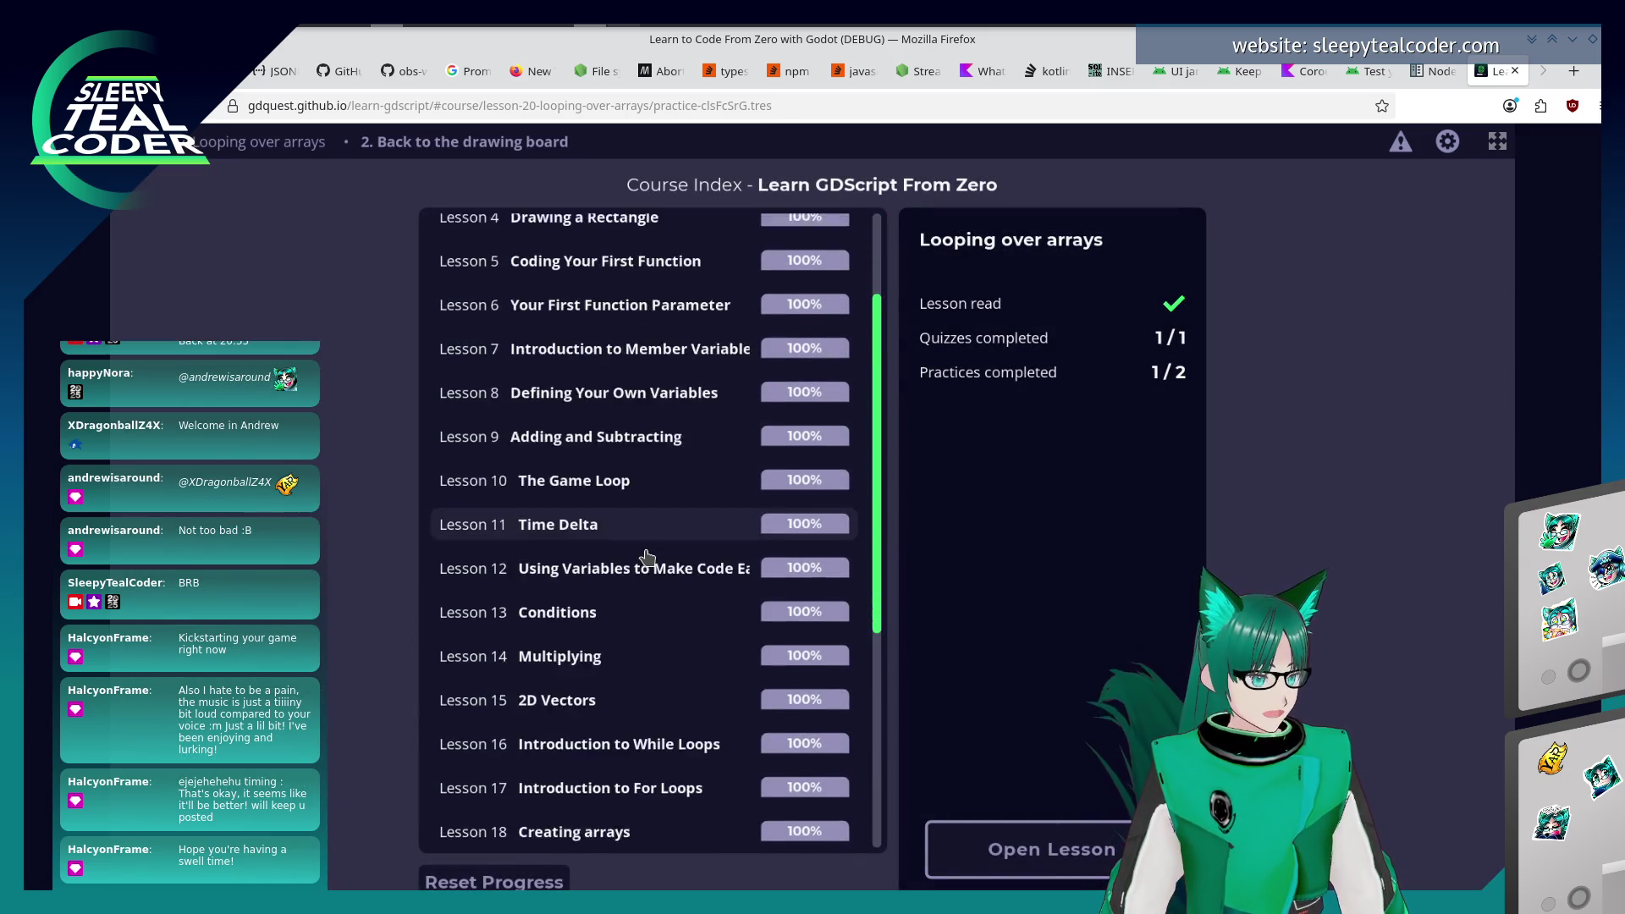
scroll(648, 557, down, 5)
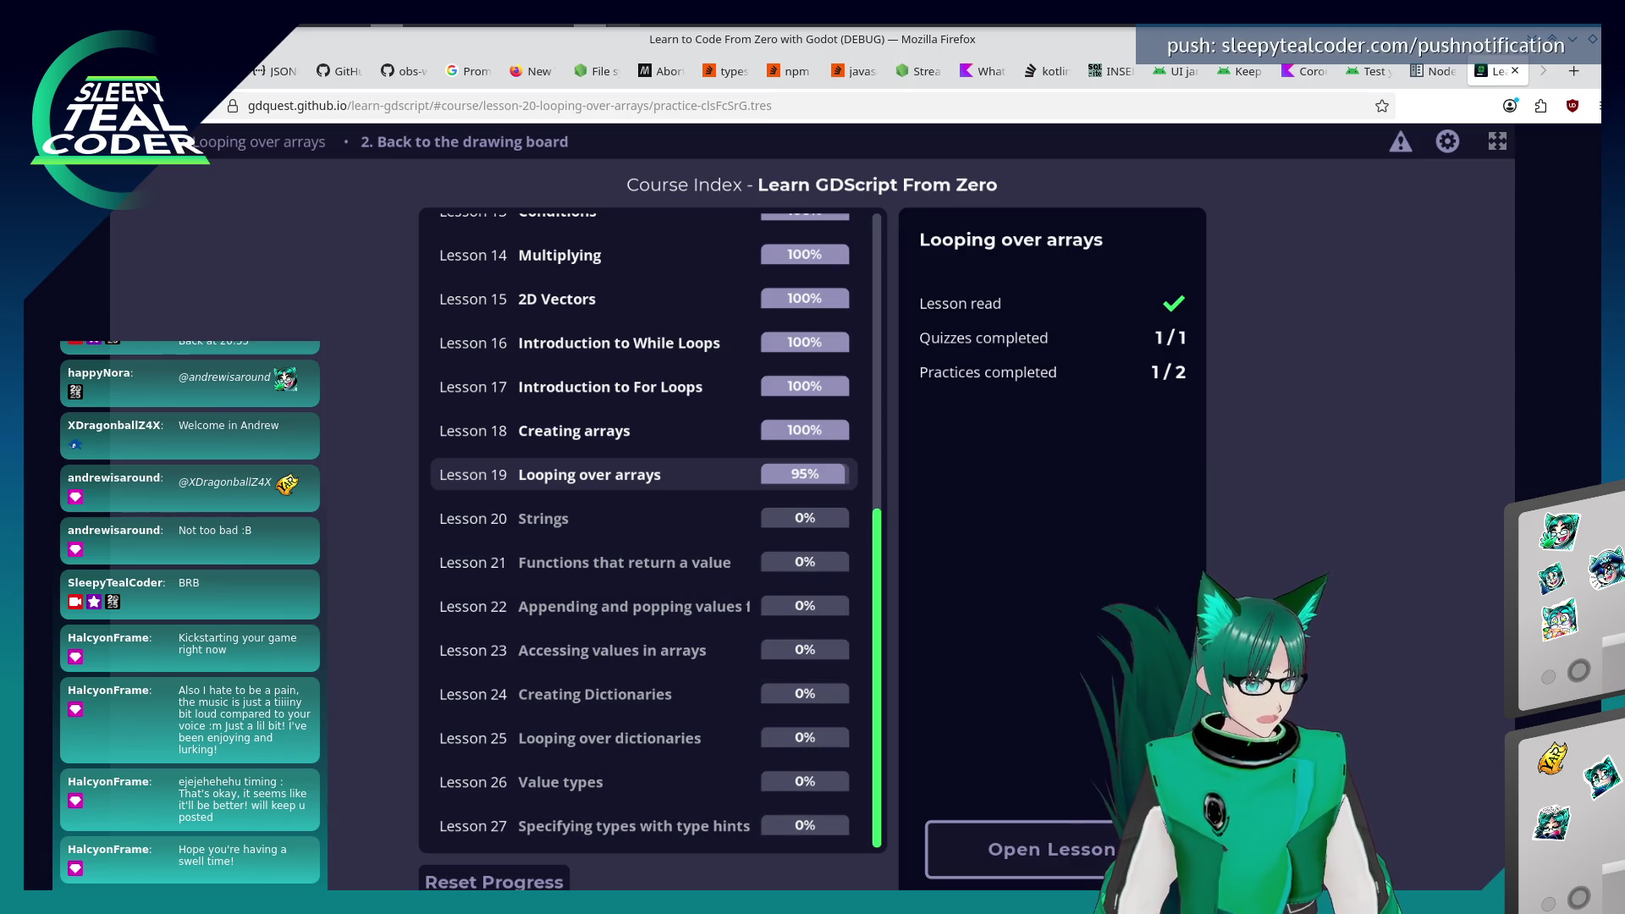
key(F5)
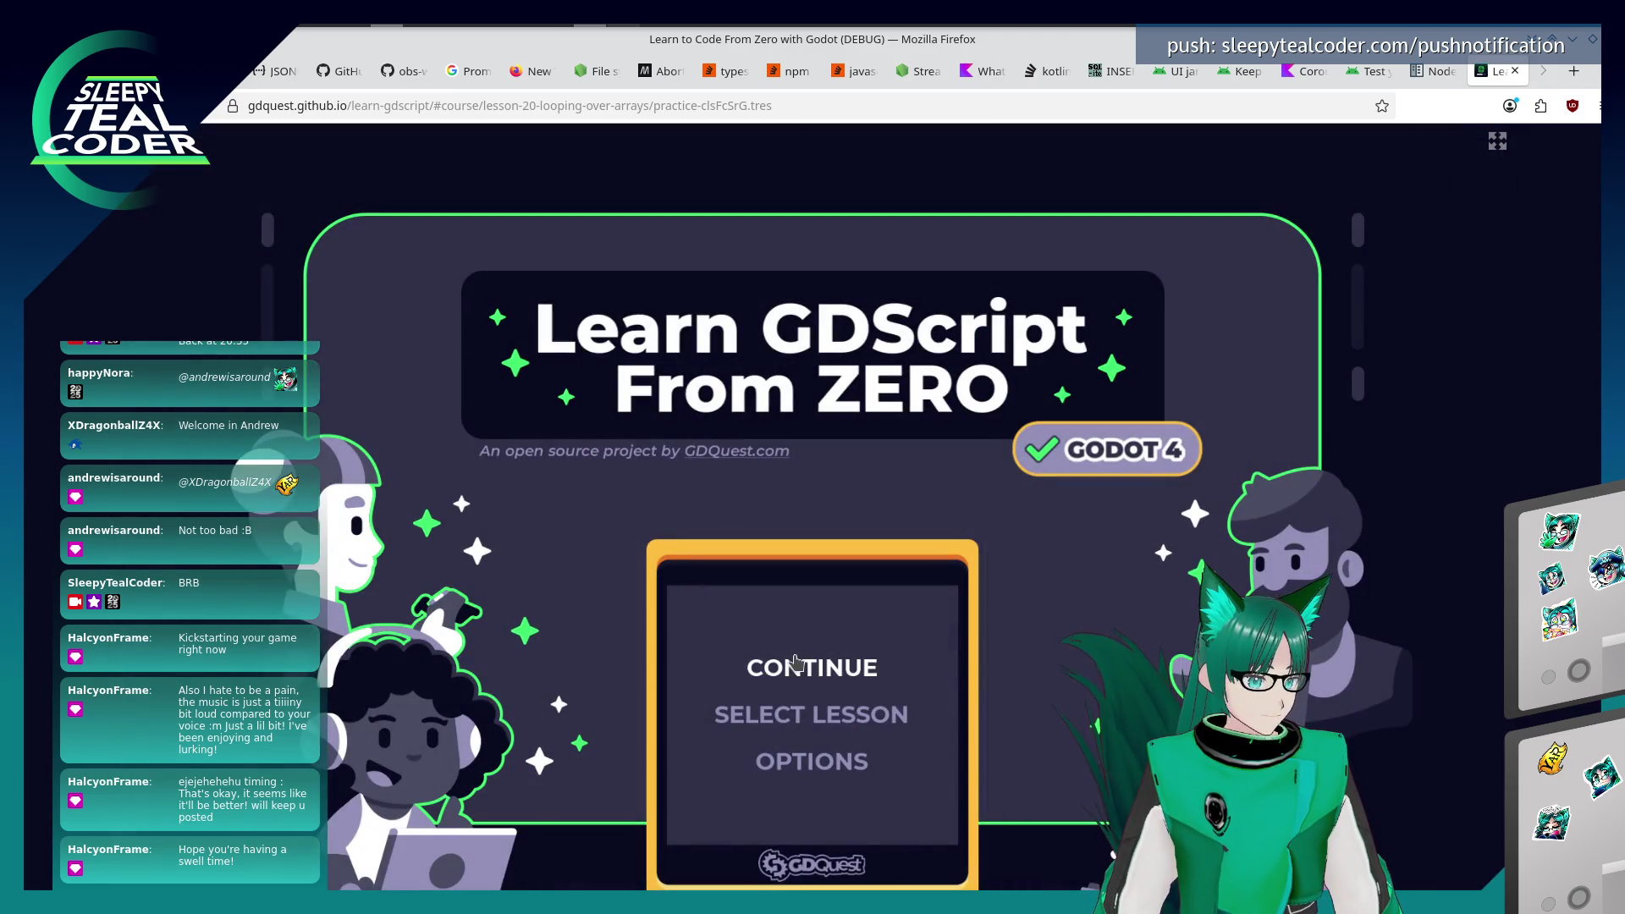
click(773, 664)
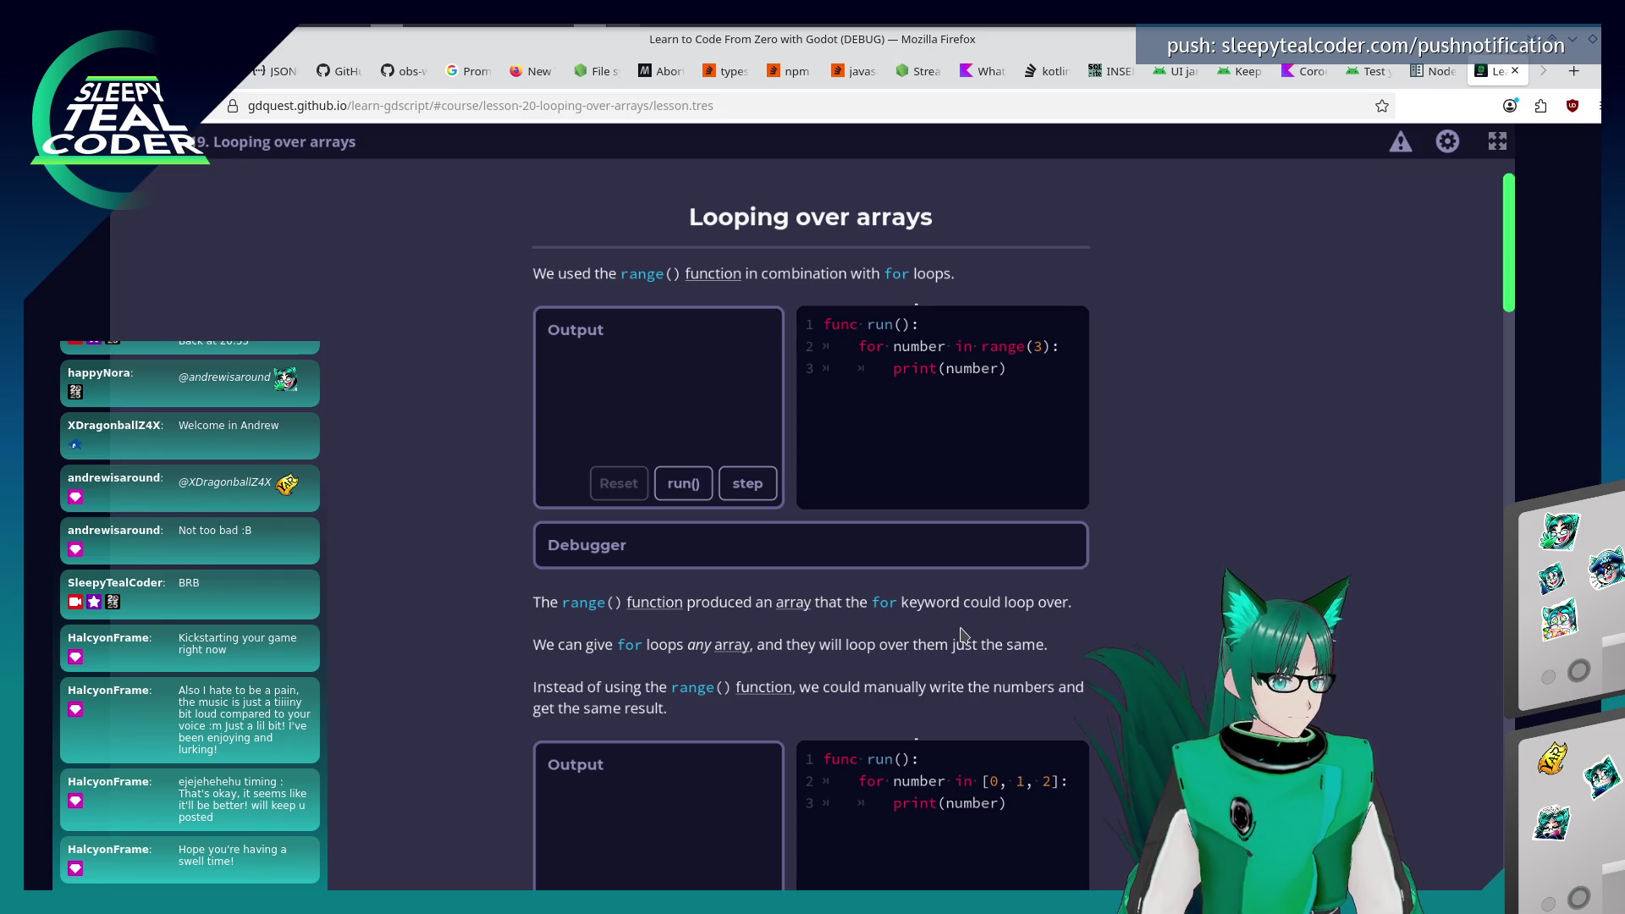
Scroll to the end of Looping over arrays and launch Back To The Drawing Board.
drag(1508, 287, 1497, 859)
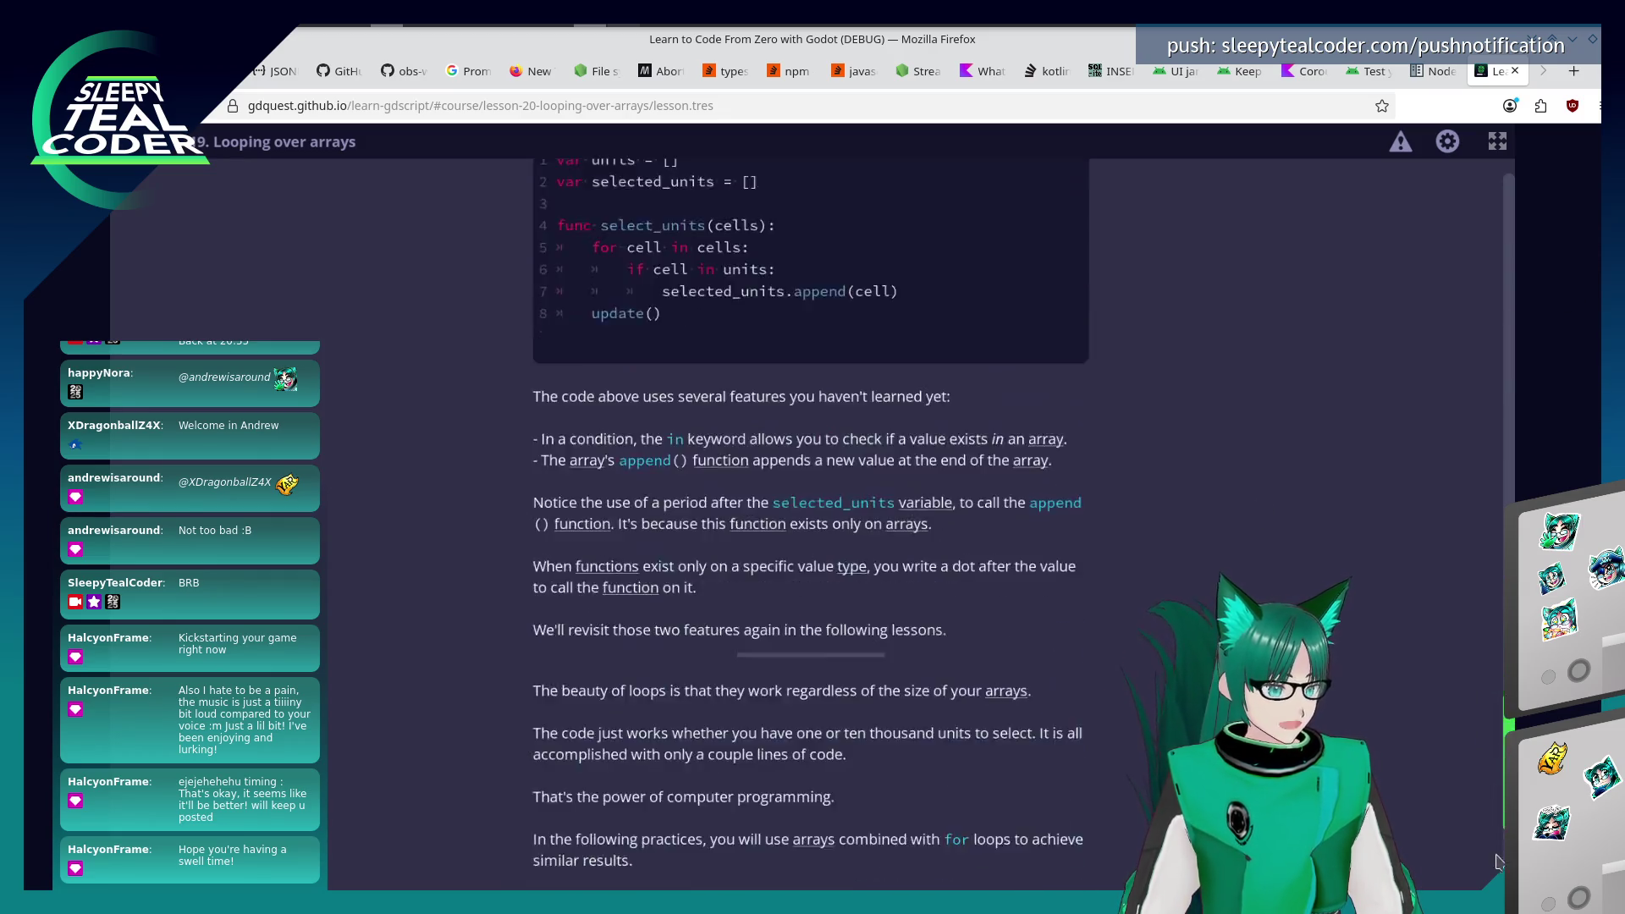
scroll(1497, 860, down, 4)
click(1008, 820)
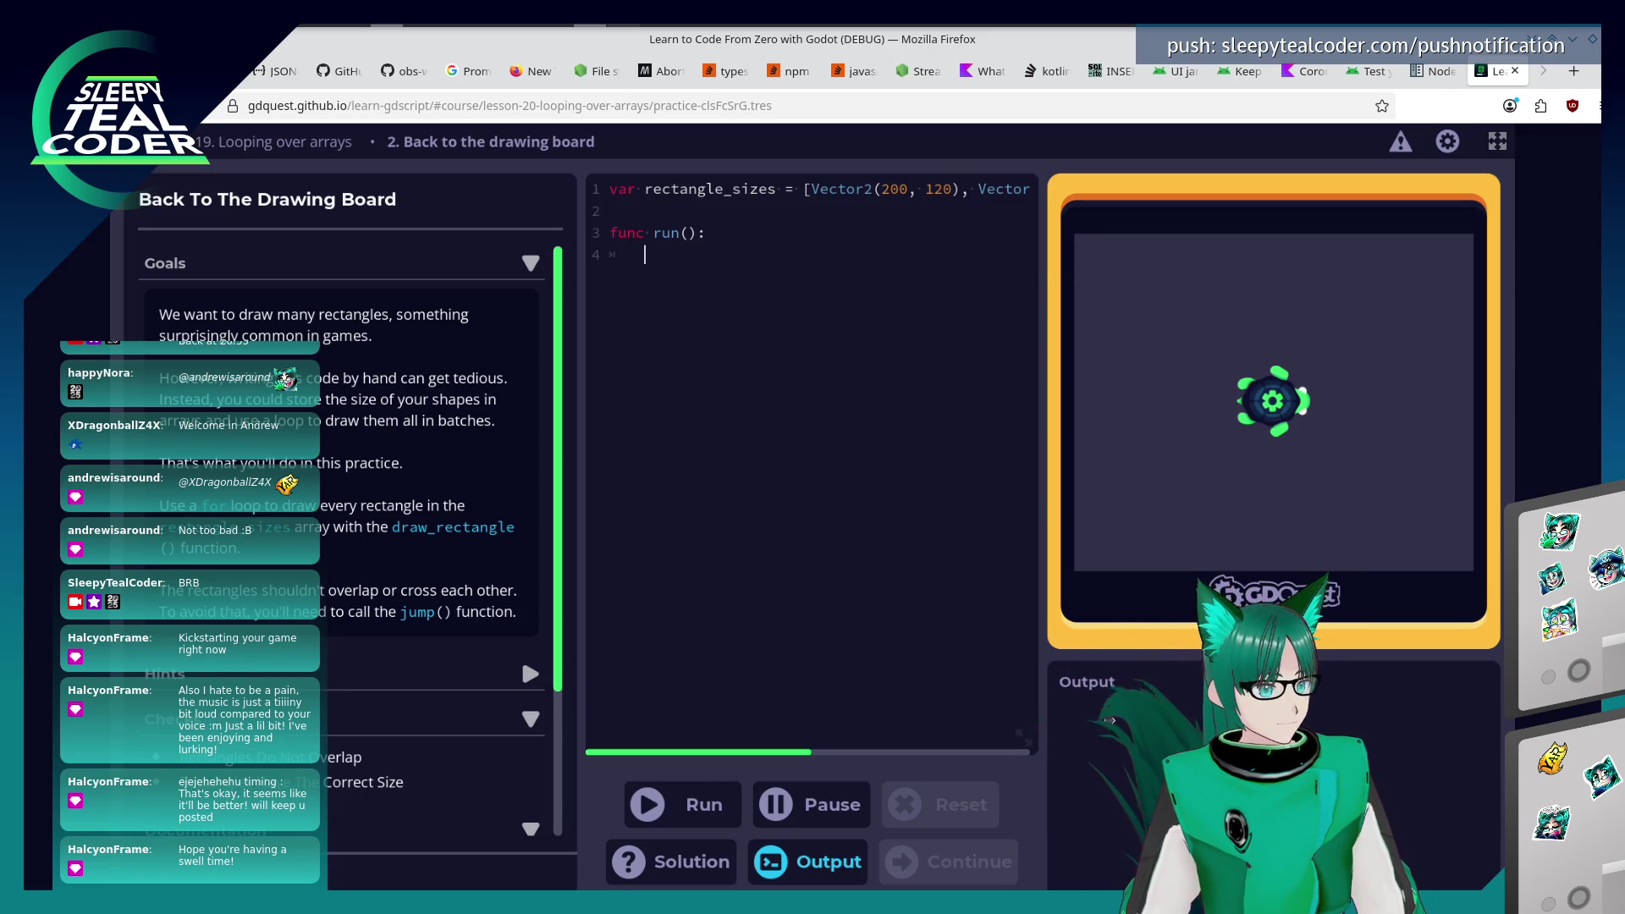
Write 'for rectangle in rectangle_sizes:' with draw_rectangle(rectangle.x, rectangle.y) in its body.
text(for )
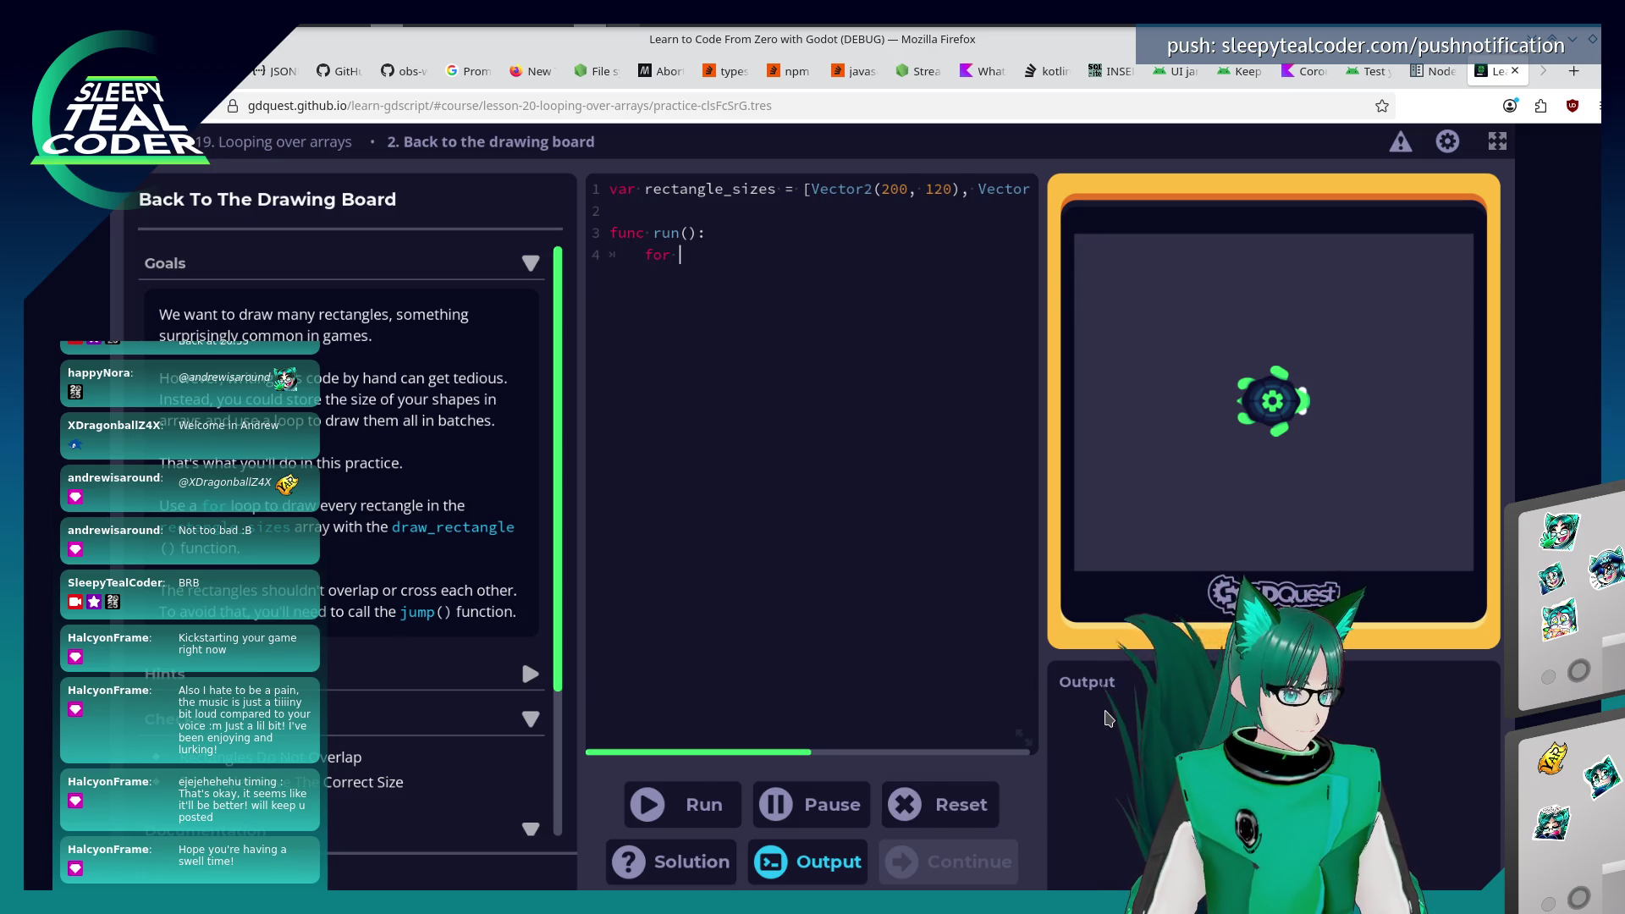
text(recta)
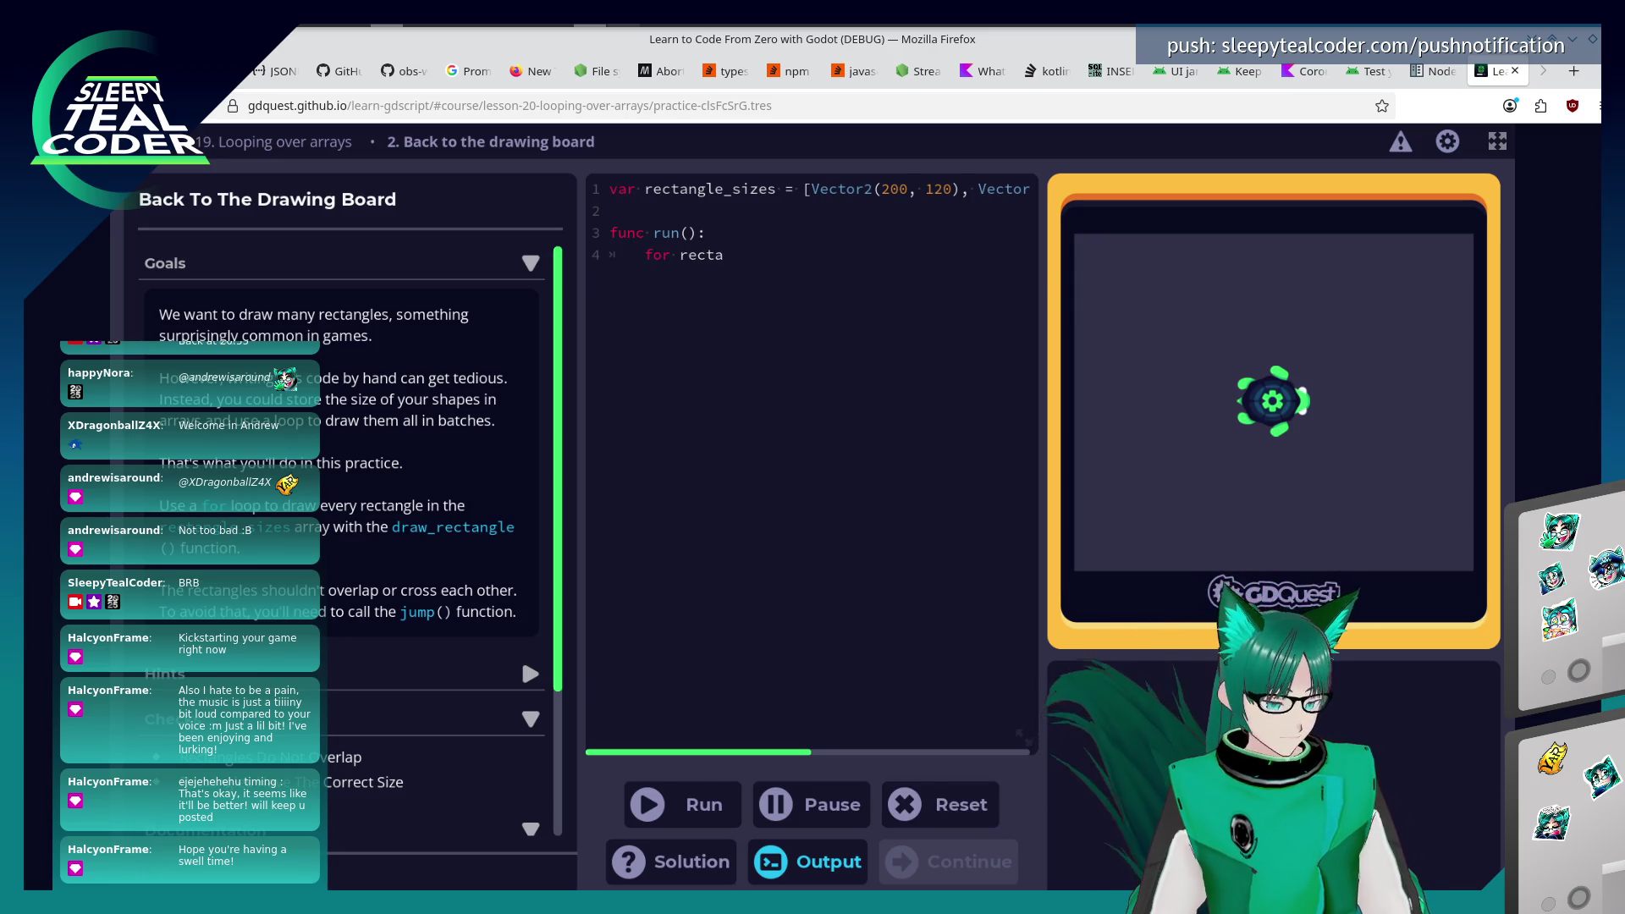
text(ngle )
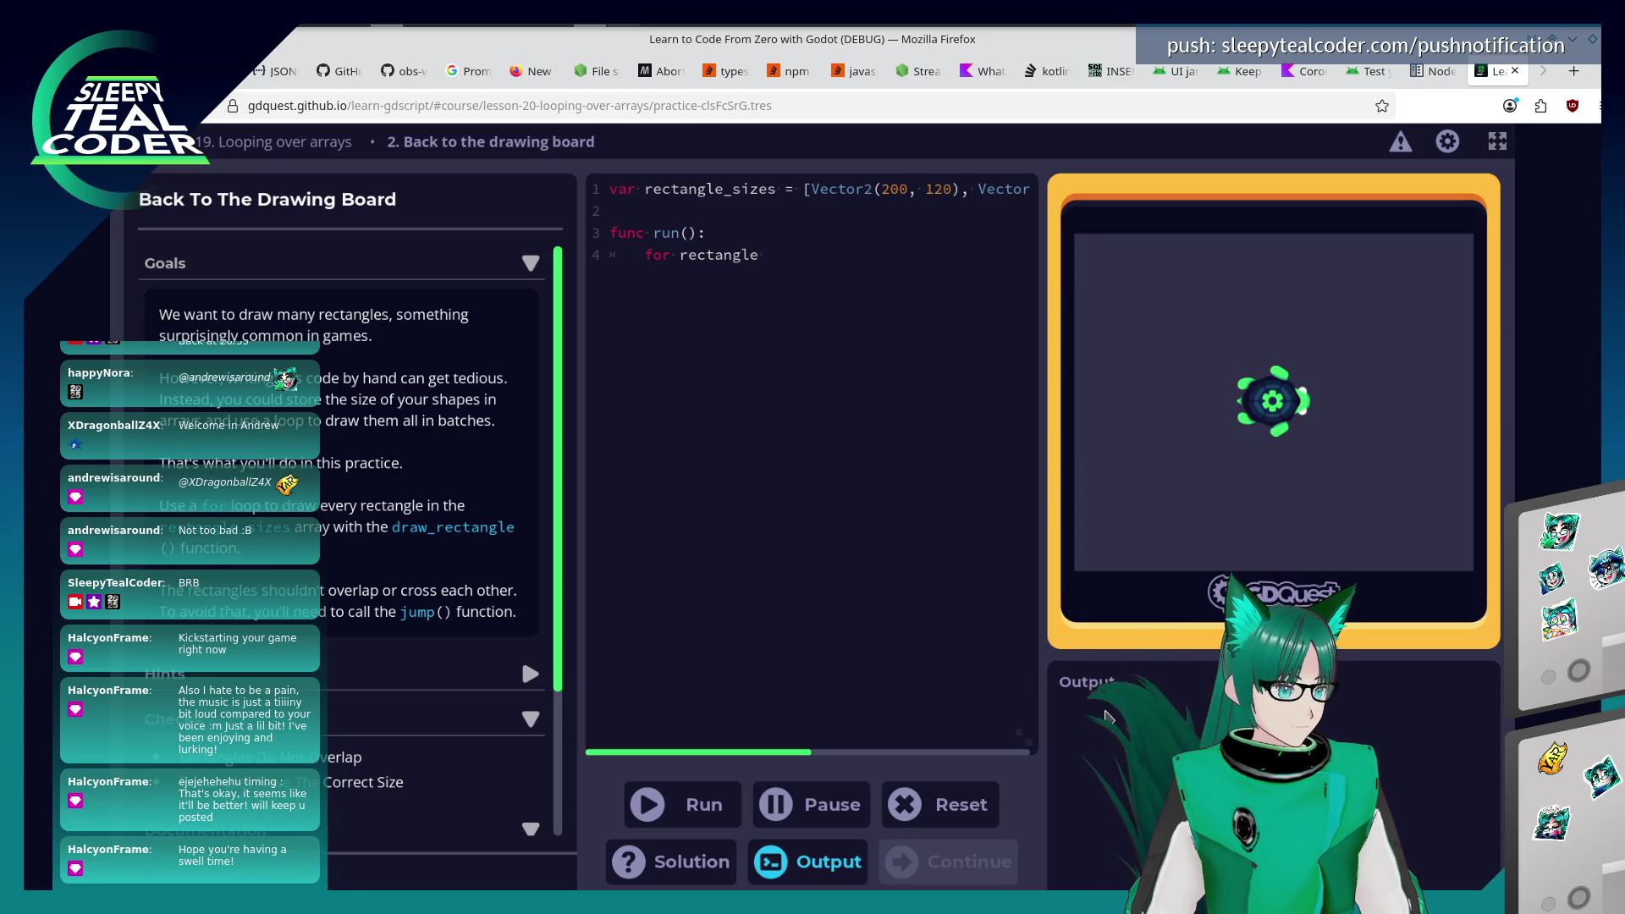
text(in rec)
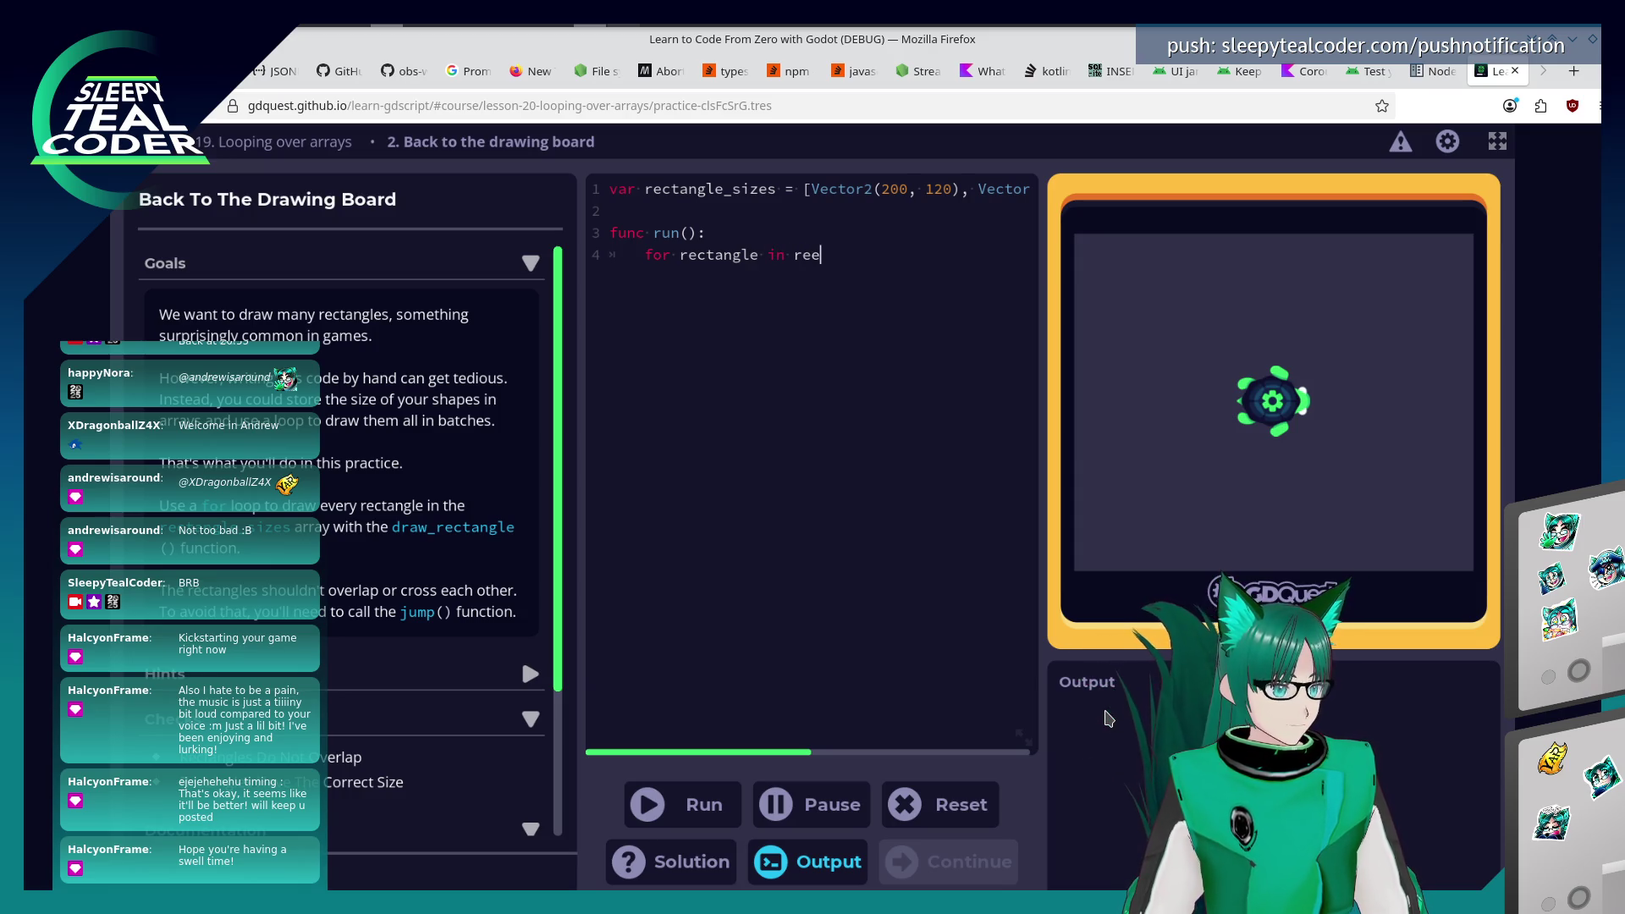
text(tangle_)
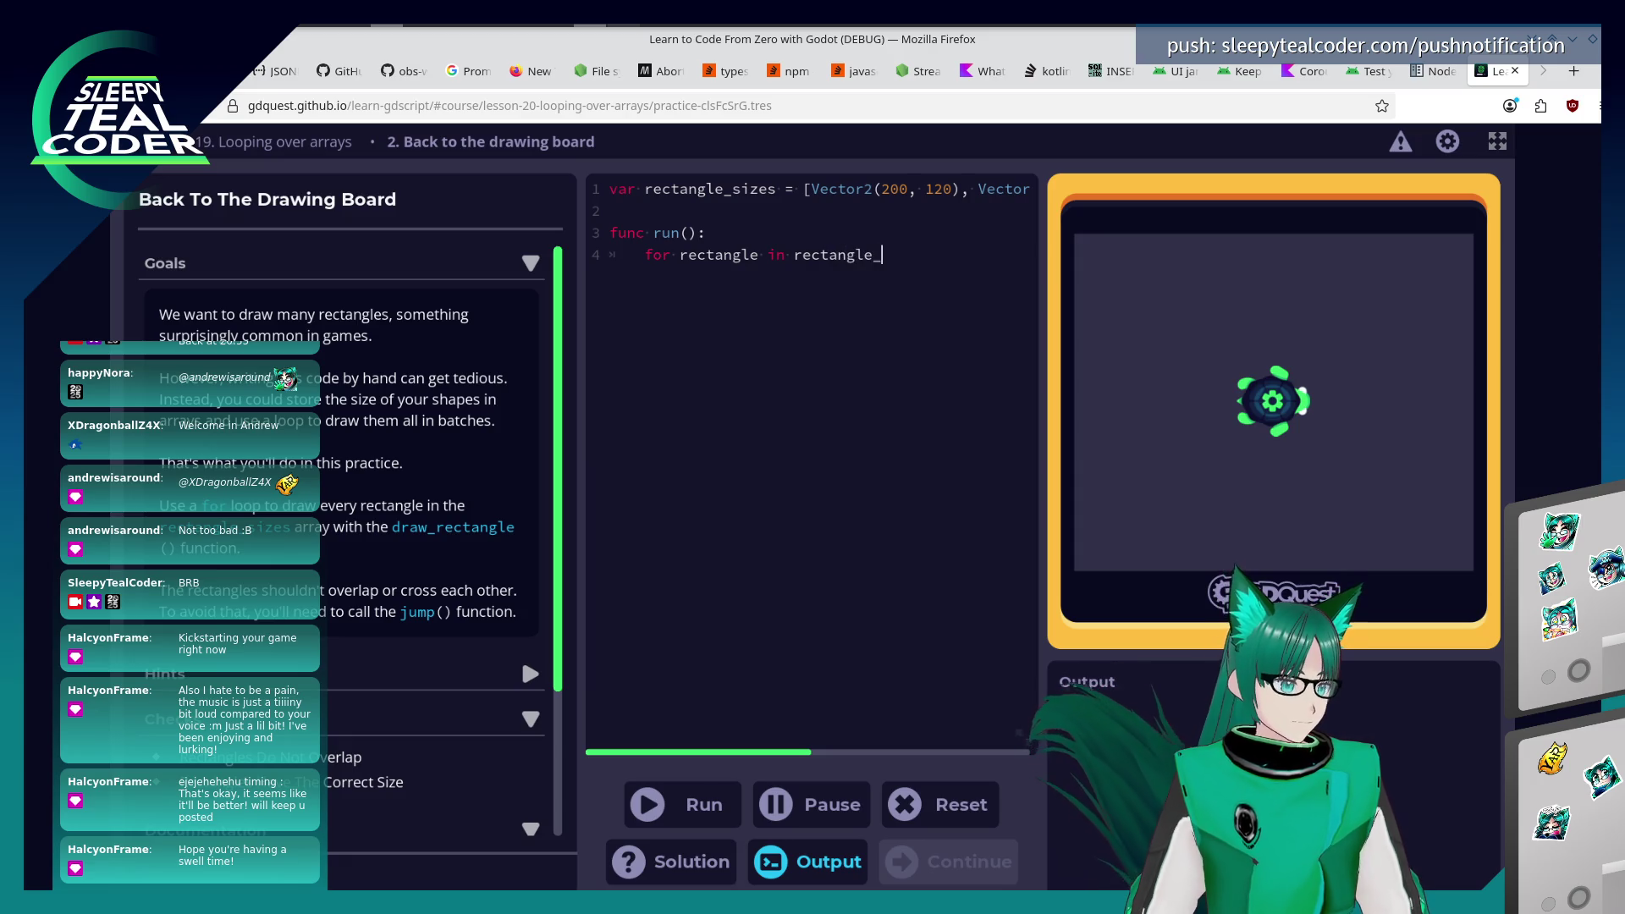
text(sizes:)
key(Return)
key(Tab)
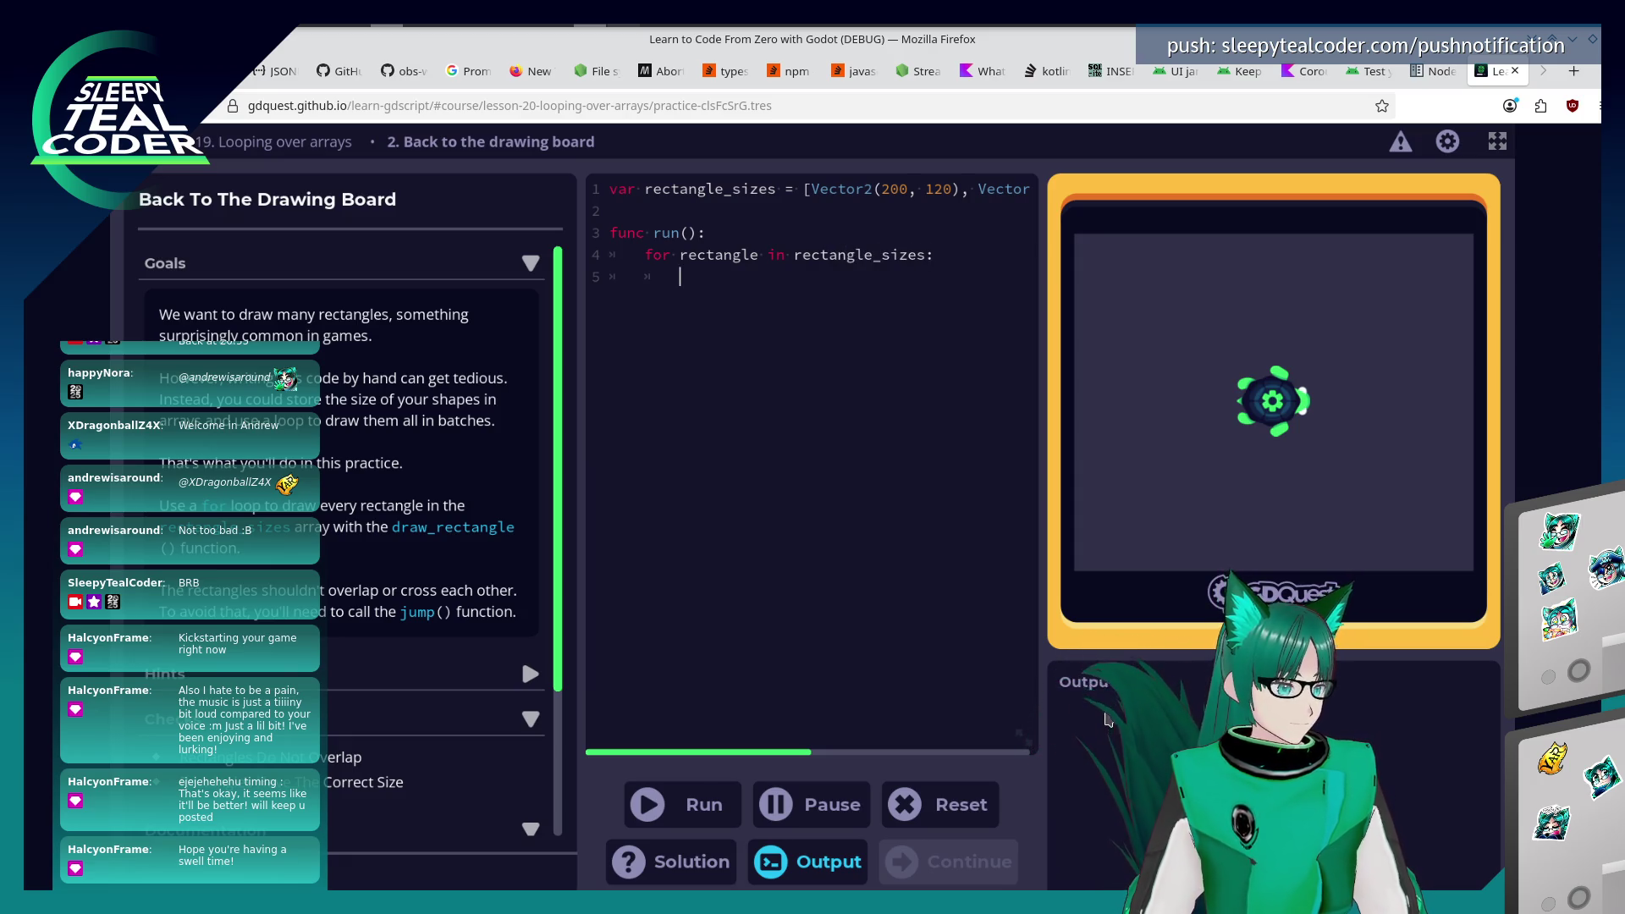
text(draw_re)
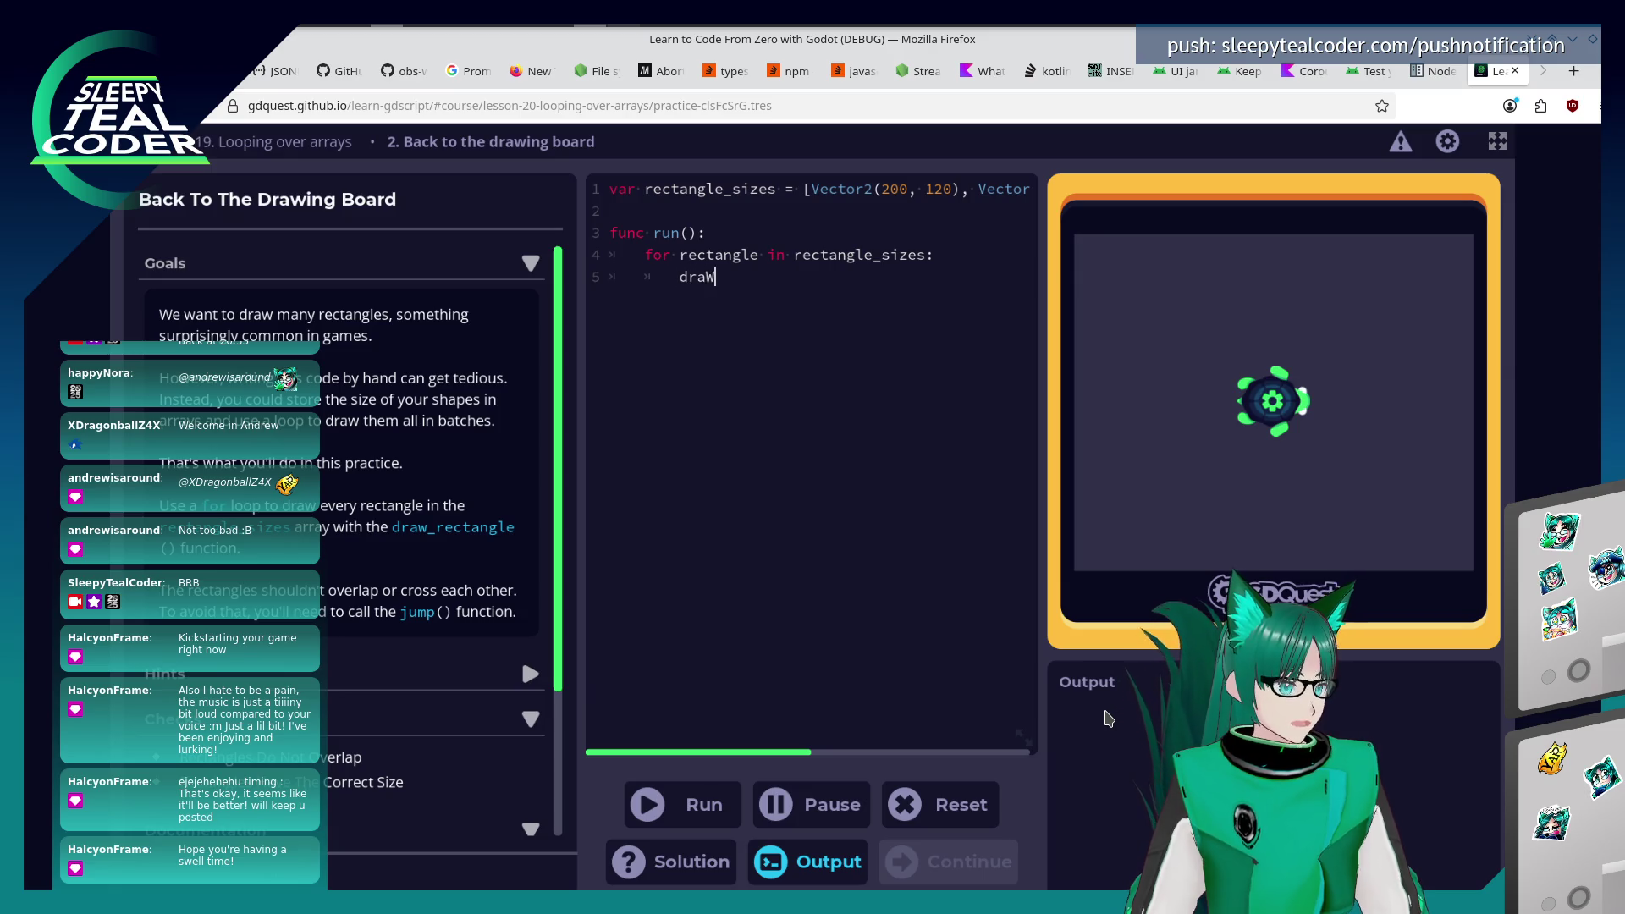
key(BackSpace)
key(BackSpace)
key(BackSpace)
key(BackSpace)
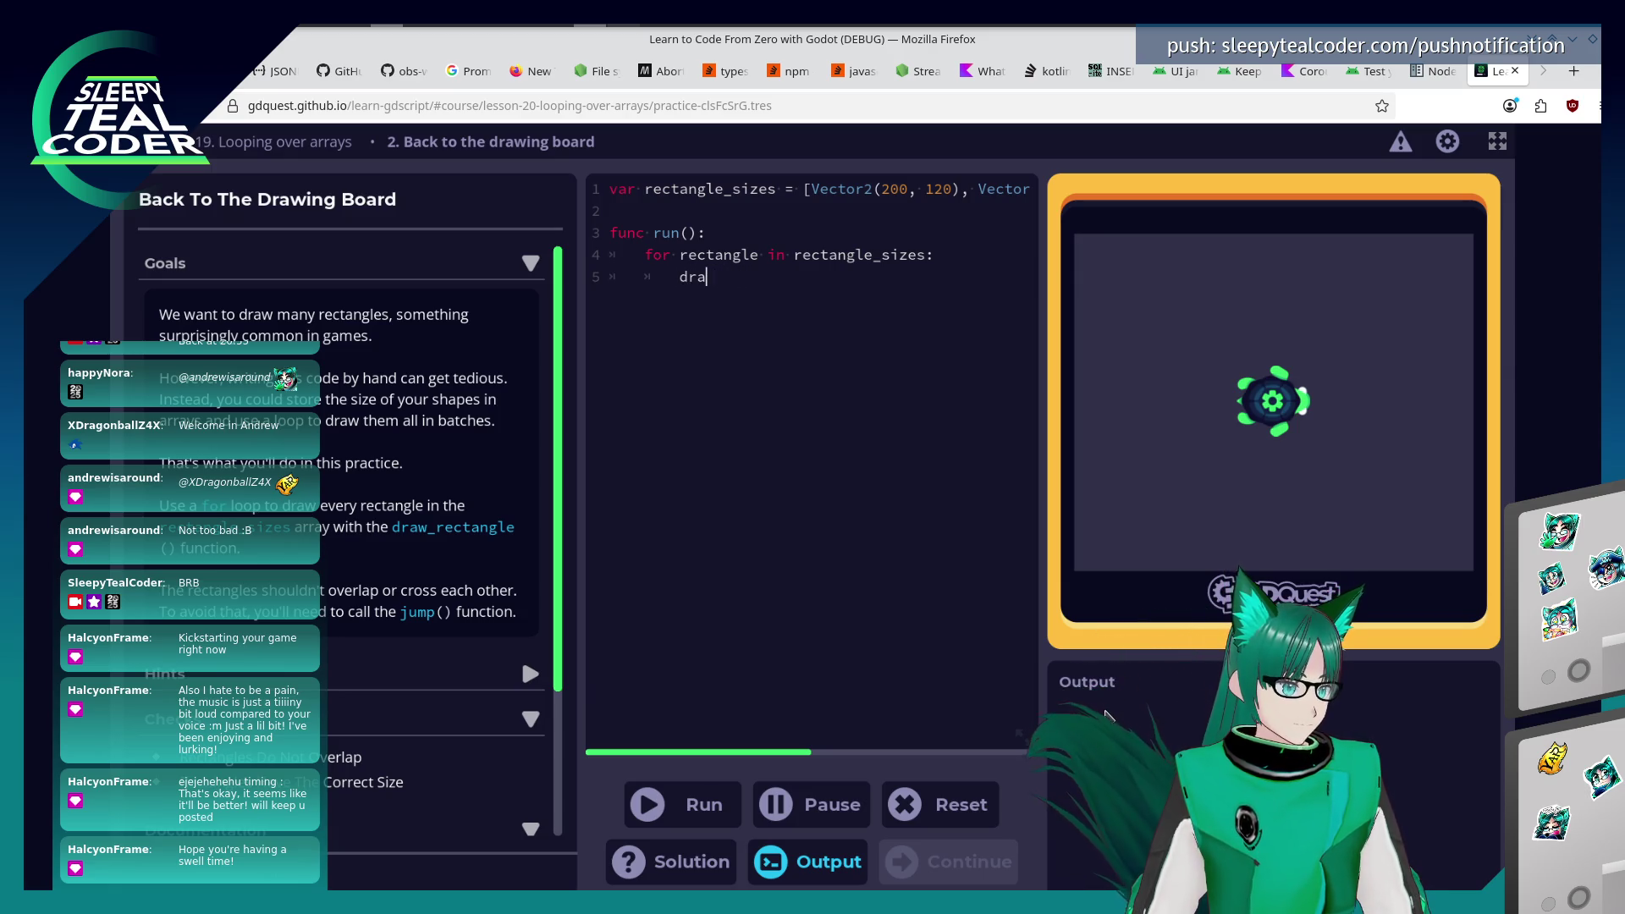
text(w_recet)
key(BackSpace)
key(BackSpace)
text(tangle(rectangle.x)
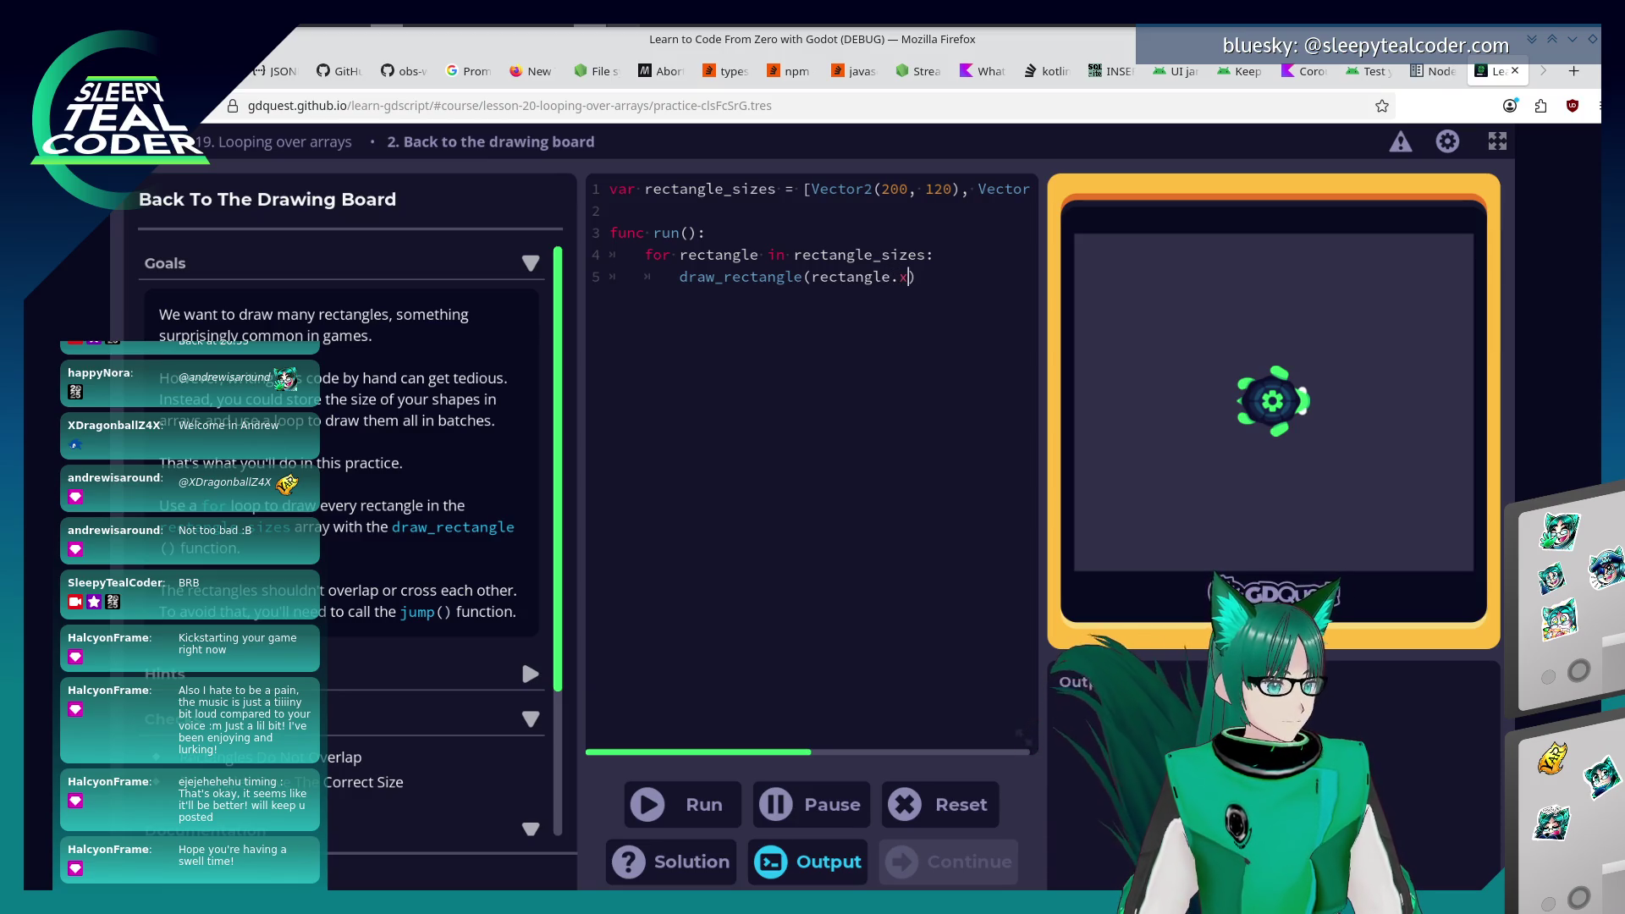
text(tangle.y)
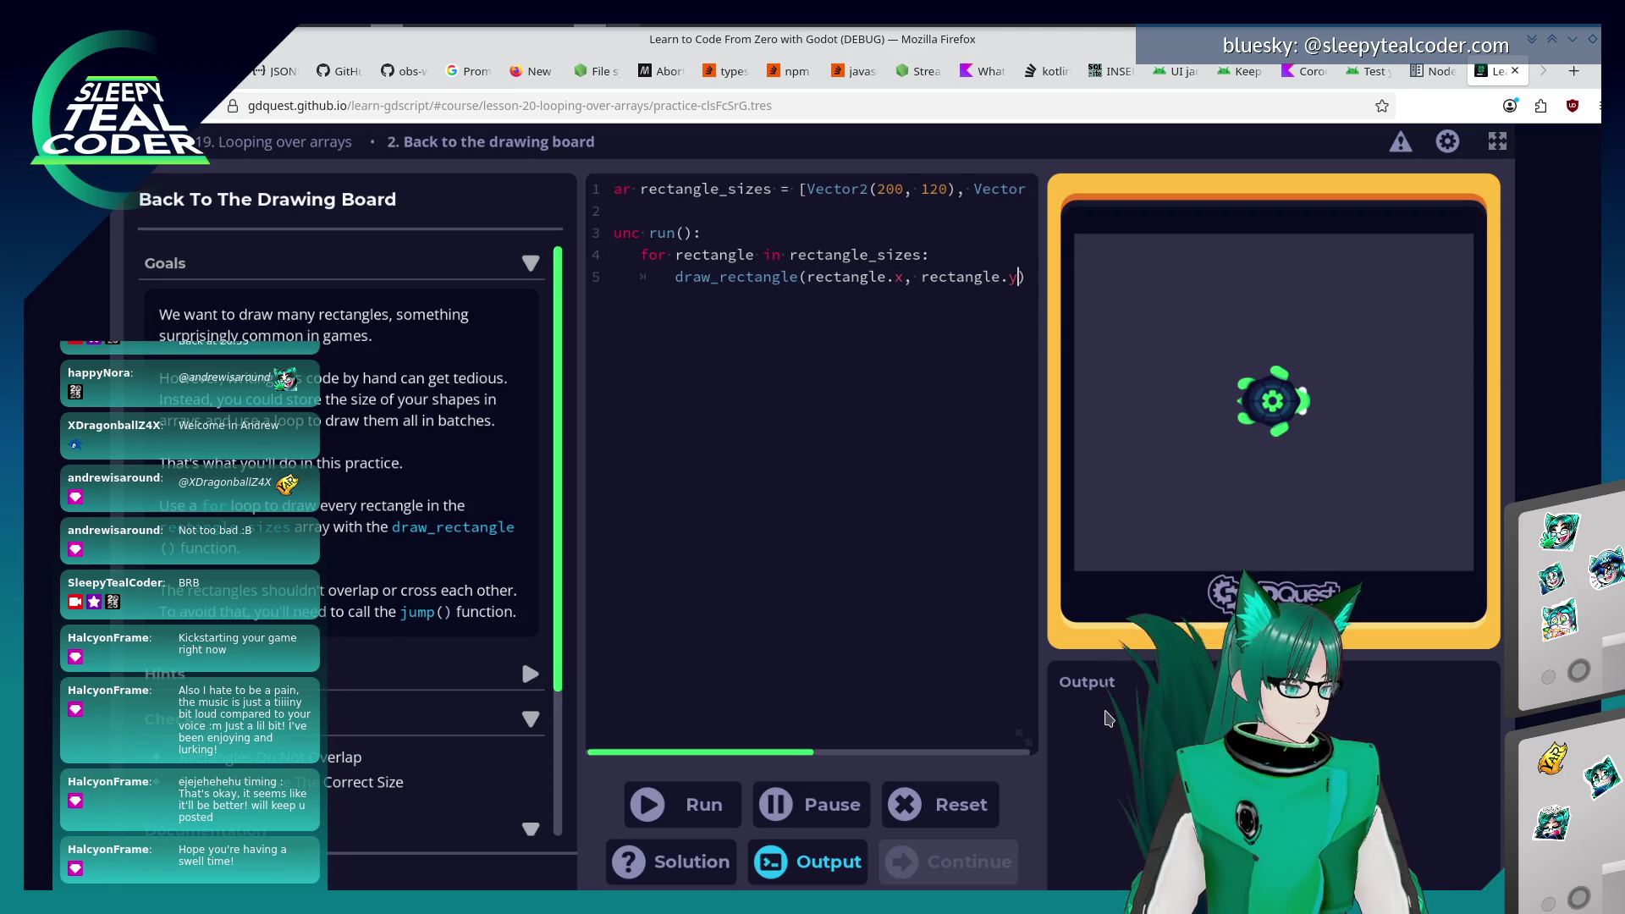
Add jump(25, 25) to the loop and run the code, which fails the overlap check.
scroll(427, 711, down, 4)
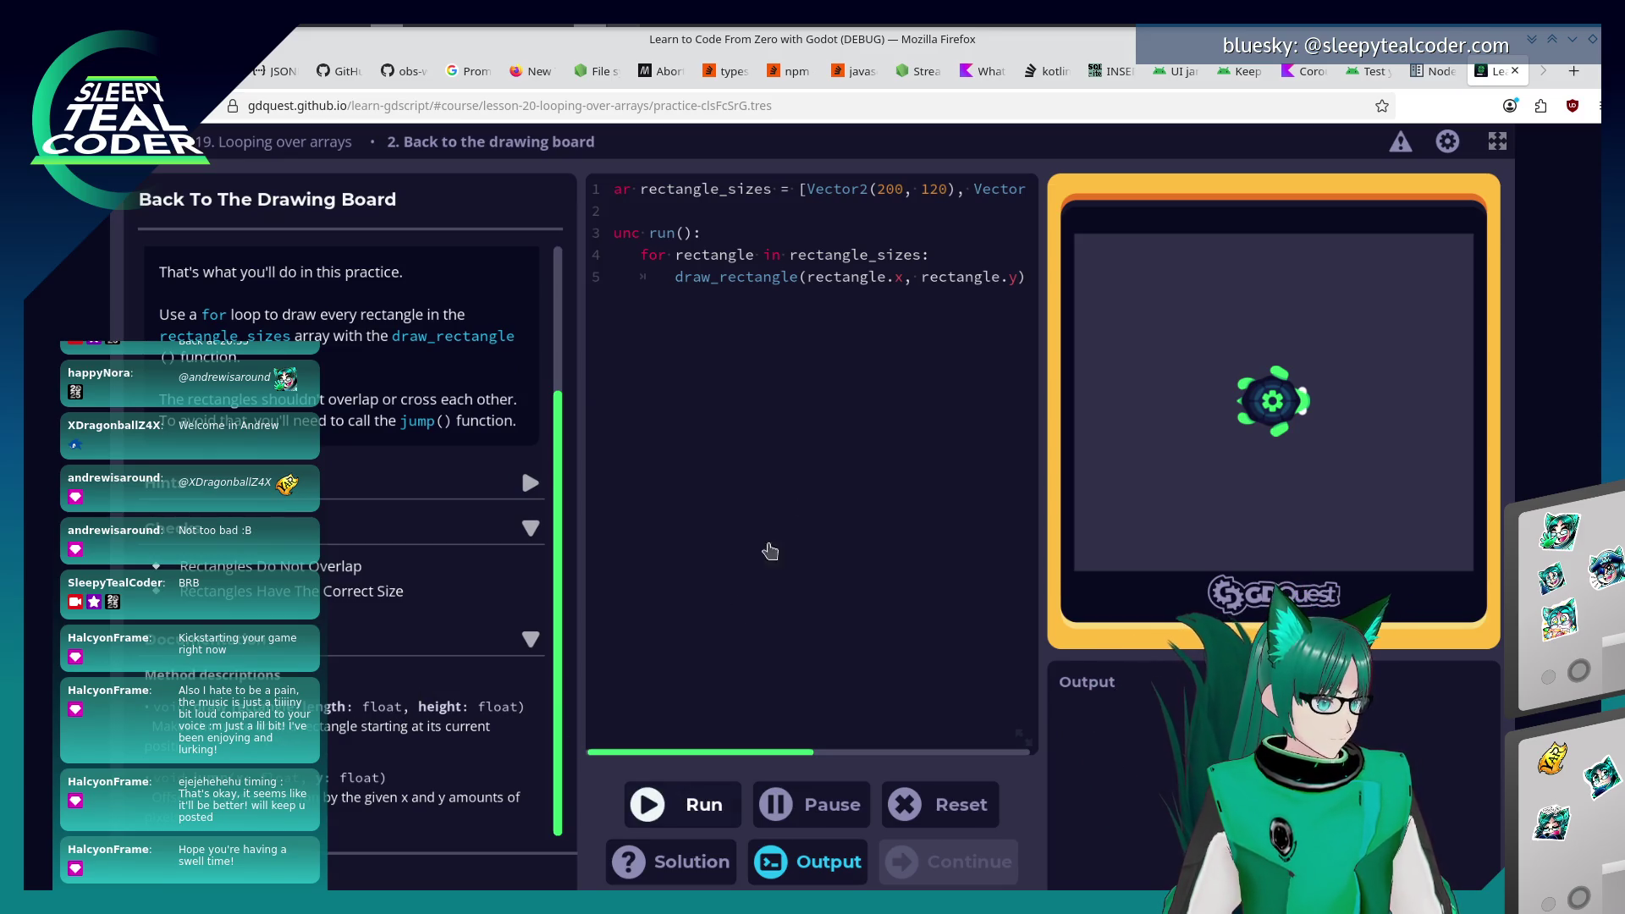
text())
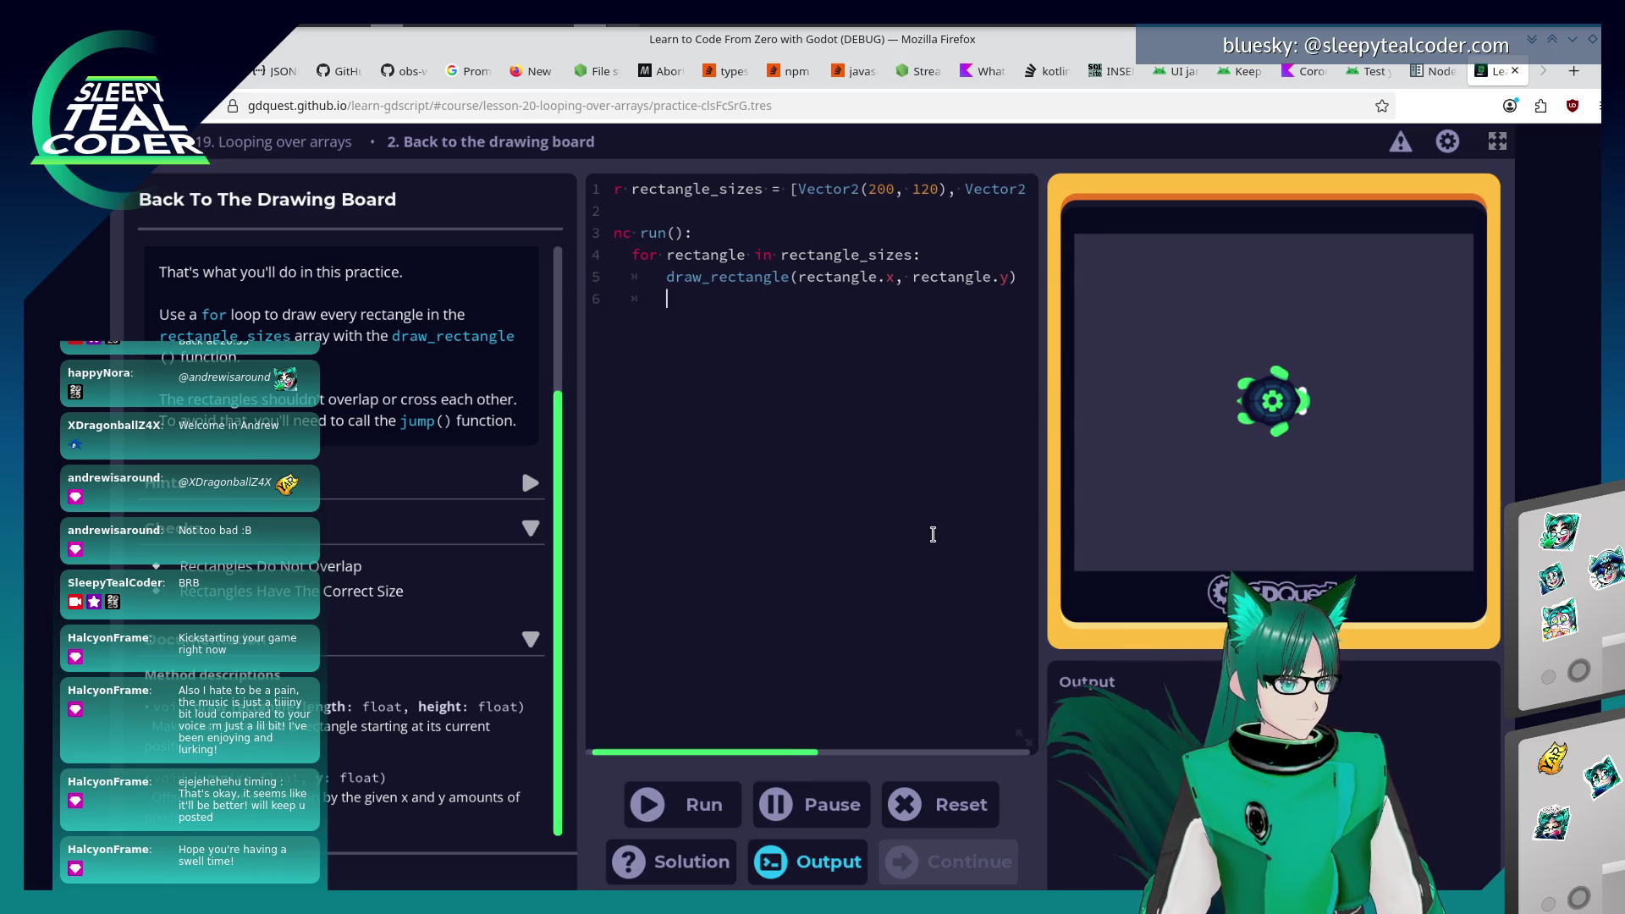
text(jumop(25, 25))
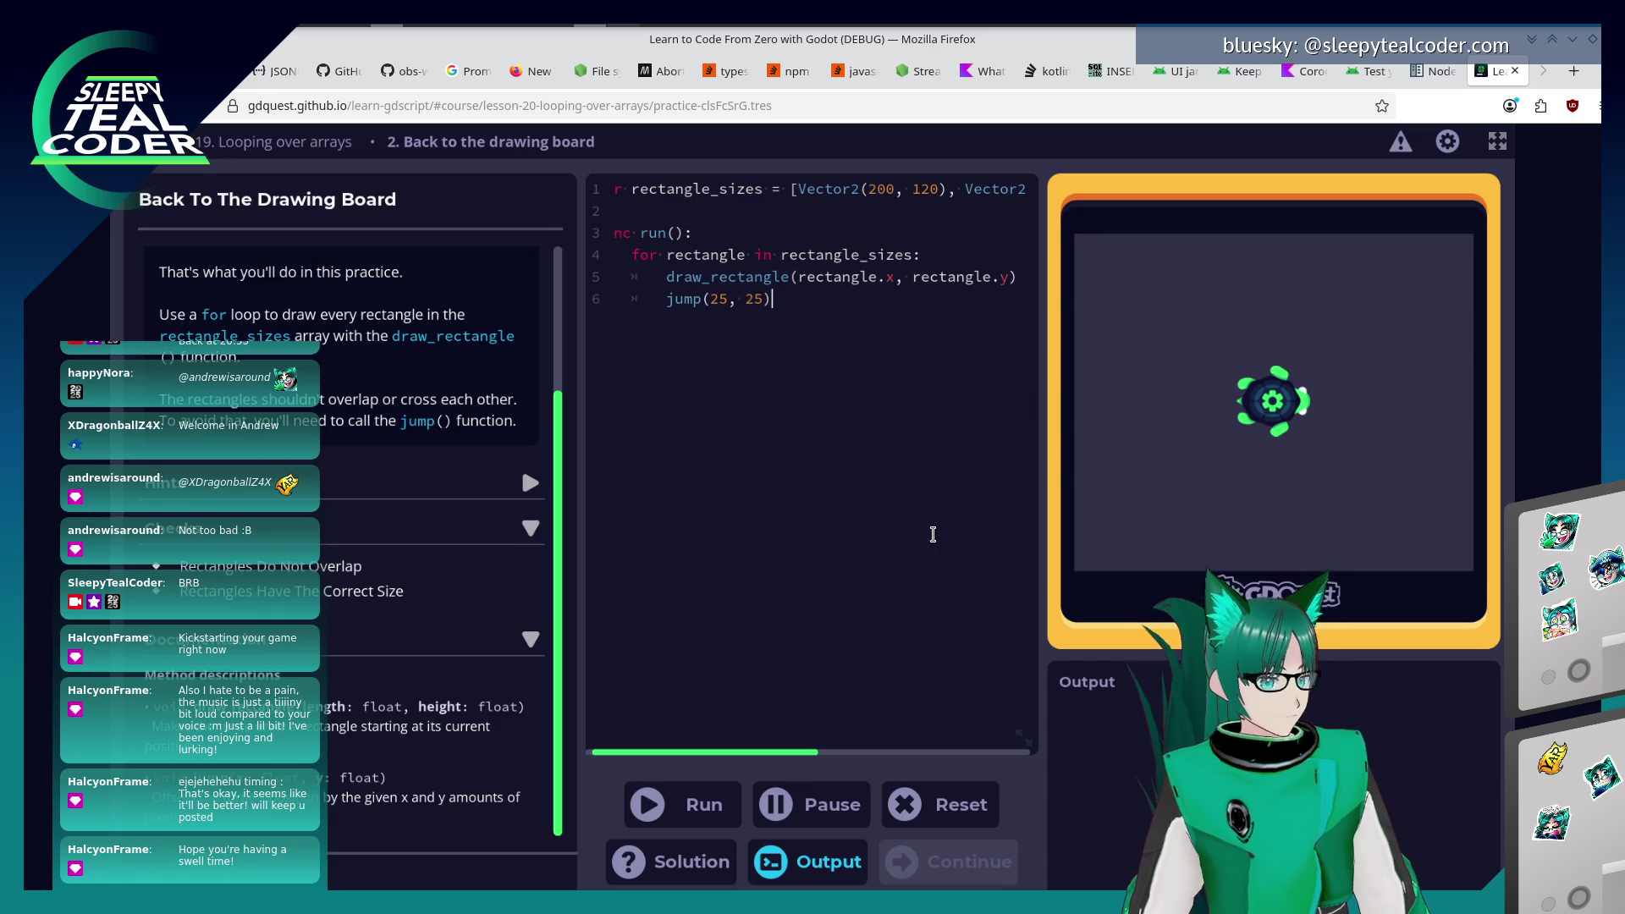
click(701, 813)
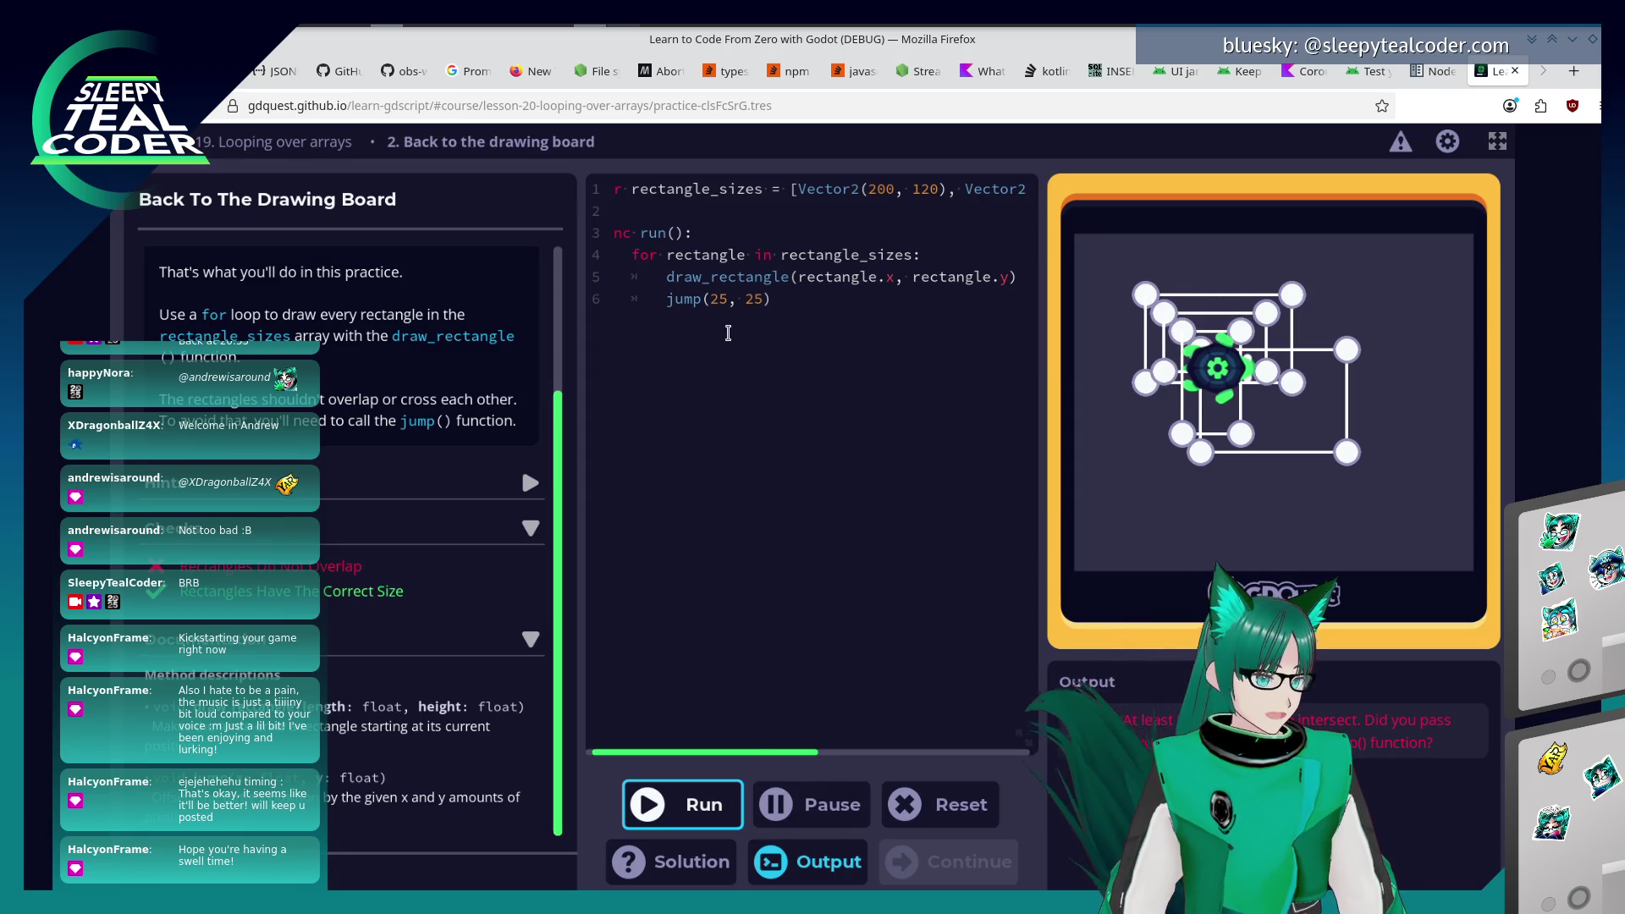
Change the jump to jump(200, 200), run to pass, and continue to lesson 21, Strings.
click(731, 299)
key(BackSpace)
key(BackSpace)
text(200)
key(Right)
key(Right)
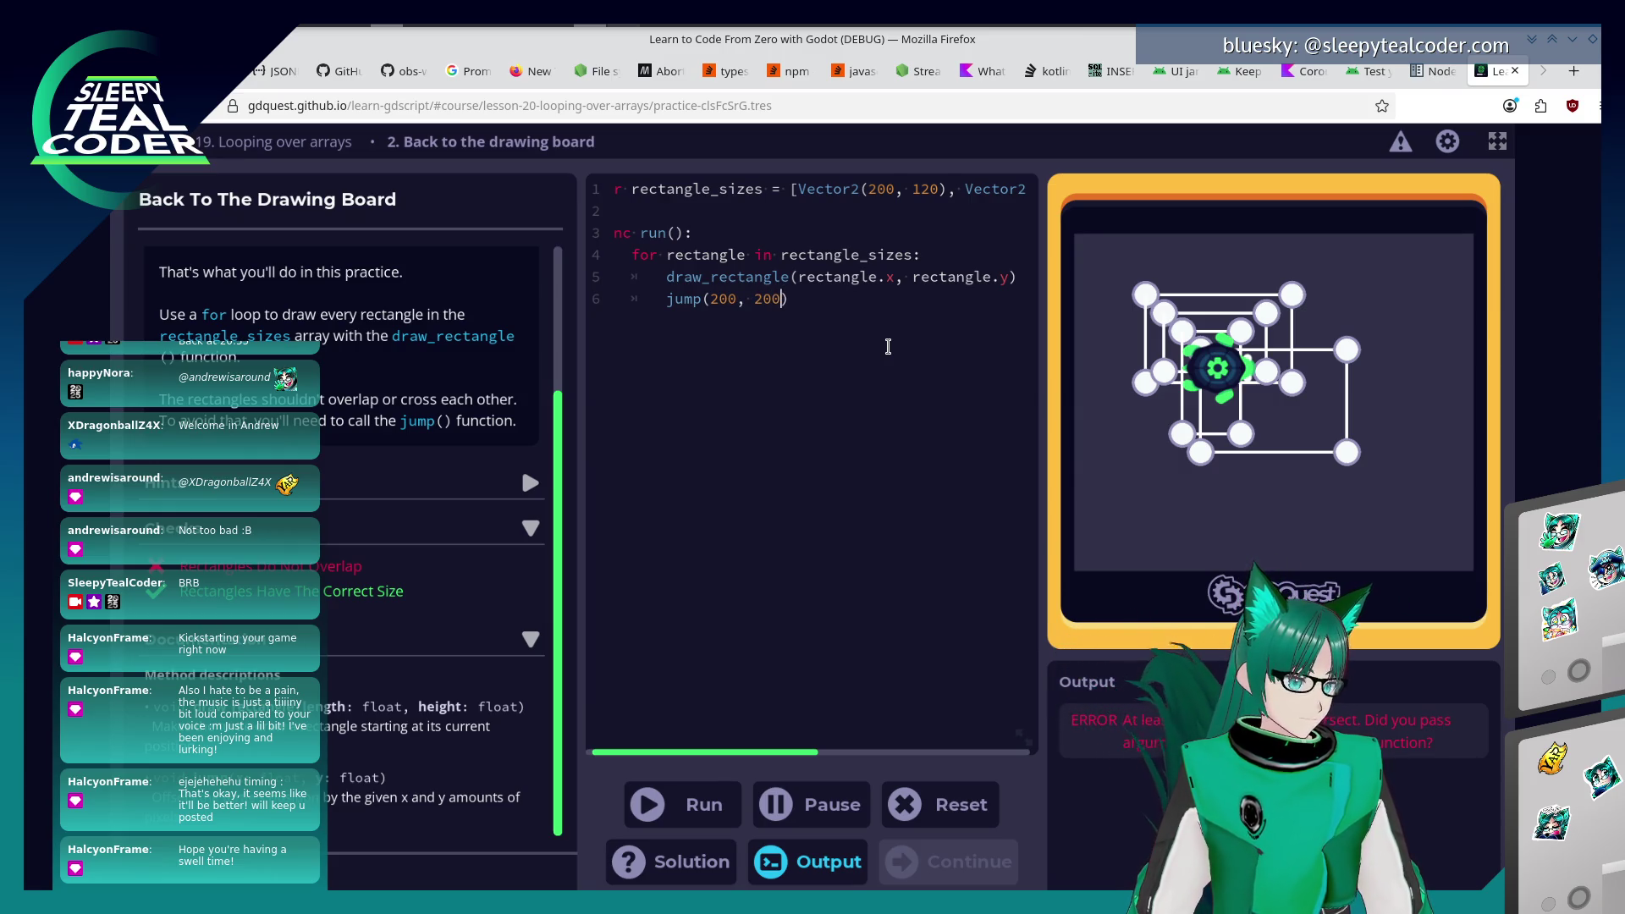
click(684, 804)
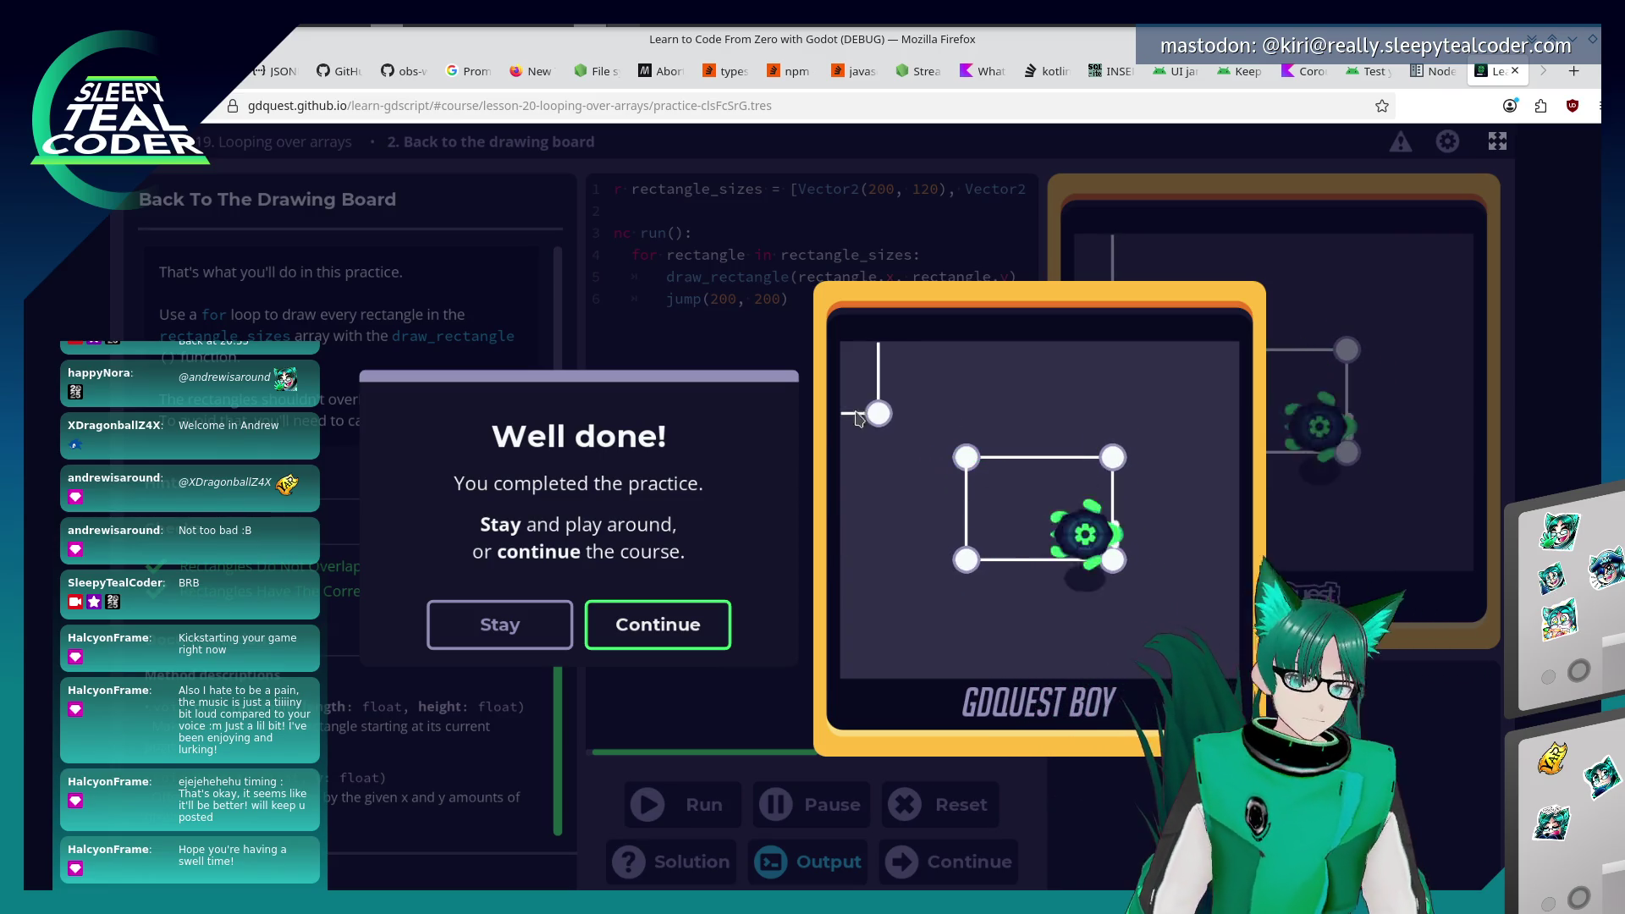
click(641, 627)
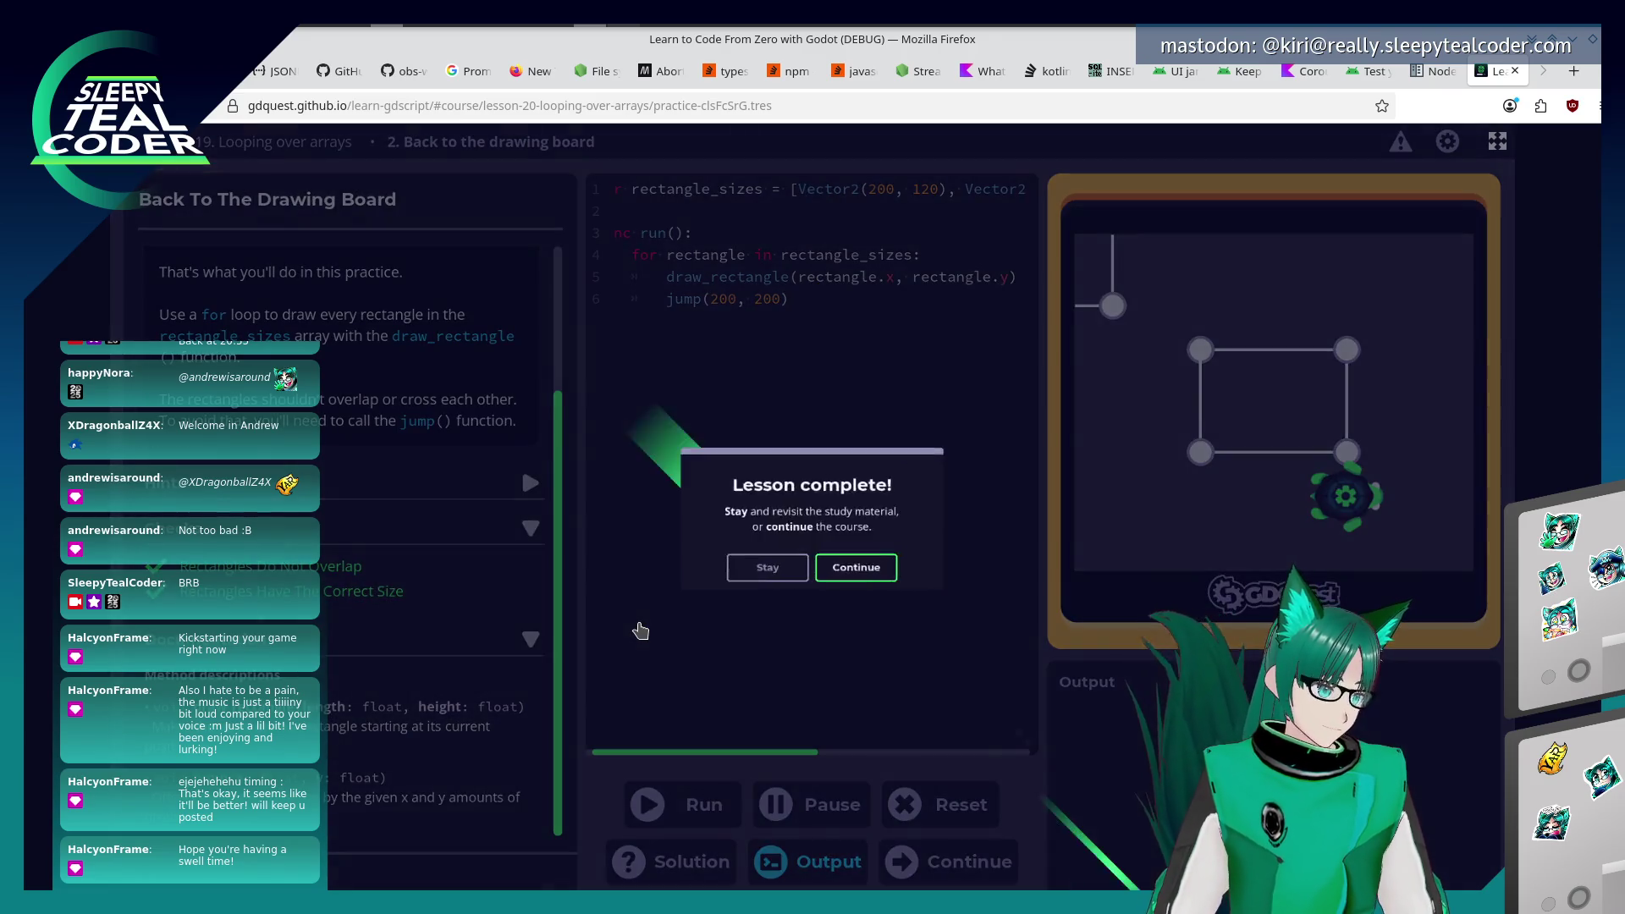
click(923, 604)
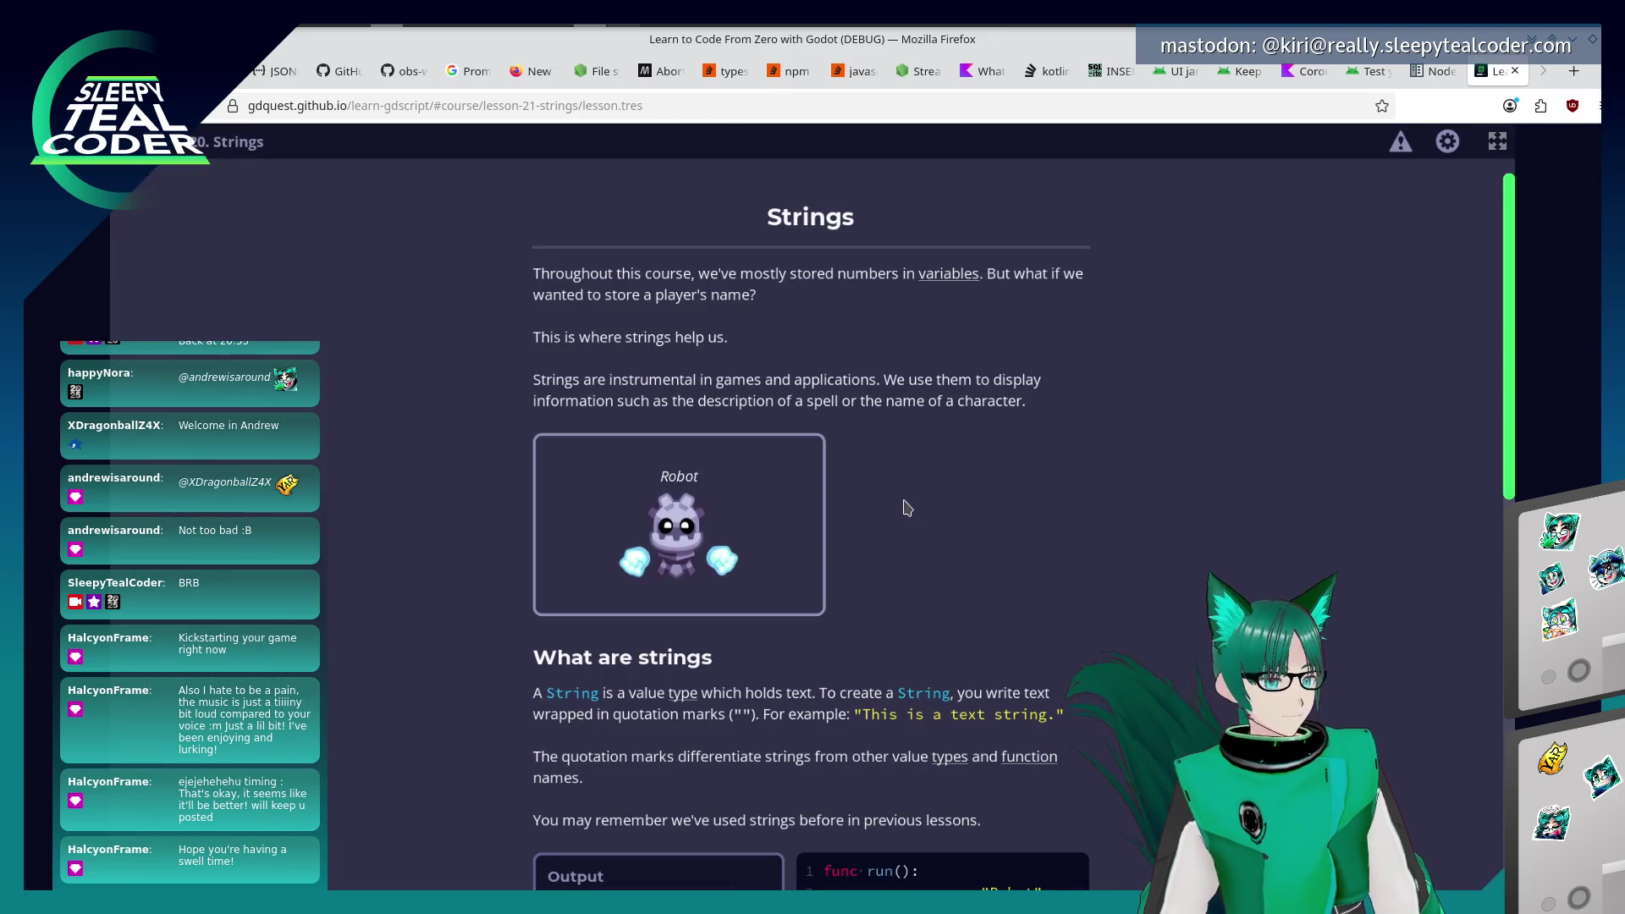
Scroll down the Strings lesson and run the my_name example.
scroll(985, 498, down, 1)
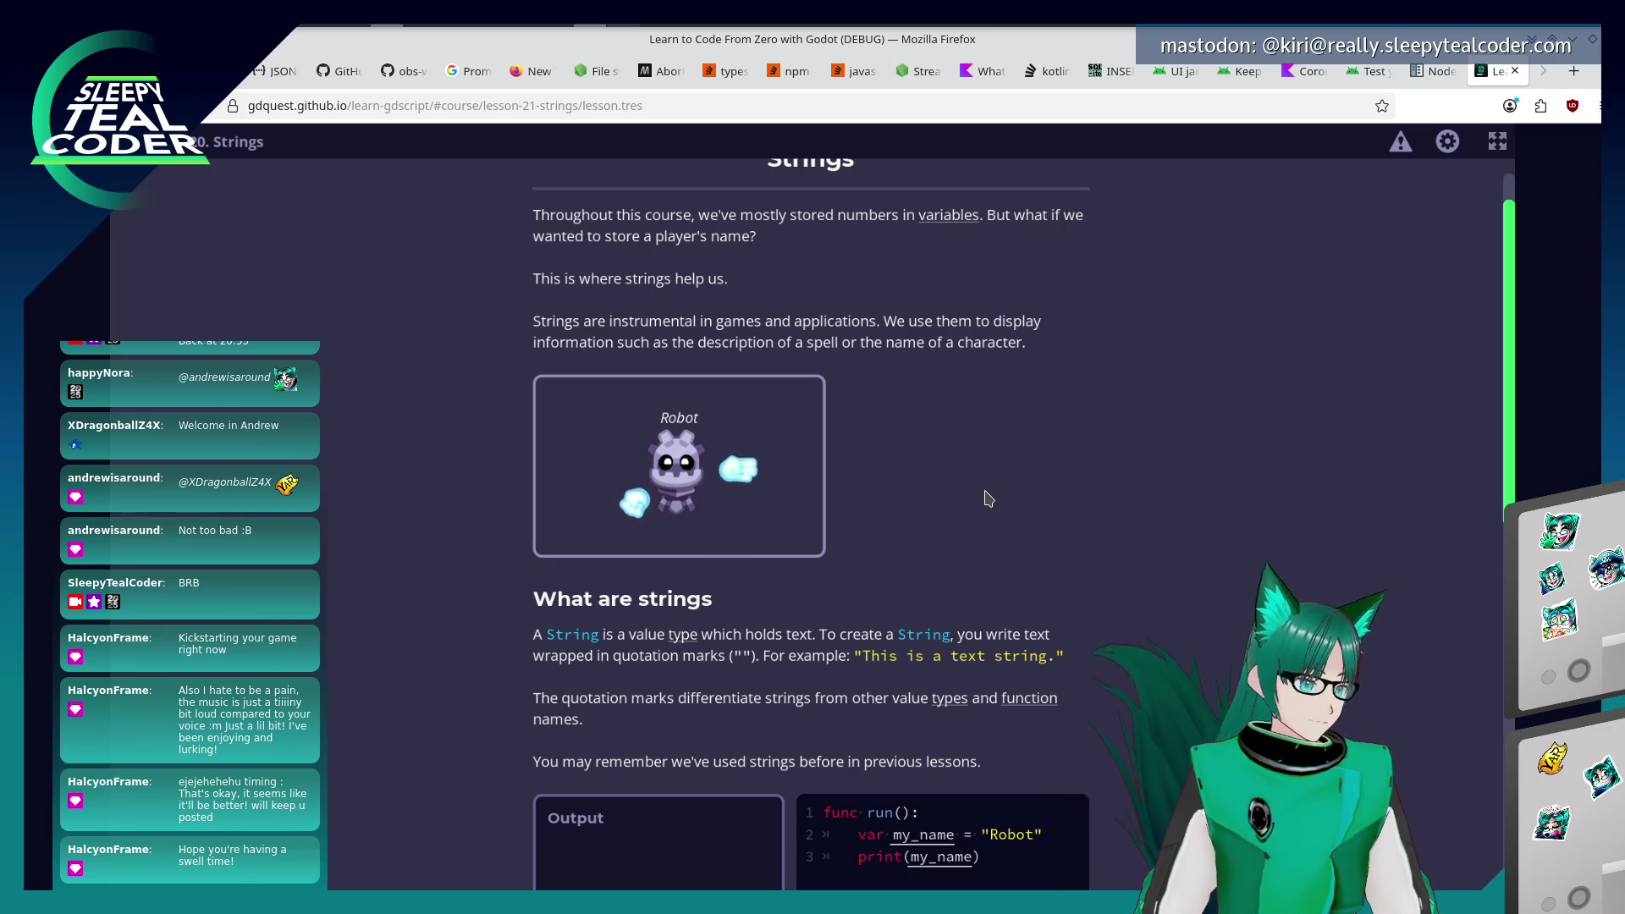
scroll(997, 483, down, 3)
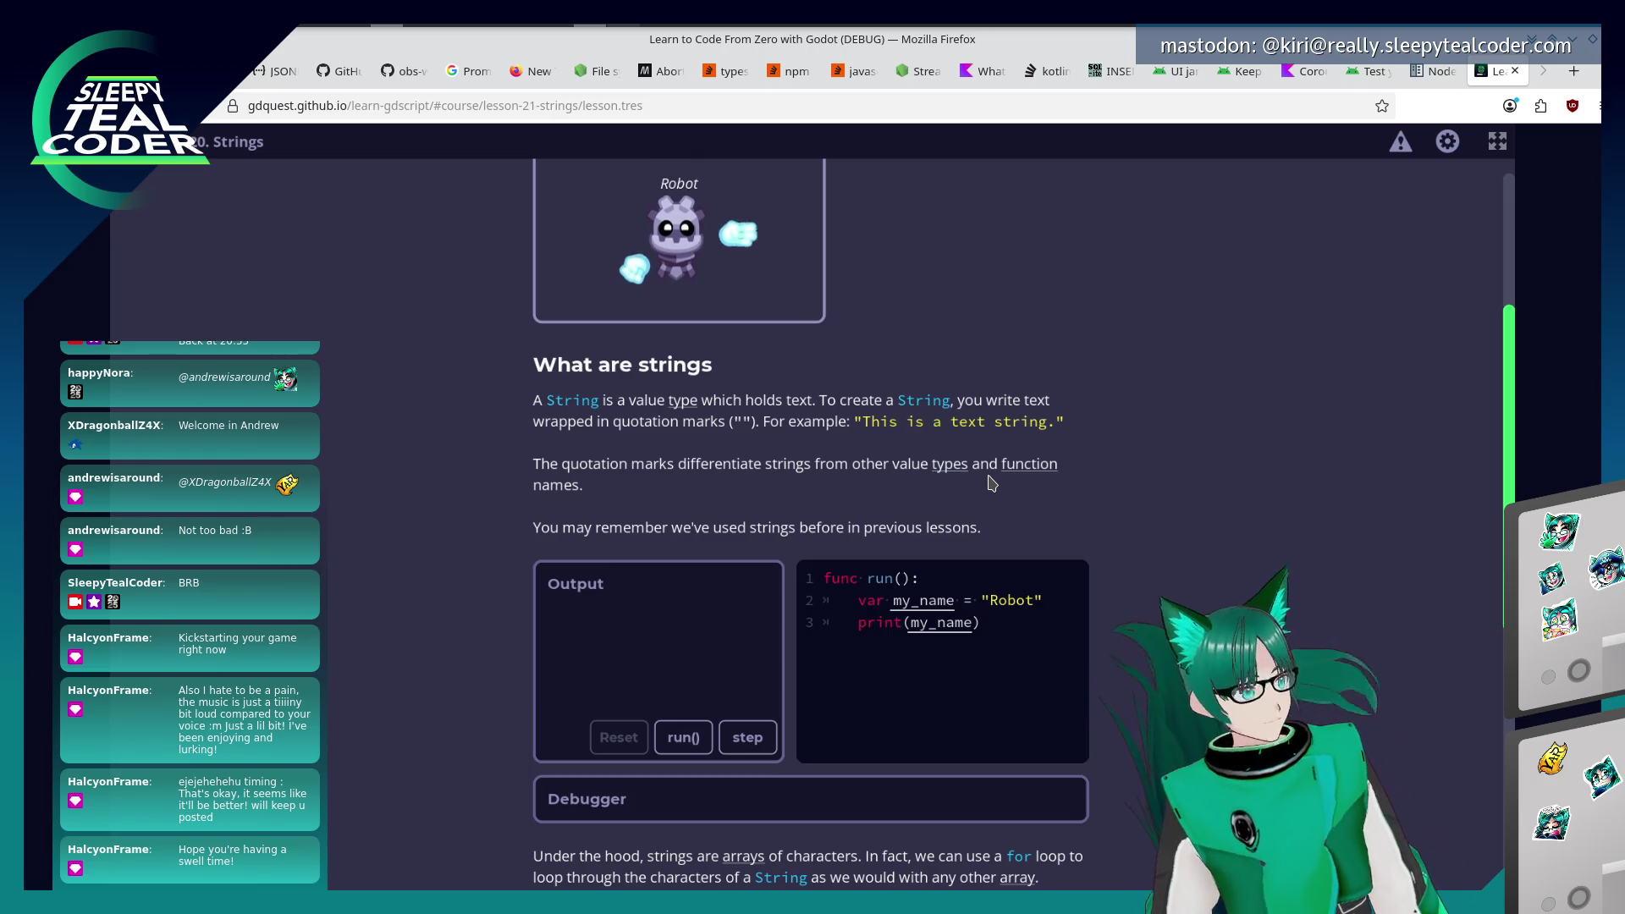
scroll(971, 465, down, 3)
click(683, 561)
Tick "name" and "1" as strings in the quiz, submit, and read on to Why we use strings.
scroll(397, 668, down, 3)
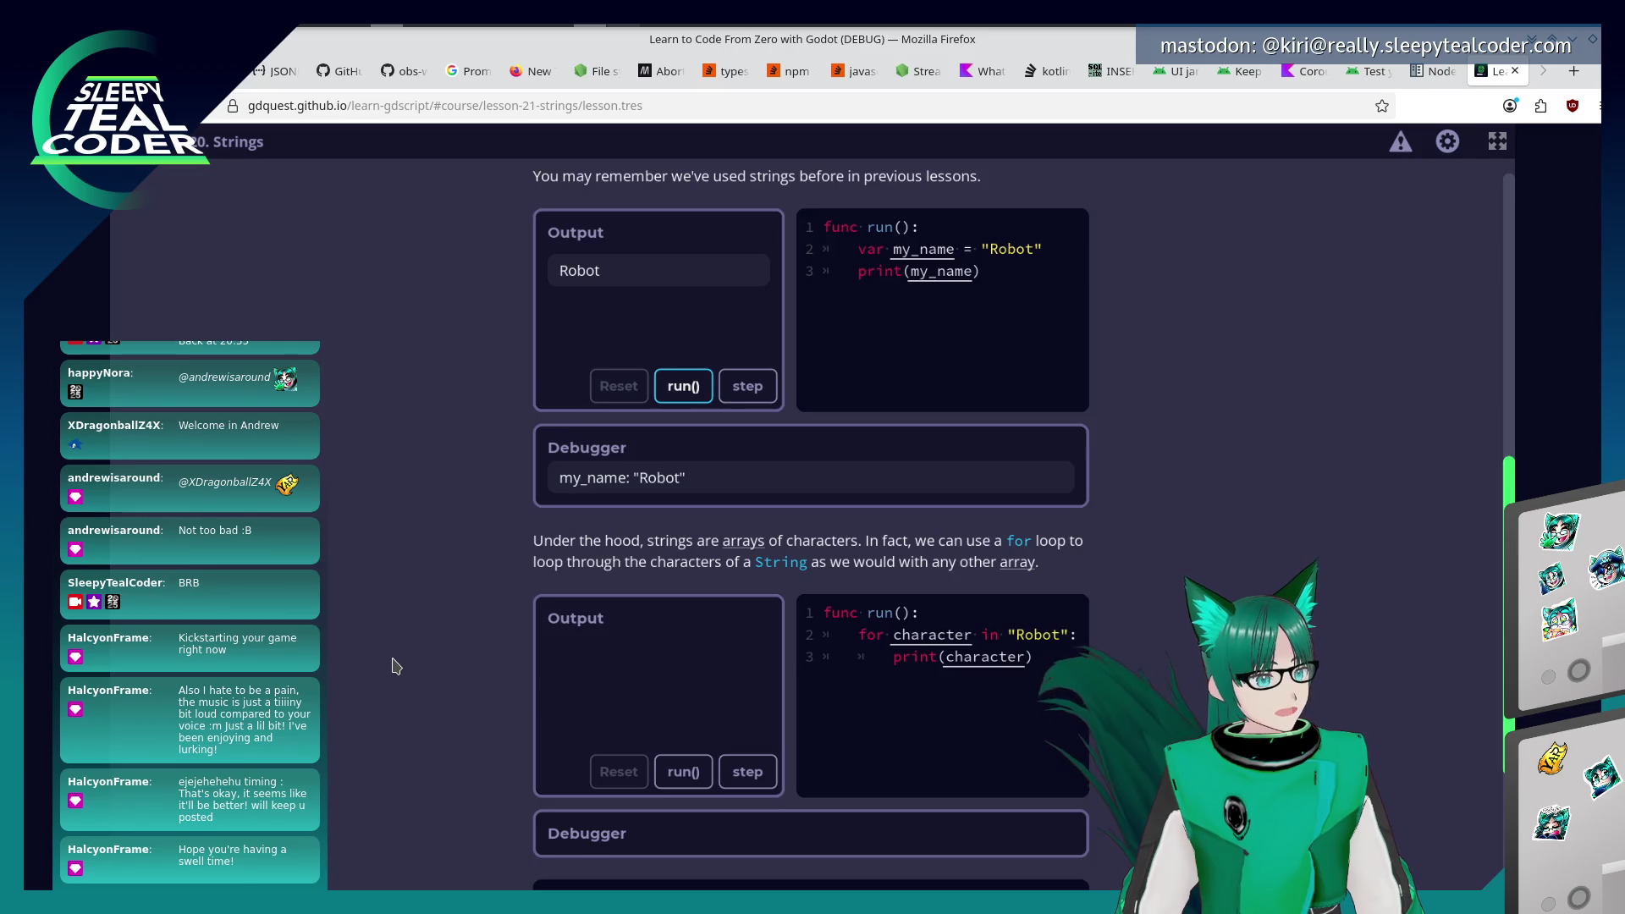
scroll(395, 667, down, 5)
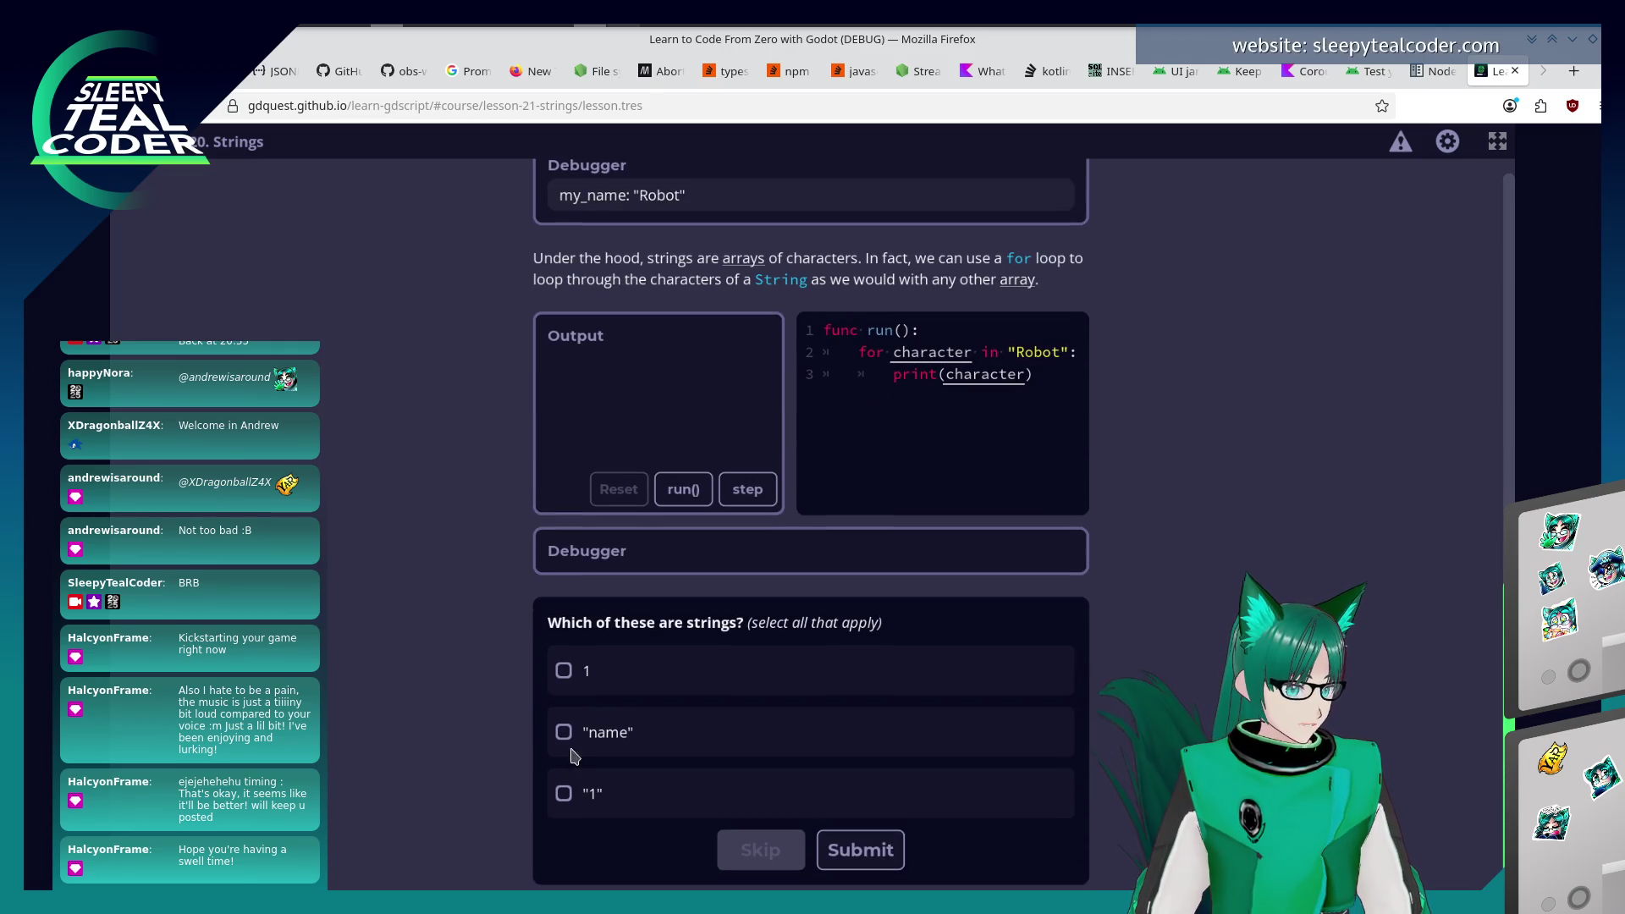
click(567, 739)
click(564, 800)
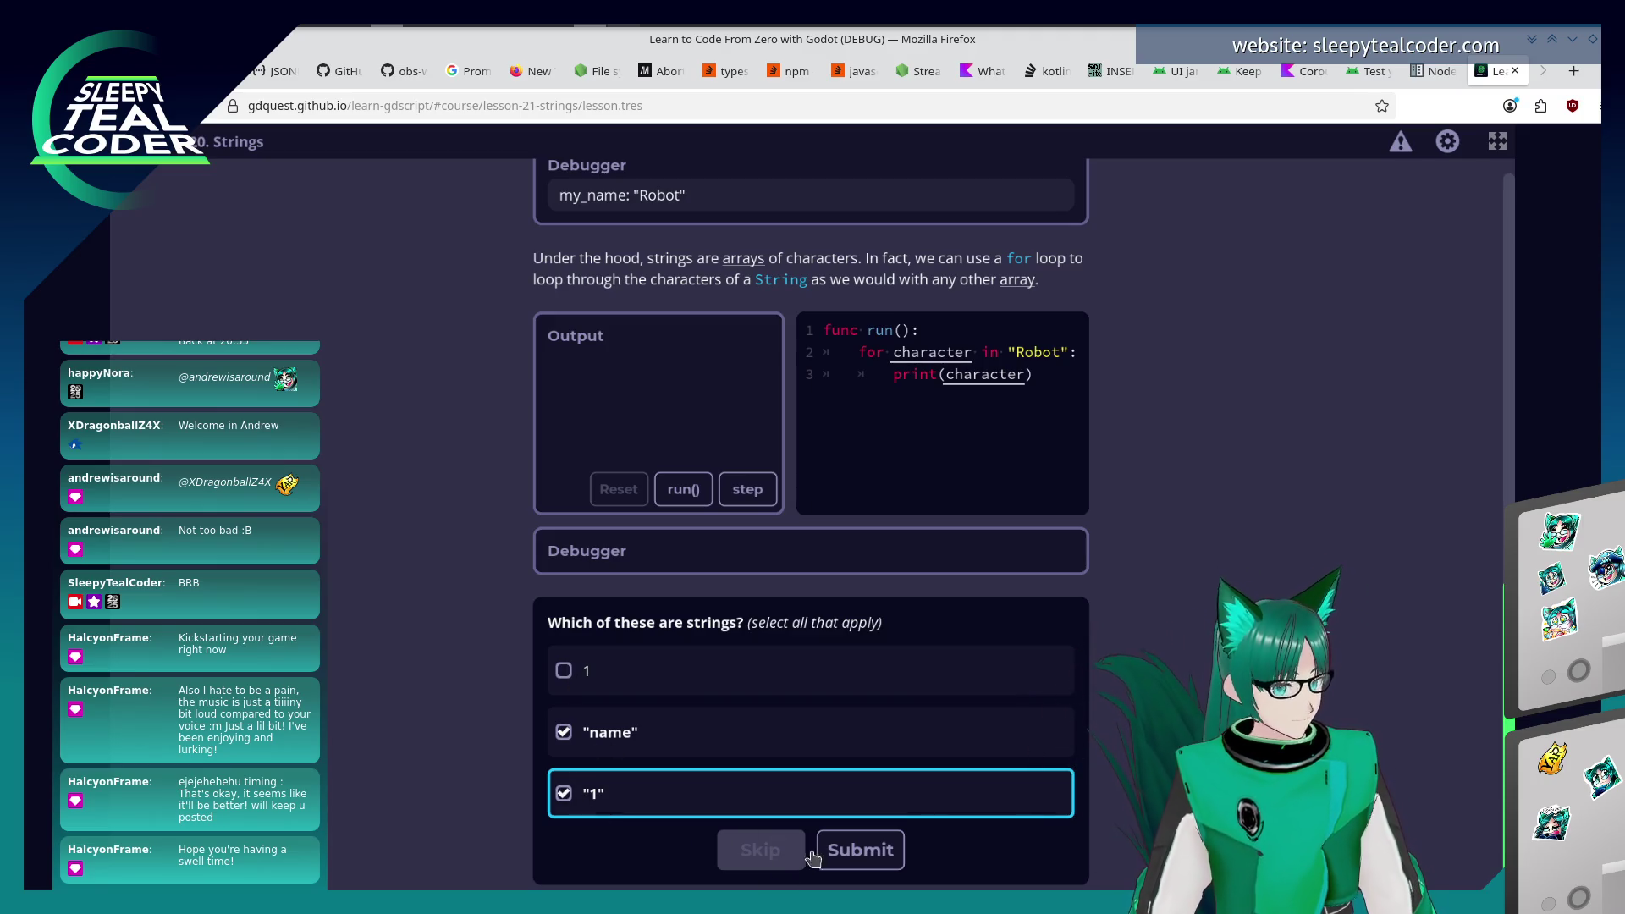
click(860, 850)
scroll(518, 767, down, 2)
scroll(518, 766, down, 3)
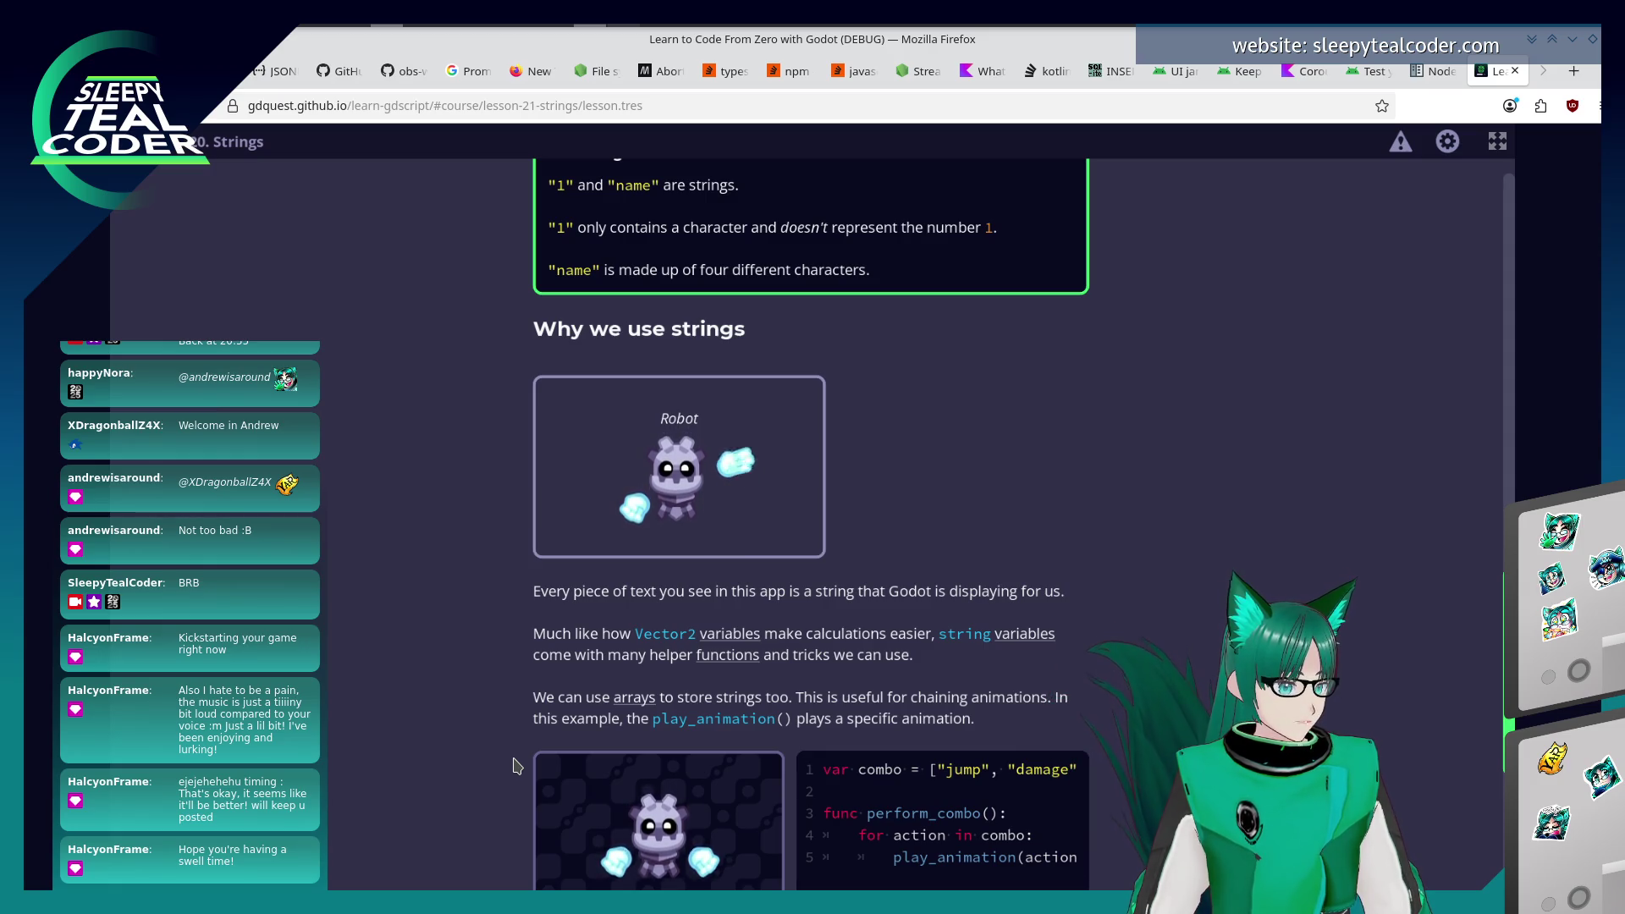
scroll(518, 766, down, 1)
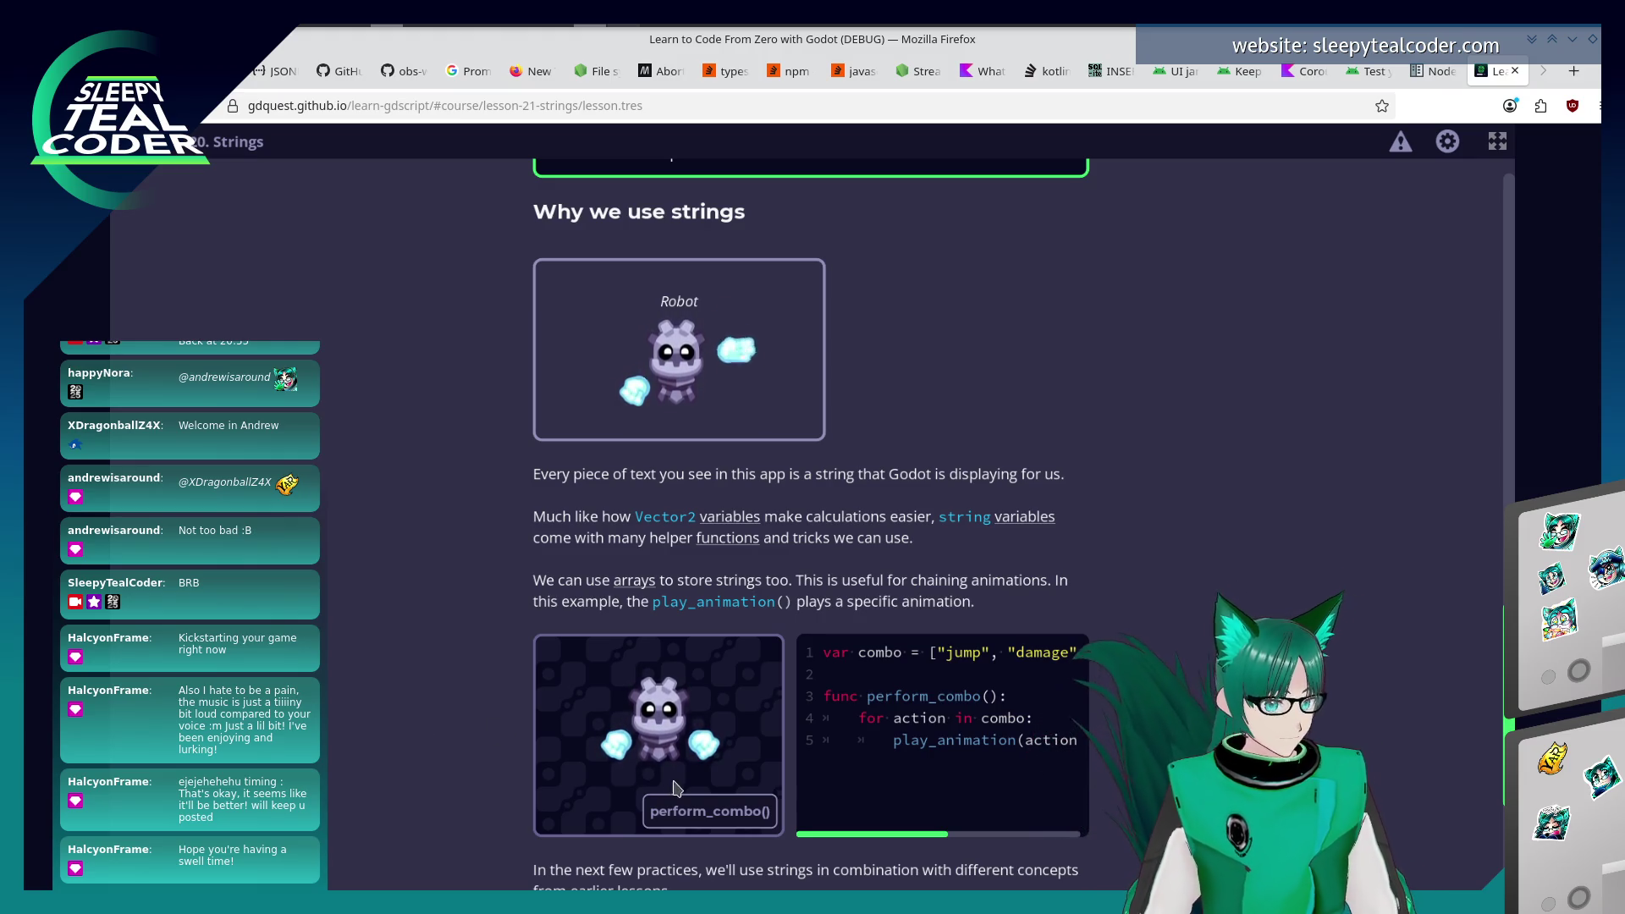
scroll(491, 770, down, 1)
scroll(491, 770, down, 2)
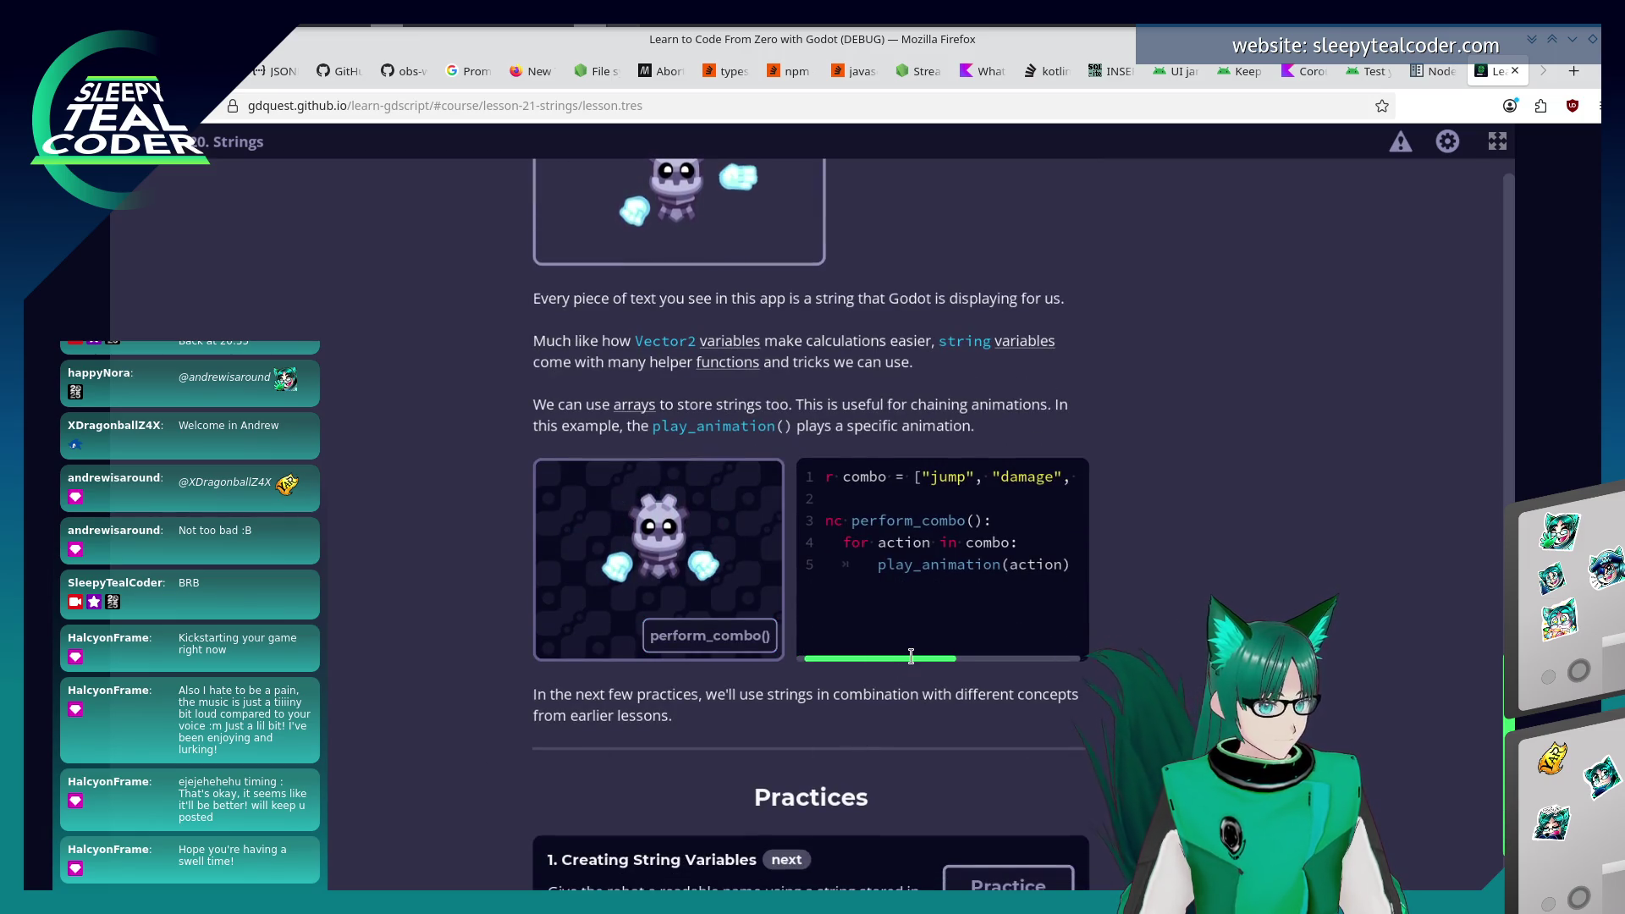
scroll(421, 647, down, 2)
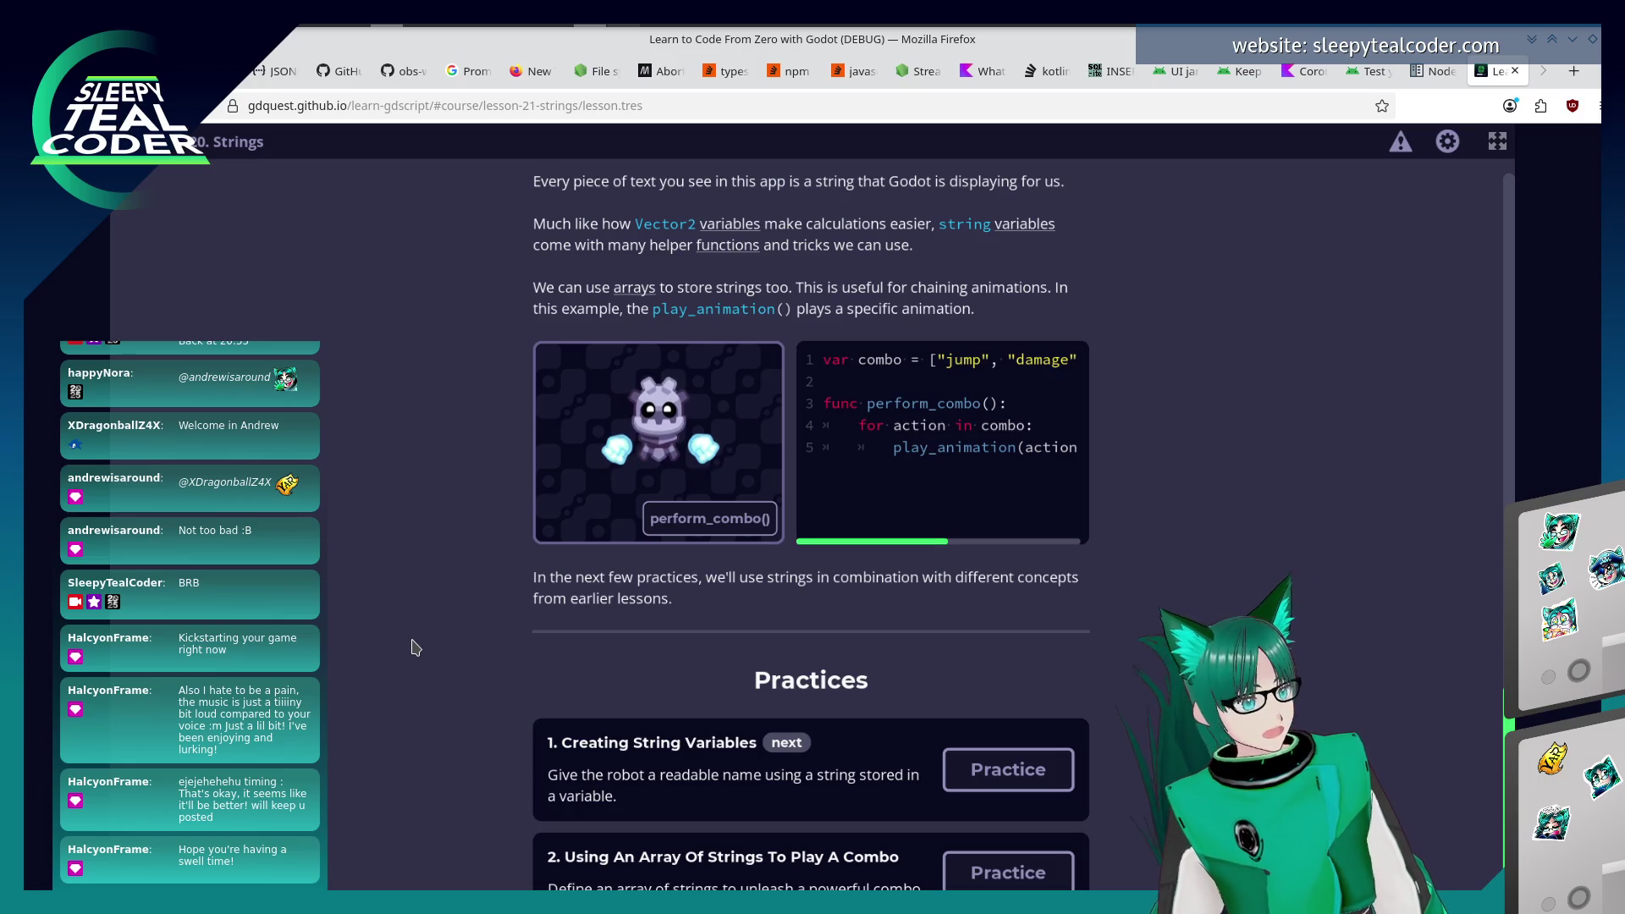
Open Creating String Variables, set robot_name to "Clive", run it to print 'Hi, Clive!', and continue.
click(1045, 770)
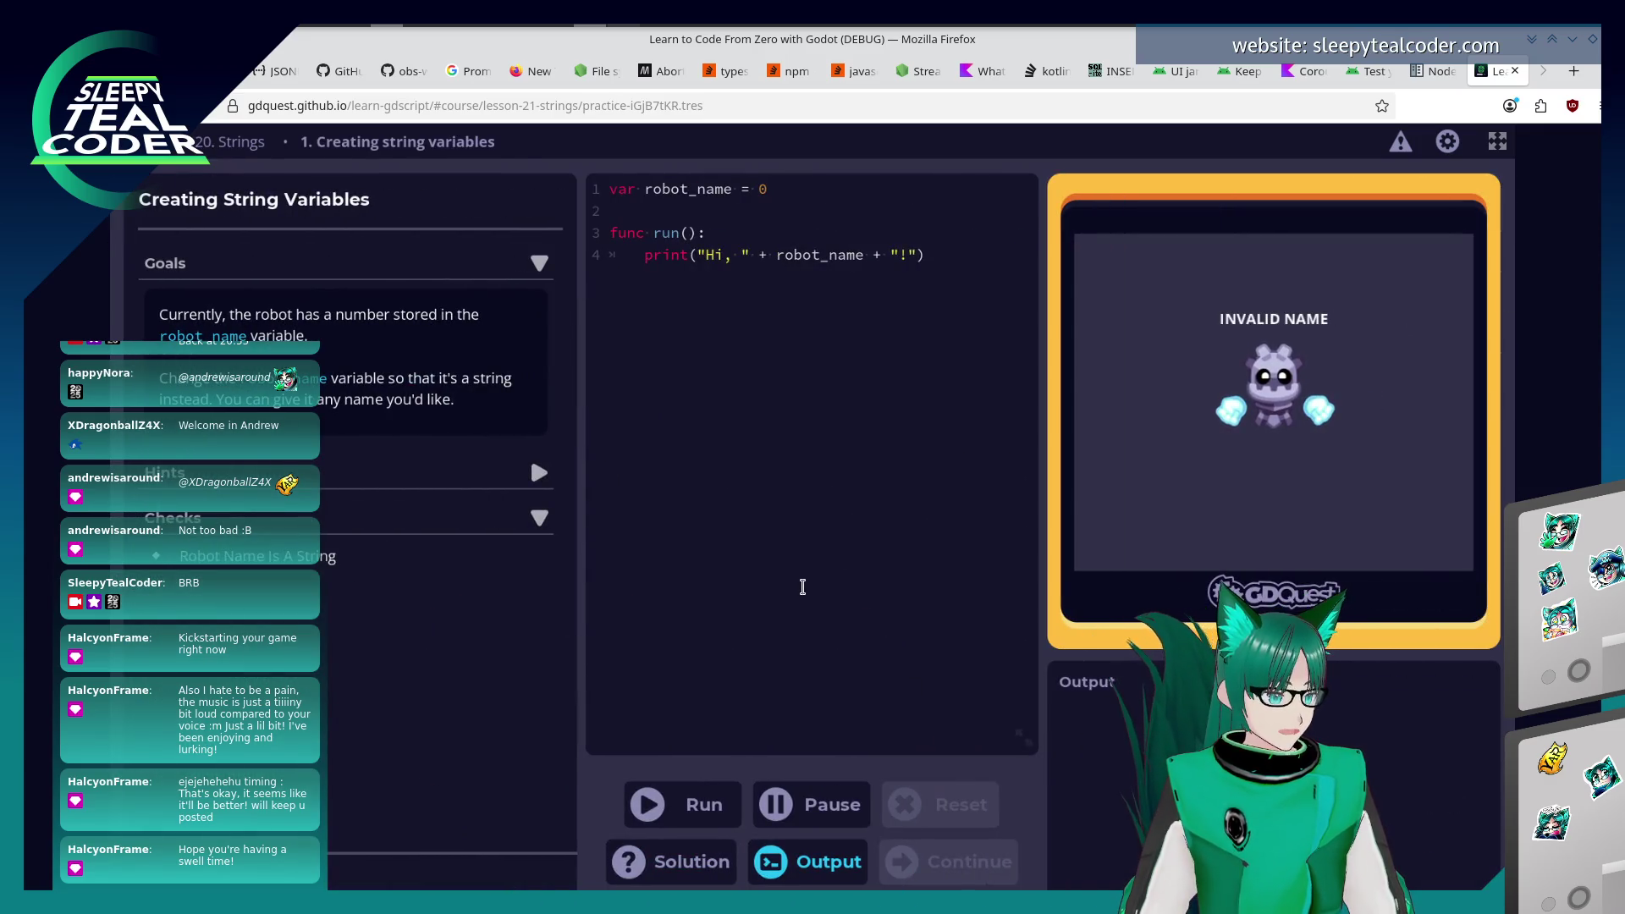
click(704, 321)
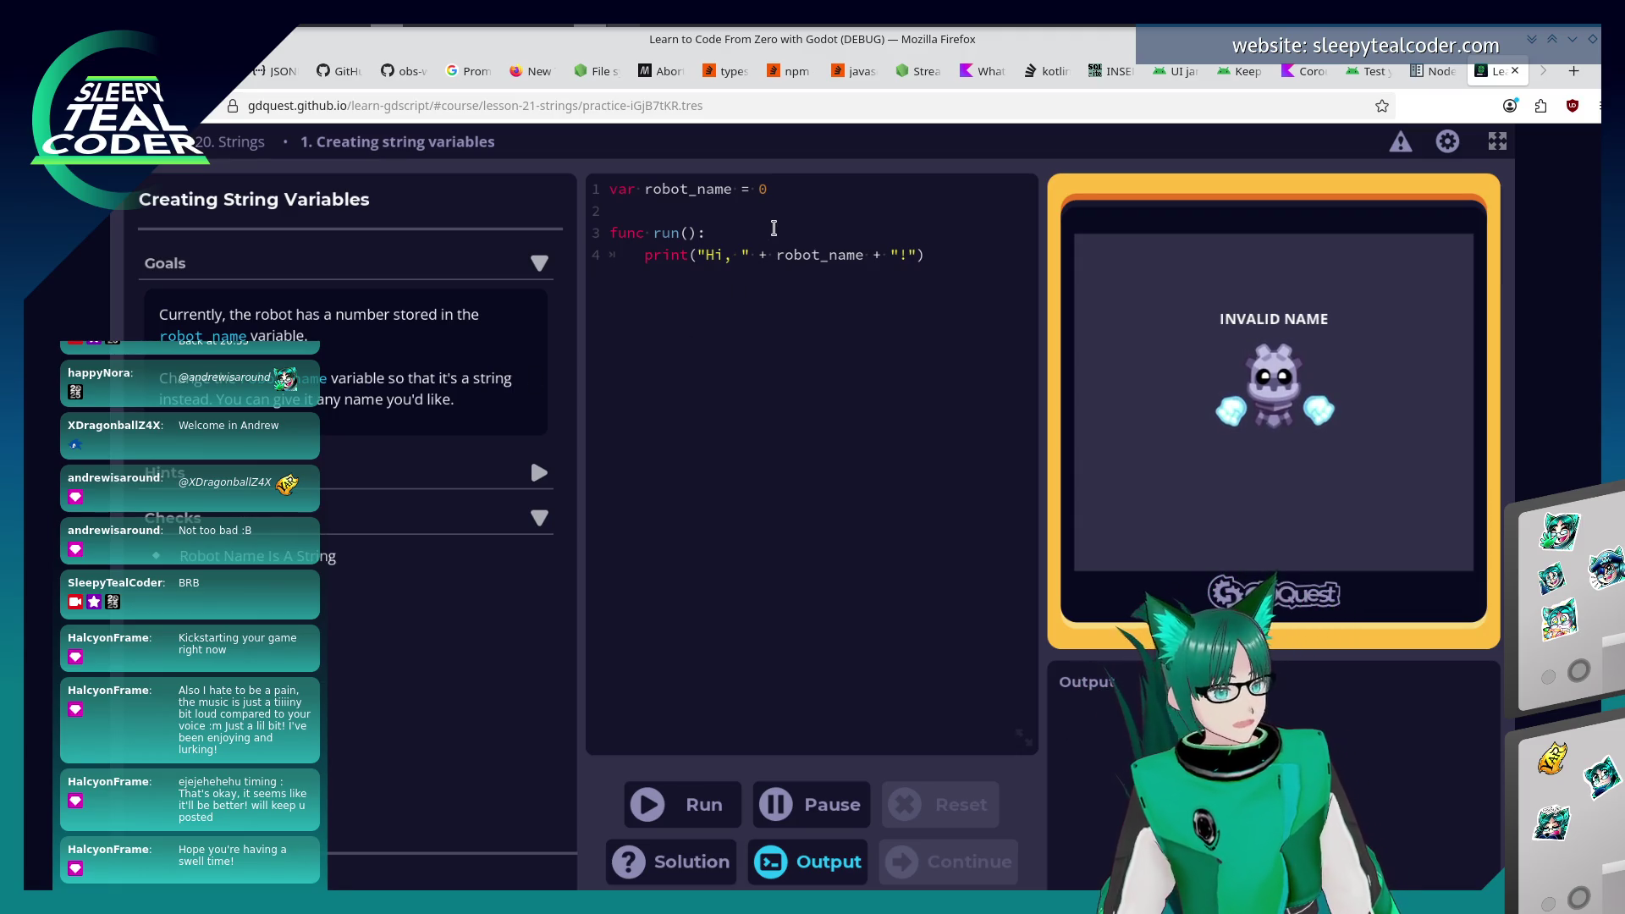
key(BackSpace)
text(!X)
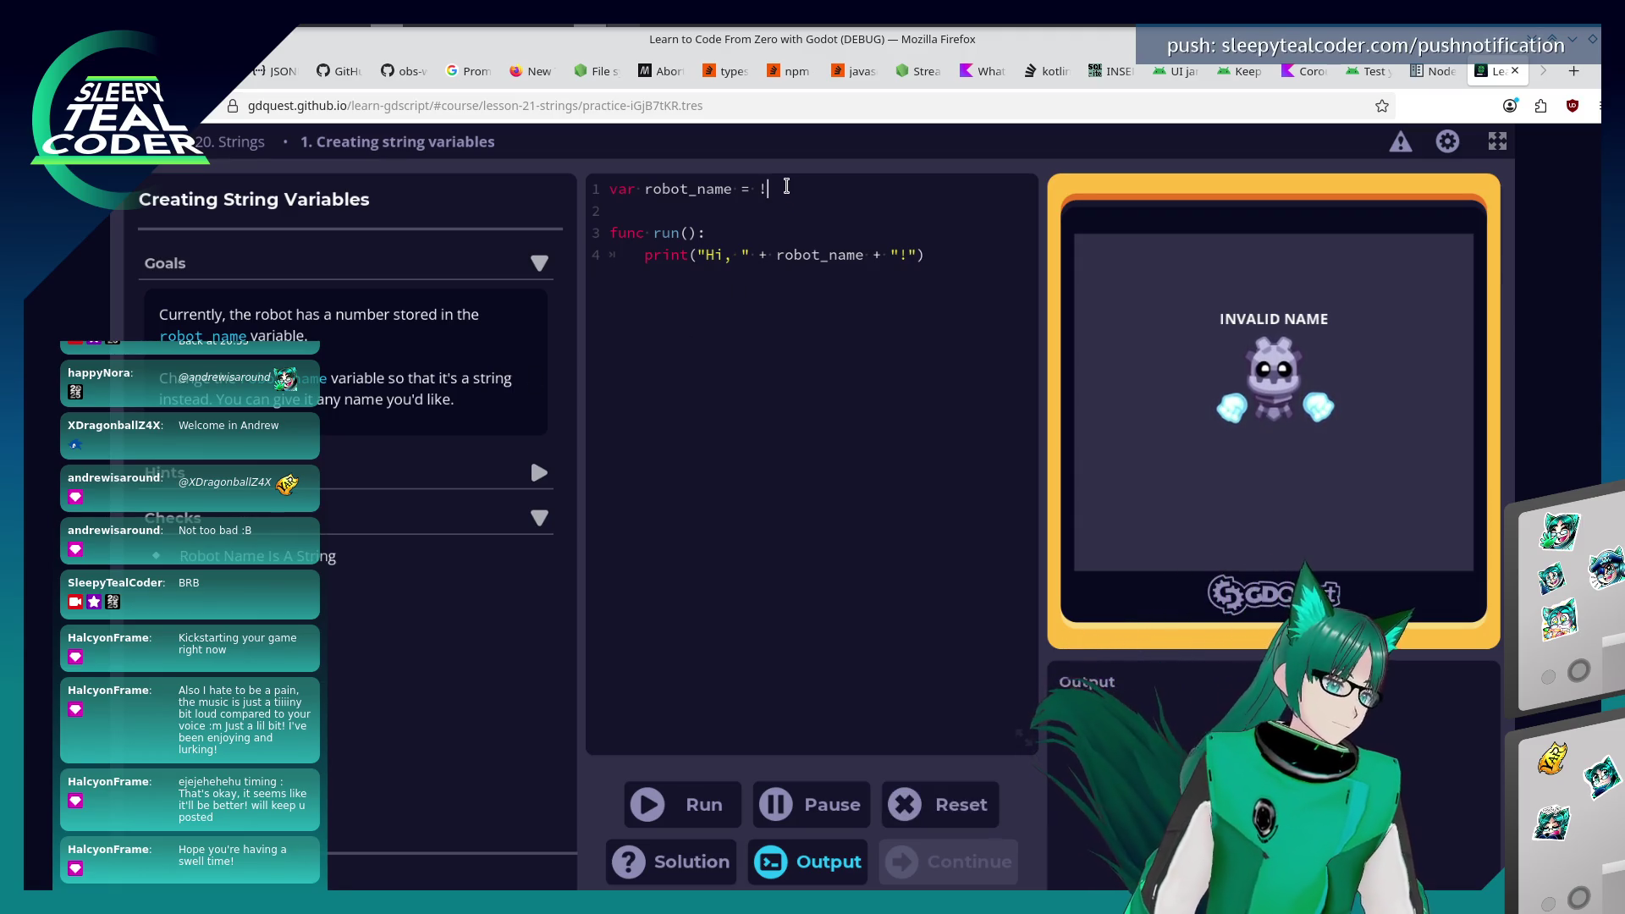
key(BackSpace)
key(BackSpace)
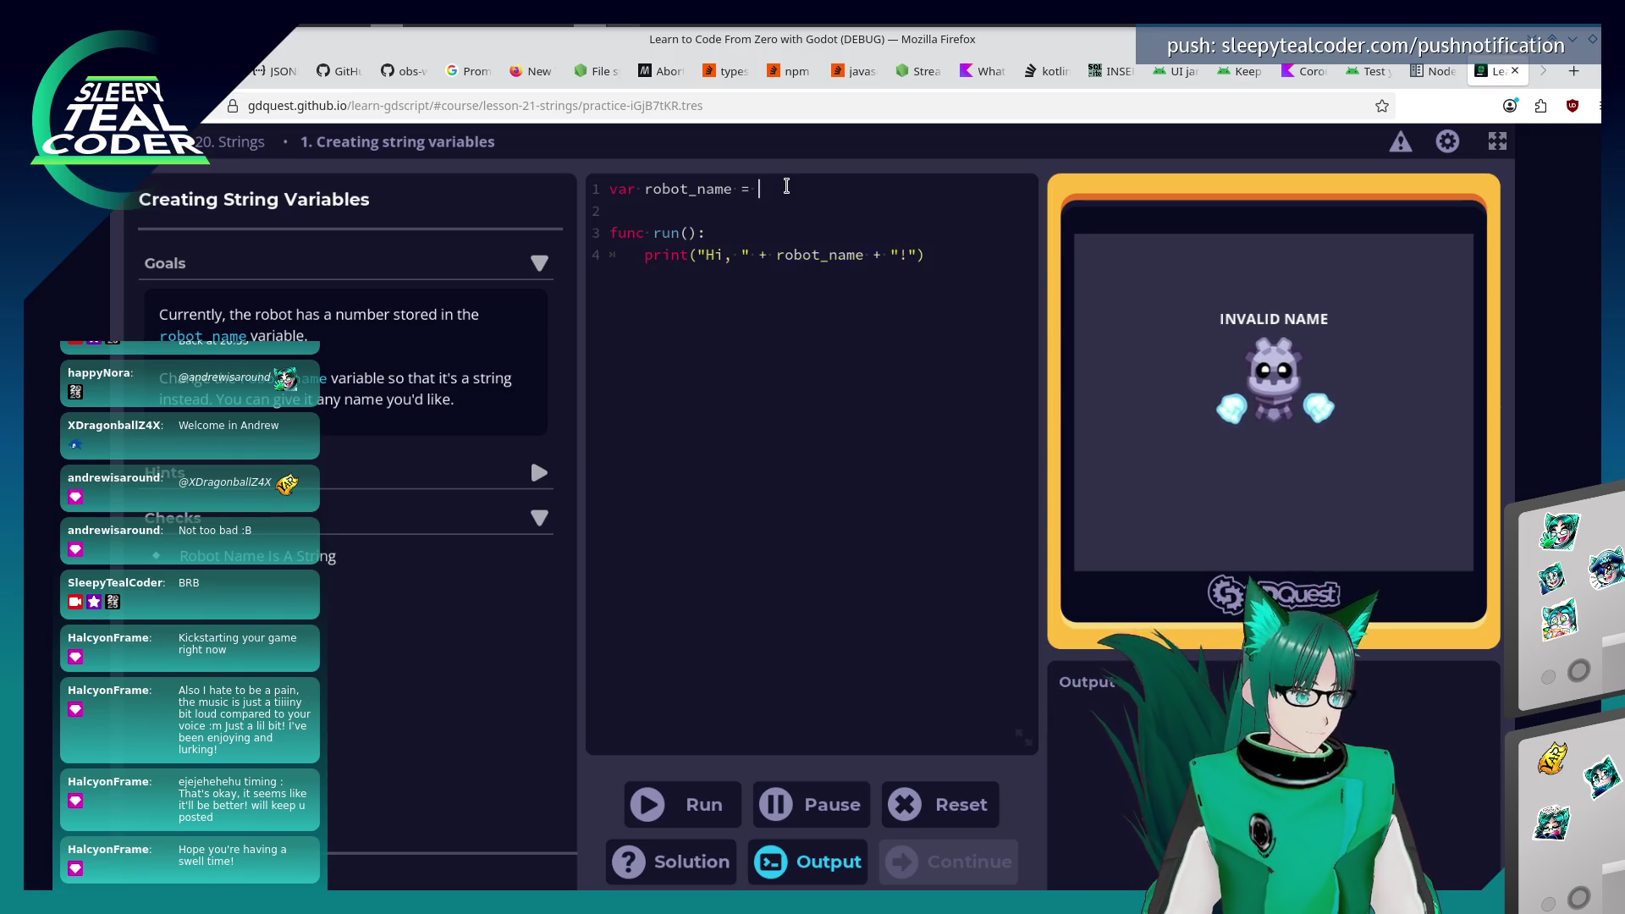
text("Clive")
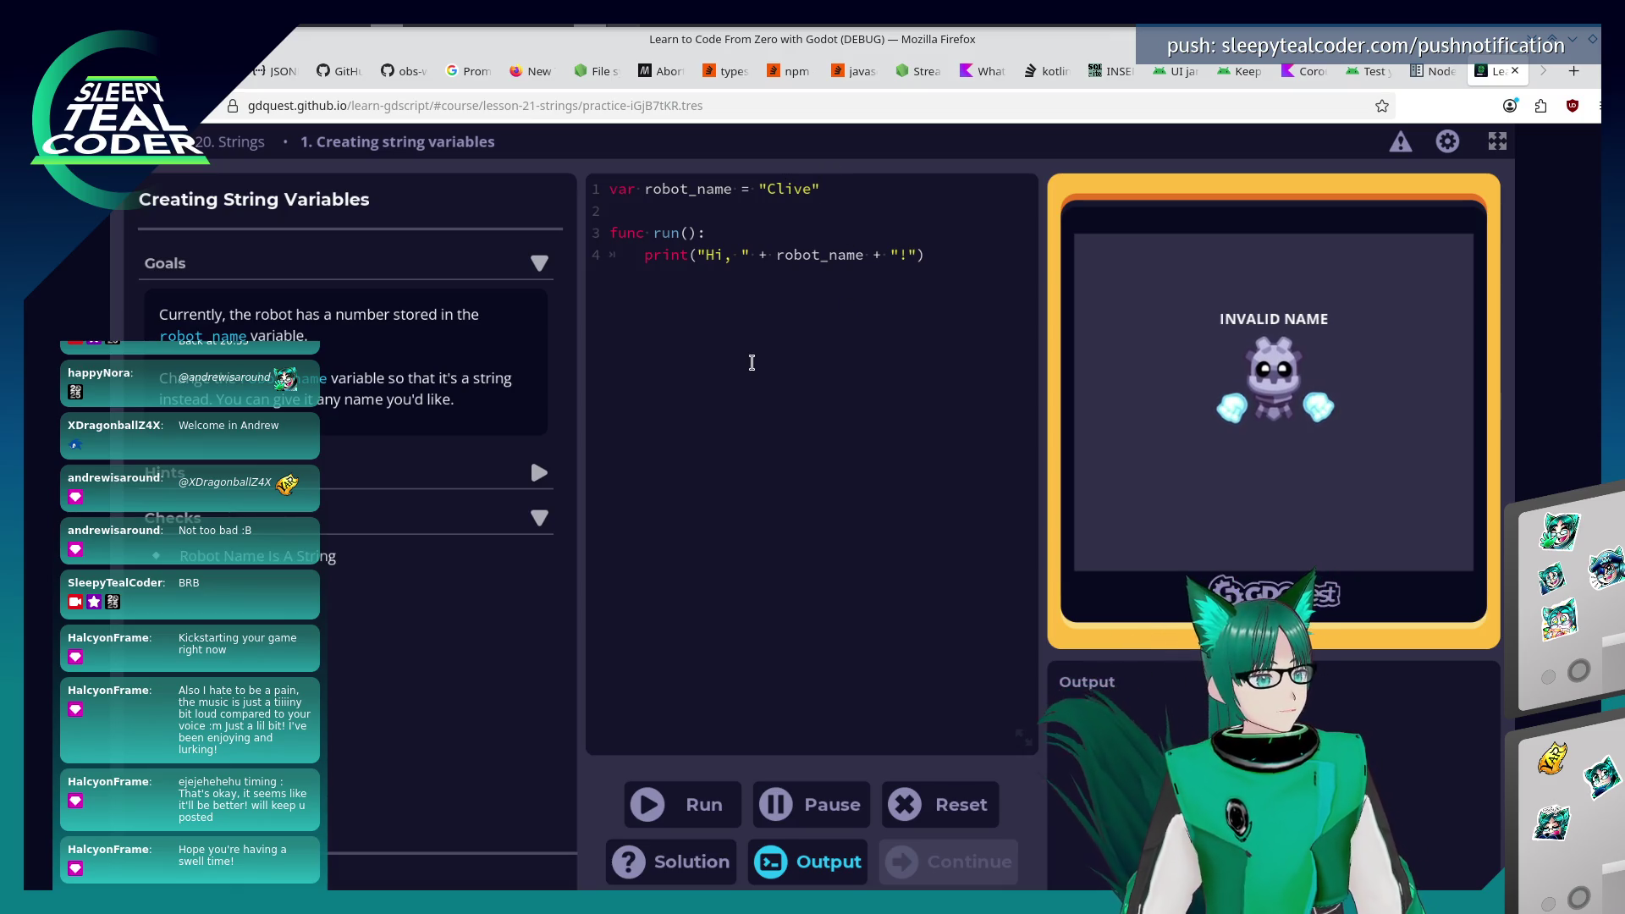
click(693, 802)
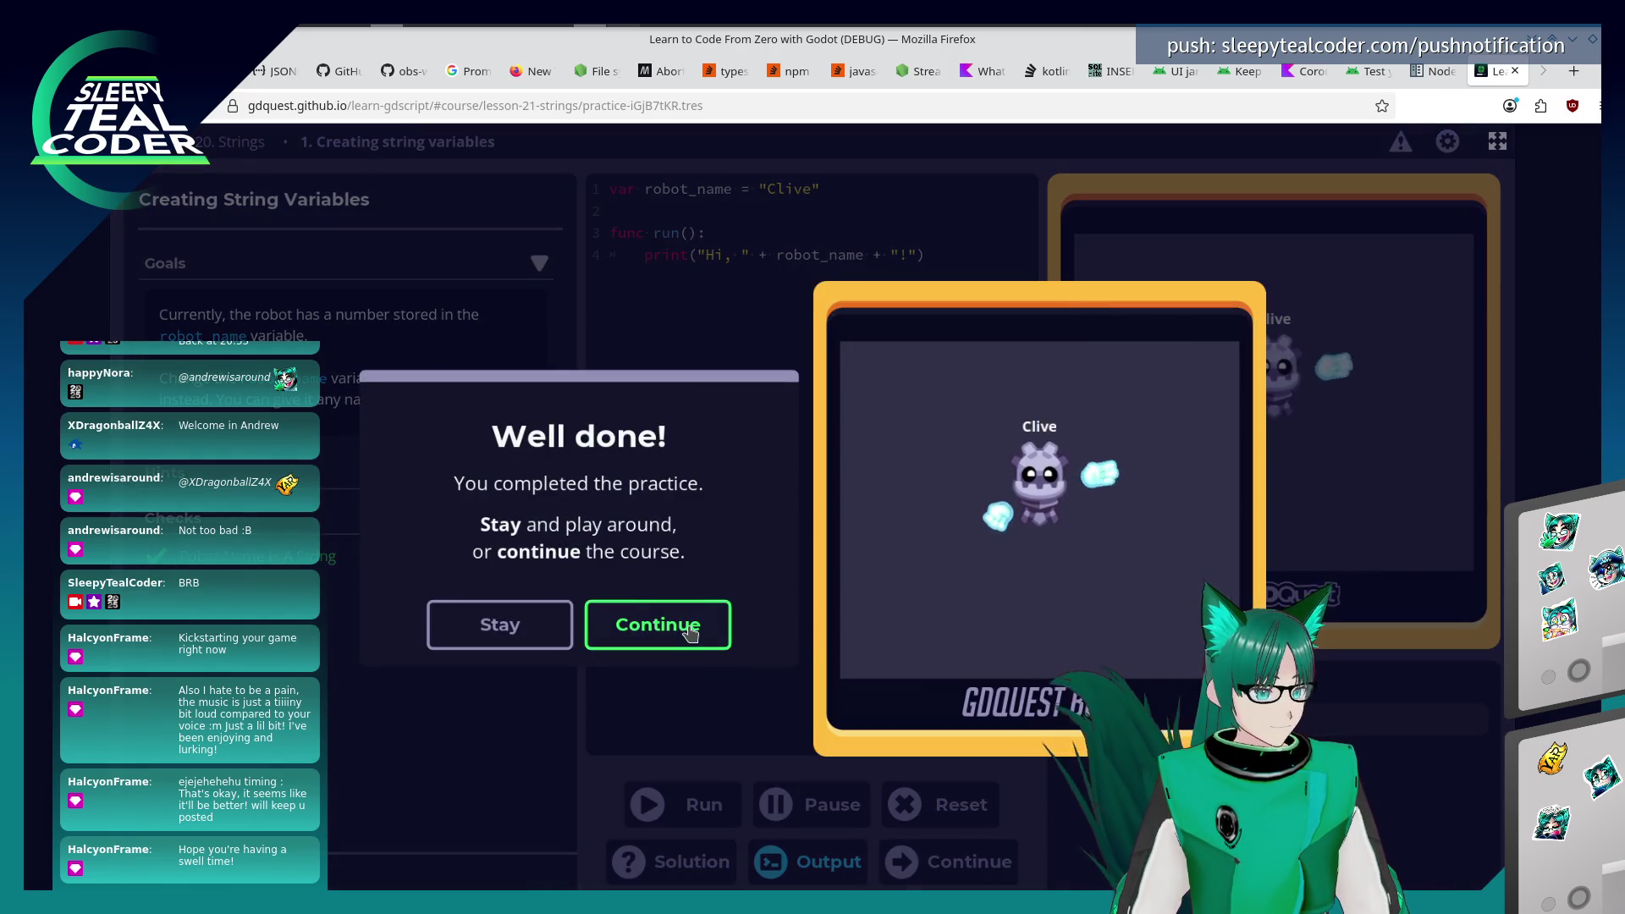
click(692, 633)
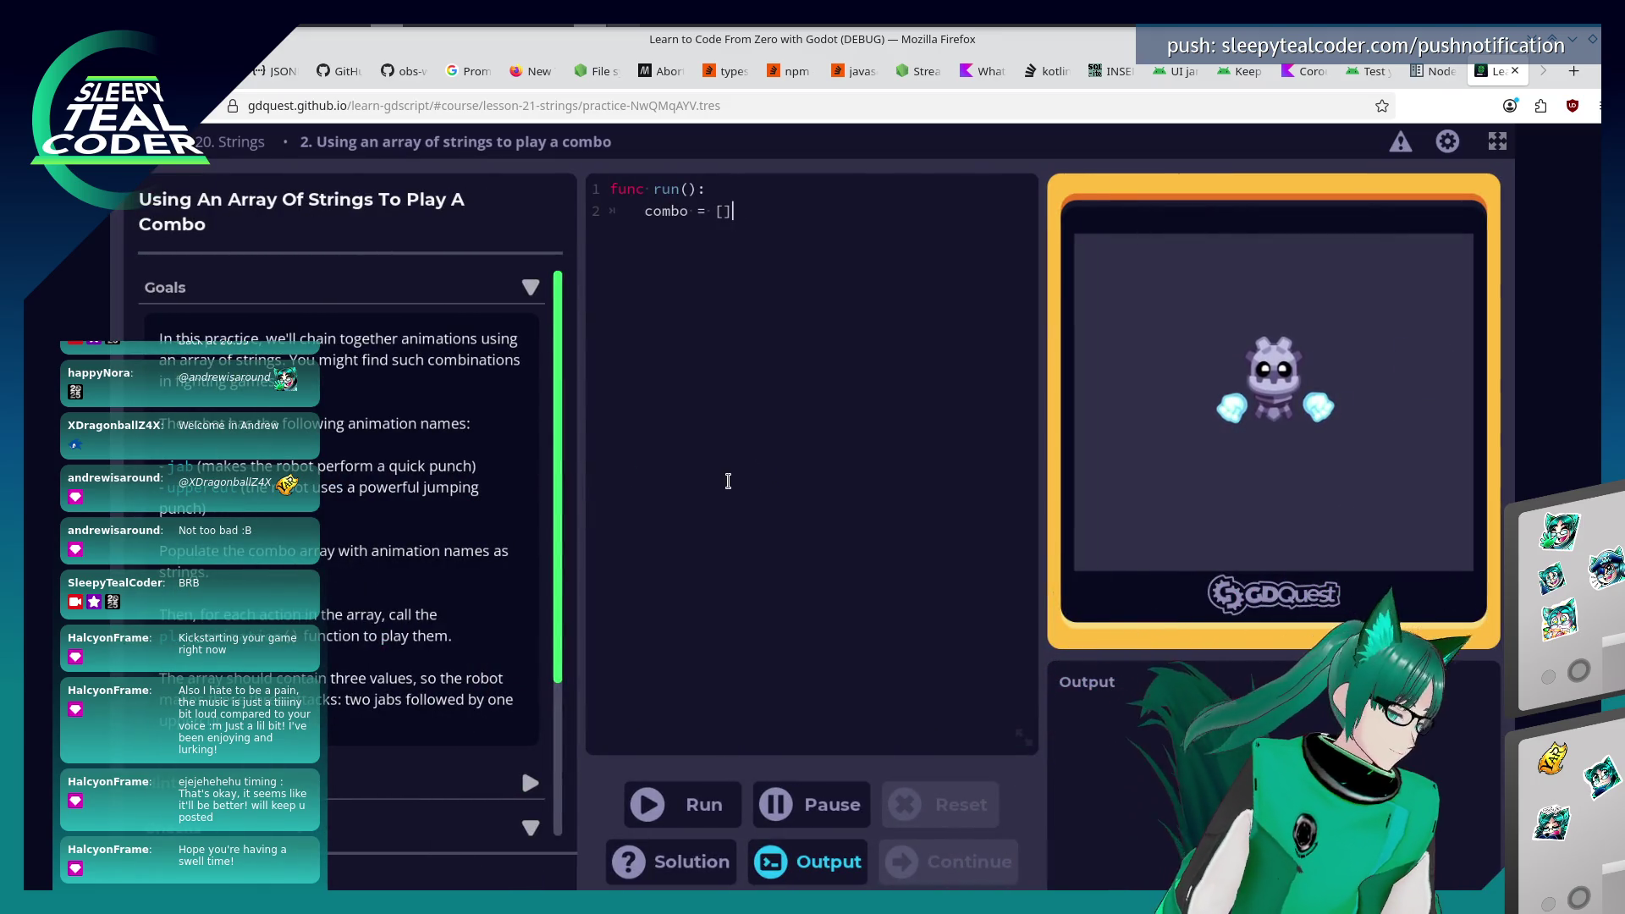
Set combo = ["jab", "jab", "uppercut"] in run(), fixing the typos along the way.
click(728, 481)
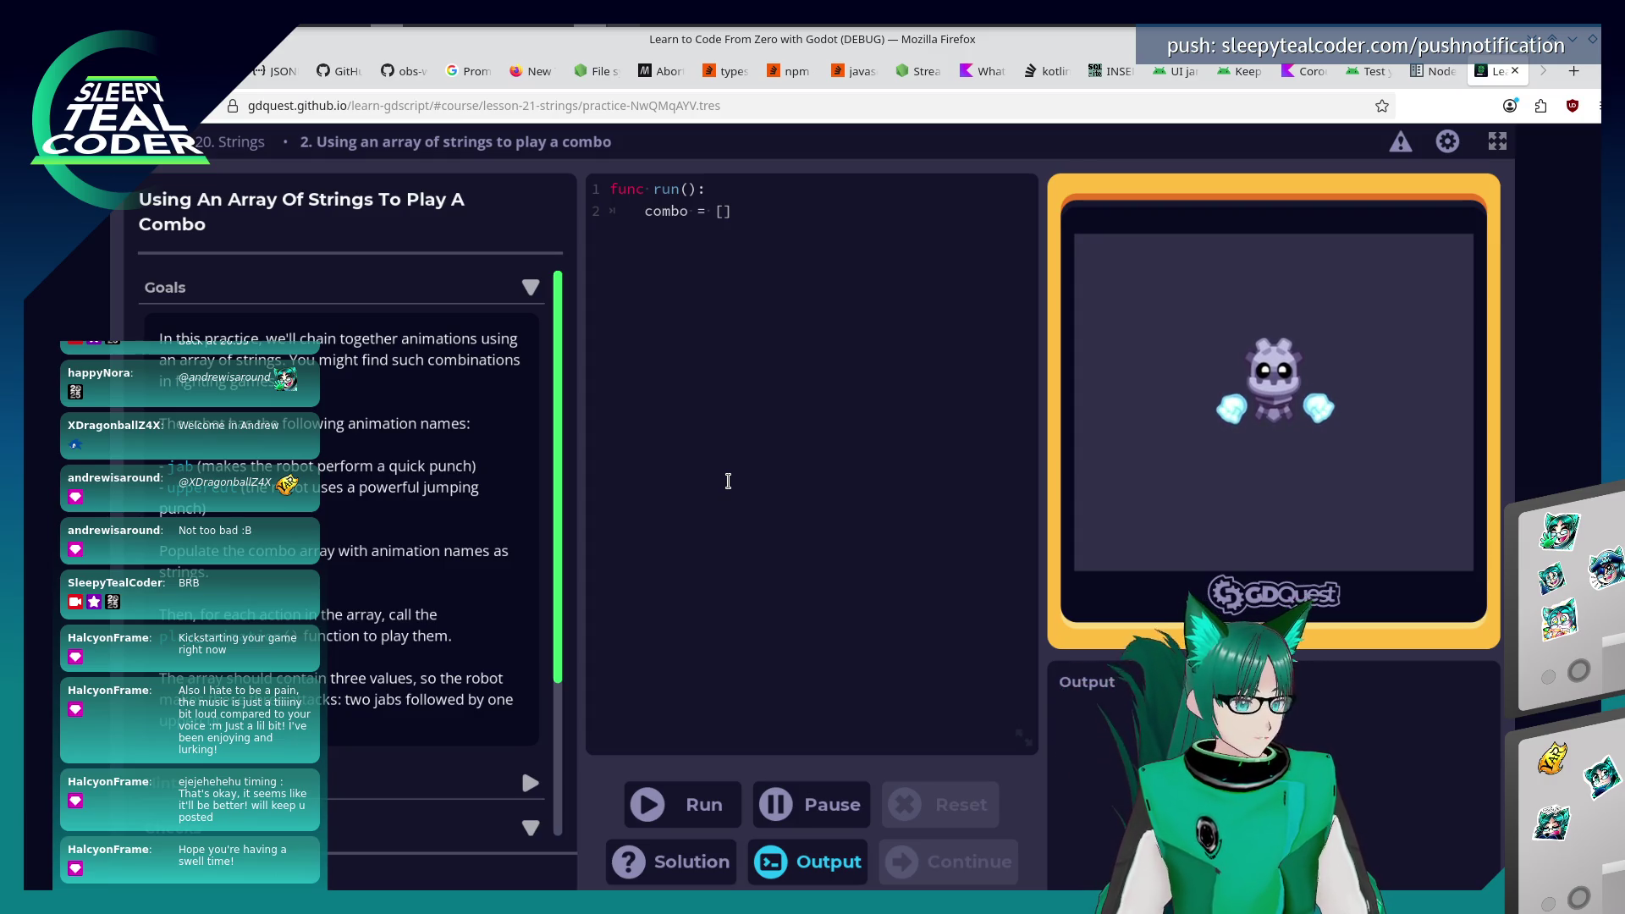
scroll(290, 627, down, 2)
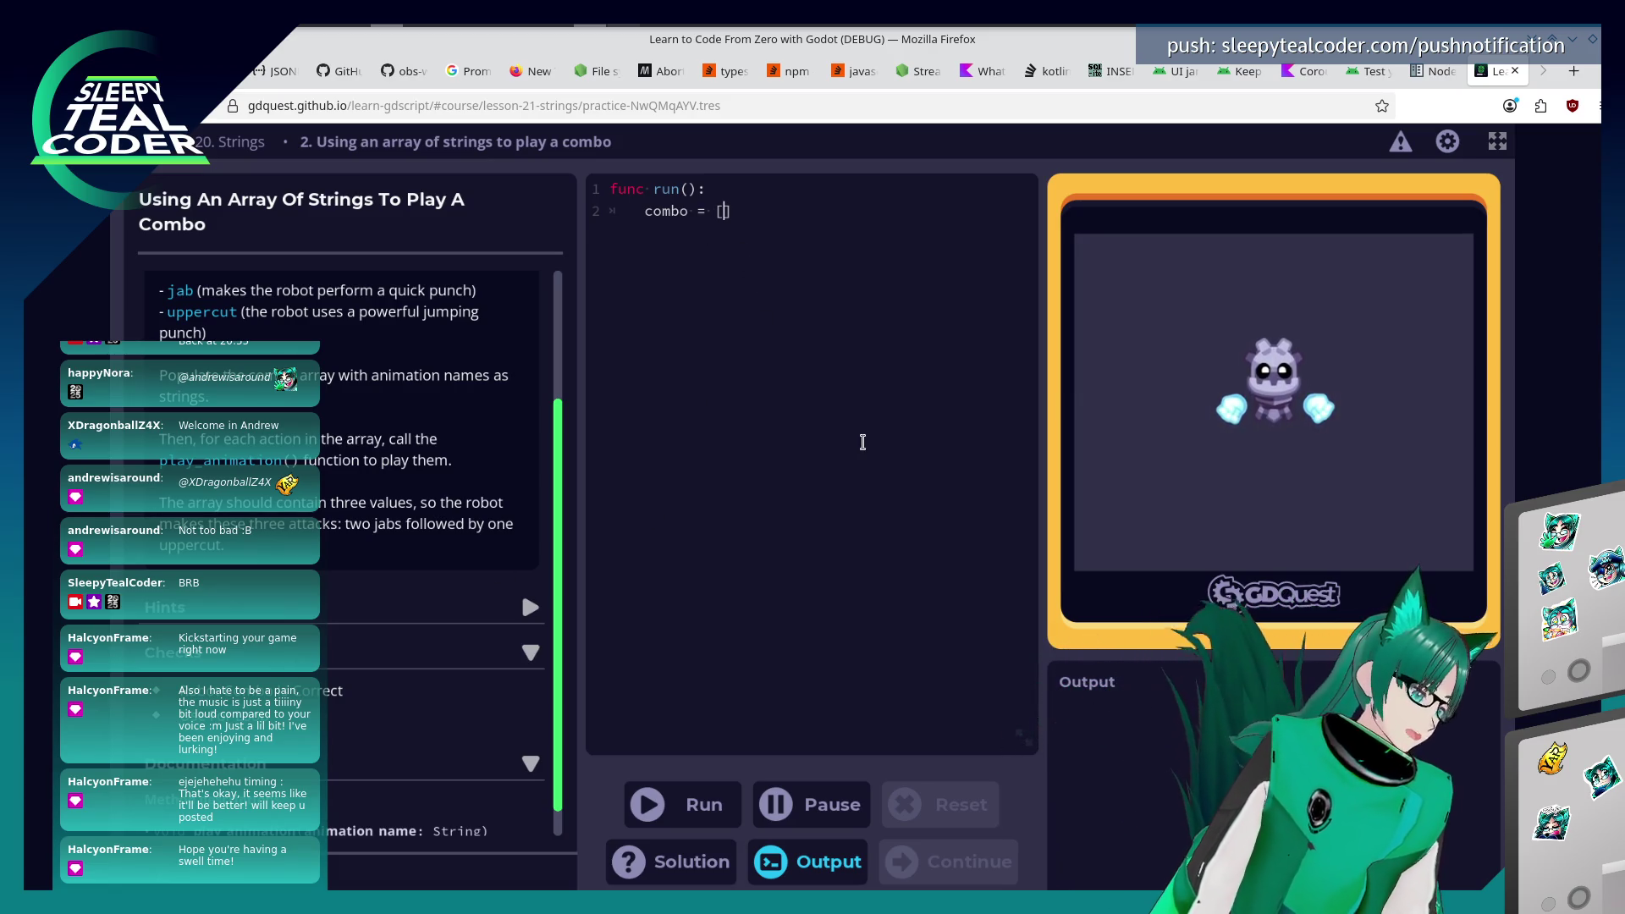
text('jab')
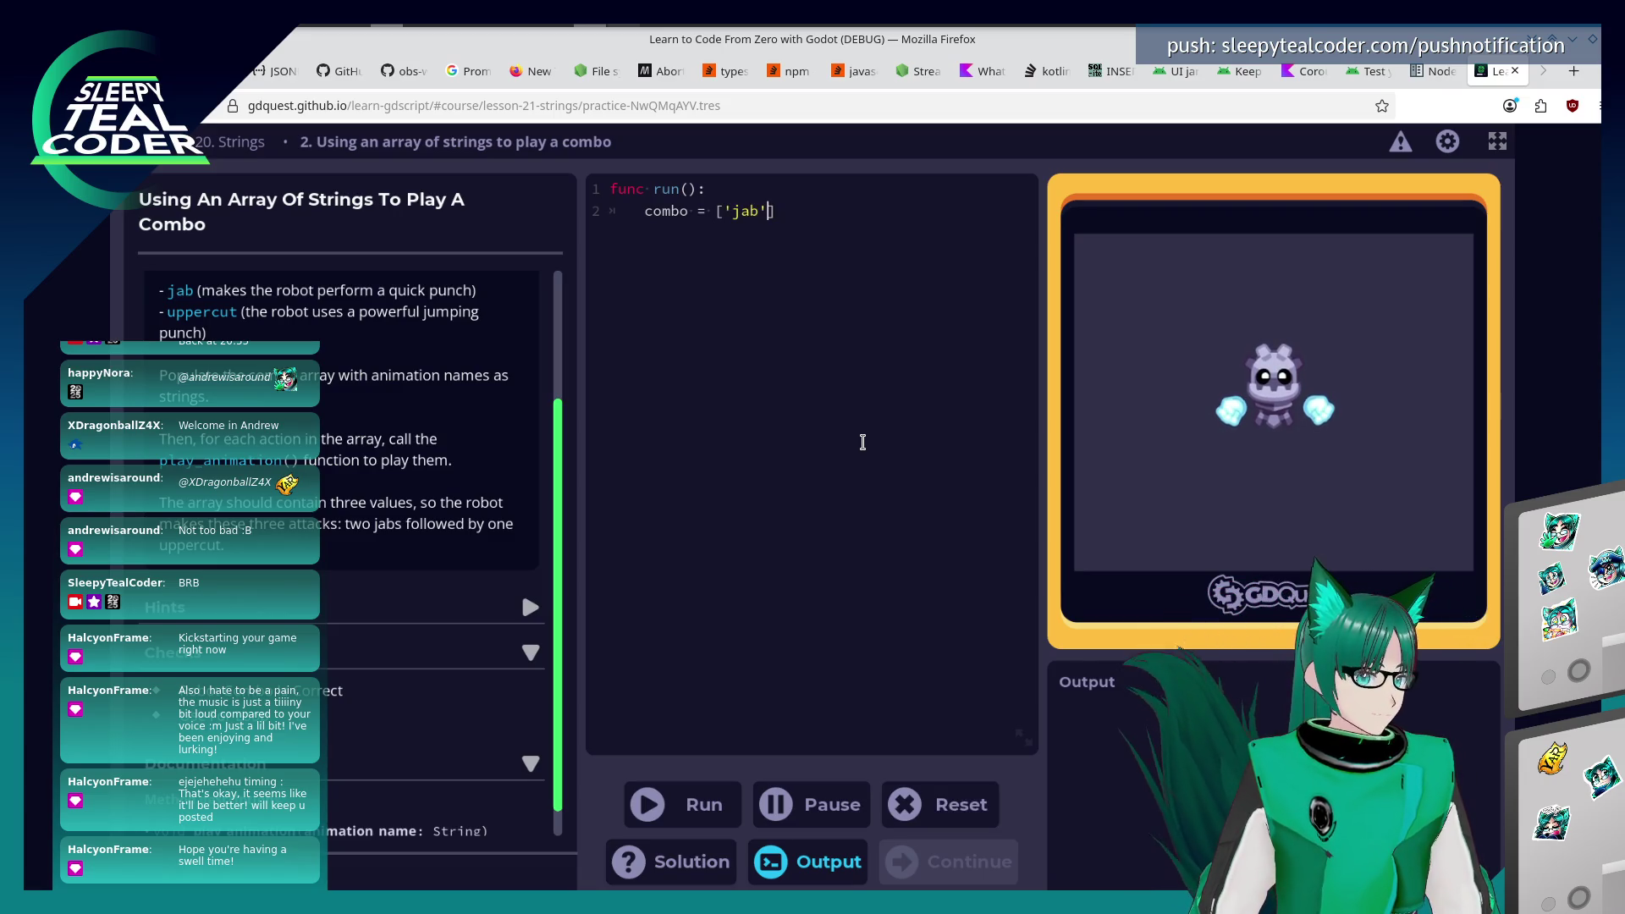
key(BackSpace)
key(BackSpace)
key(BackSpace)
text("jabv)
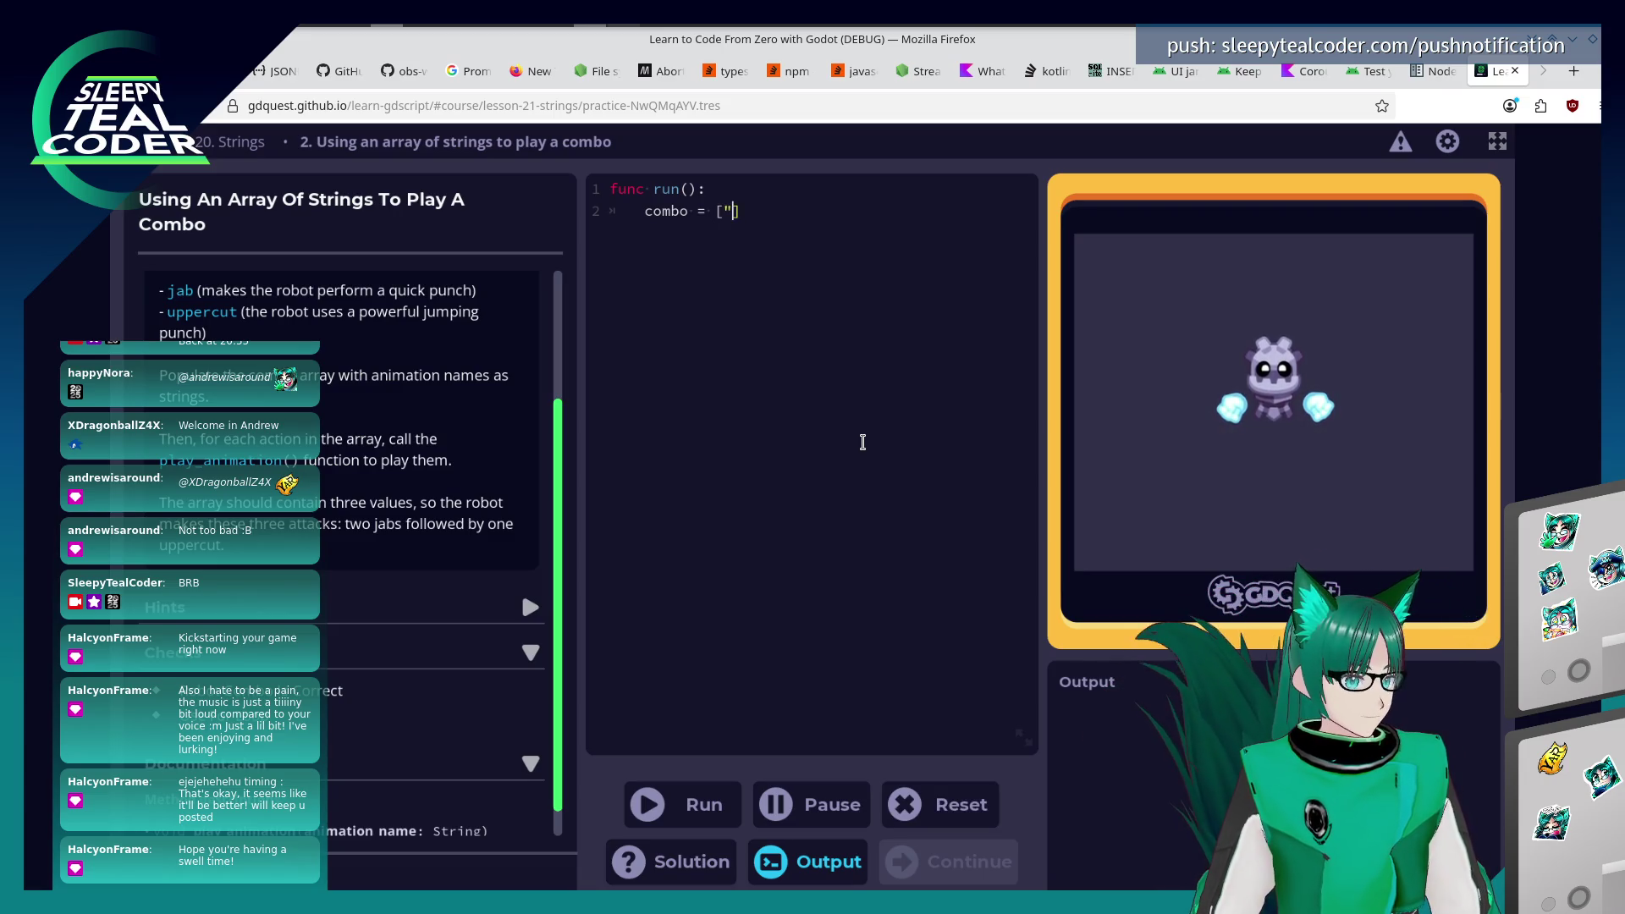
key(BackSpace)
text(", "jab")
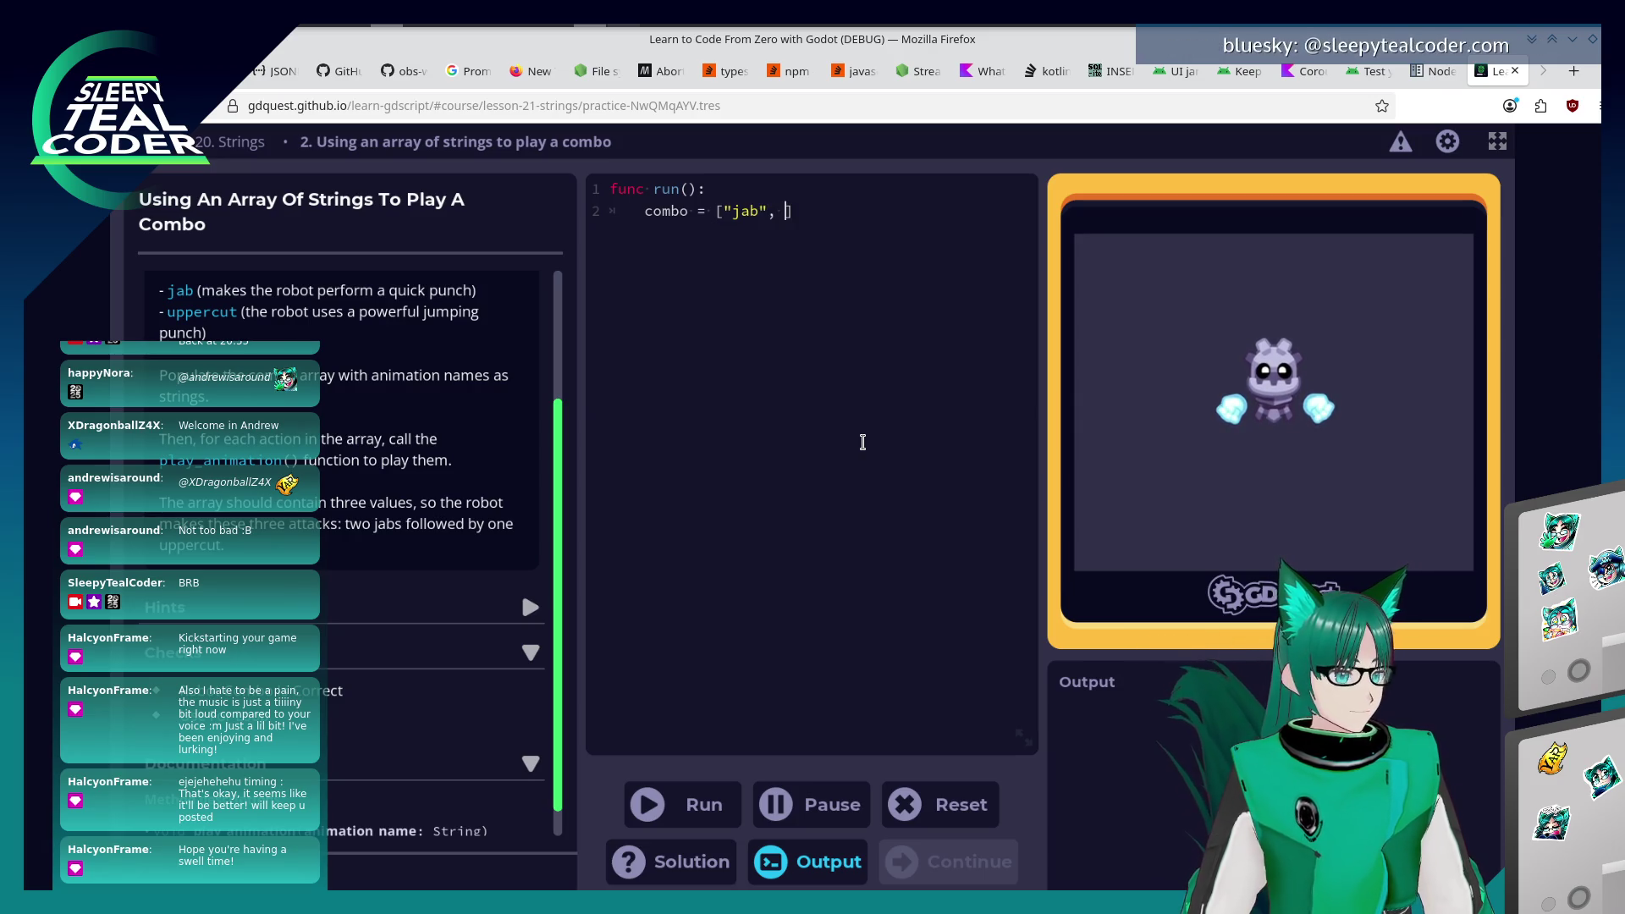
text(, "upper)
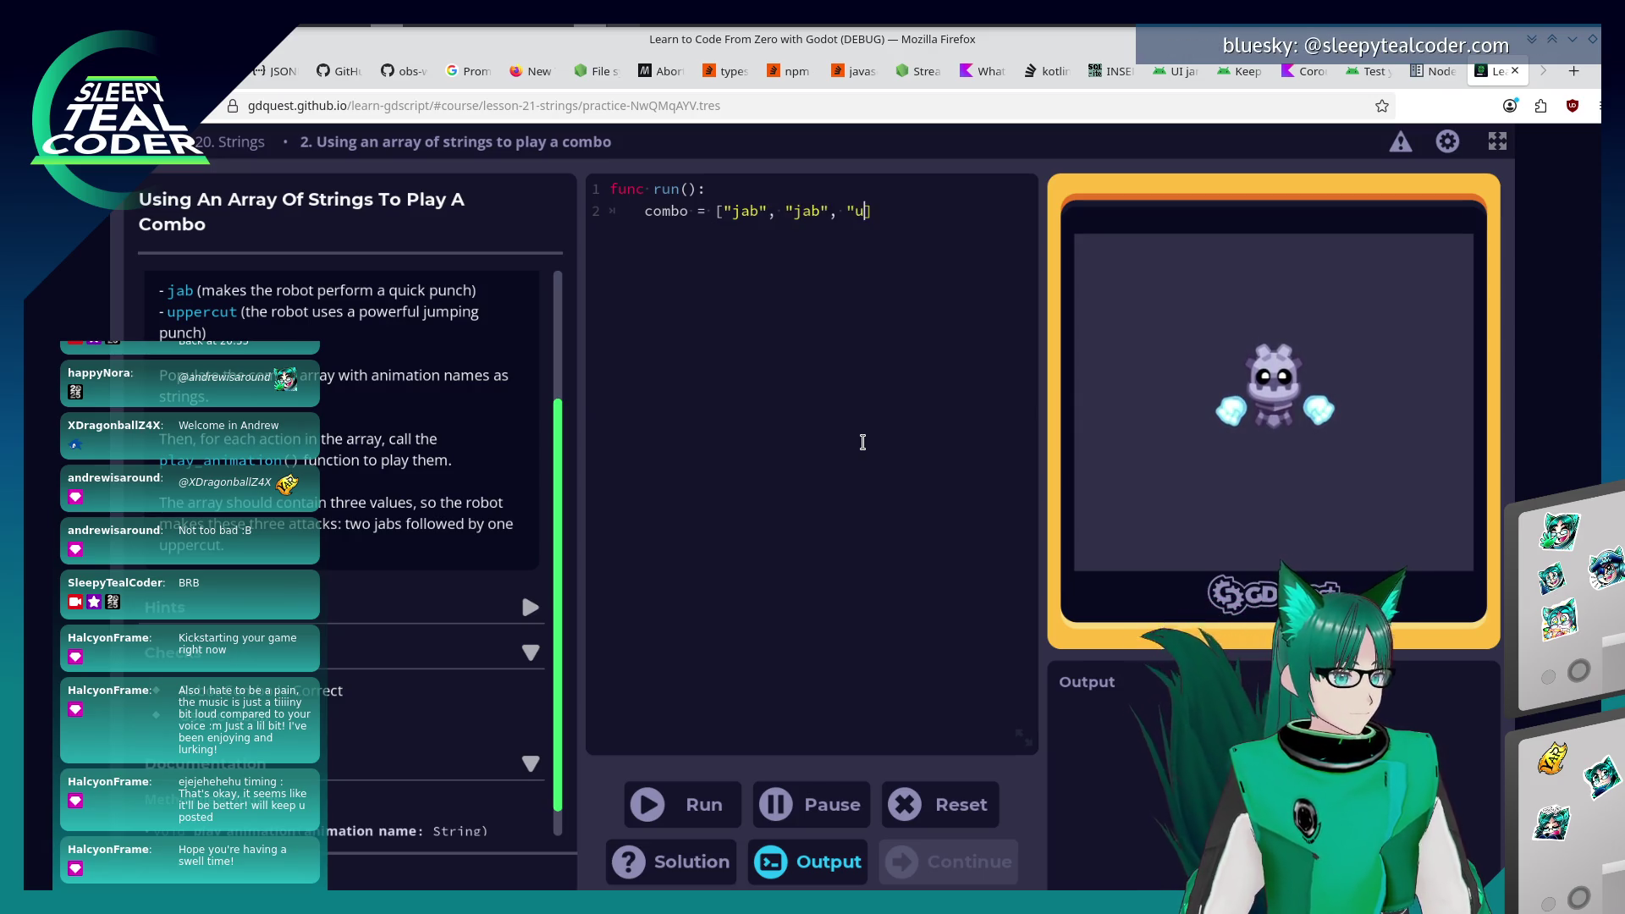
text(cut",)
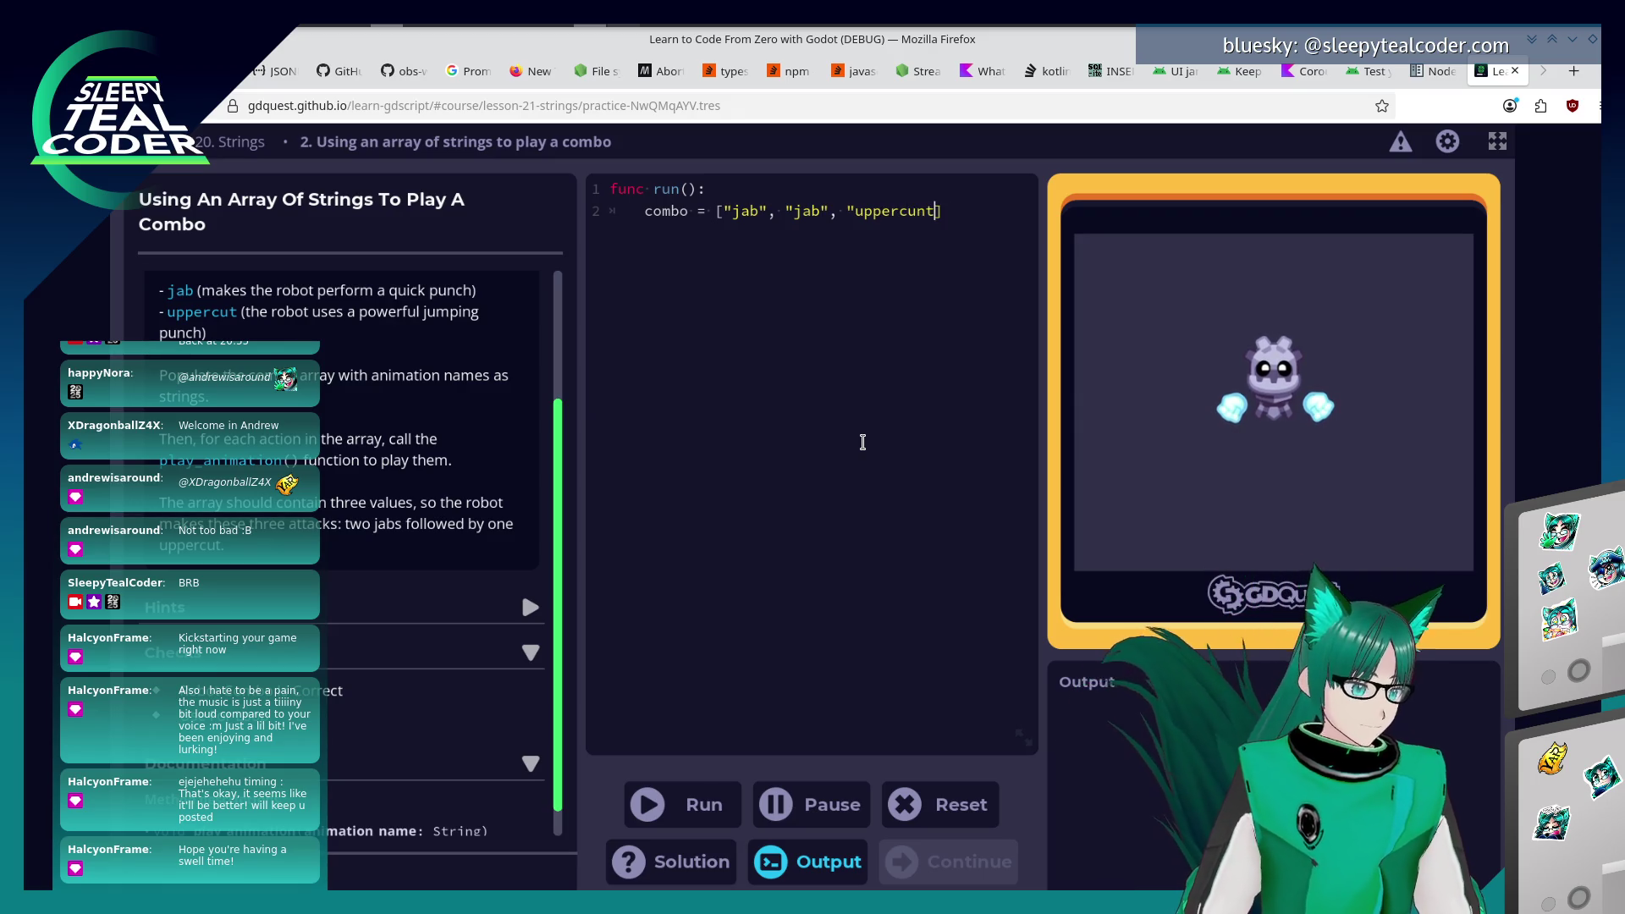
key(BackSpace)
key(BackSpace)
key(BackSpace)
text(rc)
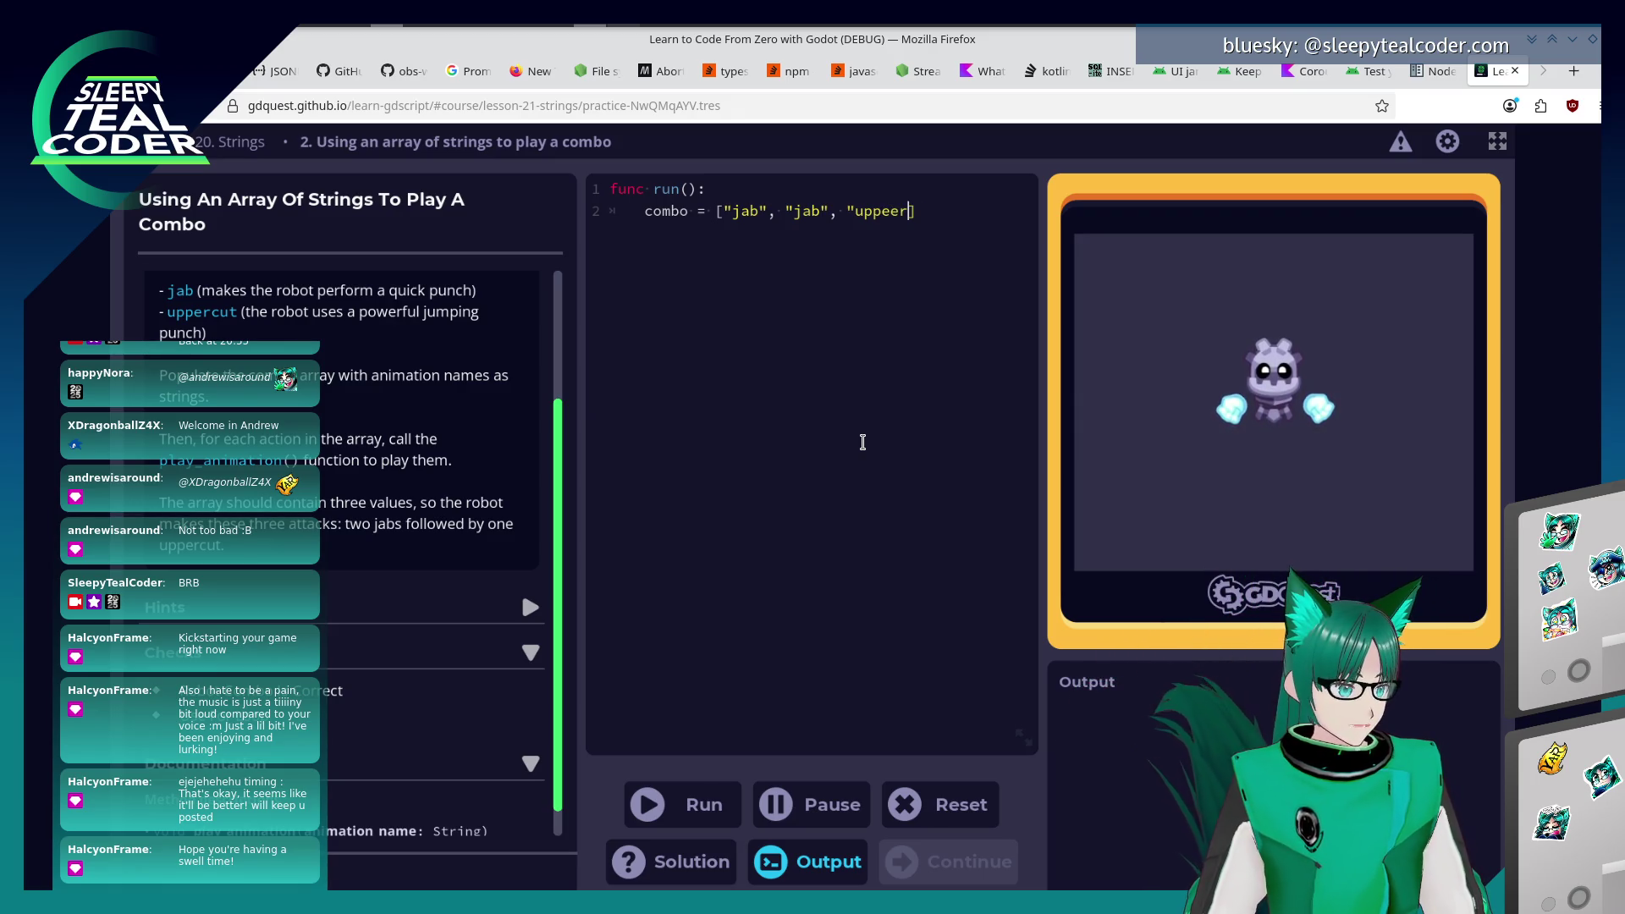
key(BackSpace)
key(BackSpace)
text(rcut)
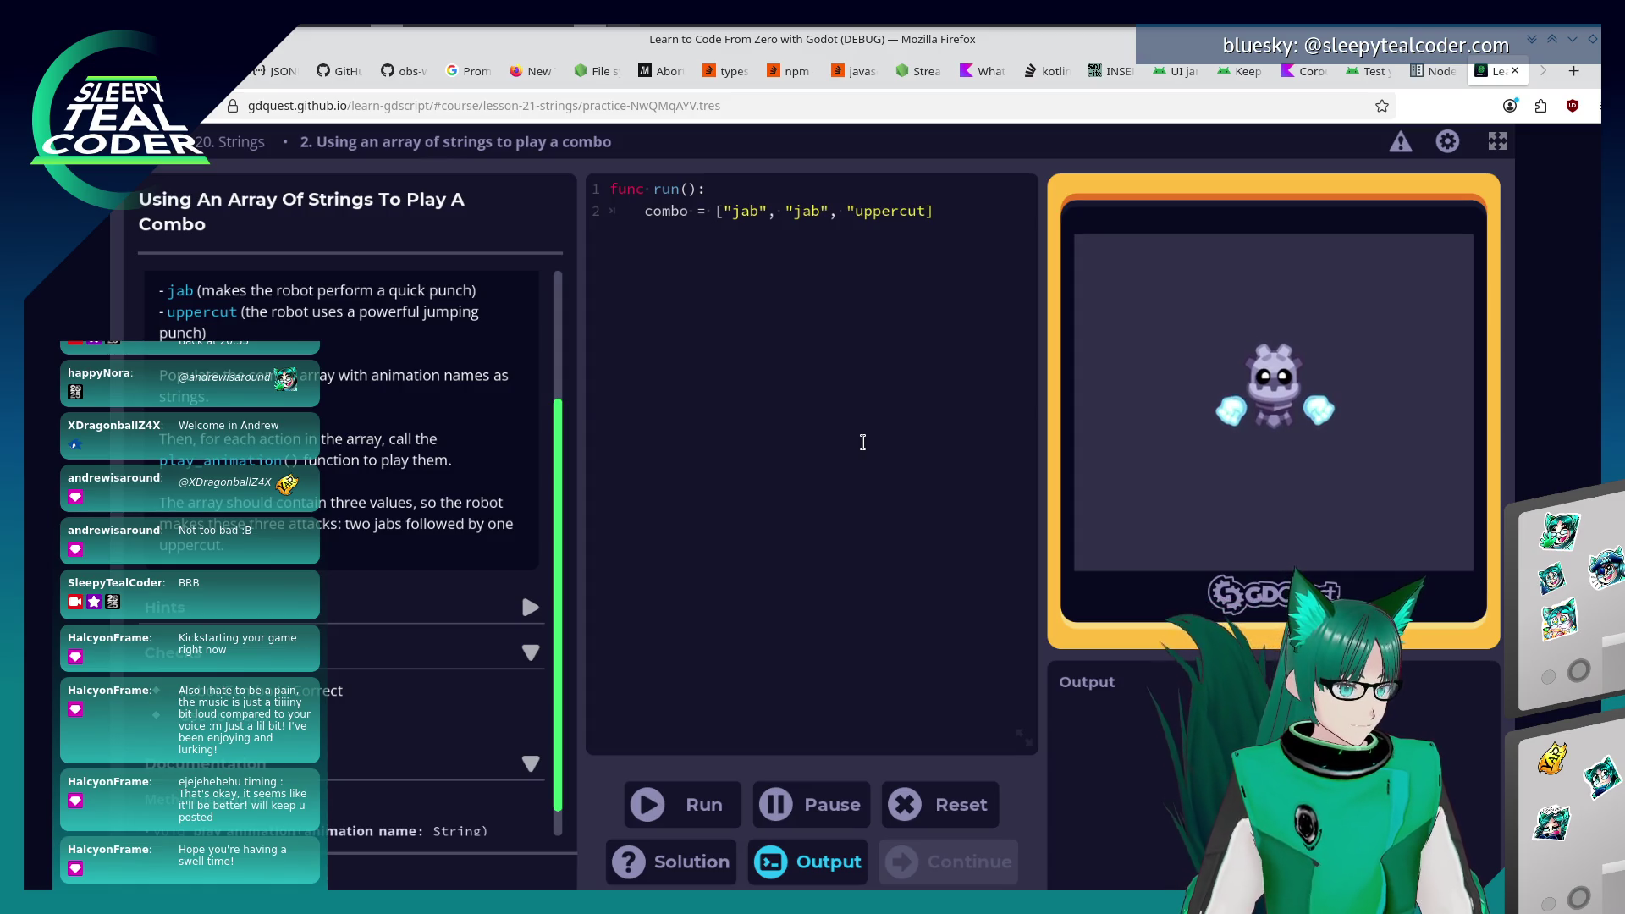
text("])
key(Return)
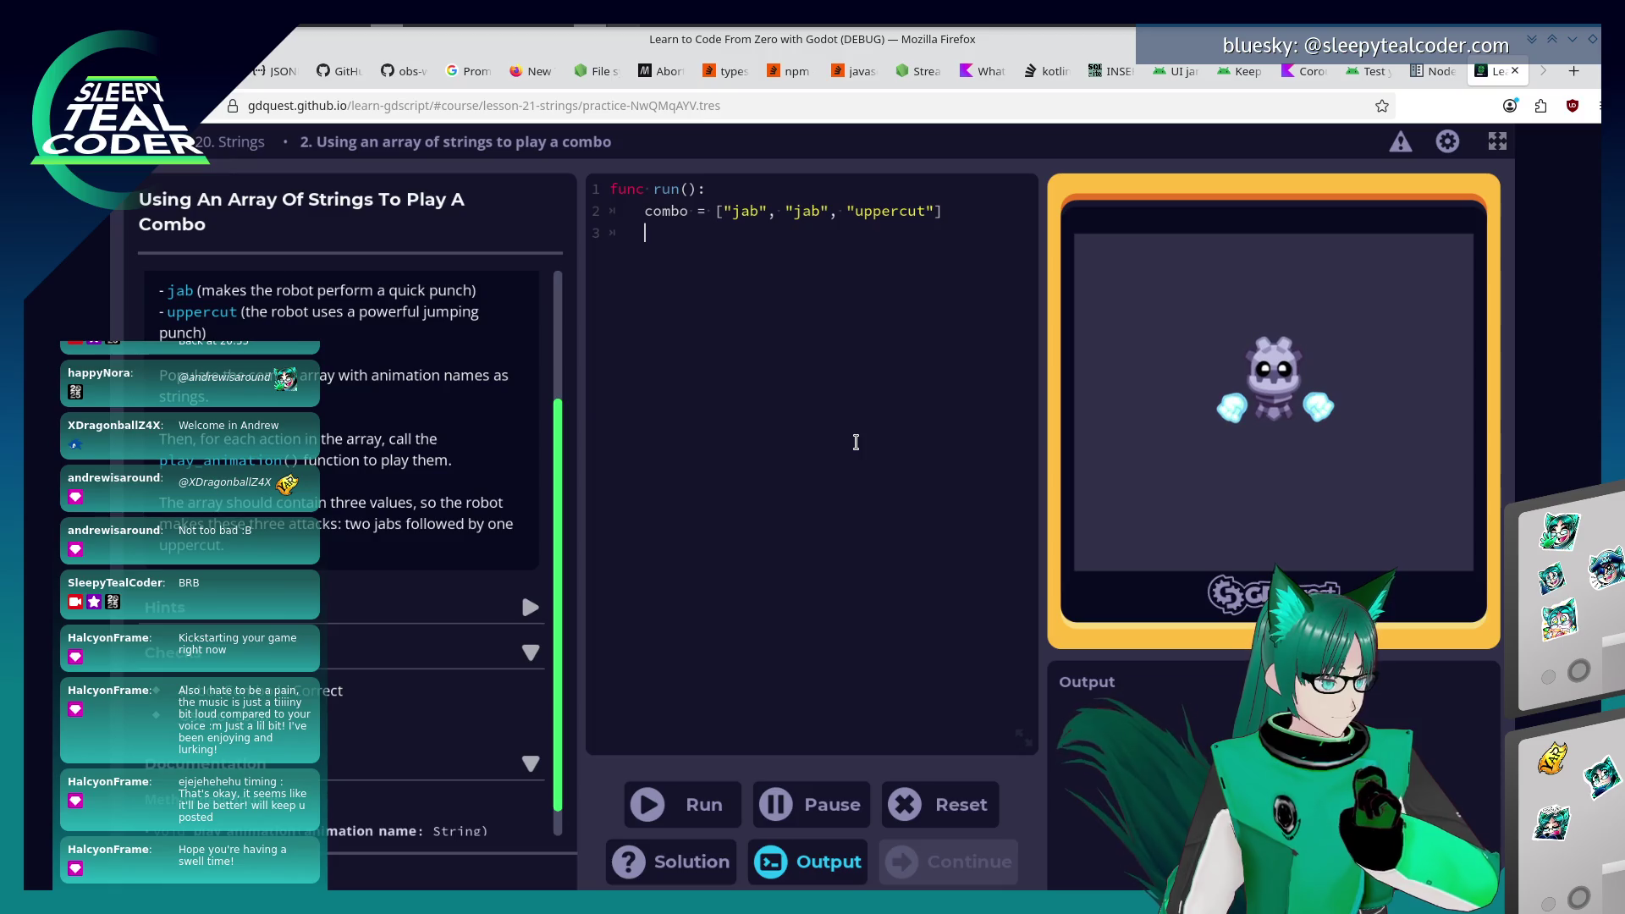
Write a 'for action in combo' loop whose indented body calls play_animation(action).
text(play)
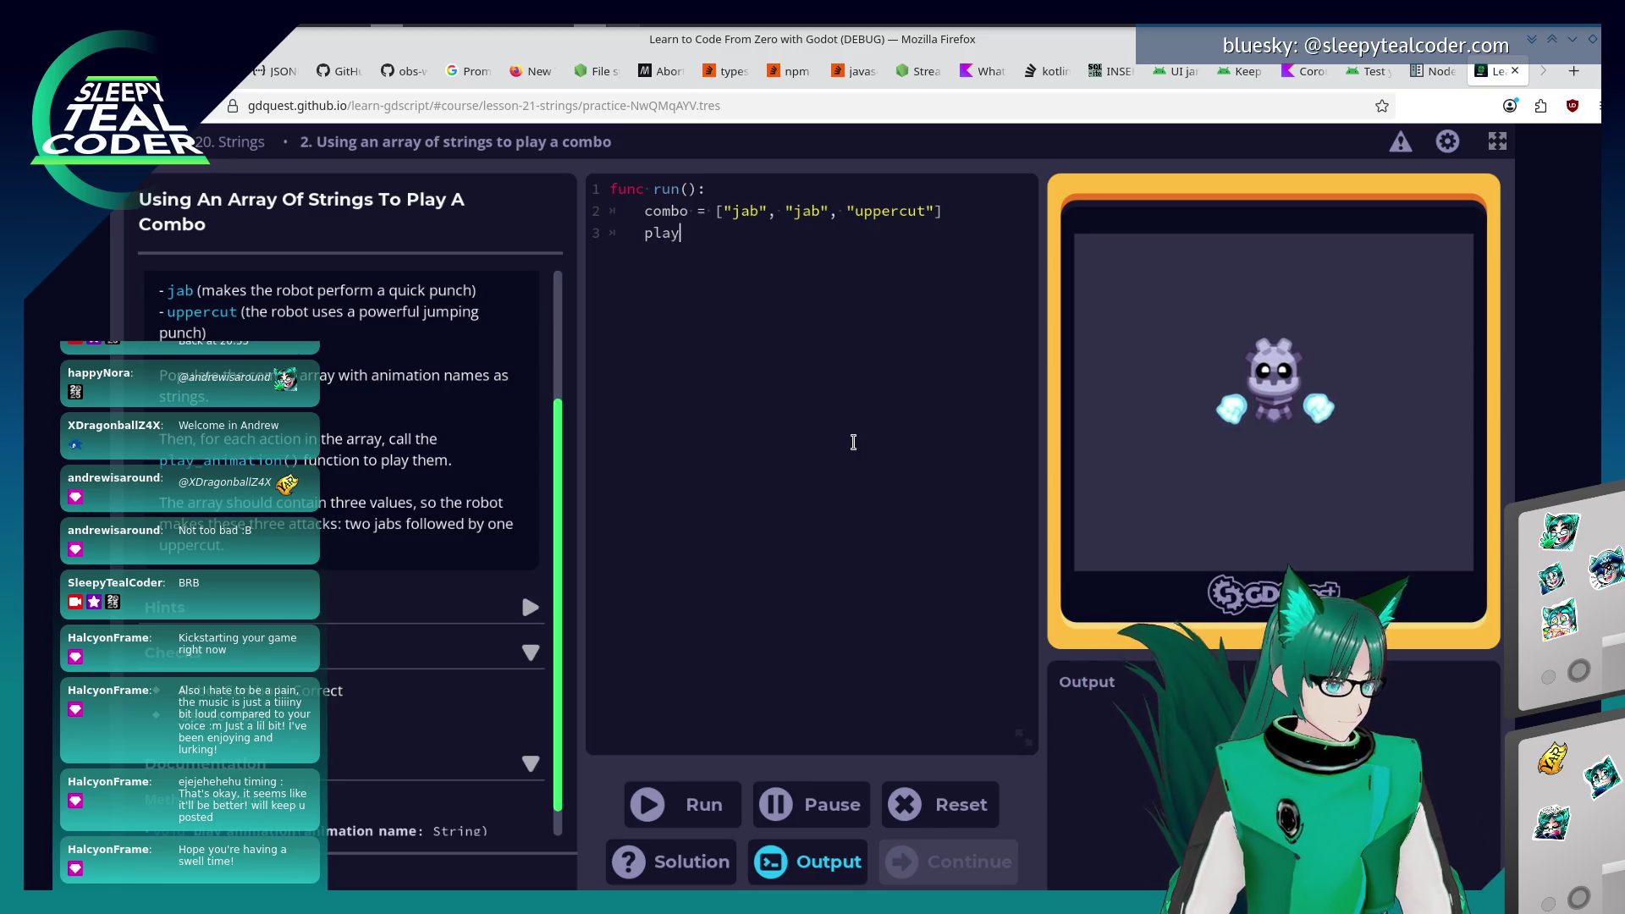
key(BackSpace)
key(BackSpace)
key(BackSpace)
text(for)
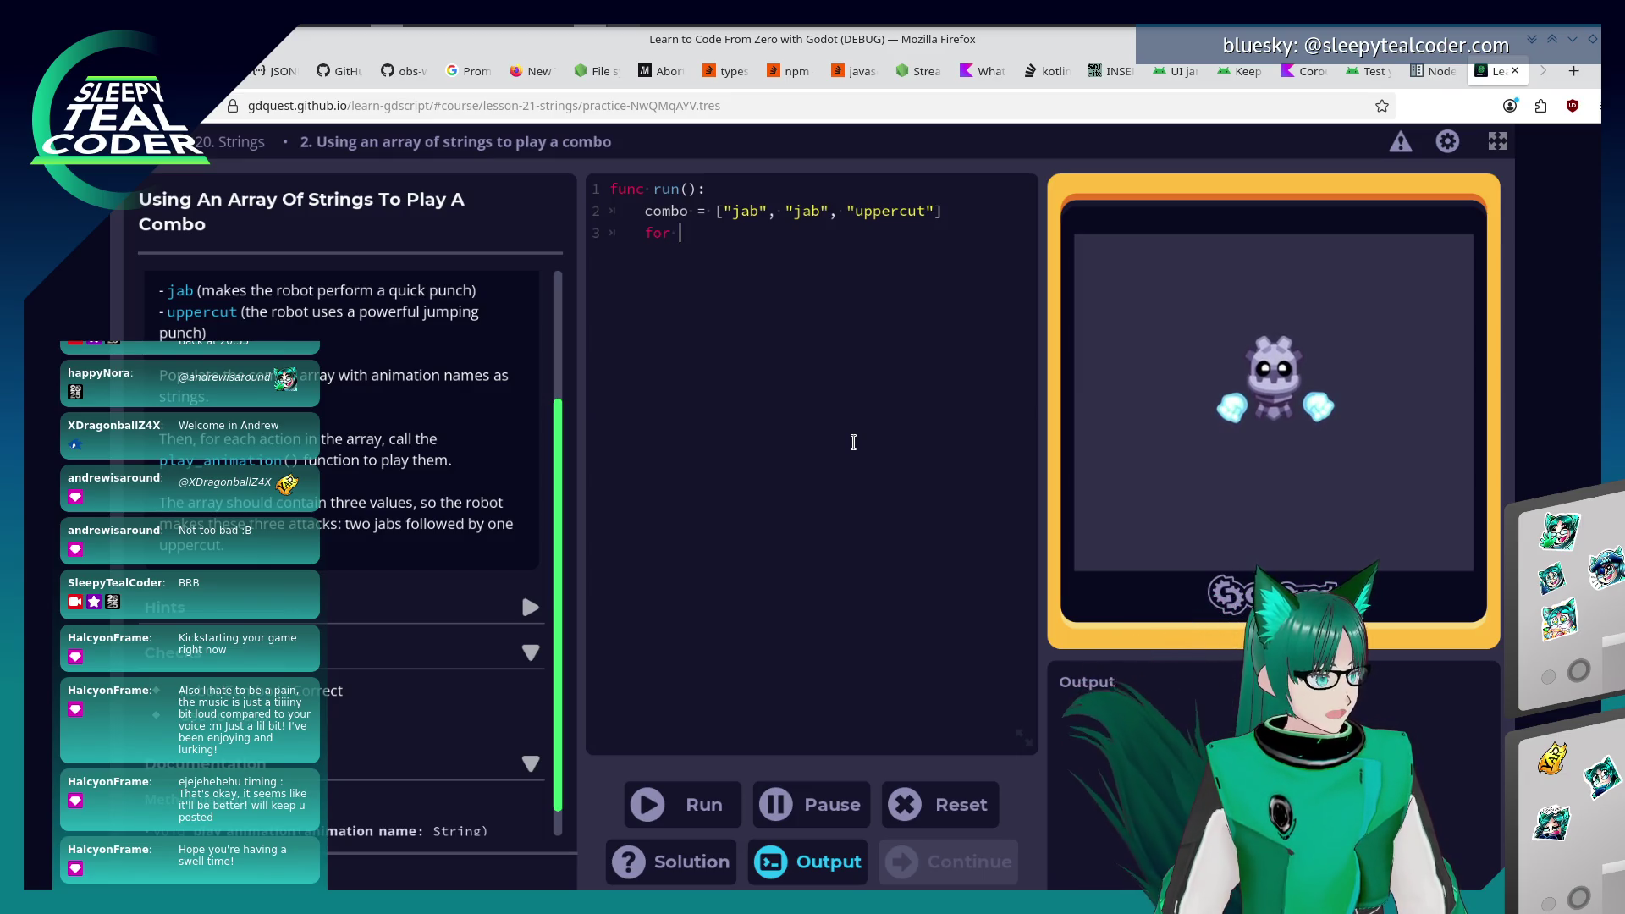
text( acti)
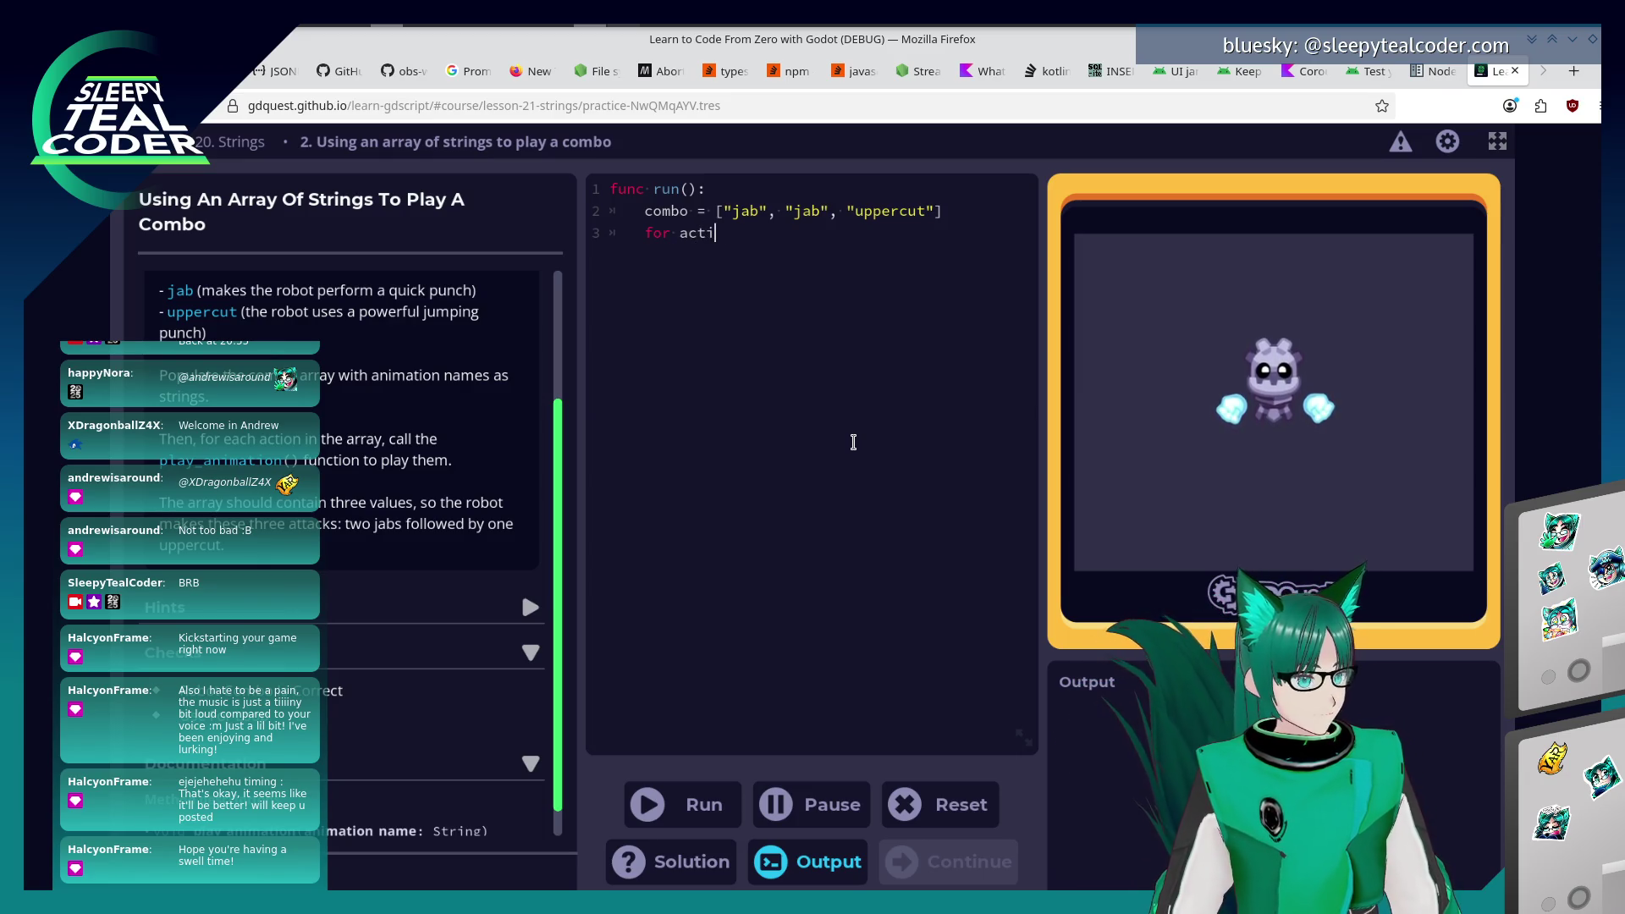
text(on in combo)
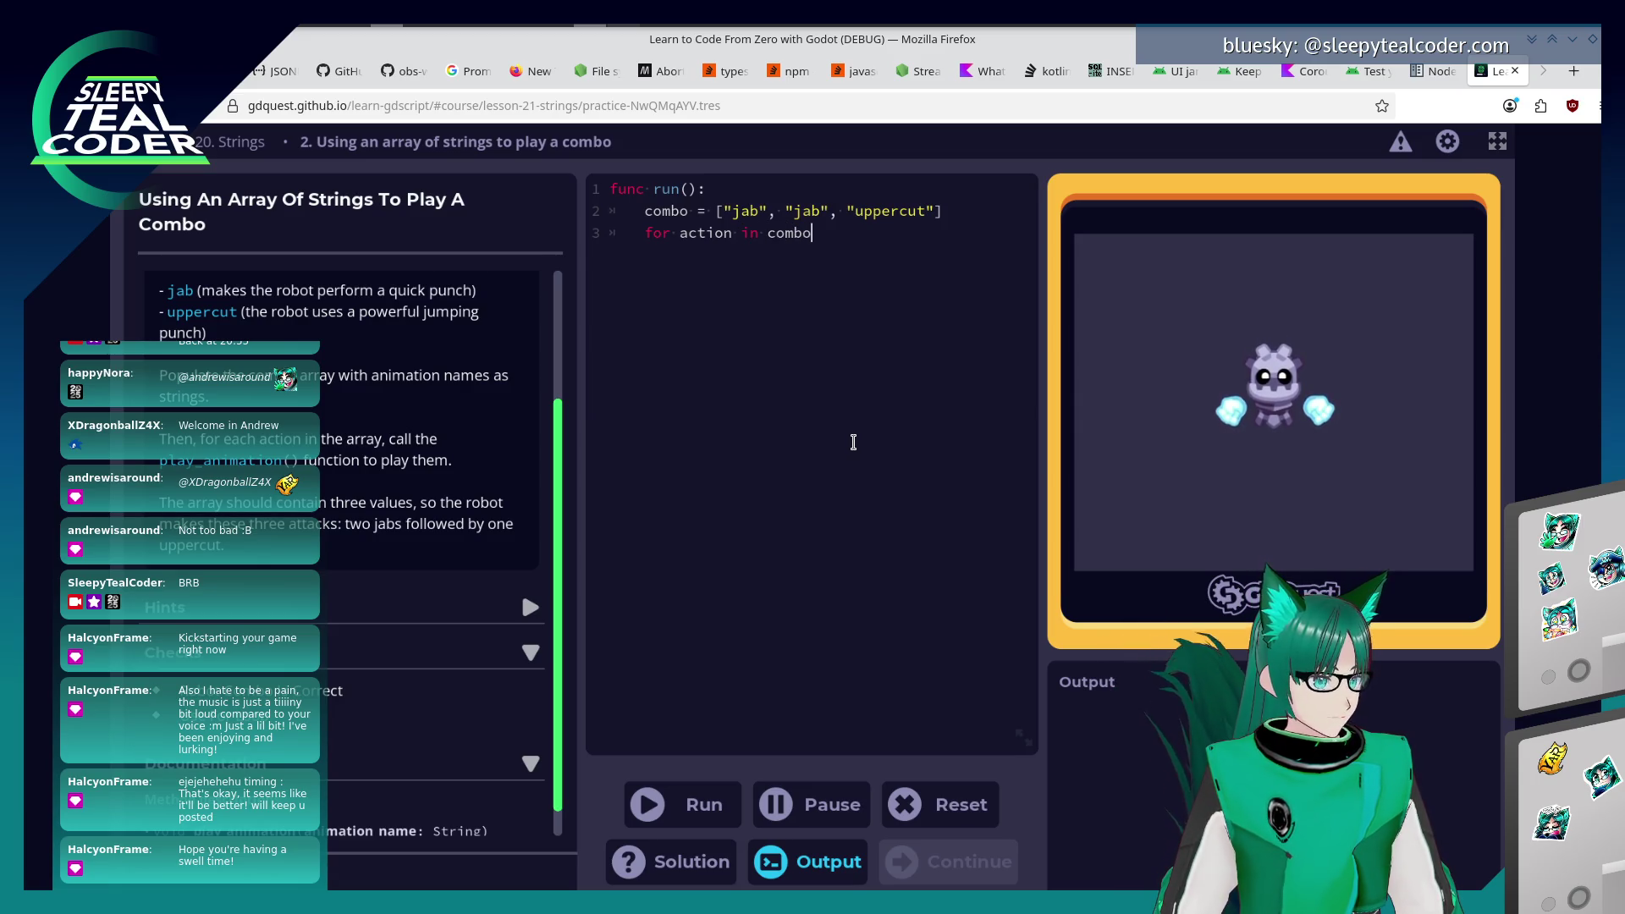
key(Return)
key(Tab)
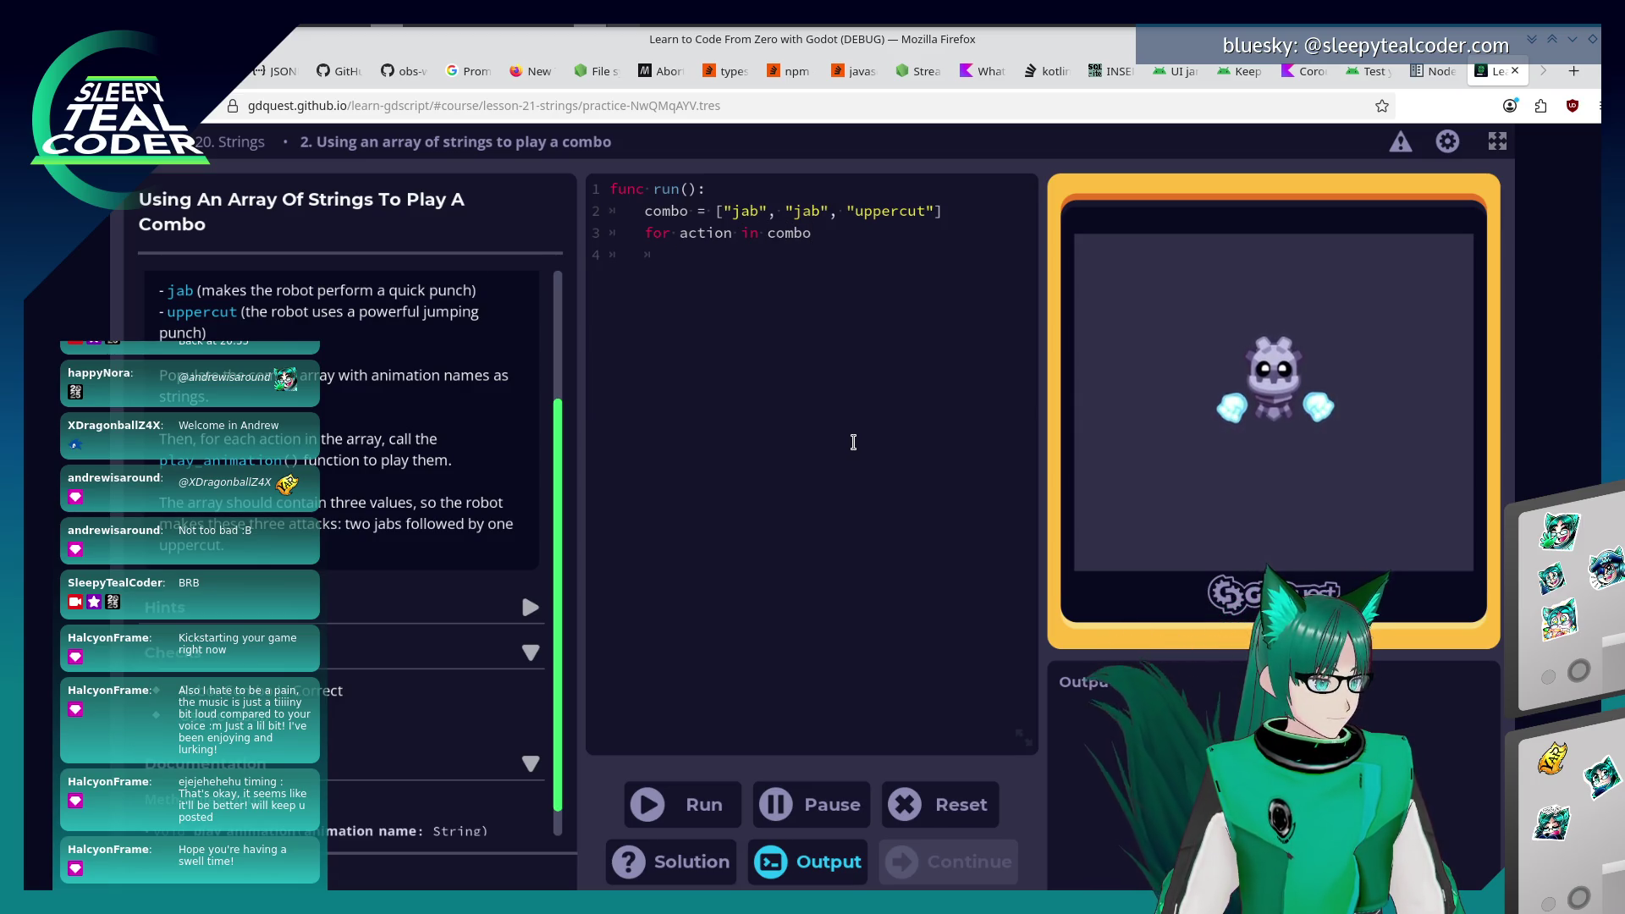
text(play_an)
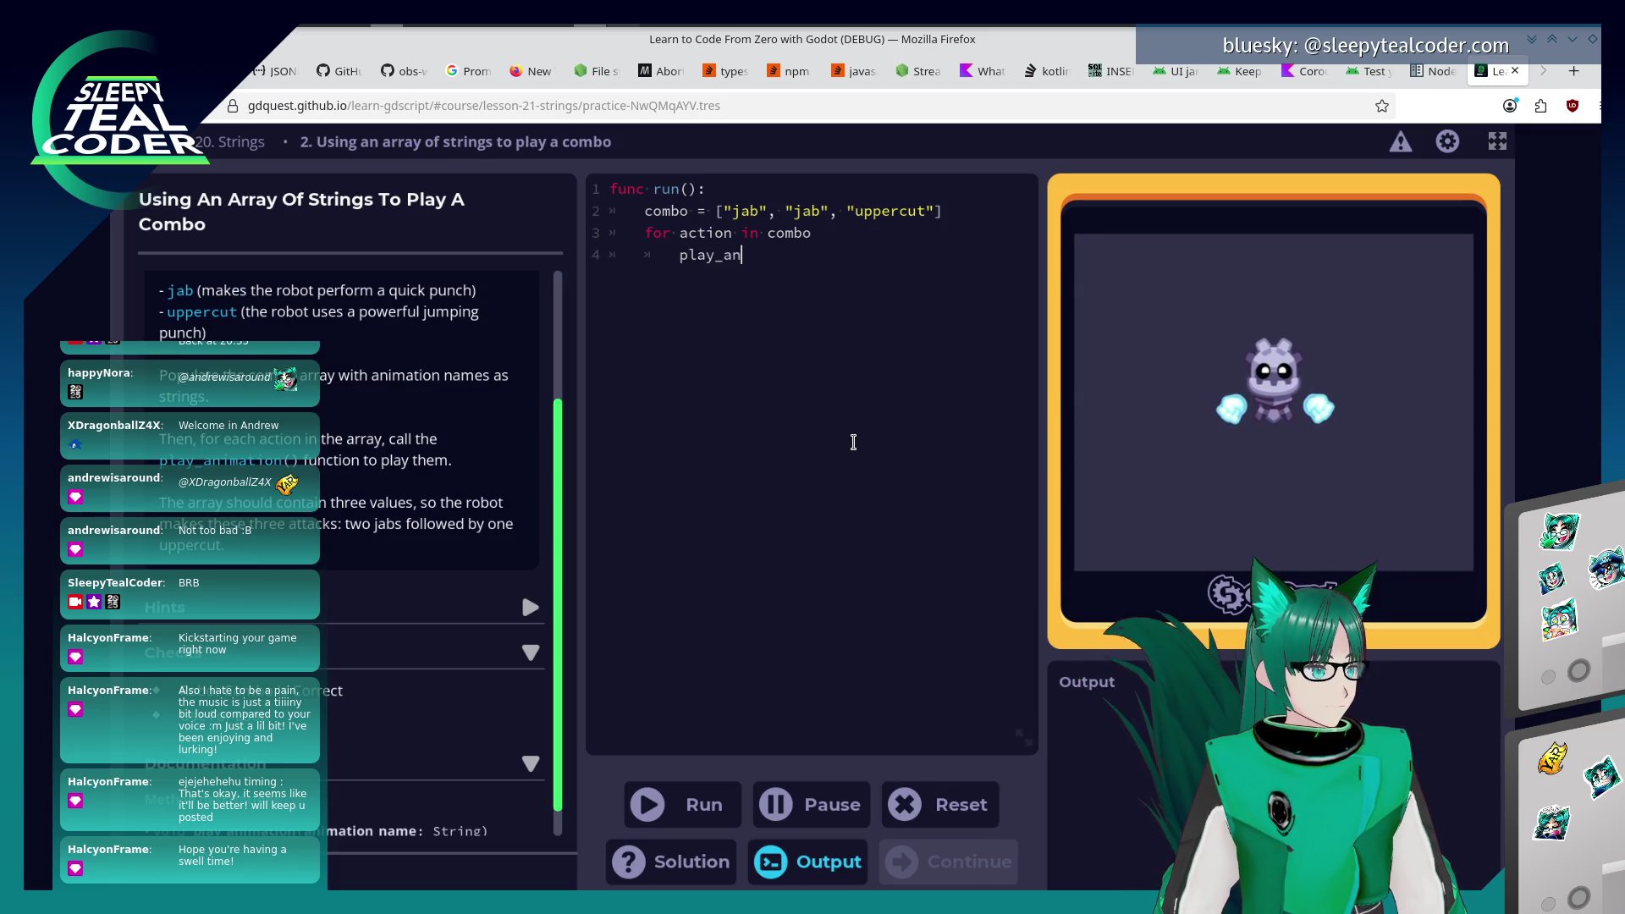
text(imation()
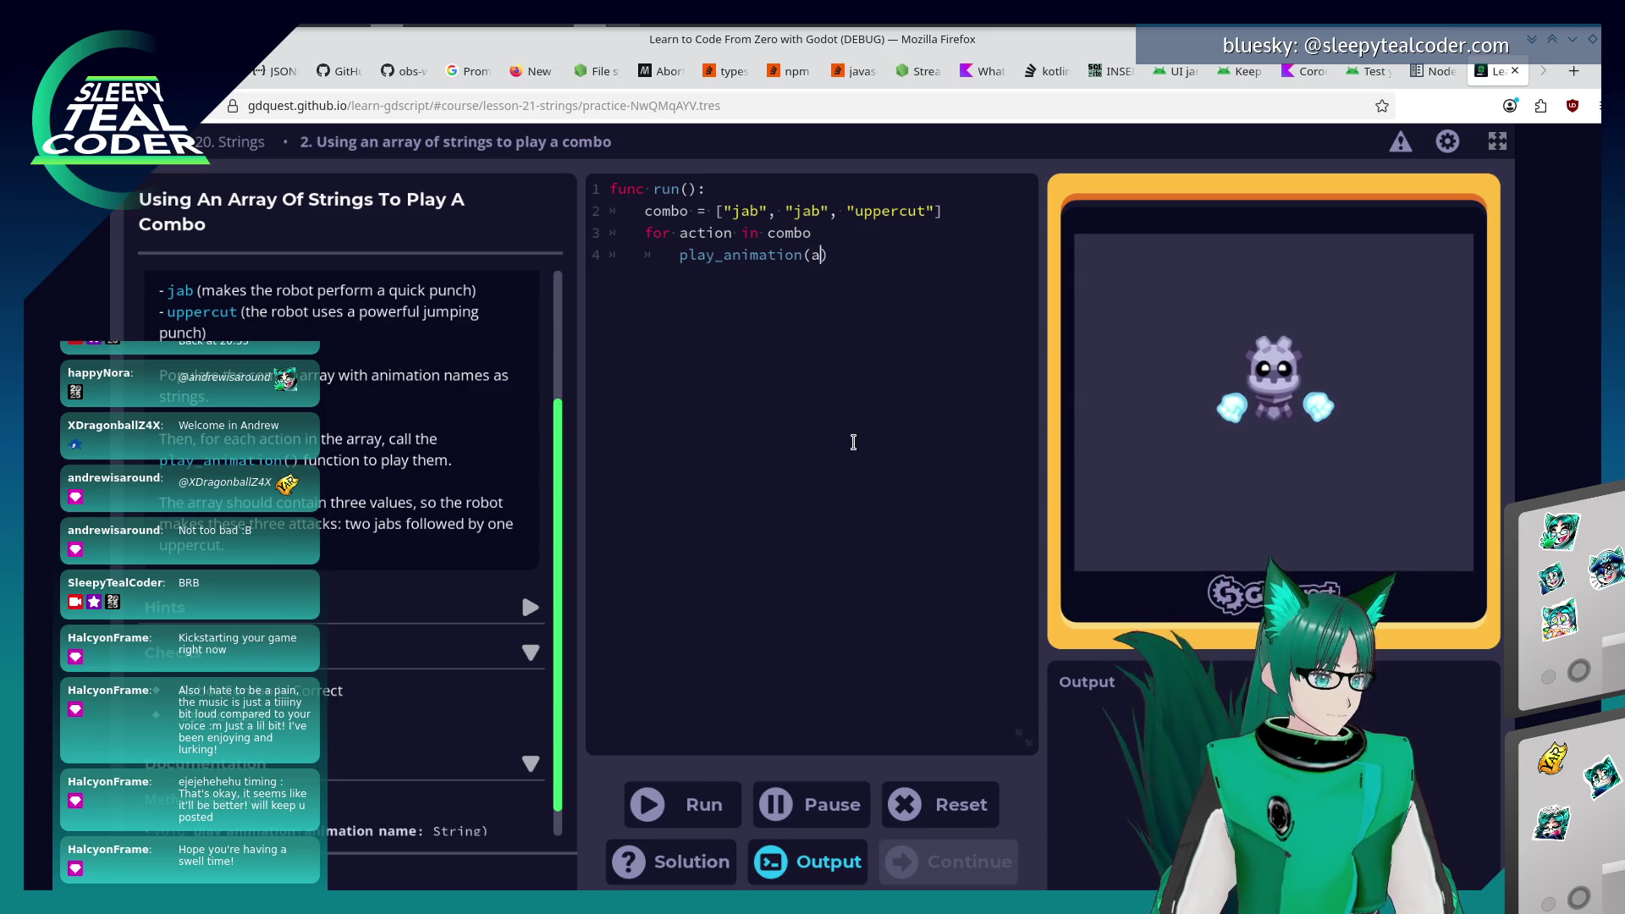
text(action)
key(Return)
key(BackSpace)
key(BackSpace)
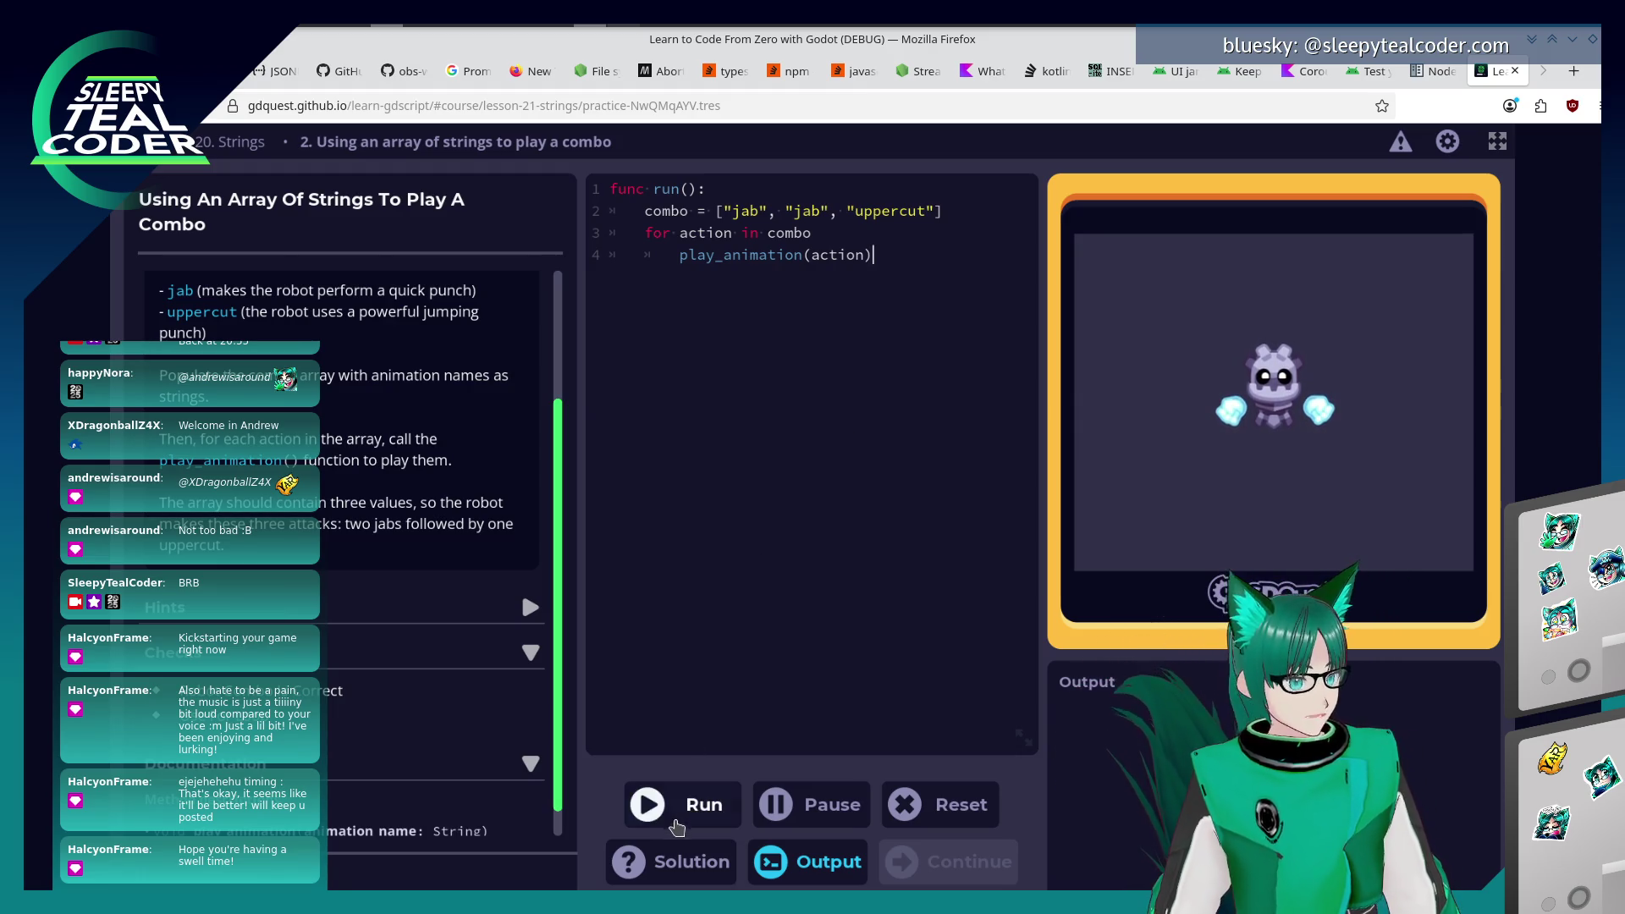
Run the code, add the missing colon to the for line, and rerun to pass.
click(675, 823)
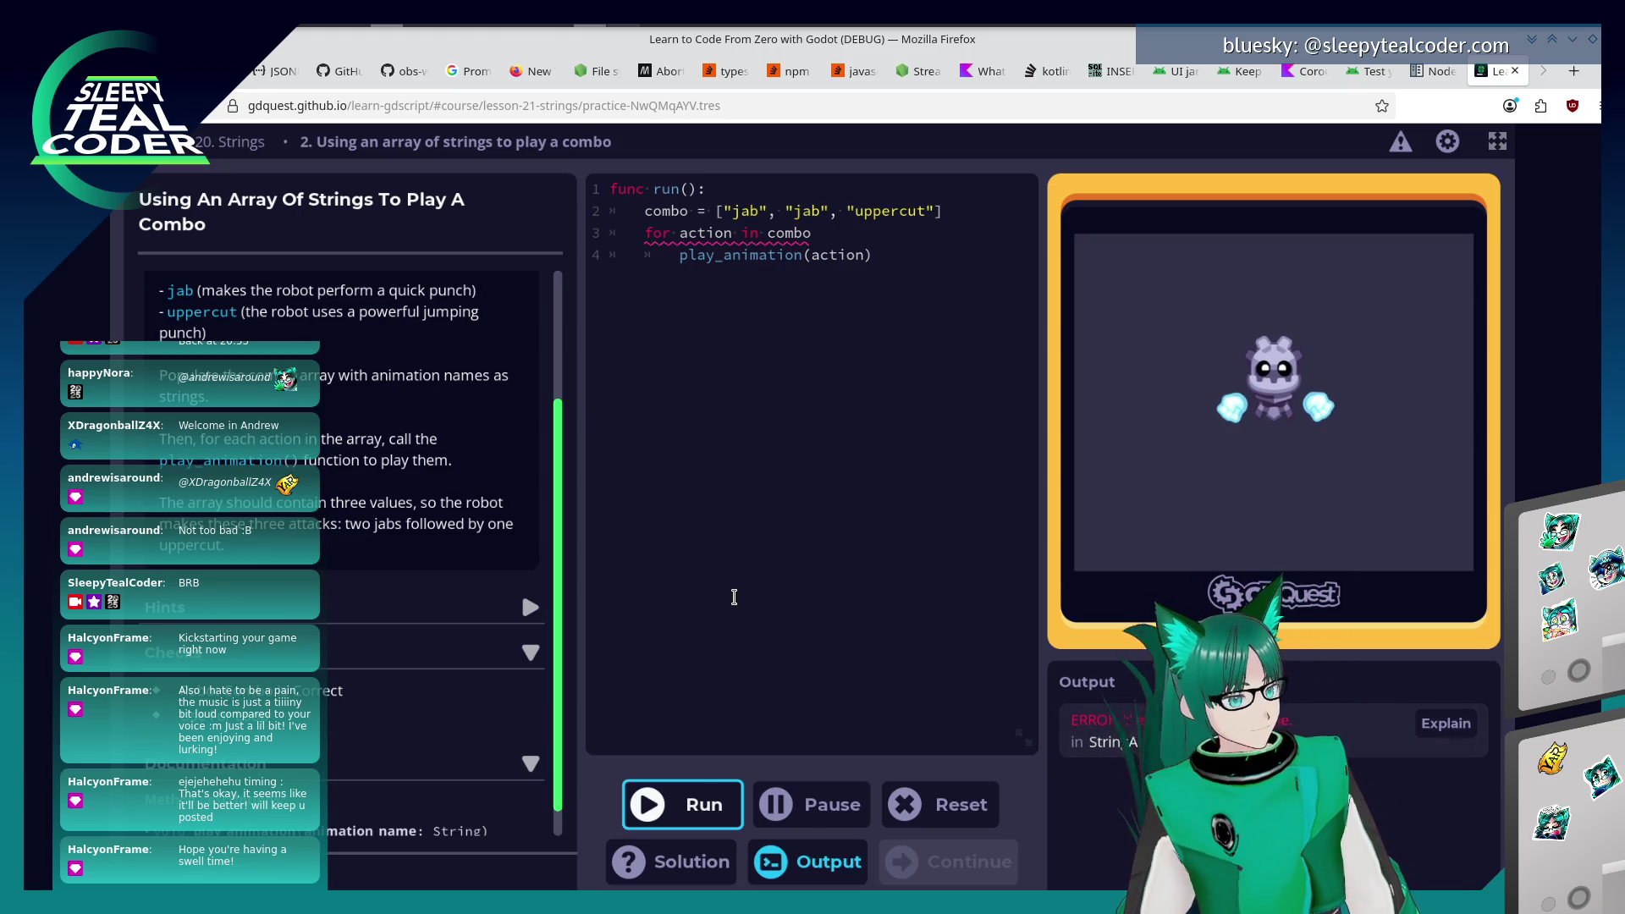
right_click(872, 227)
click(852, 226)
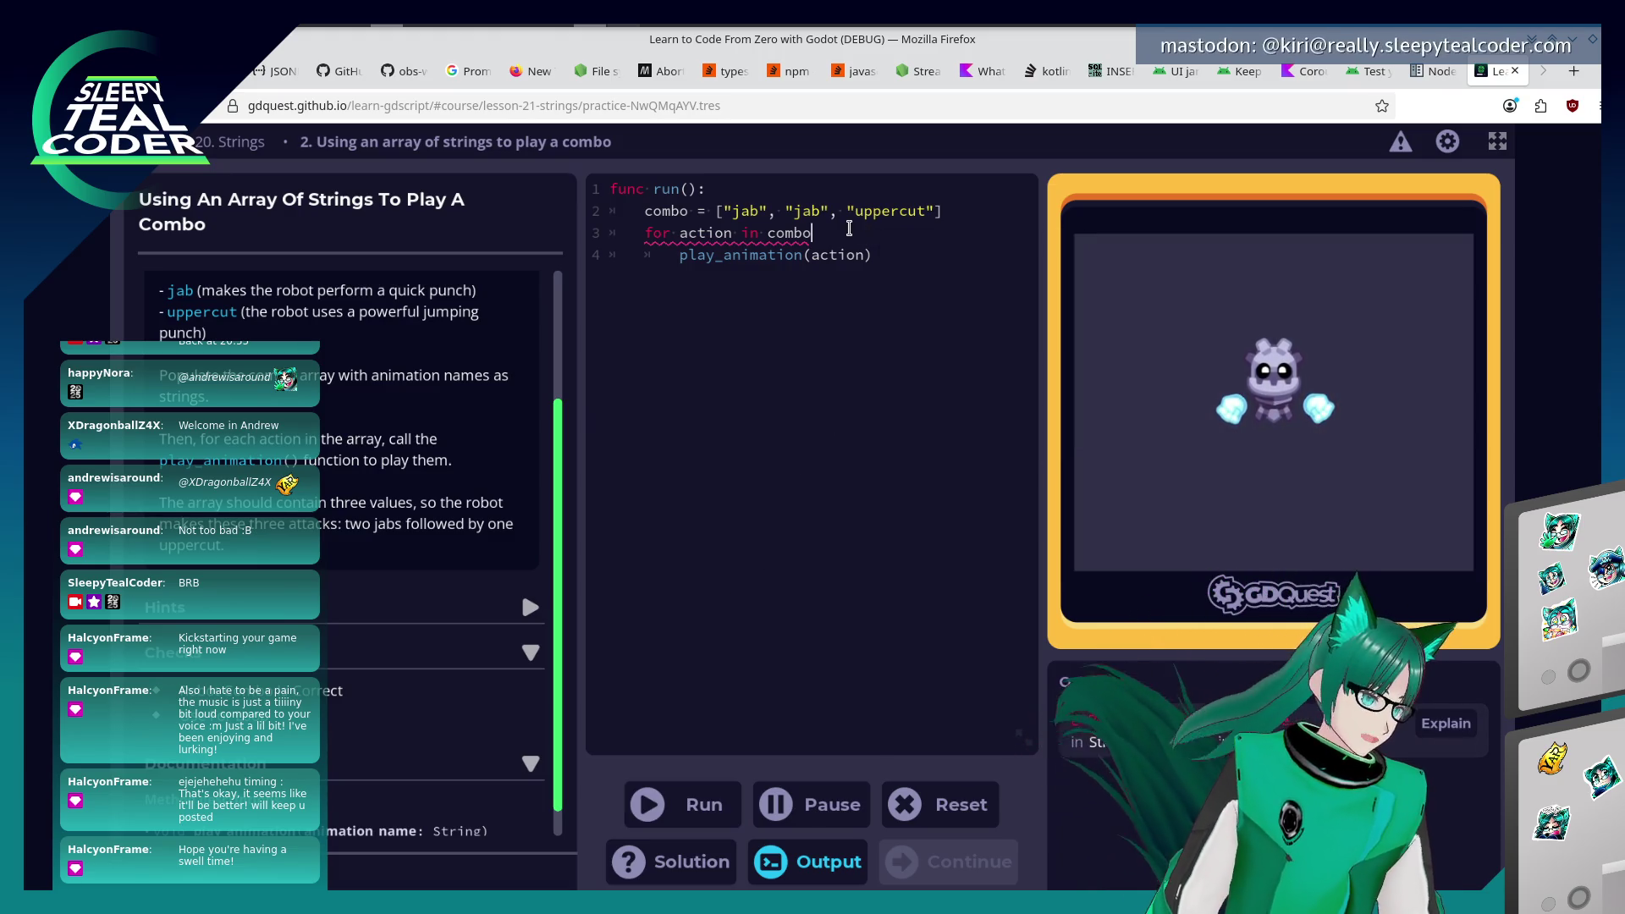
text(:)
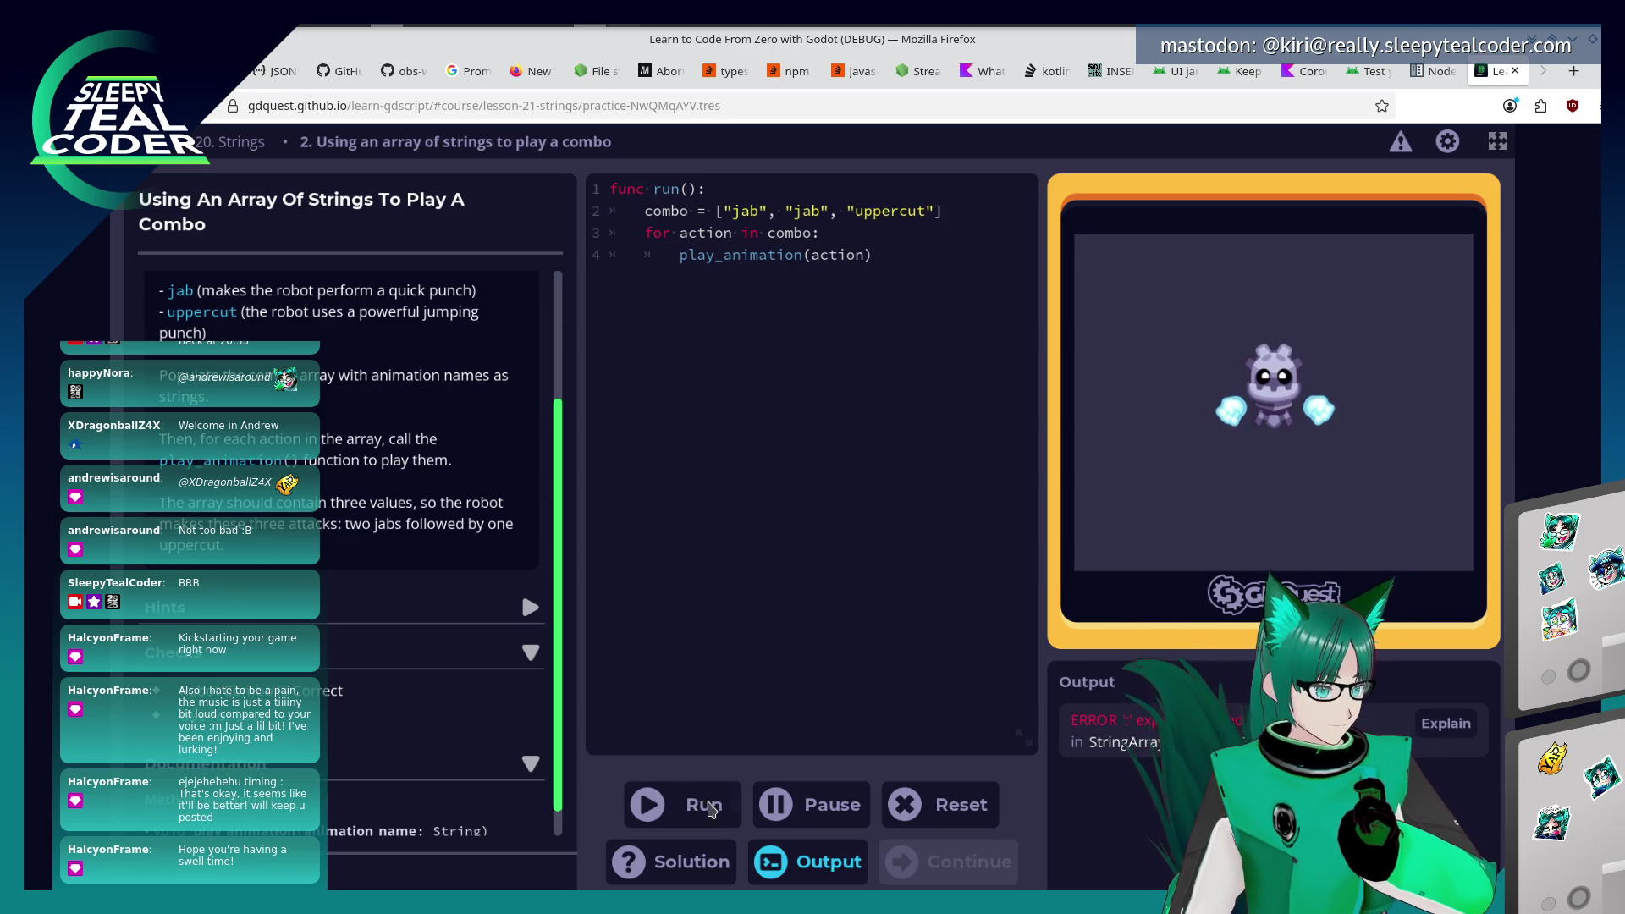
click(710, 821)
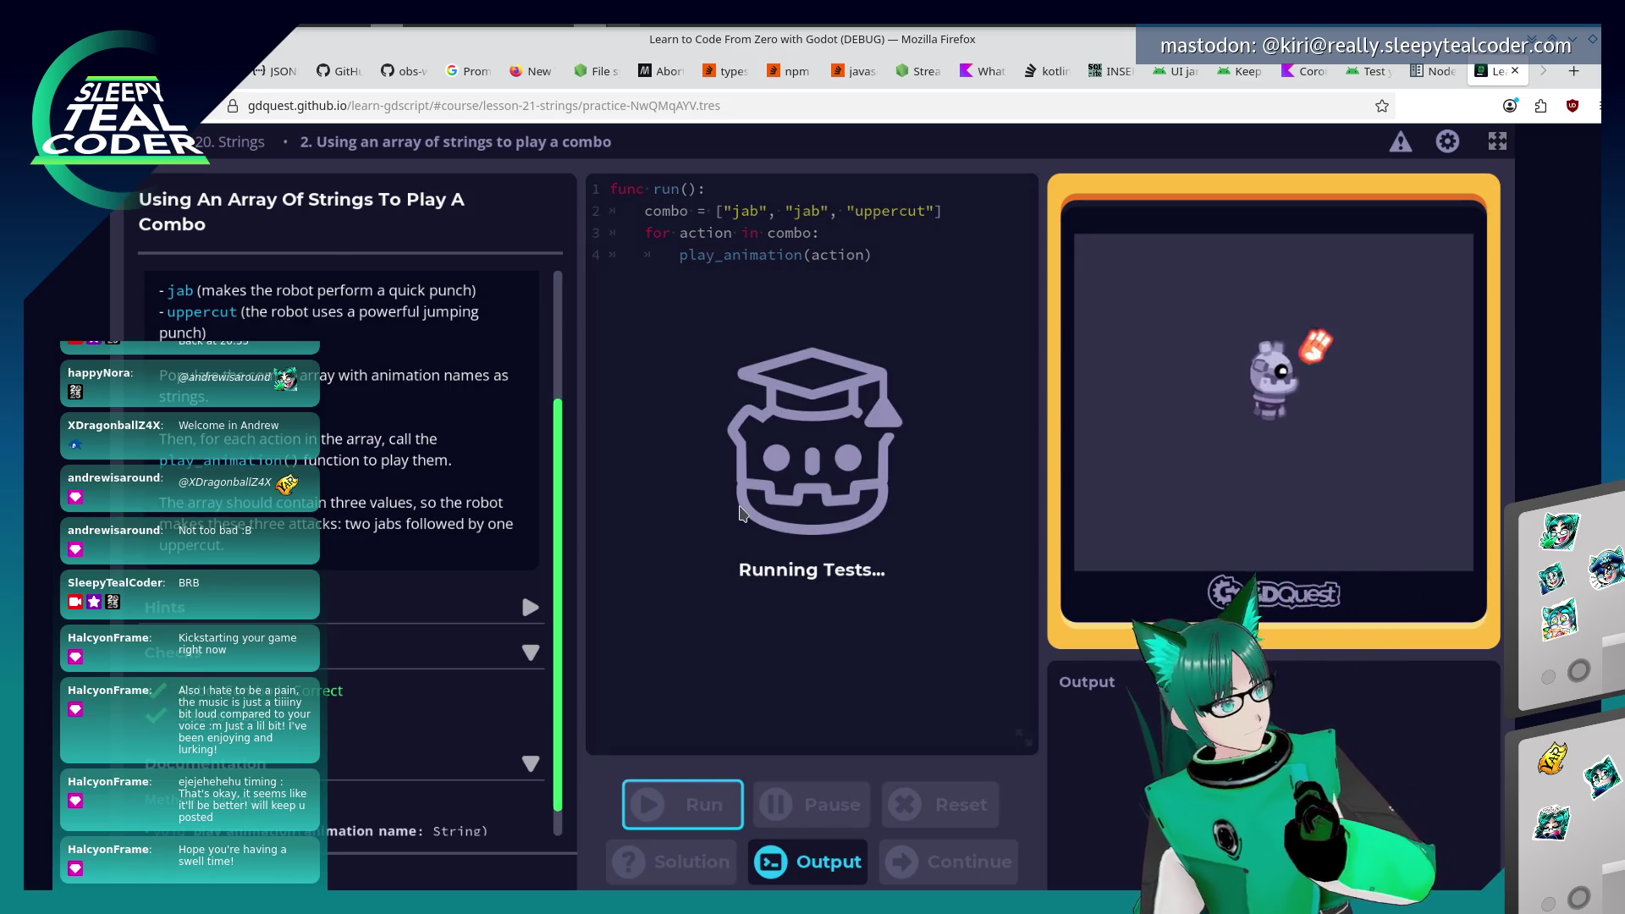
key(Escape)
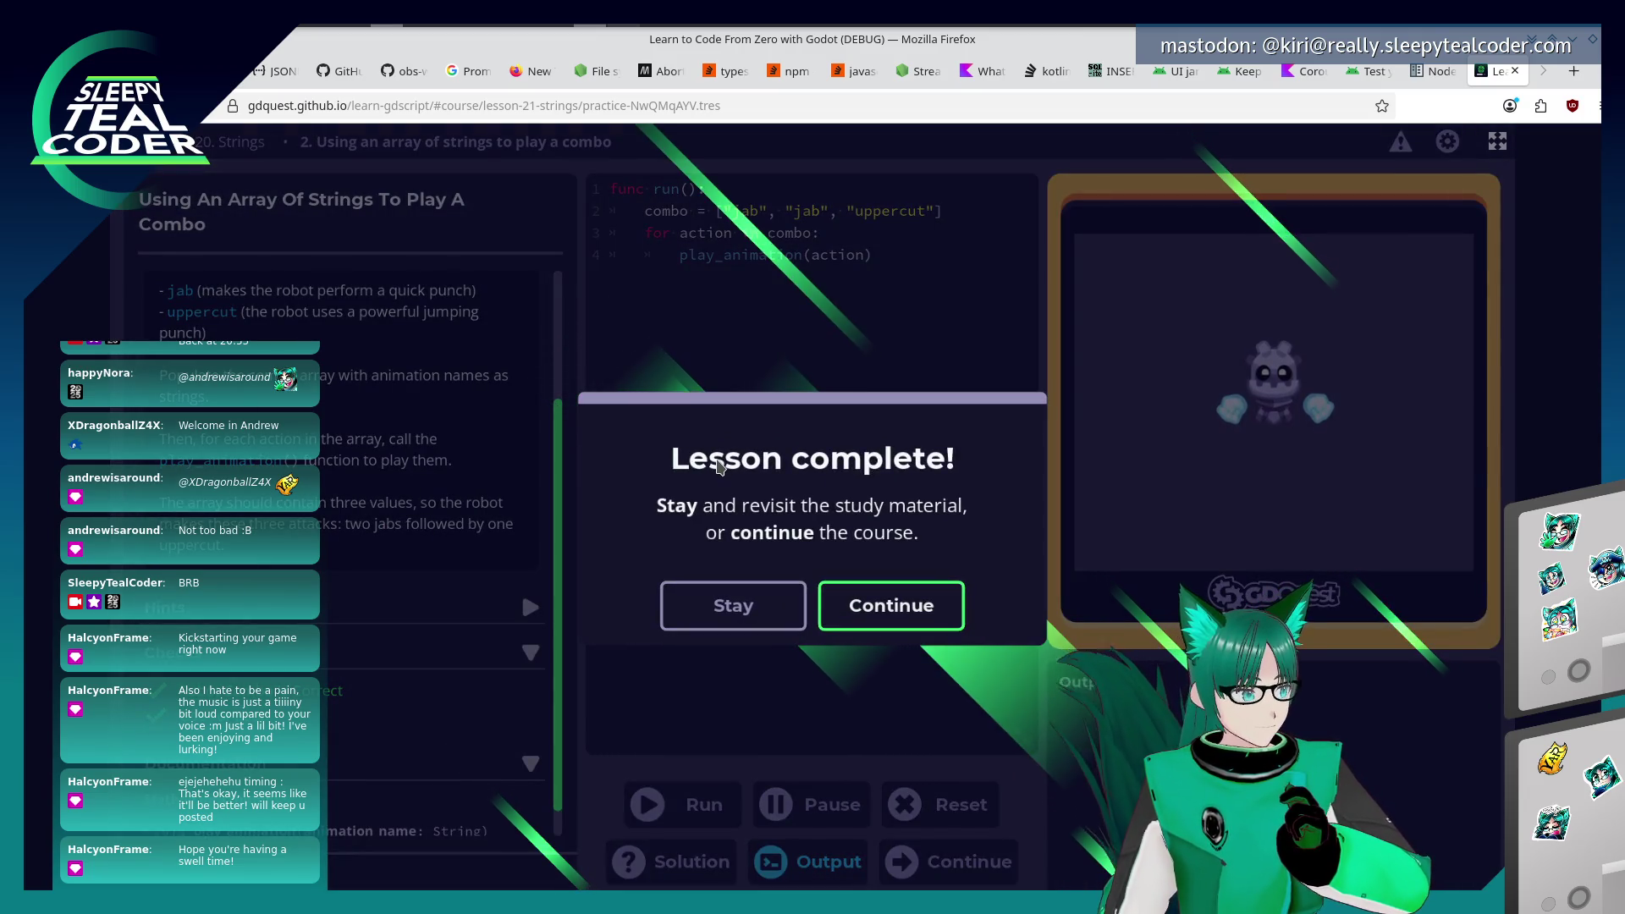
Continue from the Lesson complete dialog to lesson 22, Functions that return a value.
click(842, 610)
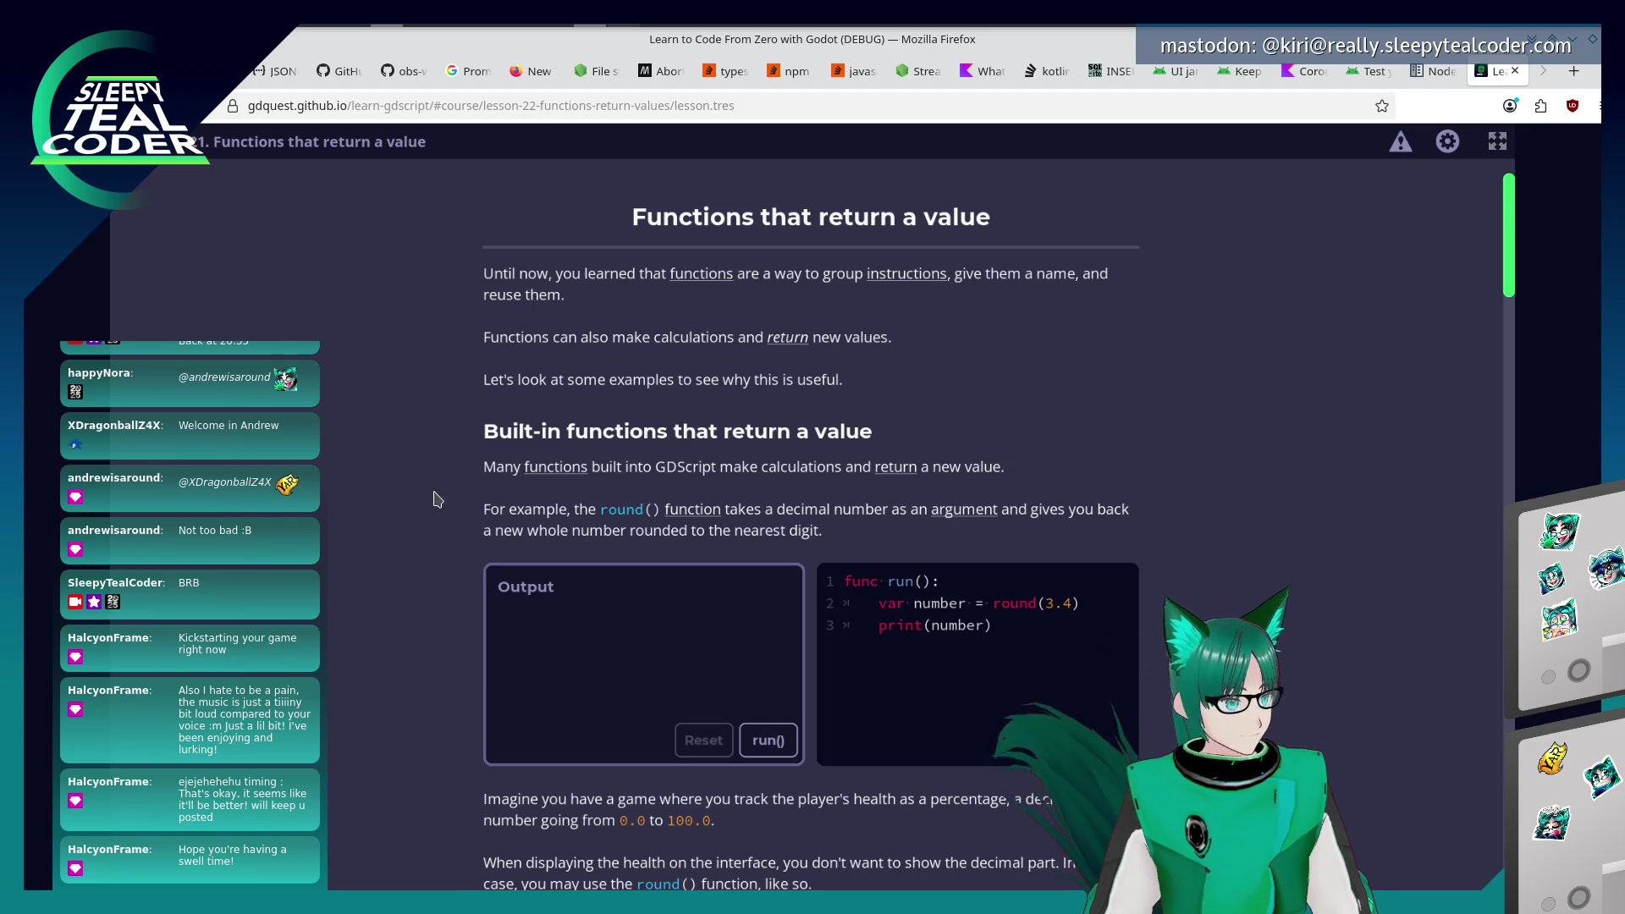
Drag the Health slider in the round() example, then reset health back to 100.
scroll(415, 499, down, 3)
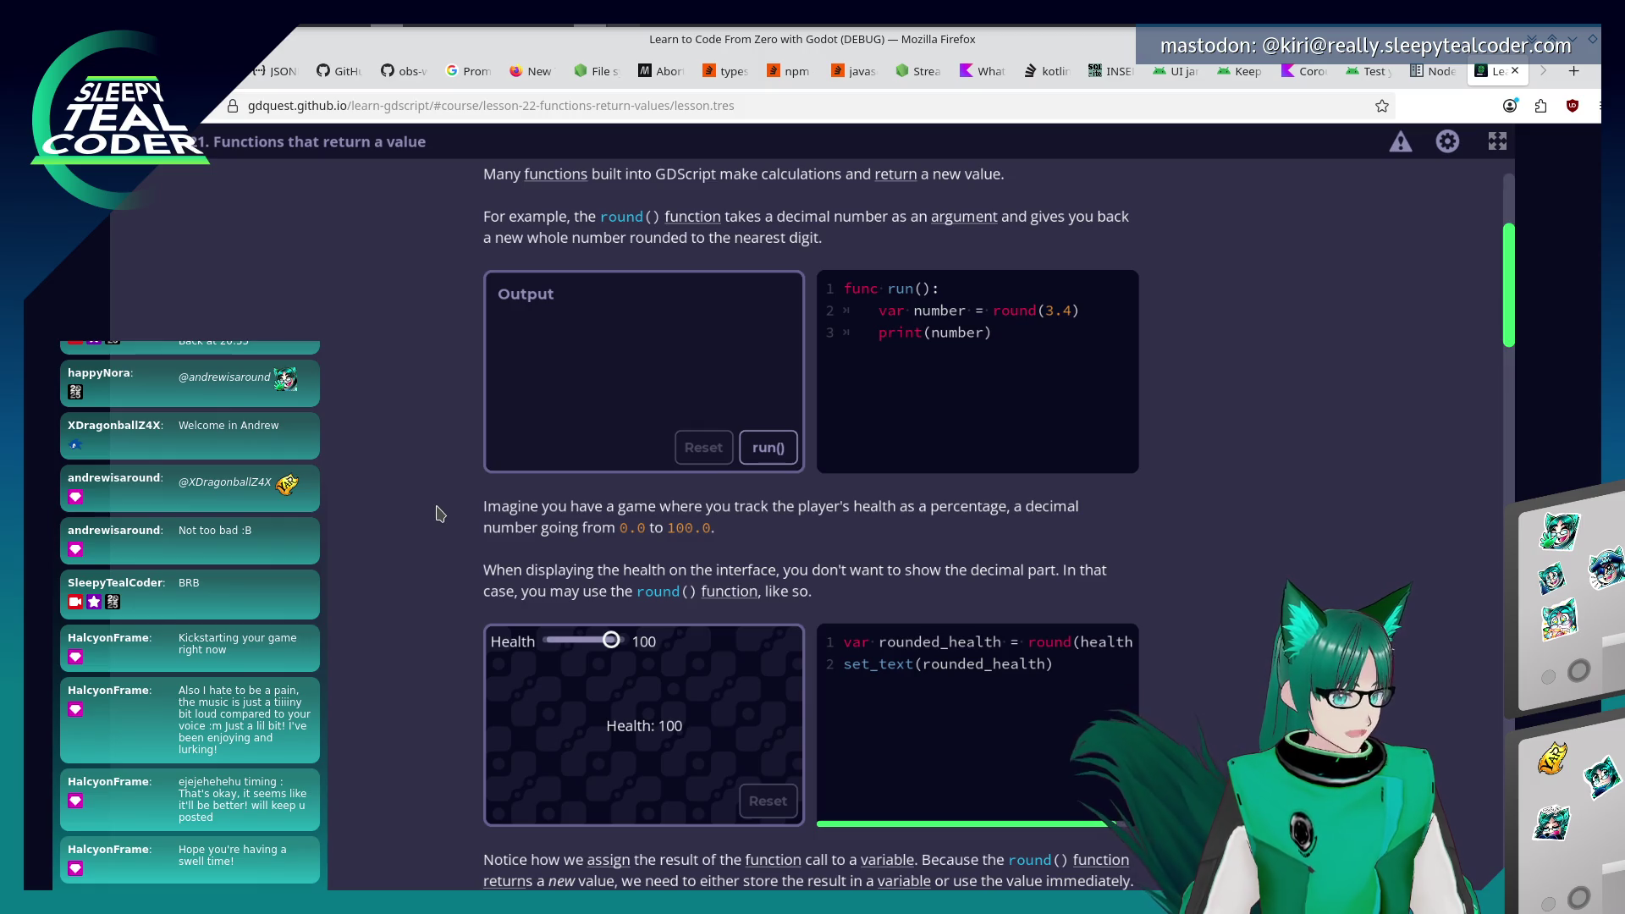
scroll(436, 515, down, 1)
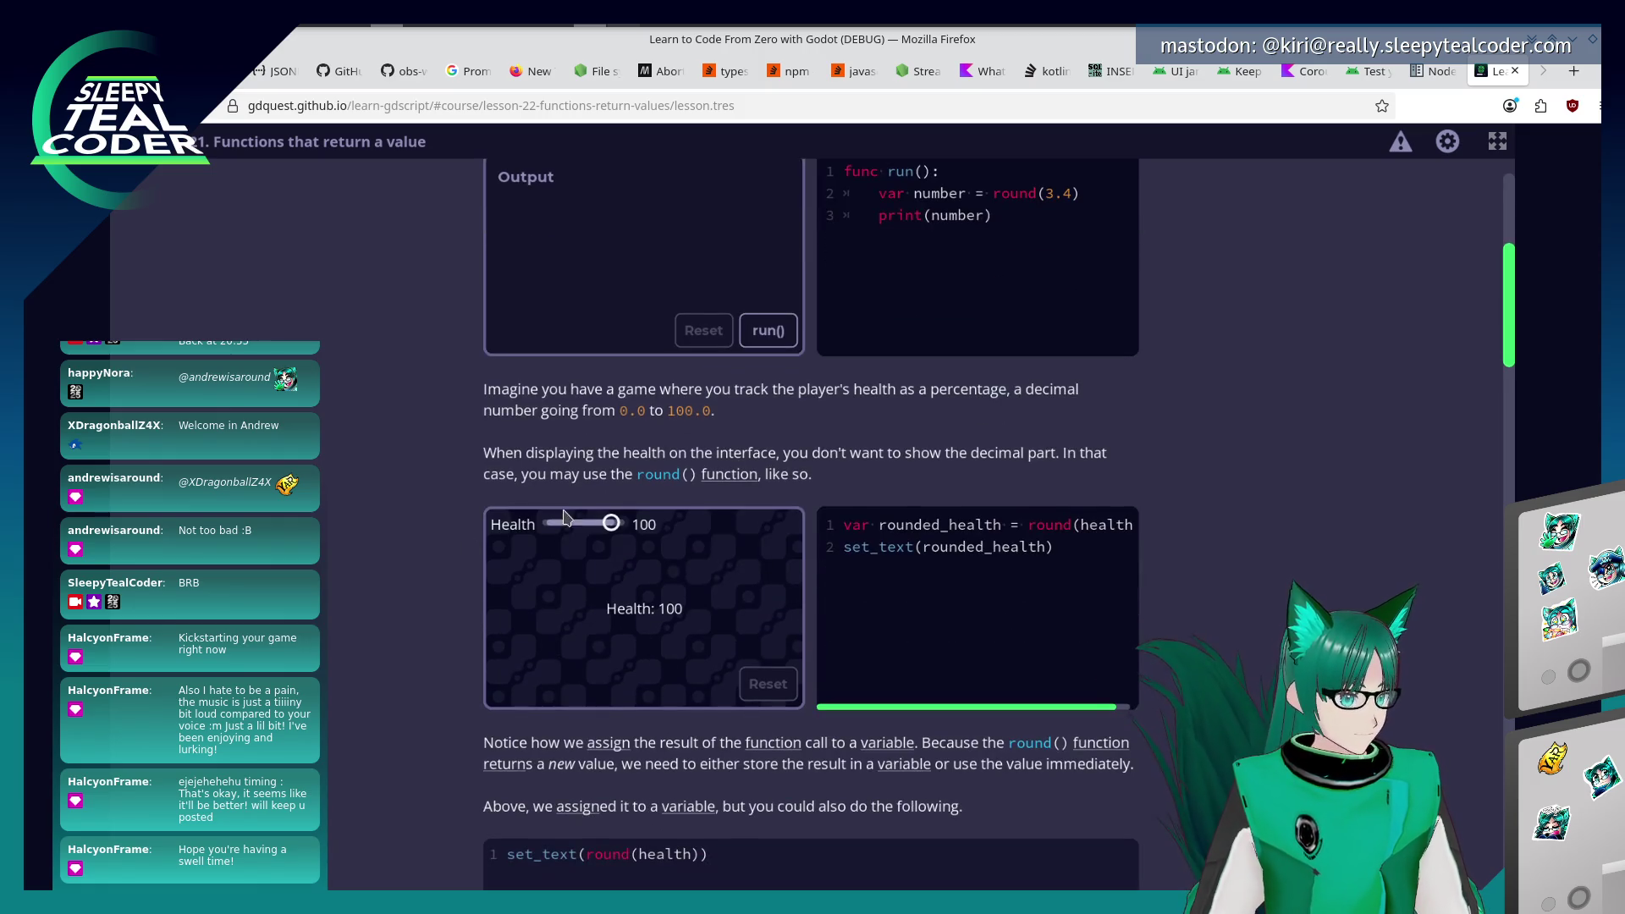
drag(609, 524, 568, 528)
click(767, 683)
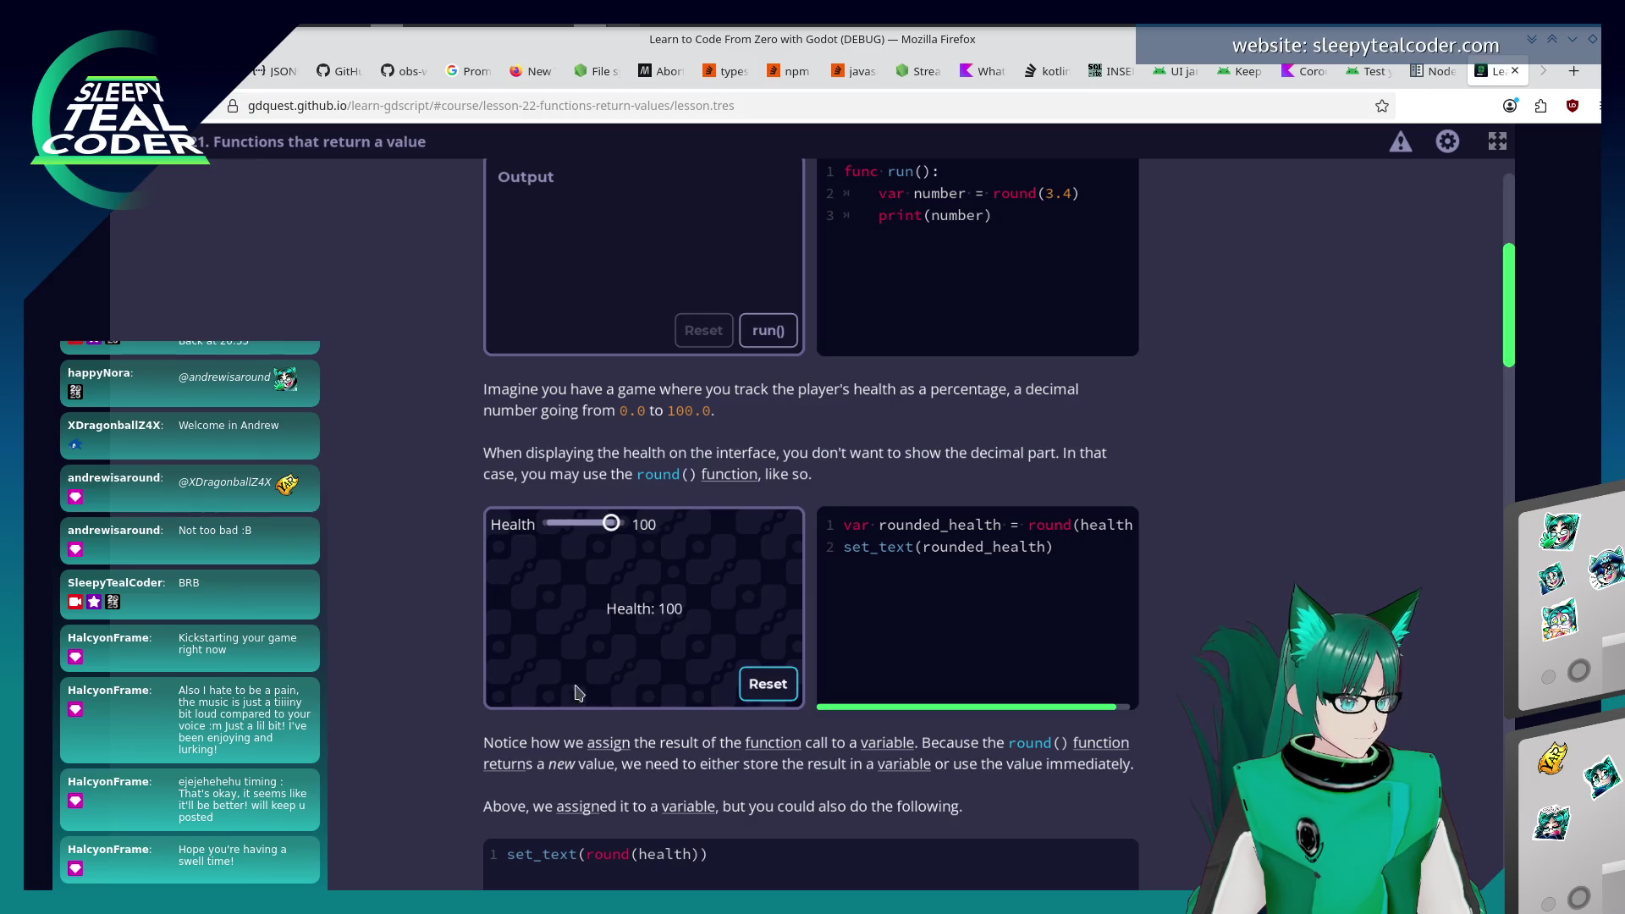
Read down to the lerp() smooth-movement example inside _process(delta), then bring the chat window forward.
scroll(420, 673, down, 2)
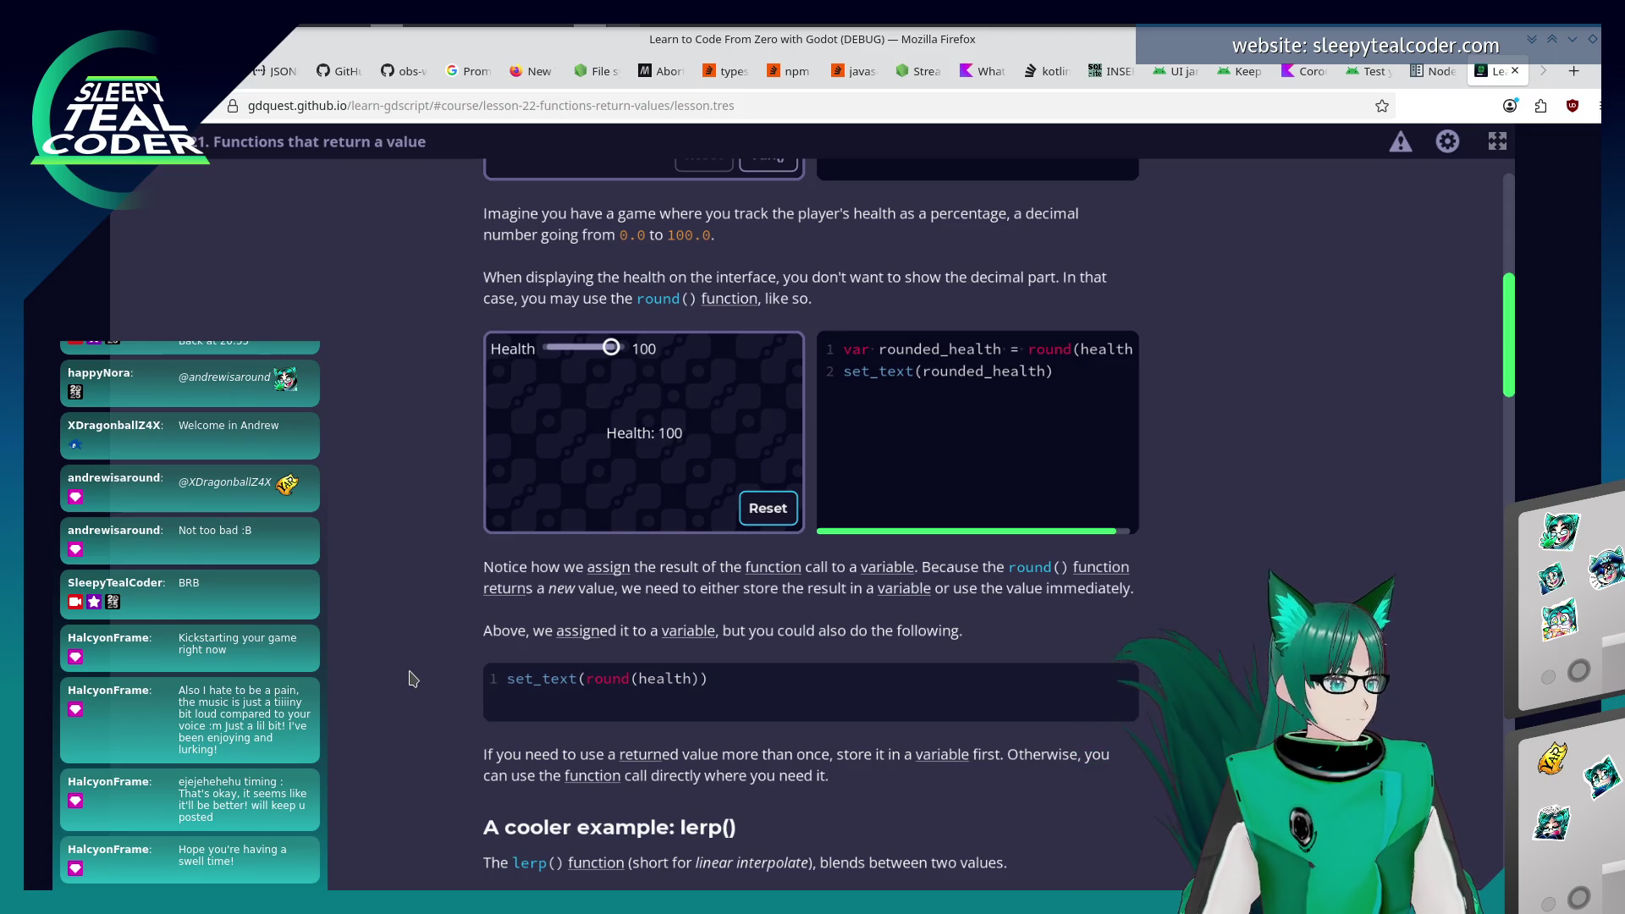
scroll(412, 677, down, 5)
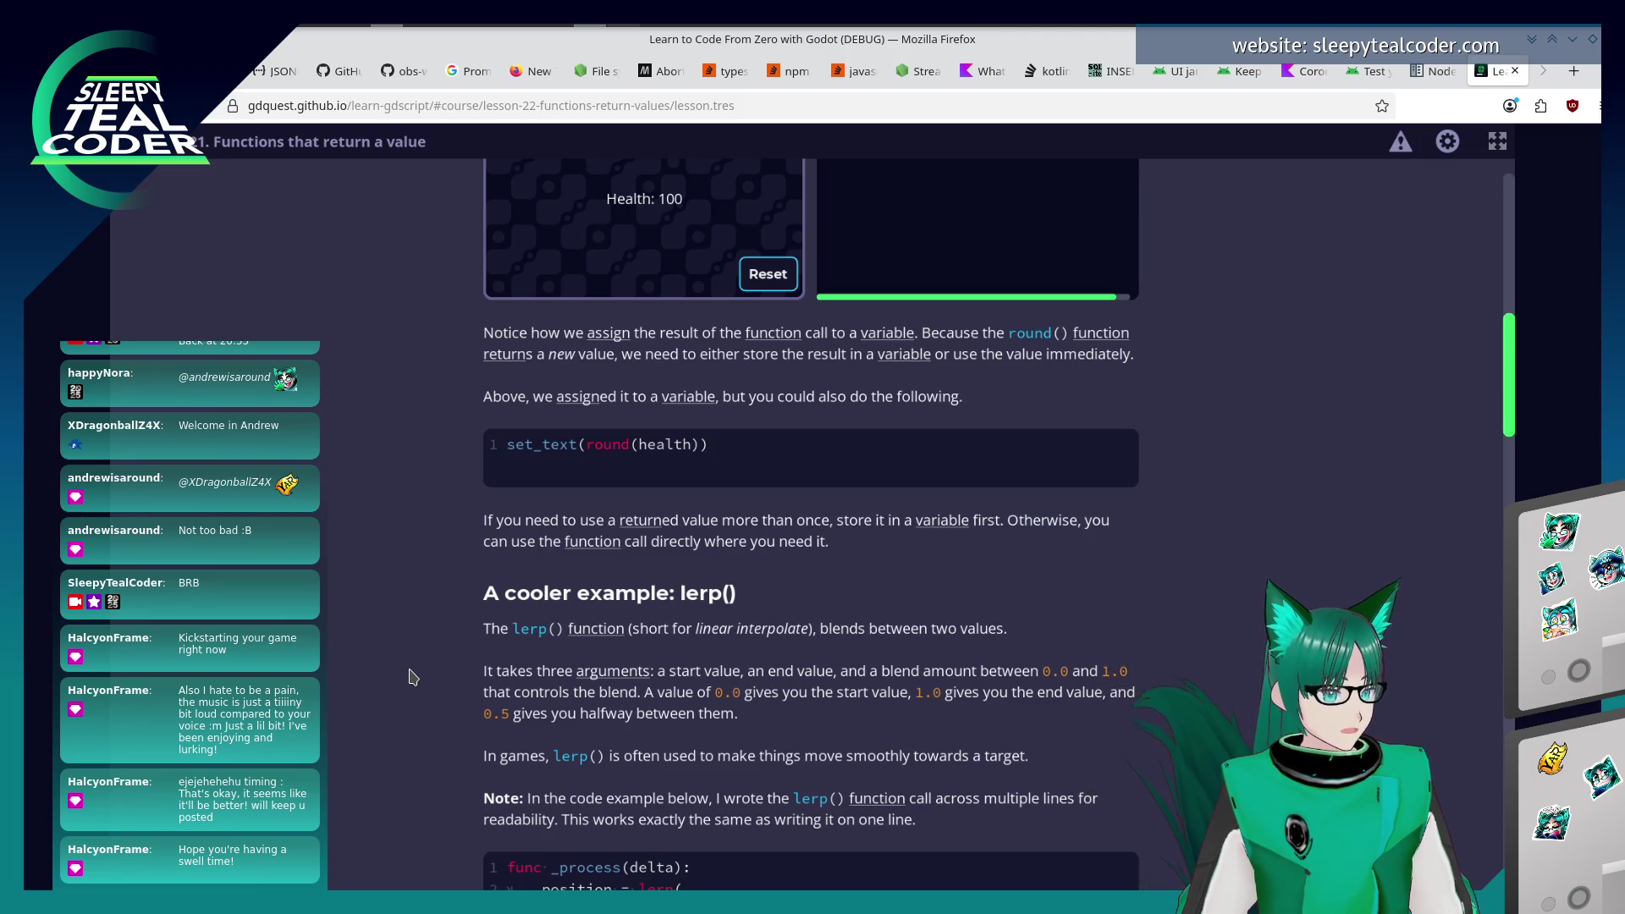
scroll(412, 677, down, 5)
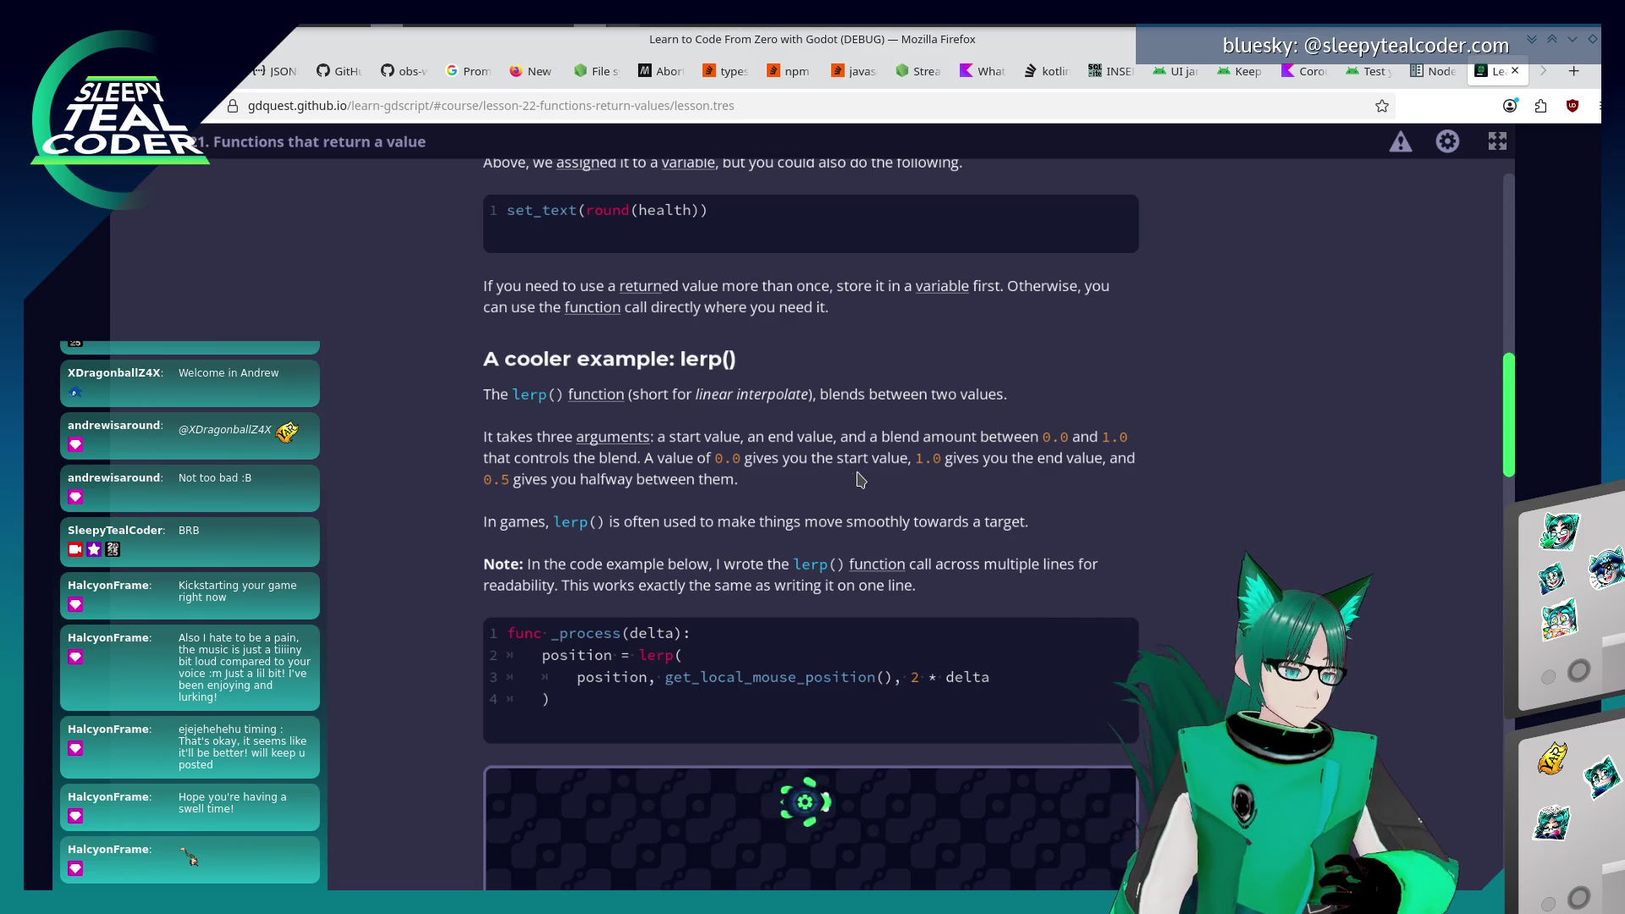
scroll(366, 460, down, 1)
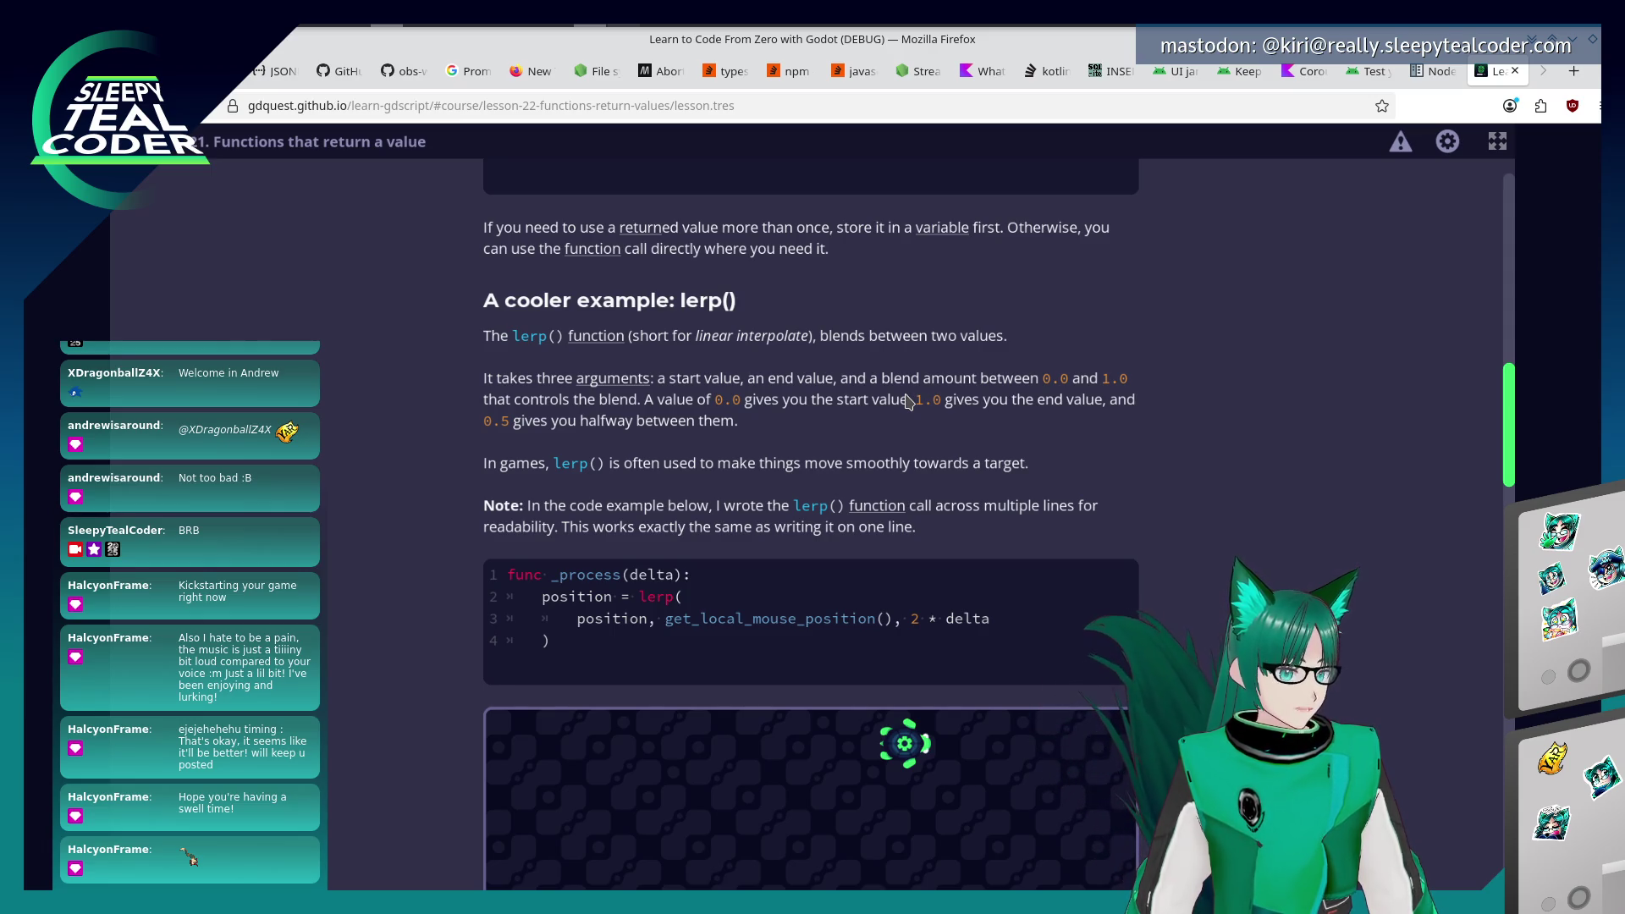
scroll(1240, 458, down, 5)
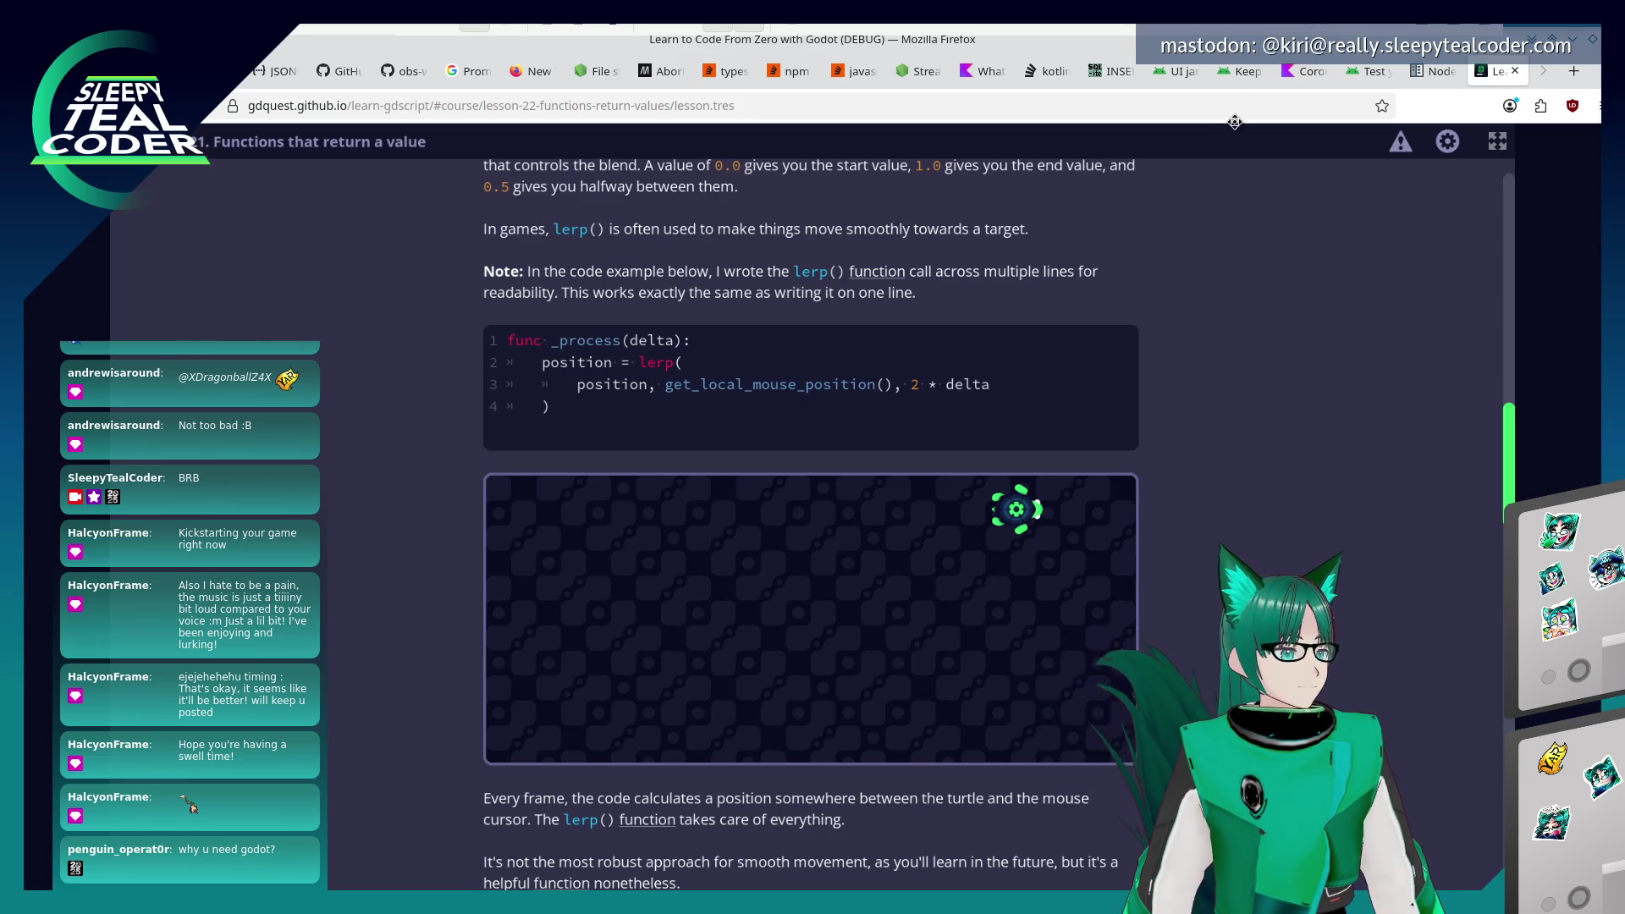
key(alt+Tab)
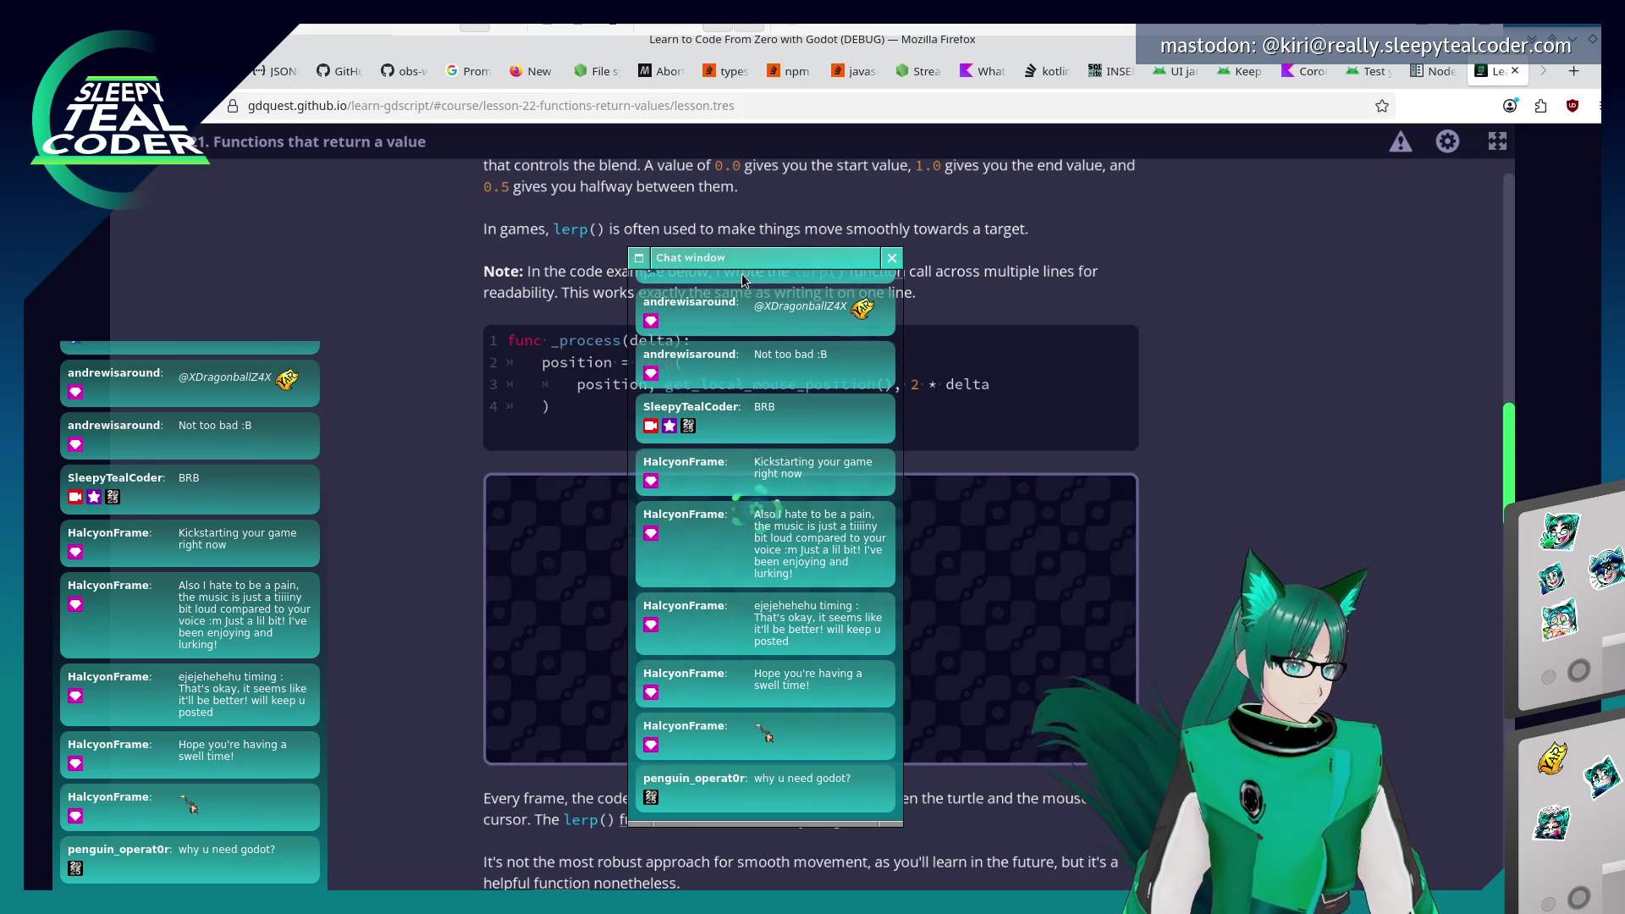
drag(748, 259, 774, 174)
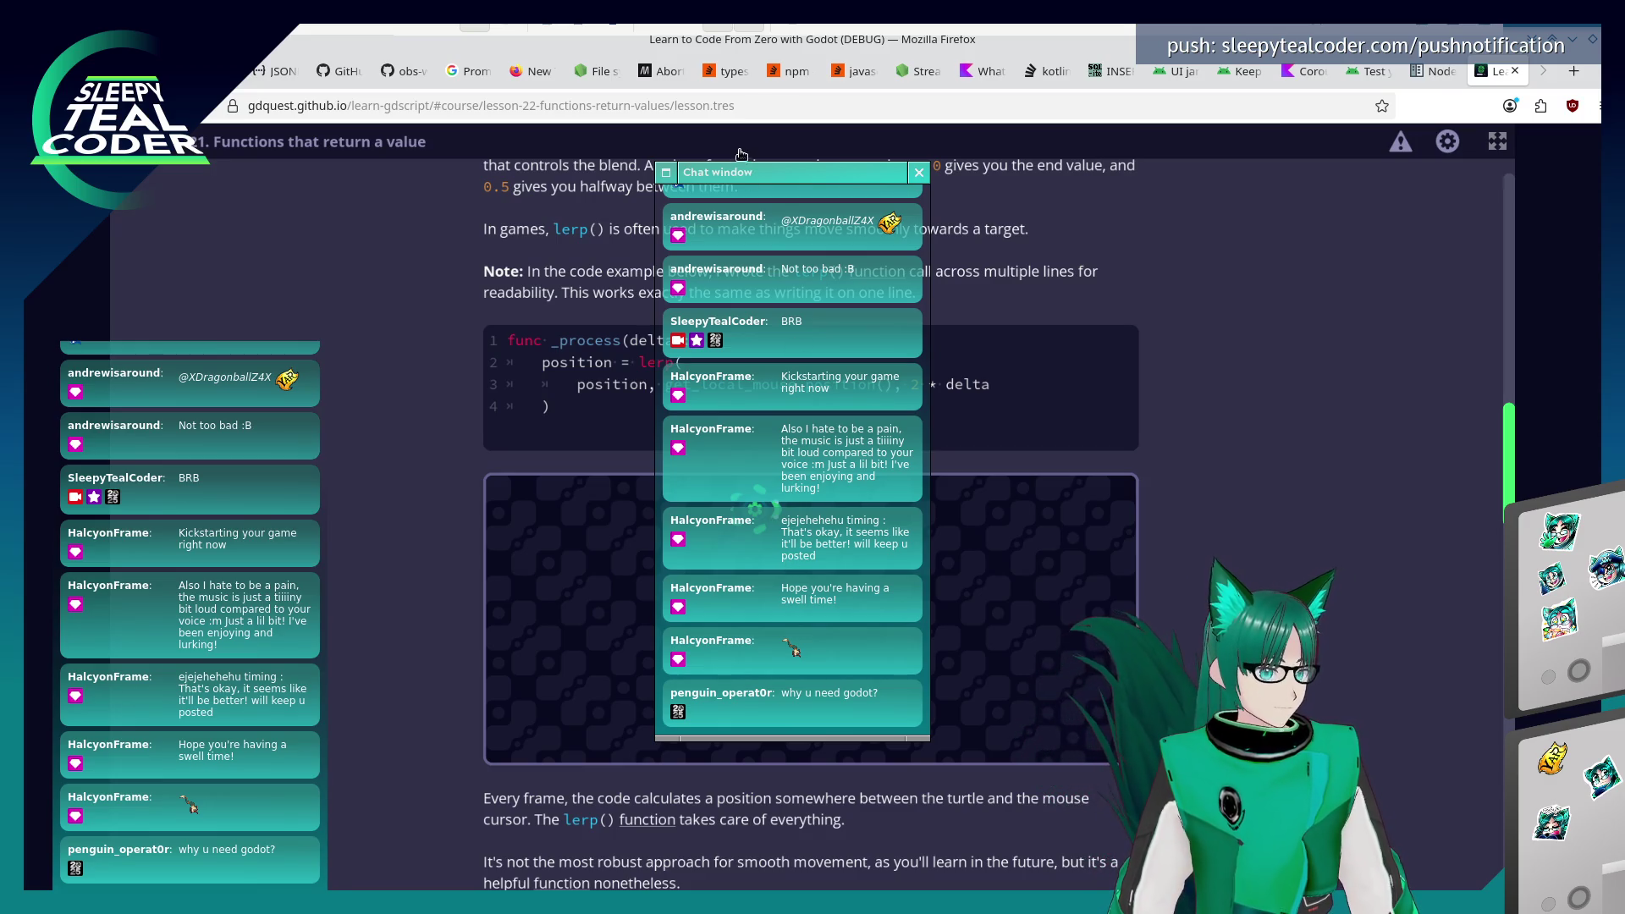
drag(749, 173, 748, 0)
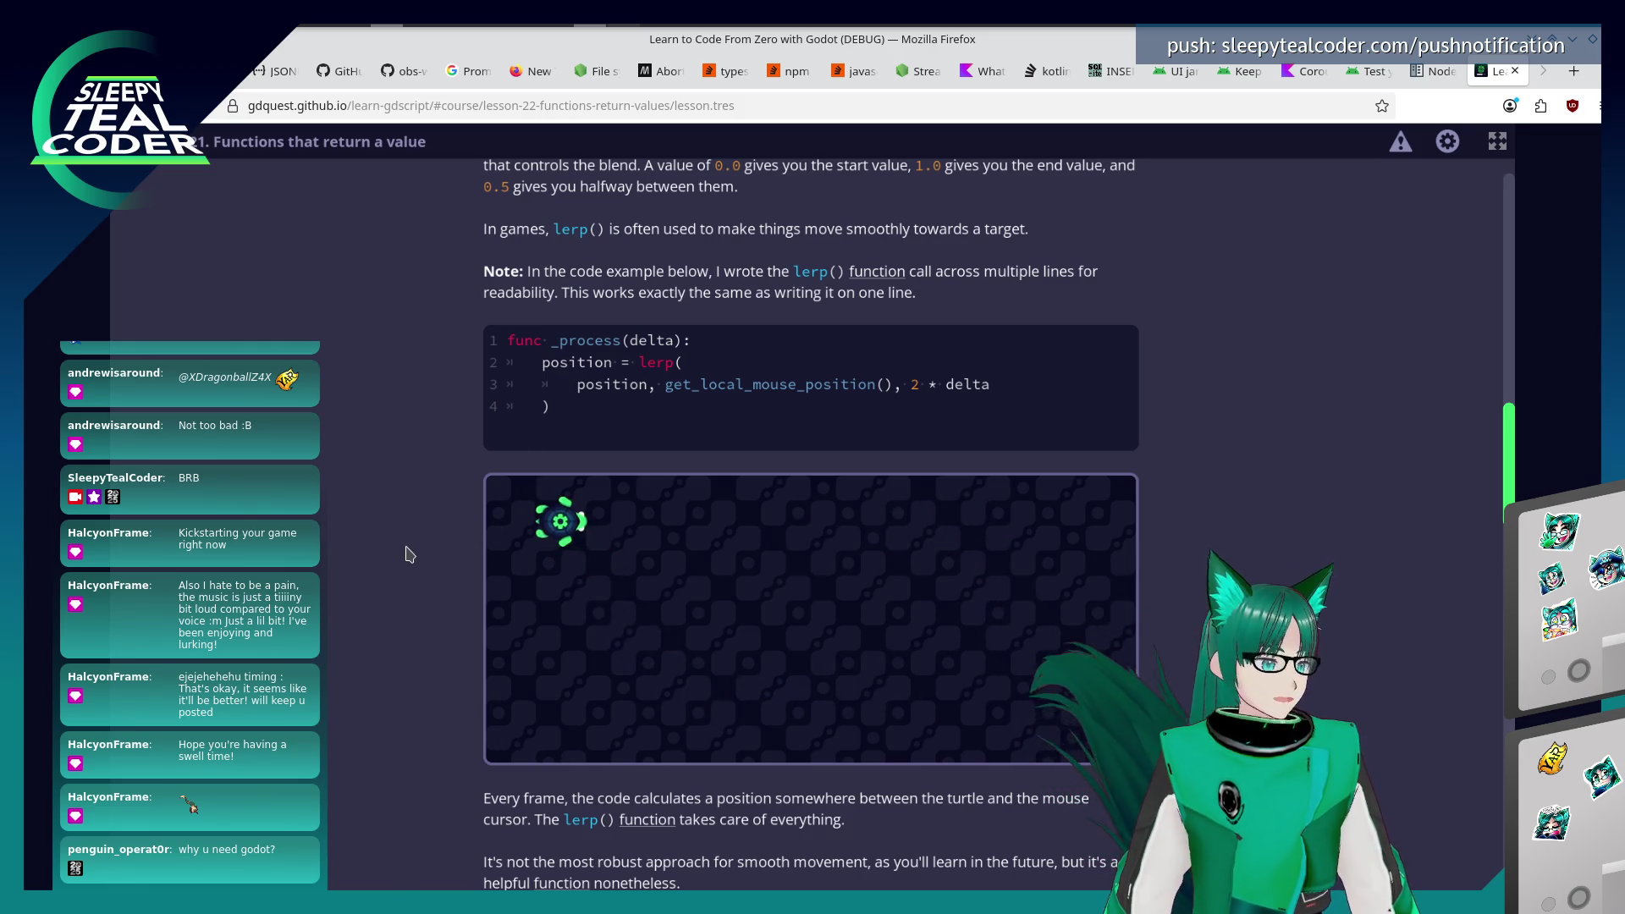
scroll(407, 554, down, 2)
scroll(407, 554, down, 1)
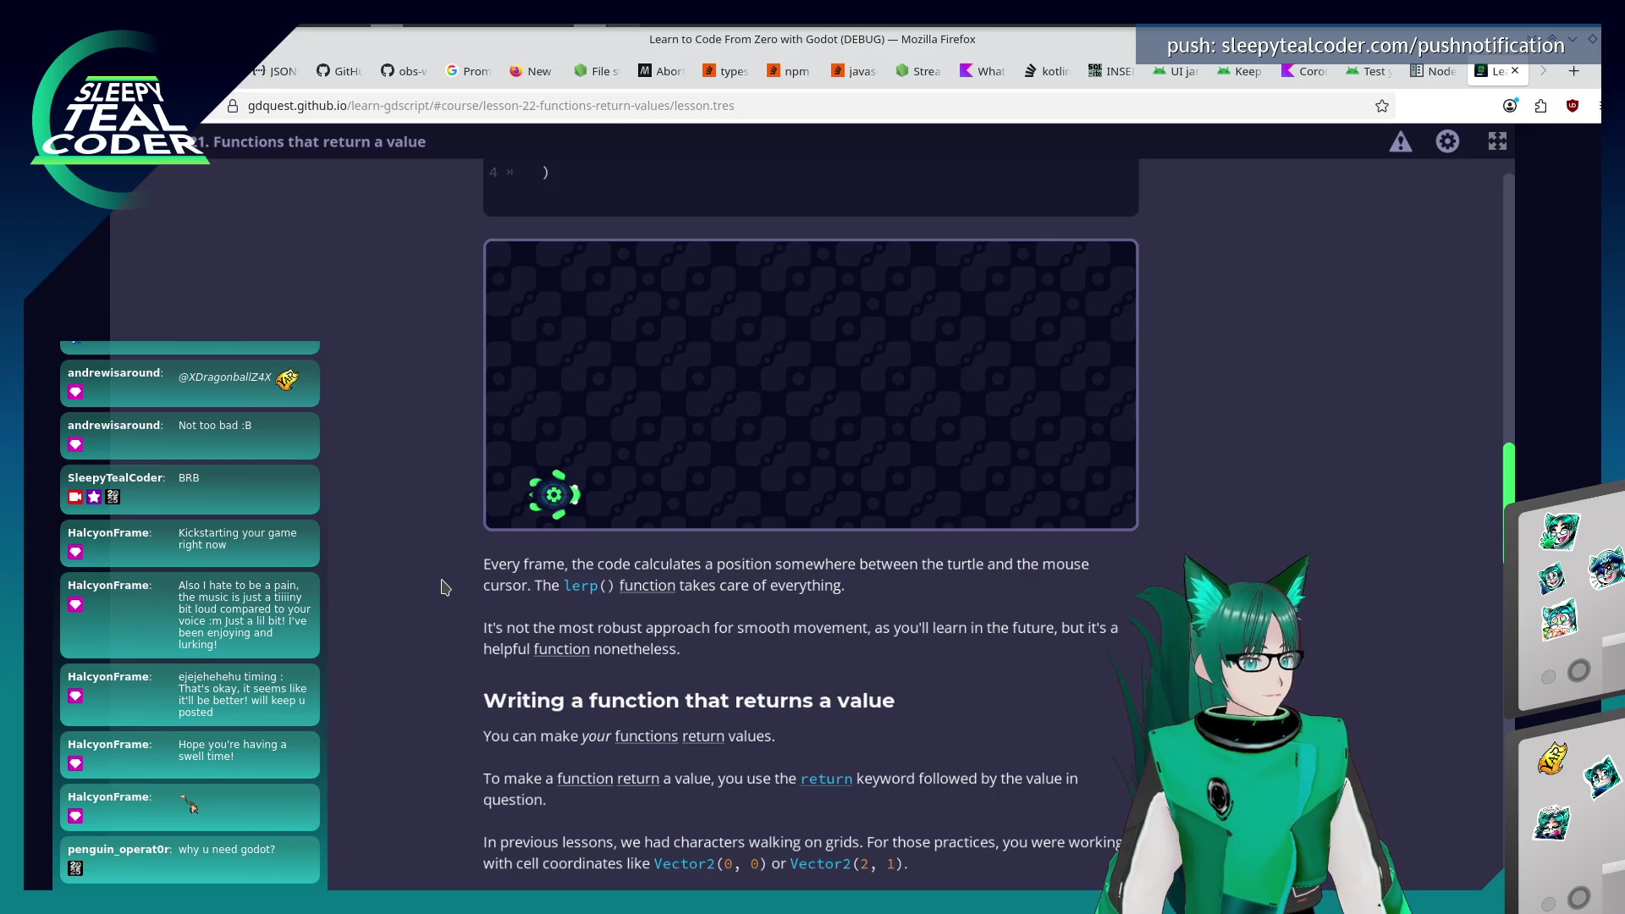
scroll(445, 587, down, 1)
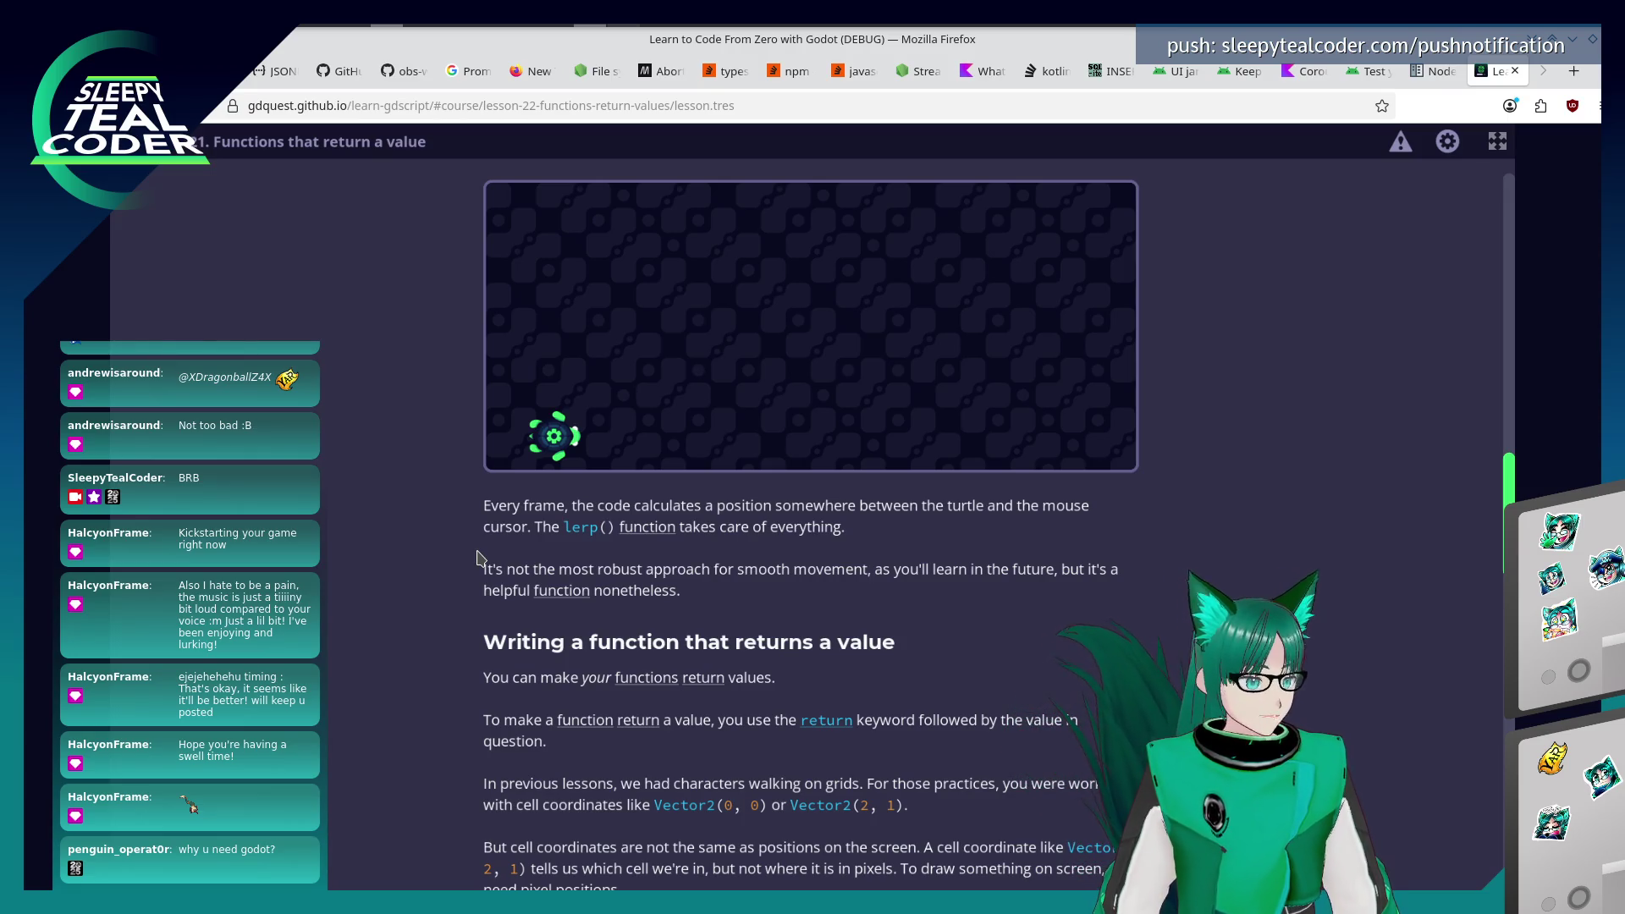
scroll(476, 556, down, 3)
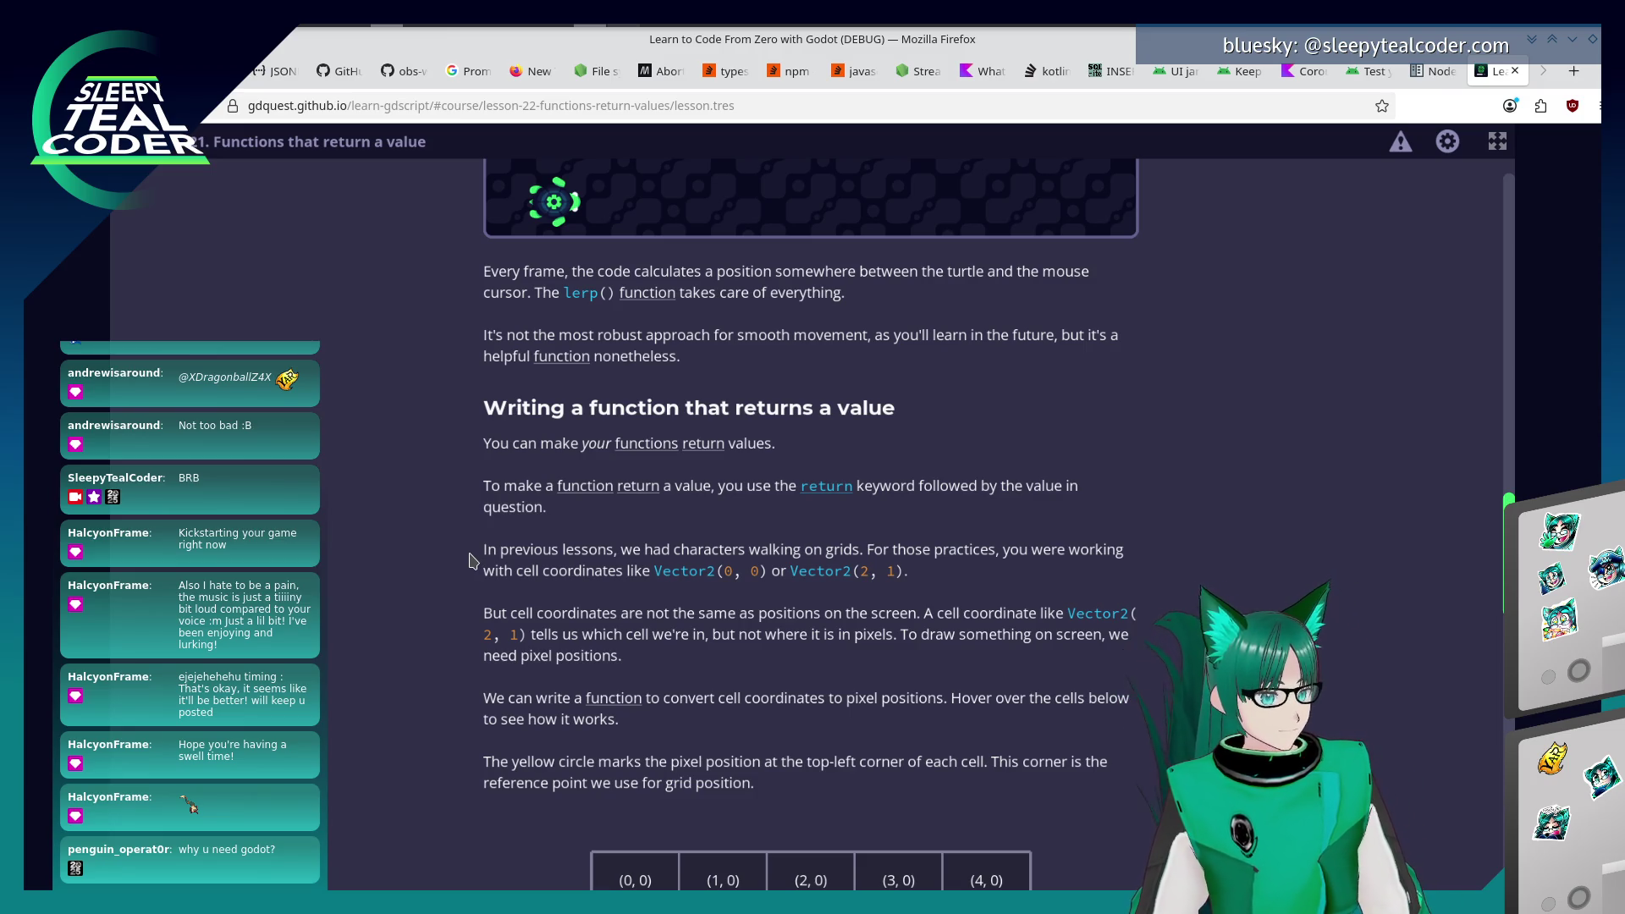
scroll(378, 589, down, 3)
scroll(383, 546, down, 4)
mouse_move(618, 602)
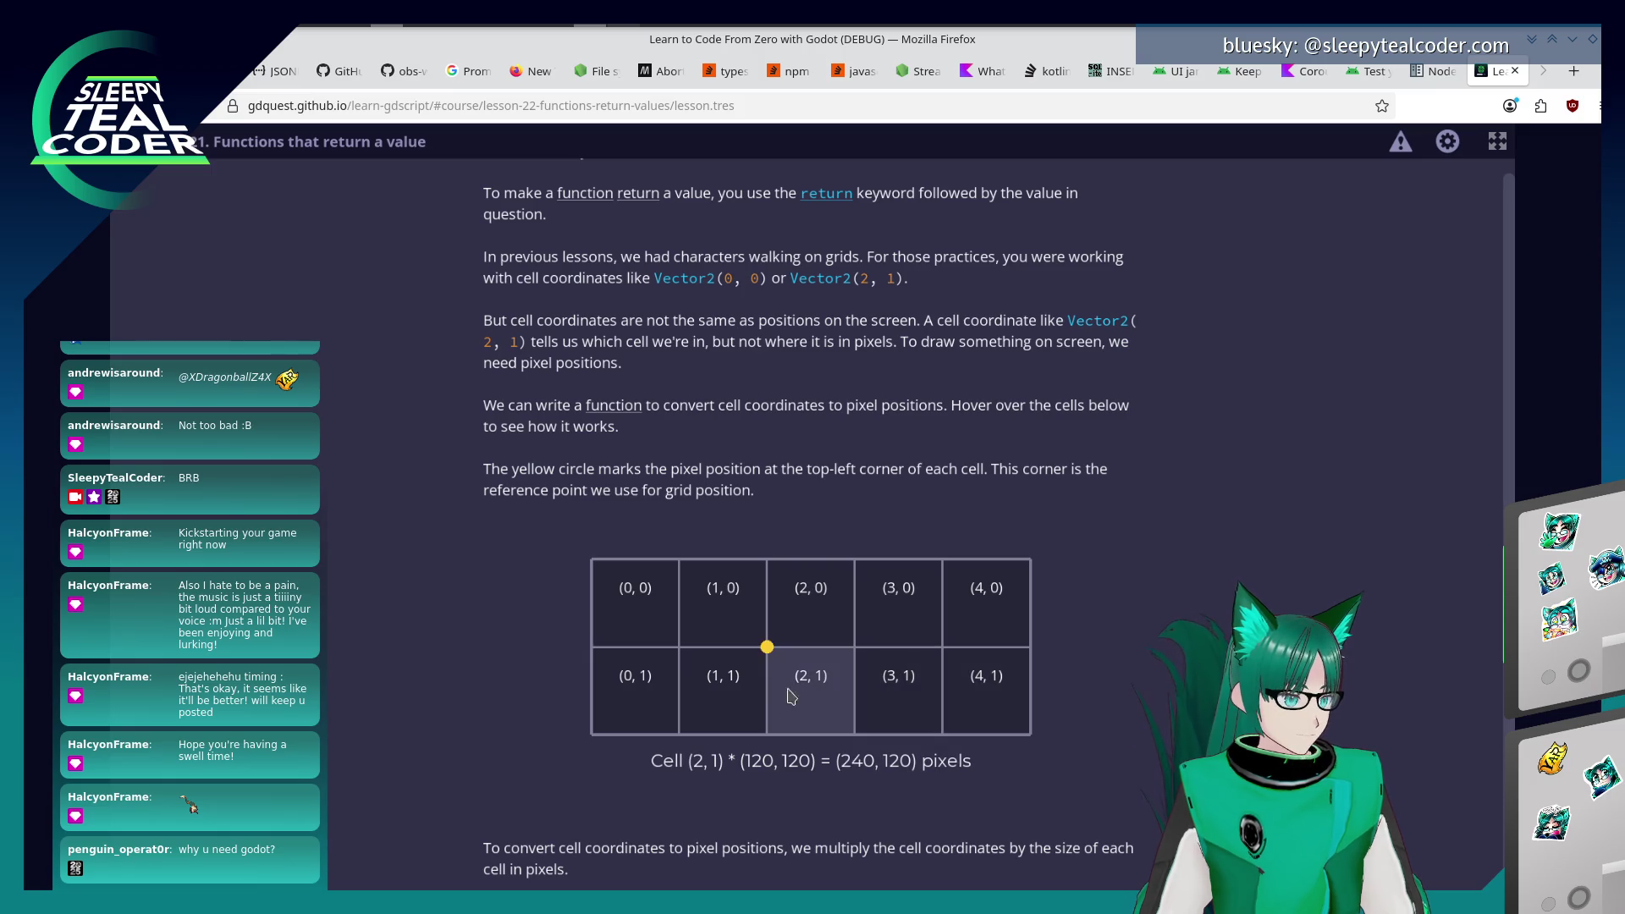
scroll(468, 692, down, 3)
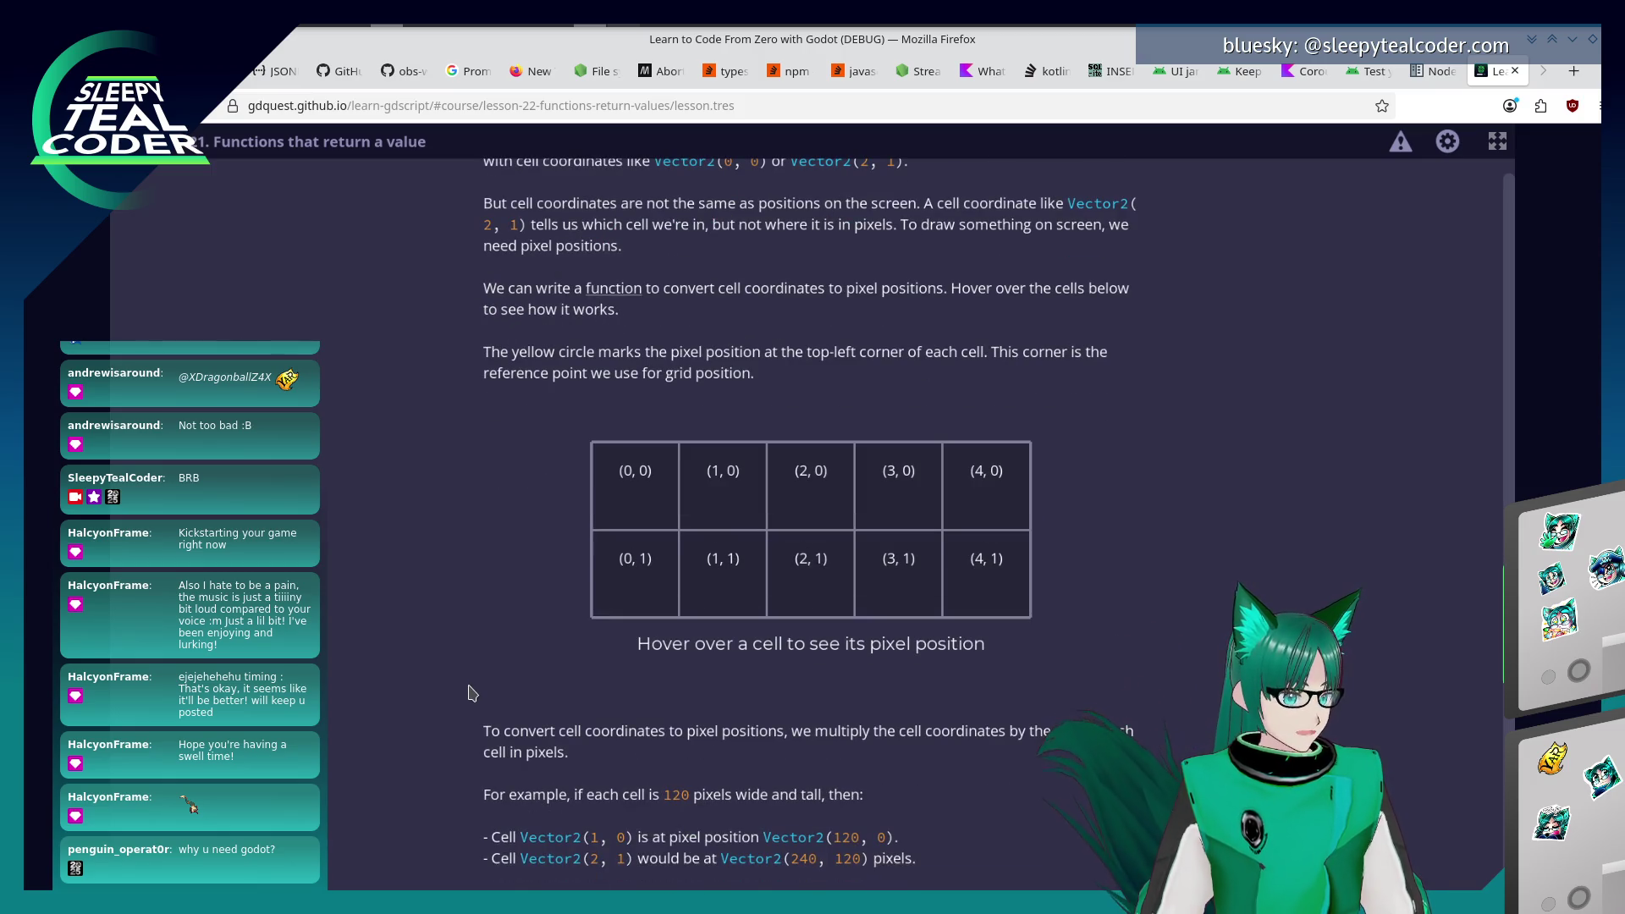
scroll(472, 692, down, 1)
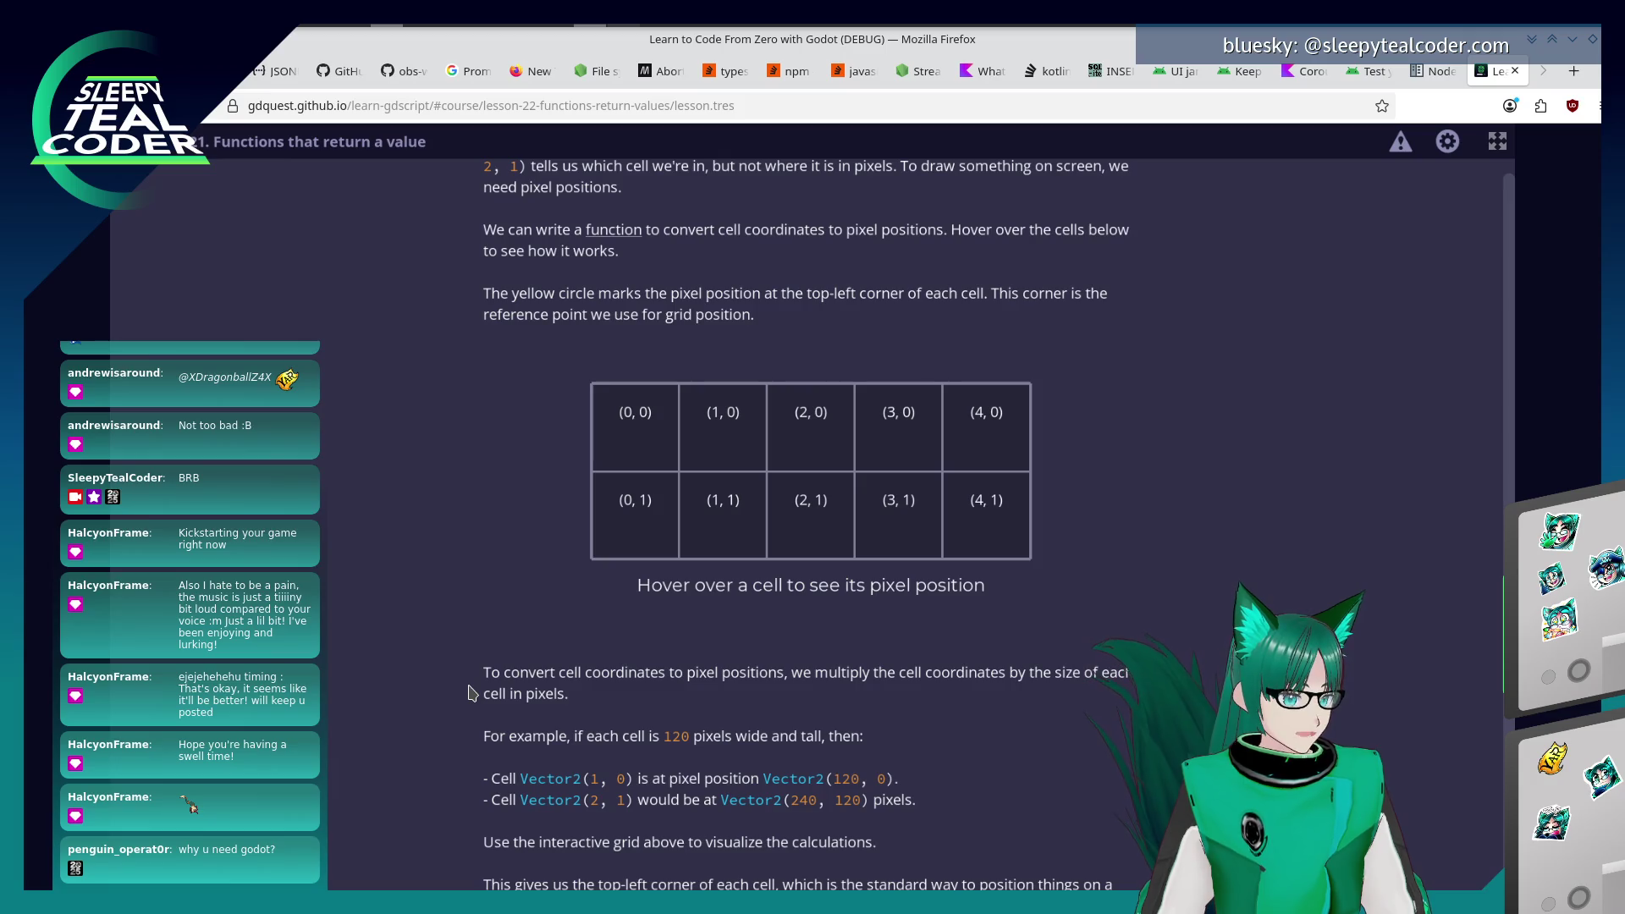
scroll(472, 692, down, 2)
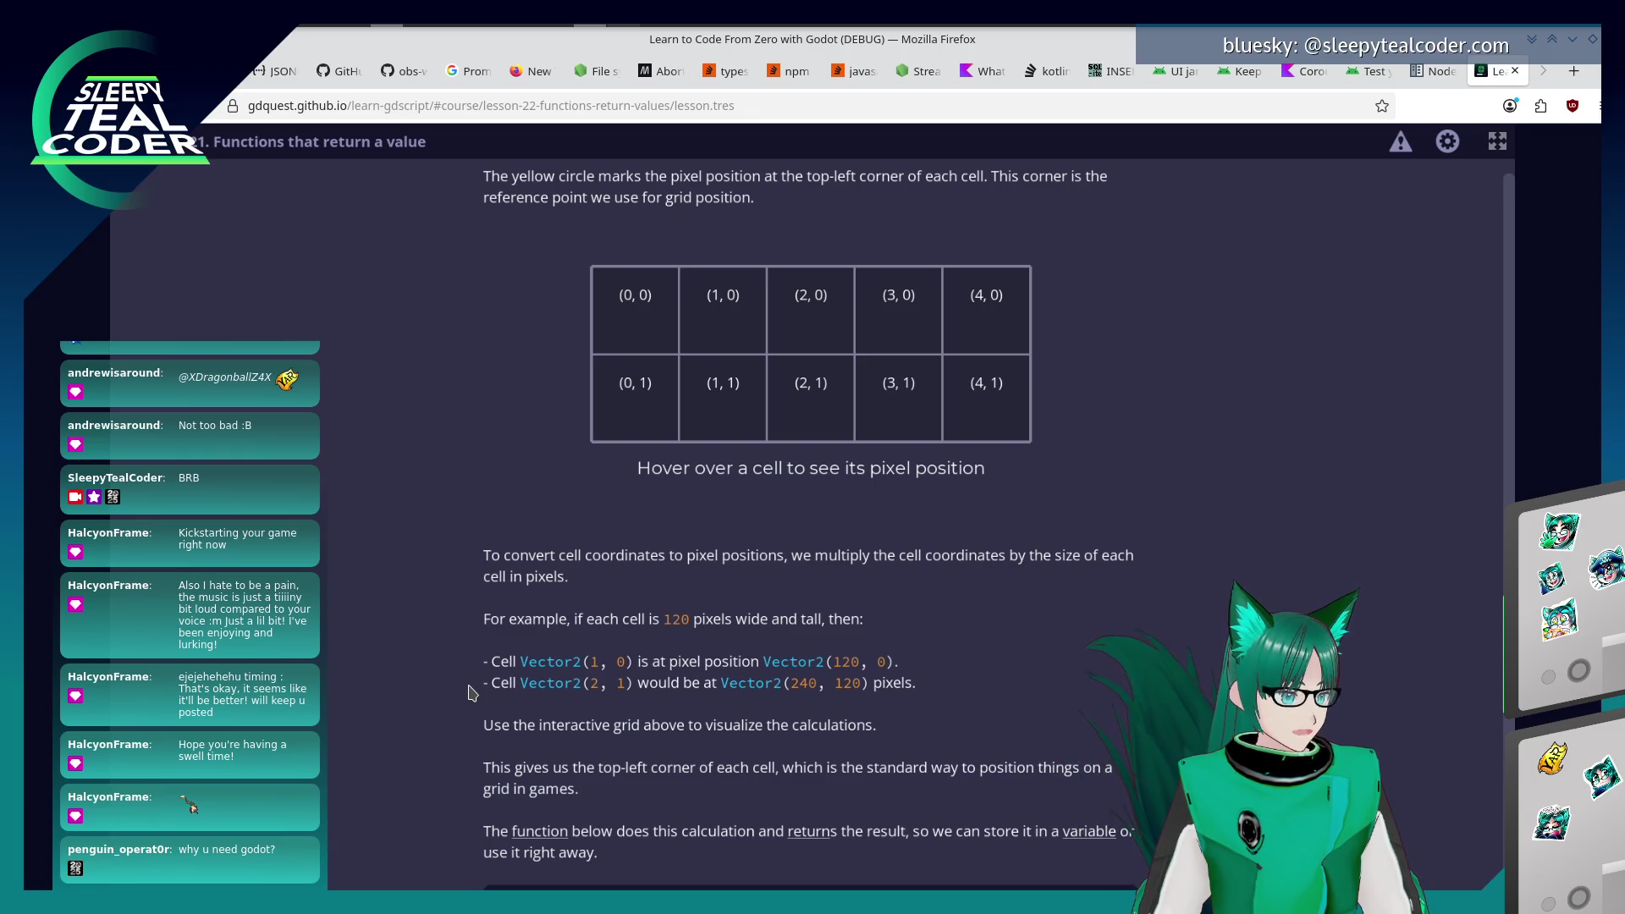
scroll(471, 692, down, 1)
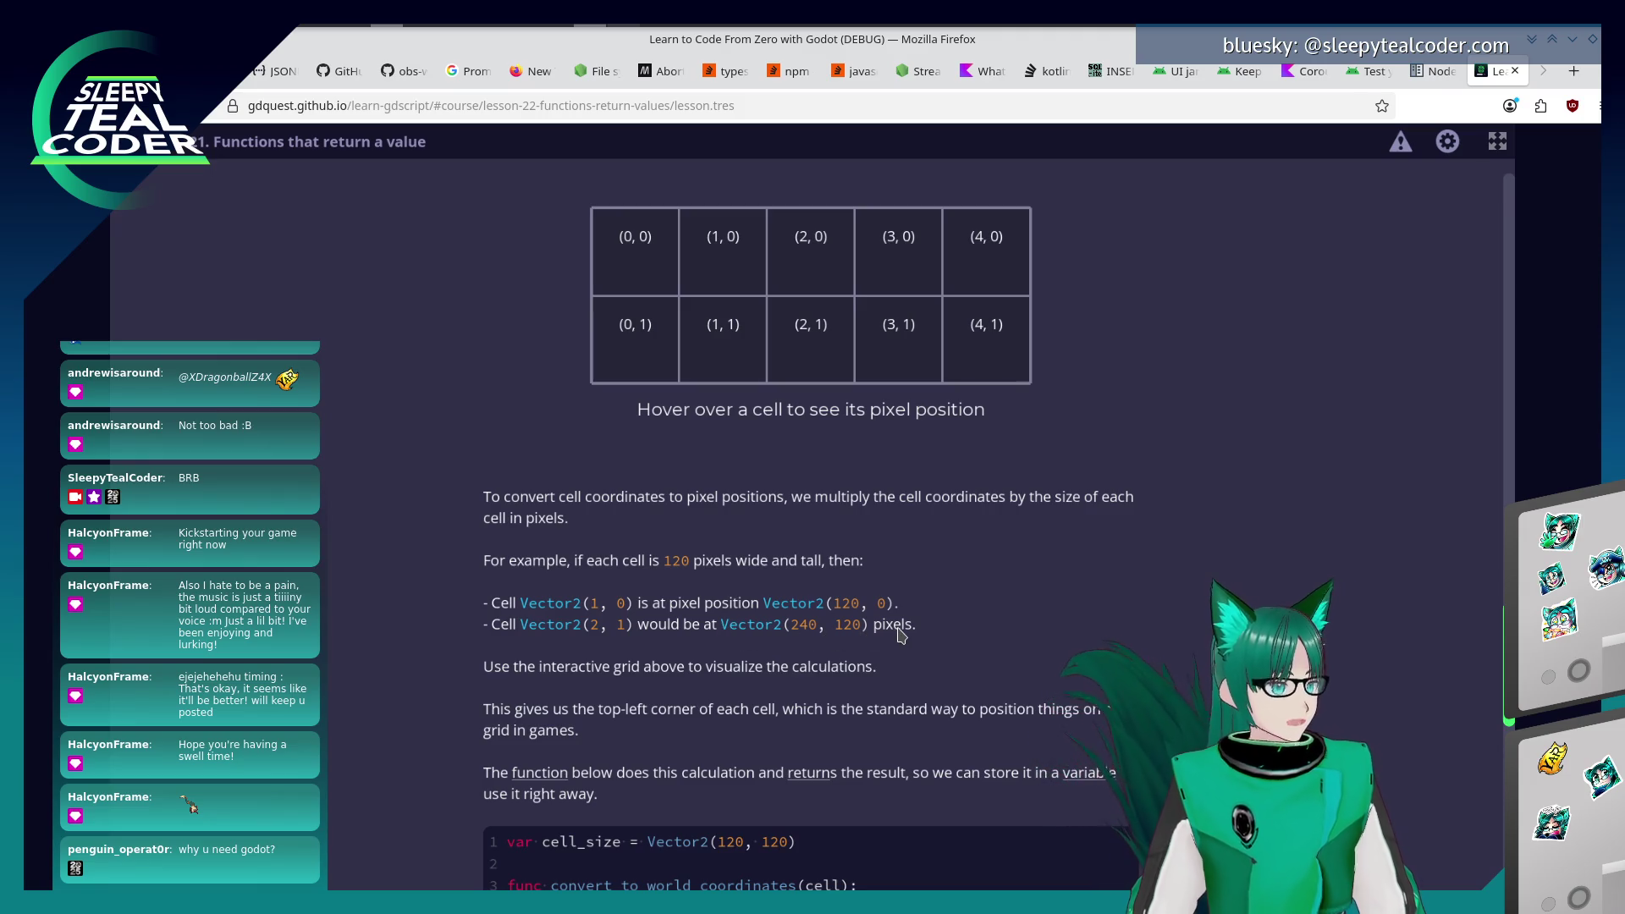
scroll(671, 534, down, 2)
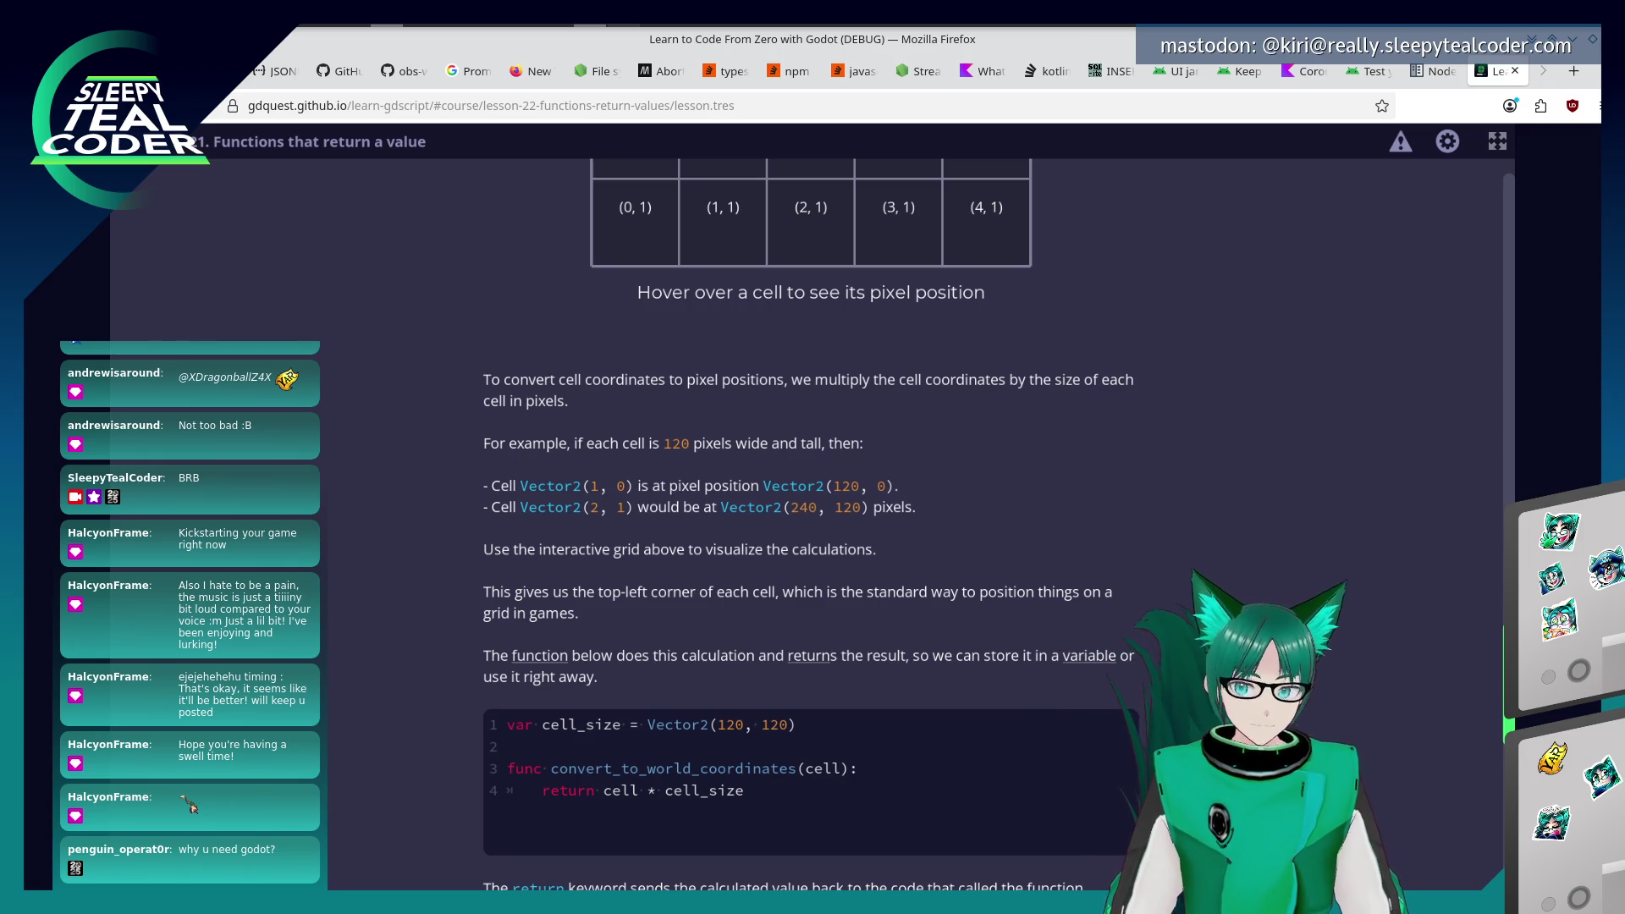
scroll(1123, 704, down, 2)
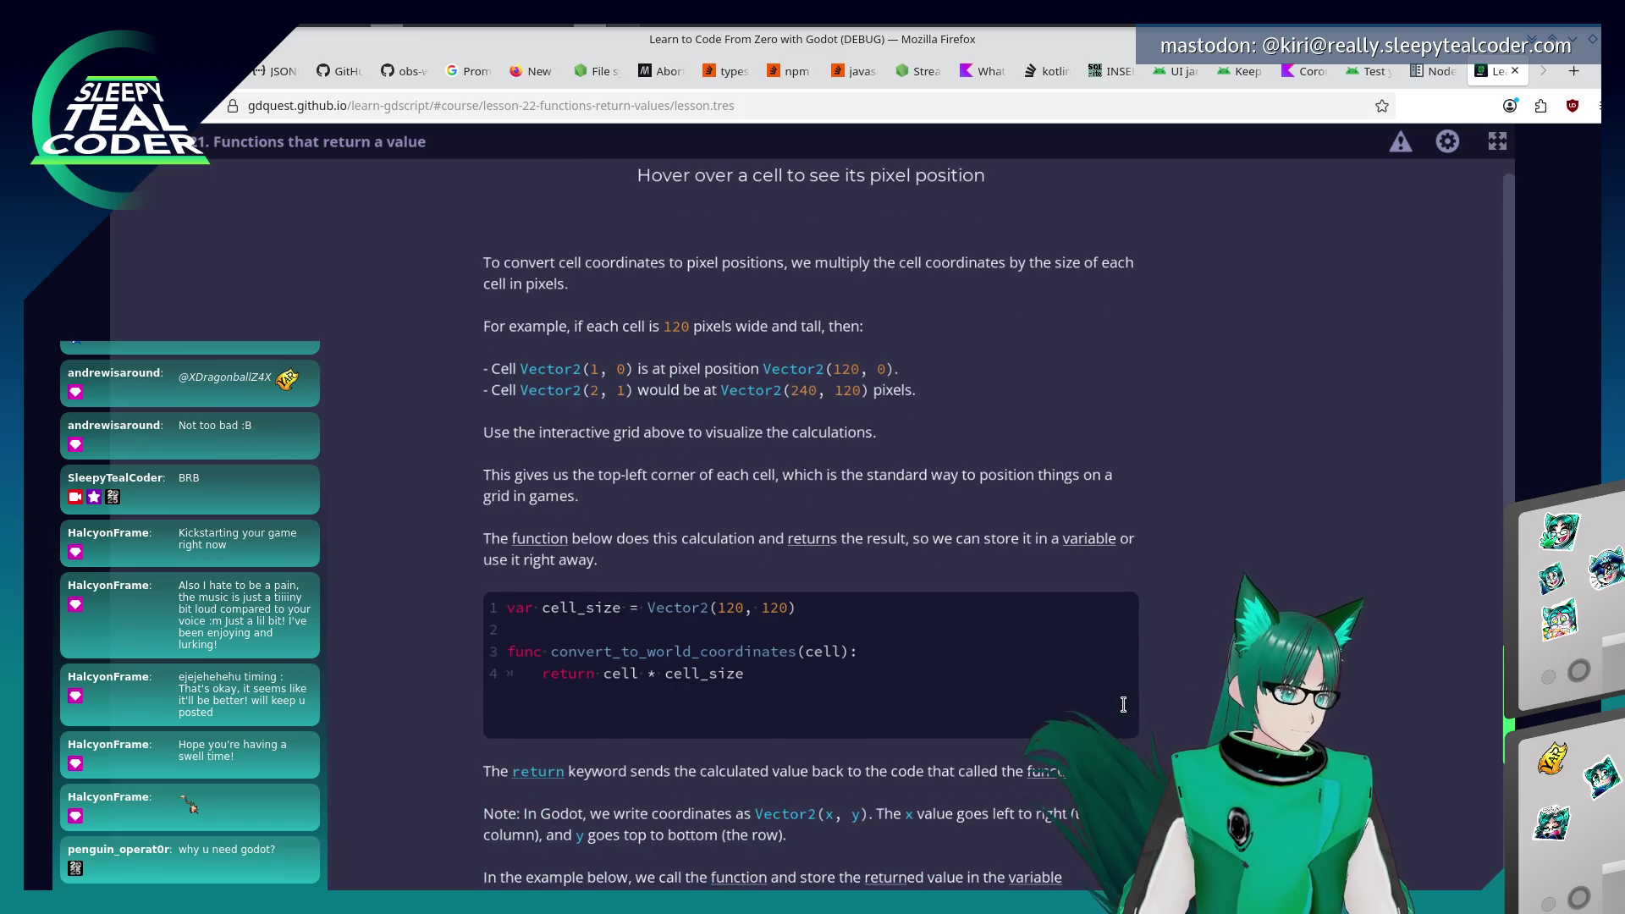
scroll(630, 775, down, 2)
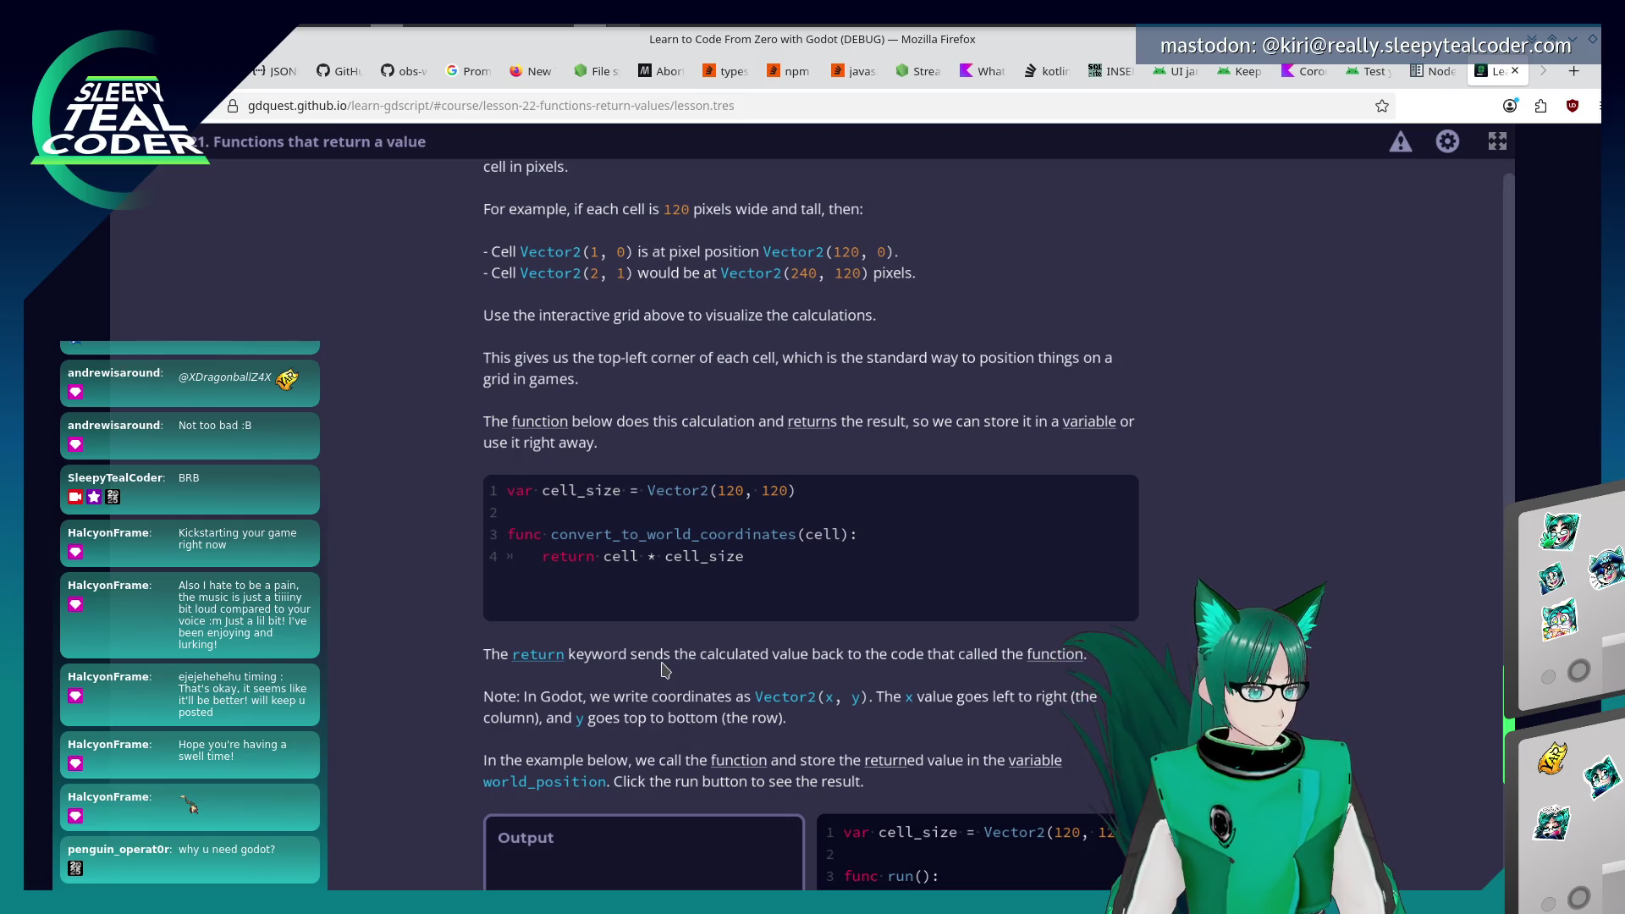
scroll(665, 670, down, 4)
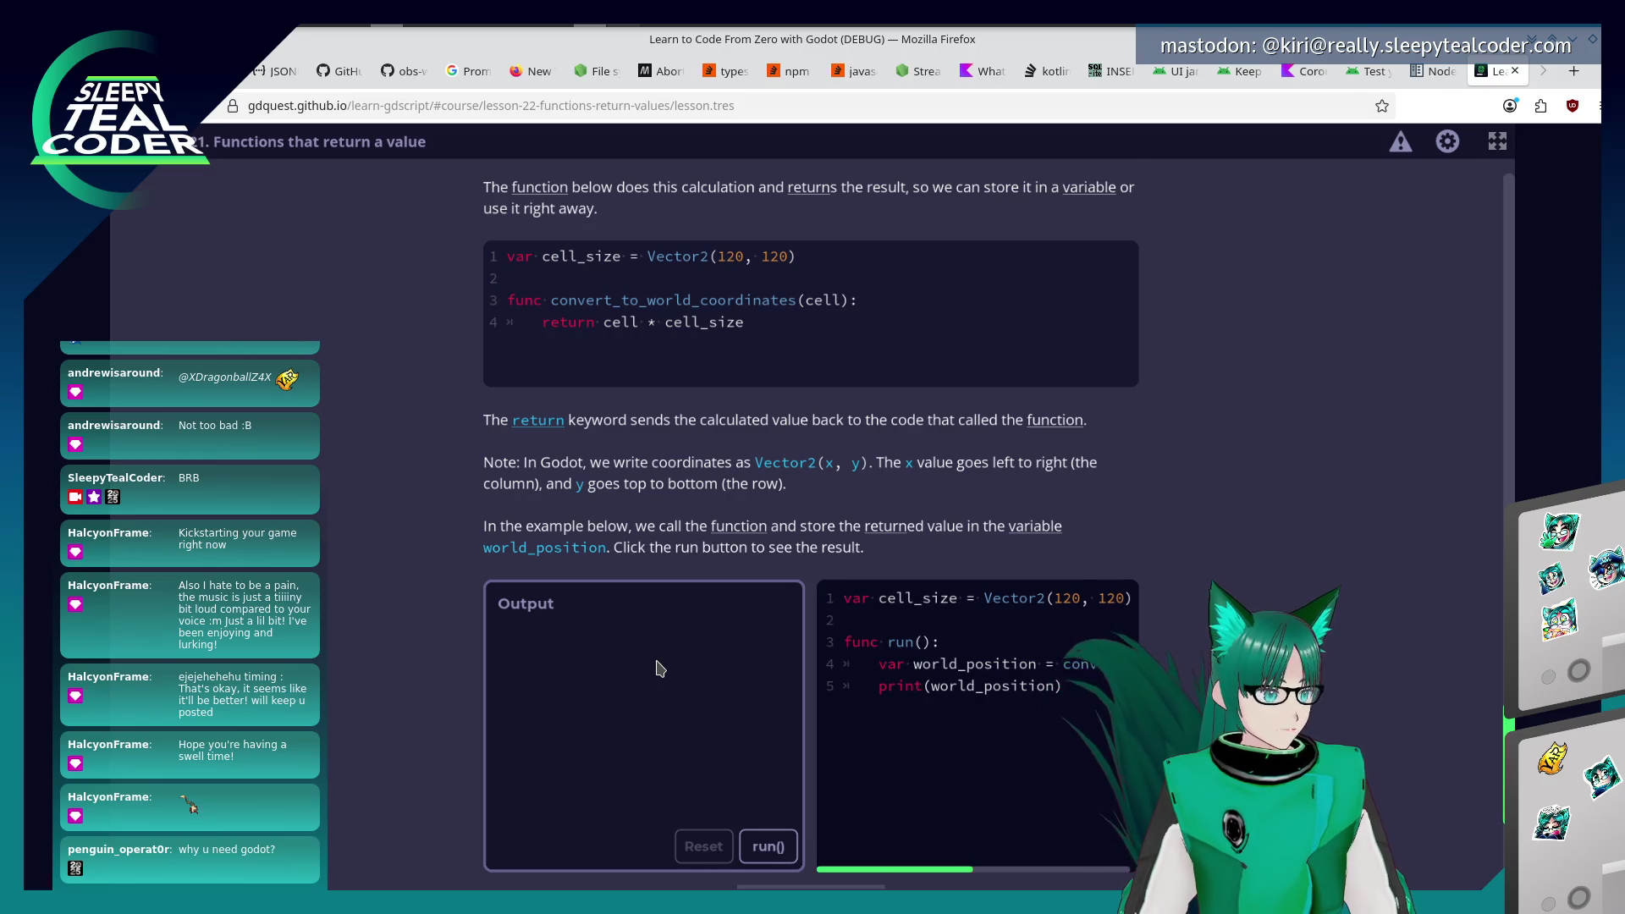
Run the world_position example to print Vector2(120, 120), then scroll to the Practices section.
scroll(660, 668, down, 2)
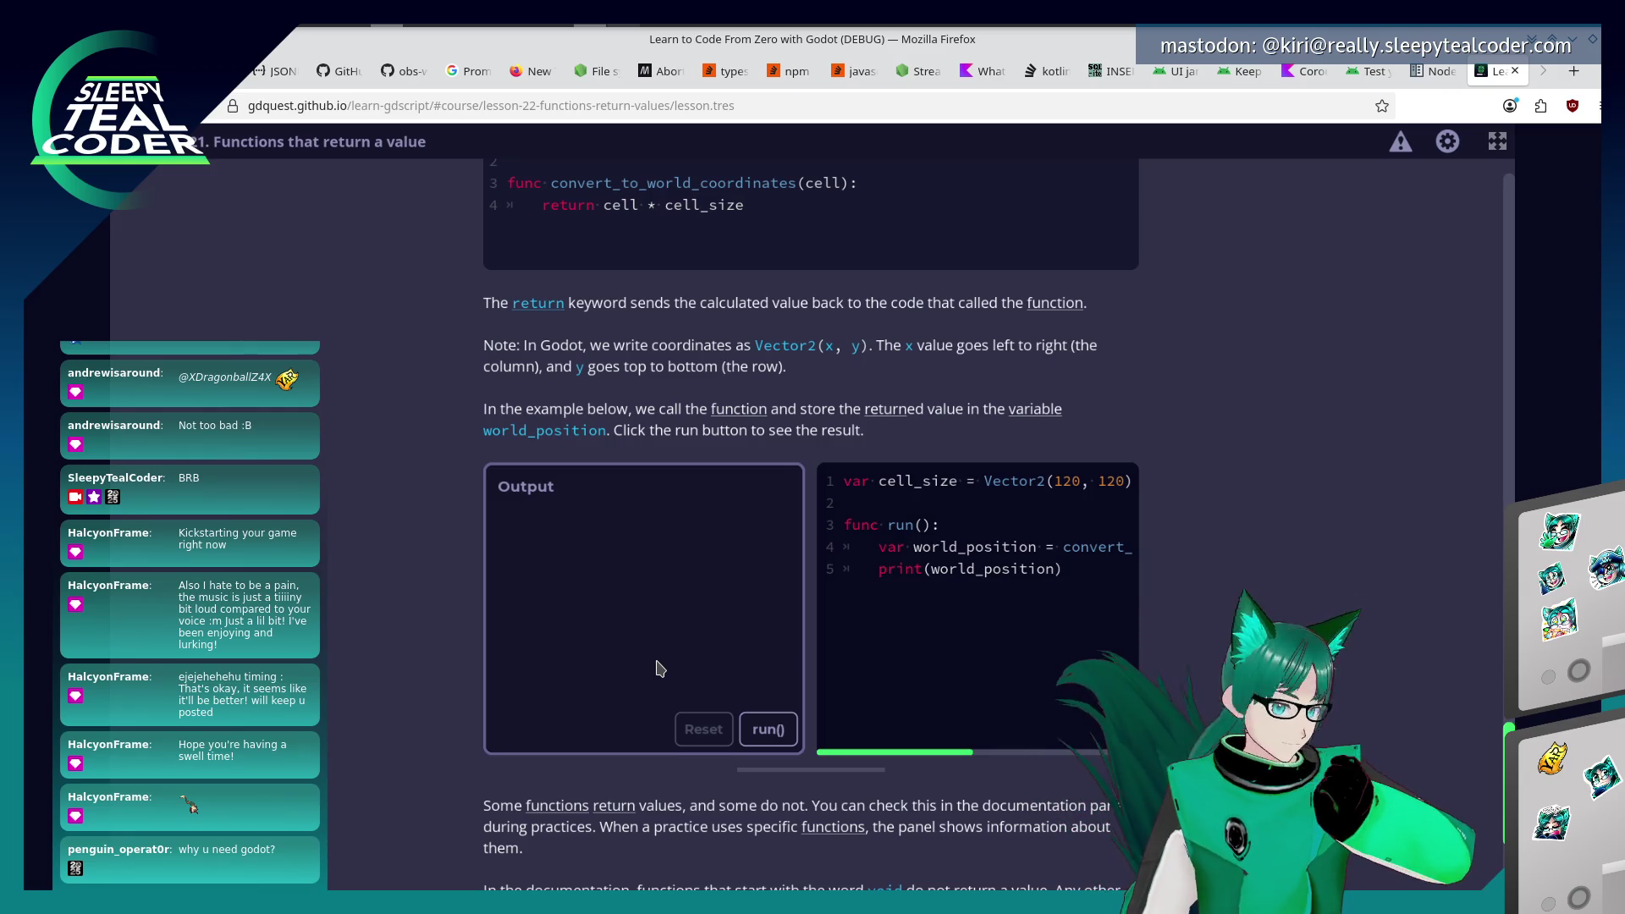
click(762, 730)
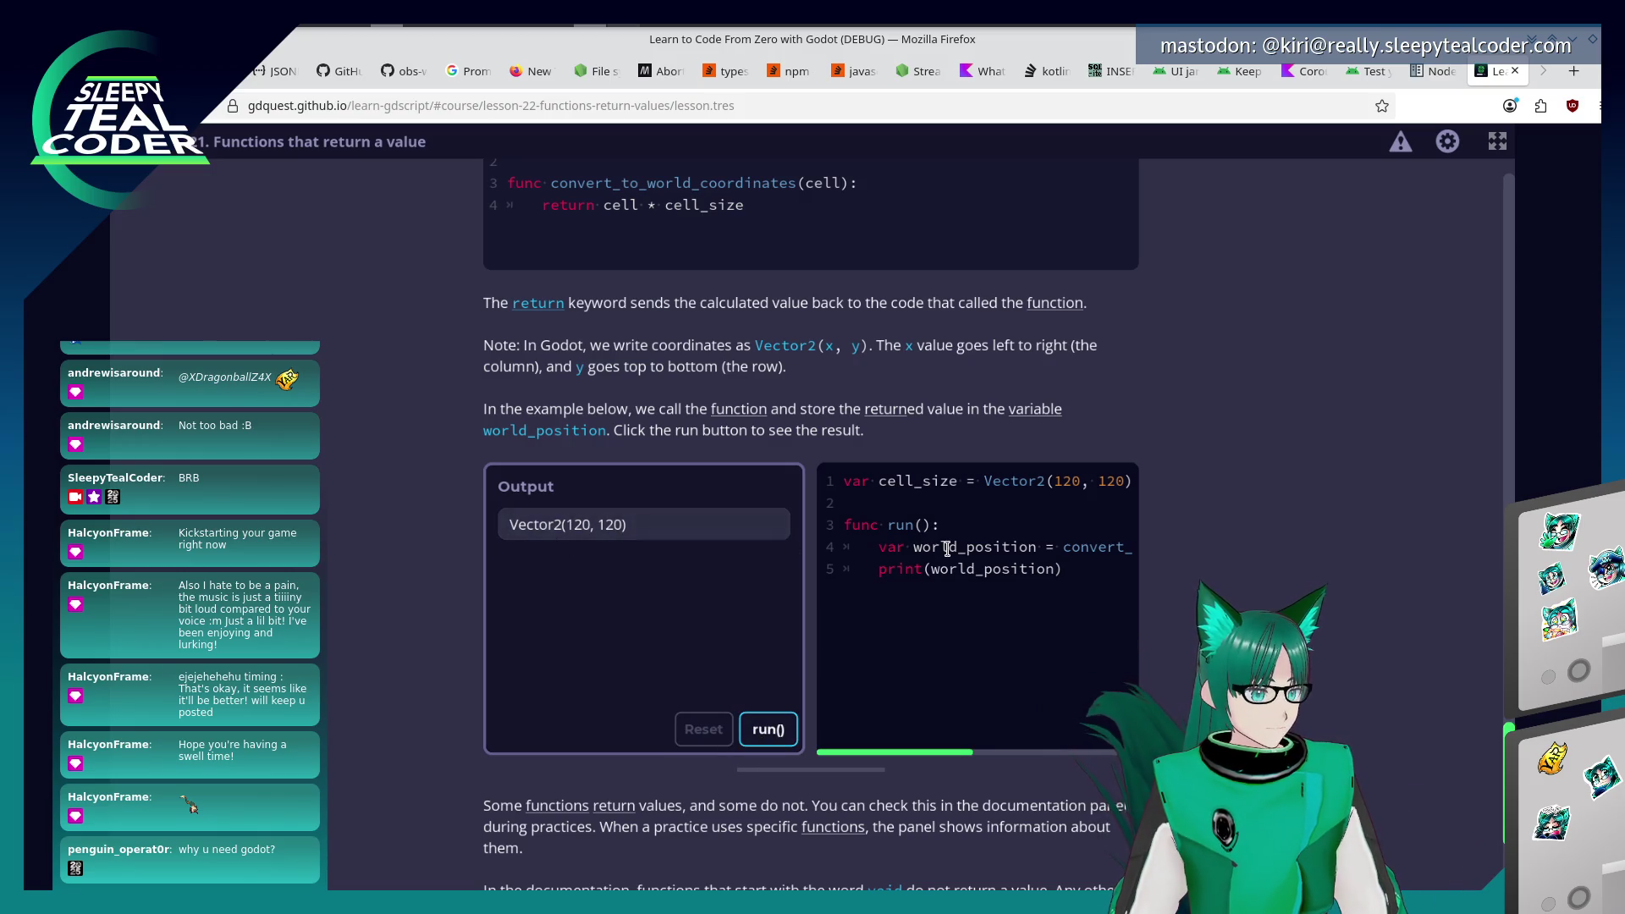
scroll(500, 592, down, 4)
scroll(497, 590, down, 2)
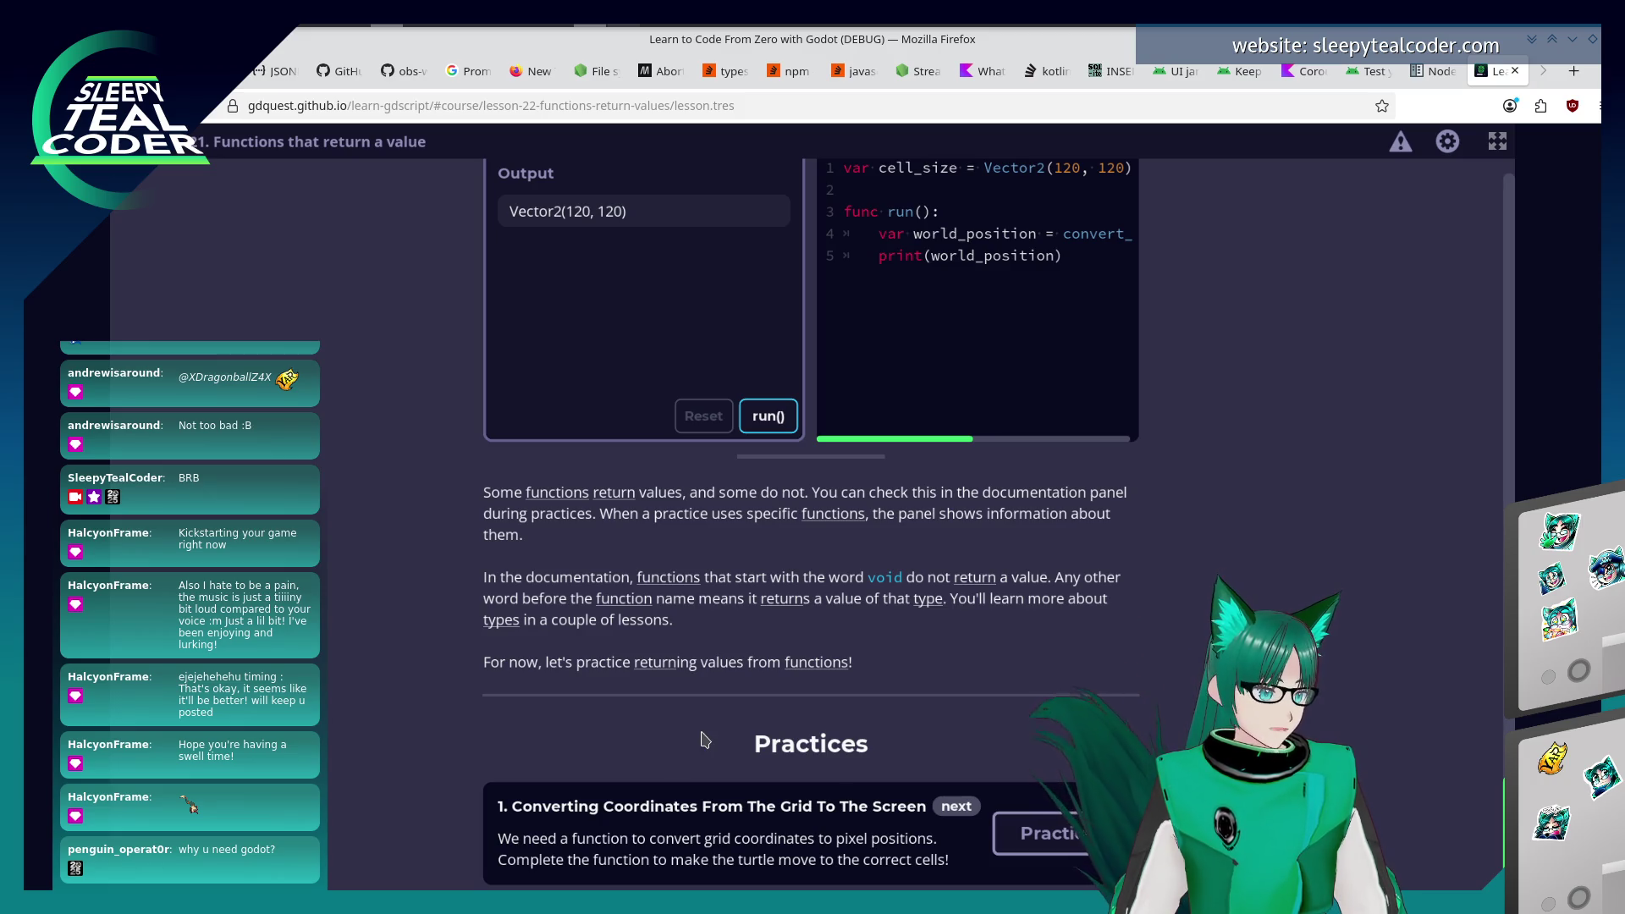
In the Converting Coordinates practice, write the return Vector2(cell.x * cell_size.x, cell.y * ...) line.
click(1003, 834)
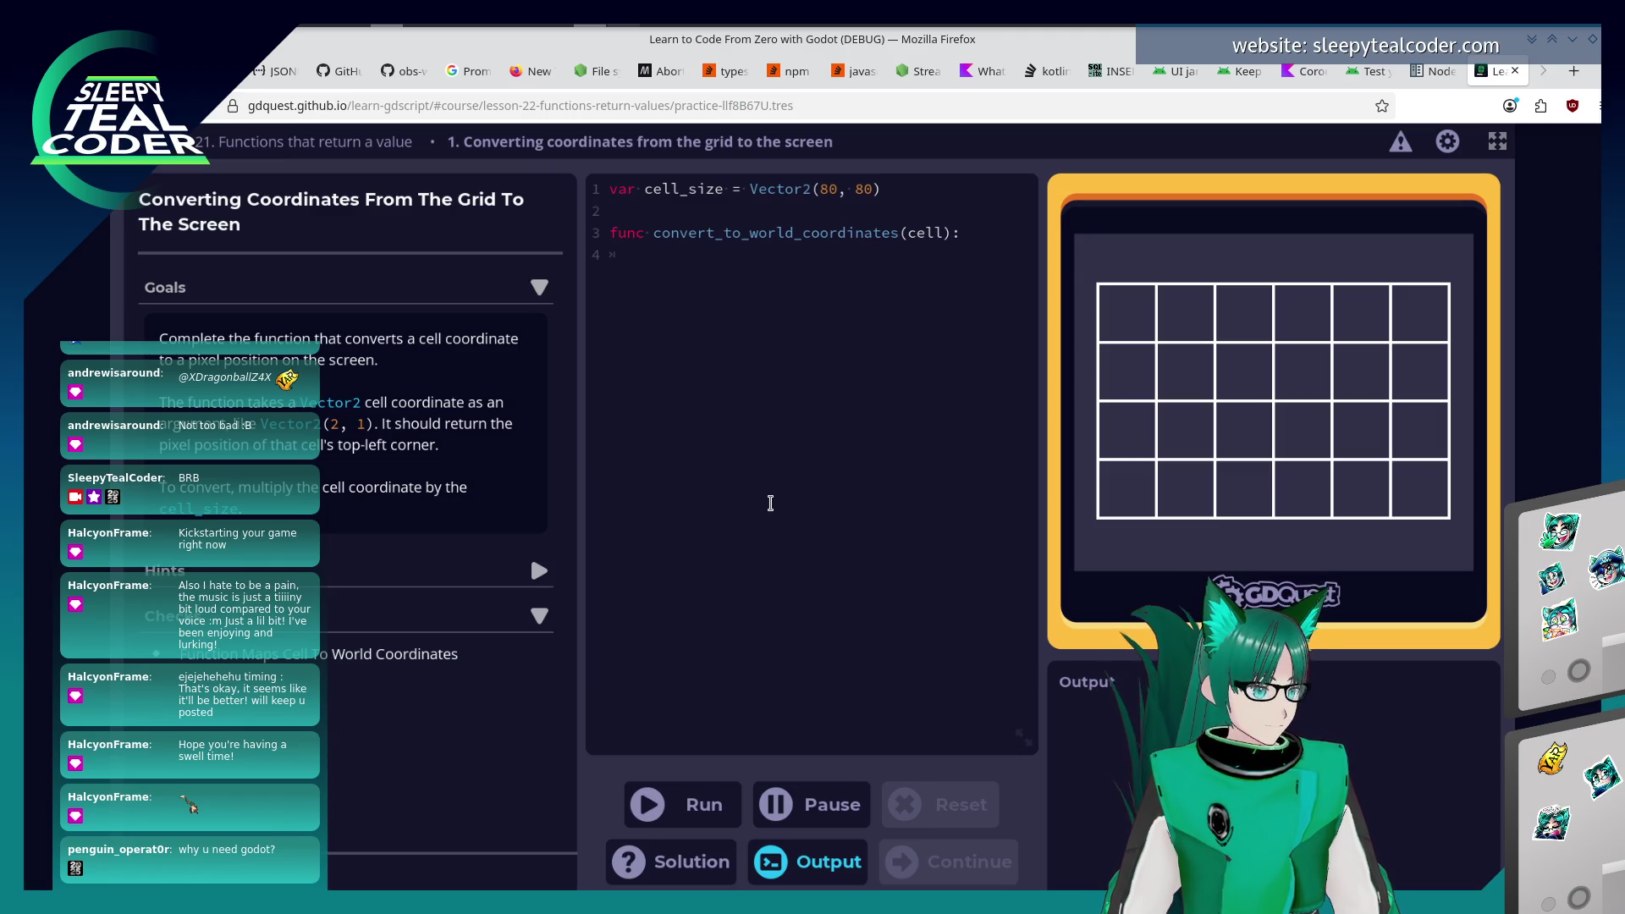
text(return)
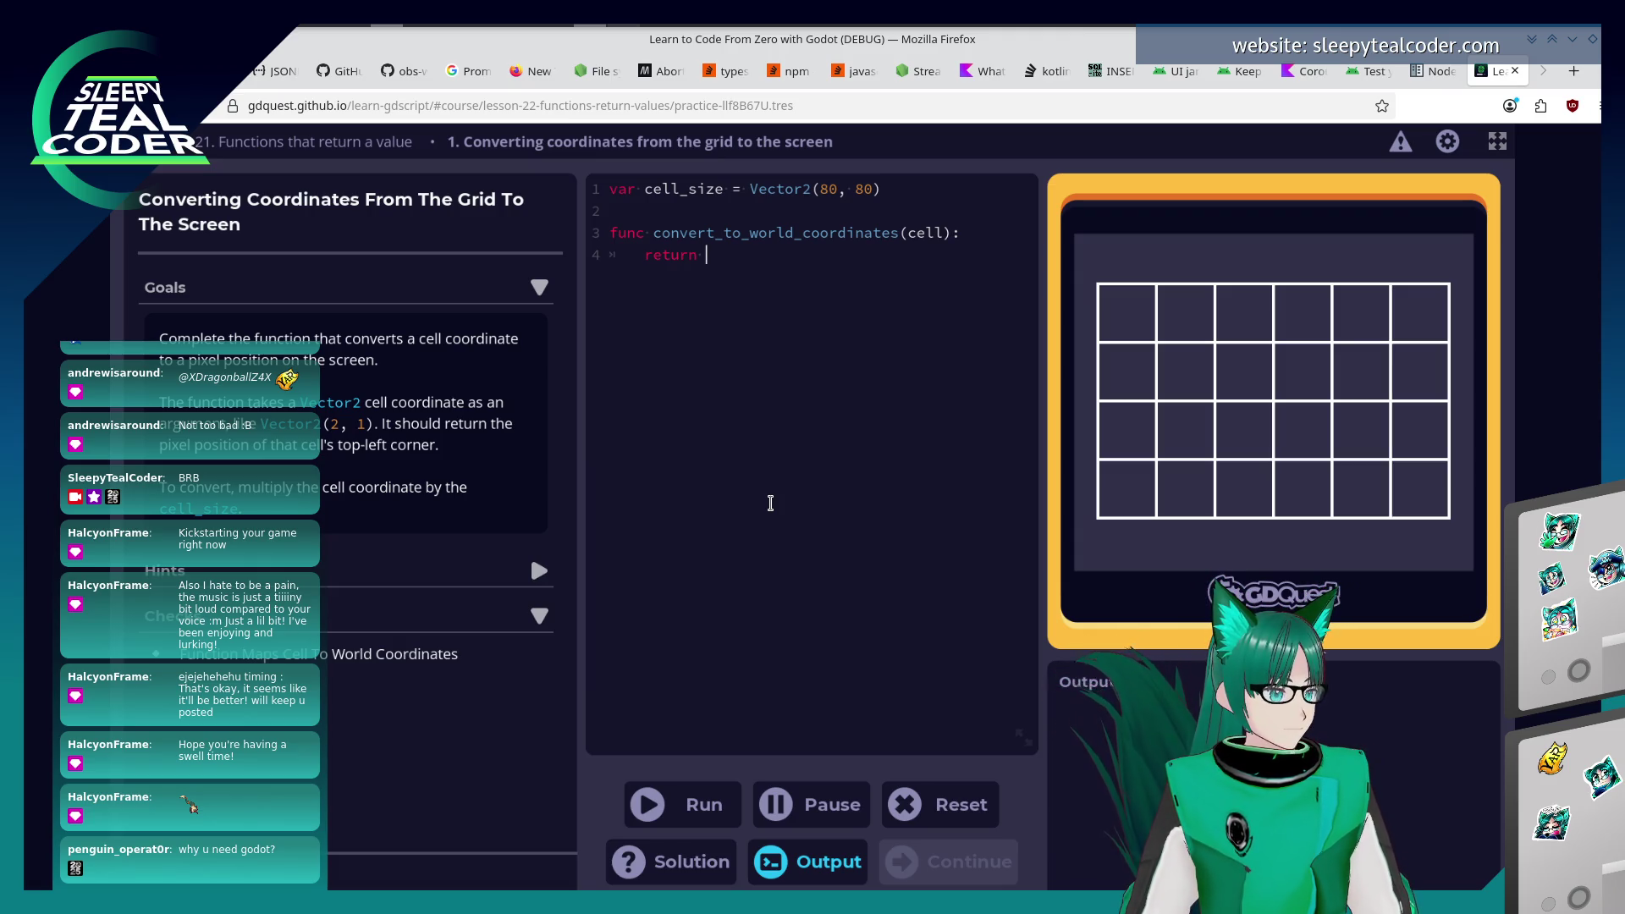
key(BackSpace)
key(BackSpace)
key(BackSpace)
text(return )
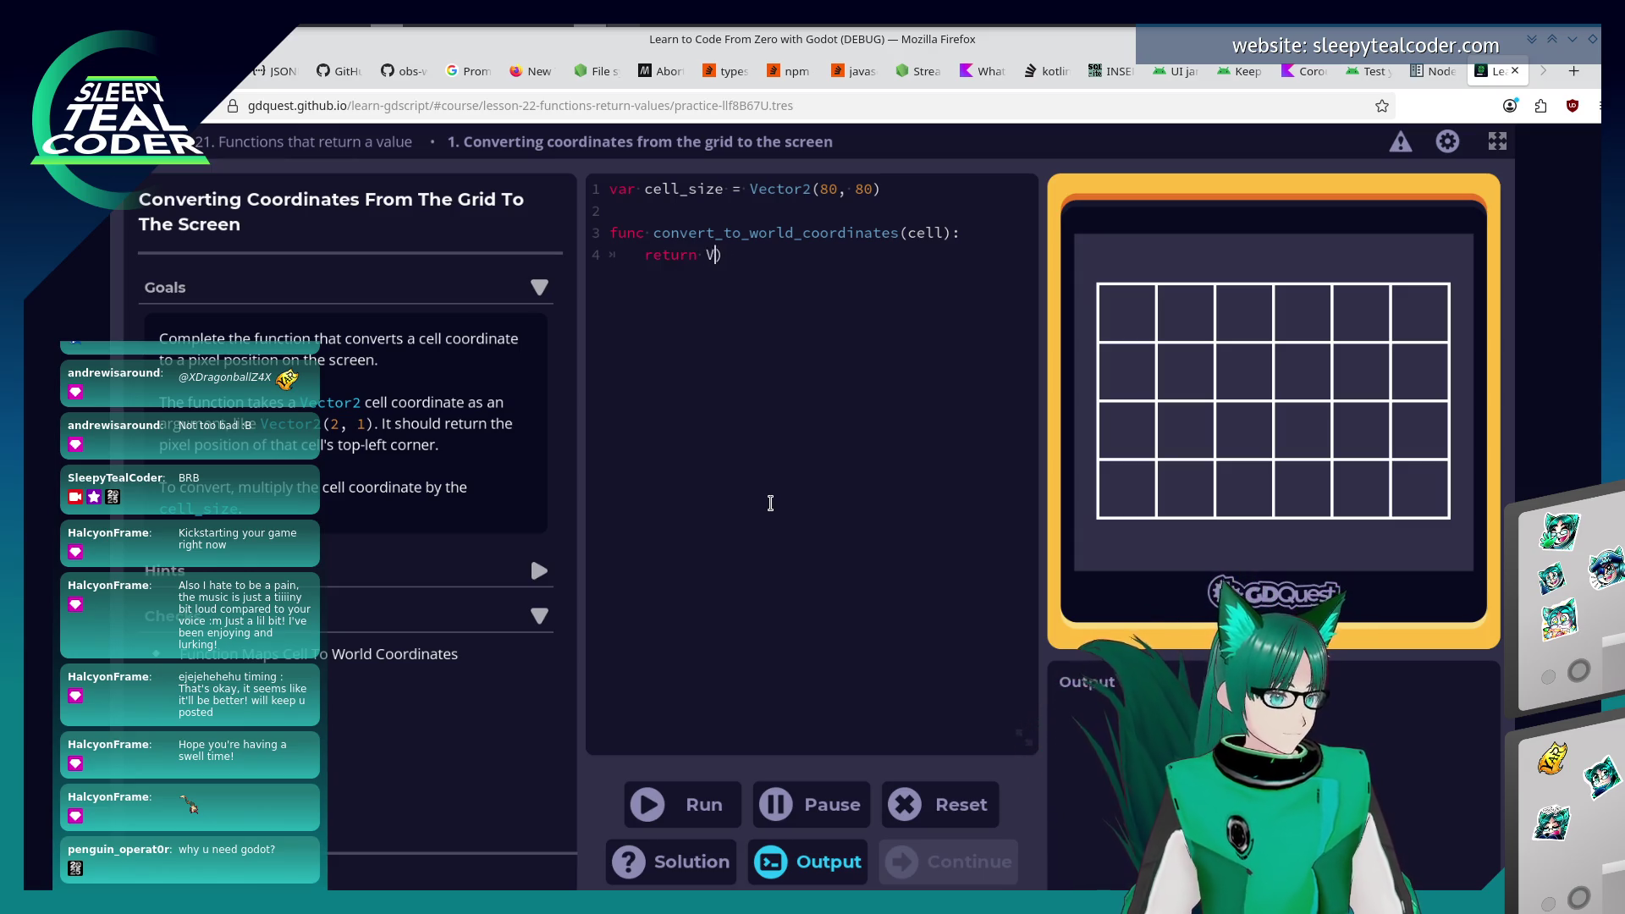
text(Vector2(cell.x * )
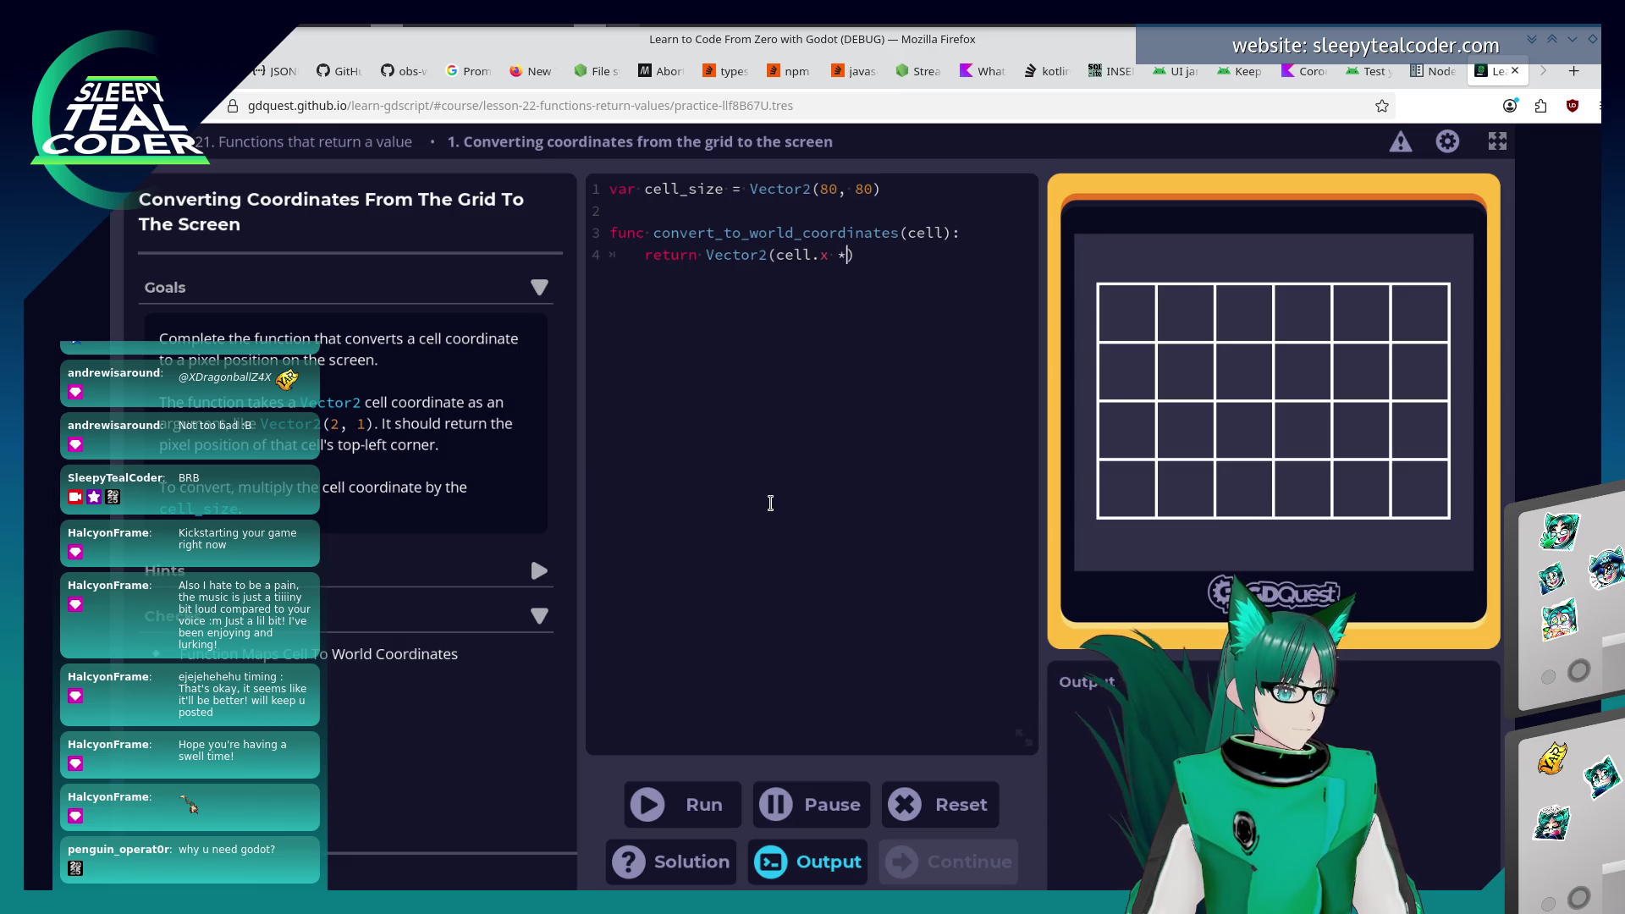
text(c)
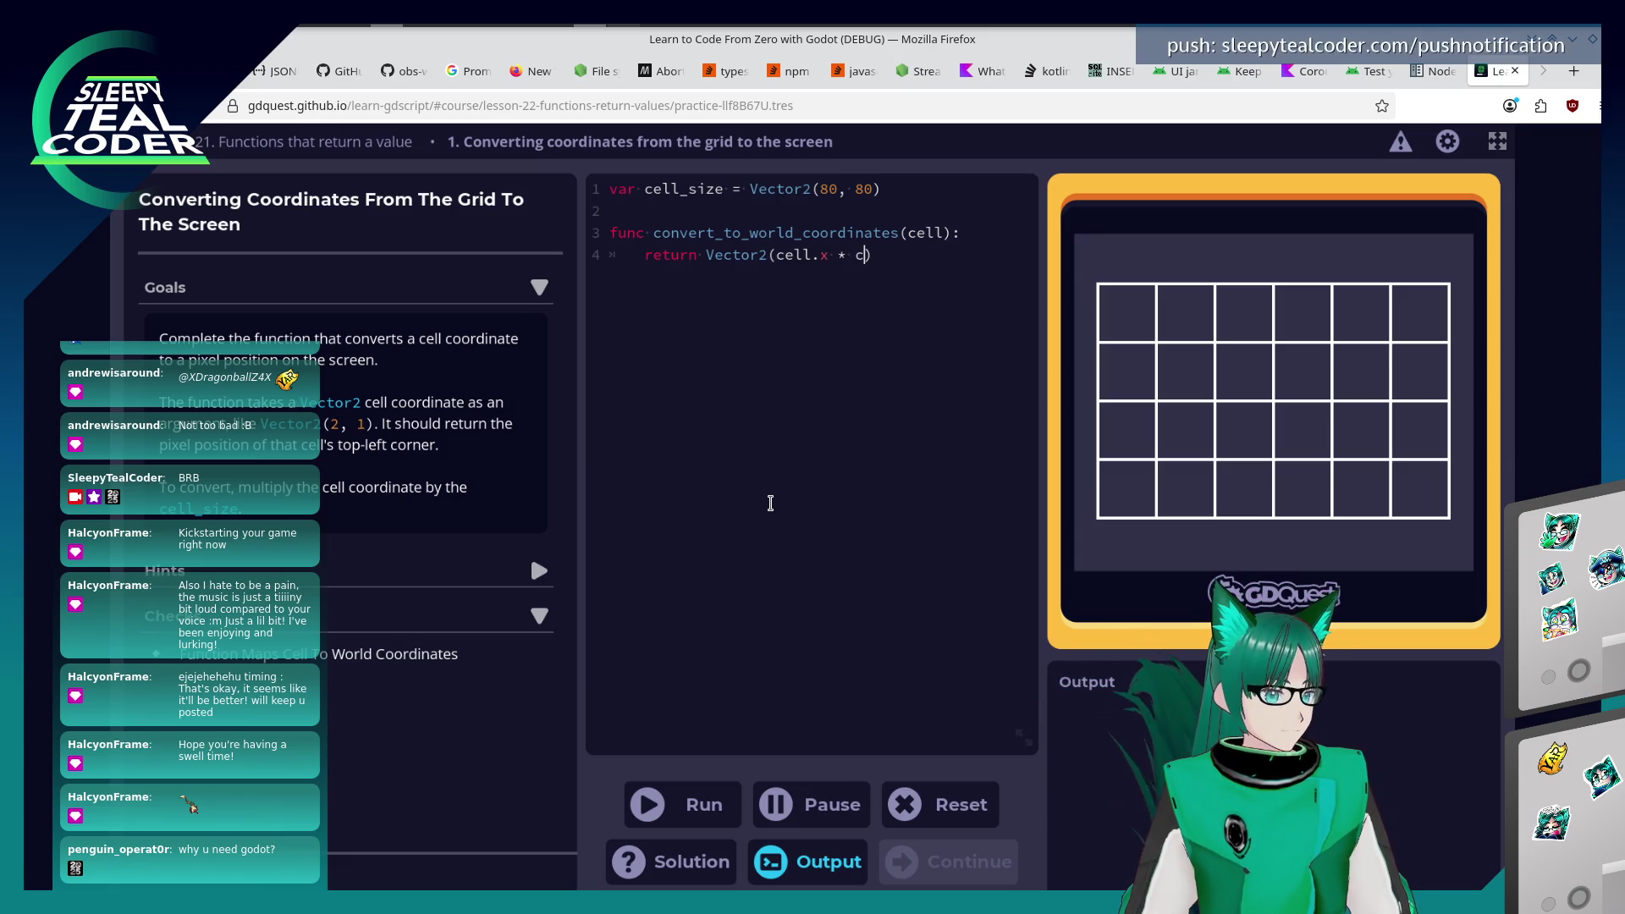
text(ell_size)
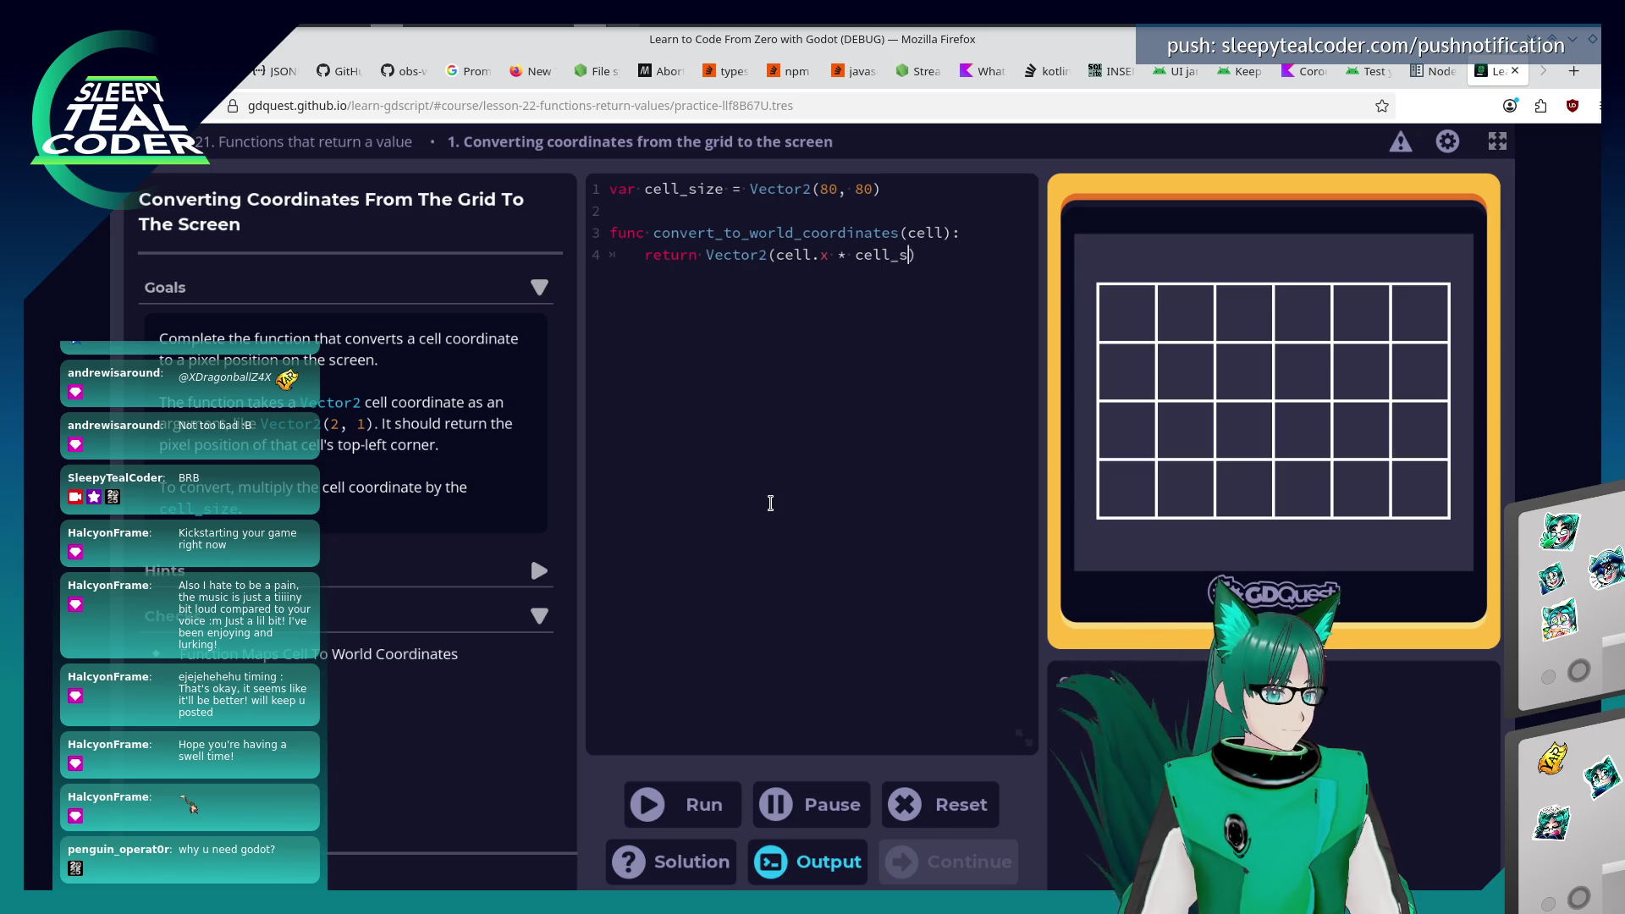
text(.x, cell.y)
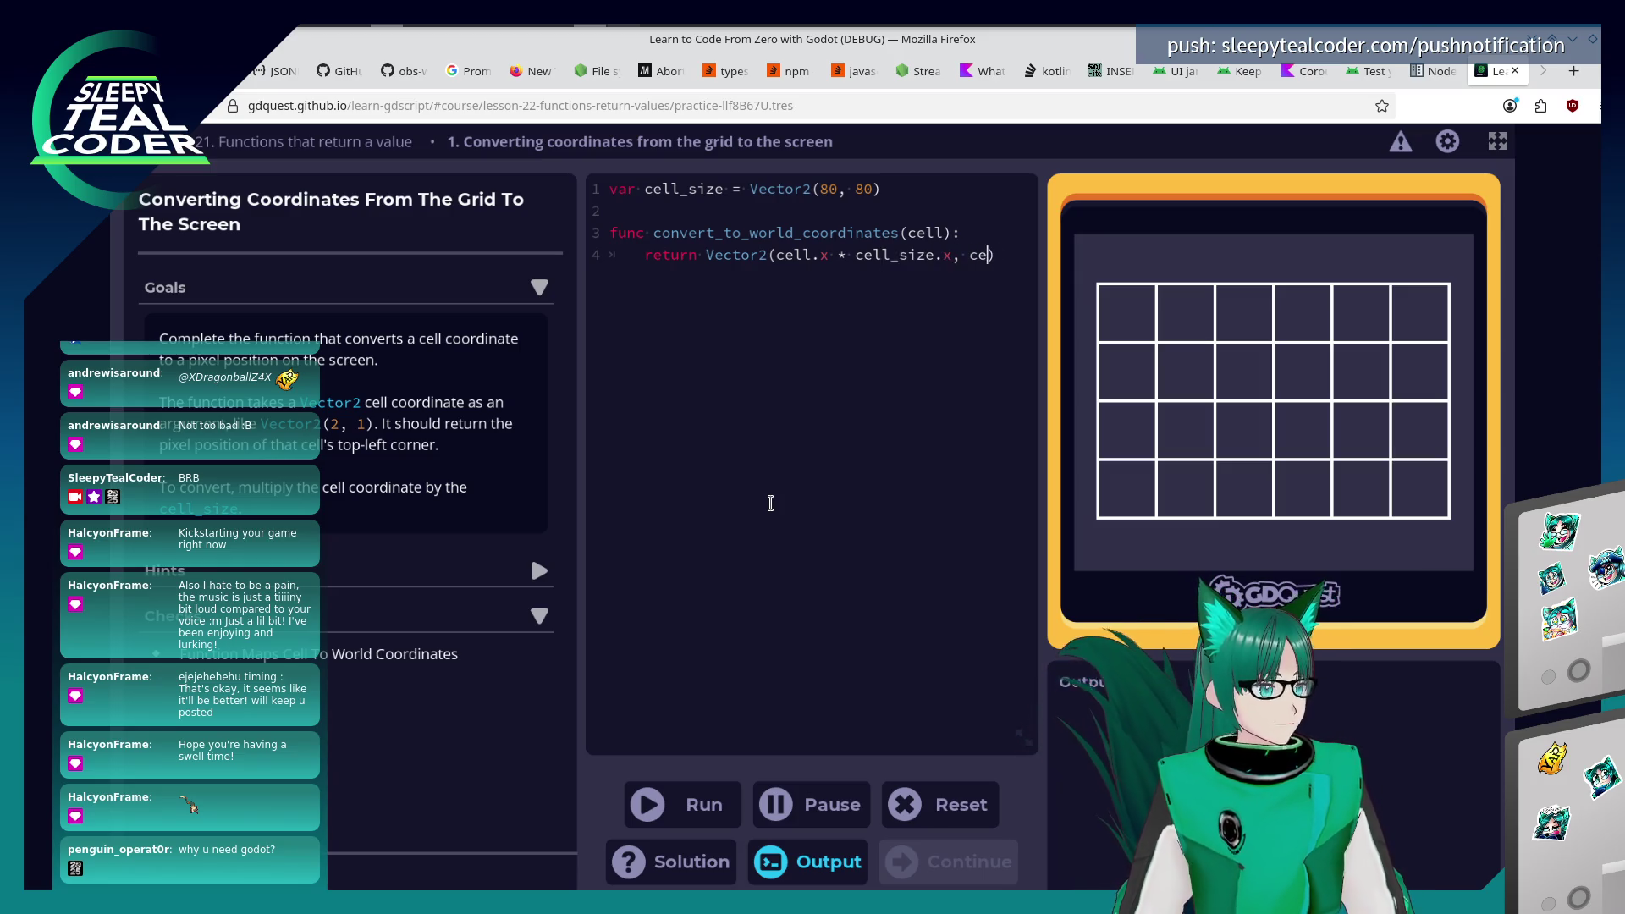
text( * cell_s)
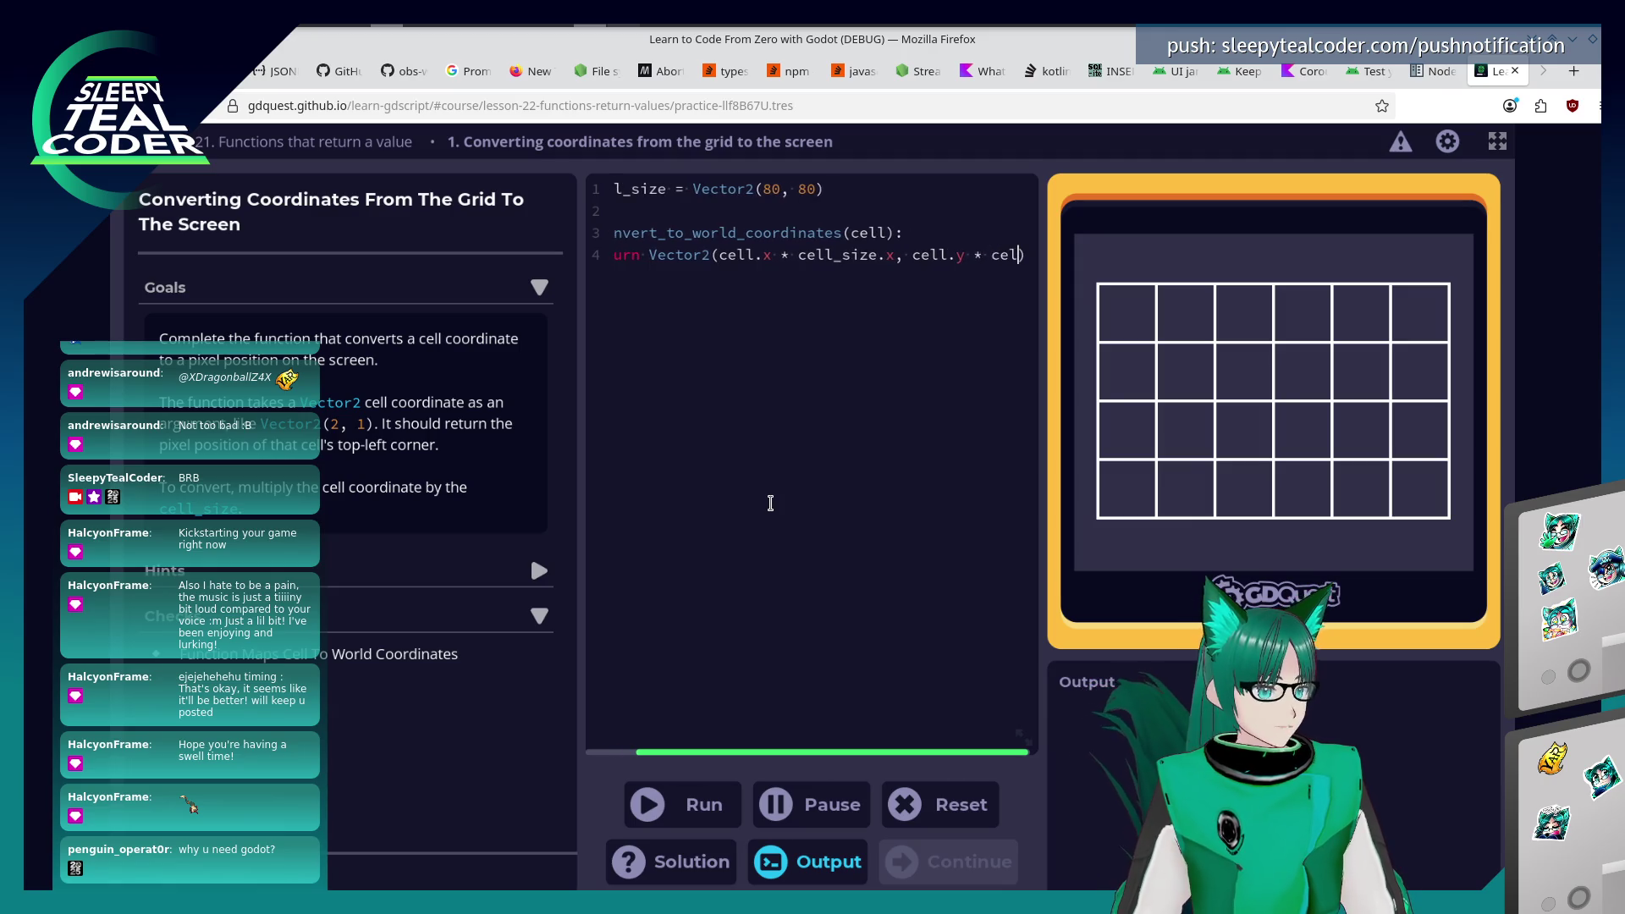
text(ize.x)
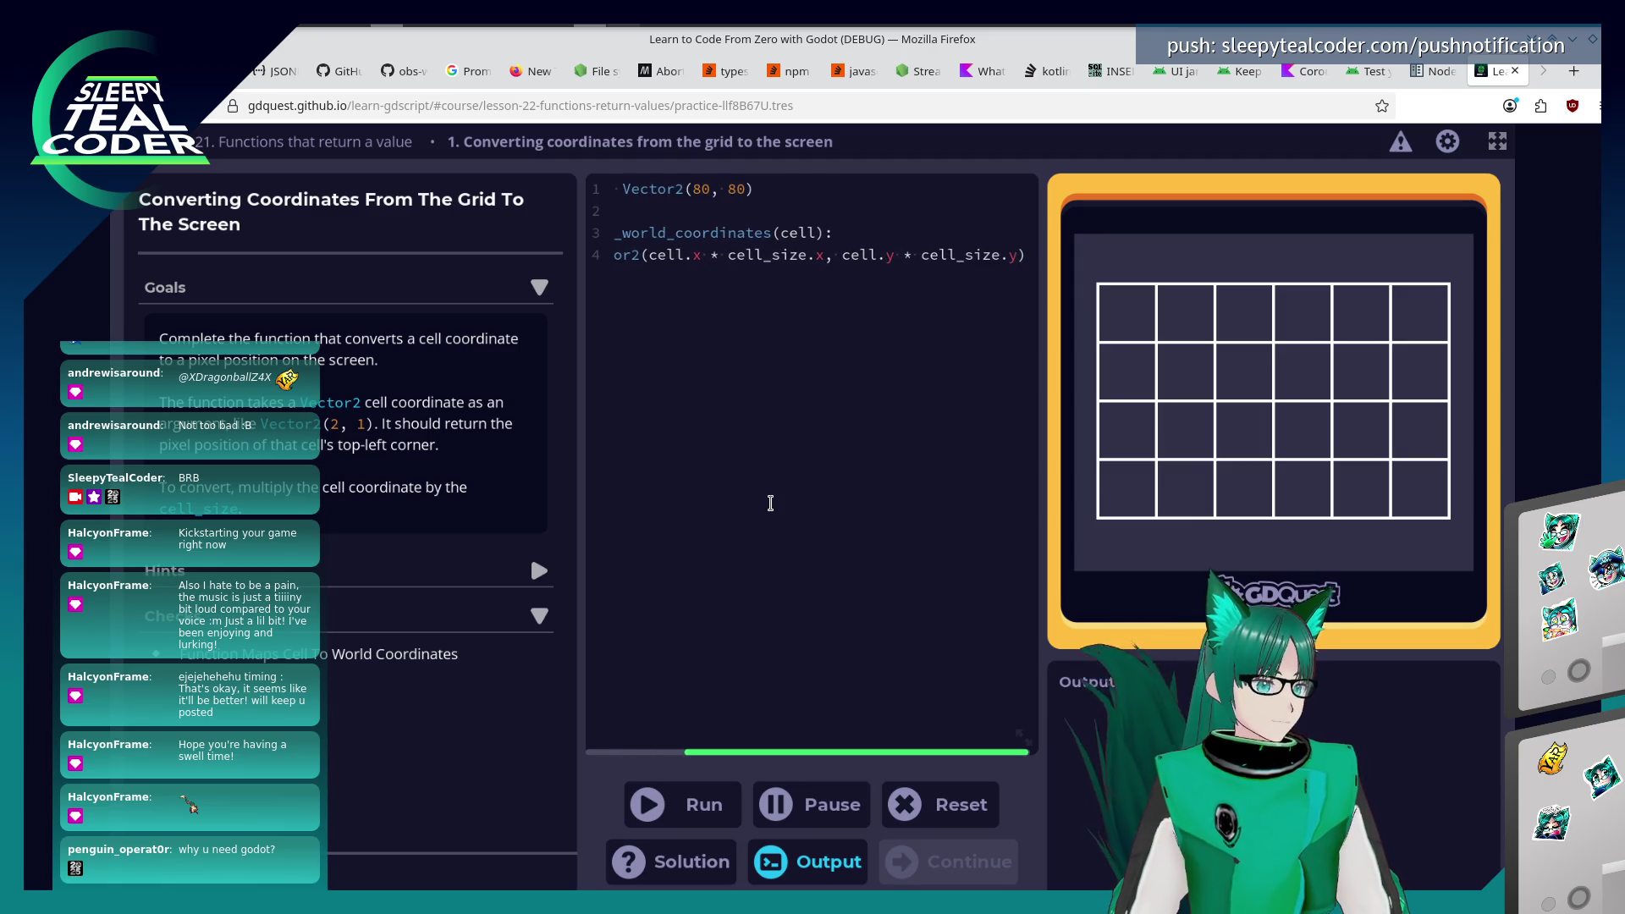
key(Home)
key(Home)
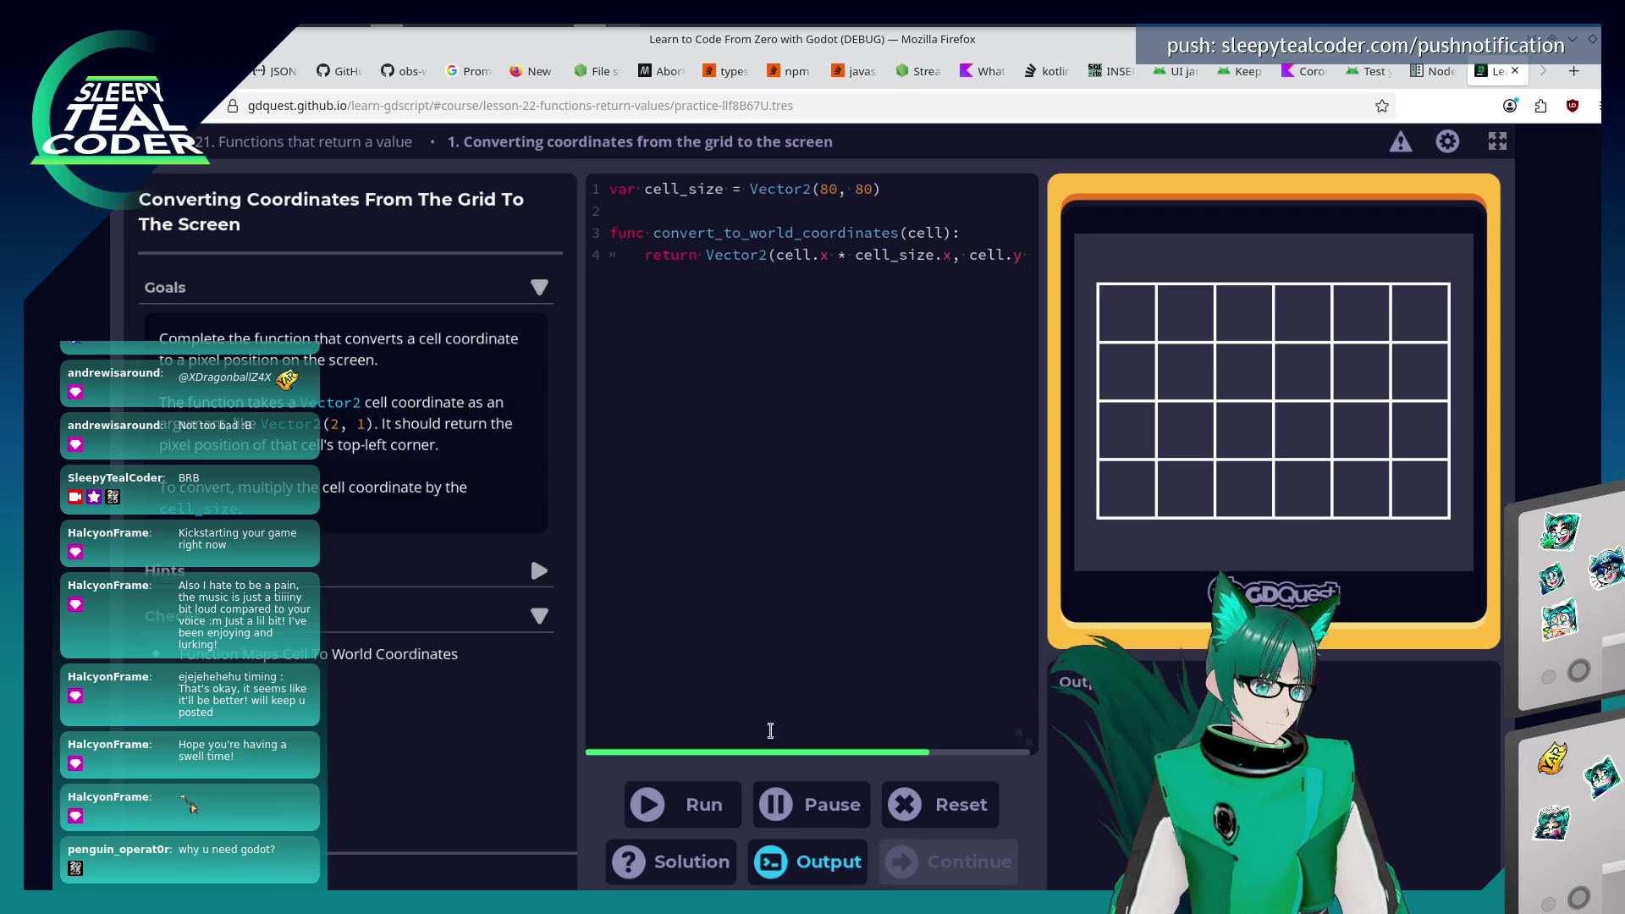
Run the code to pass the practice and continue to lesson 23 on appending and popping.
click(708, 804)
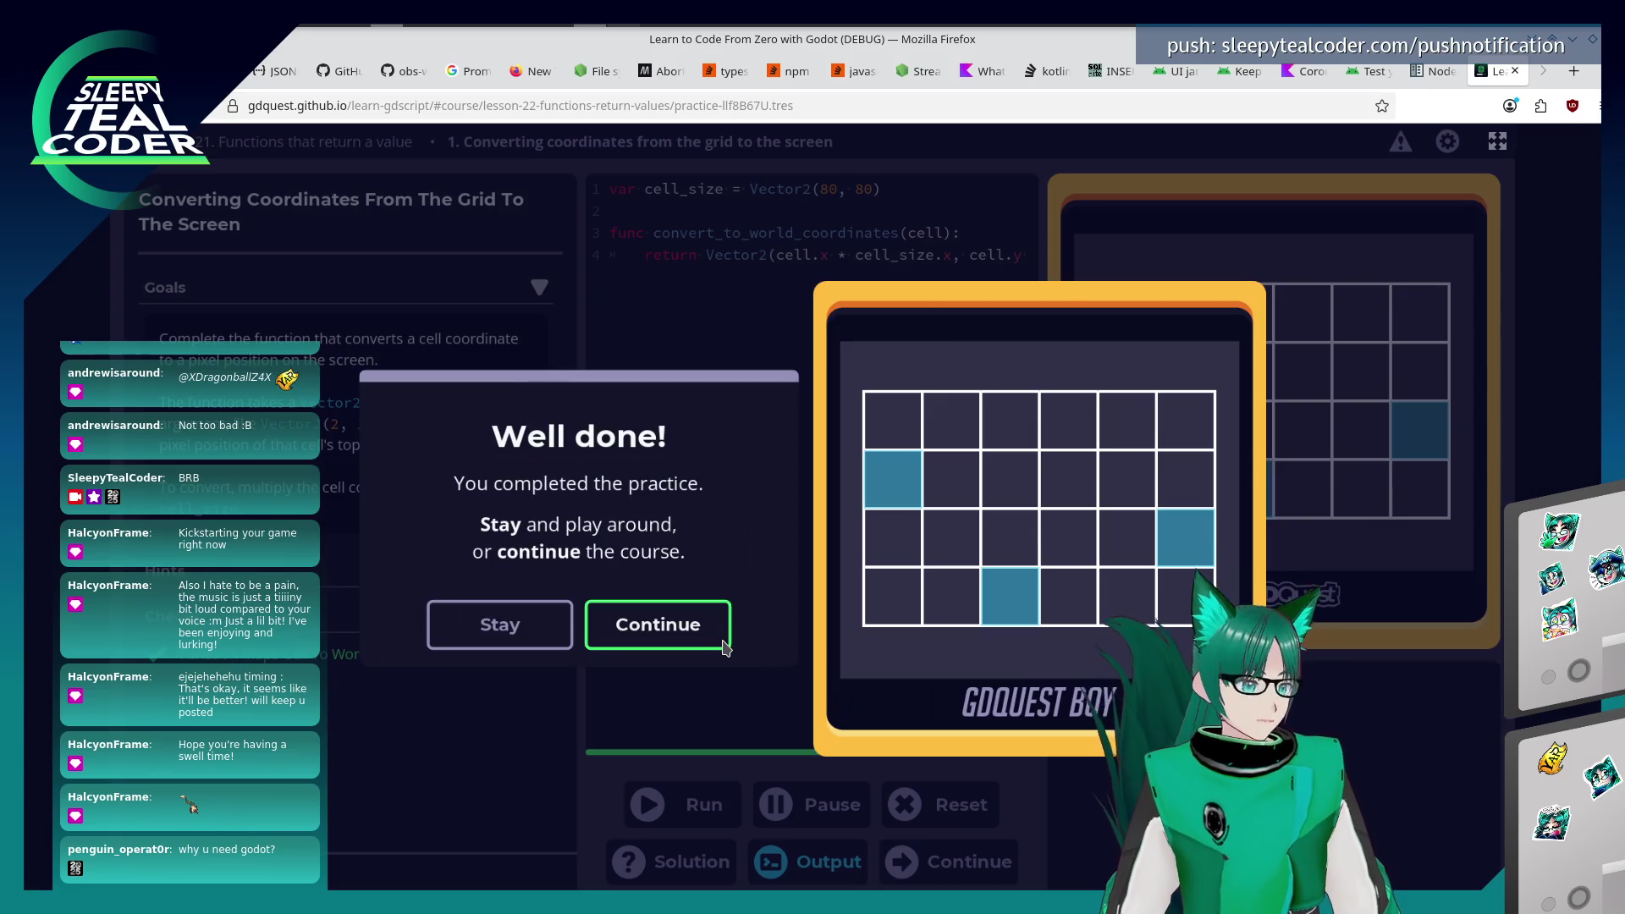
click(633, 629)
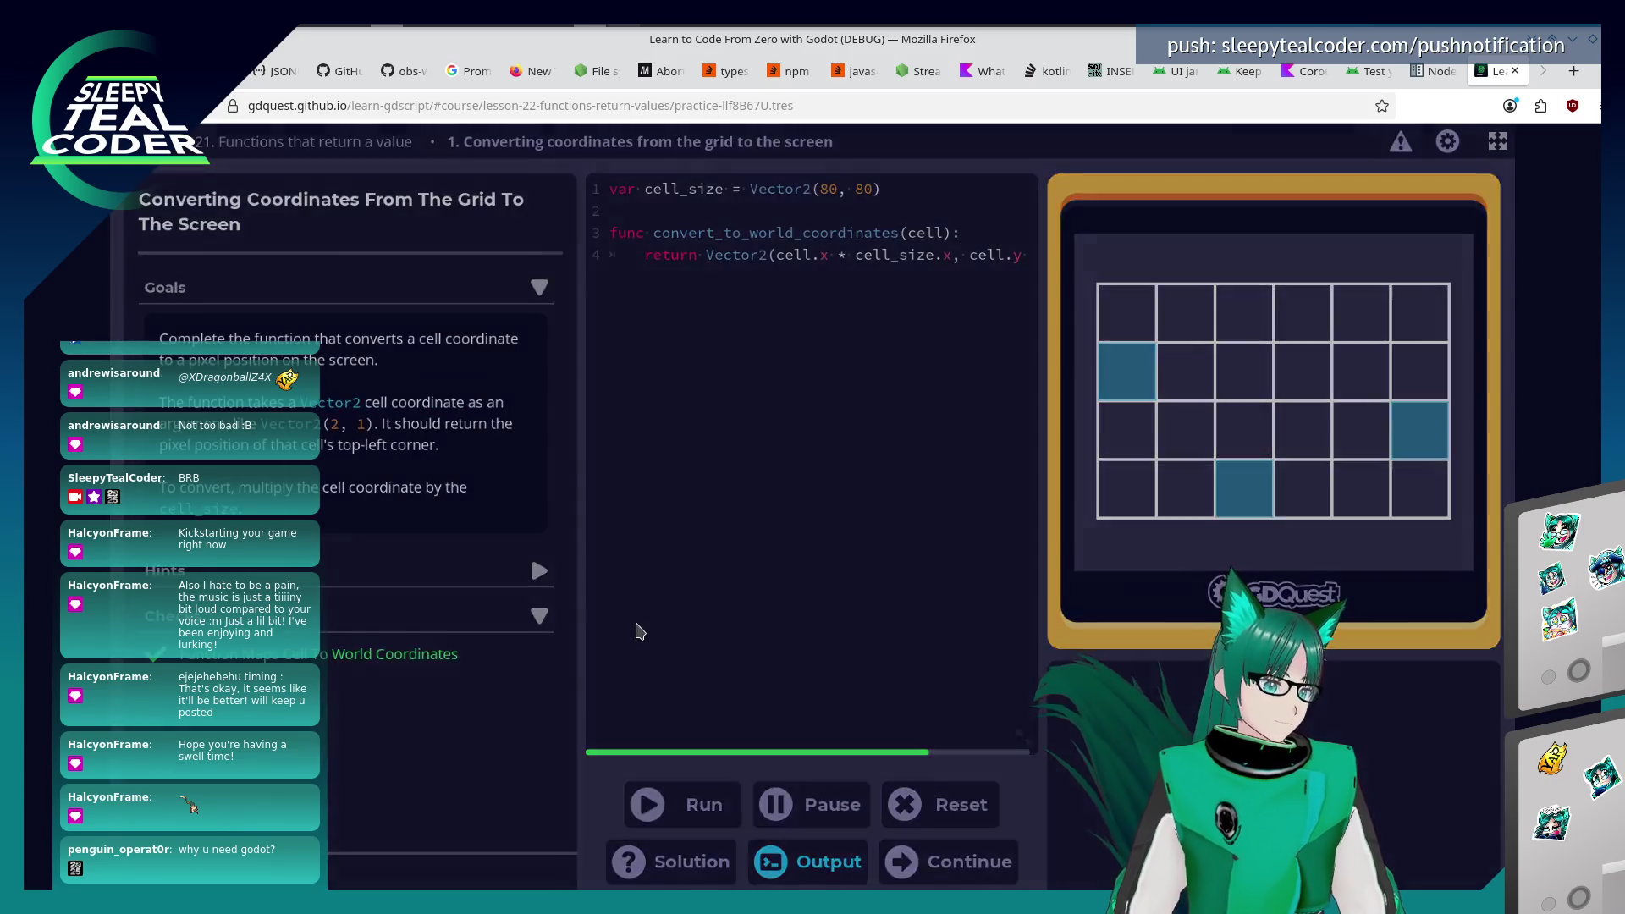
click(885, 605)
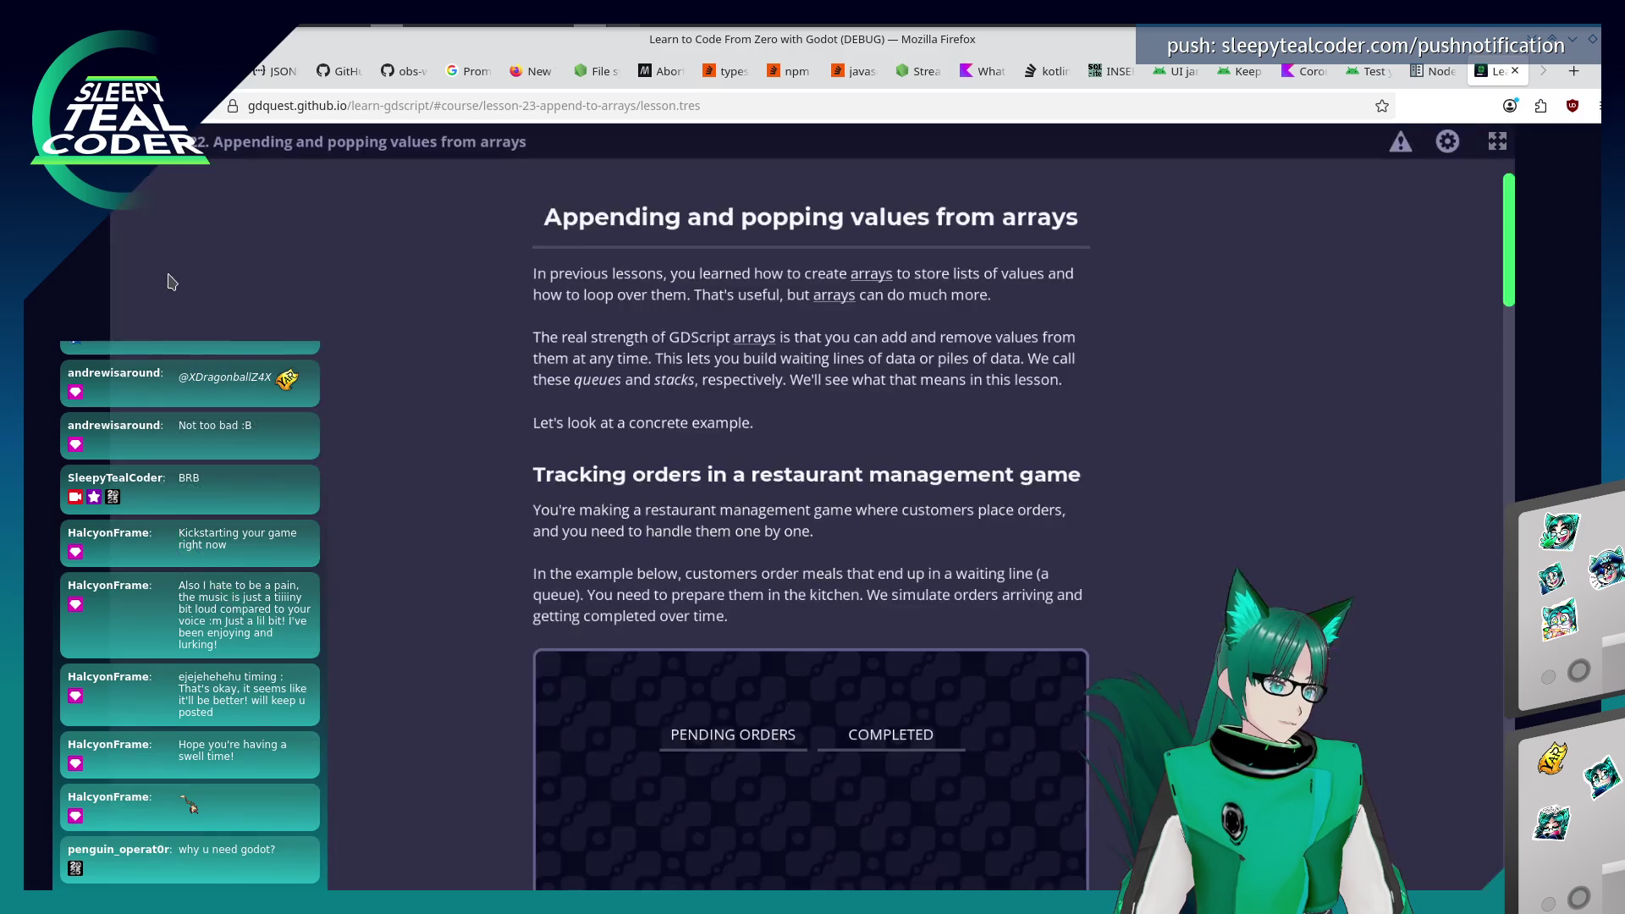
click(338, 142)
scroll(495, 631, down, 5)
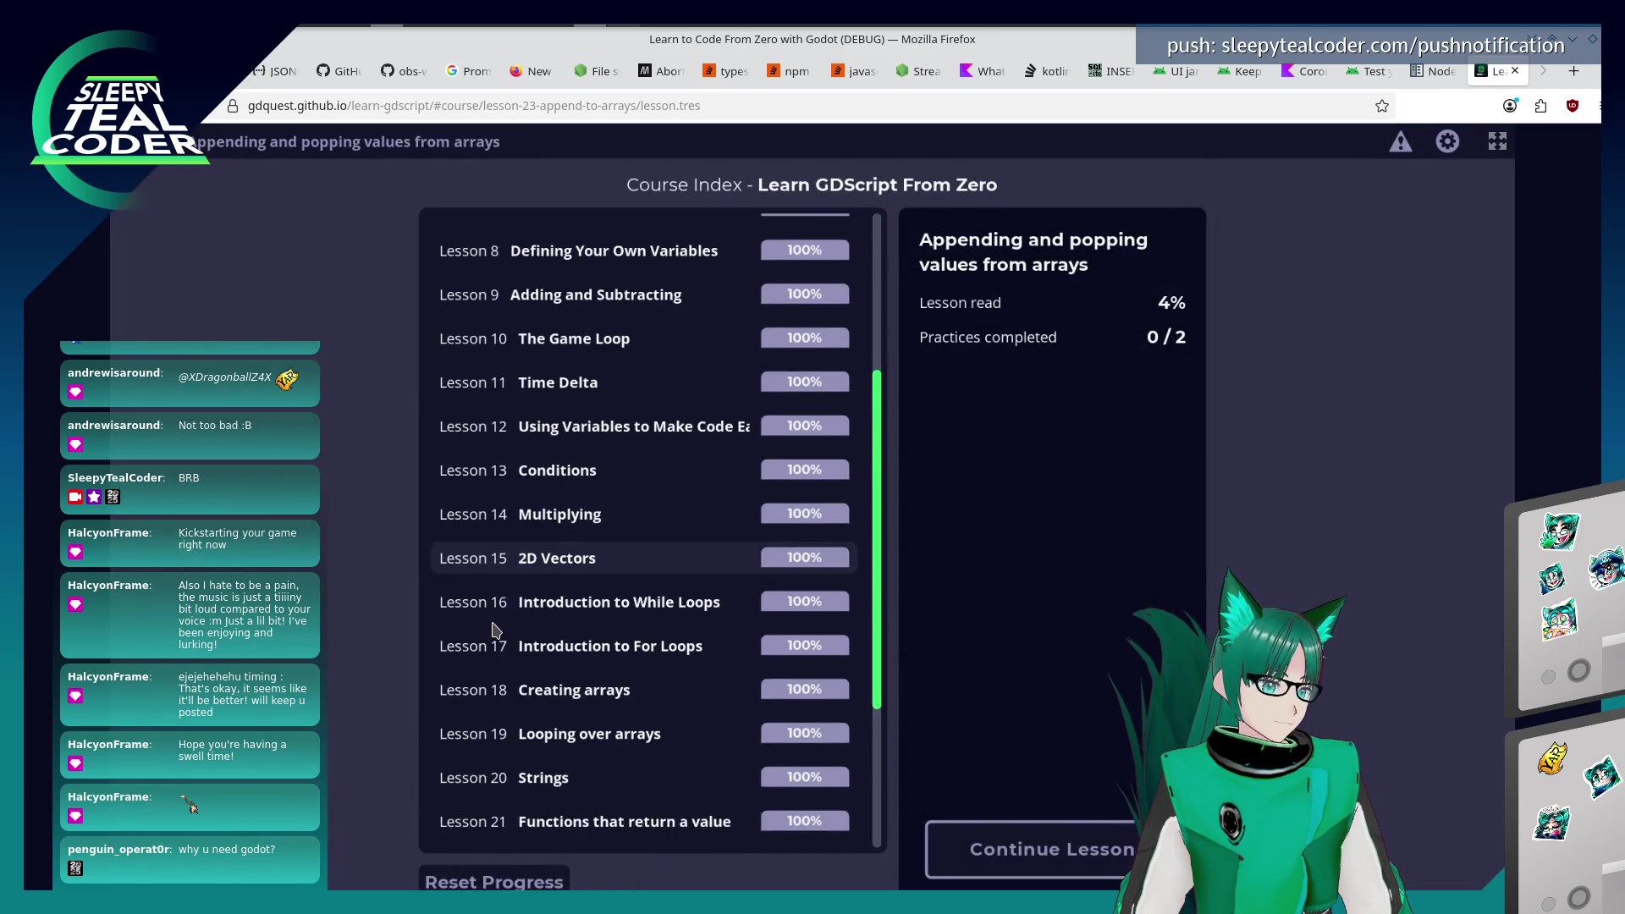
scroll(495, 631, down, 2)
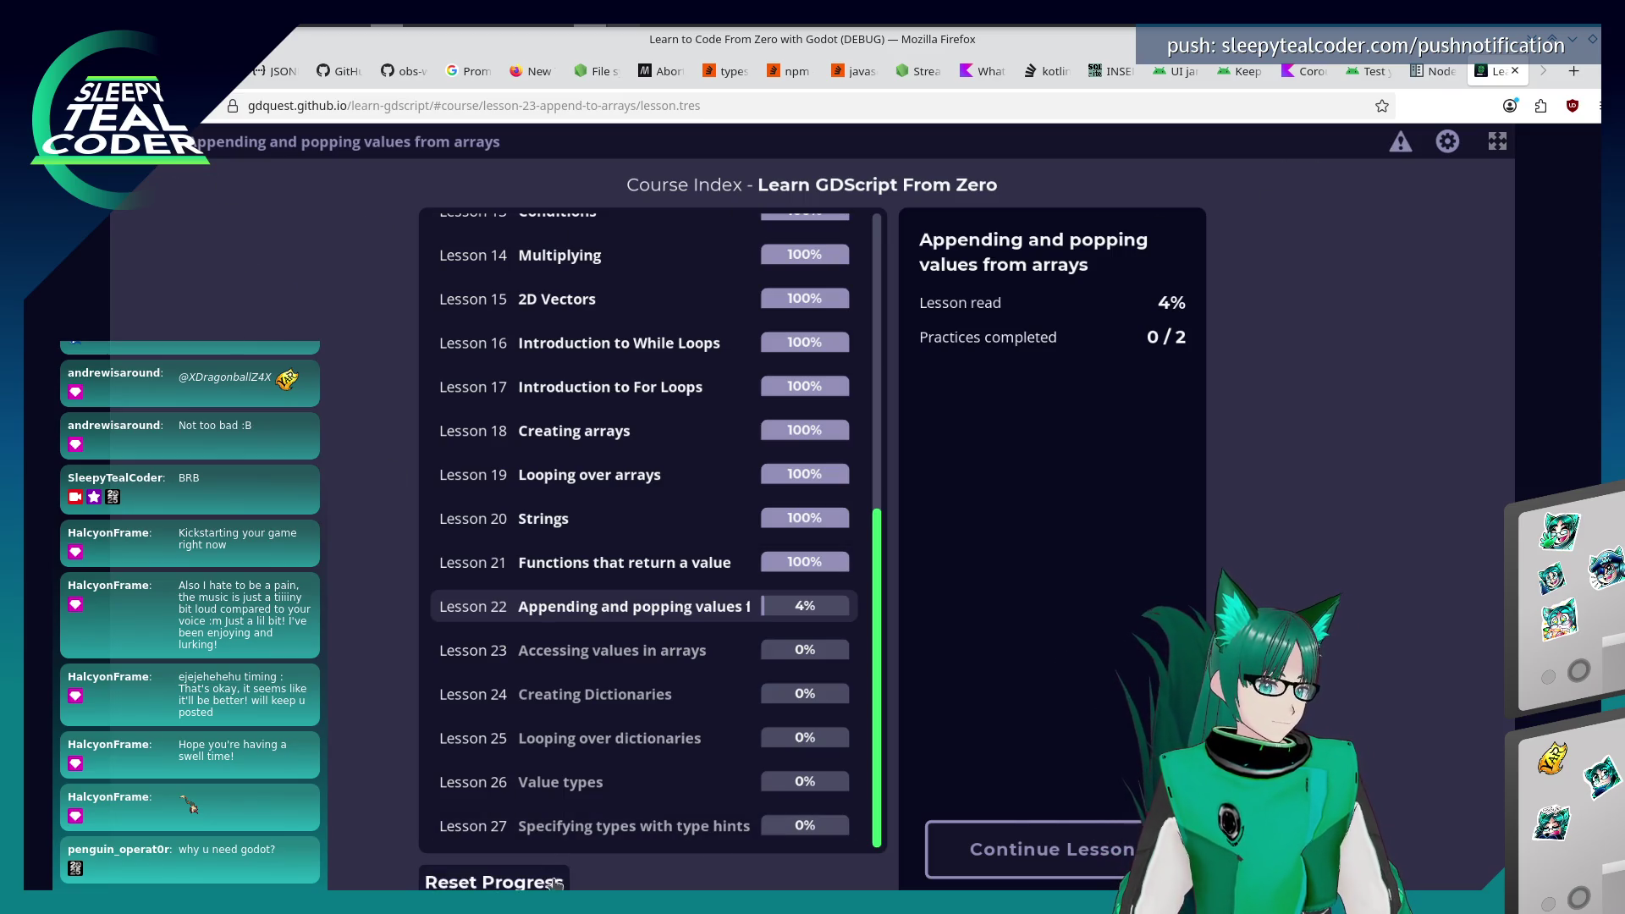
click(931, 846)
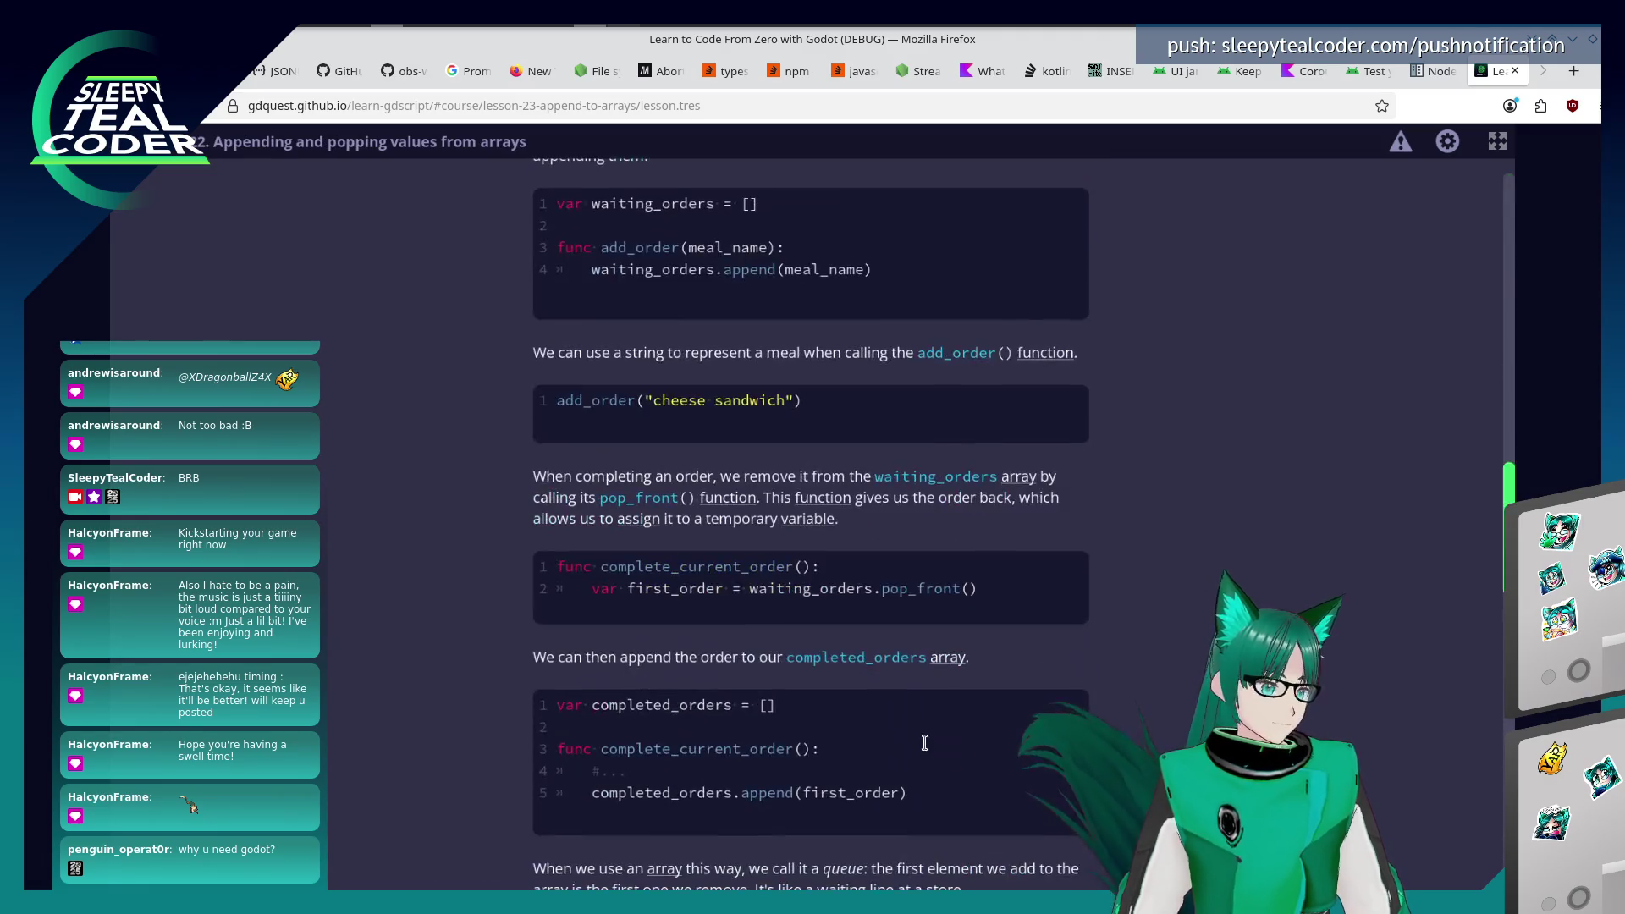
scroll(923, 736, down, 4)
scroll(911, 733, down, 3)
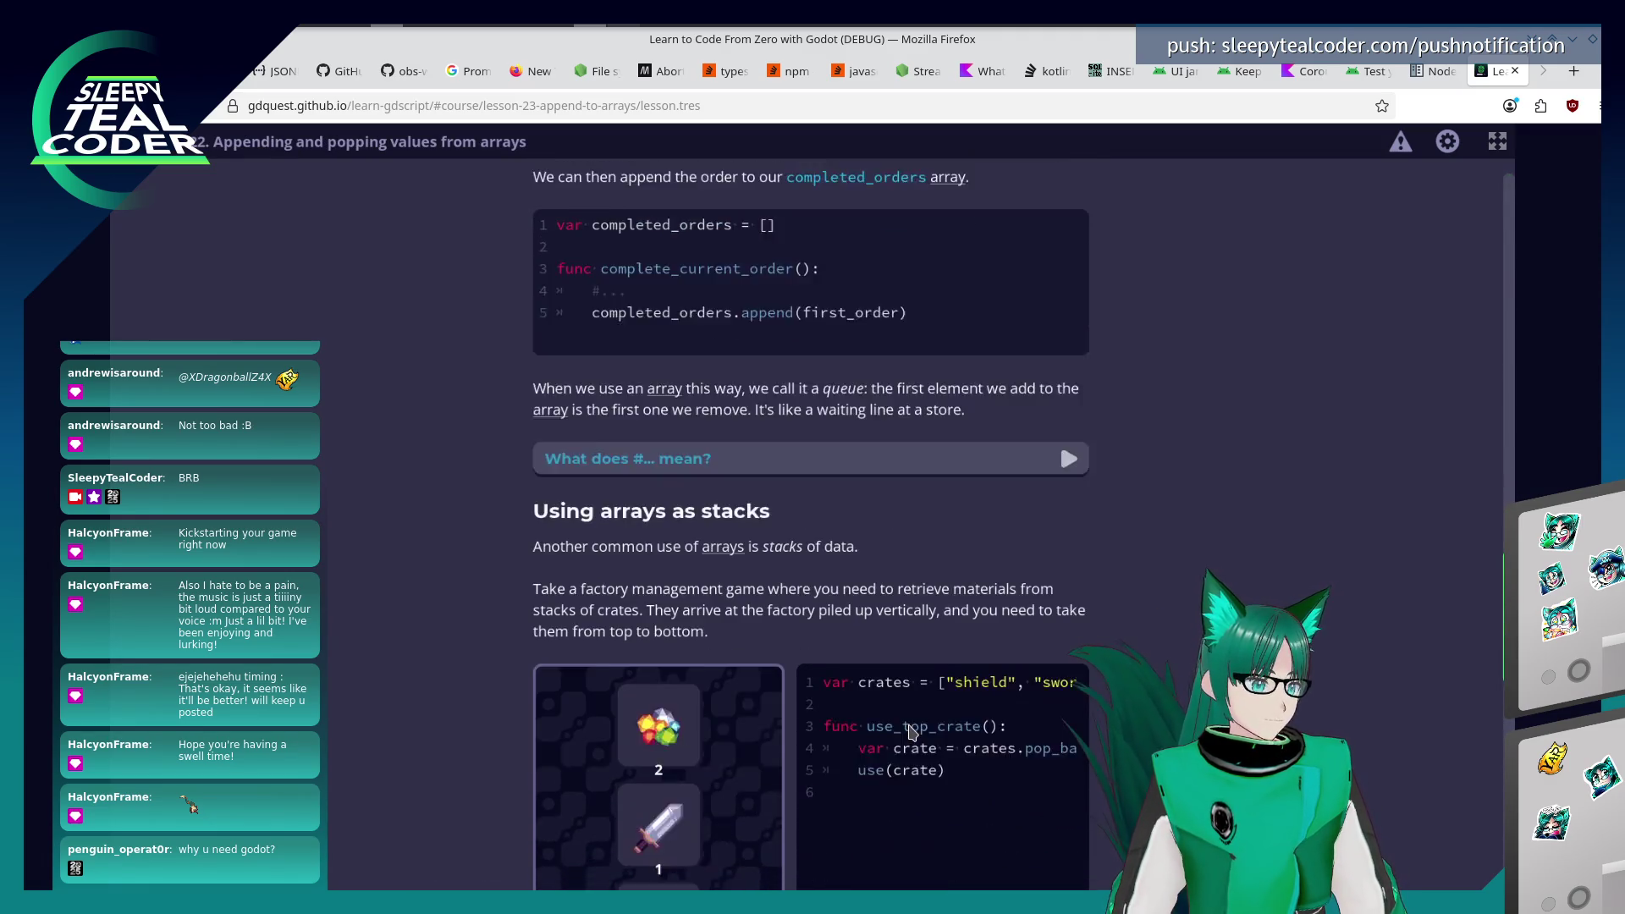
drag(1503, 542, 1491, 203)
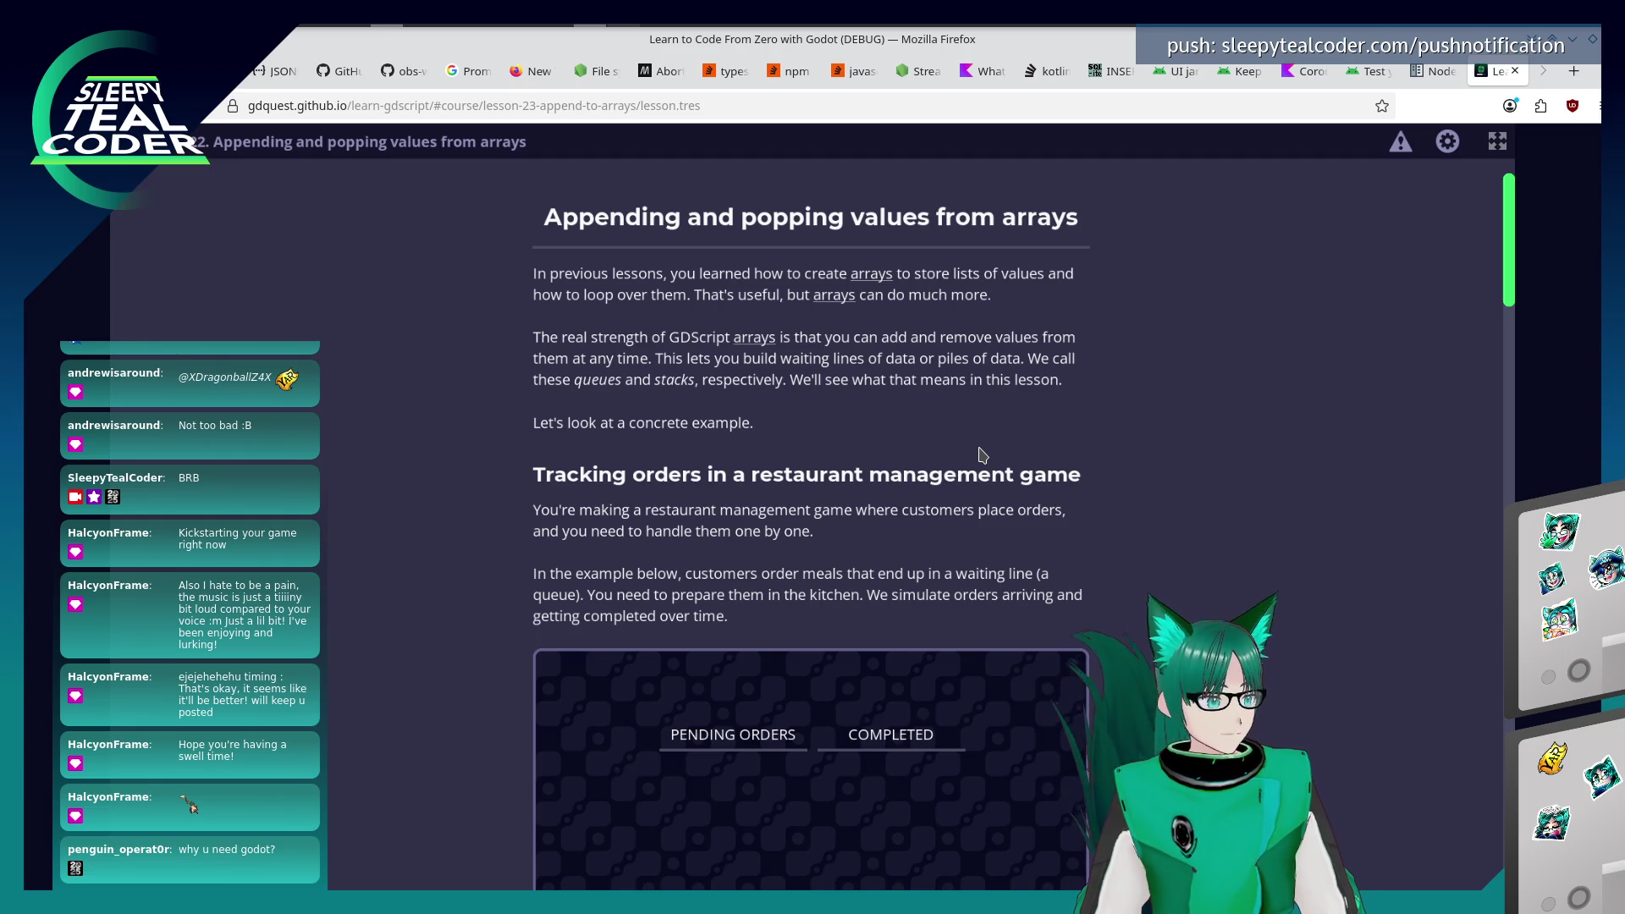
scroll(1135, 499, down, 3)
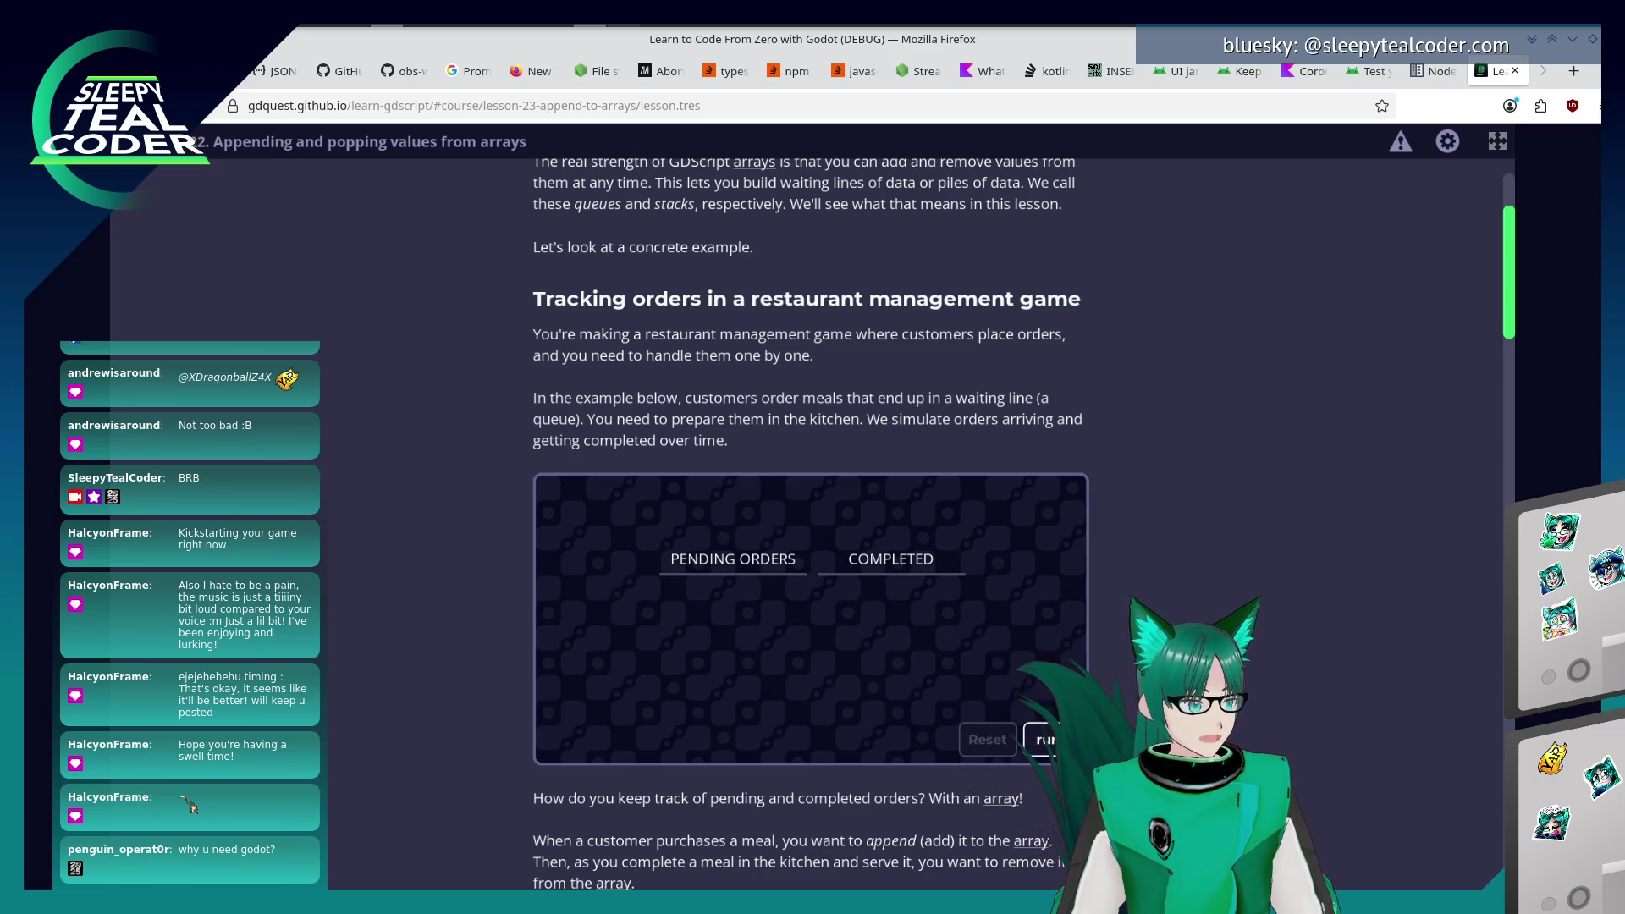
Run the restaurant orders demo so tomato soup, toast, burger and cheese sandwich get checked off.
click(1061, 740)
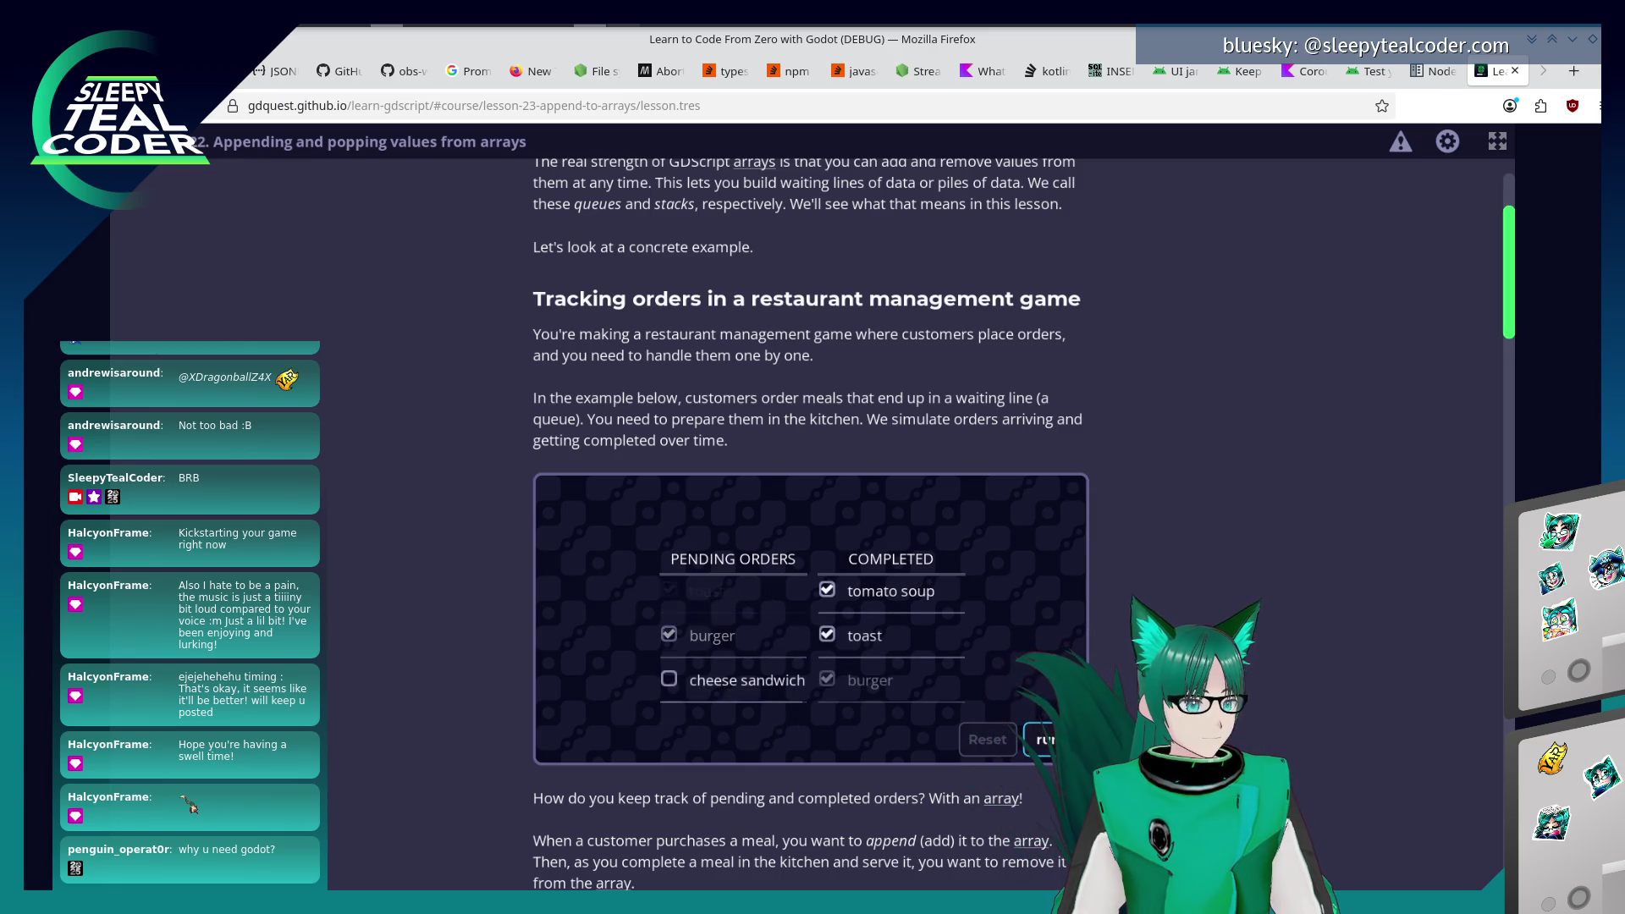
scroll(811, 508, down, 5)
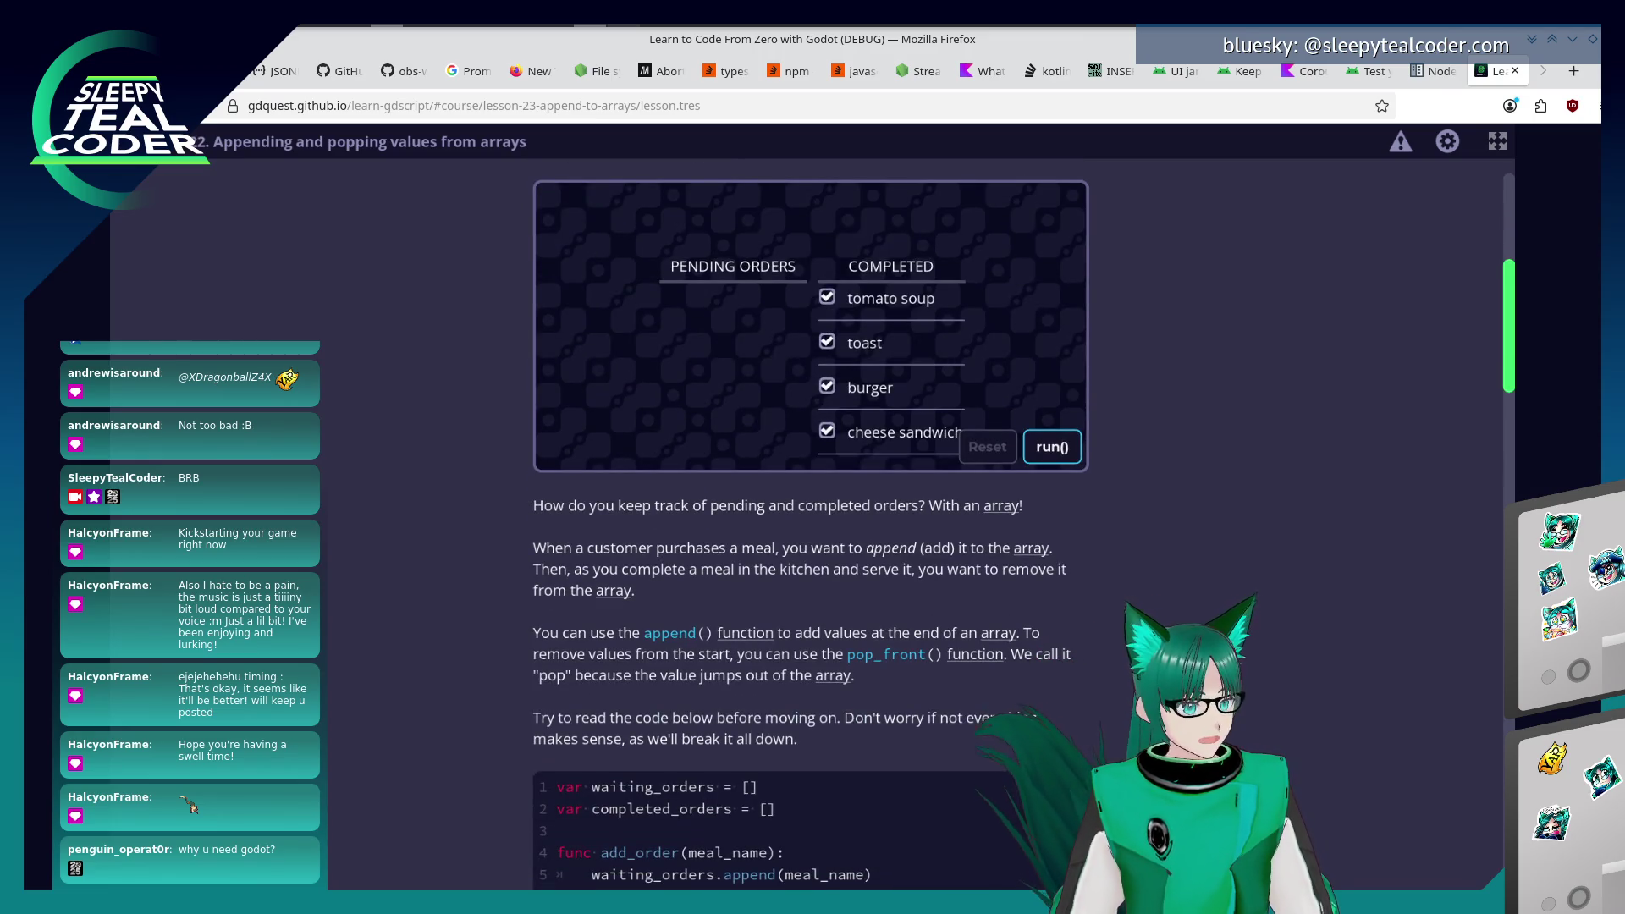
scroll(1140, 667, down, 2)
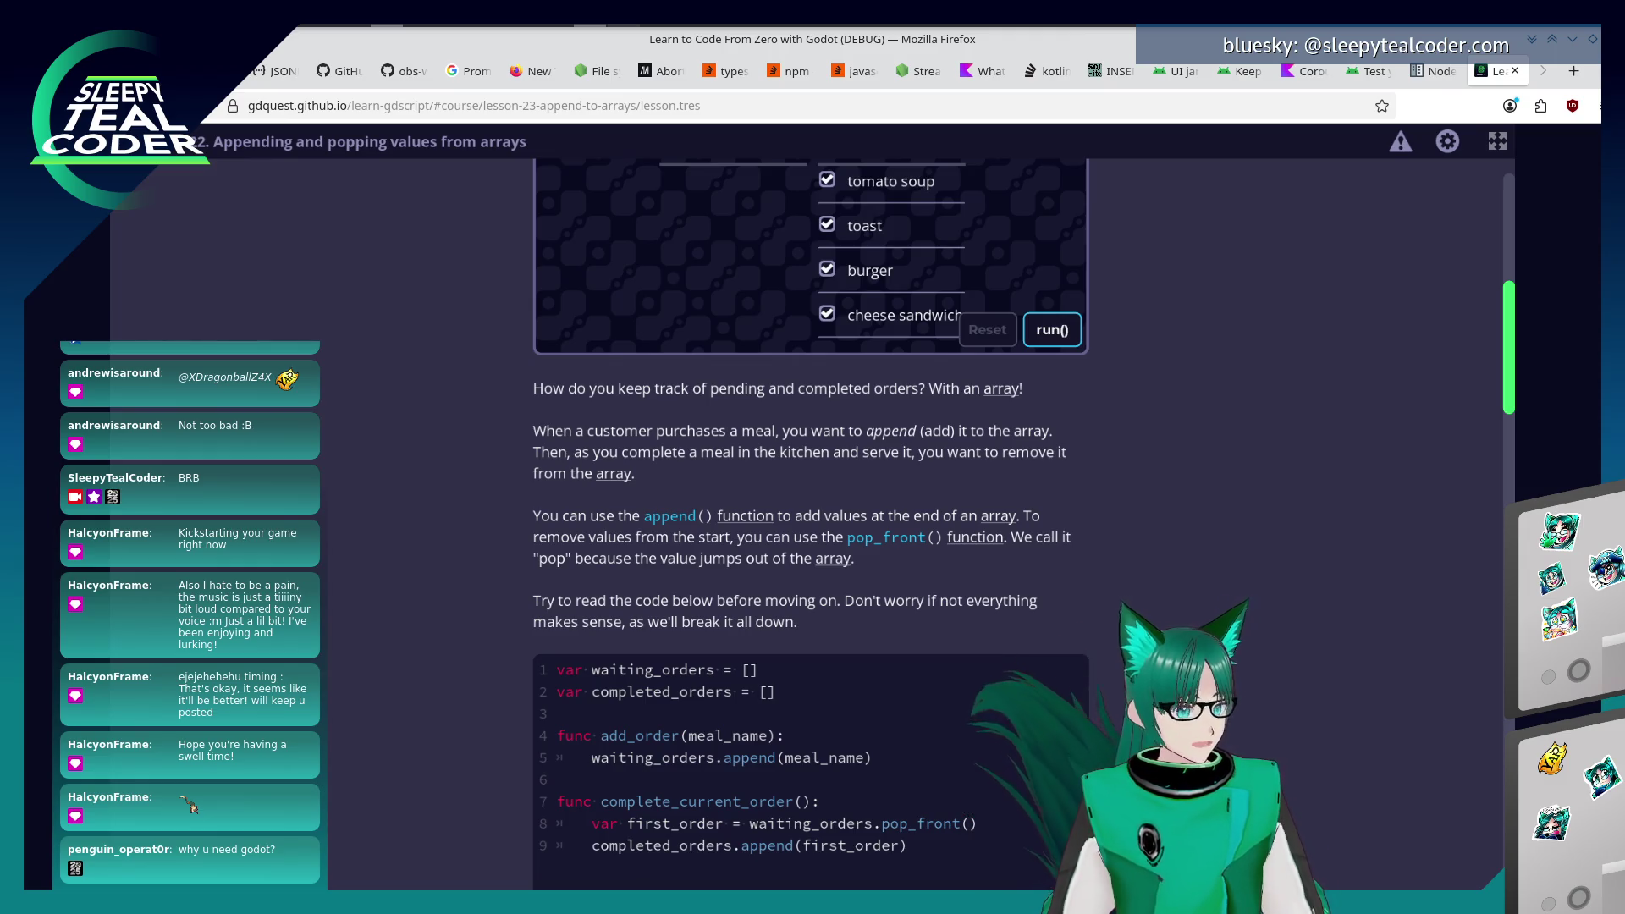
scroll(811, 525, down, 3)
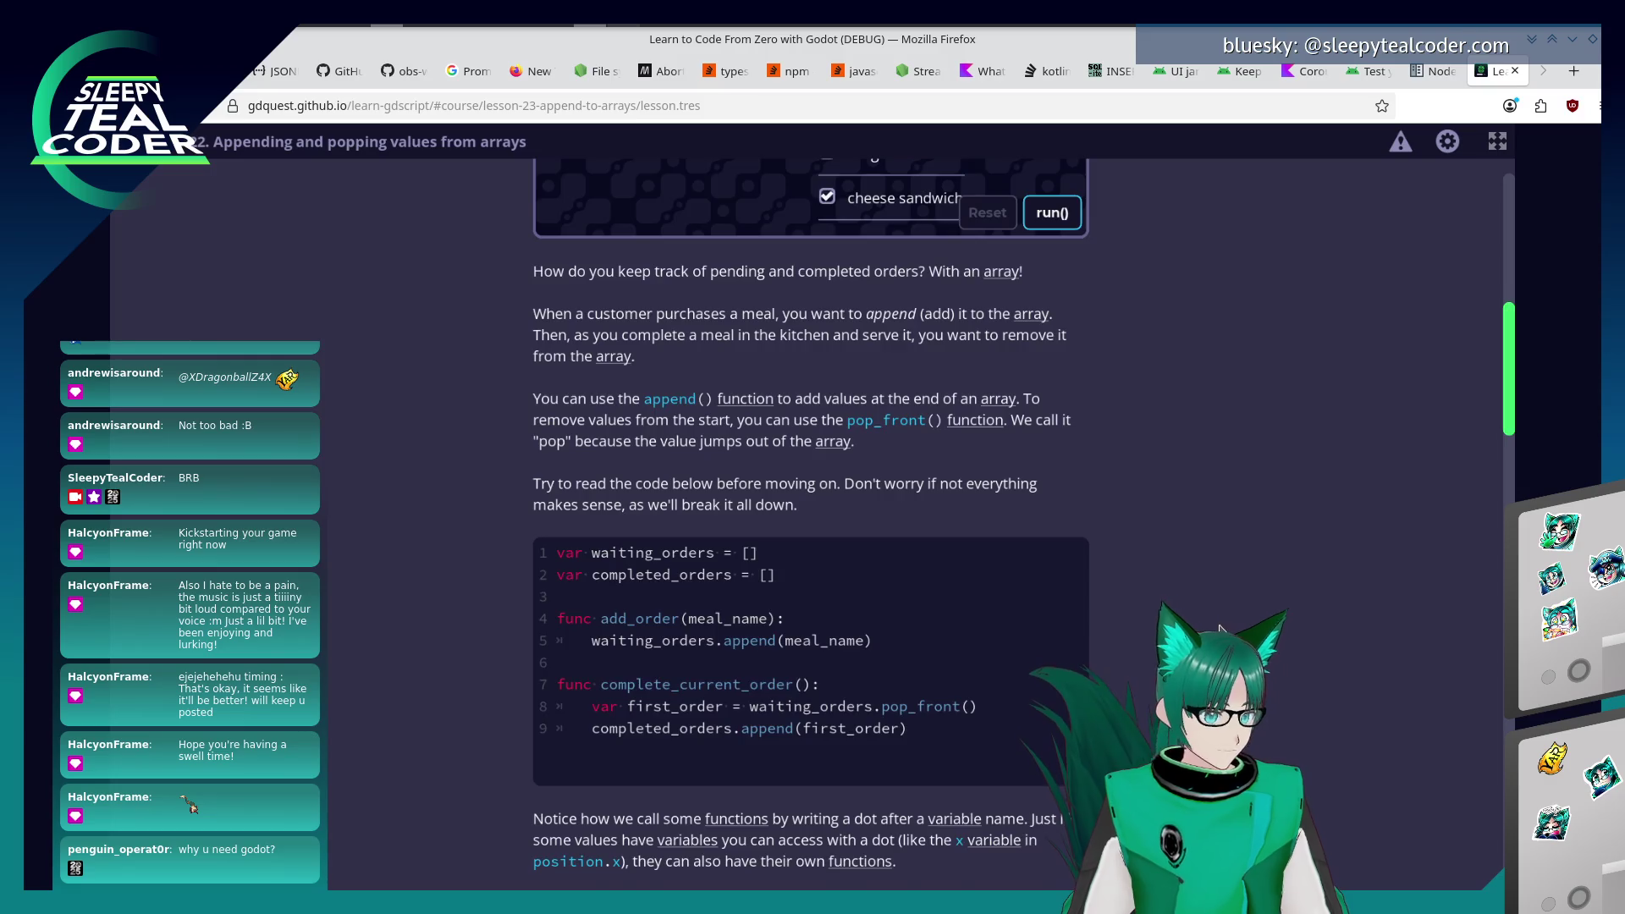
scroll(811, 508, down, 3)
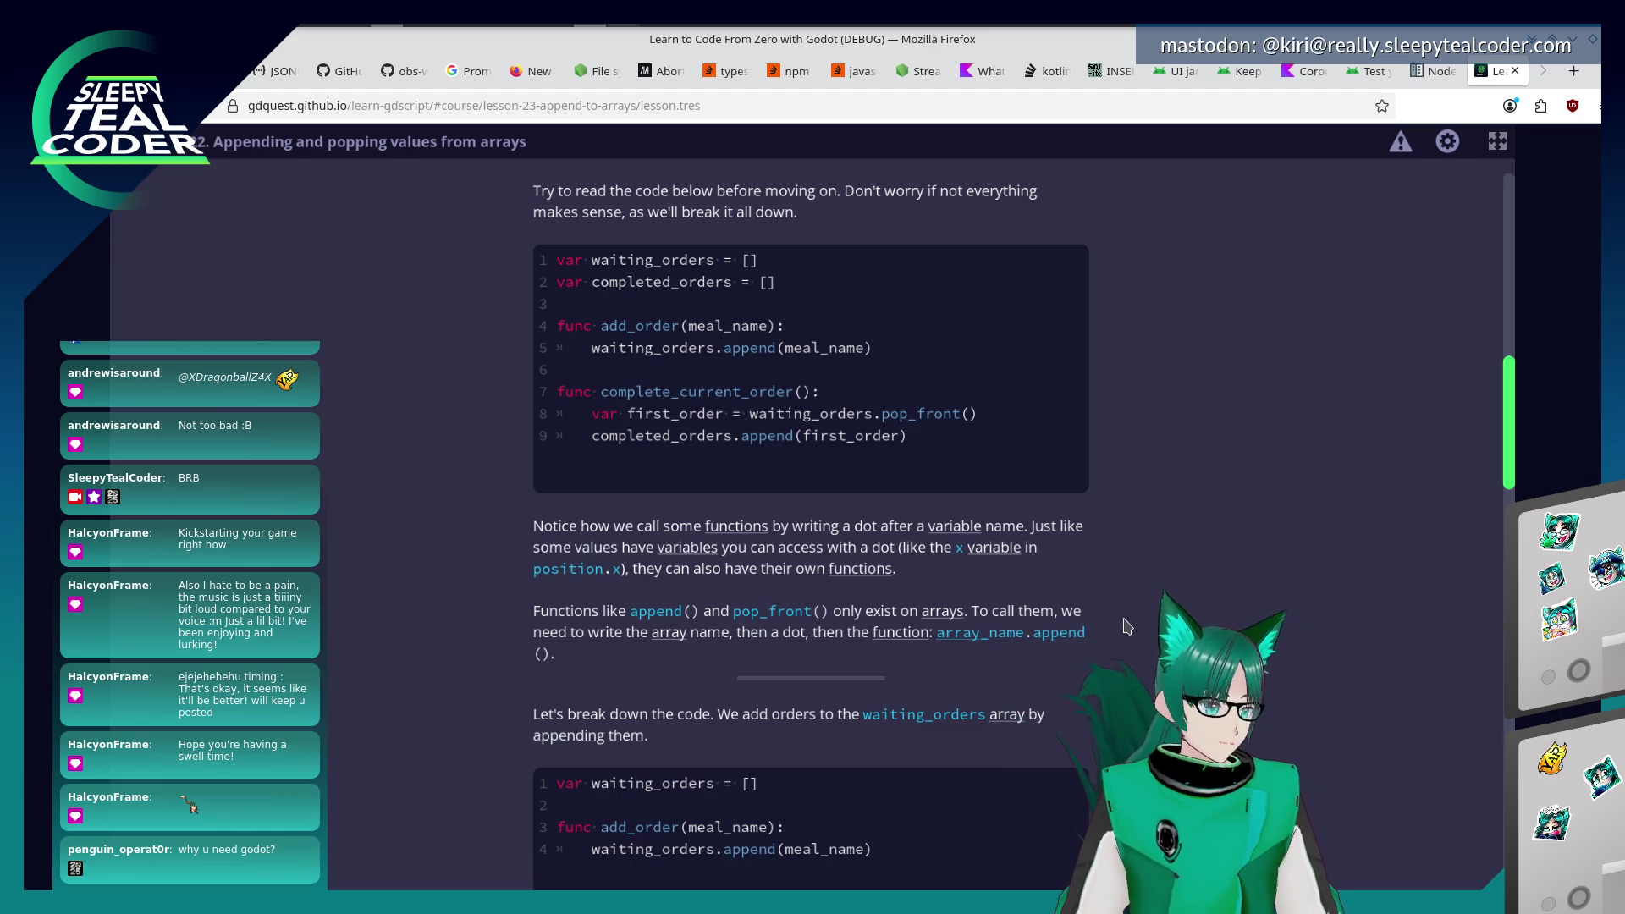
scroll(897, 474, down, 3)
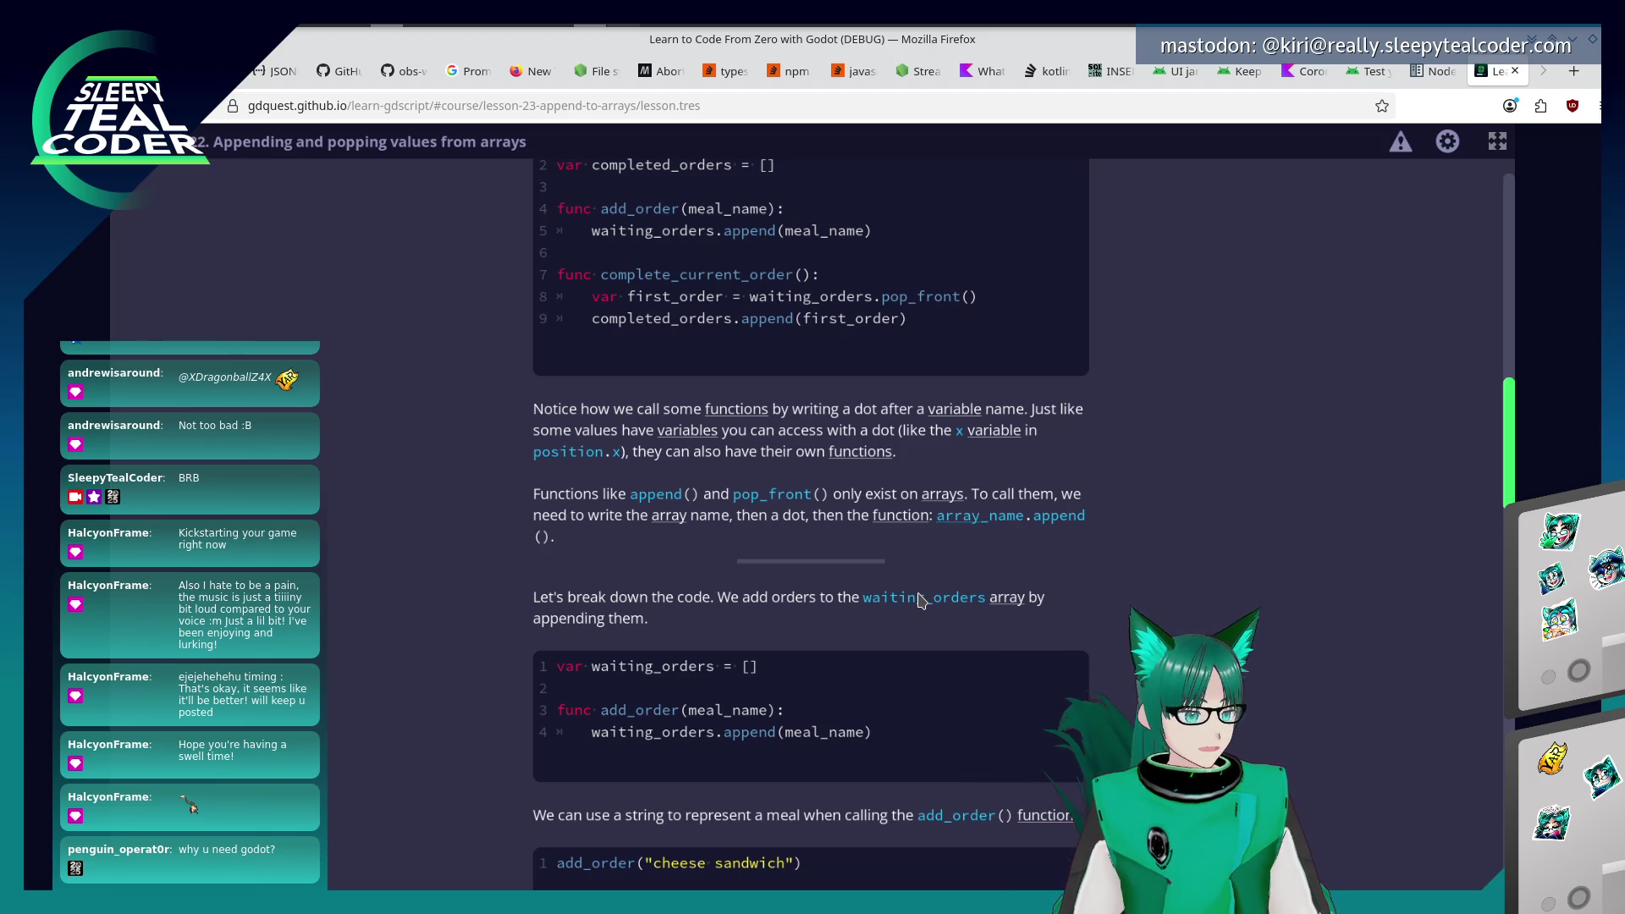
scroll(922, 600, down, 2)
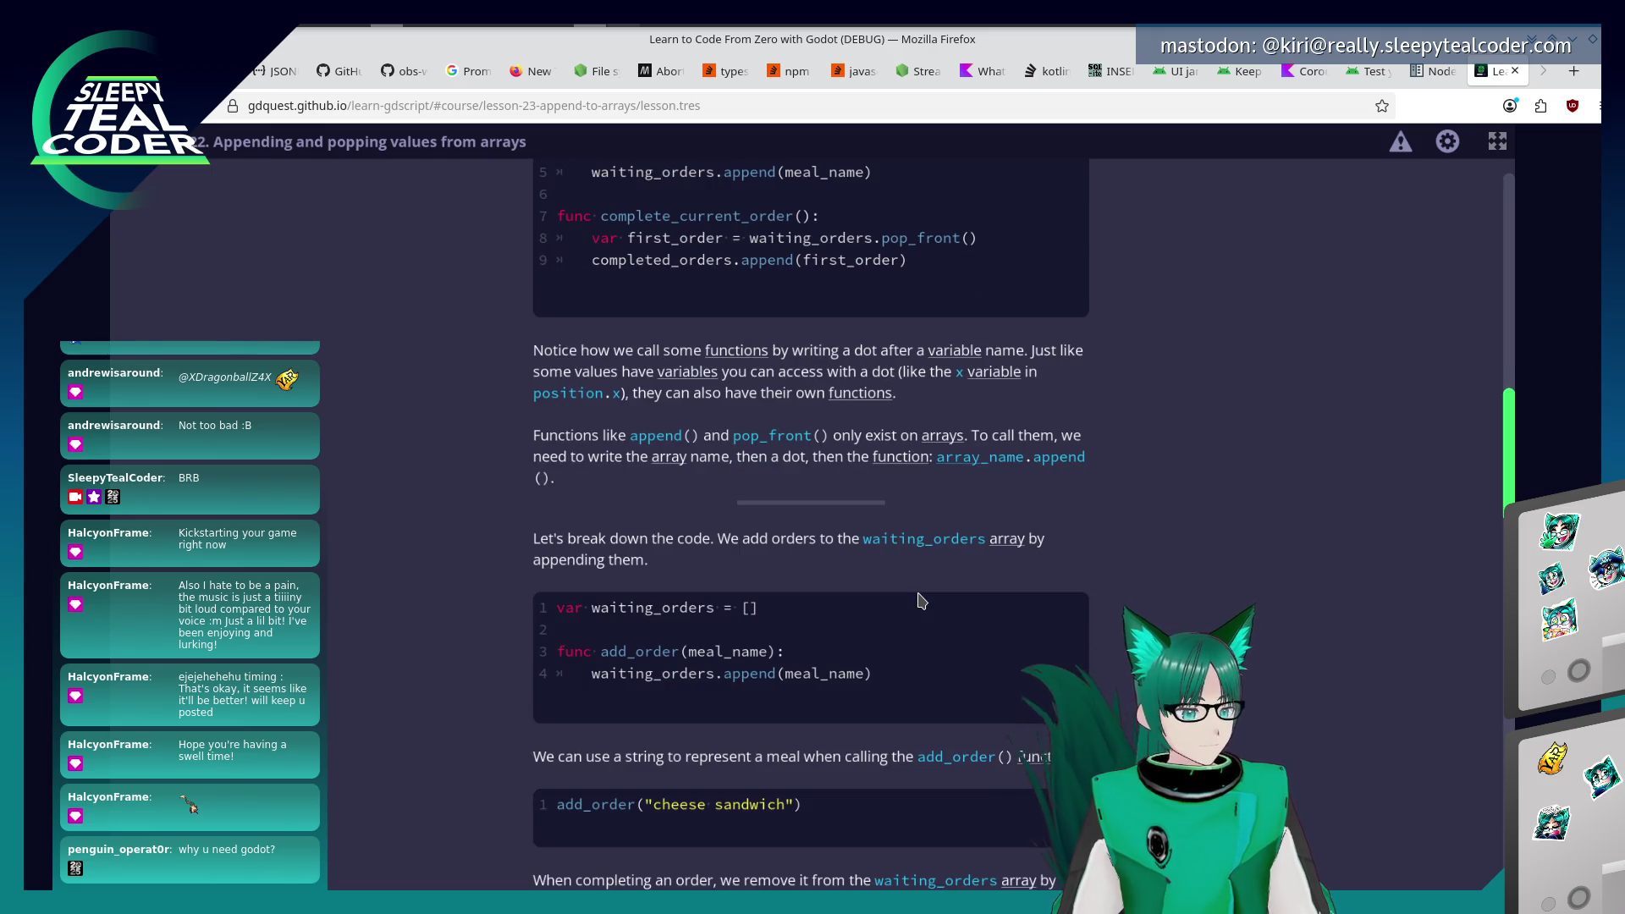
scroll(921, 600, down, 1)
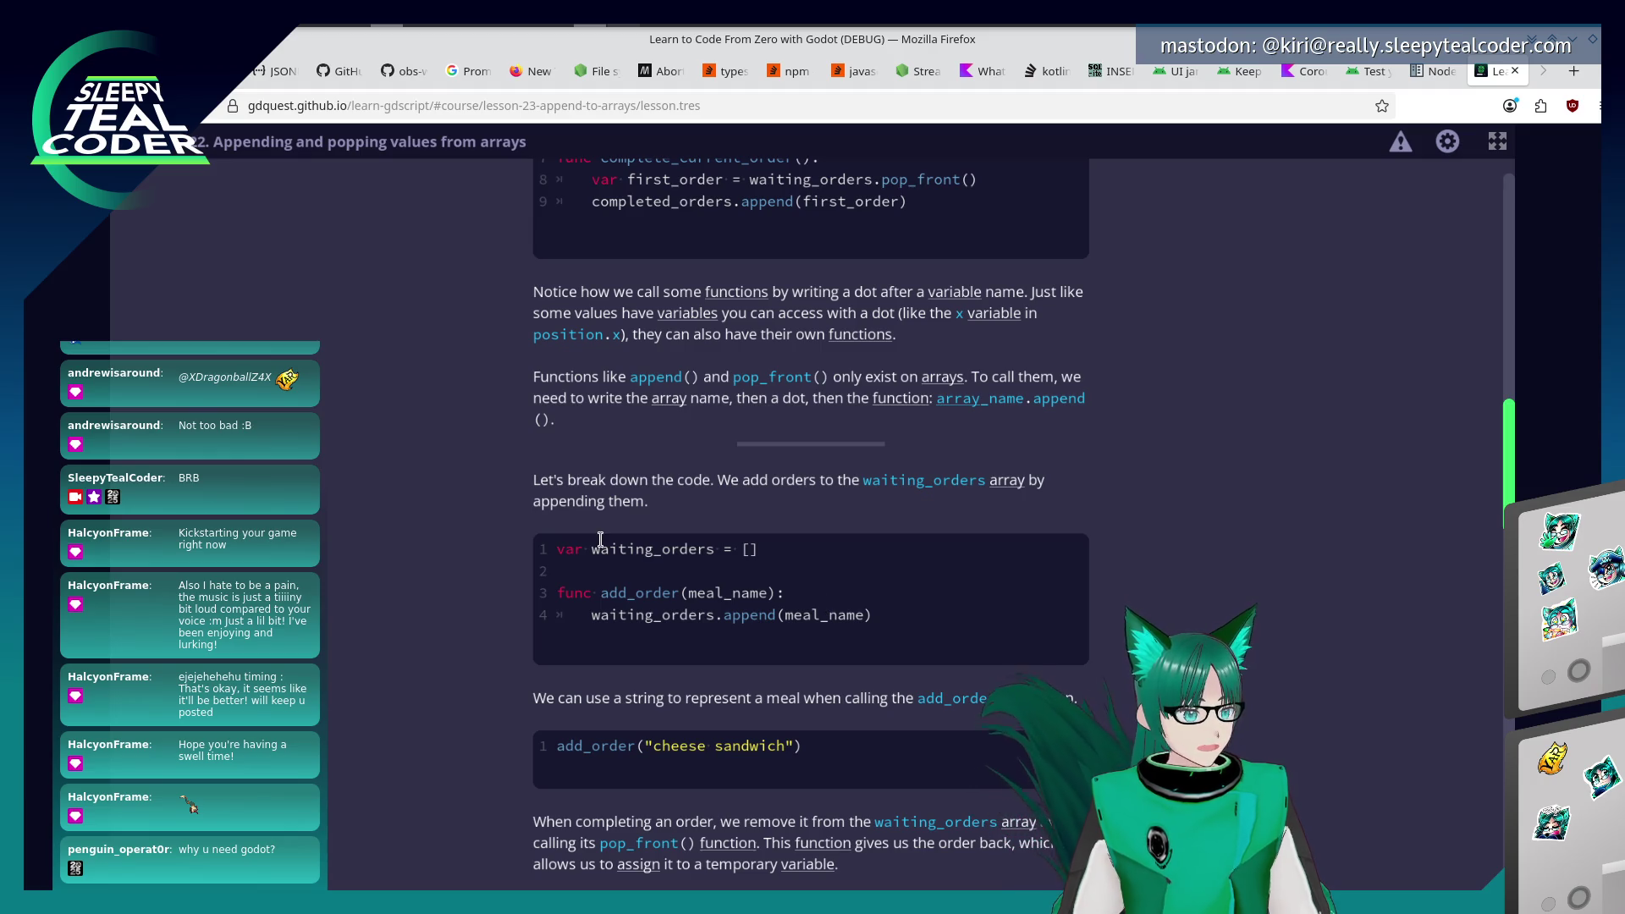
scroll(710, 711, down, 2)
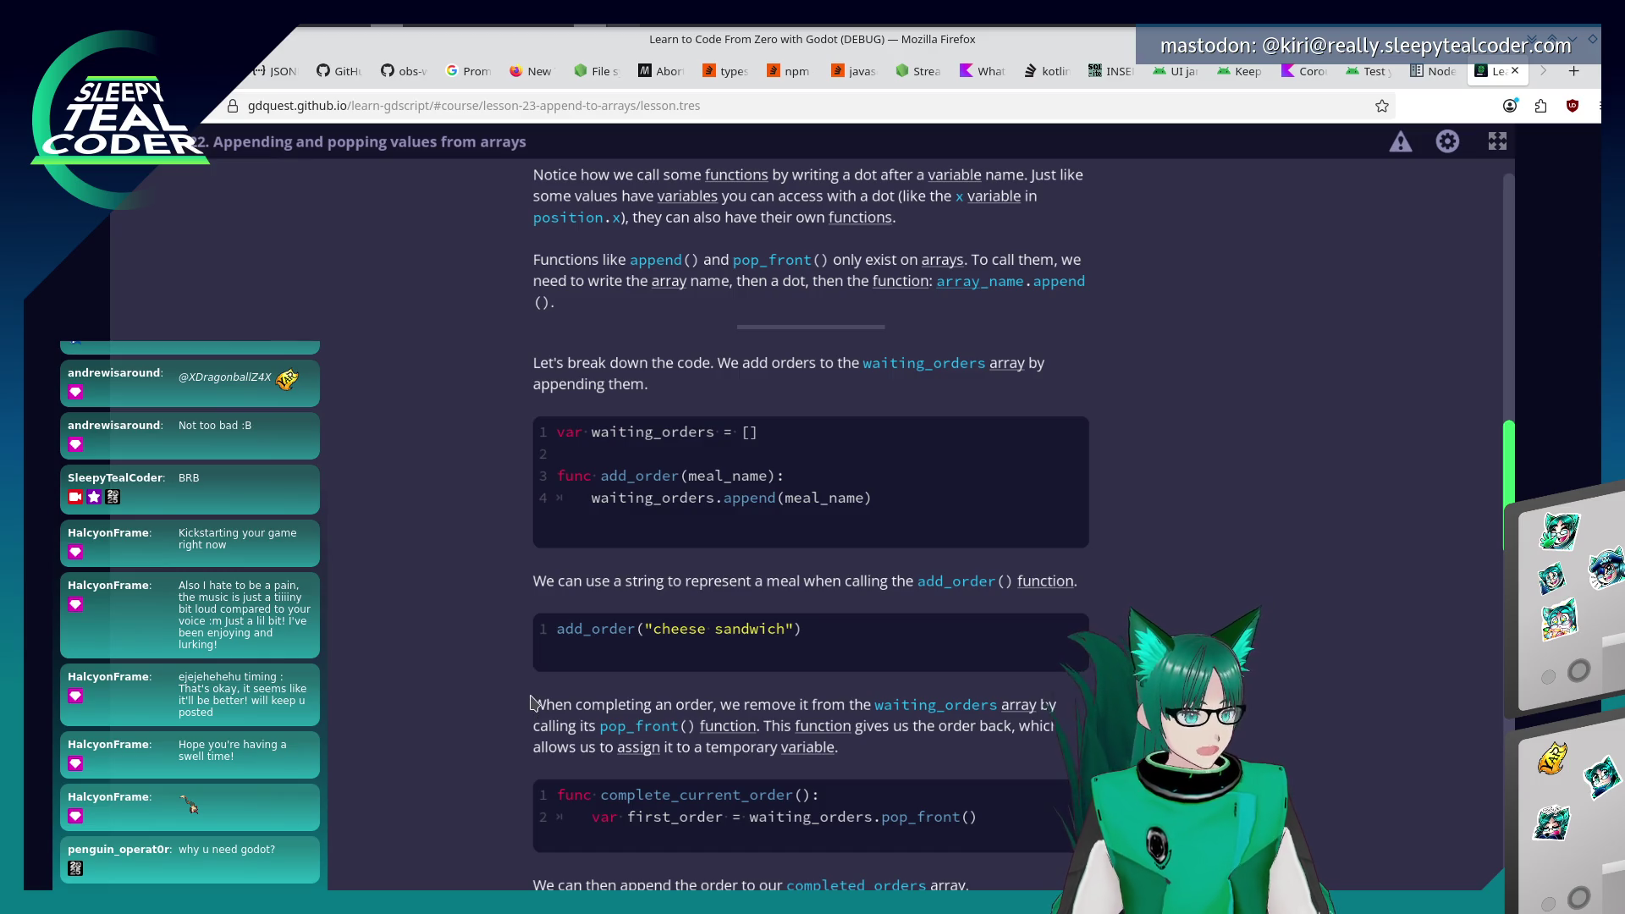
scroll(533, 702, down, 2)
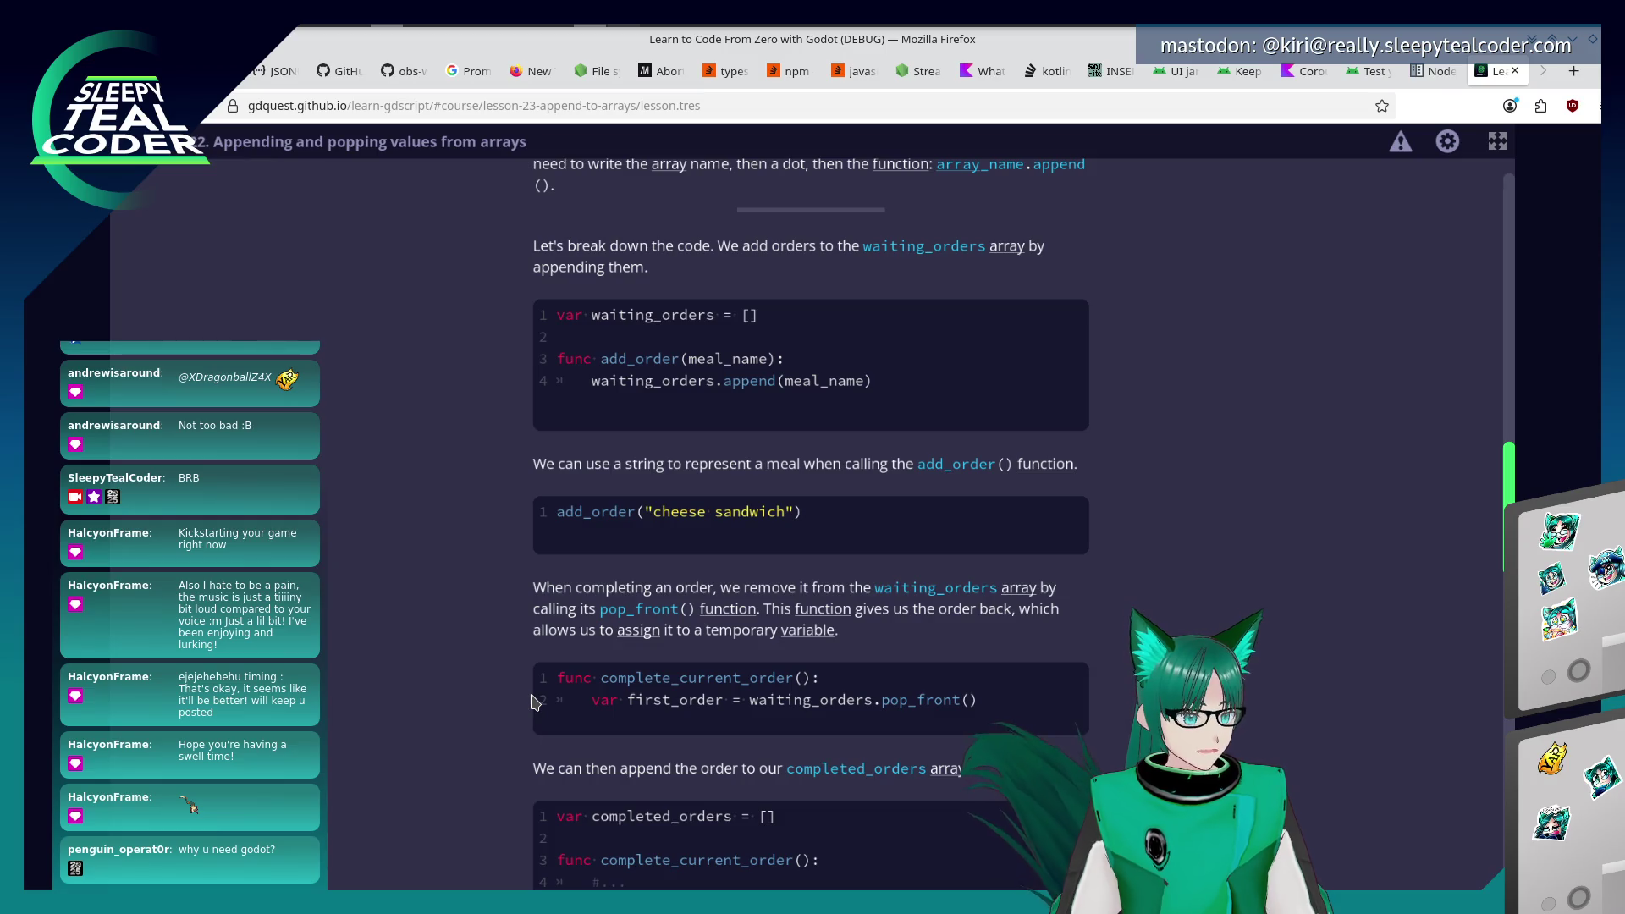
scroll(533, 703, down, 2)
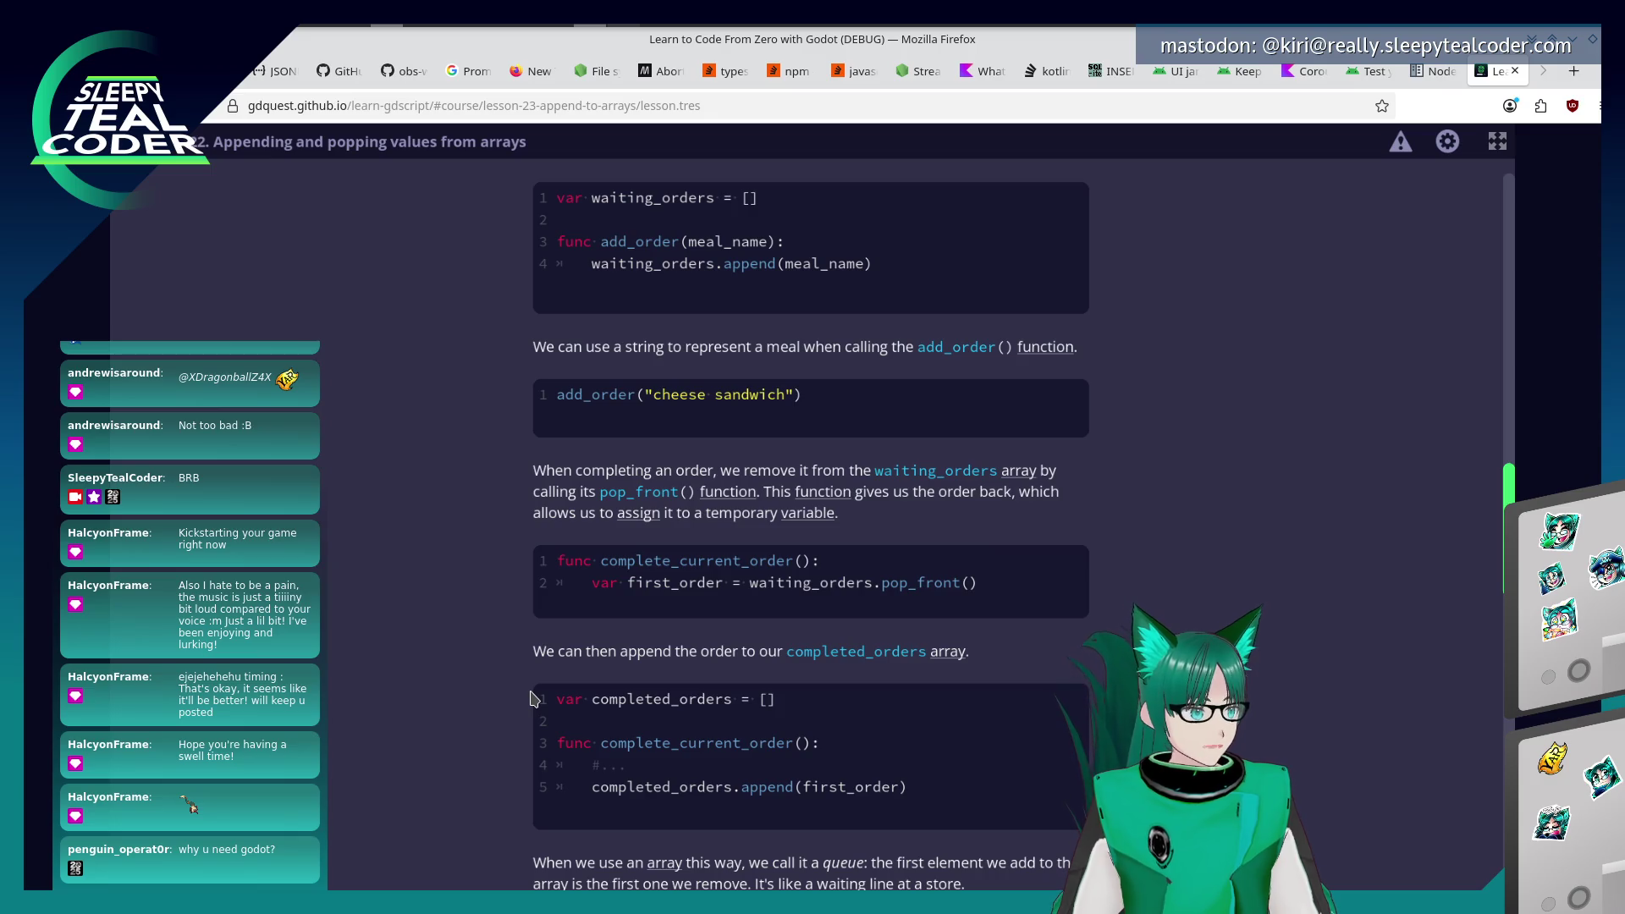
scroll(534, 700, down, 2)
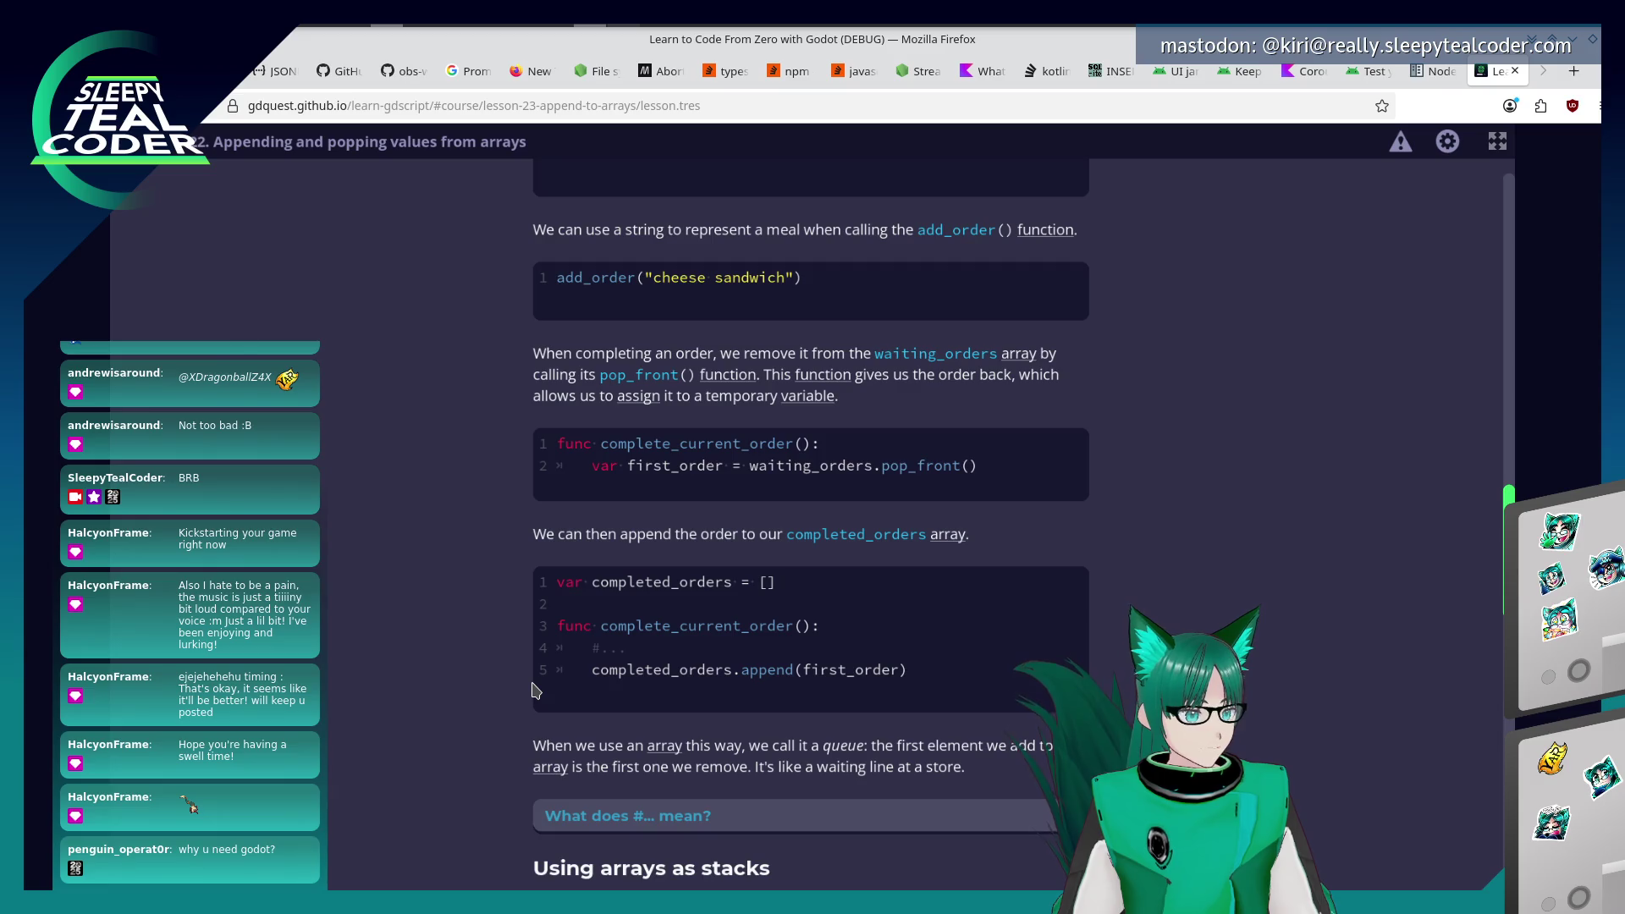
scroll(534, 692, down, 4)
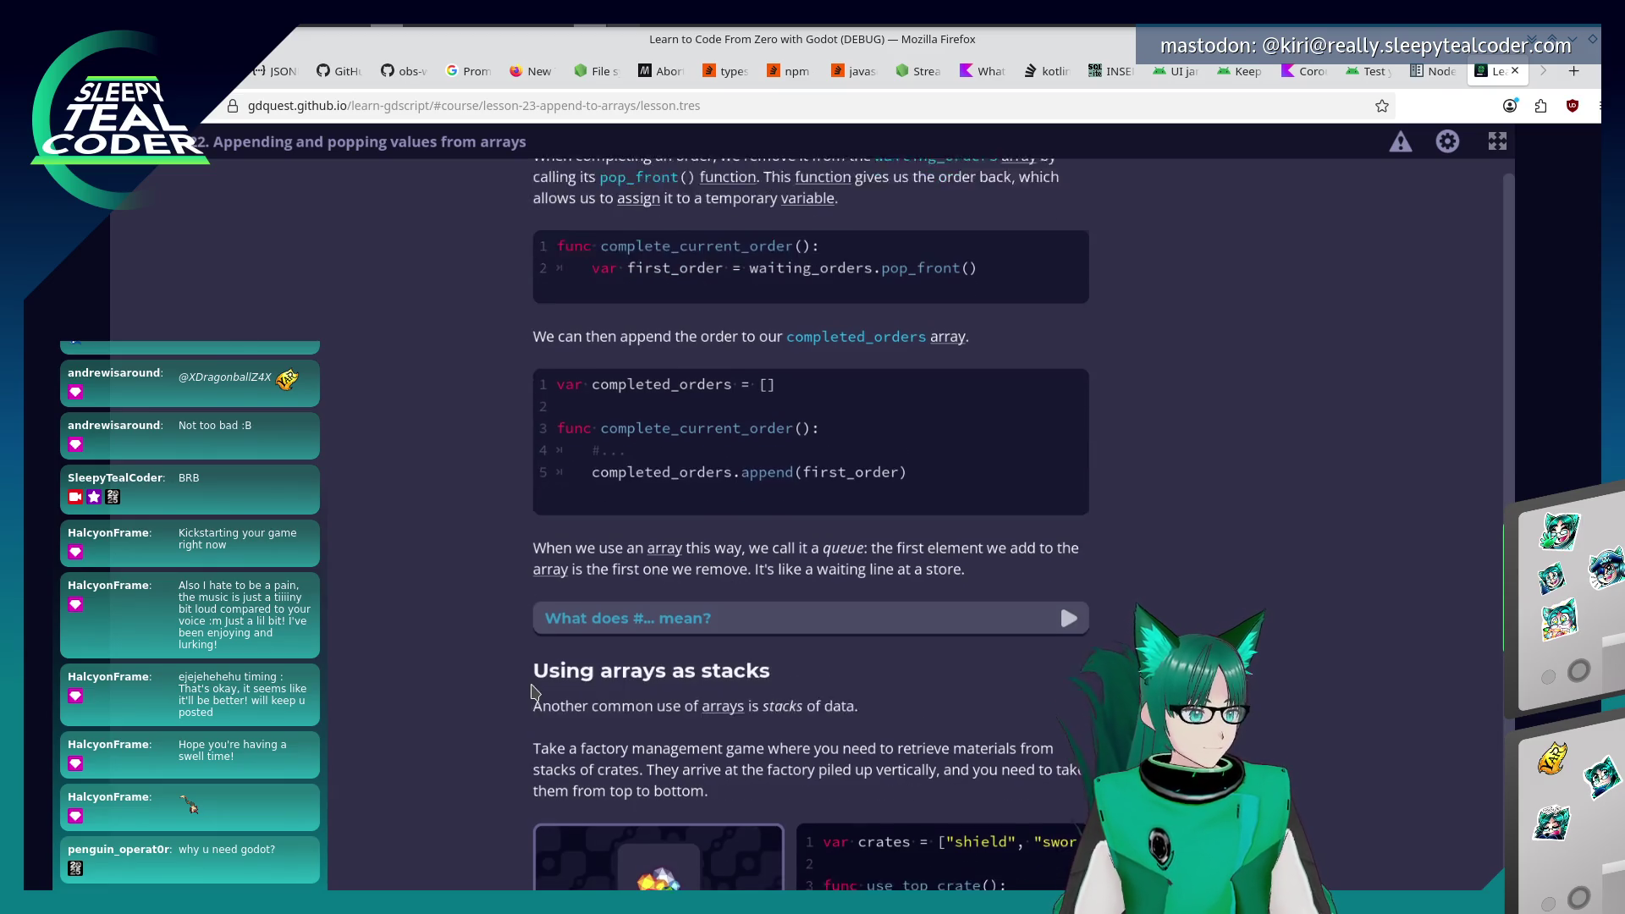
scroll(534, 691, down, 1)
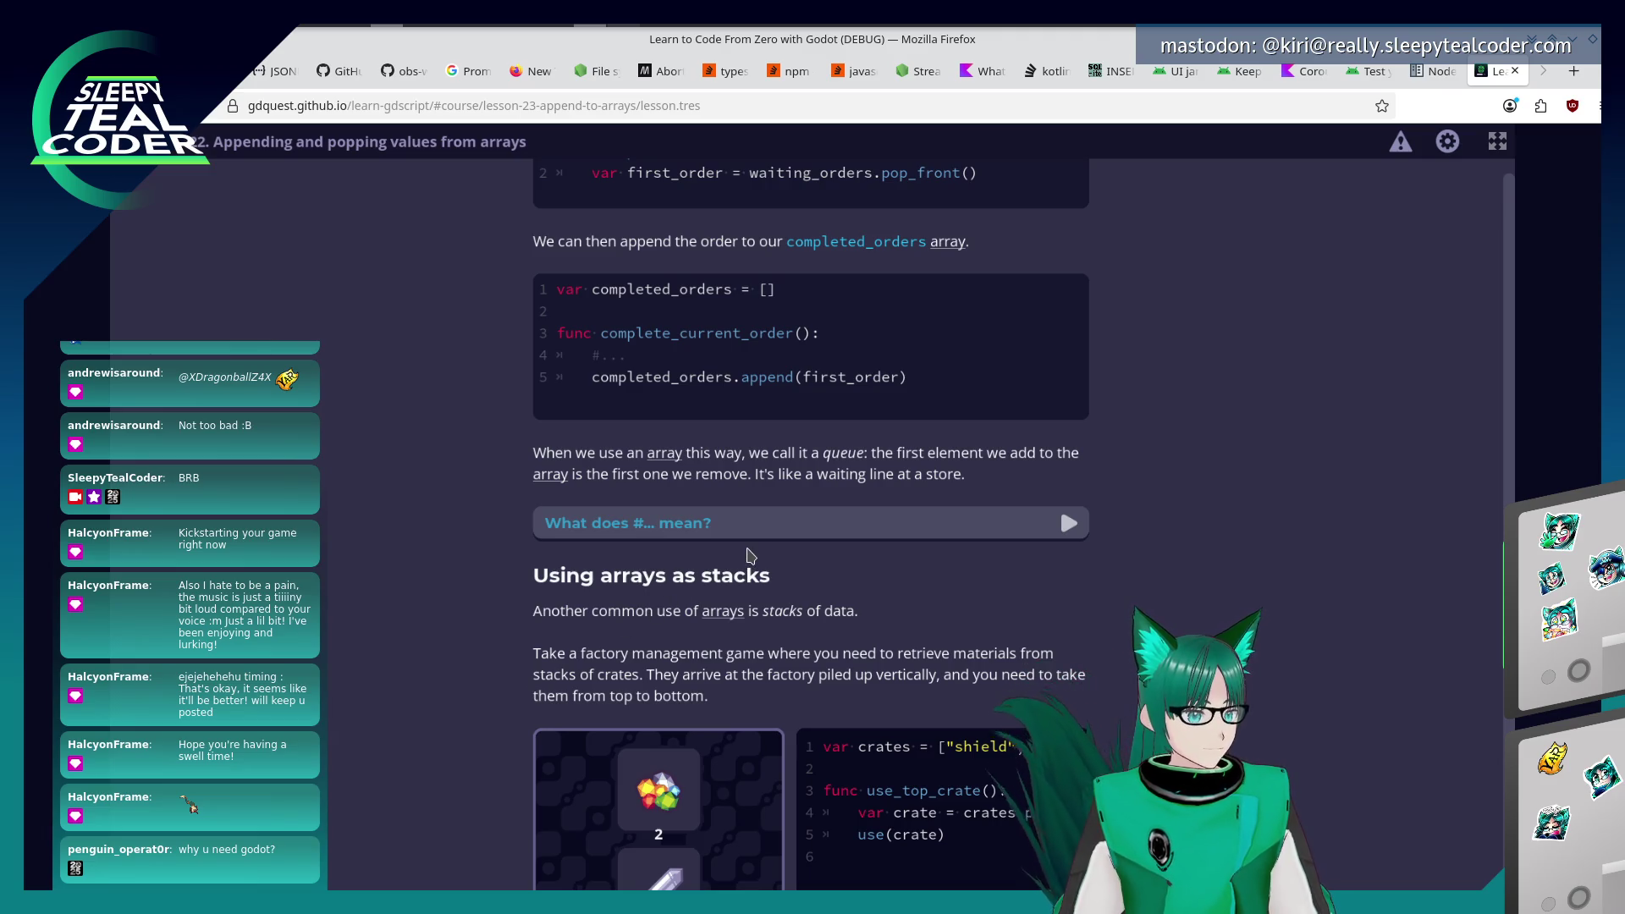
Expand, read, and collapse the 'What does #... mean?' note, then scroll toward the crate-stack demo.
click(728, 533)
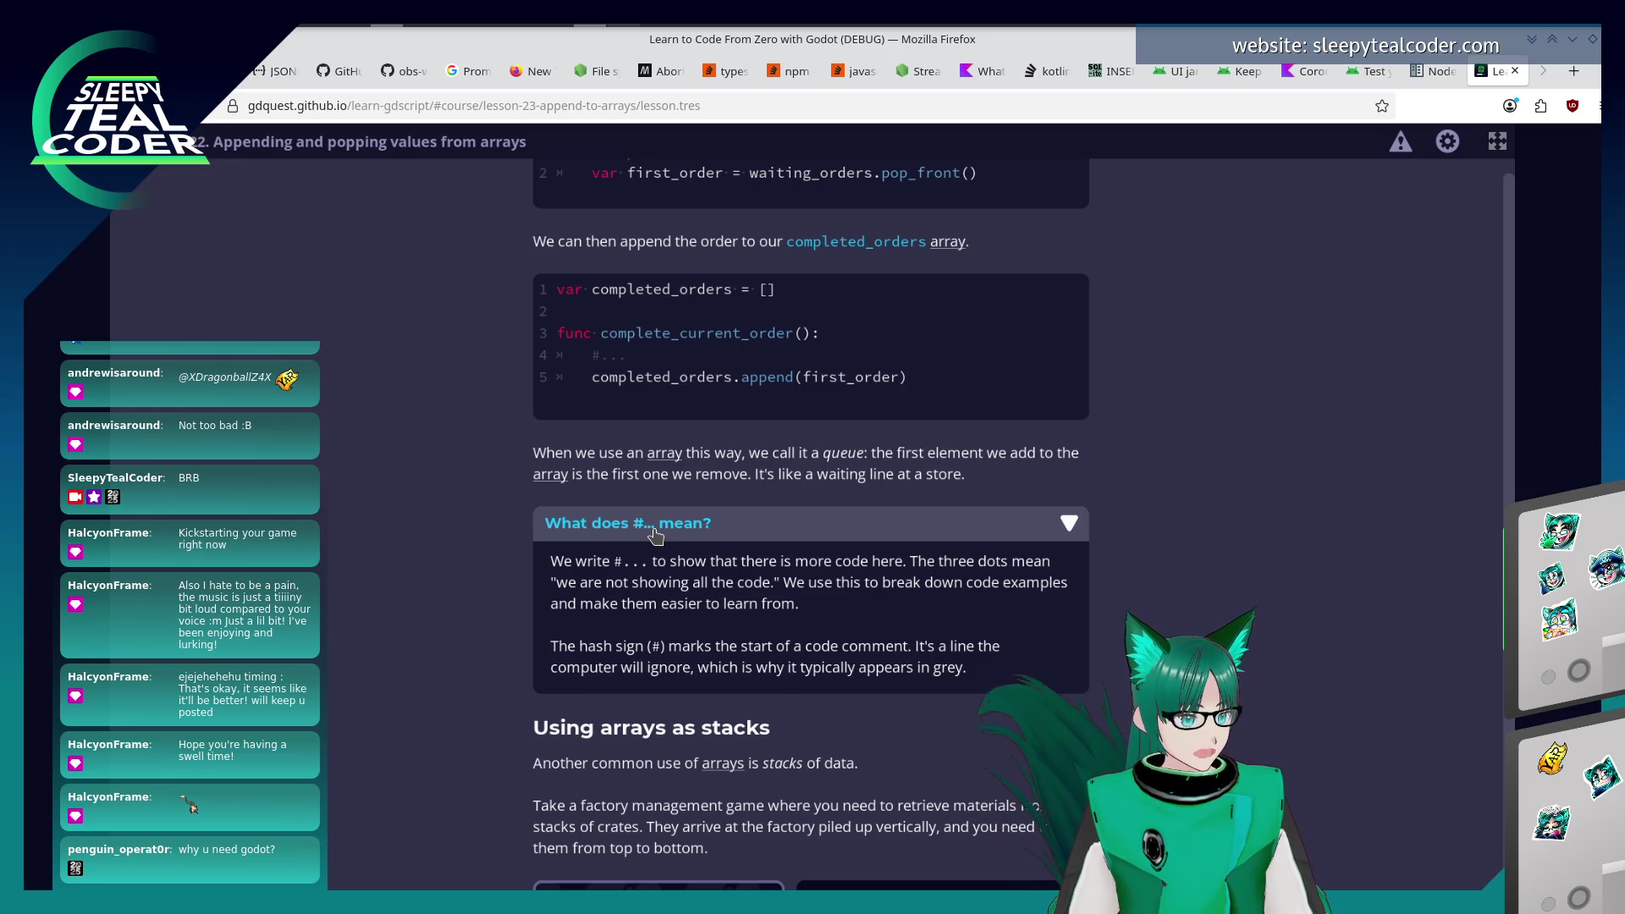
click(656, 526)
scroll(496, 597, down, 3)
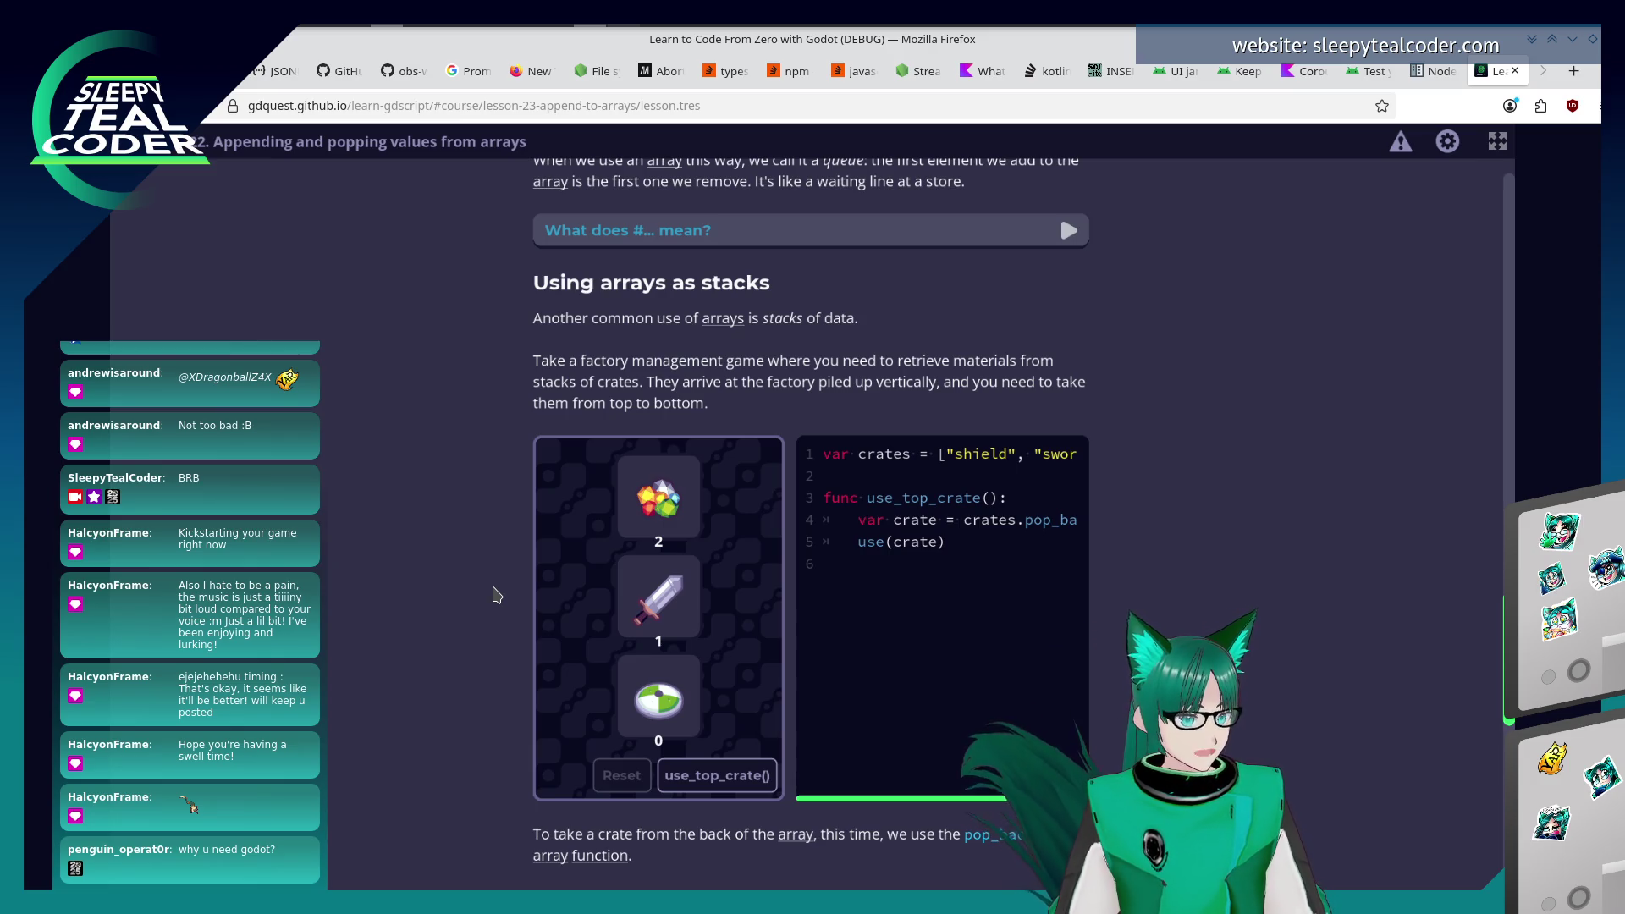
Pop the gem and sword crates with use_top_crate(), then reset to three crates.
scroll(497, 601, down, 3)
click(728, 658)
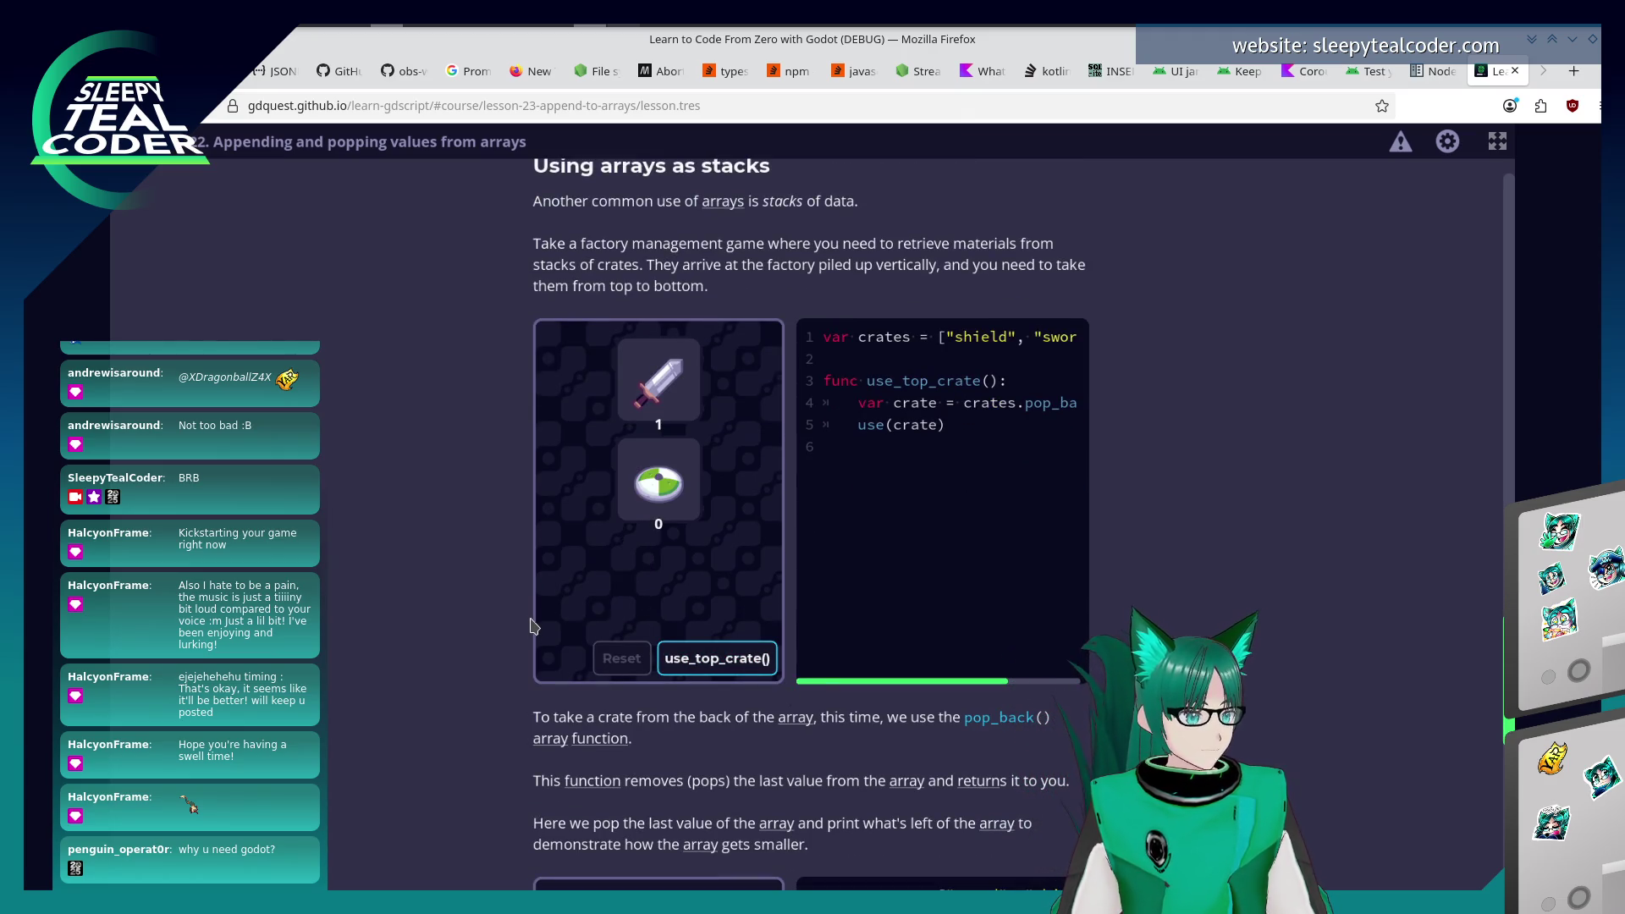
click(742, 662)
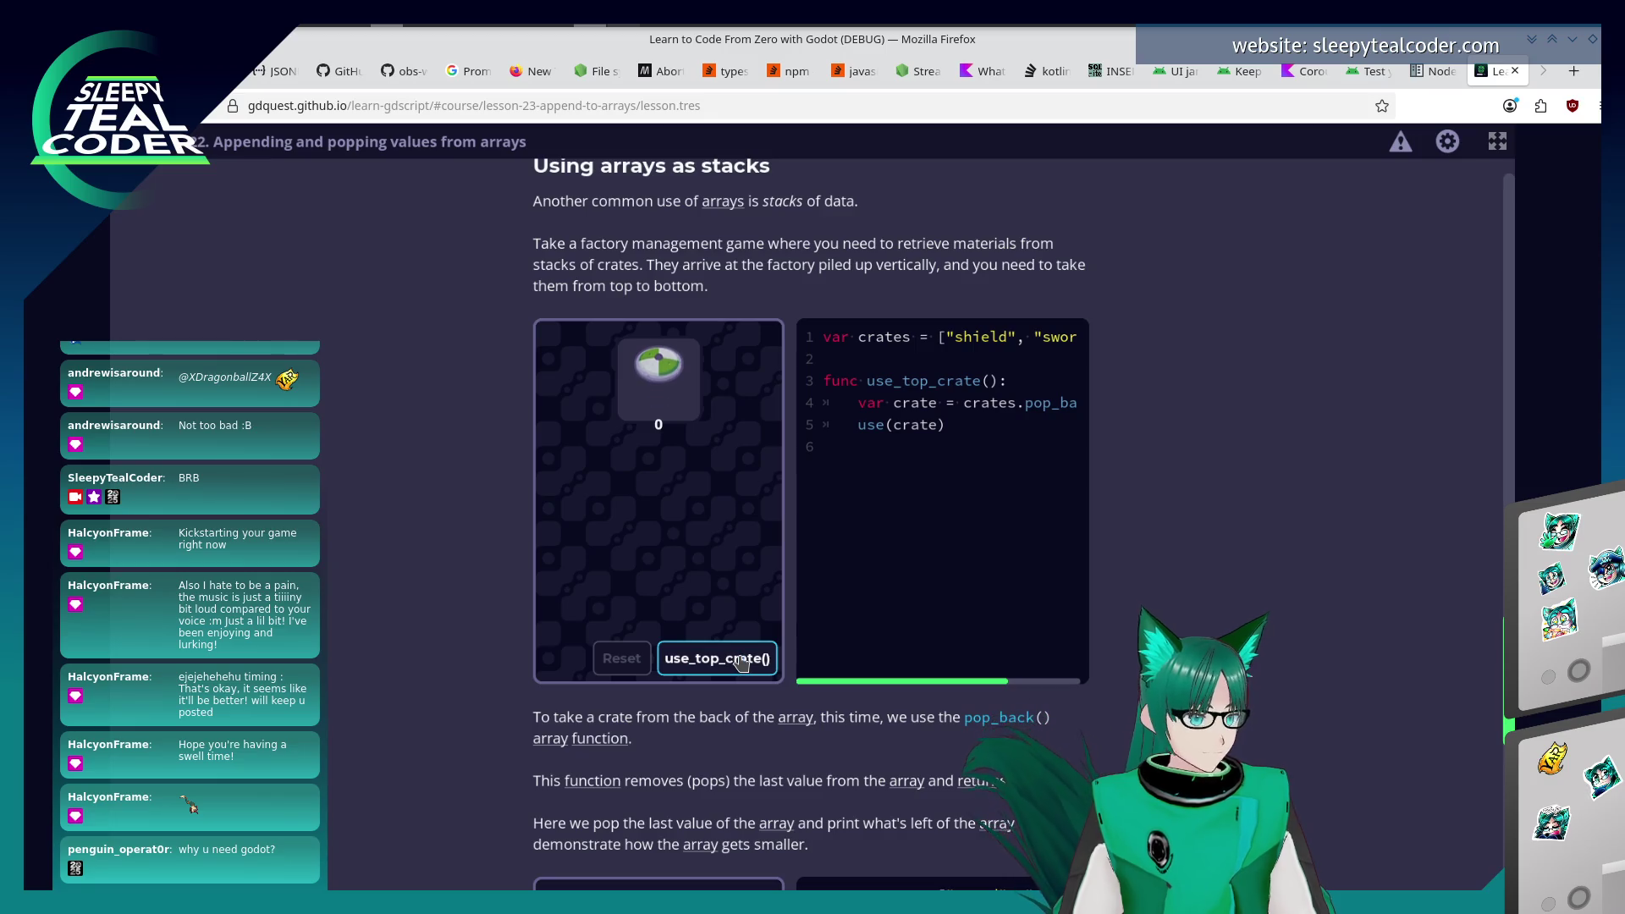
click(622, 658)
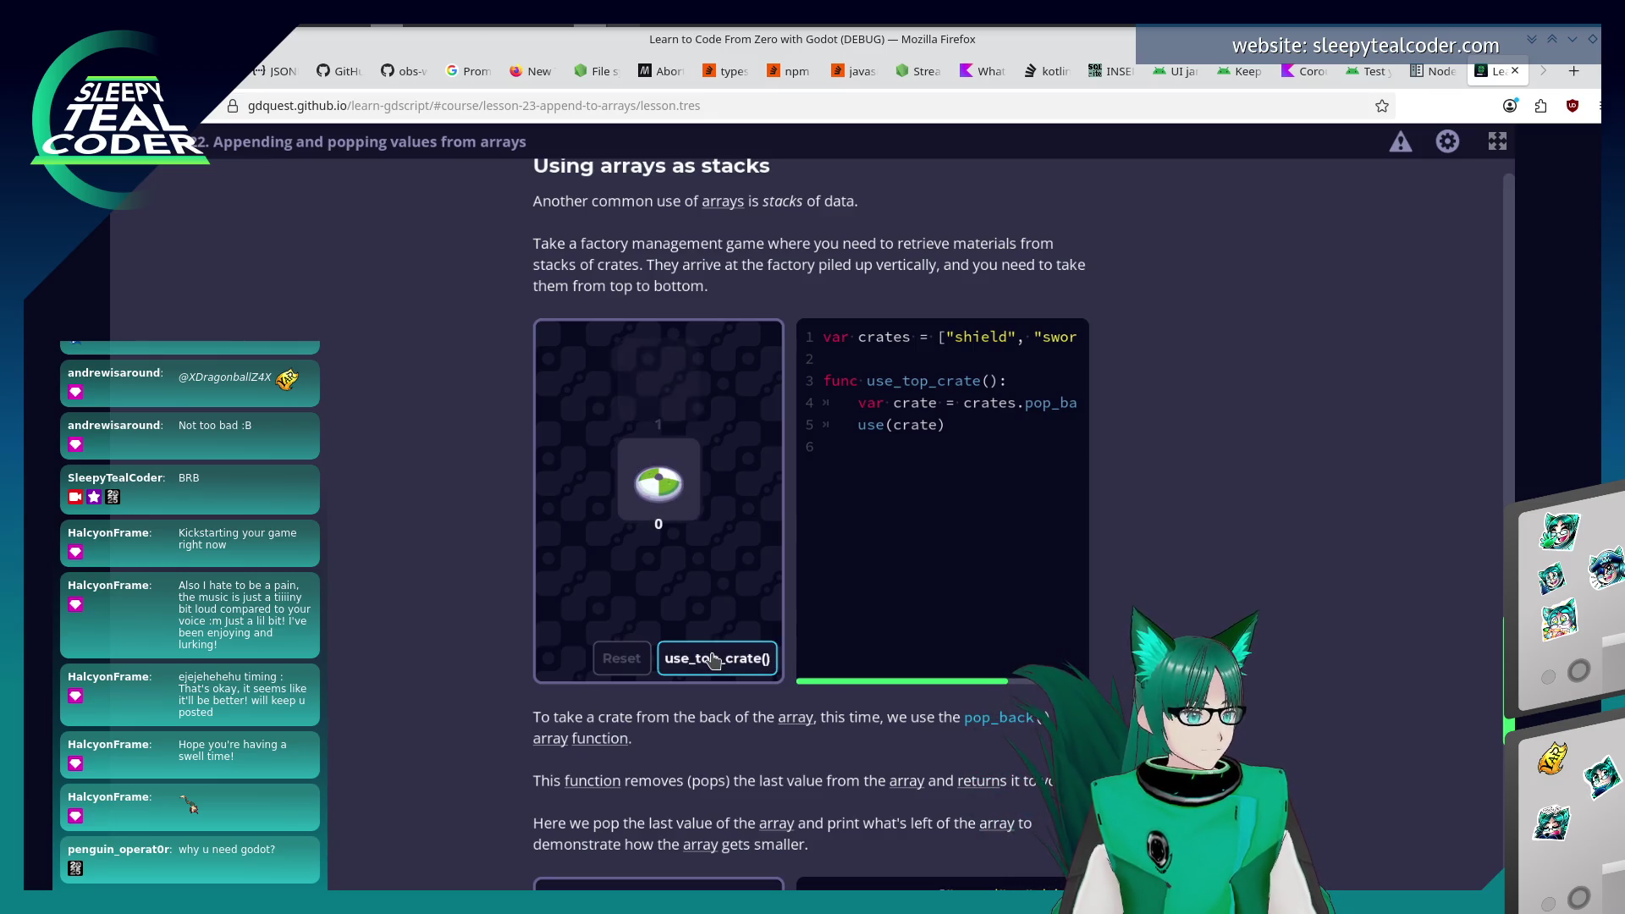
click(644, 664)
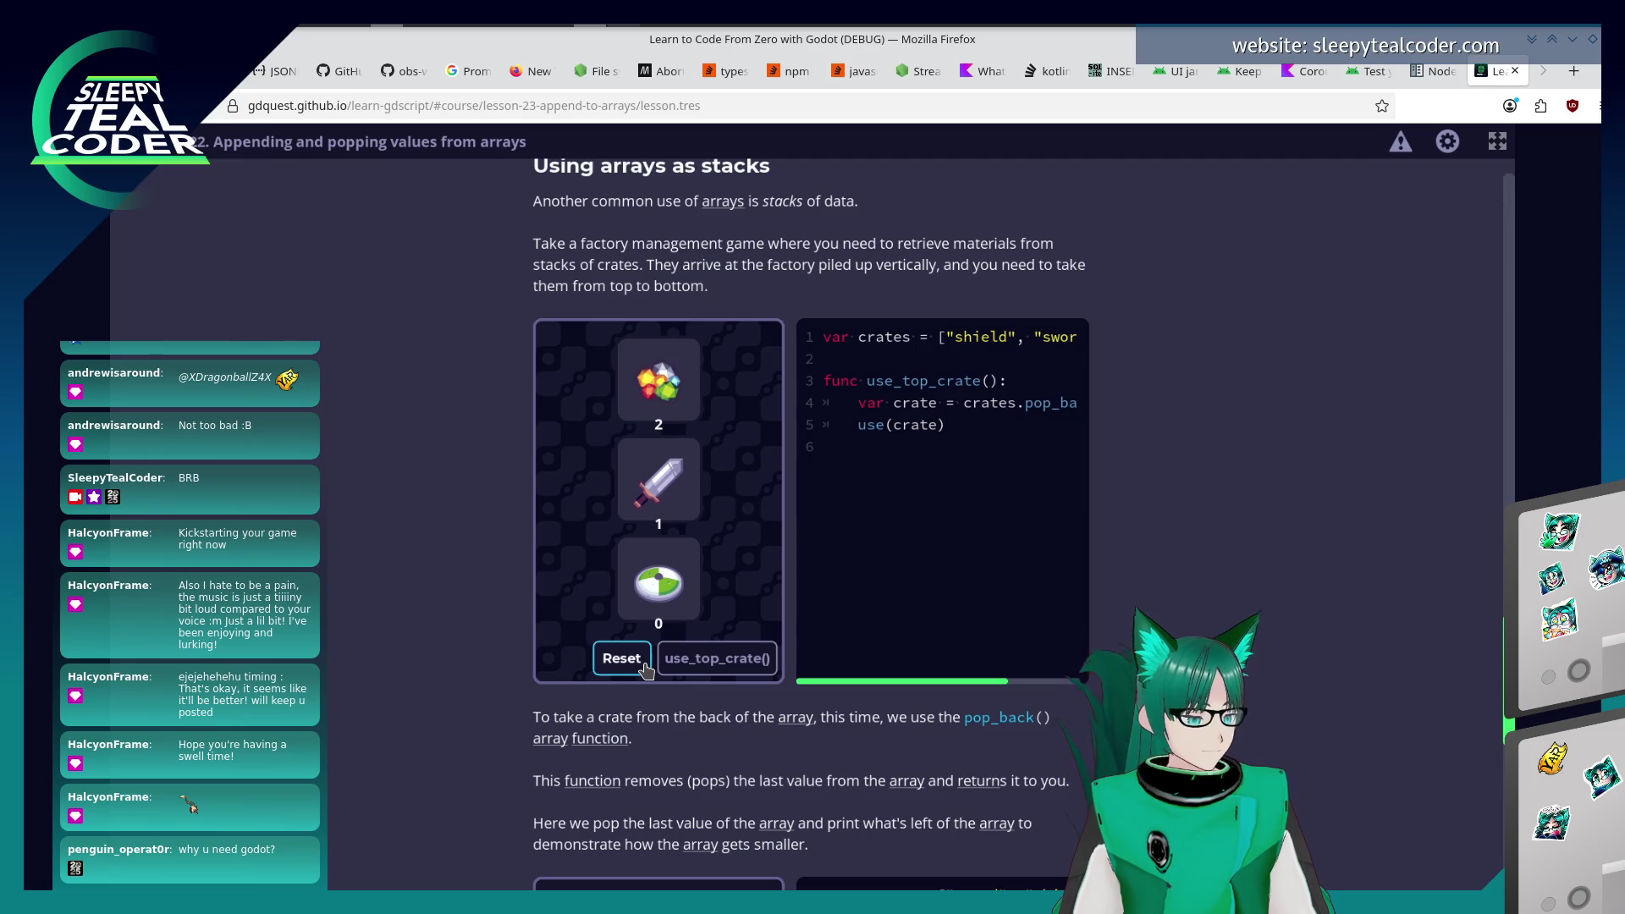
Pop all three crates off the stack, refill it with Reset, and scroll down further.
click(660, 673)
click(660, 673)
click(660, 673)
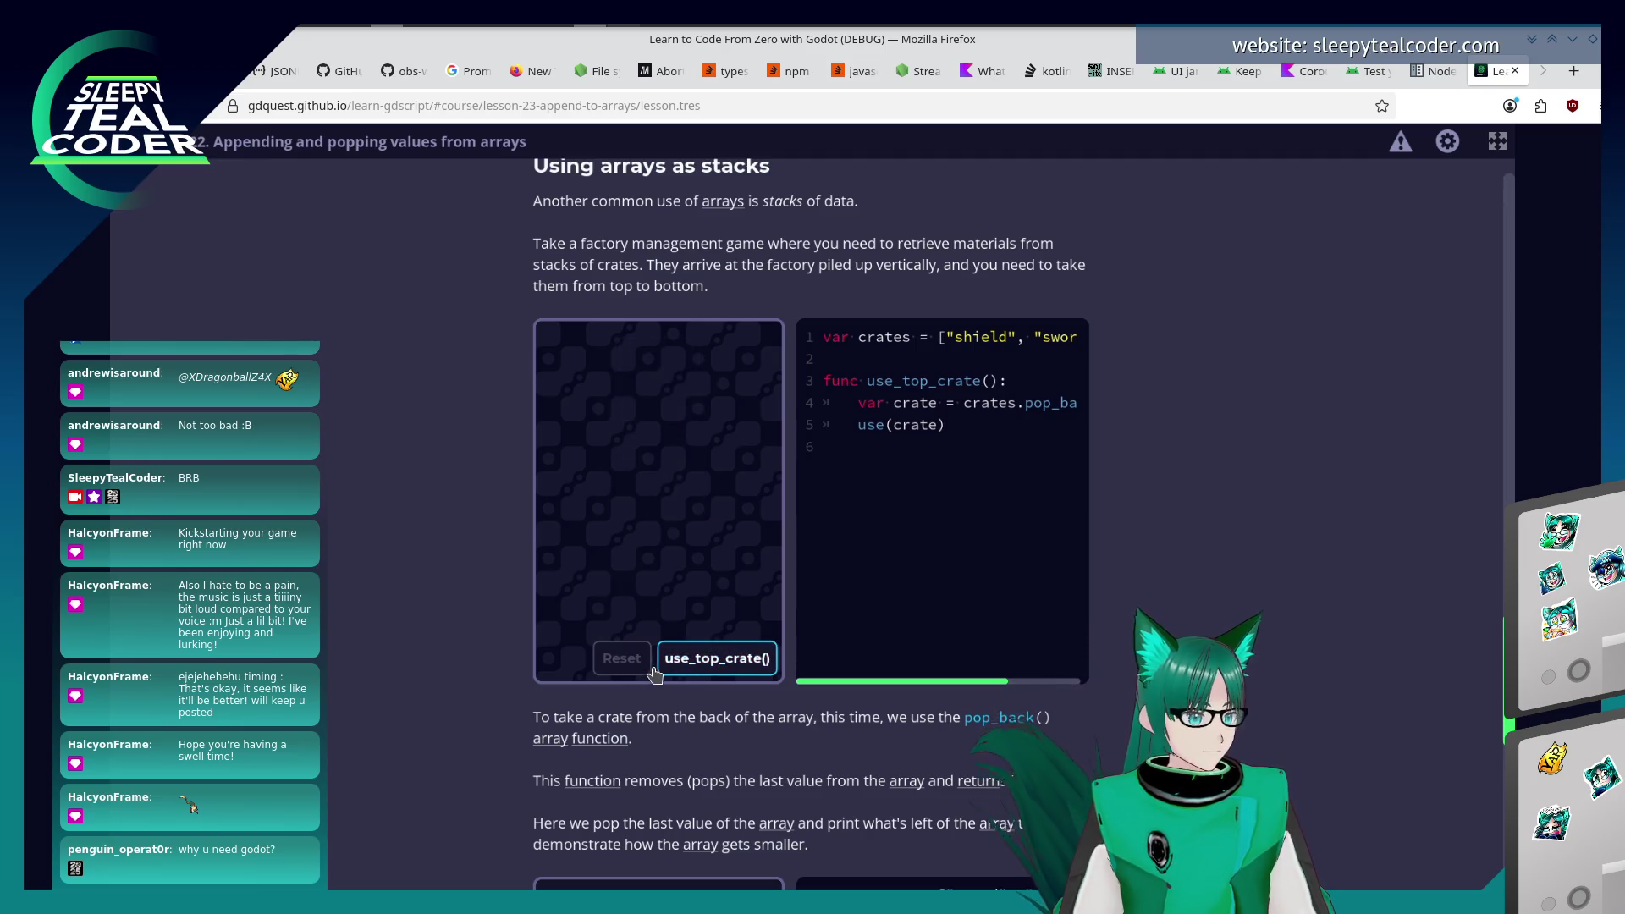
click(635, 668)
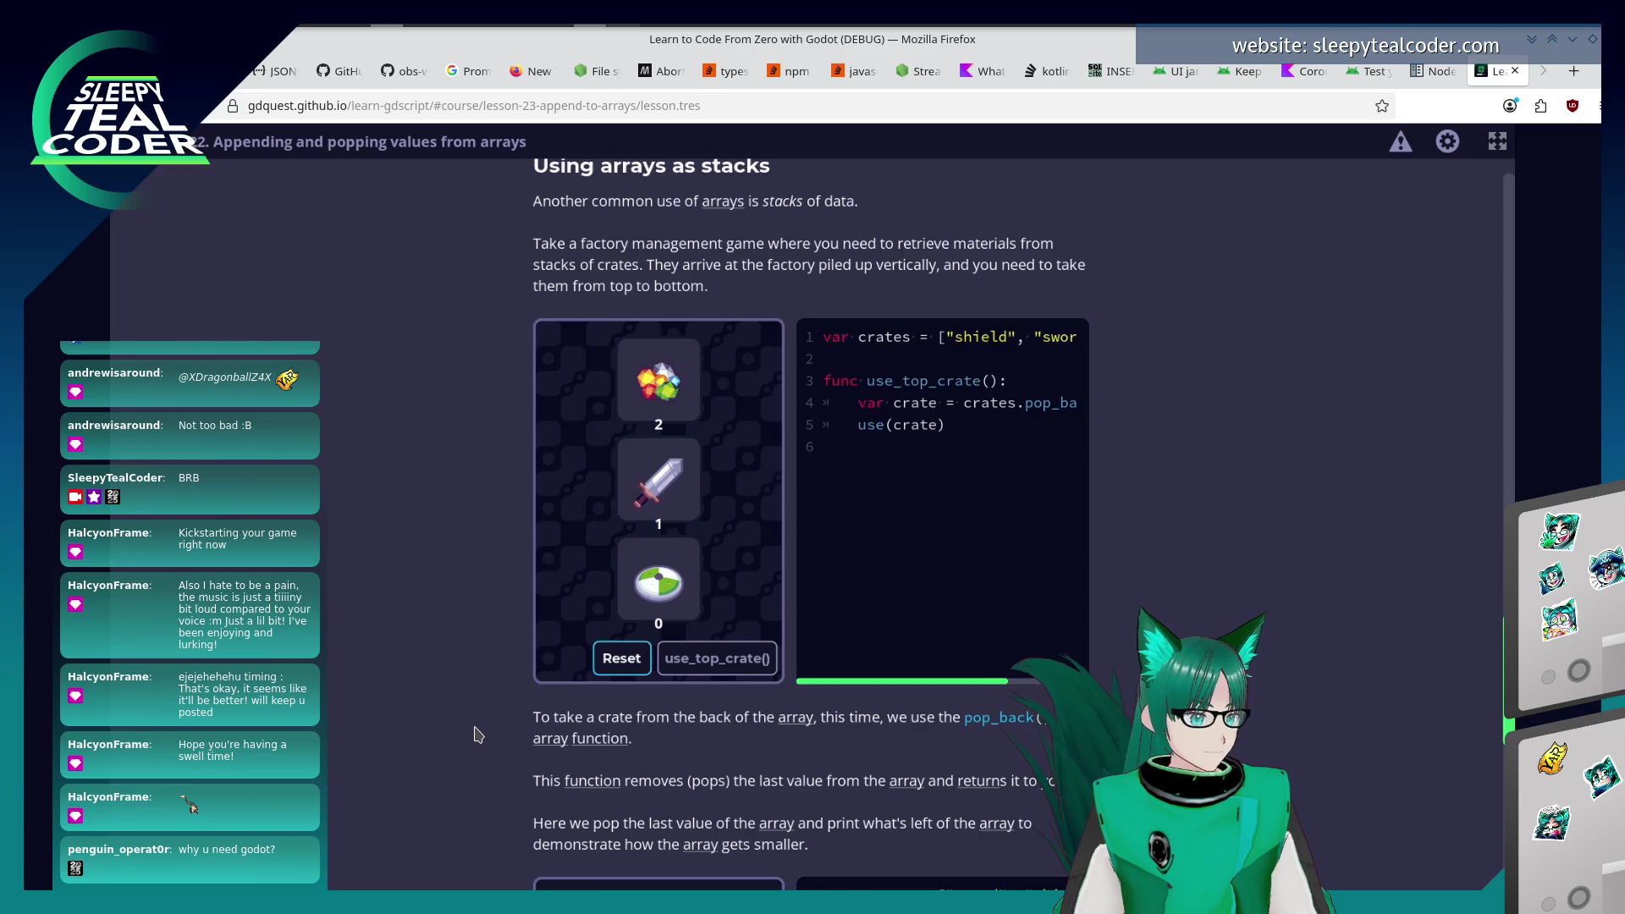
scroll(478, 735, down, 3)
scroll(478, 734, down, 3)
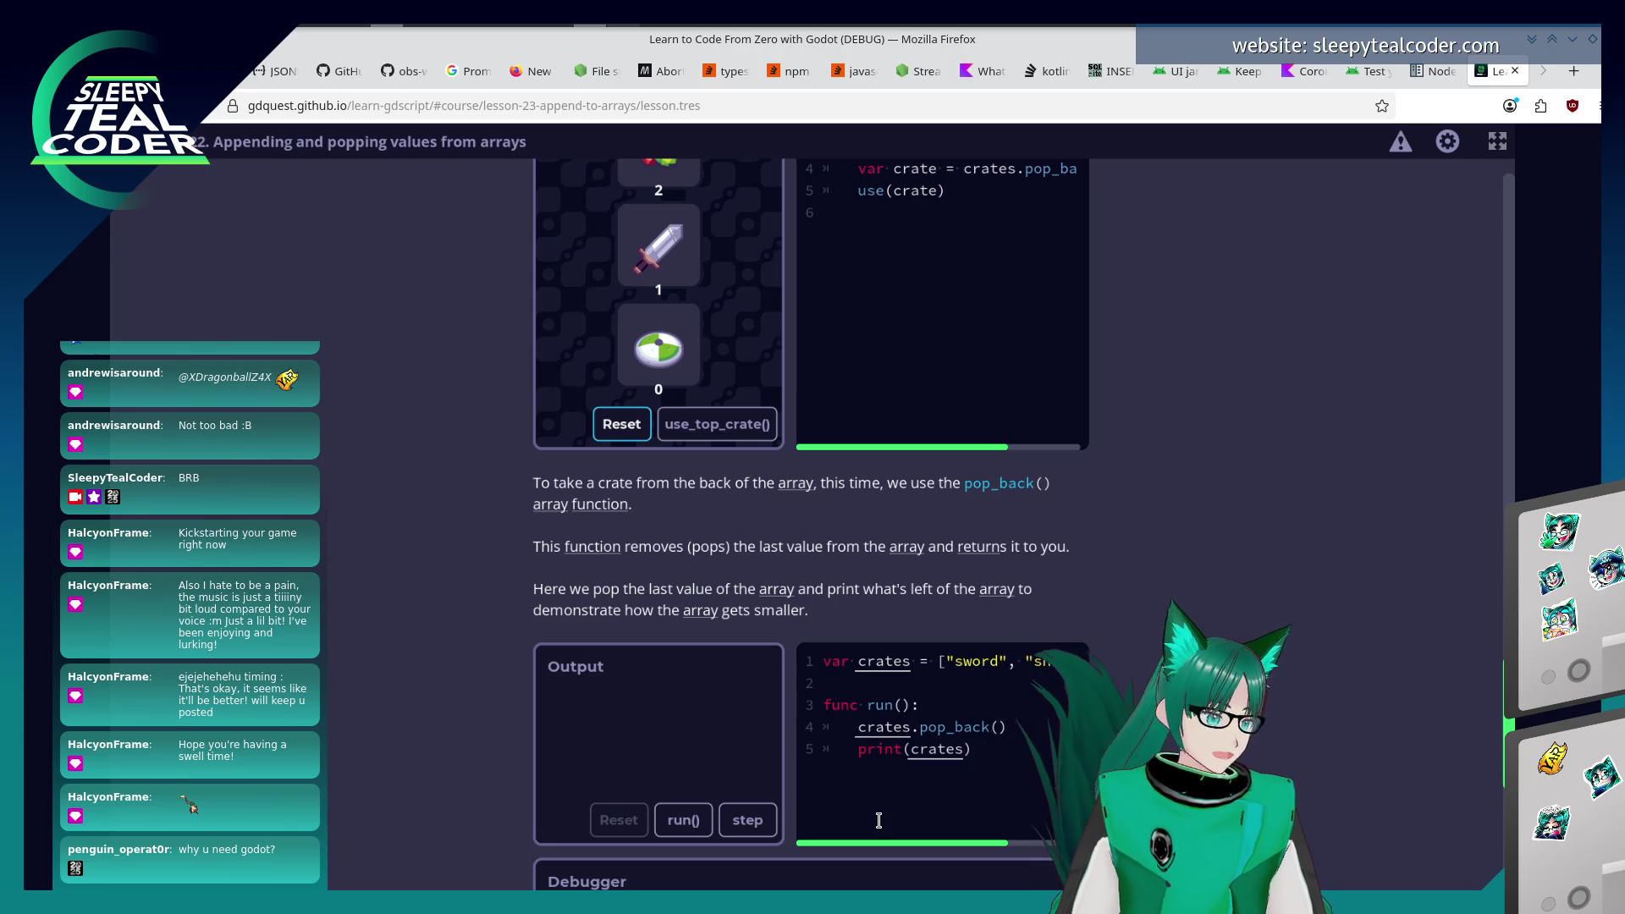
scroll(877, 762, down, 5)
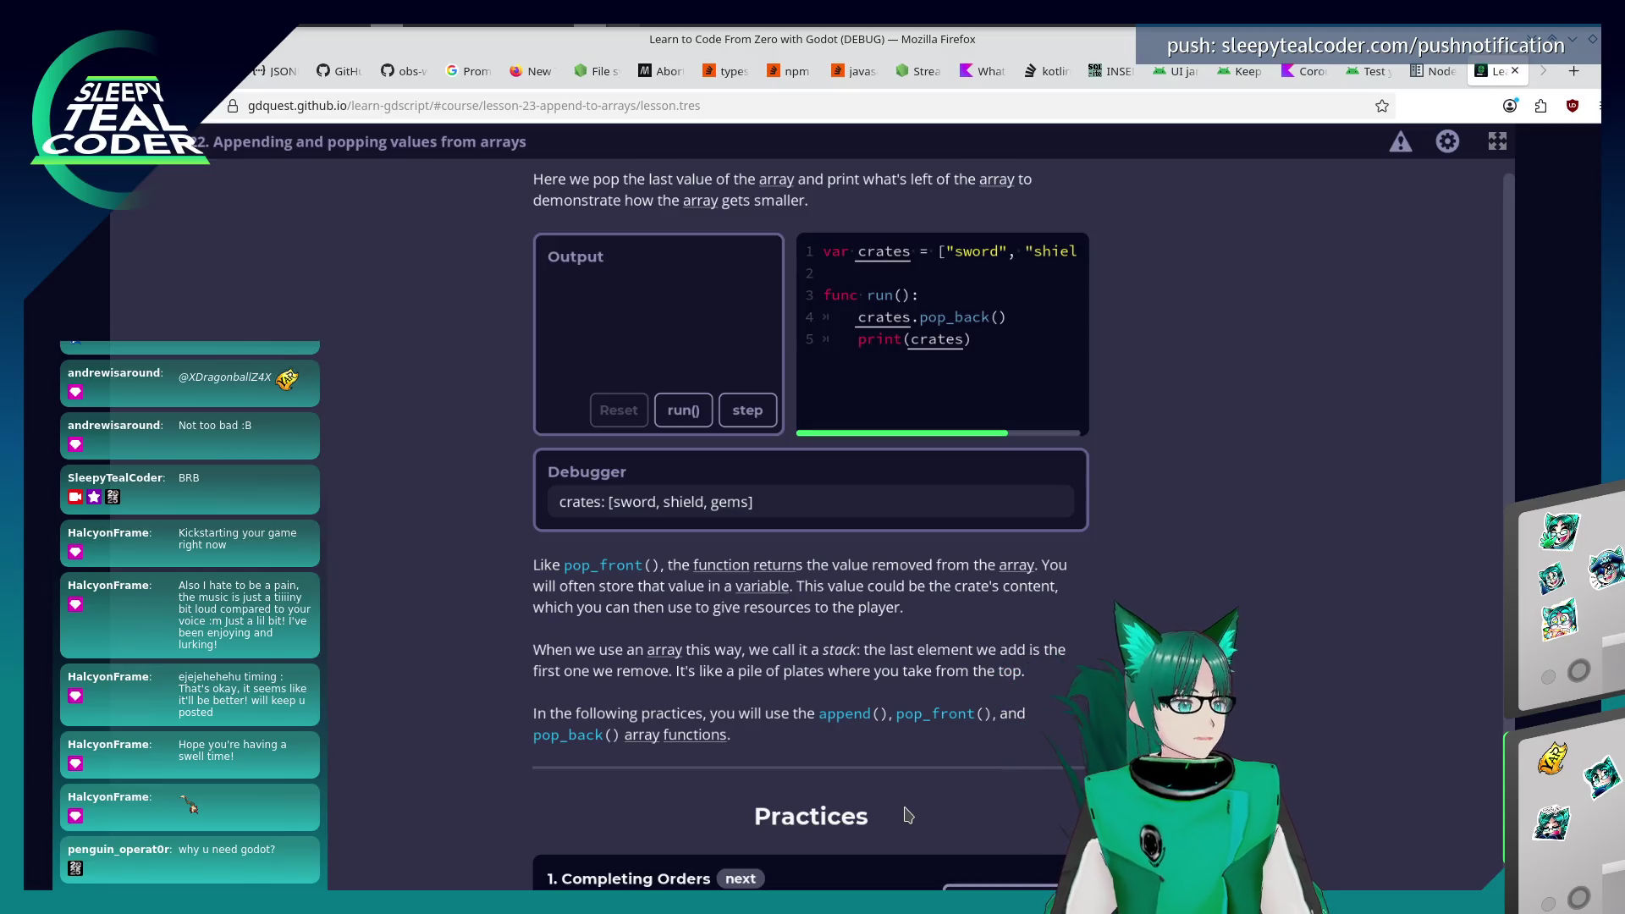
Scroll past the Debugger panel until the Completing Orders and Clearing Up The Crates practices show.
scroll(914, 788, down, 2)
scroll(919, 603, down, 1)
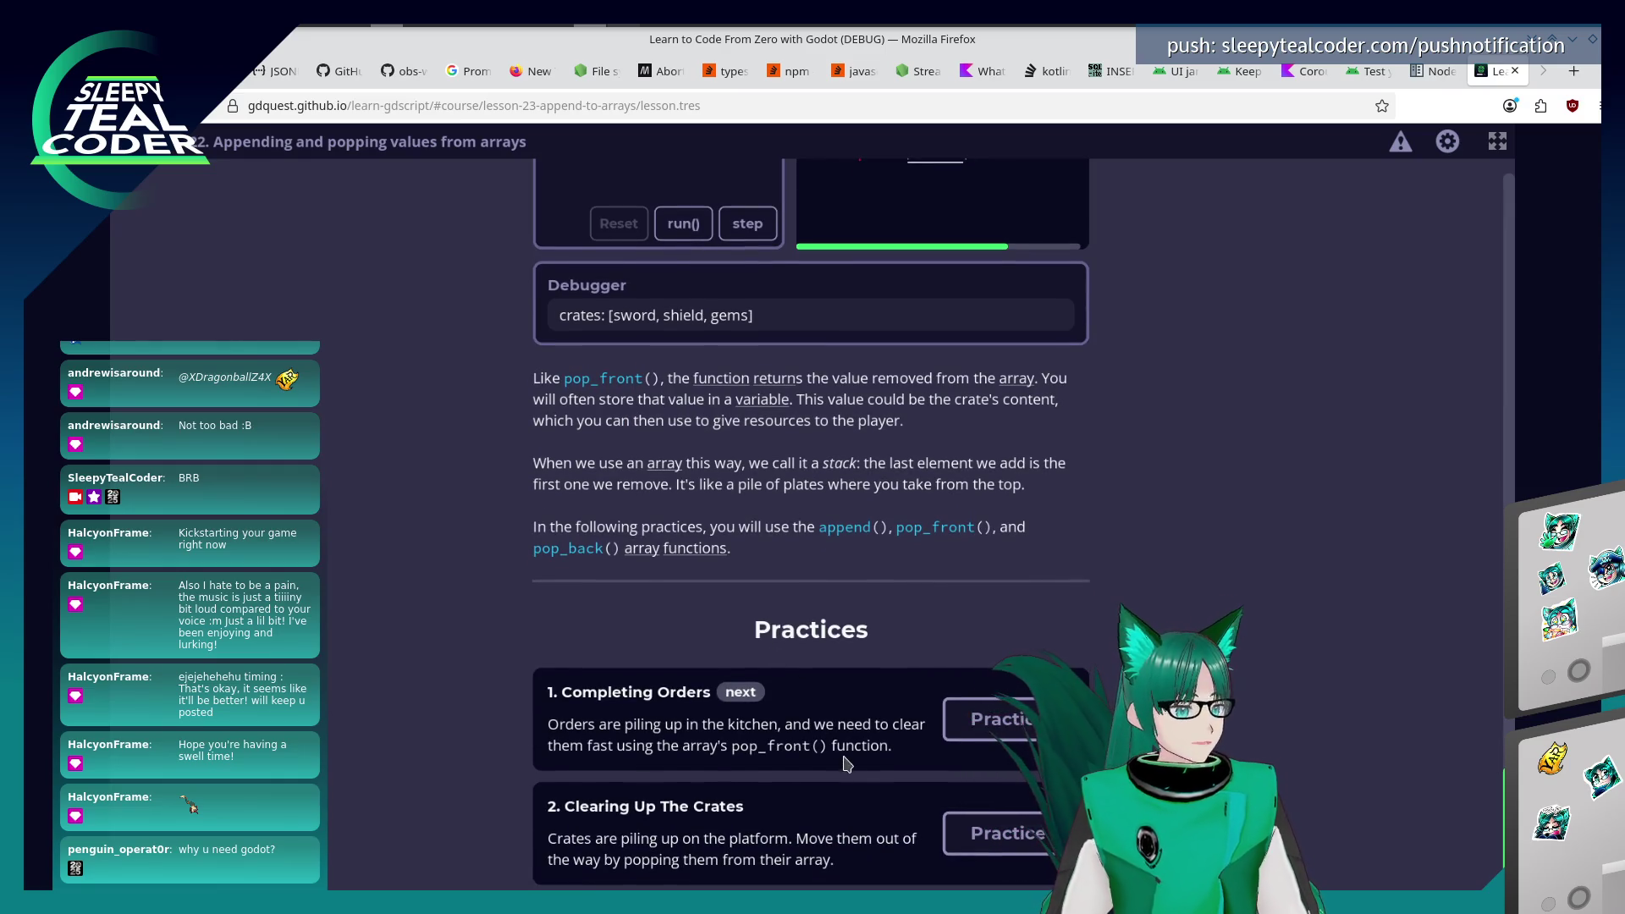
In the Completing Orders practice, start a 'for order in waiting_orders:' loop, then delete it.
click(963, 720)
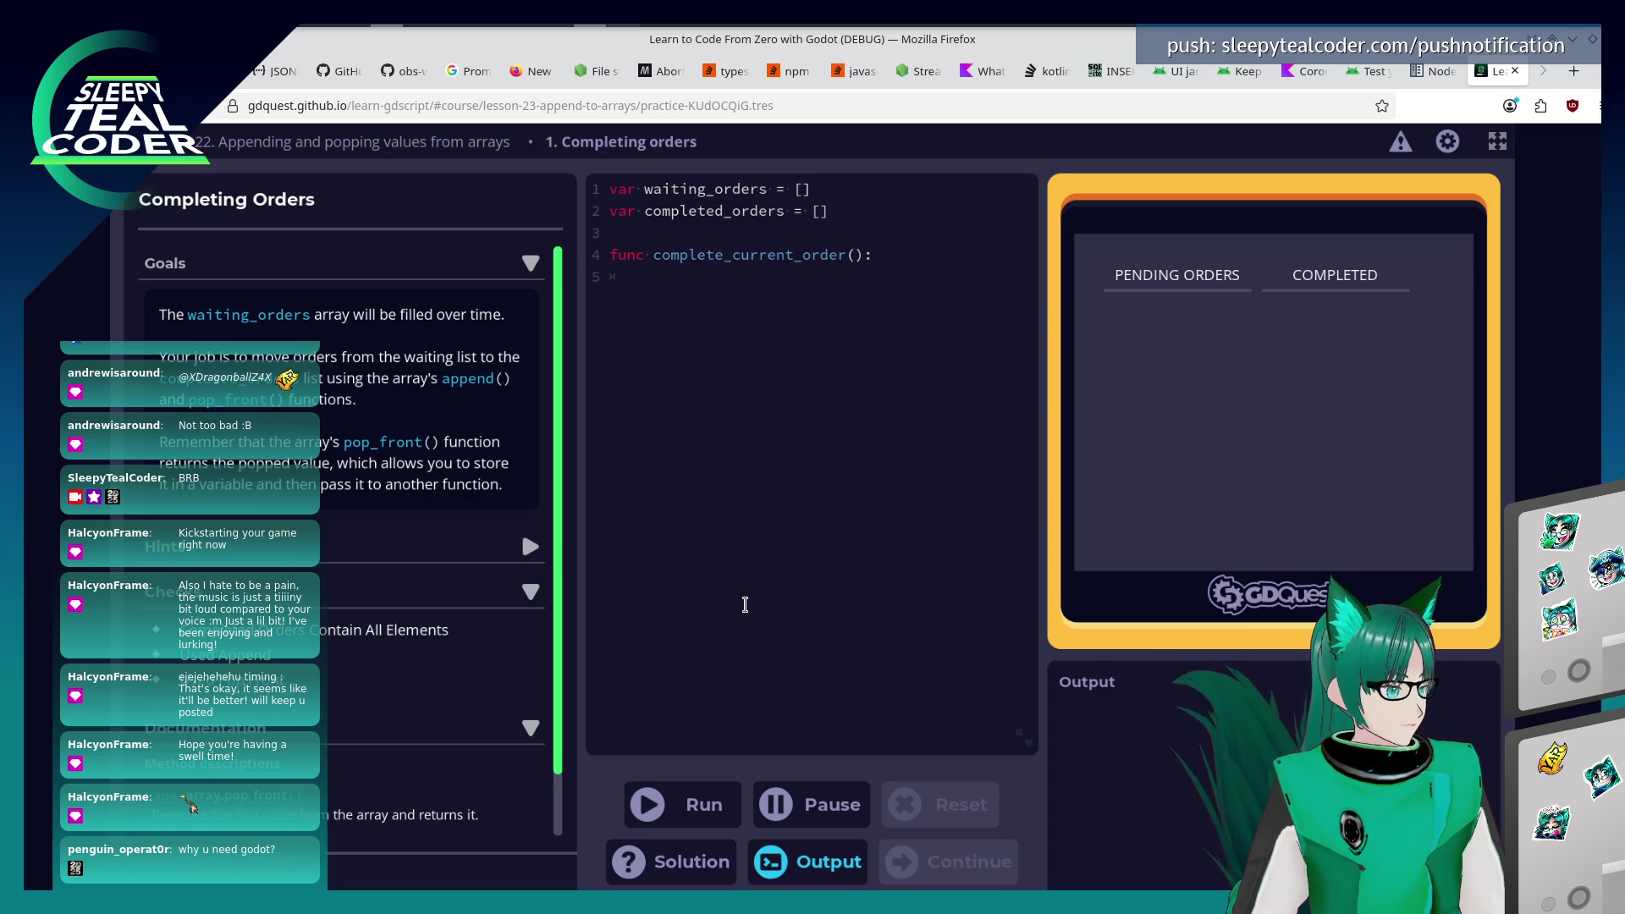
text(fo)
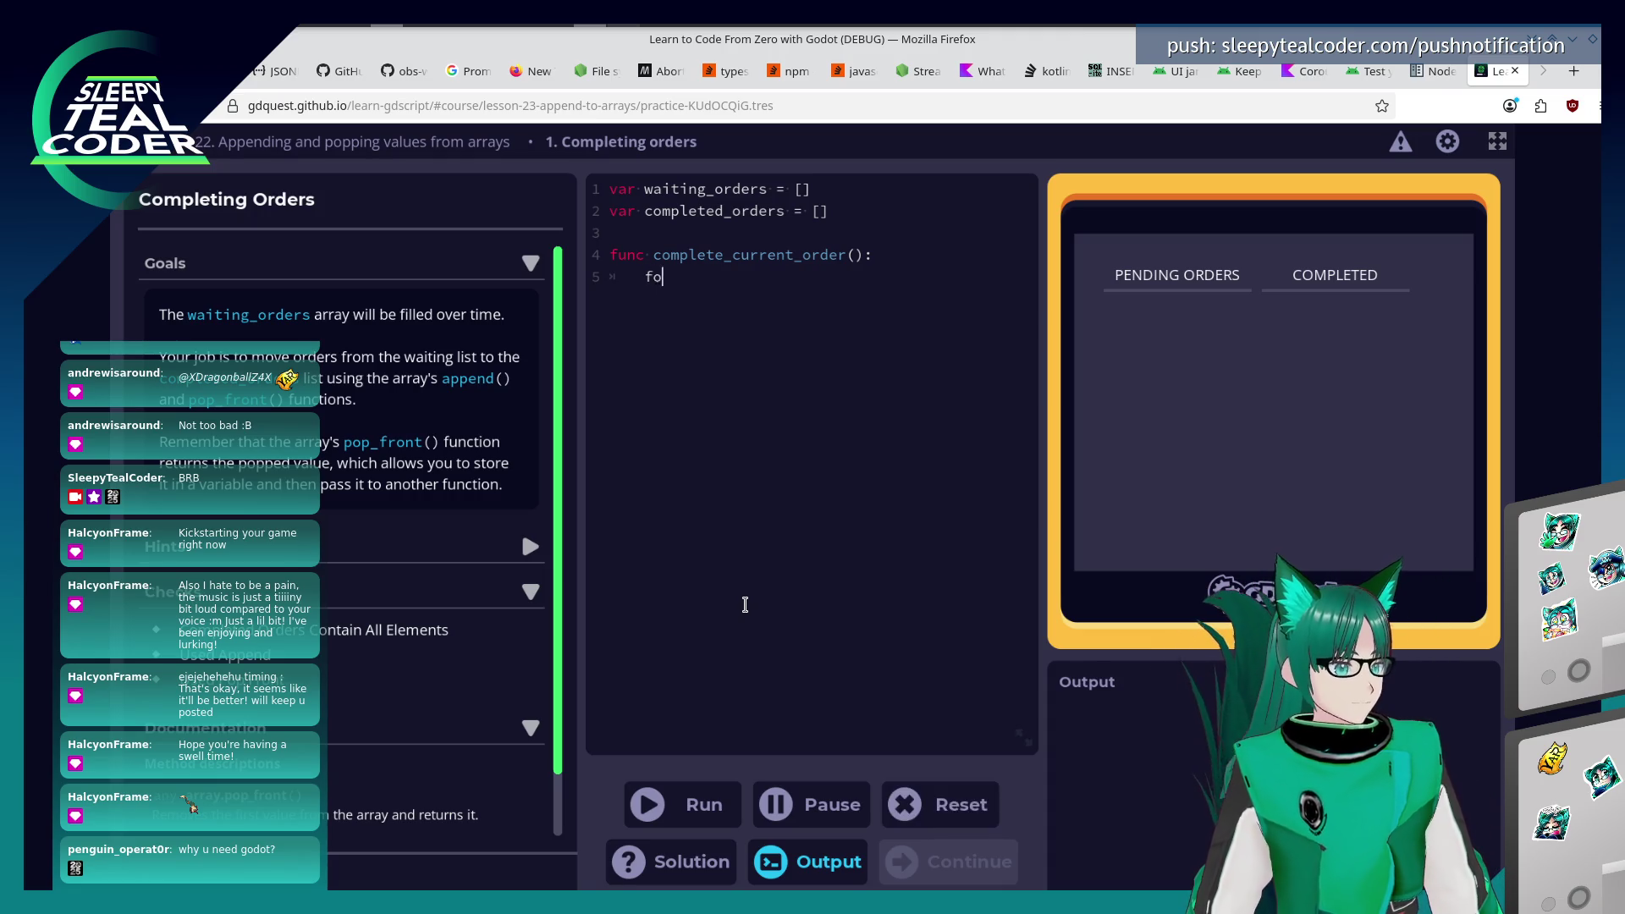
text(r order in waiting_orders:)
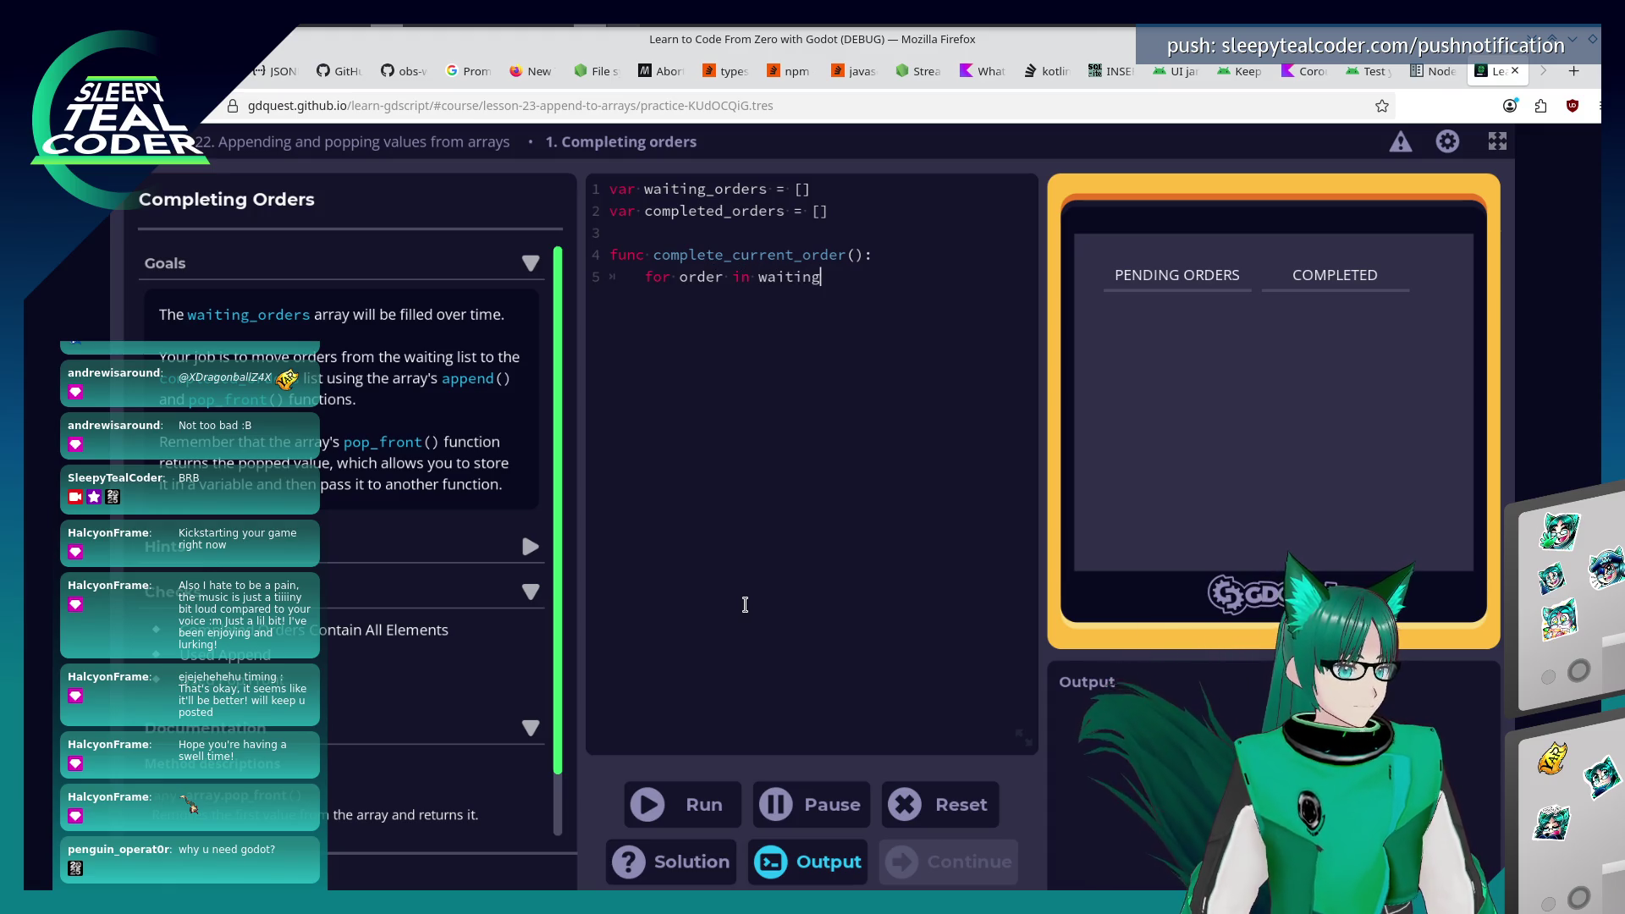
key(Return)
key(Tab)
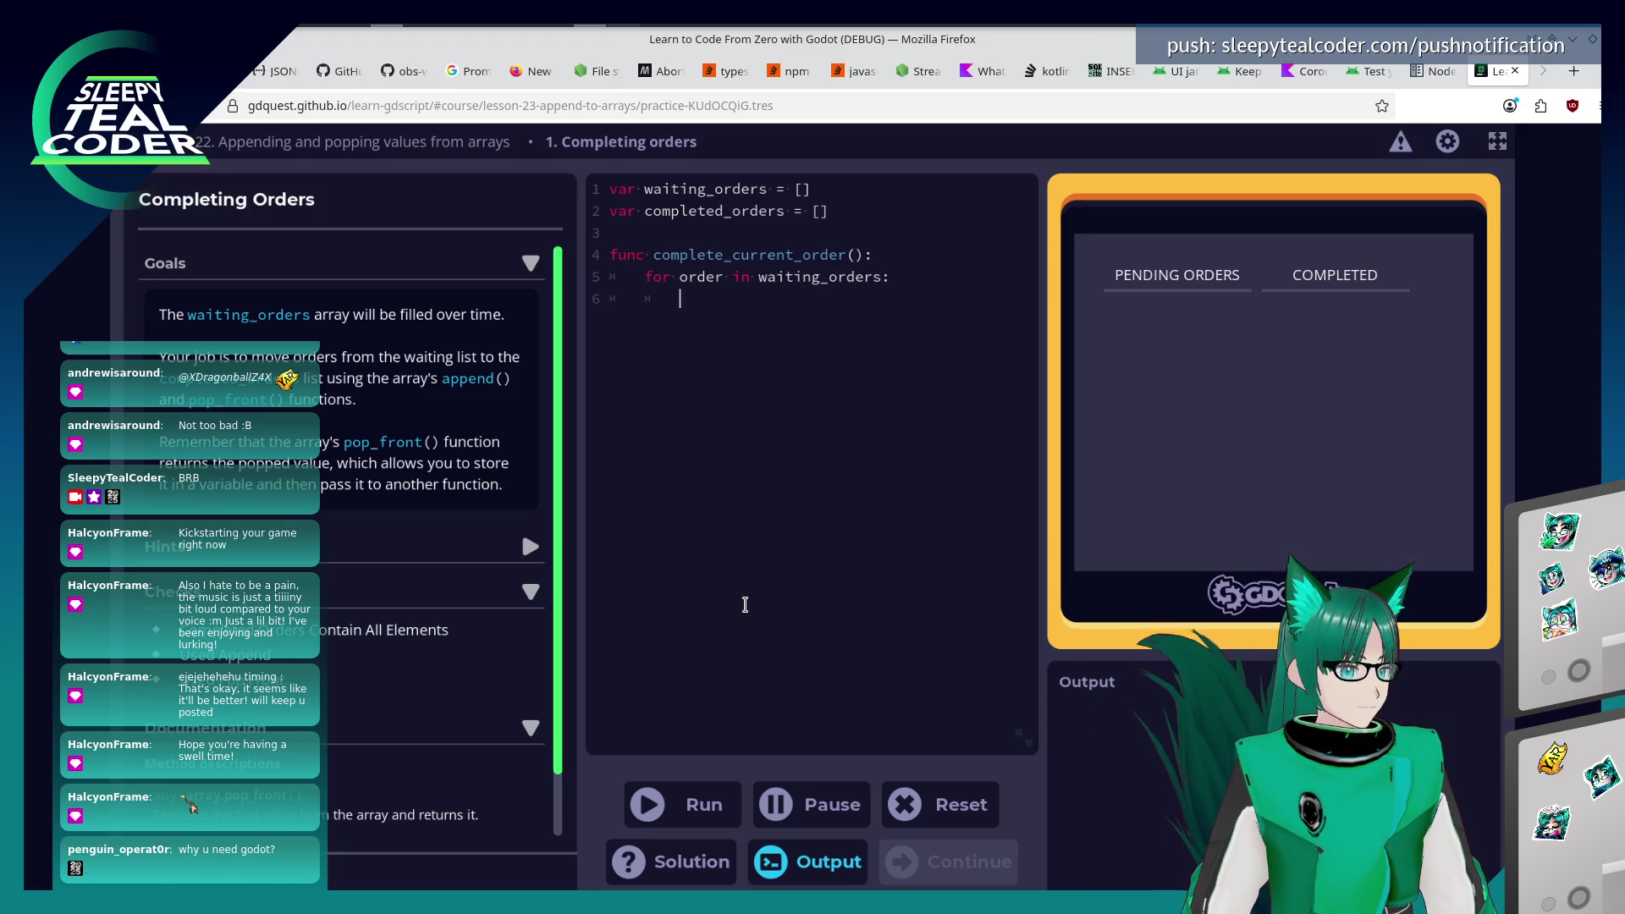
text(completed_)
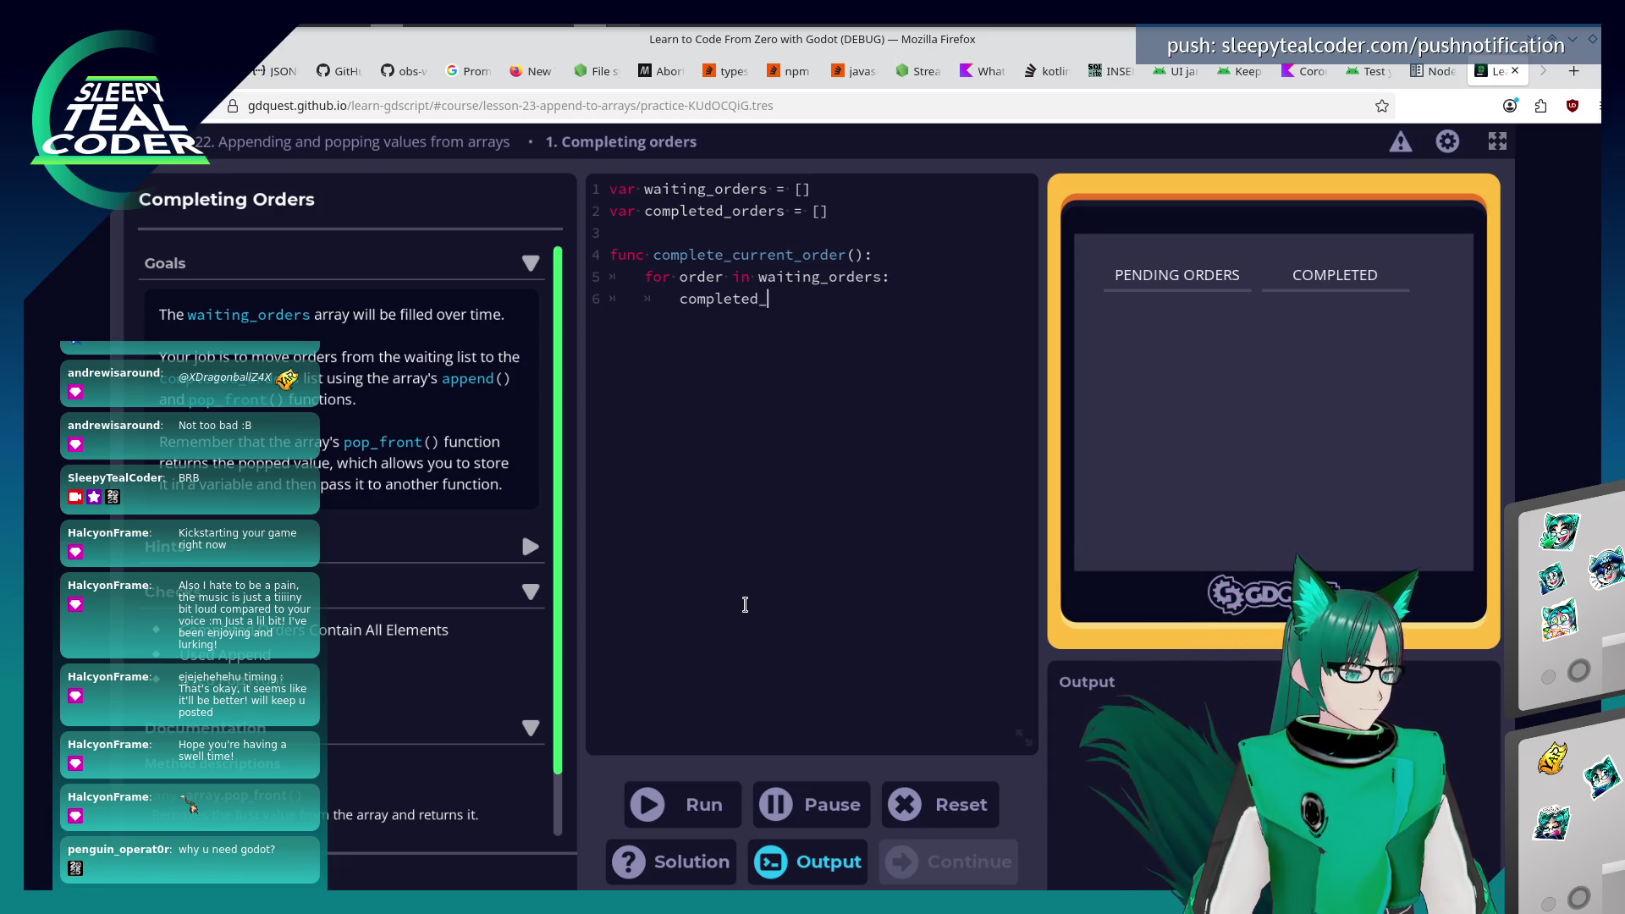
key(BackSpace)
key(BackSpace)
key(BackSpace)
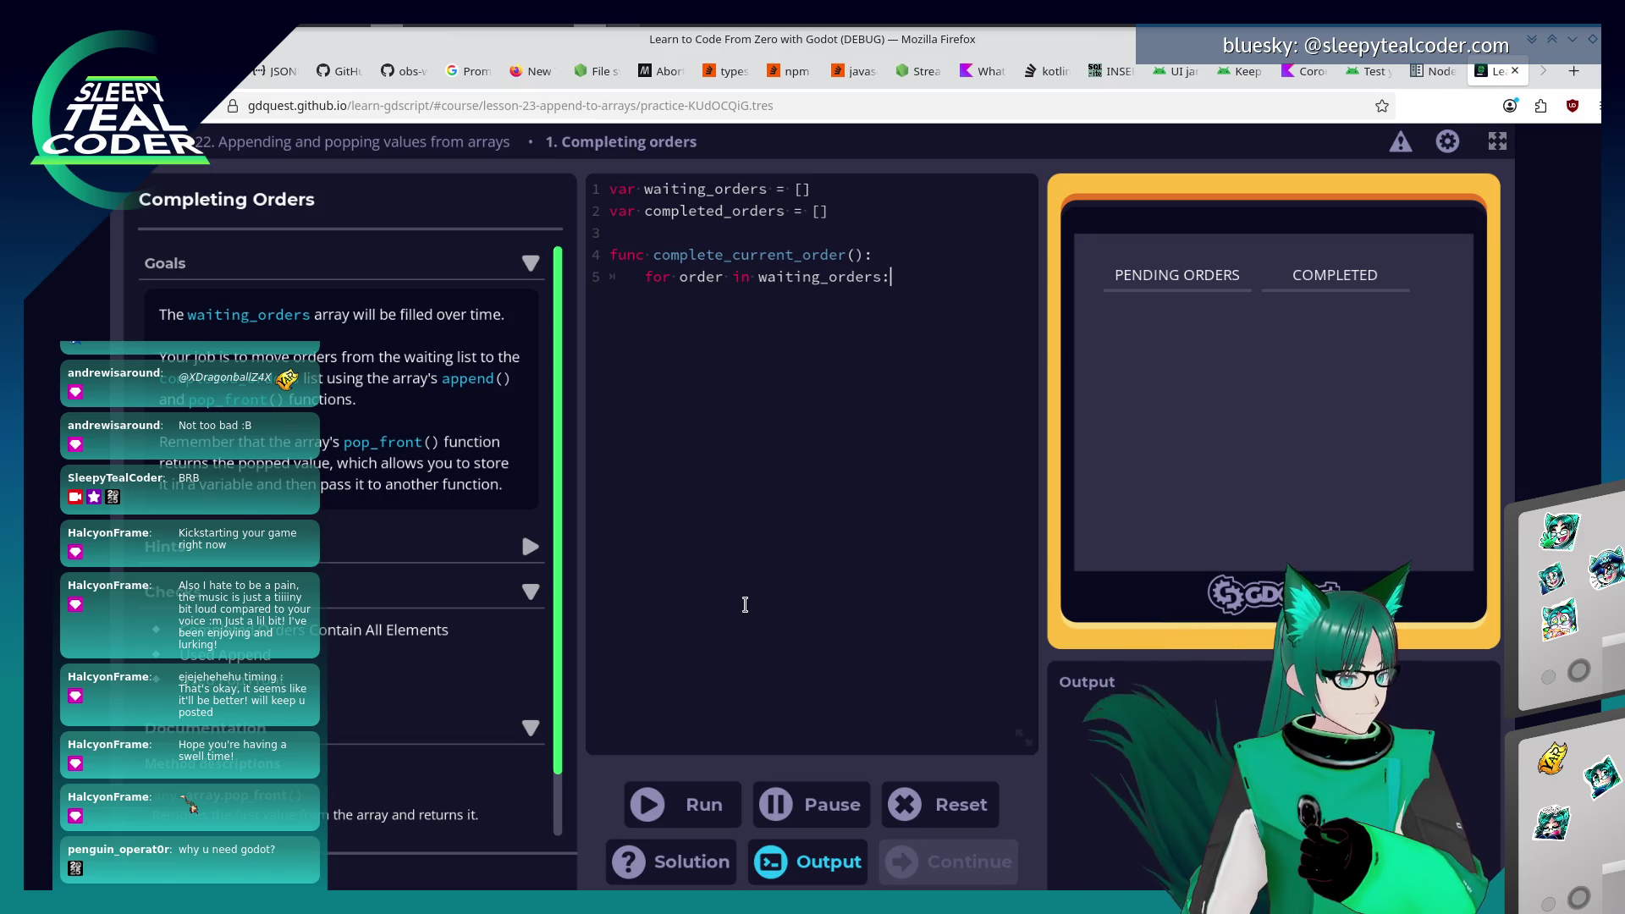
key(BackSpace)
key(BackSpace)
key(BackSpace)
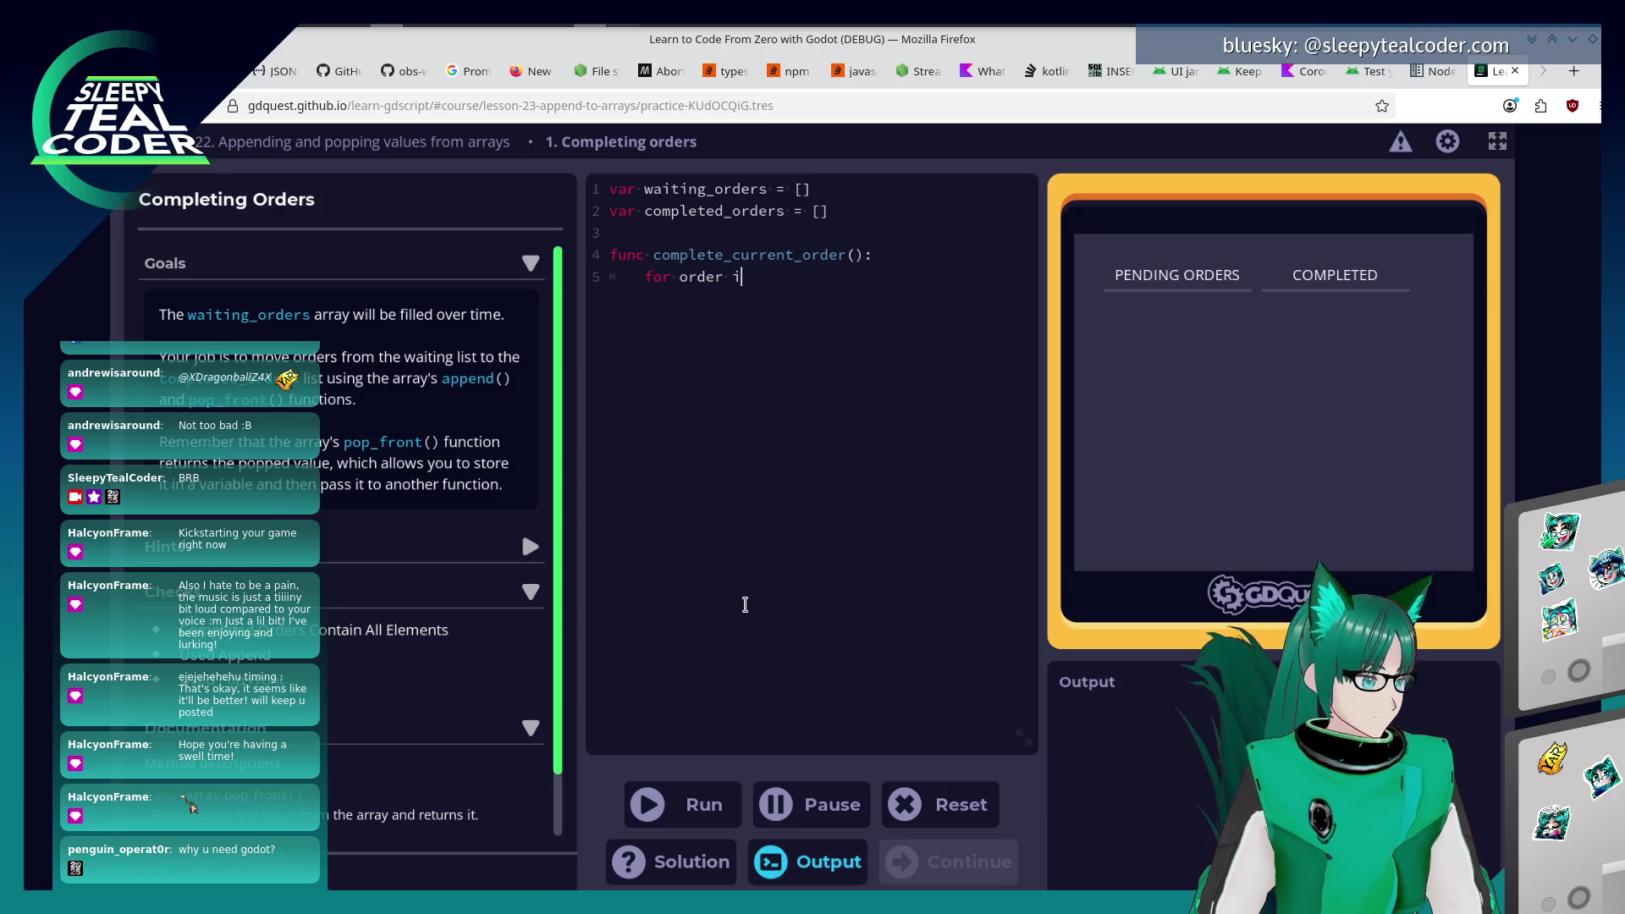
scroll(322, 634, down, 2)
key(BackSpace)
key(BackSpace)
key(BackSpace)
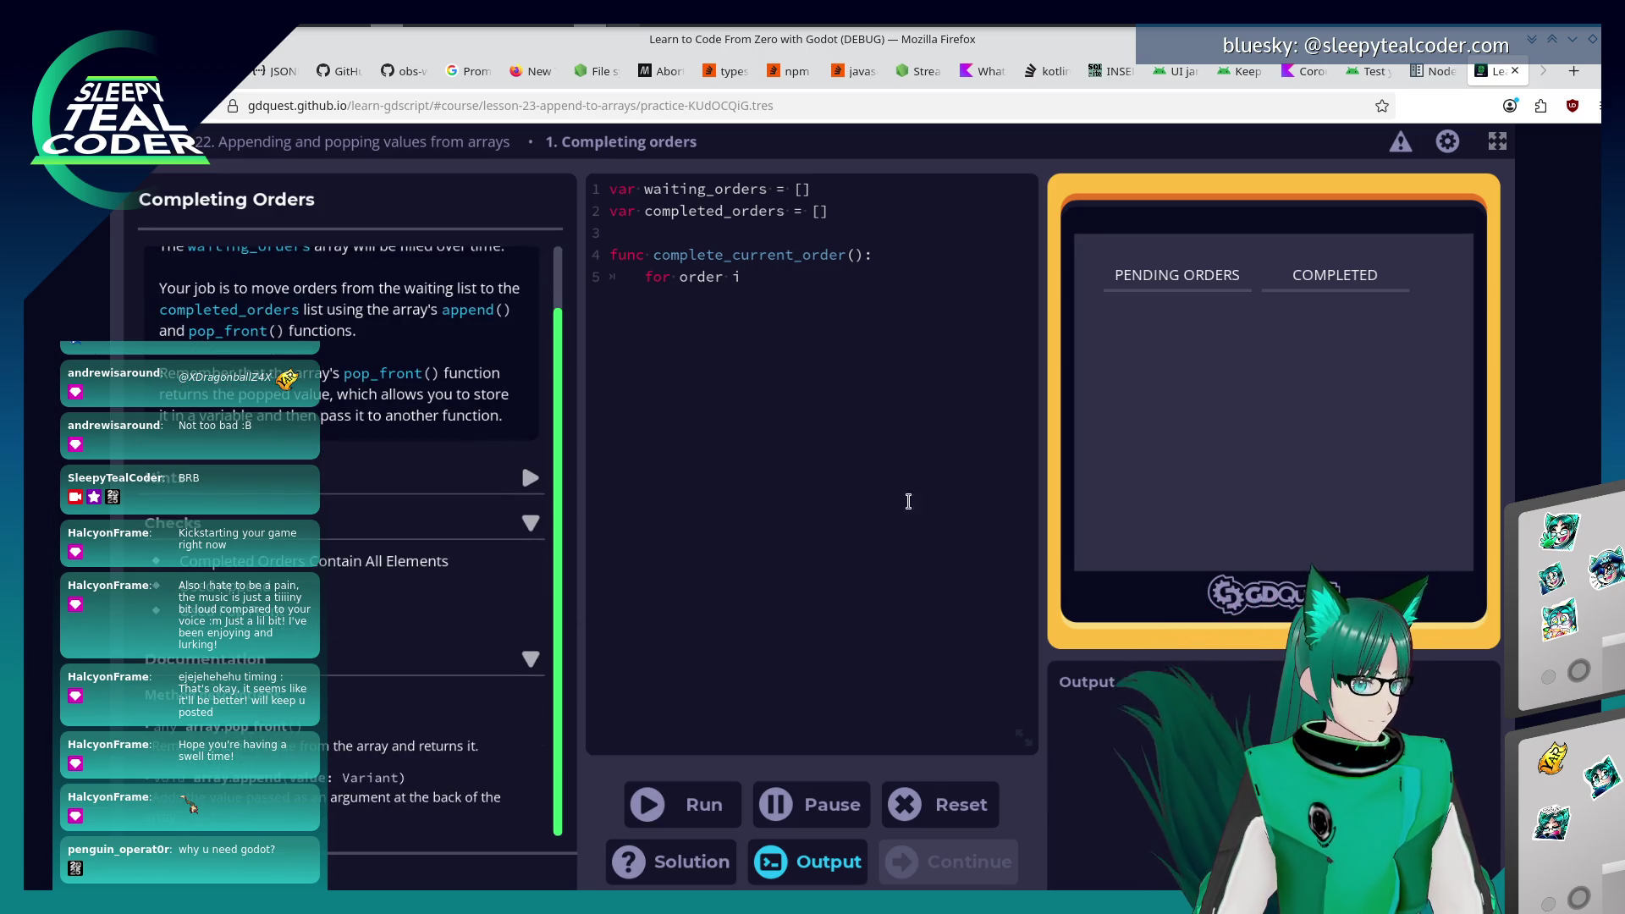
key(BackSpace)
key(BackSpace)
key(BackSpace)
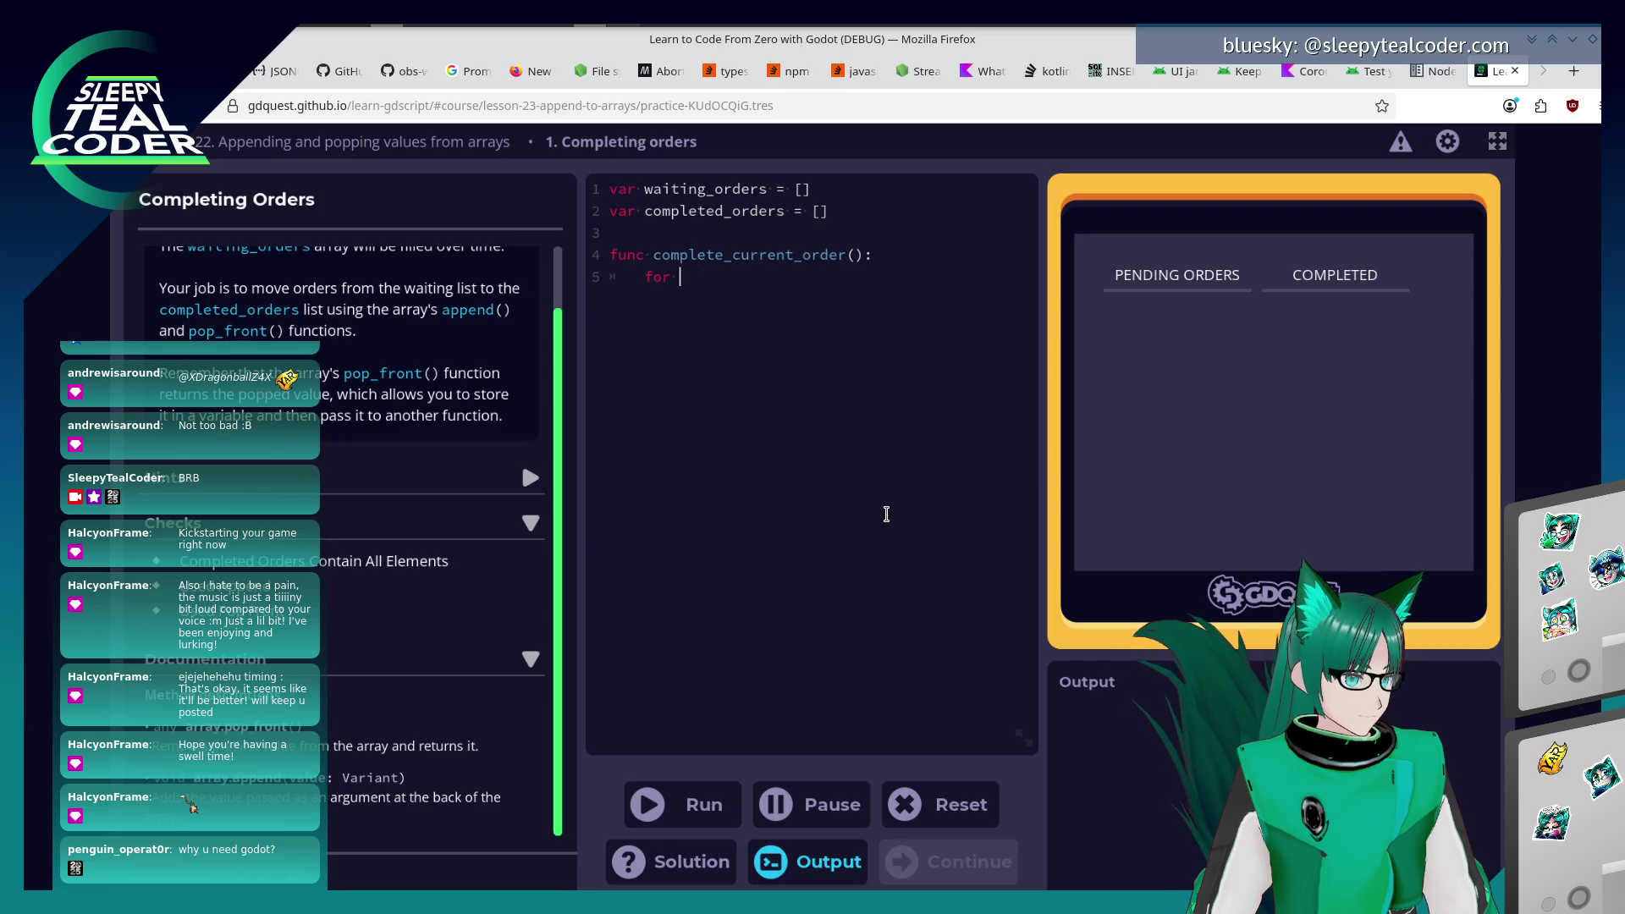
Write 'var order = waiting_orders.pop_front()' and 'completed_orders.append(order)', then run the code.
text(var a)
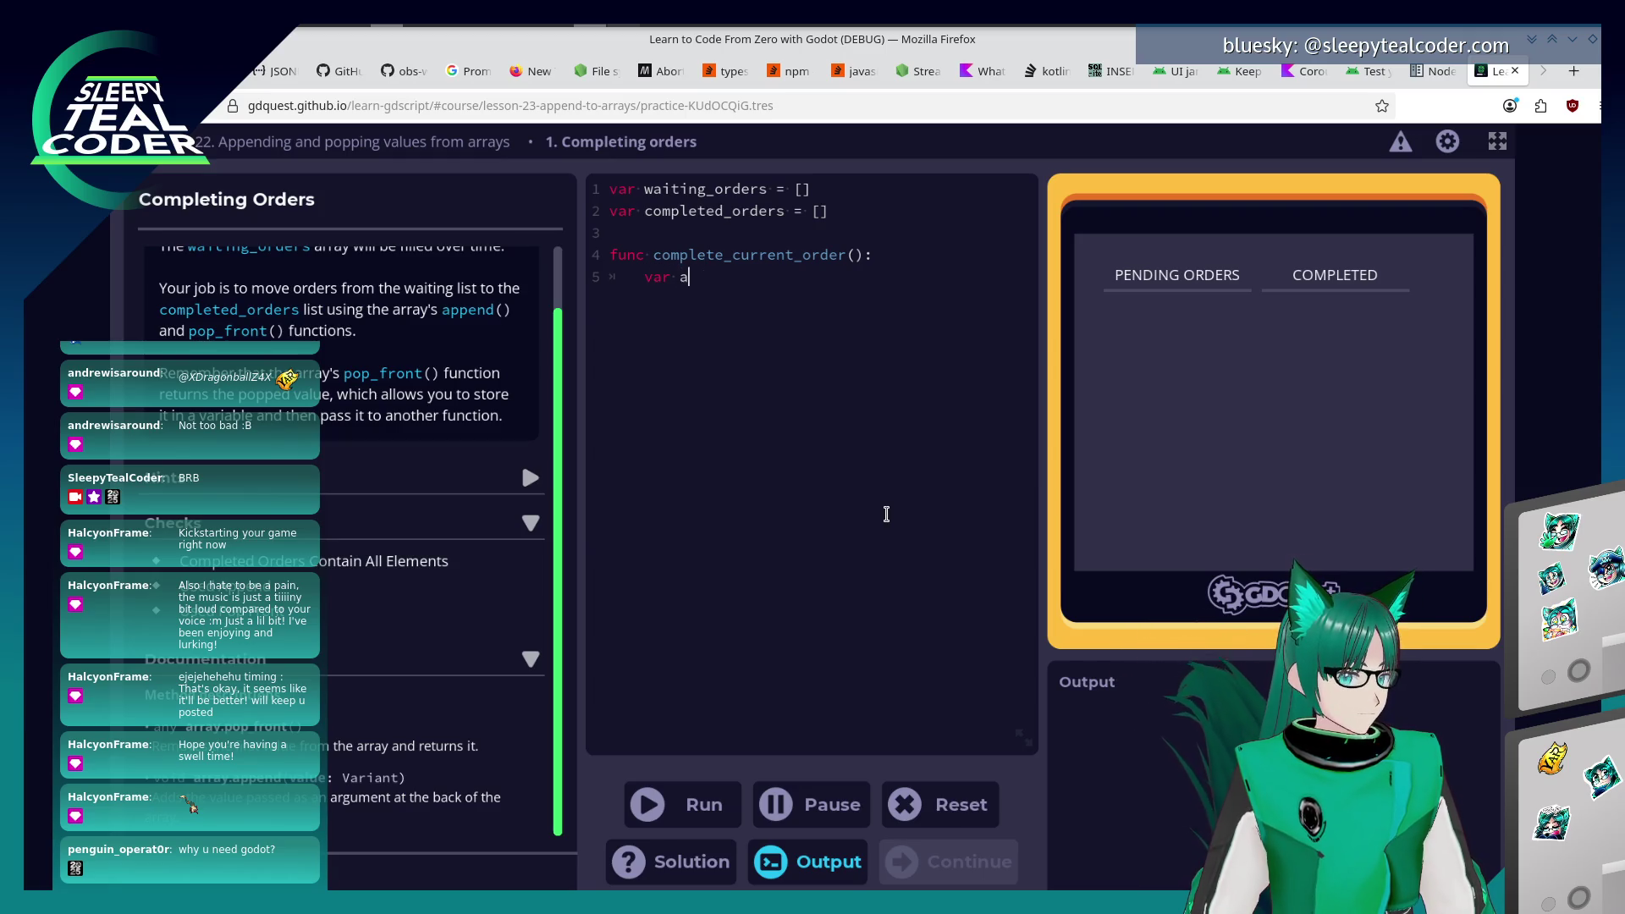
key(BackSpace)
text(order = )
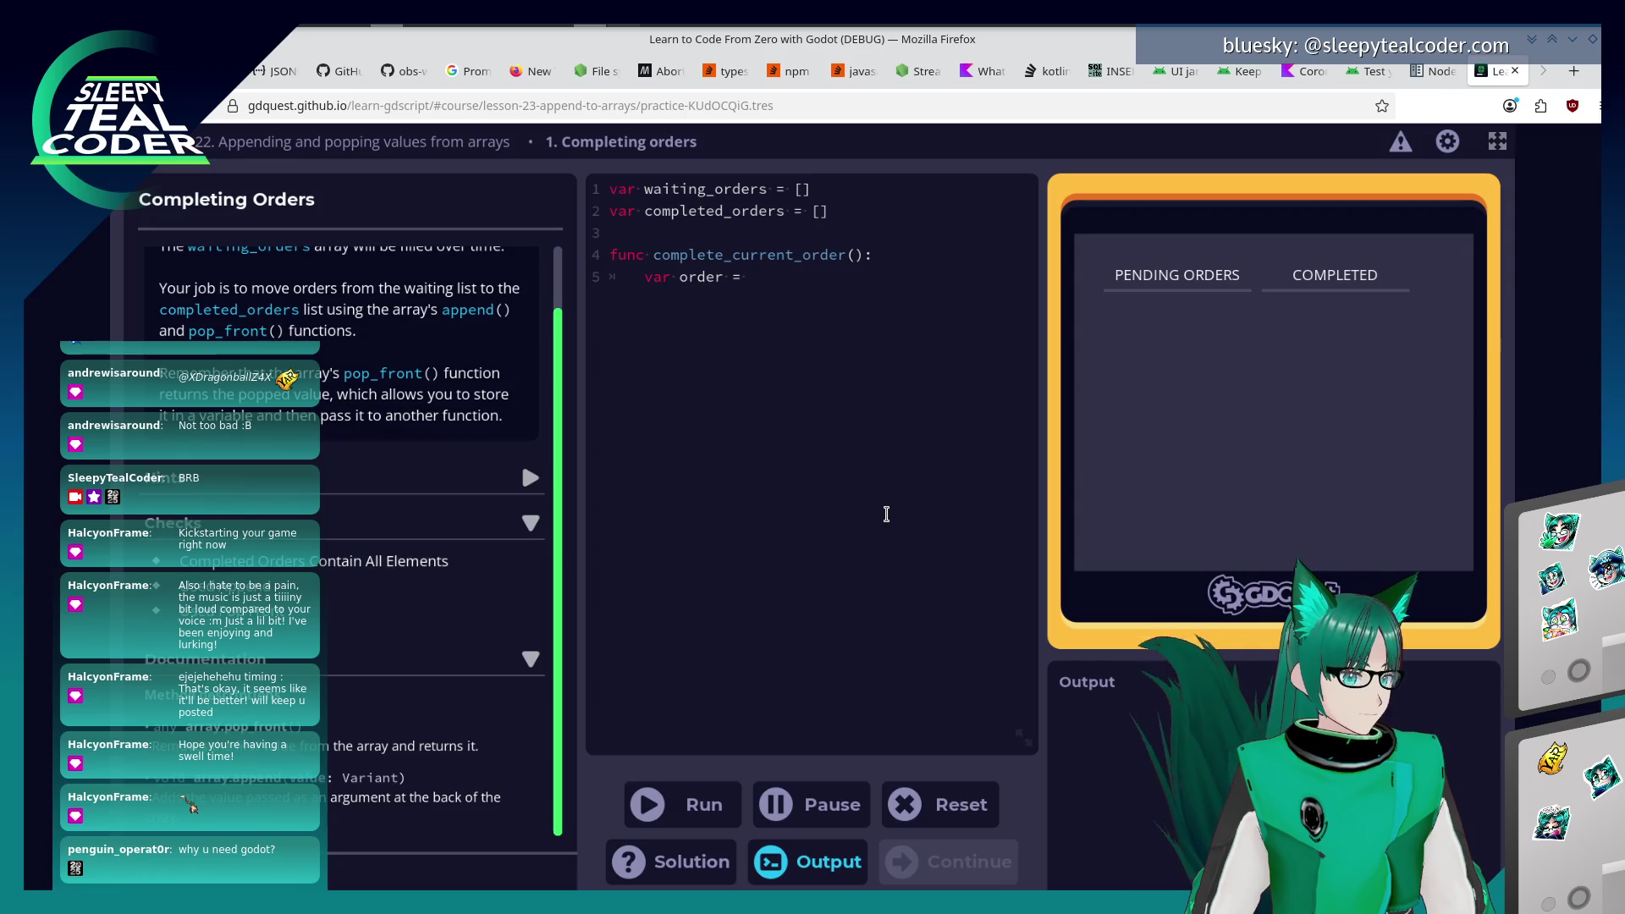
text(waiting)
text(rde)
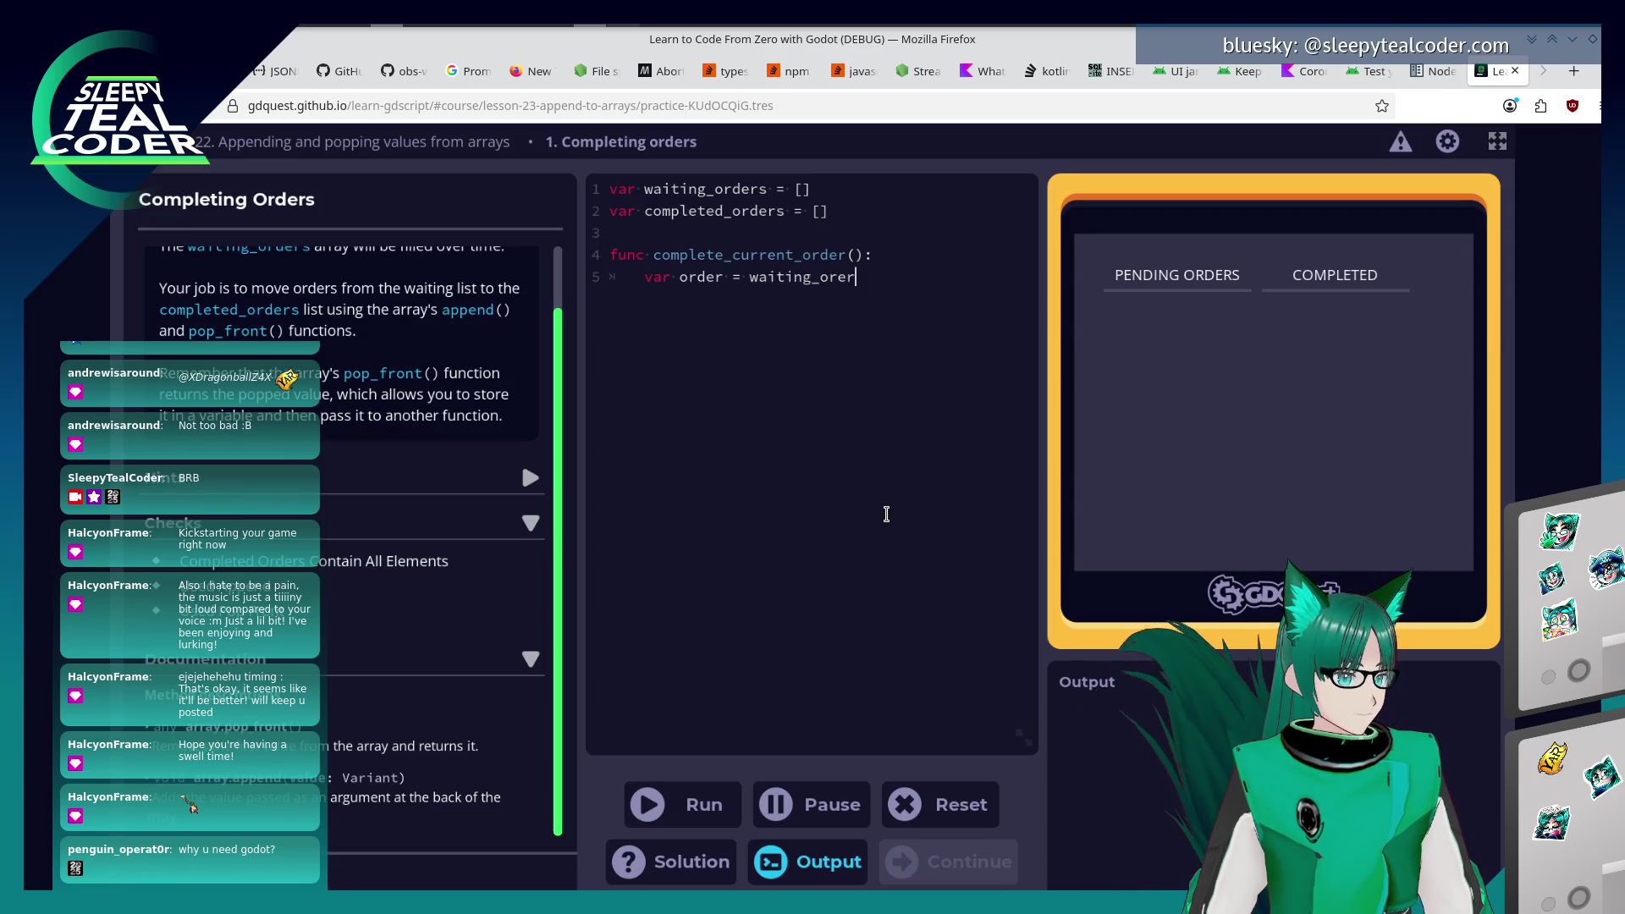
key(BackSpace)
key(BackSpace)
key(BackSpace)
text(rders.pop)
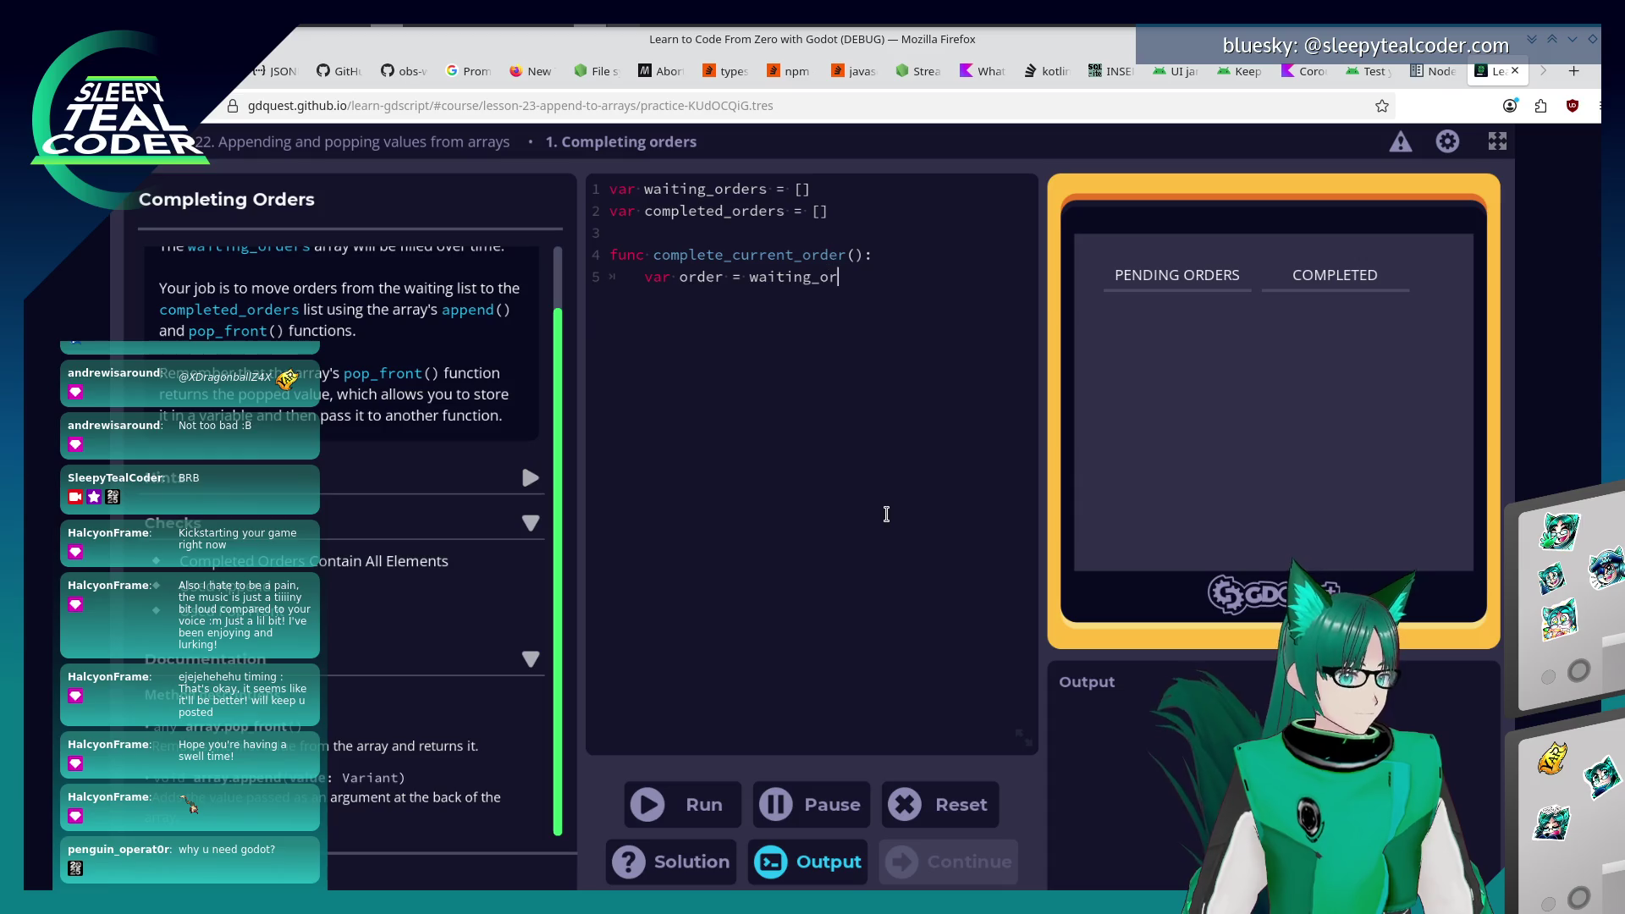
text(_)
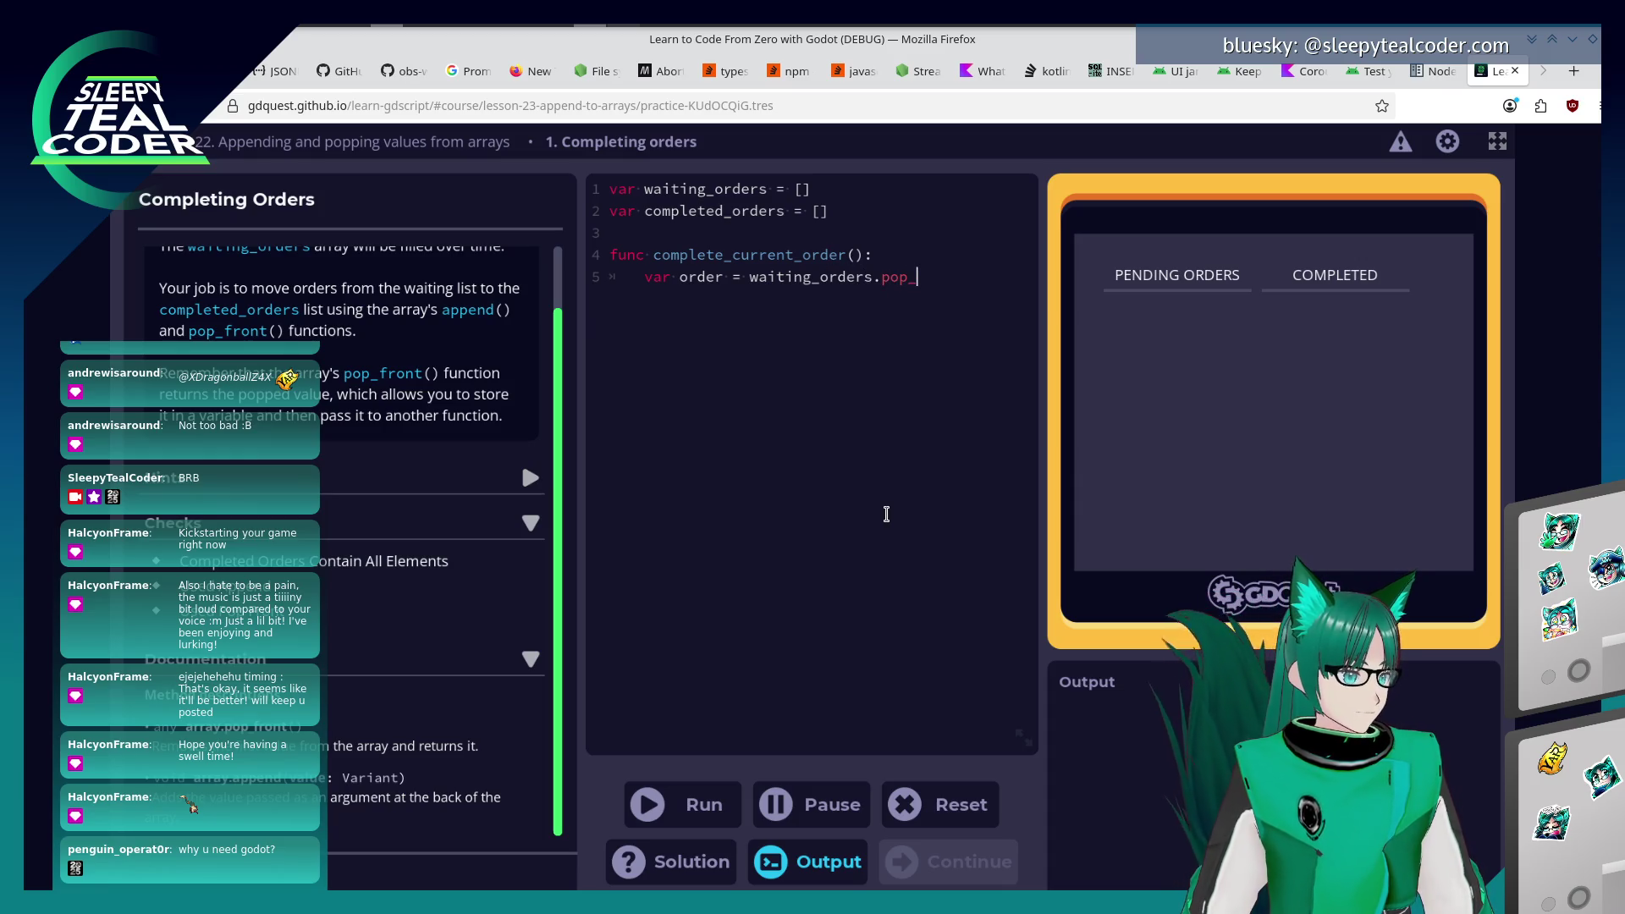
text(front())
key(Return)
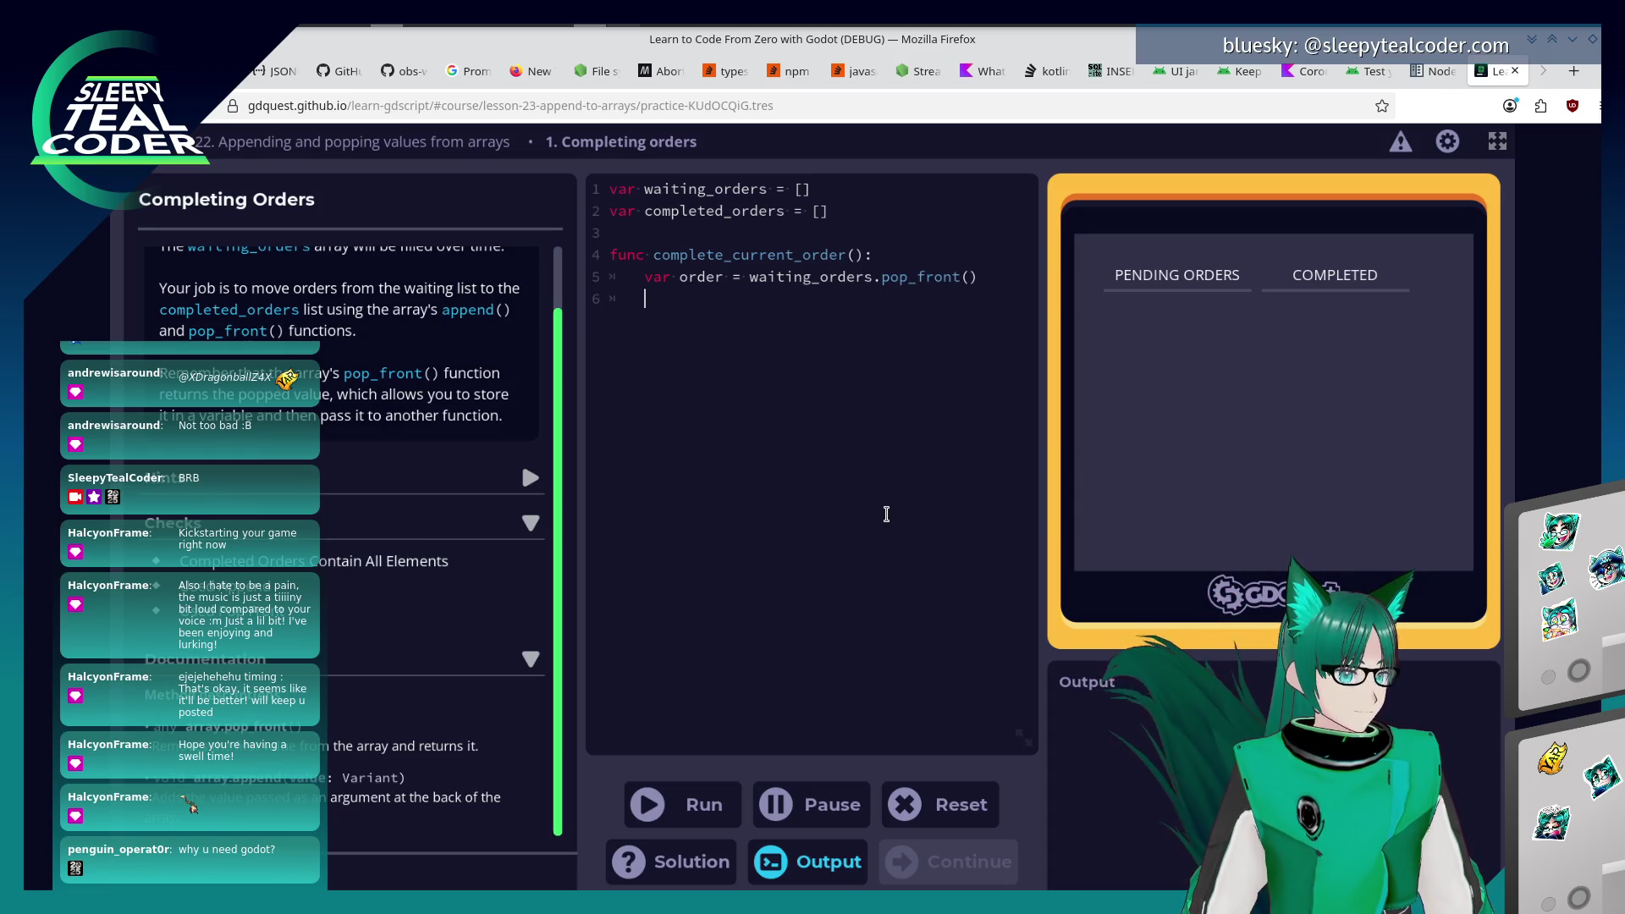
text(completed_)
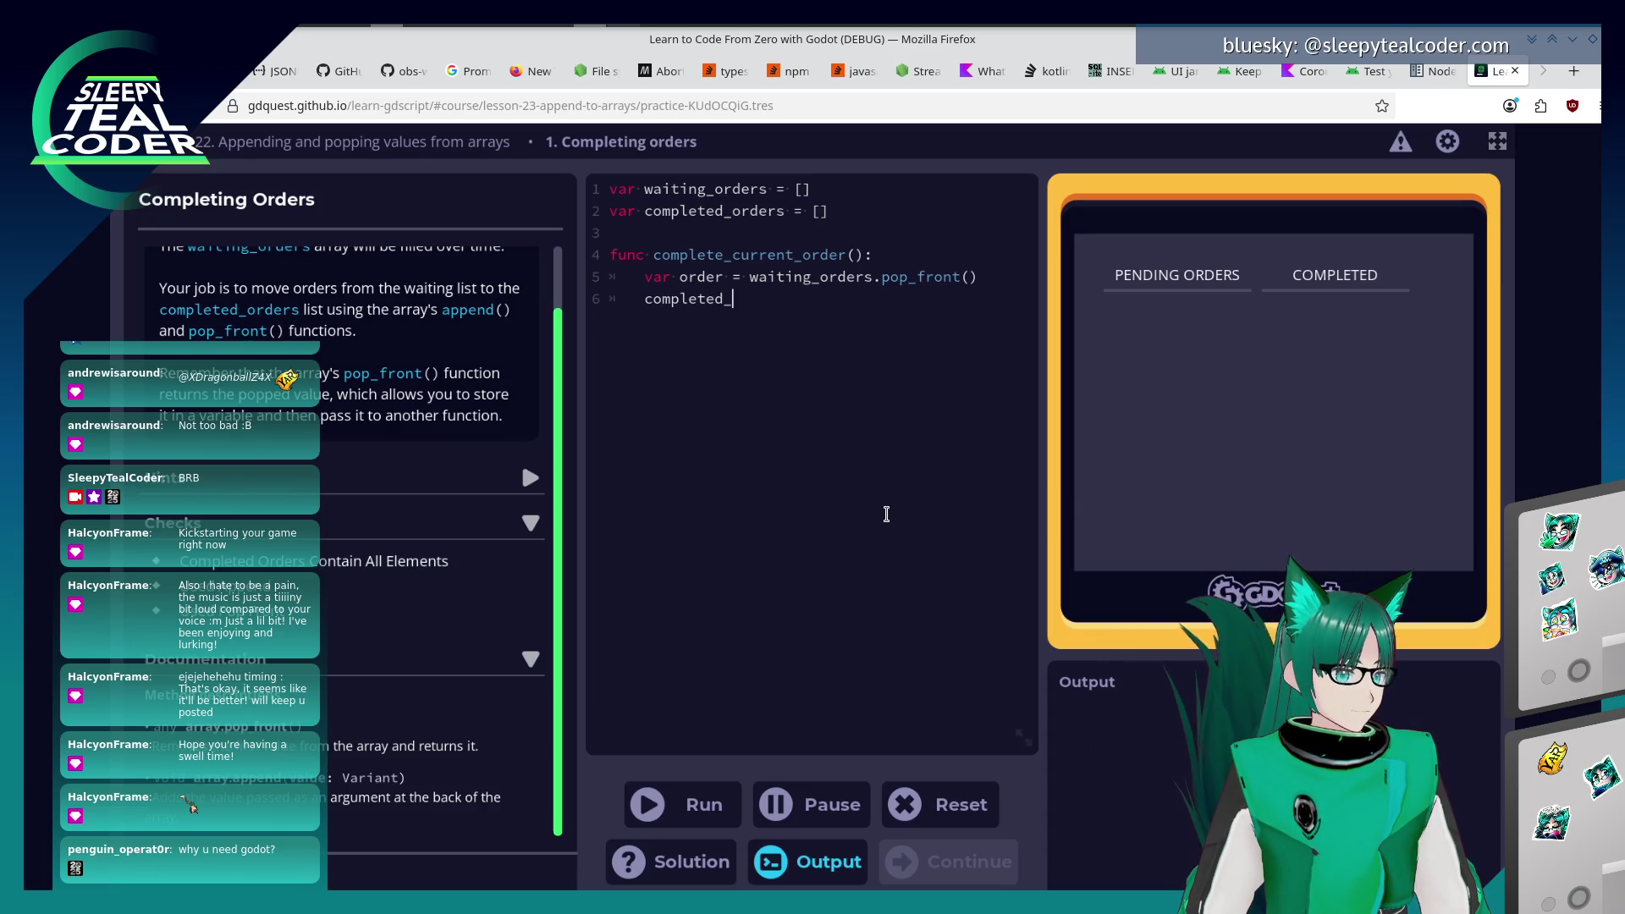
text(orders.append(order))
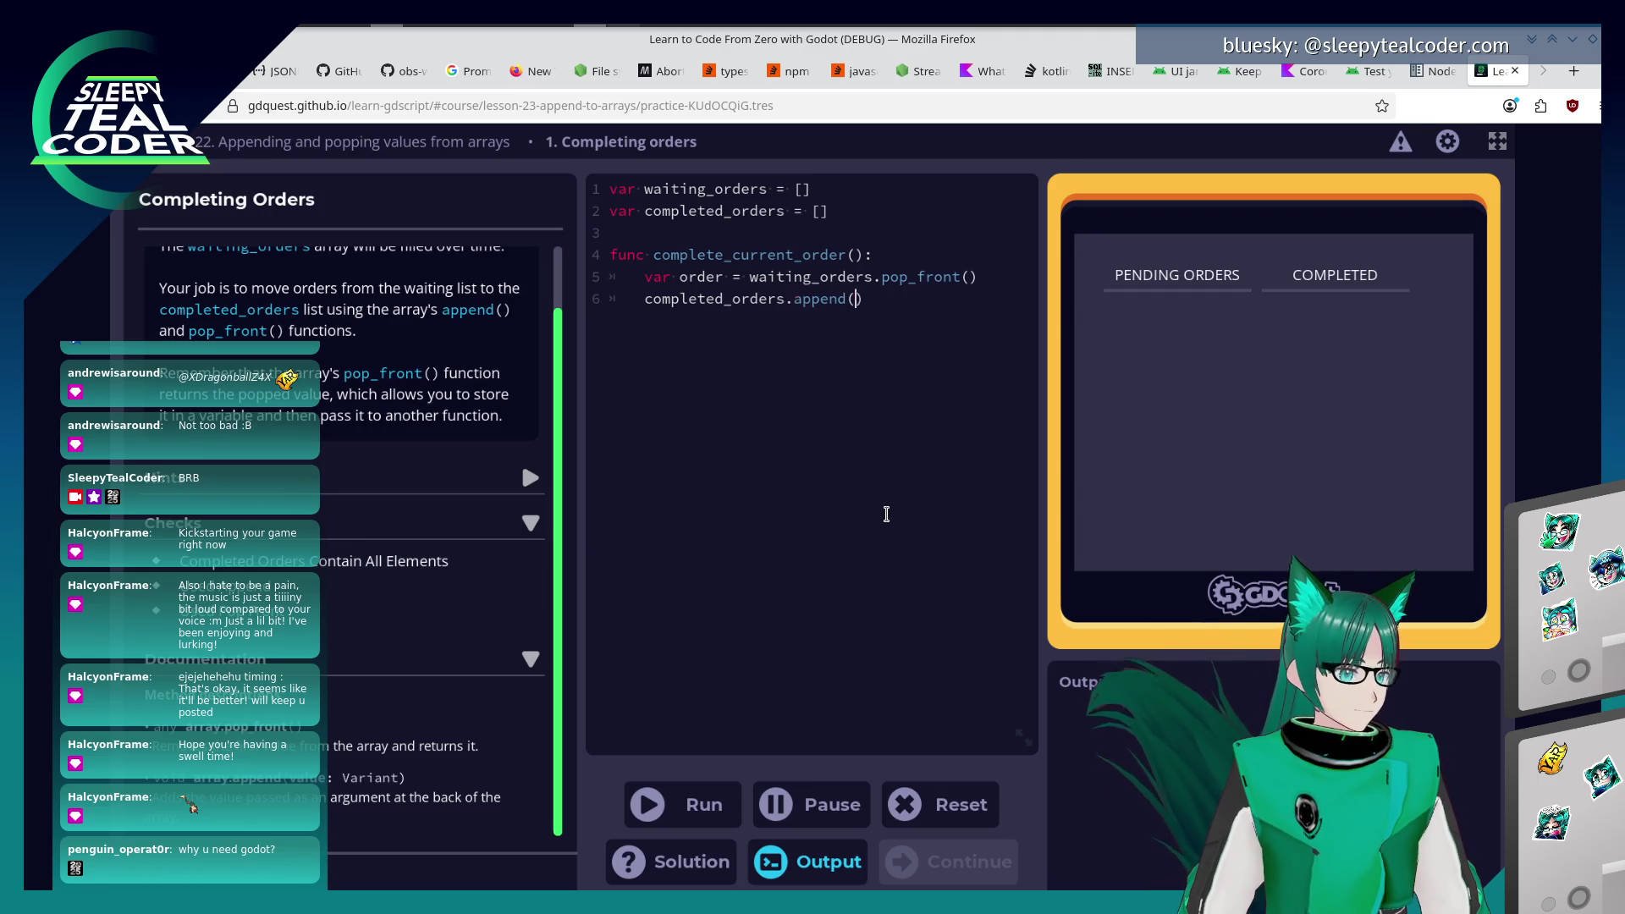
click(718, 813)
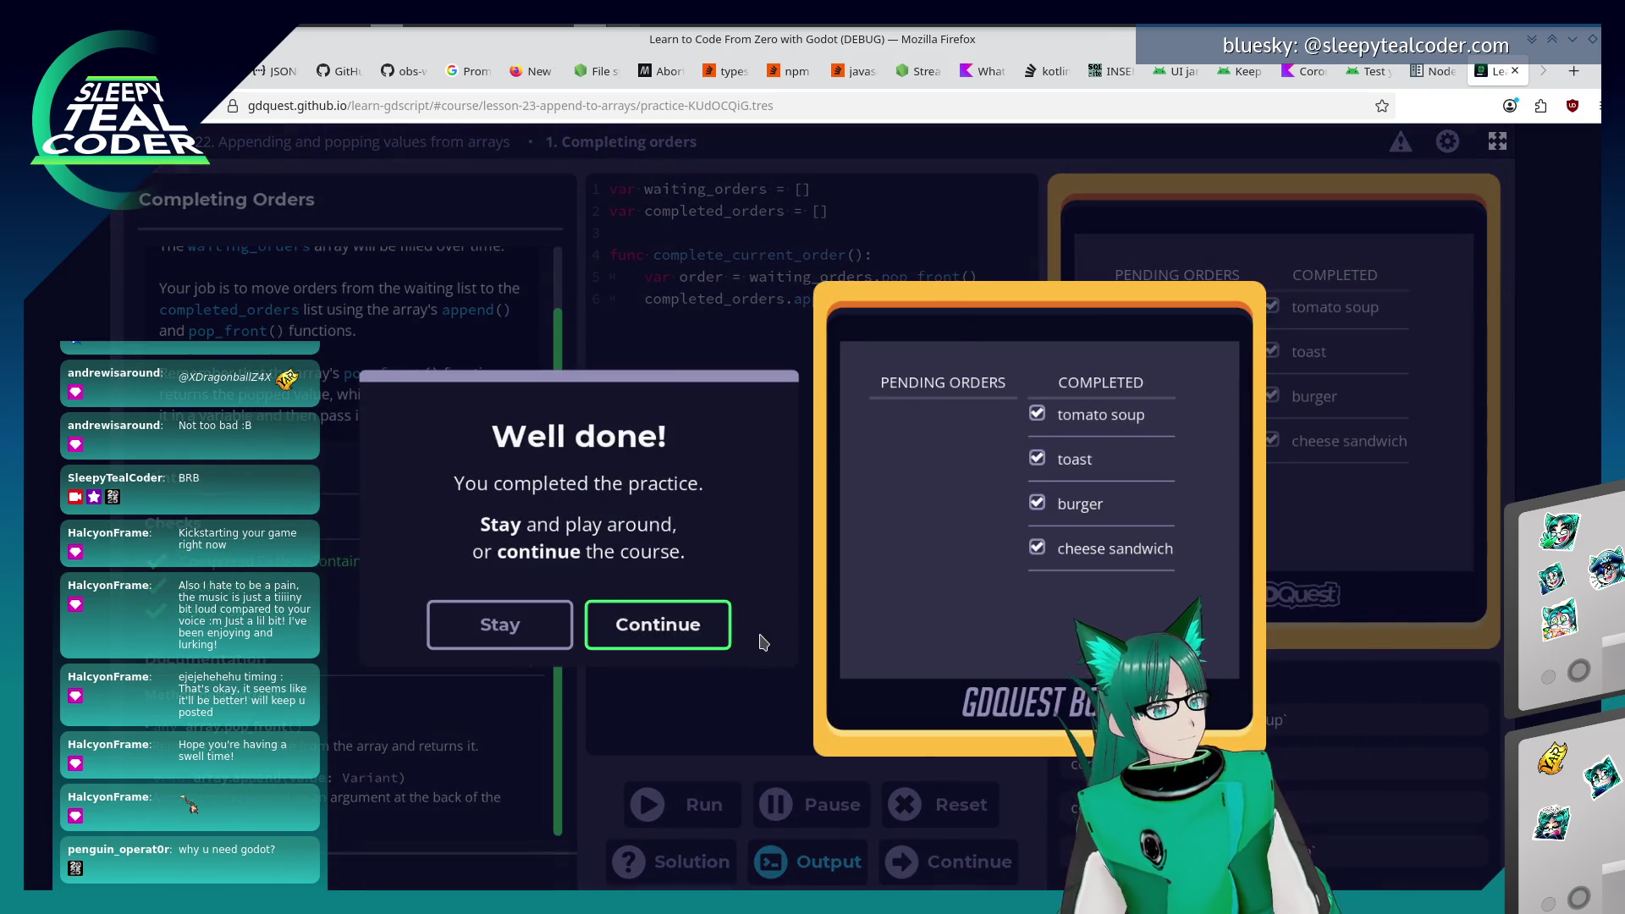
Continue from the Well done dialog to the Clearing Up The Crates practice.
click(662, 626)
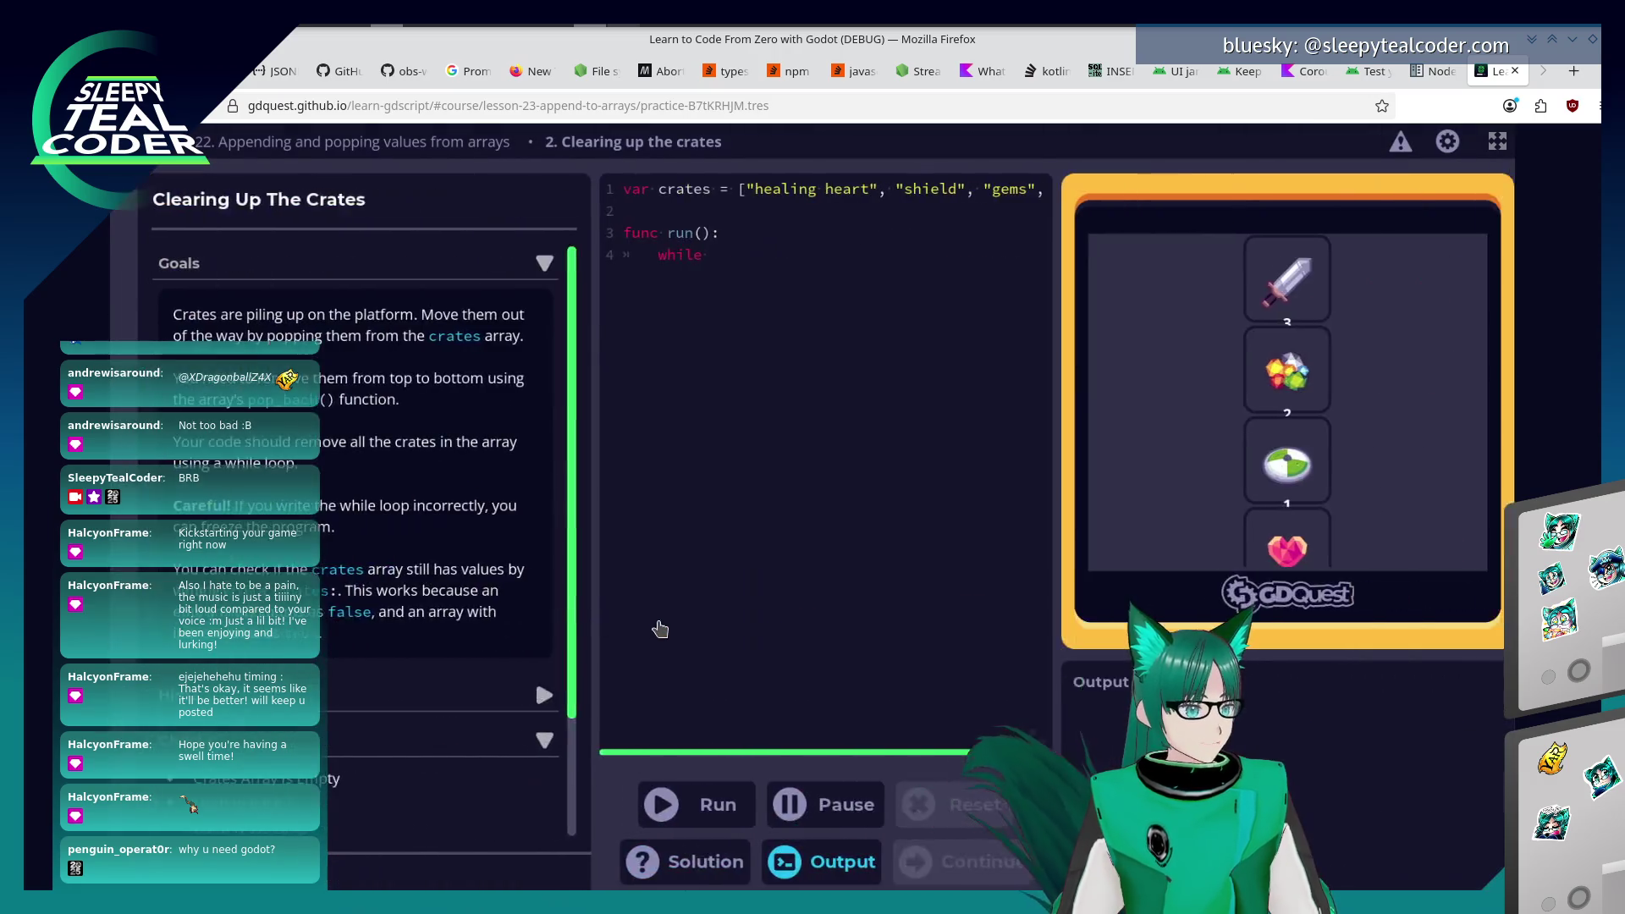
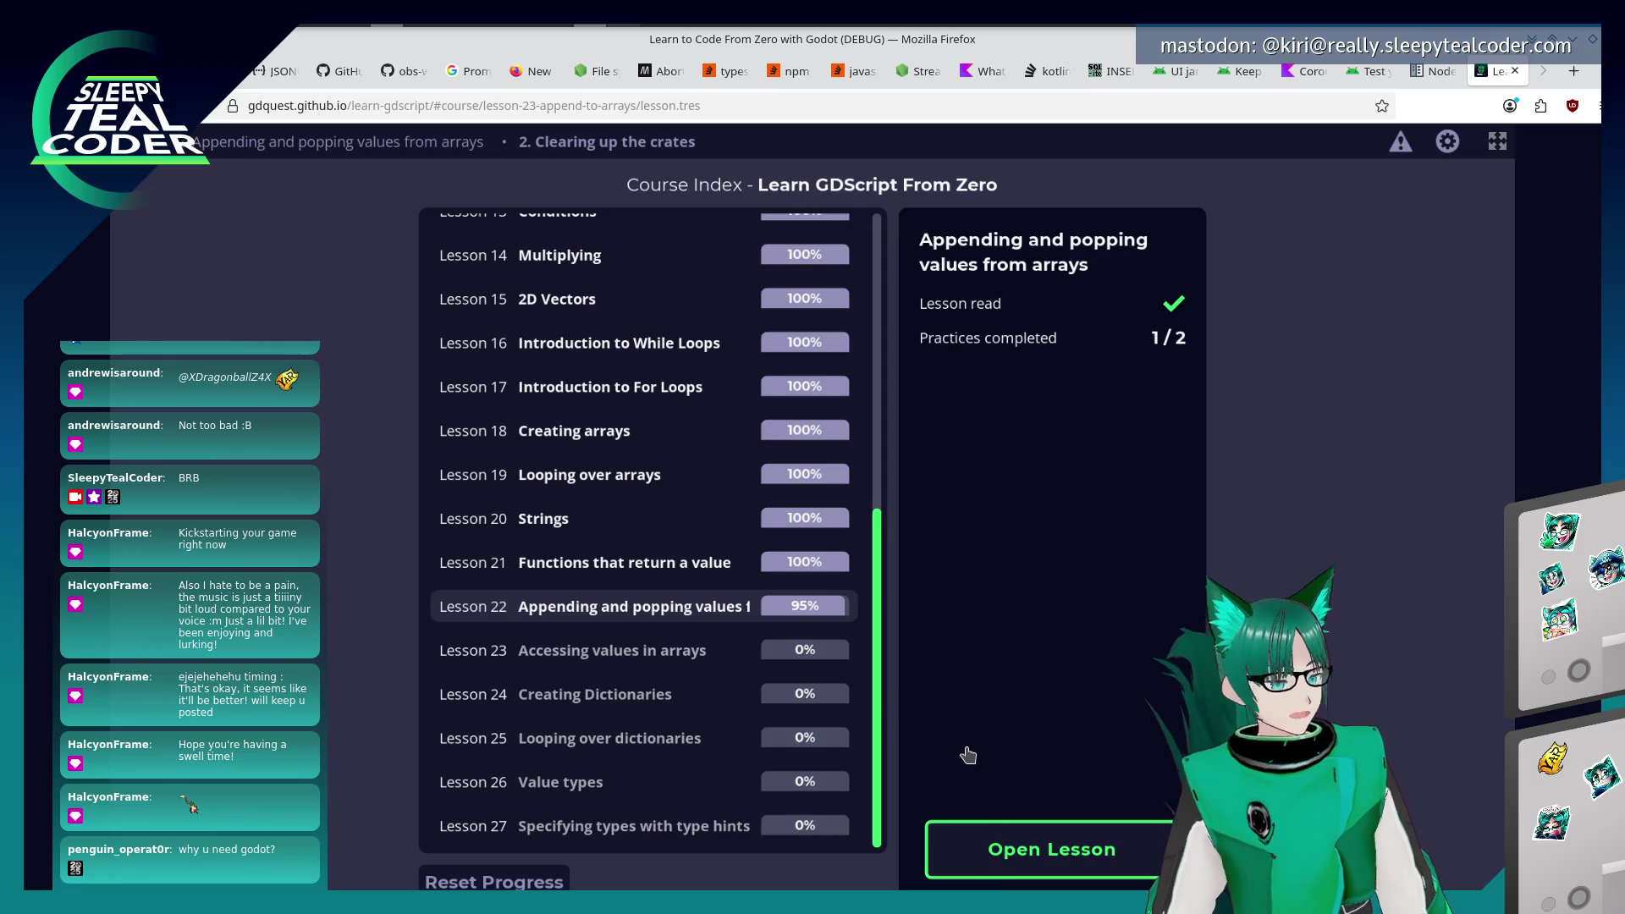
Open the Appending and popping values from arrays lesson and start the Clearing Up The Crates practice.
click(1089, 844)
scroll(907, 699, down, 10)
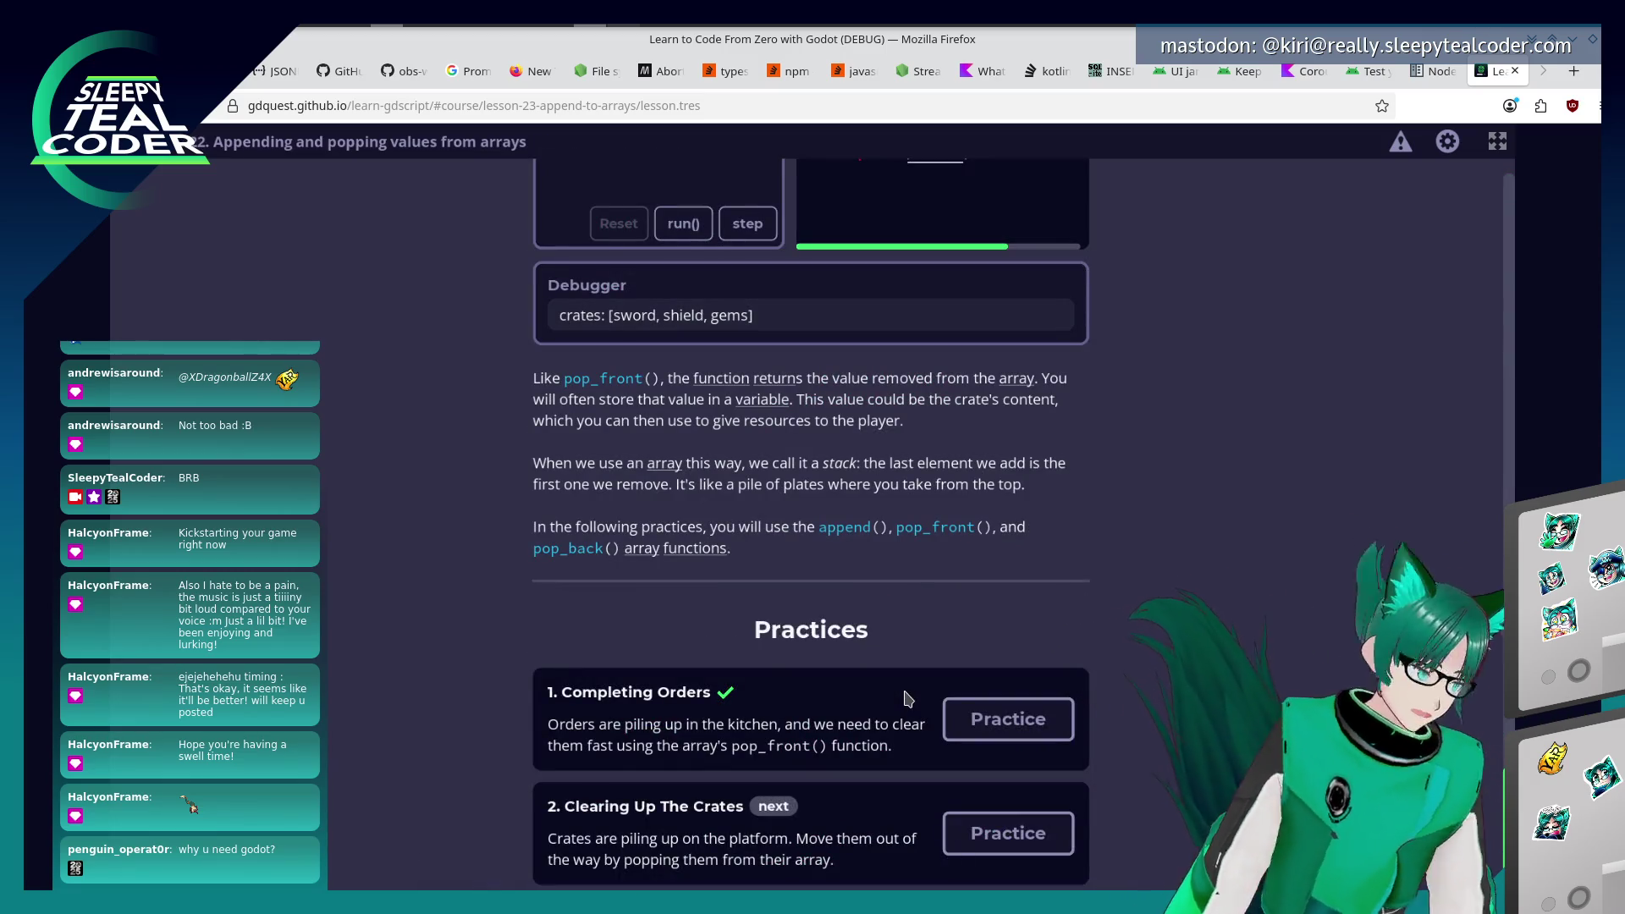
click(1003, 848)
text(while)
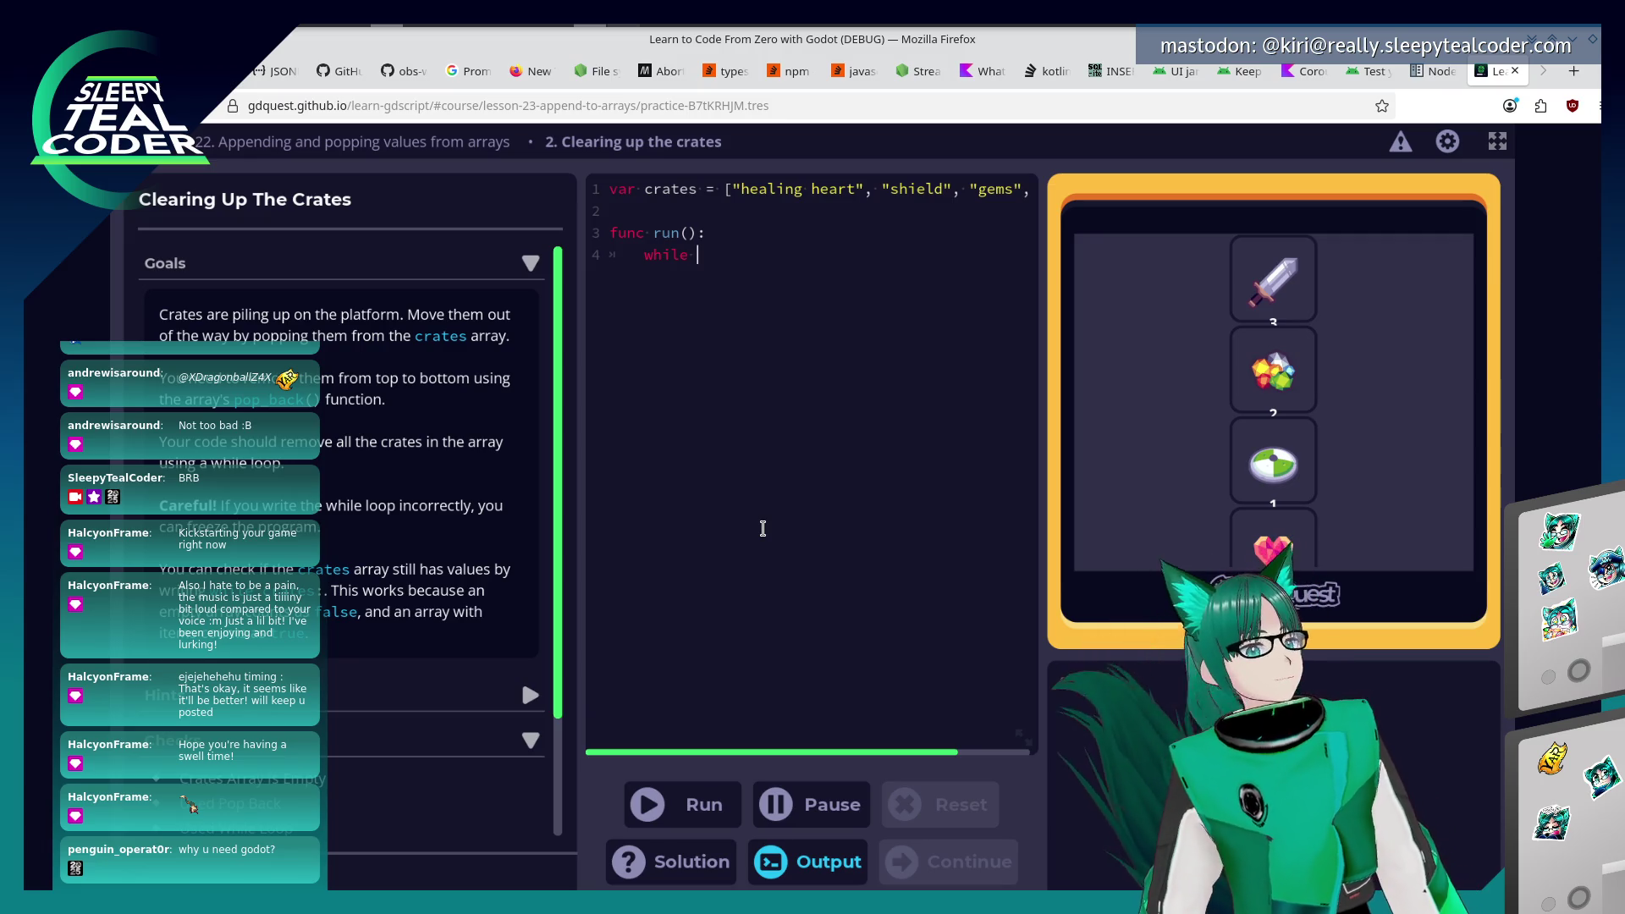
Write a 'while crates:' loop whose indented body calls crates.pop_back().
text(create)
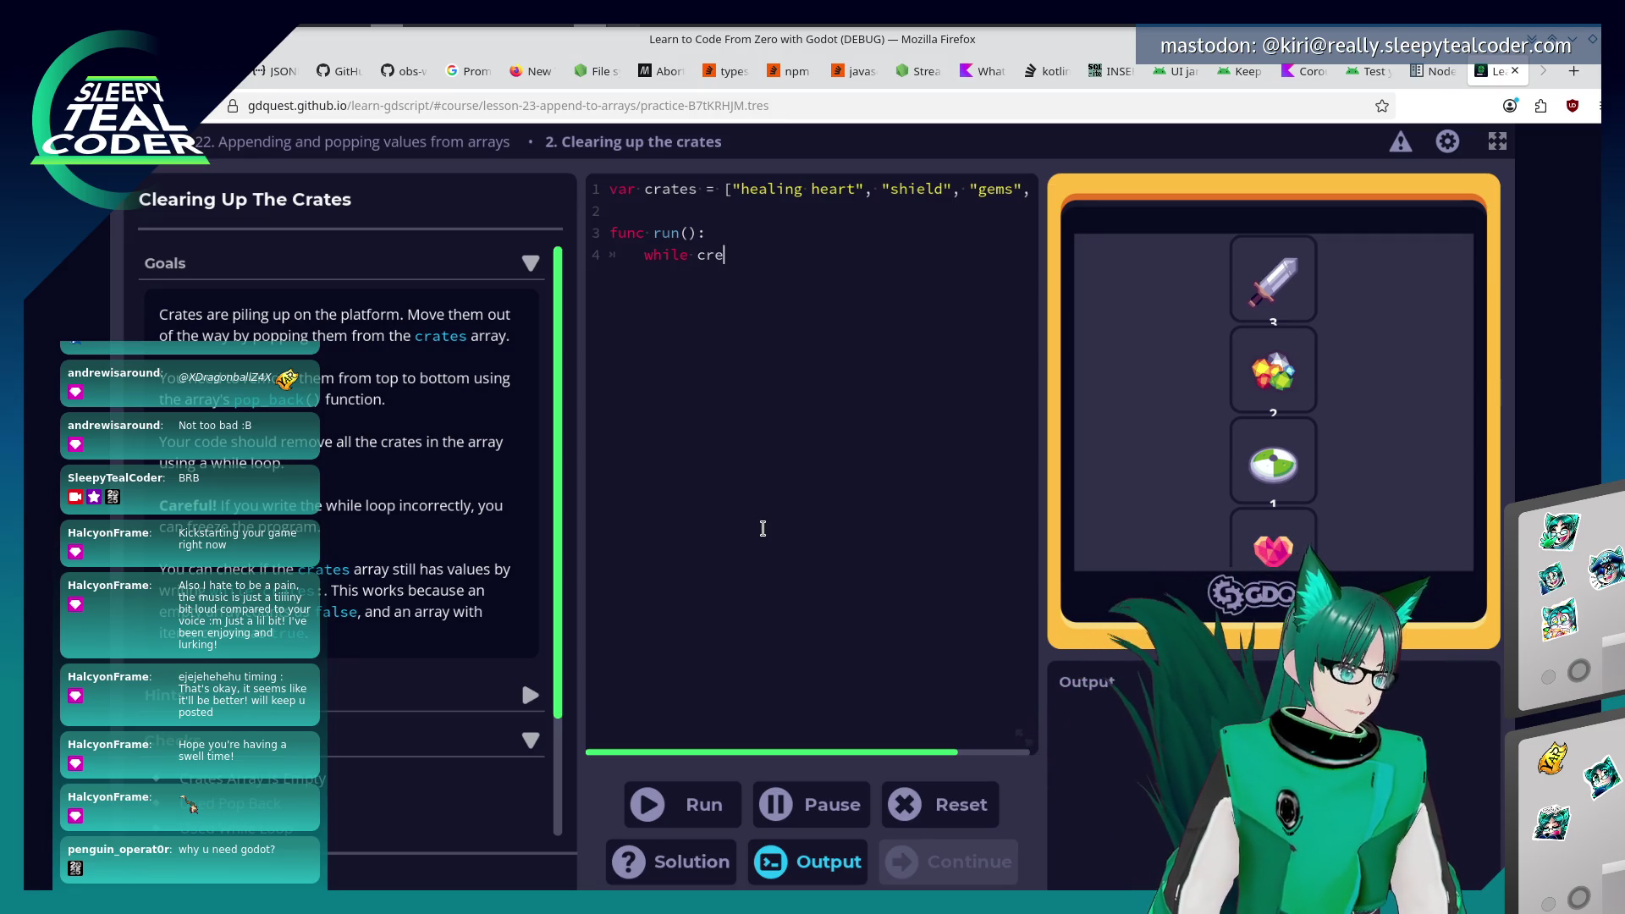
key(BackSpace)
key(BackSpace)
key(BackSpace)
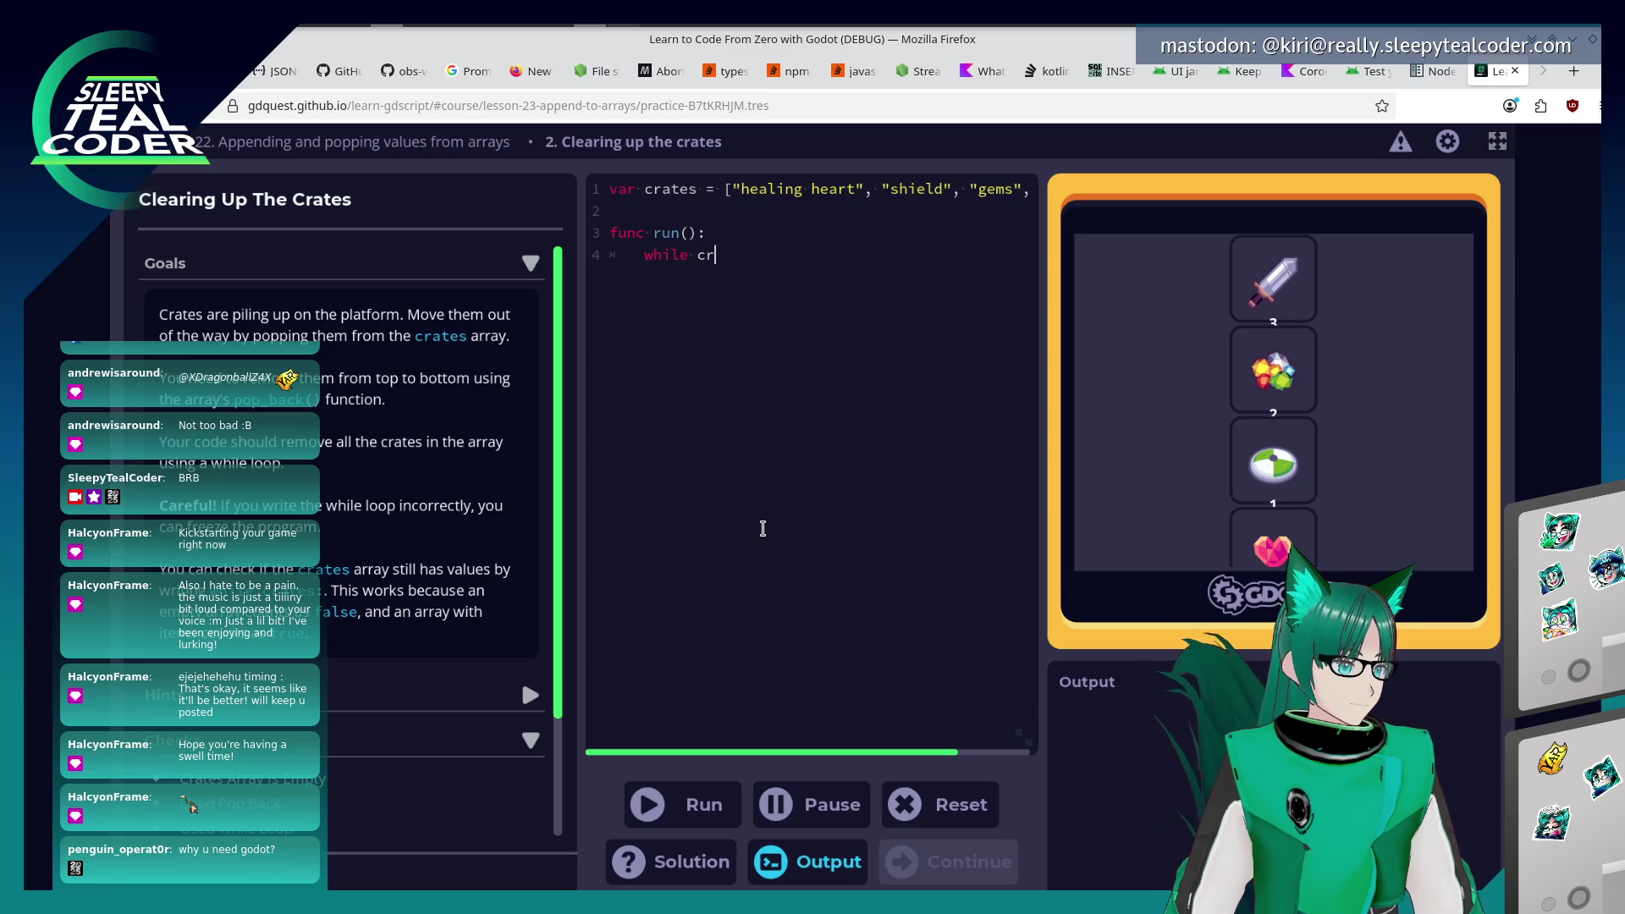
text(ates:)
key(Return)
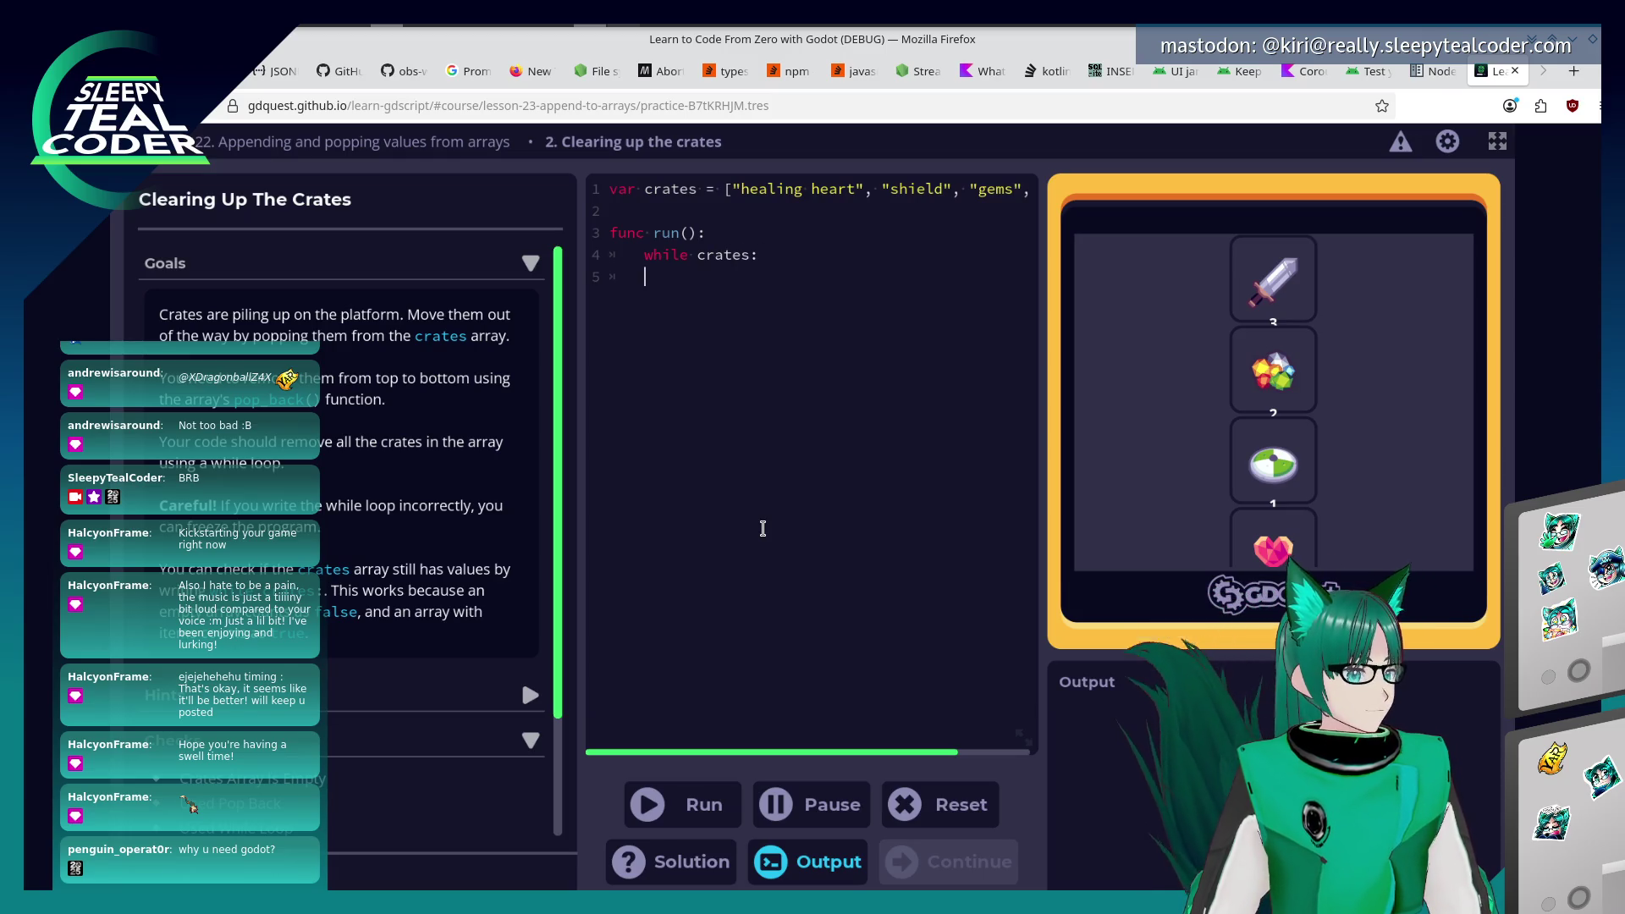
key(Tab)
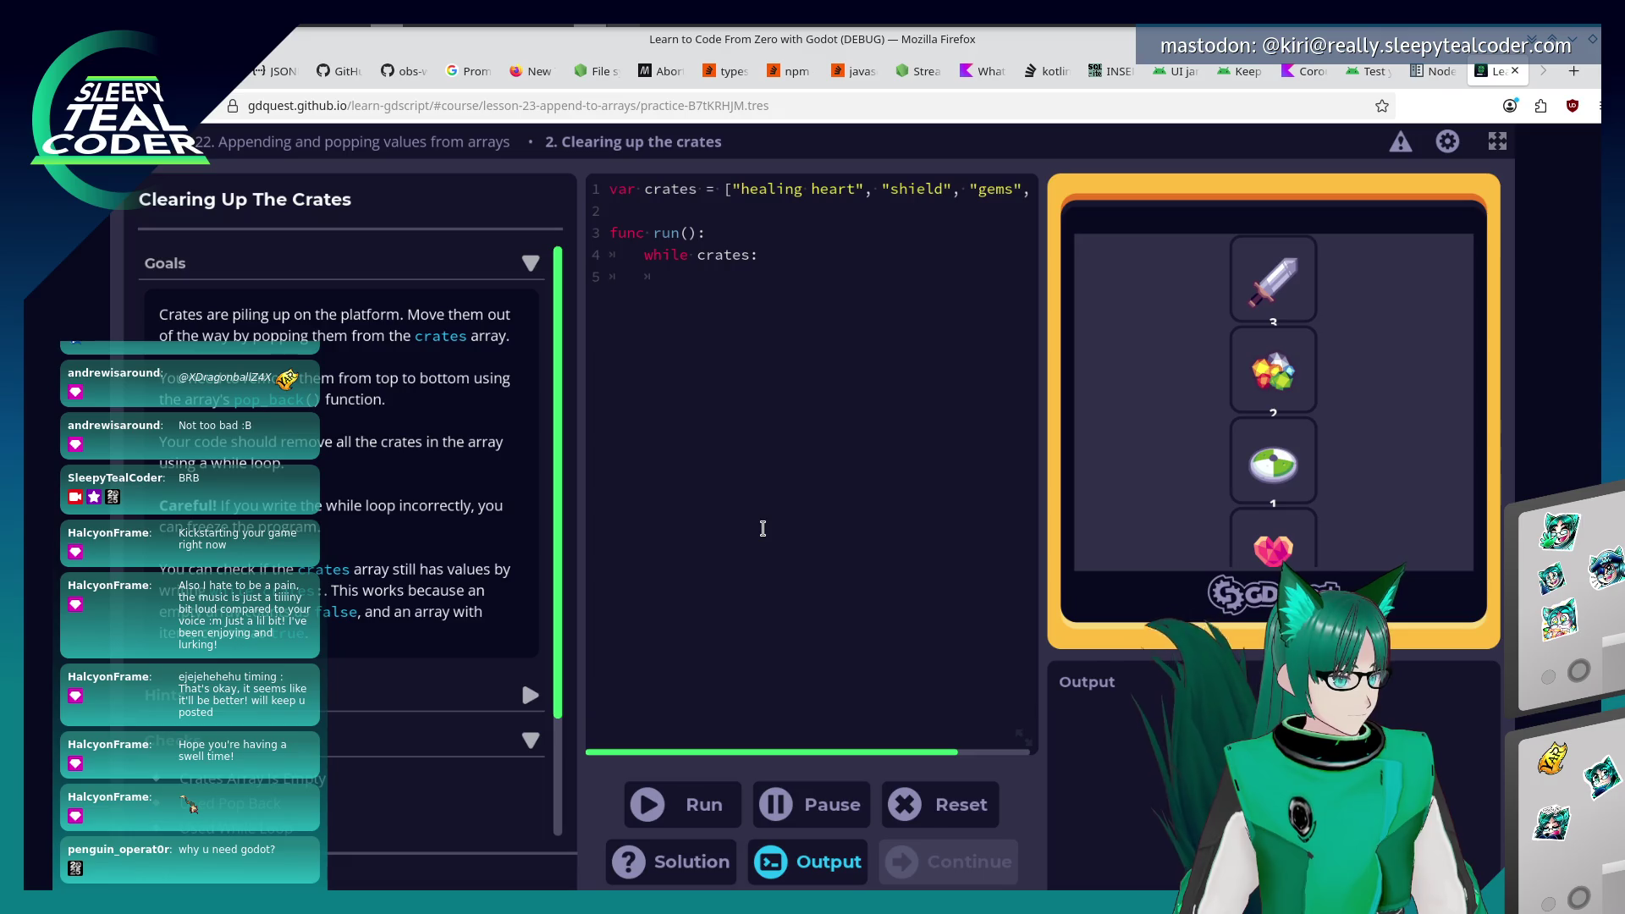
text(var )
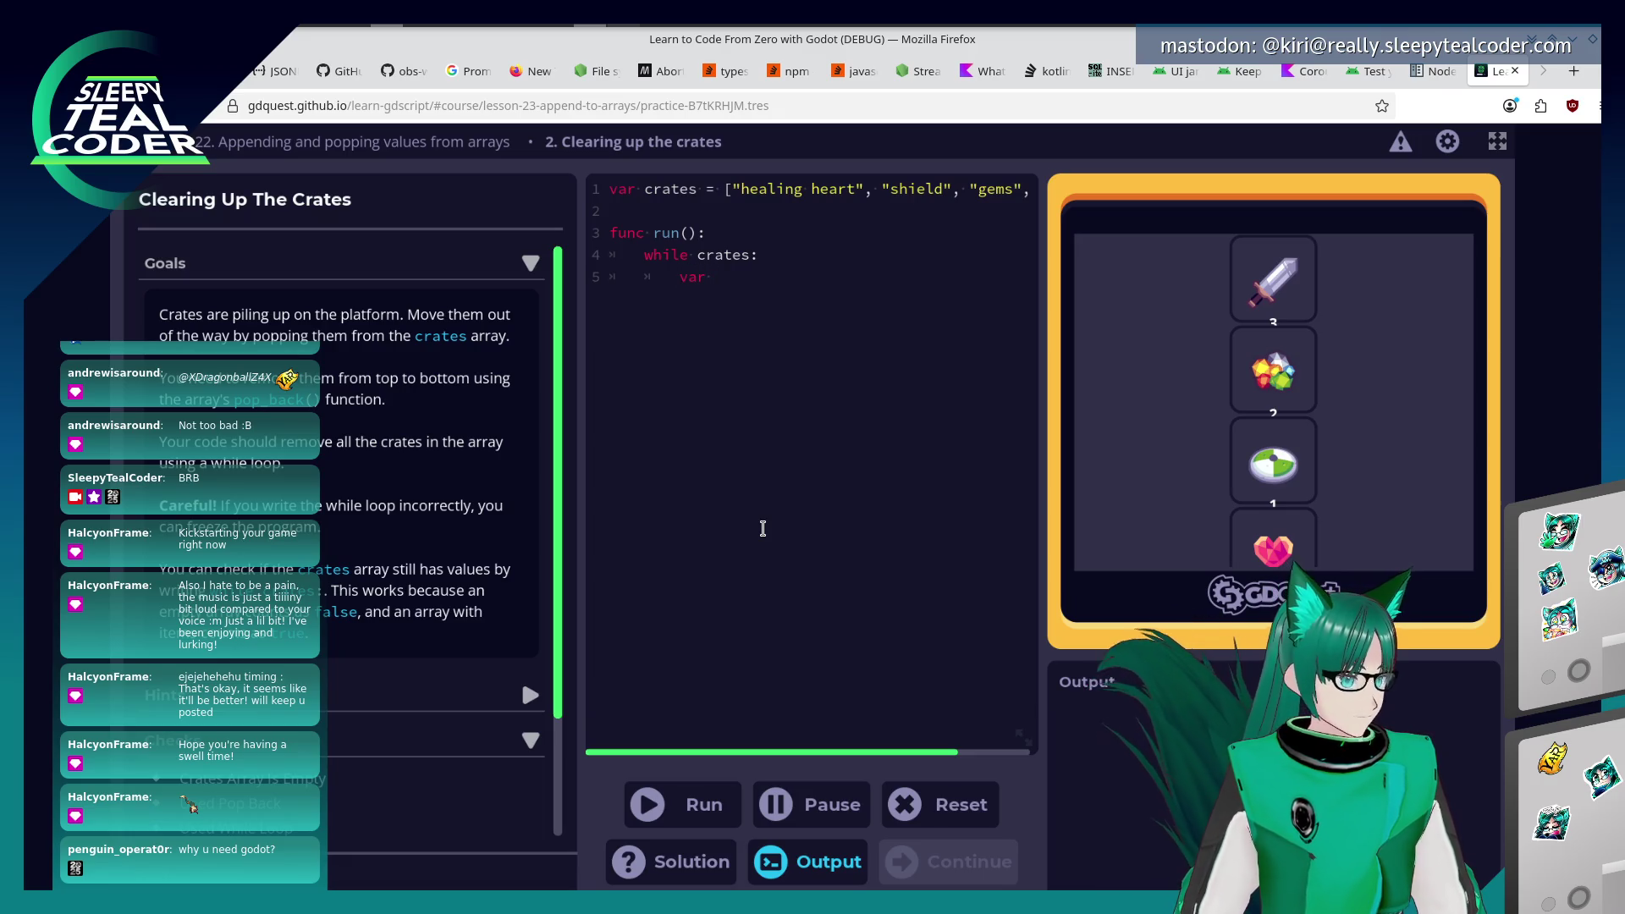
text(item)
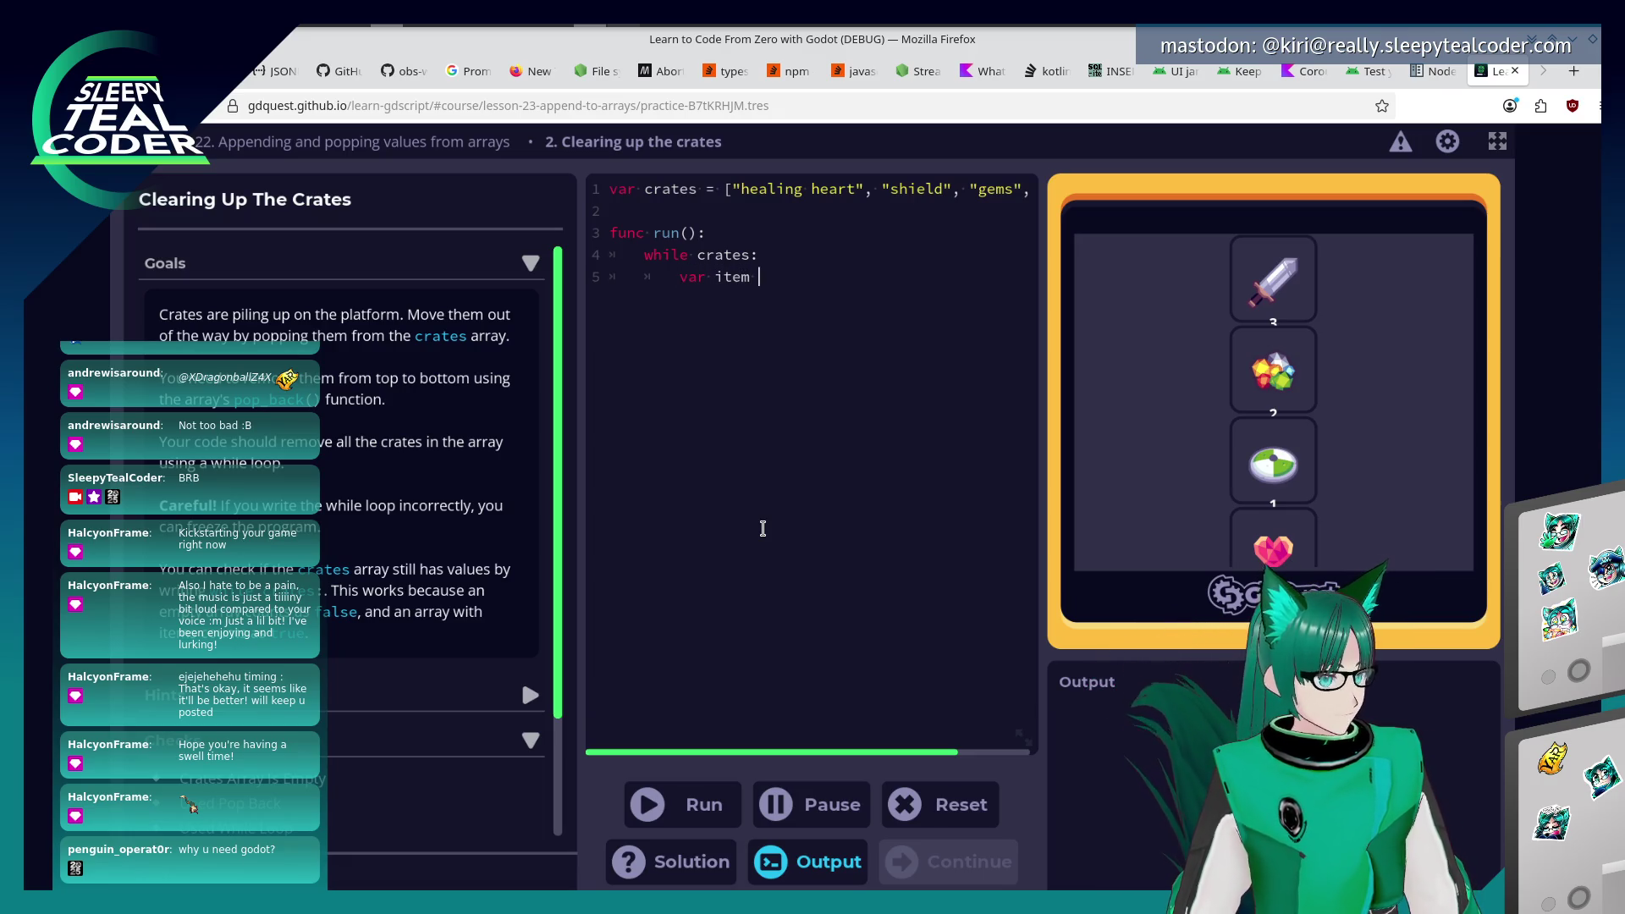
key(BackSpace)
key(BackSpace)
key(BackSpace)
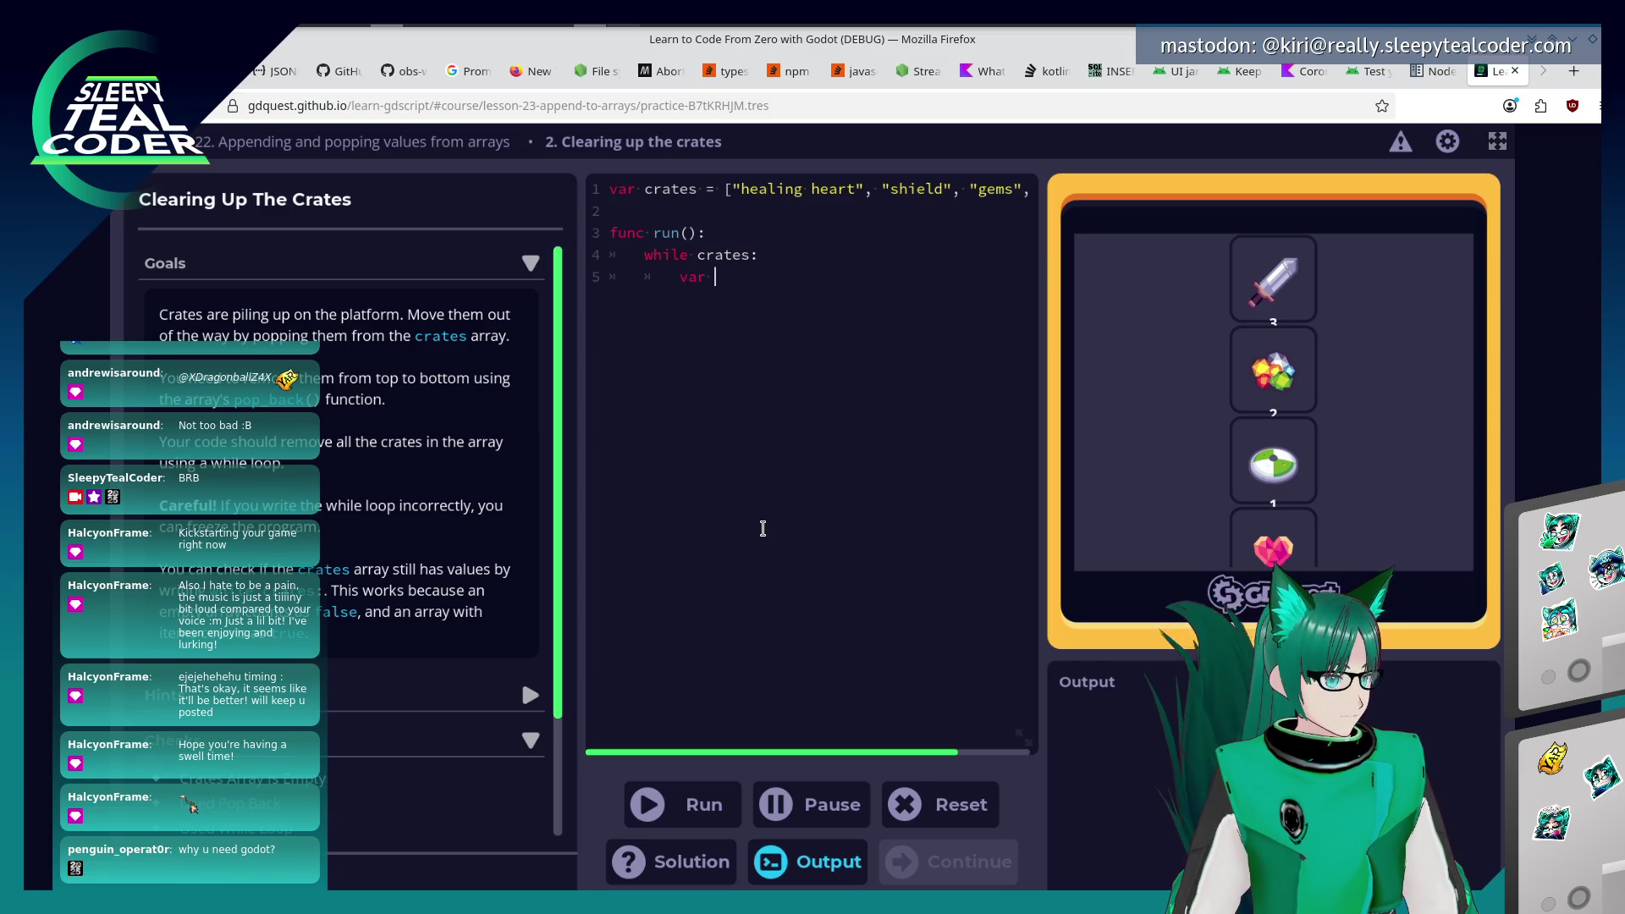
text(creates.pop_bac)
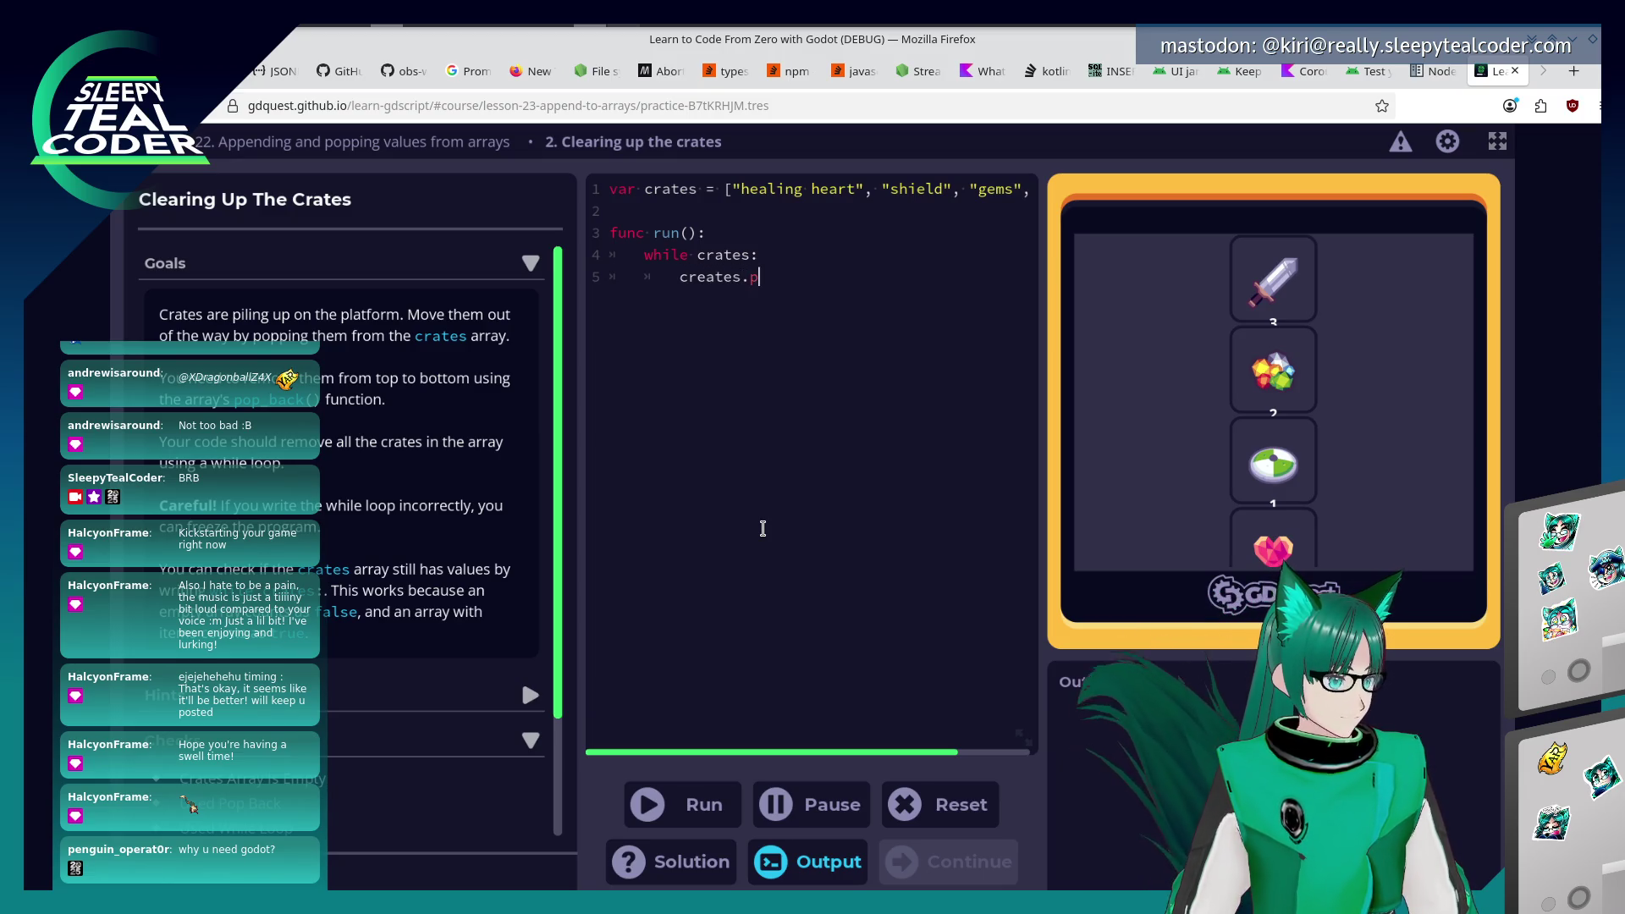
text(k())
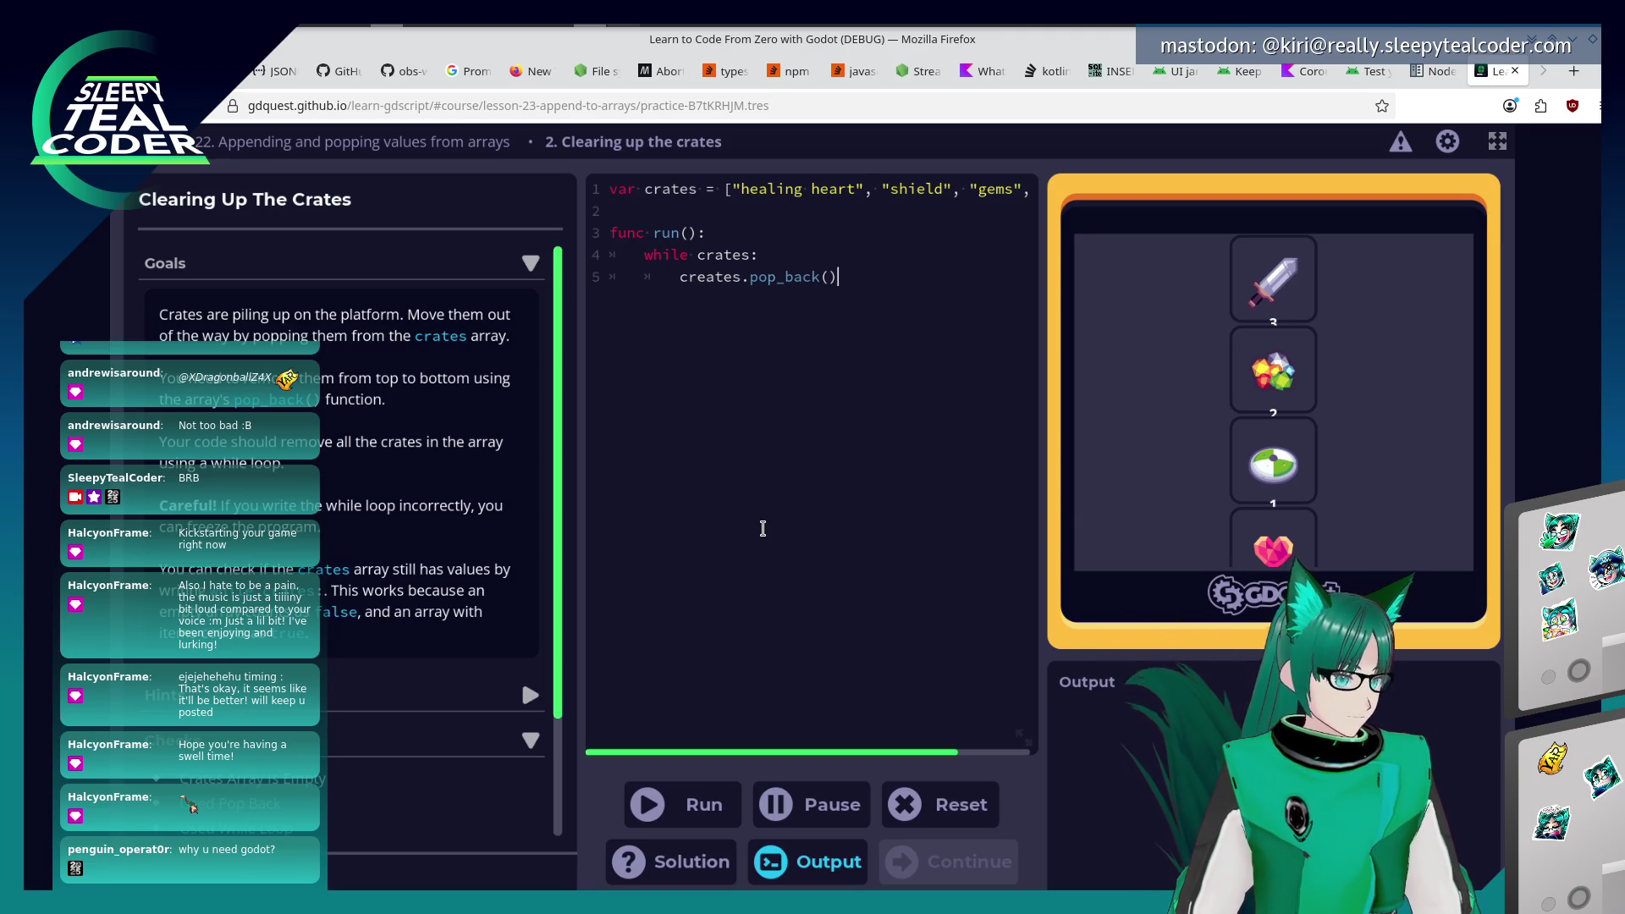
Fix the misspelled 'creates' array name, rerun the code, and continue past the Well done dialog.
click(682, 802)
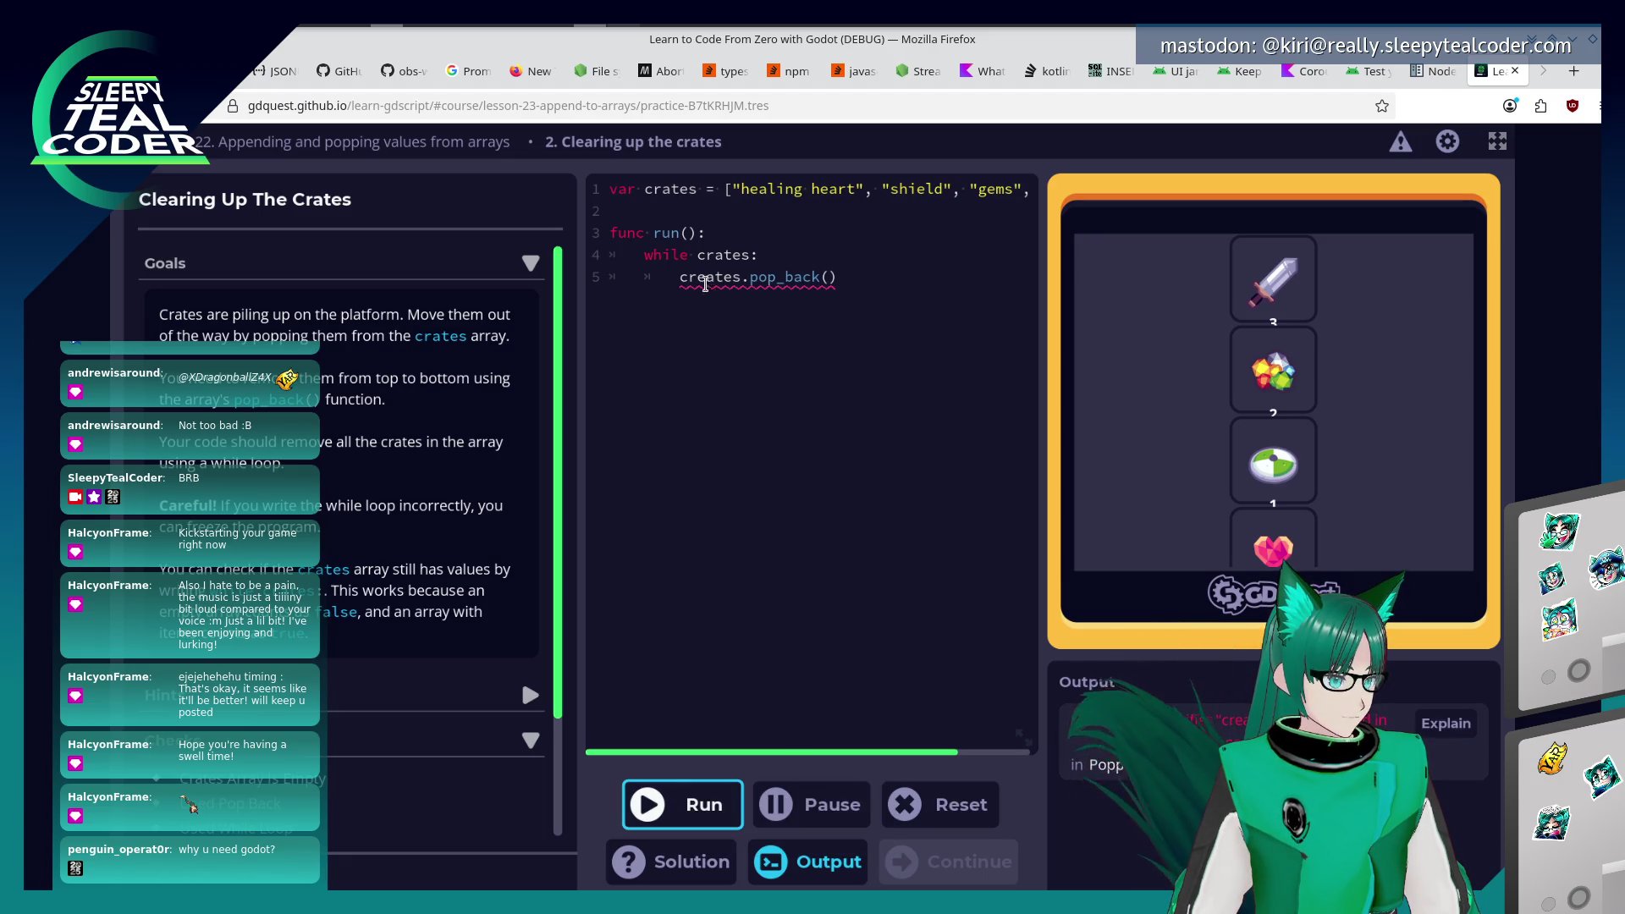
click(715, 277)
key(BackSpace)
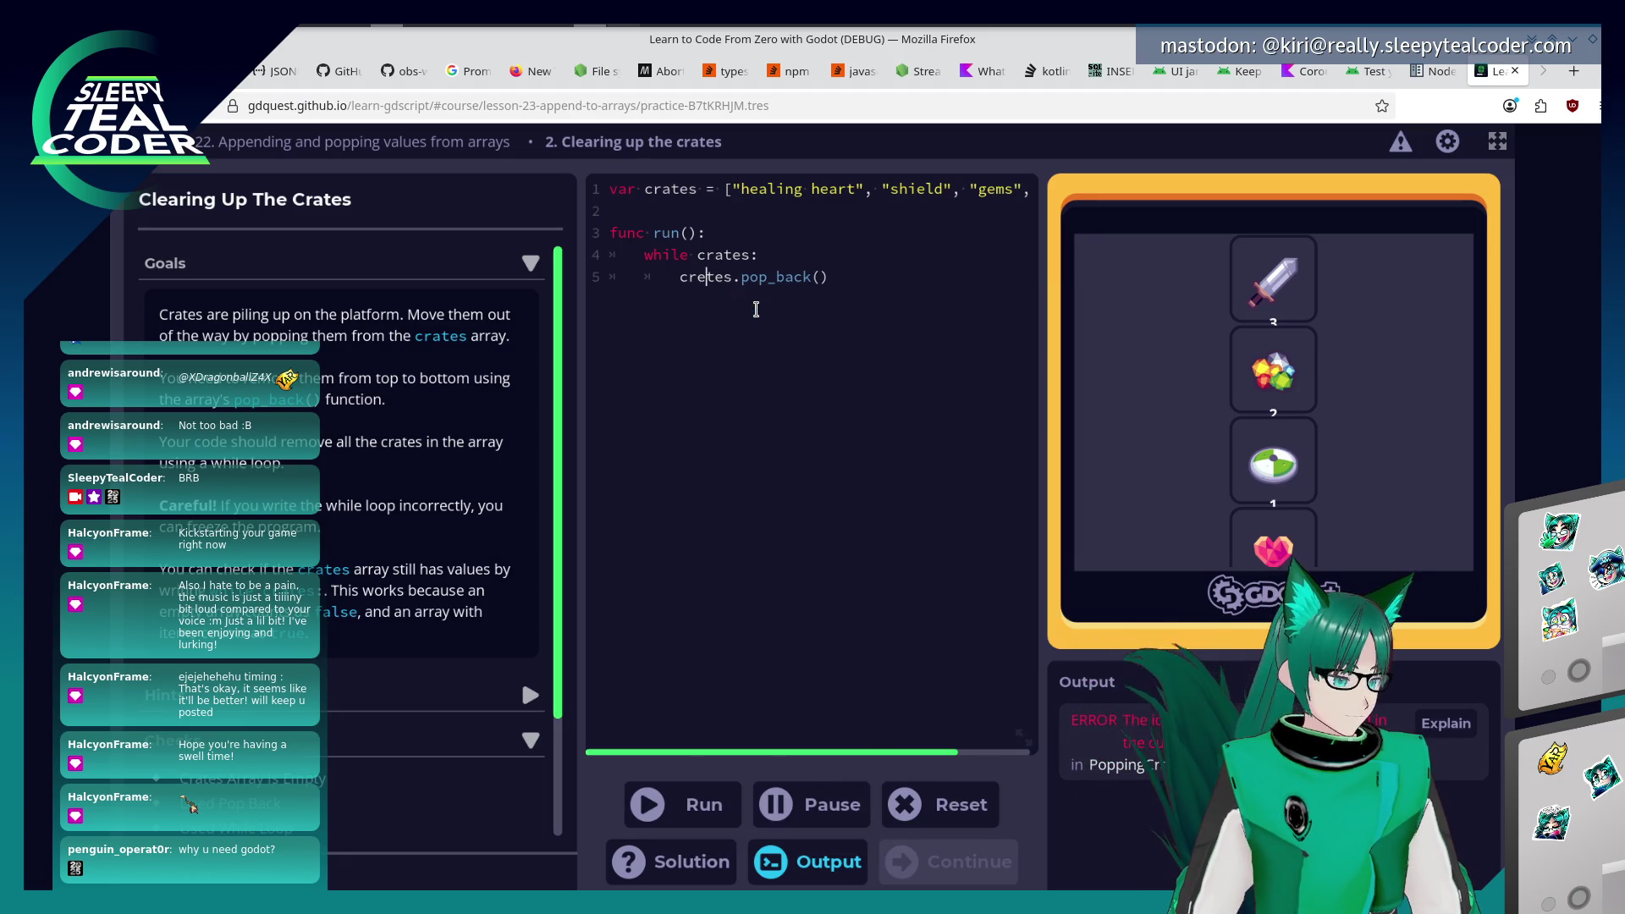
click(720, 805)
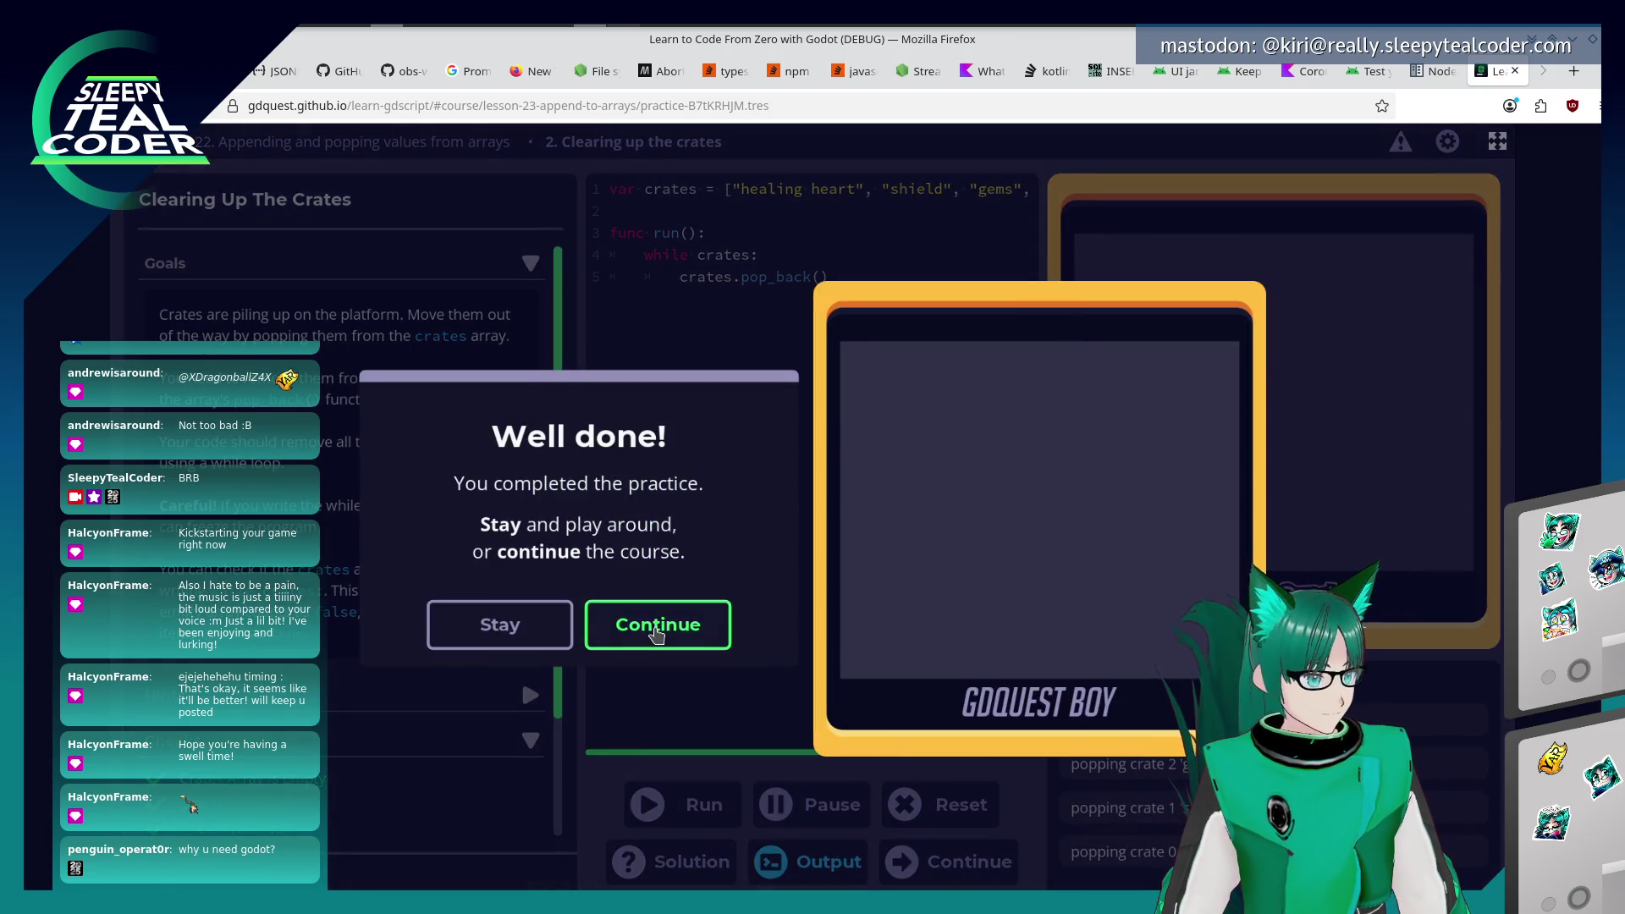
click(655, 634)
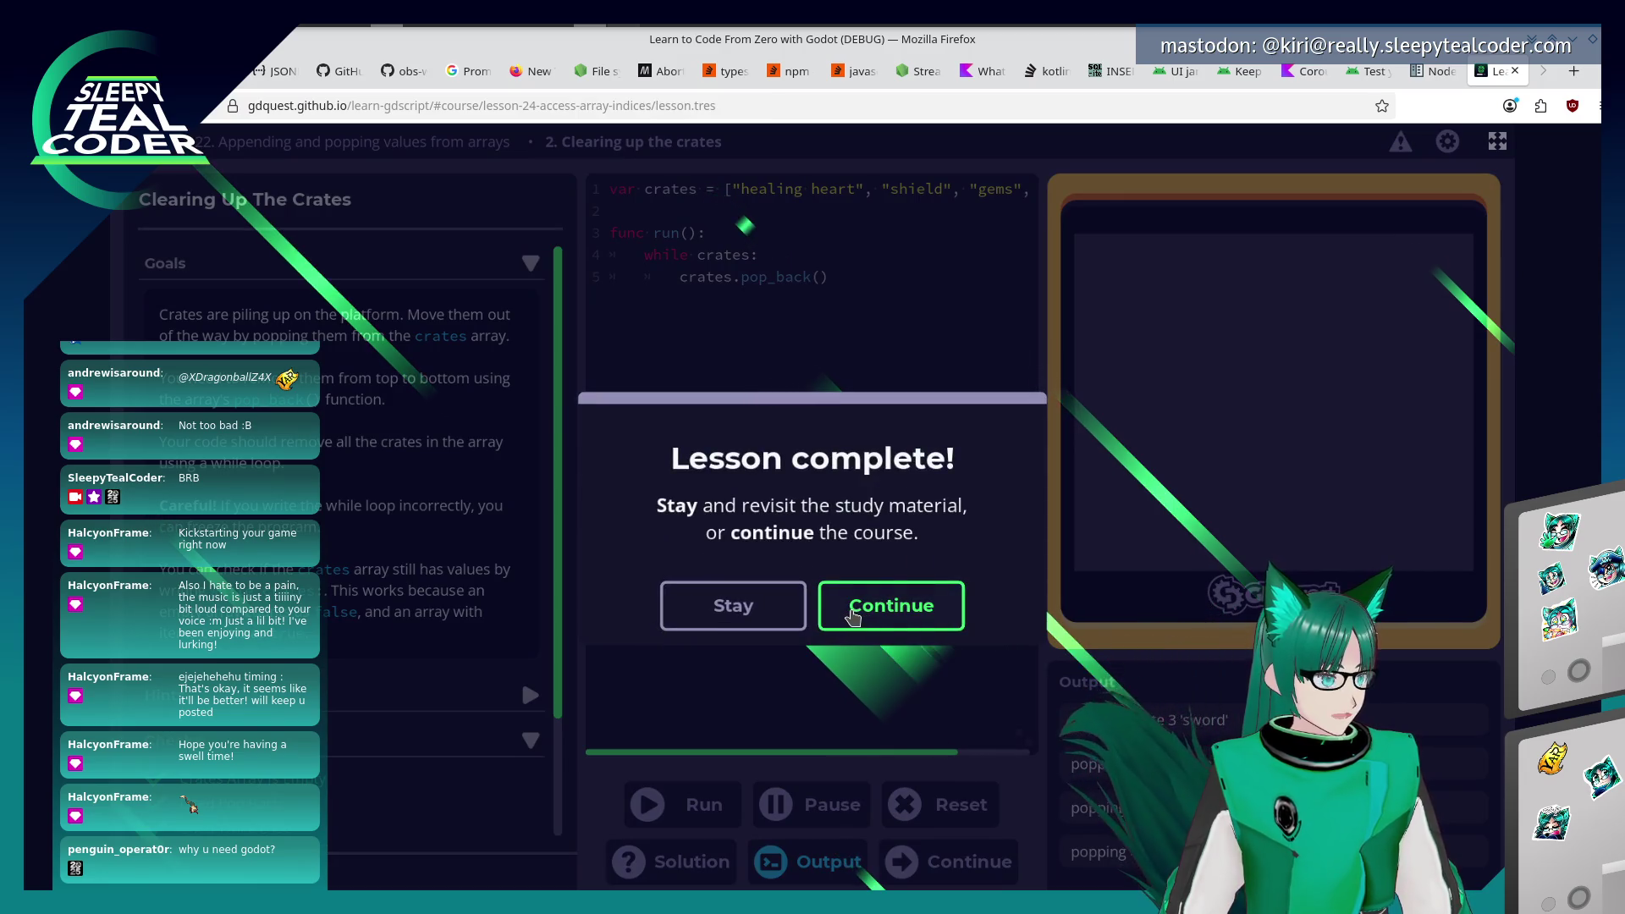
Continue to the Accessing values in arrays lesson and read down to the third-item inventory quiz.
click(854, 616)
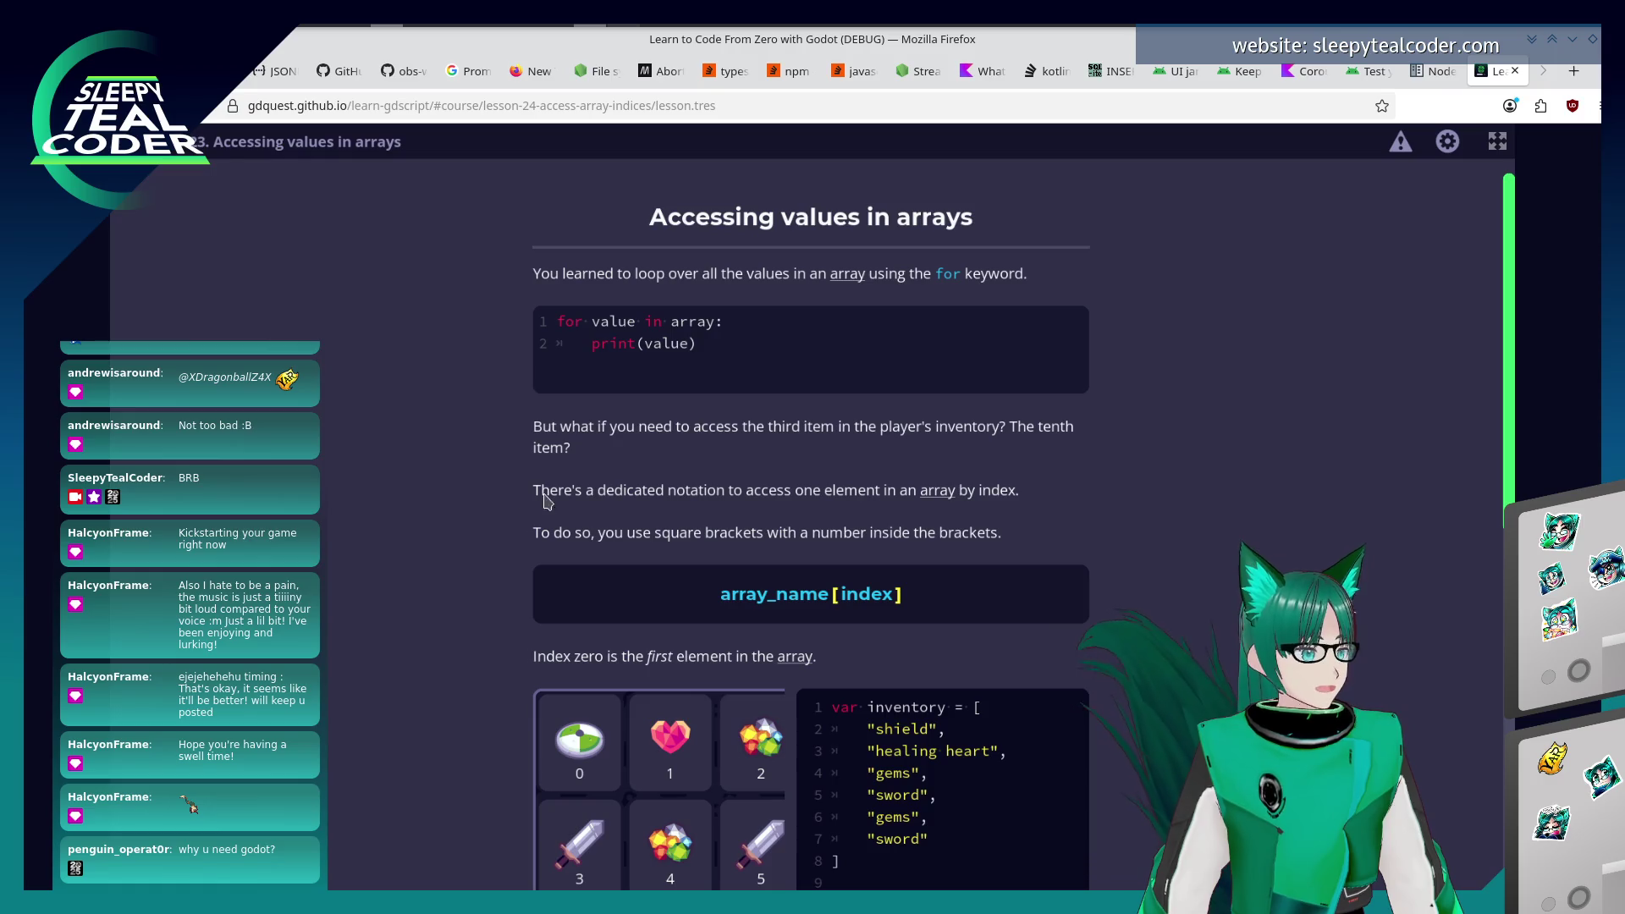
scroll(914, 503, down, 3)
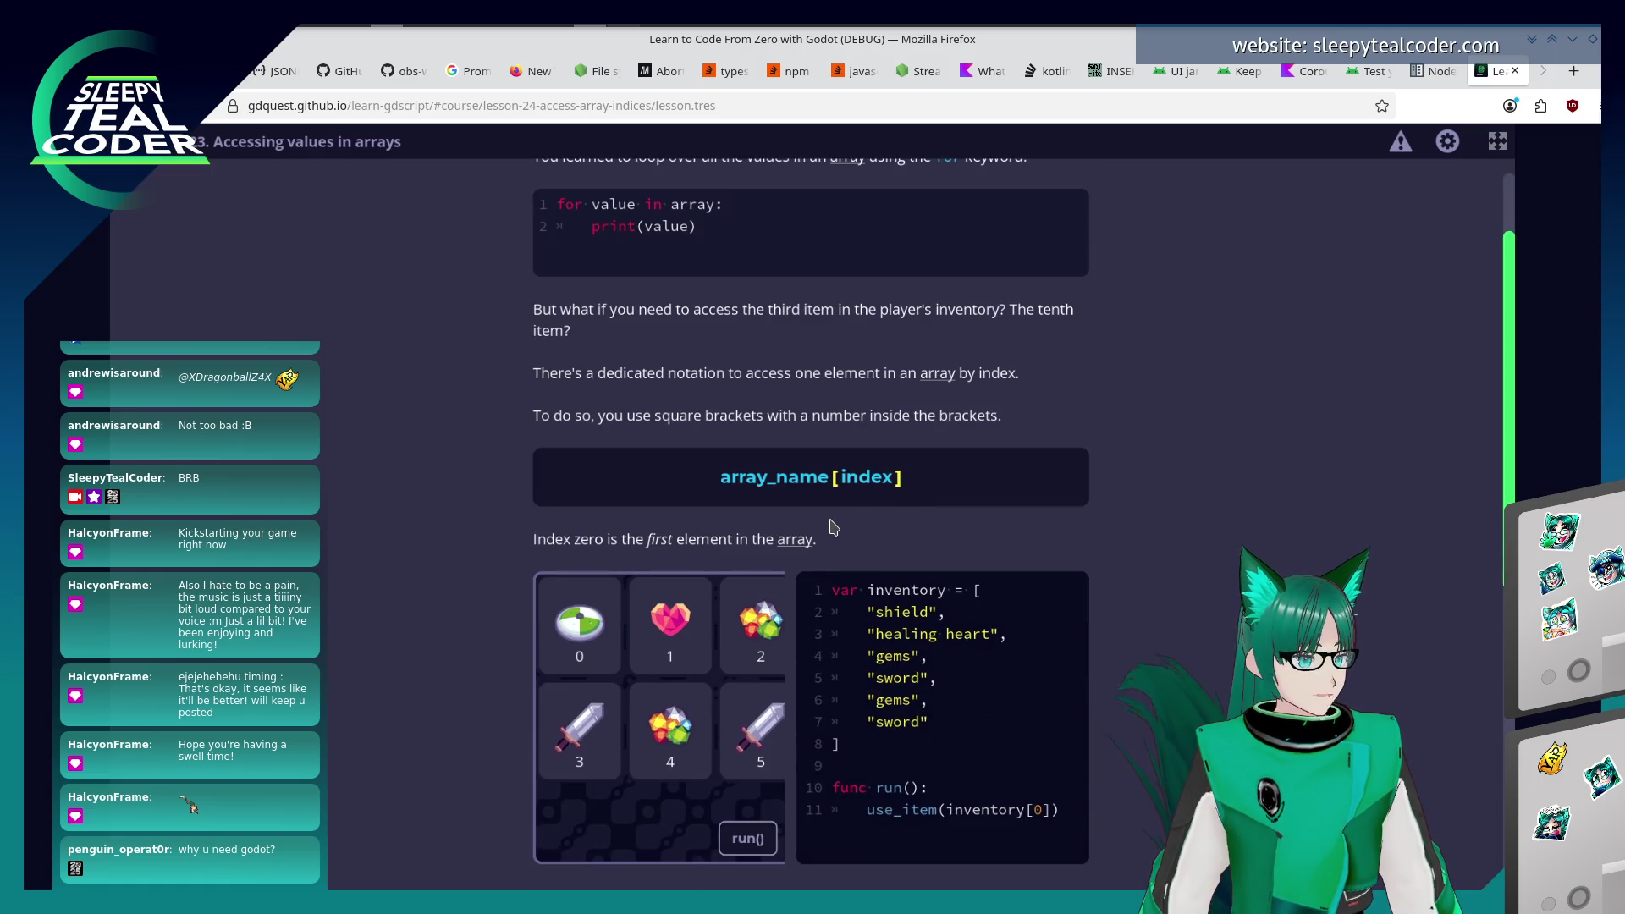
scroll(832, 526, down, 3)
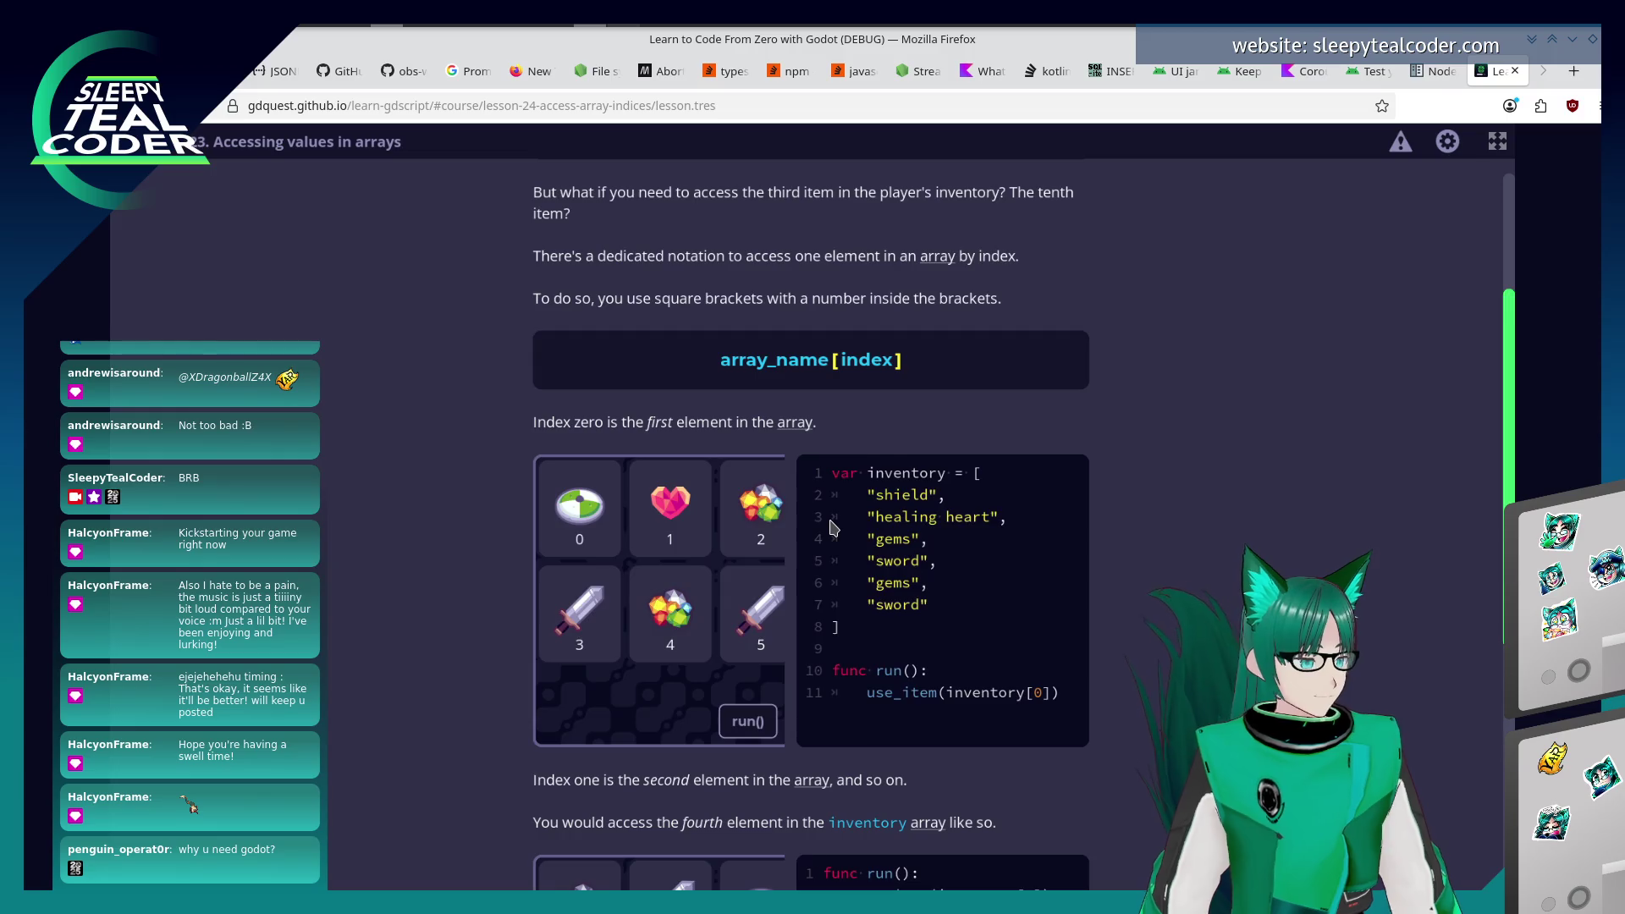
scroll(832, 527, down, 3)
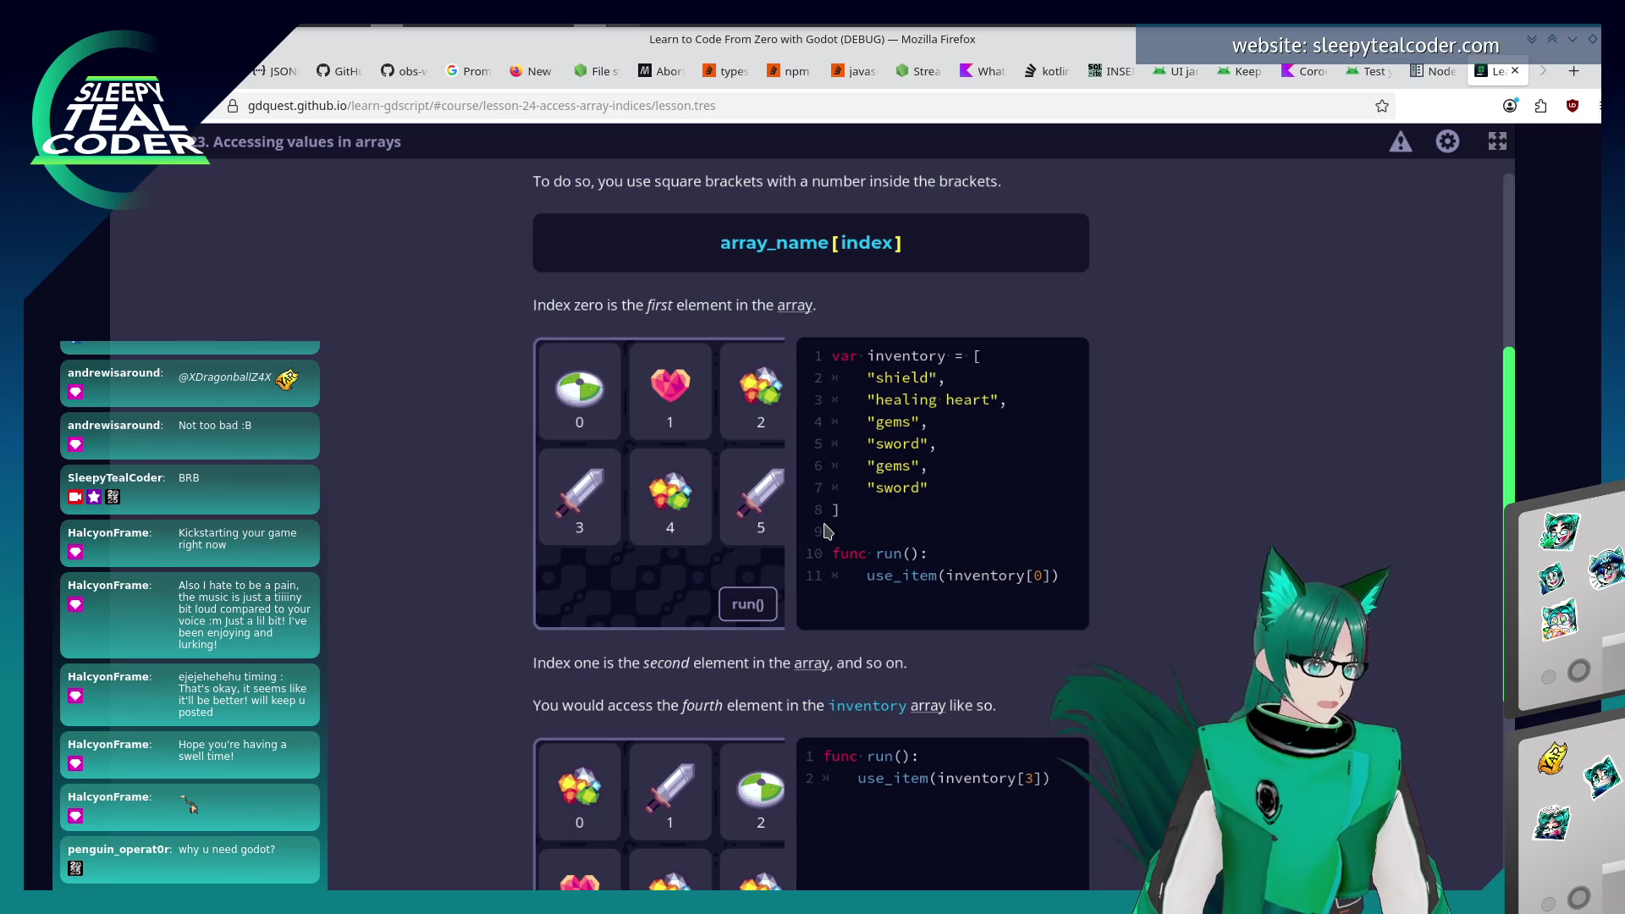
scroll(825, 523, down, 1)
scroll(518, 659, down, 3)
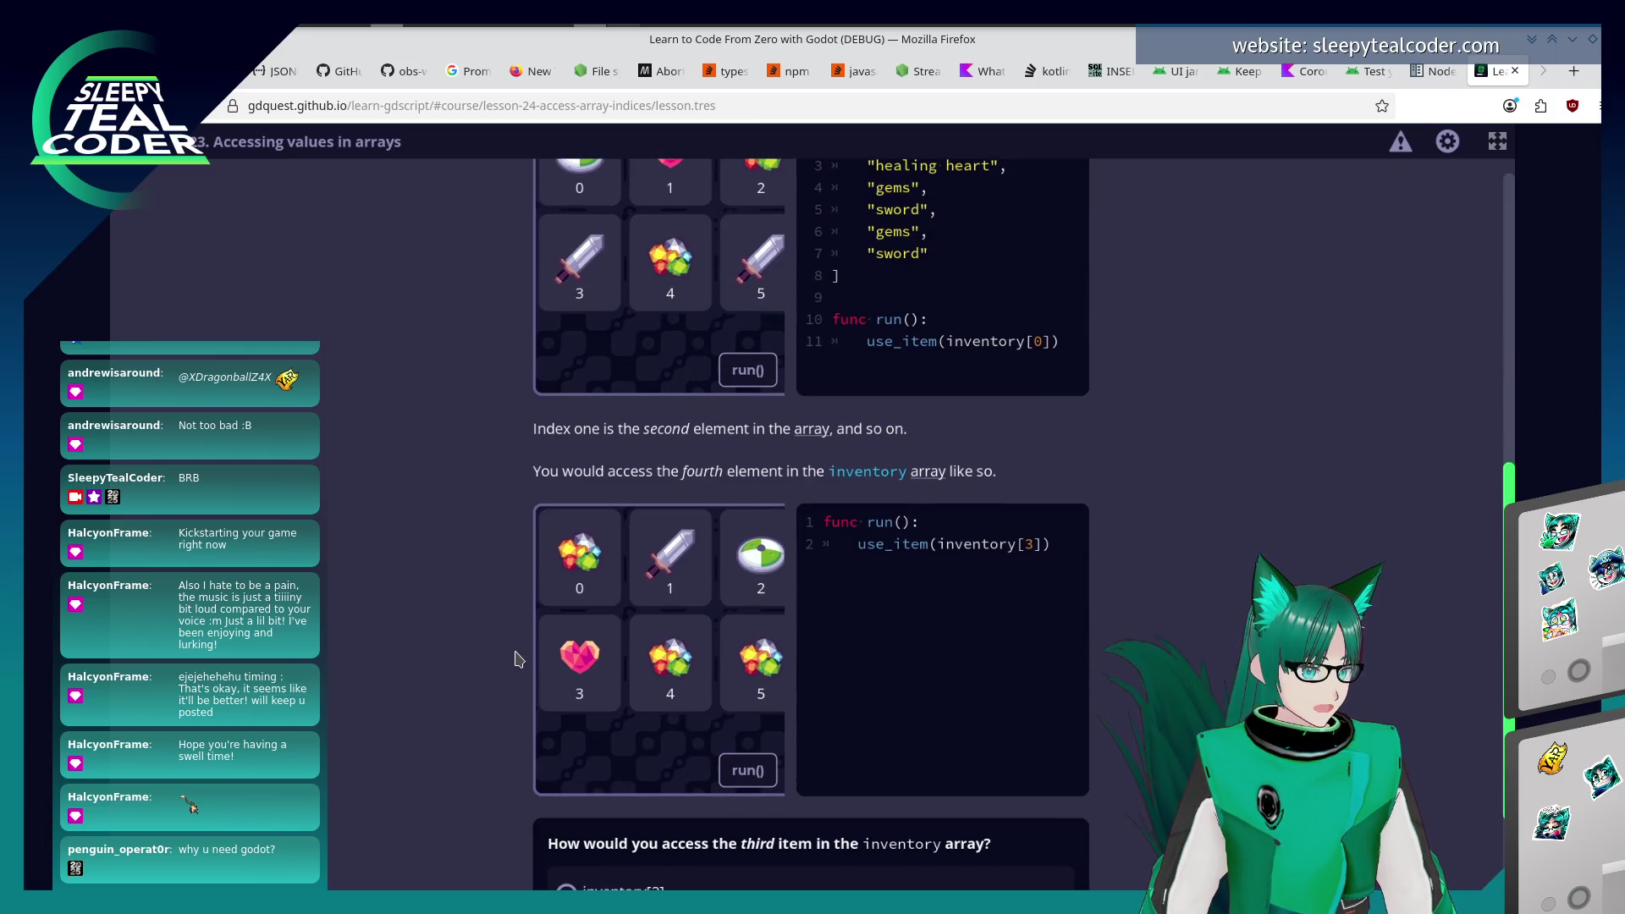
scroll(518, 659, down, 2)
scroll(518, 659, down, 1)
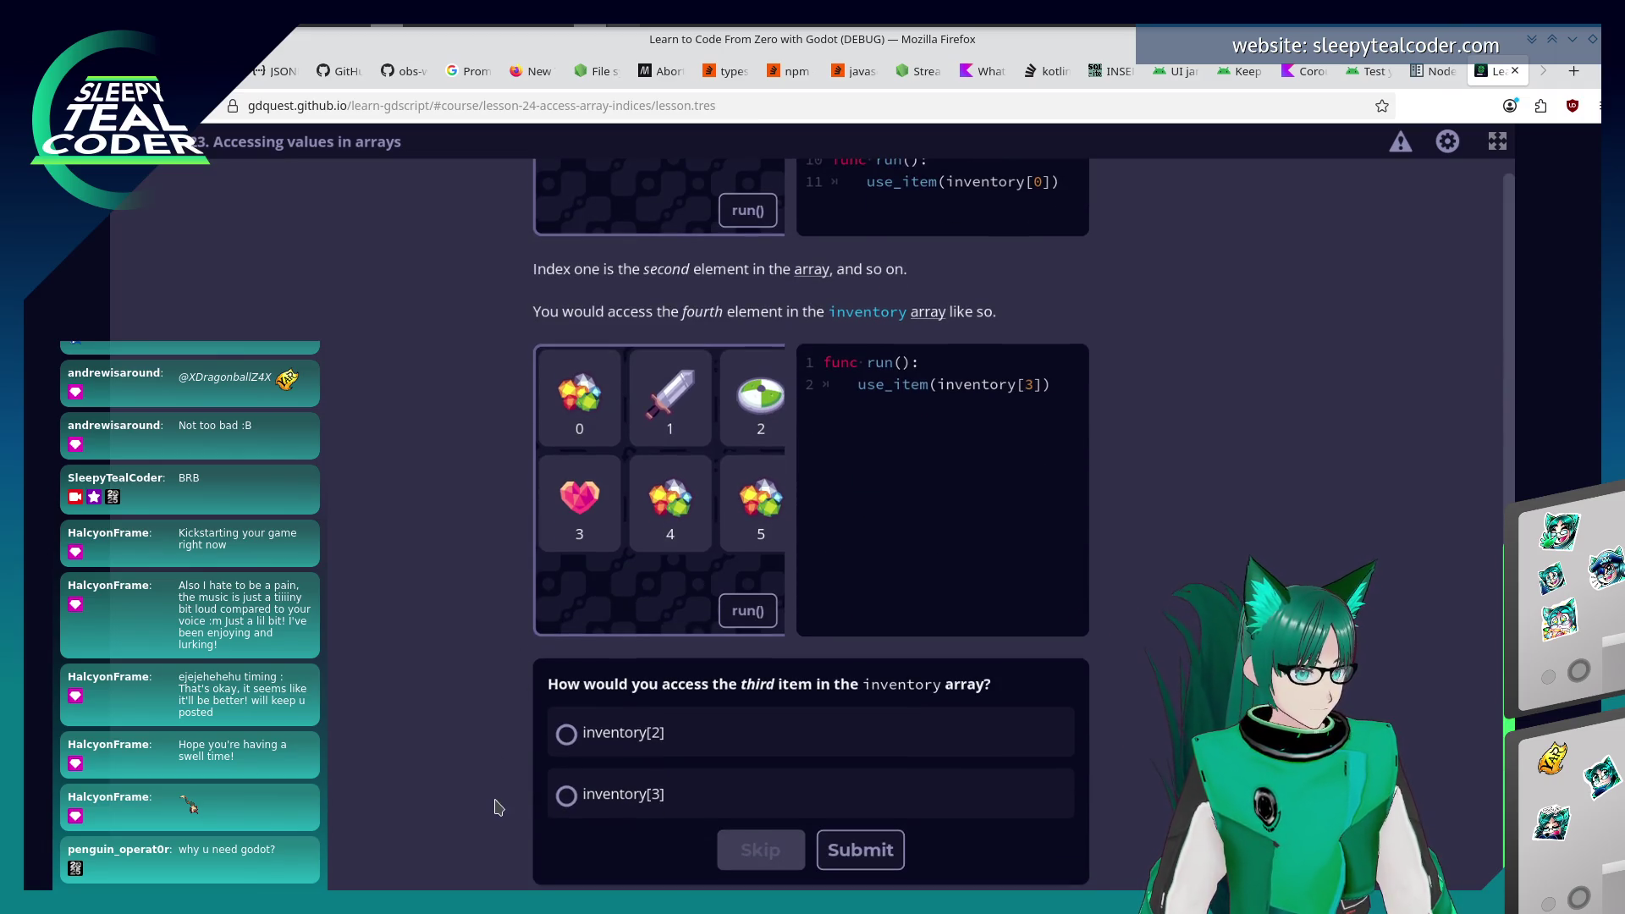
Answer the third-item quiz with inventory[2].
click(597, 734)
click(847, 854)
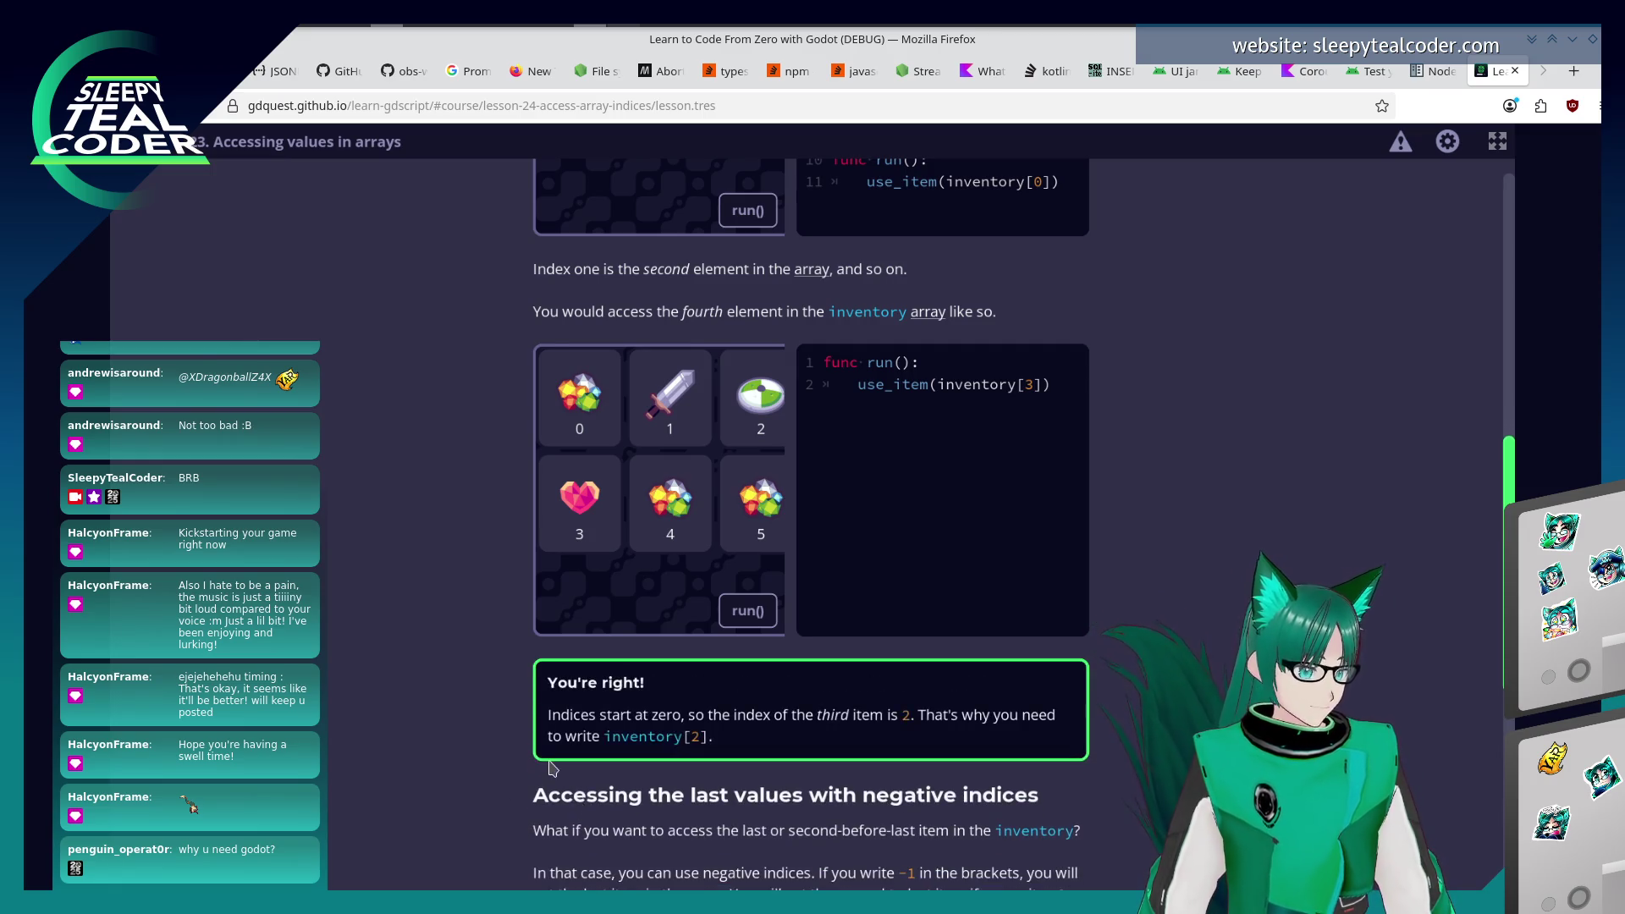
scroll(551, 761, down, 4)
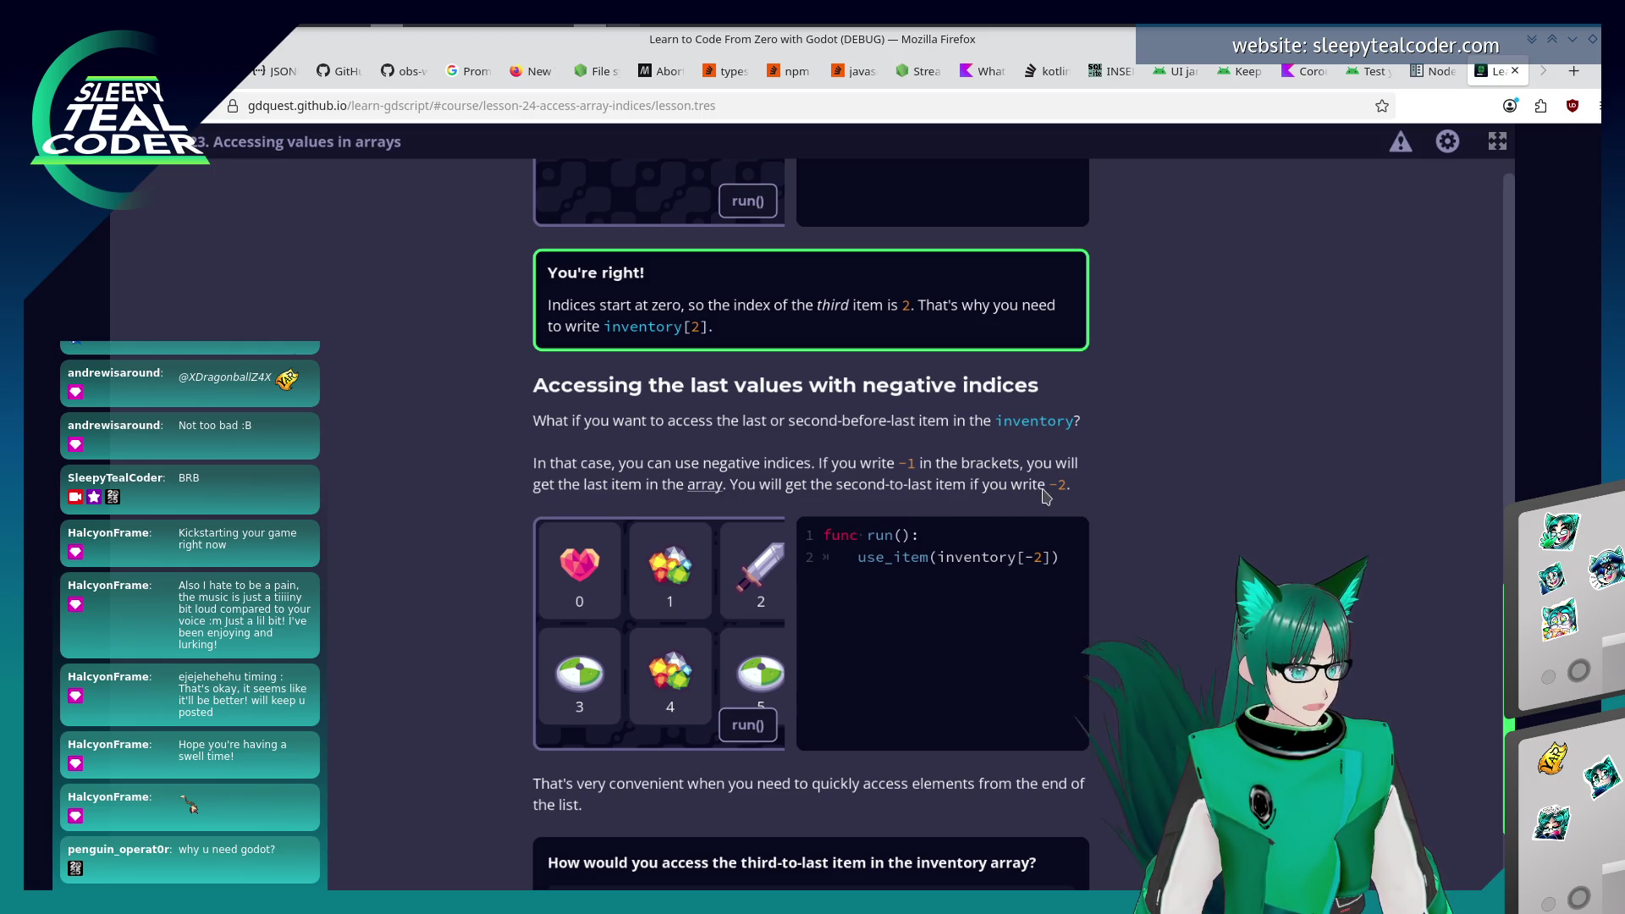
scroll(982, 508, down, 2)
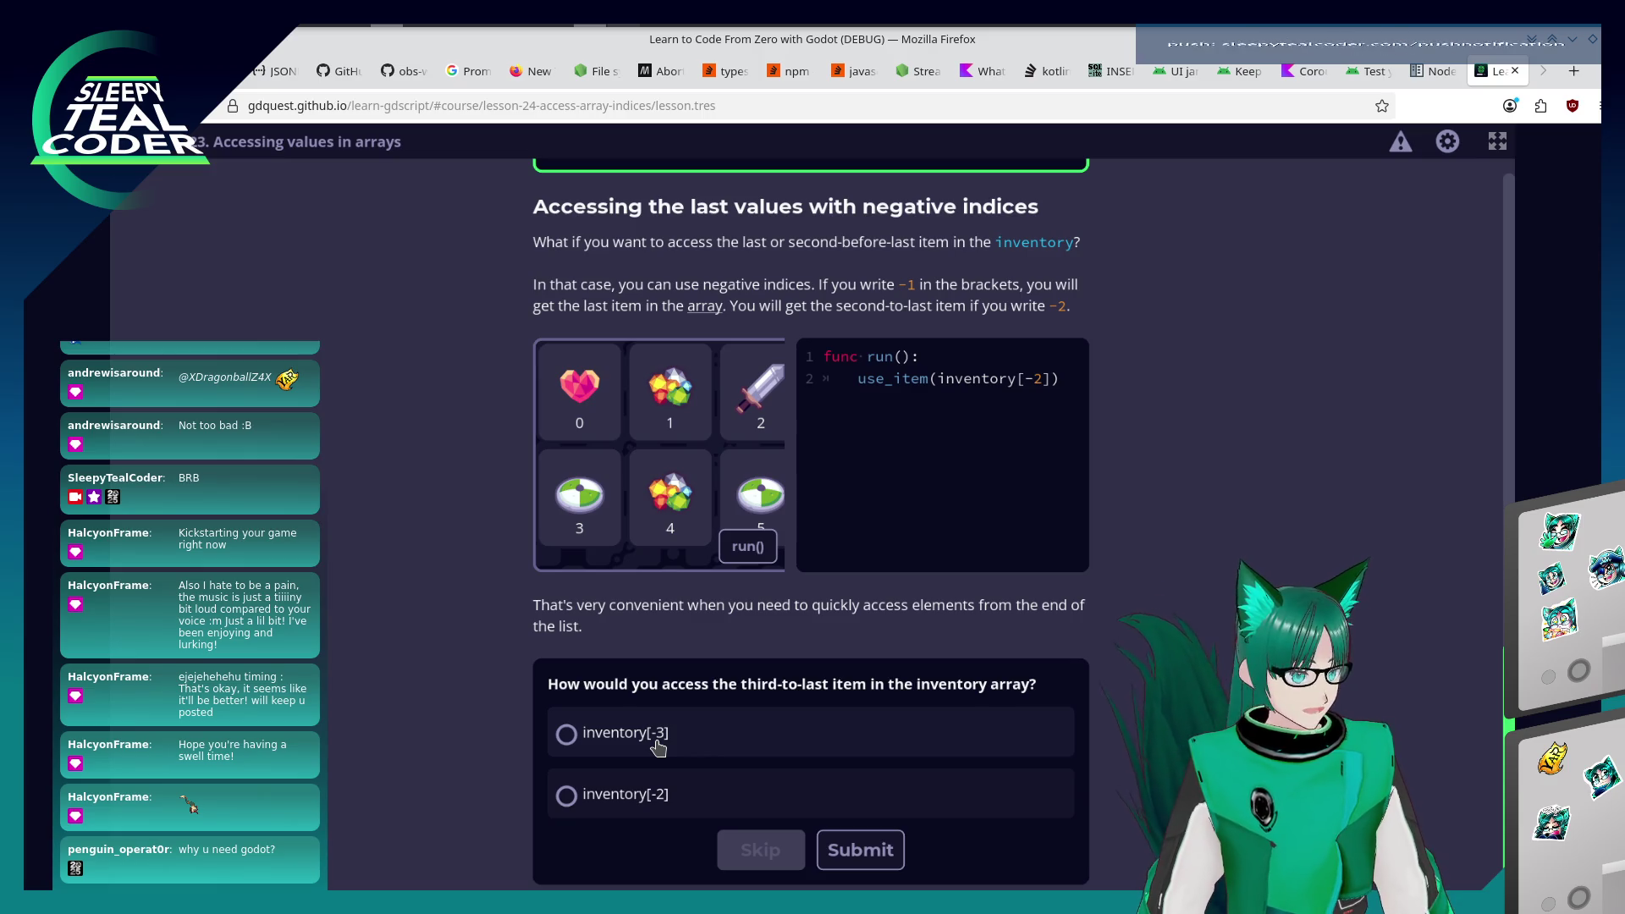
Answer the third-to-last item quiz with inventory[-3].
click(658, 743)
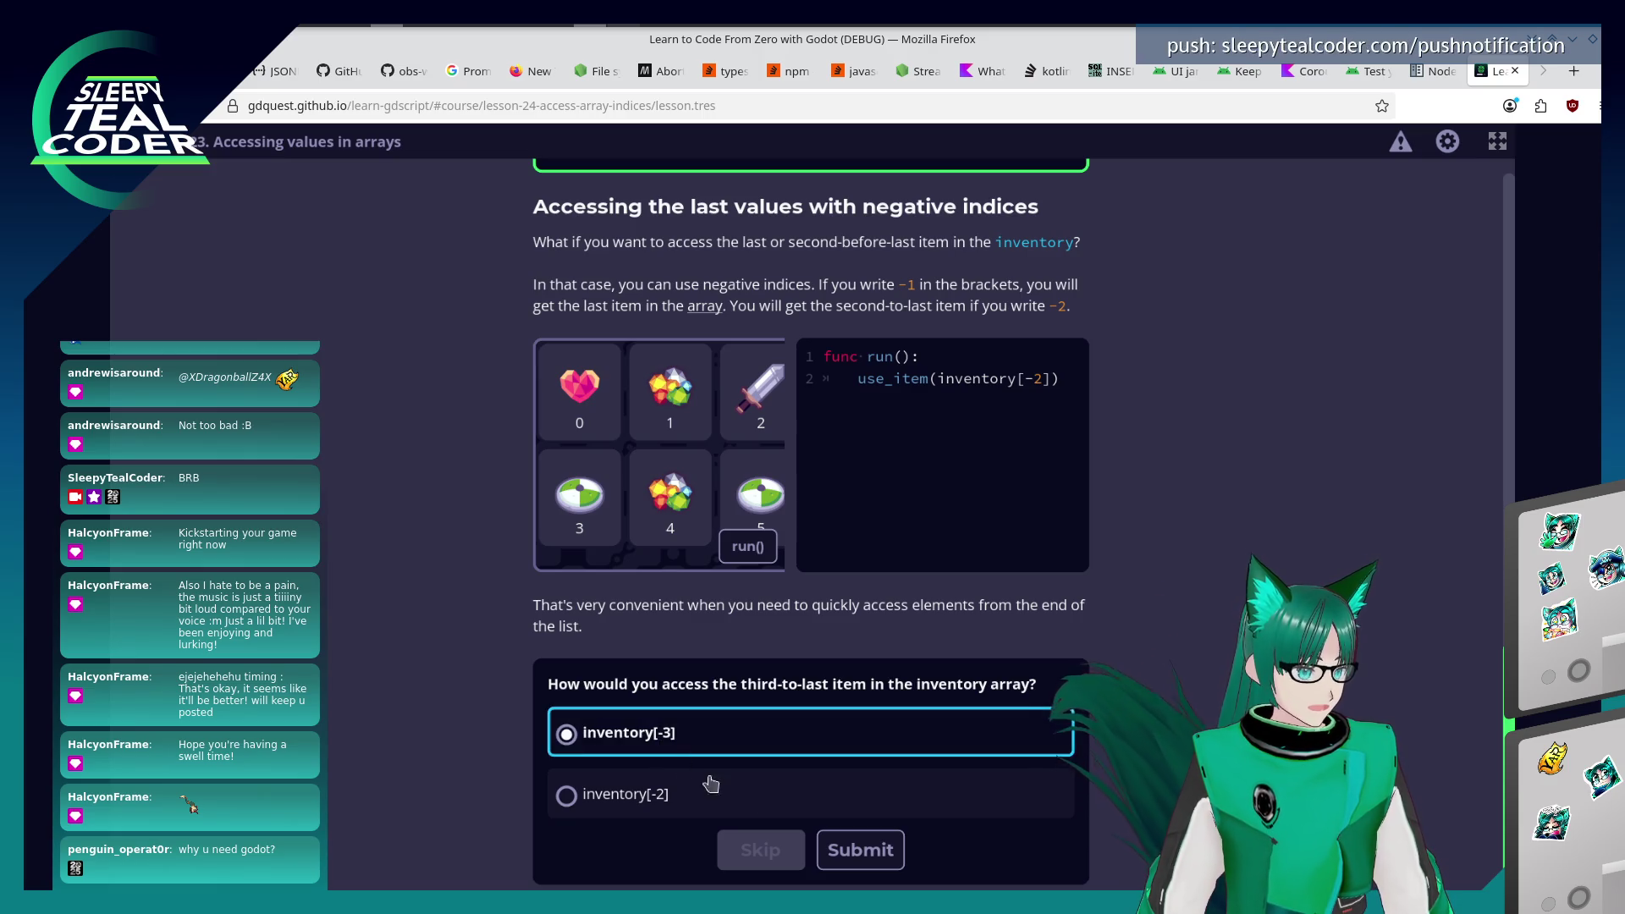
click(860, 850)
scroll(857, 710, down, 5)
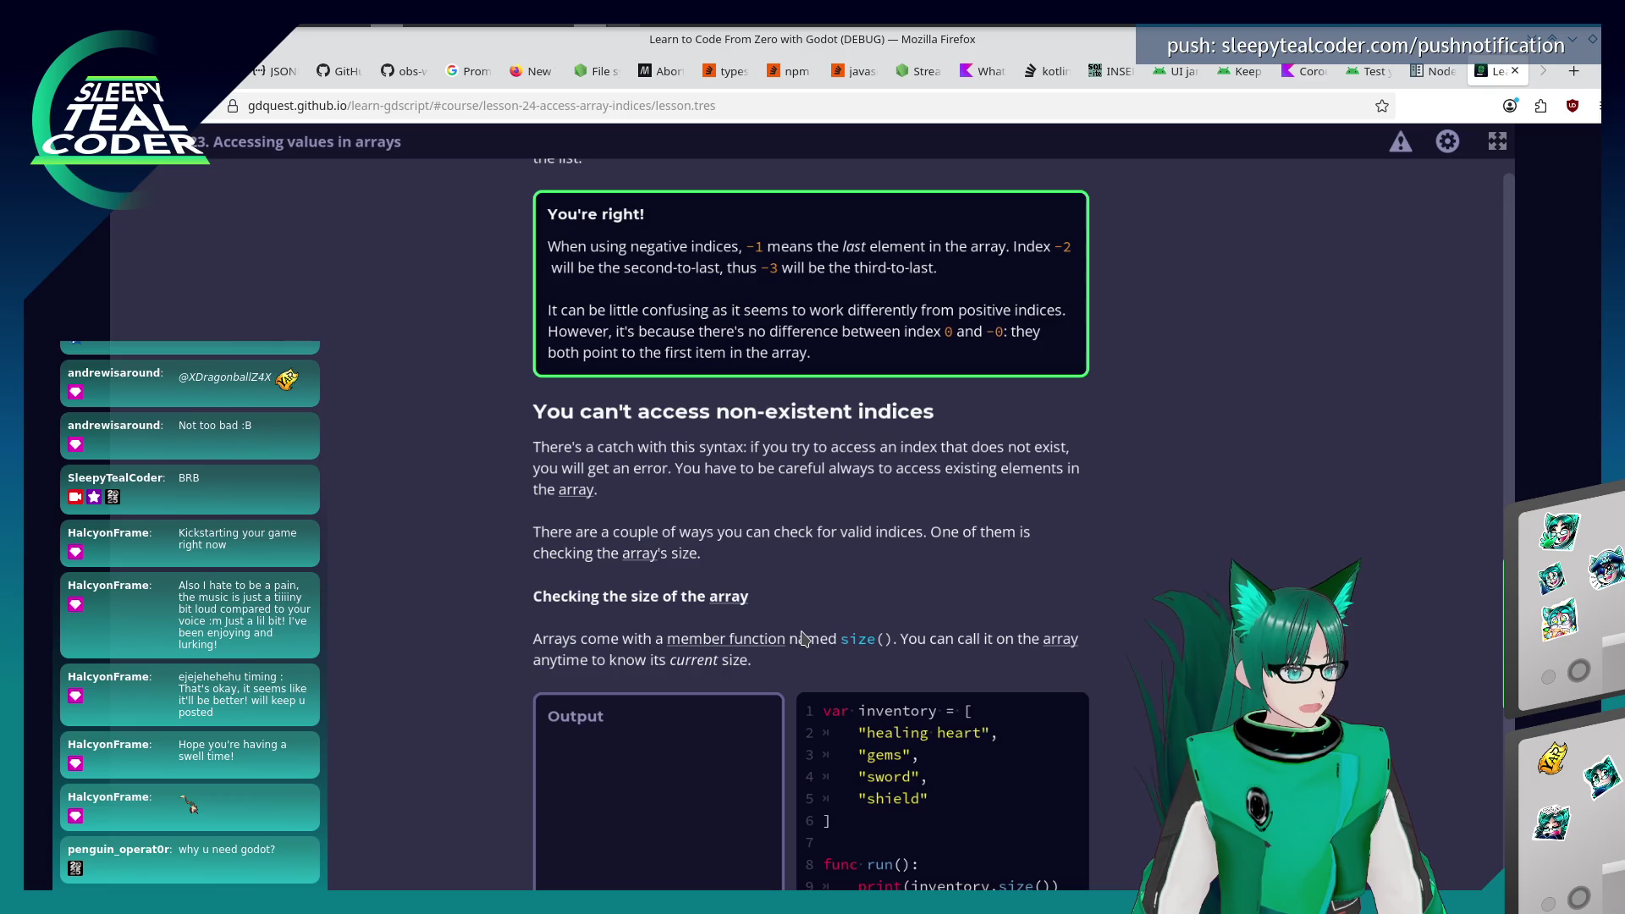
Run the size() and last_item_index examples, then scroll to the Practices section.
scroll(806, 640, down, 1)
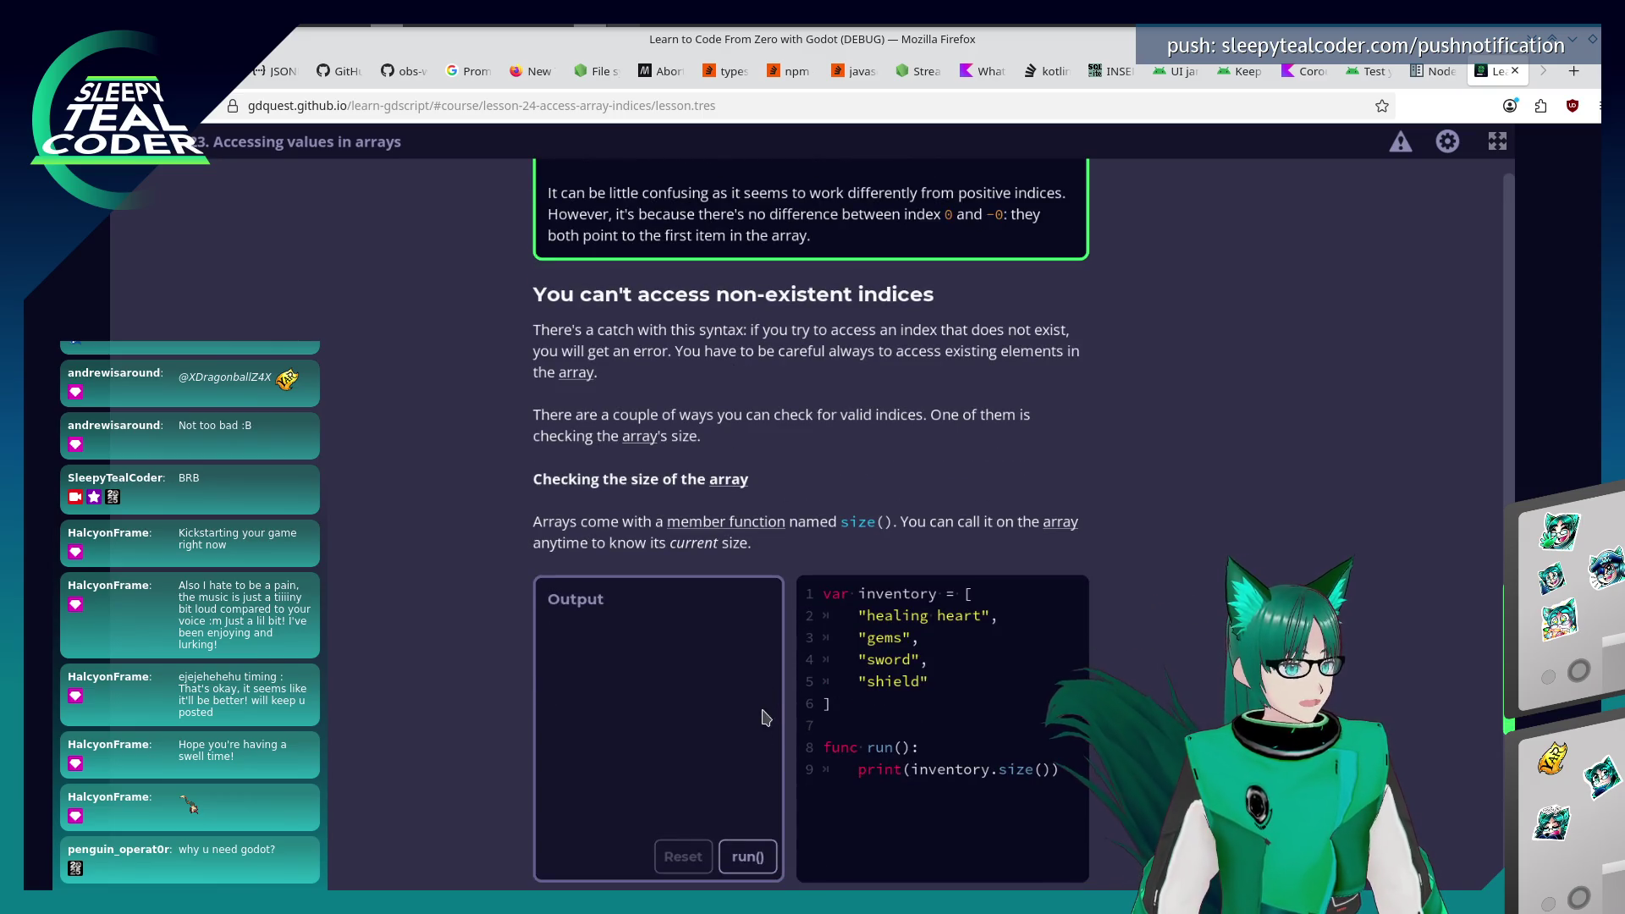
click(749, 865)
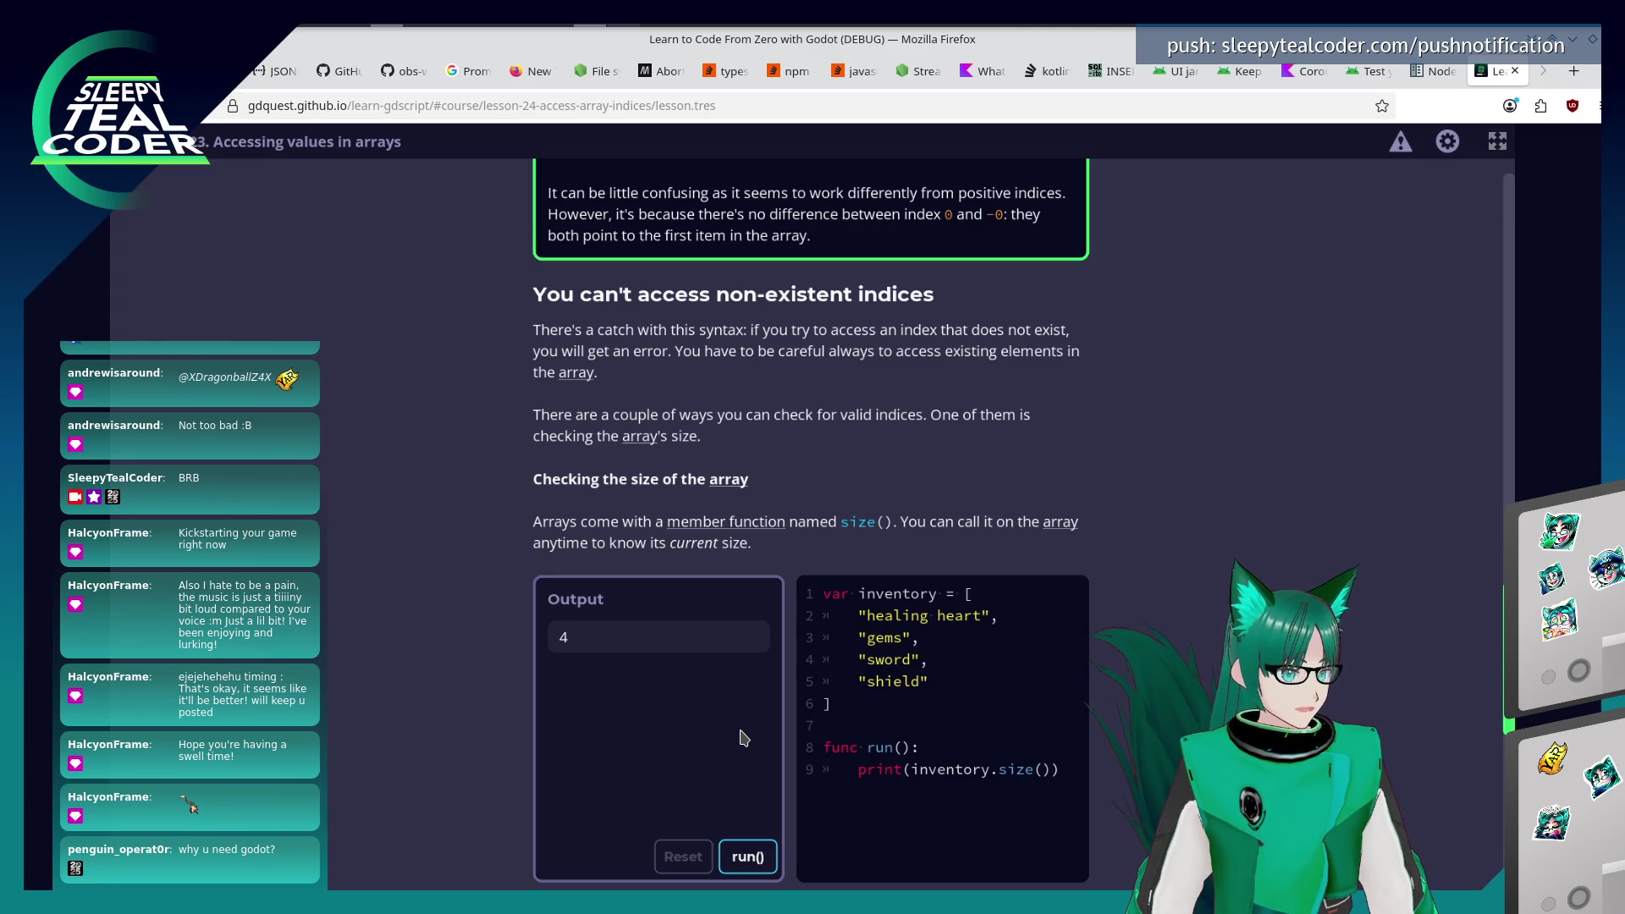
scroll(743, 738, down, 6)
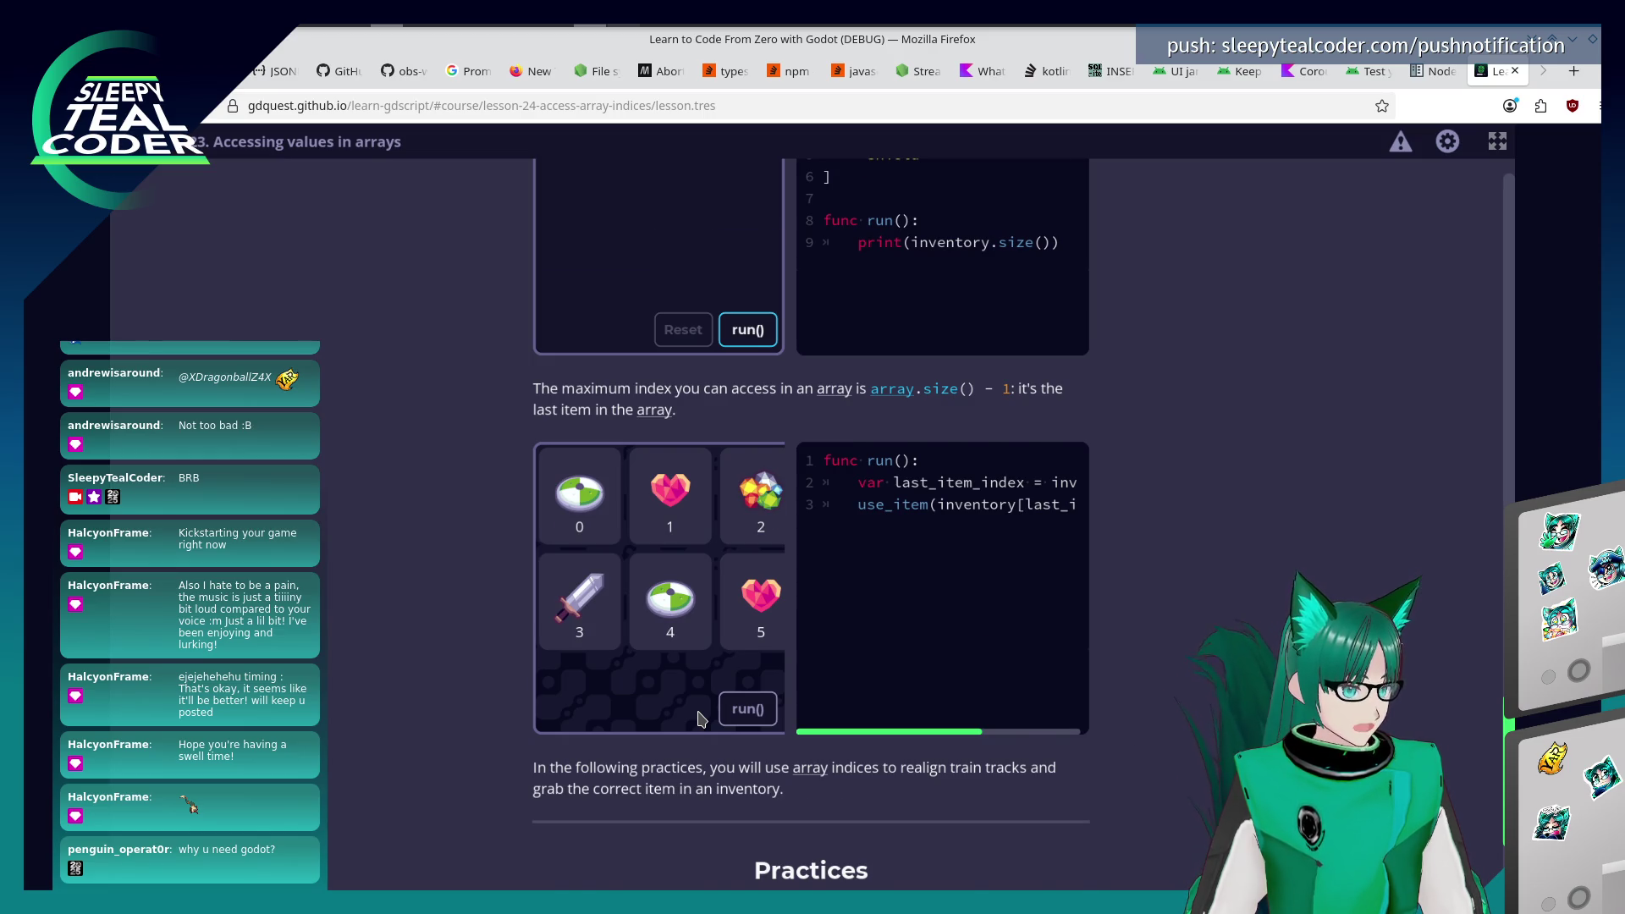
scroll(700, 718, down, 1)
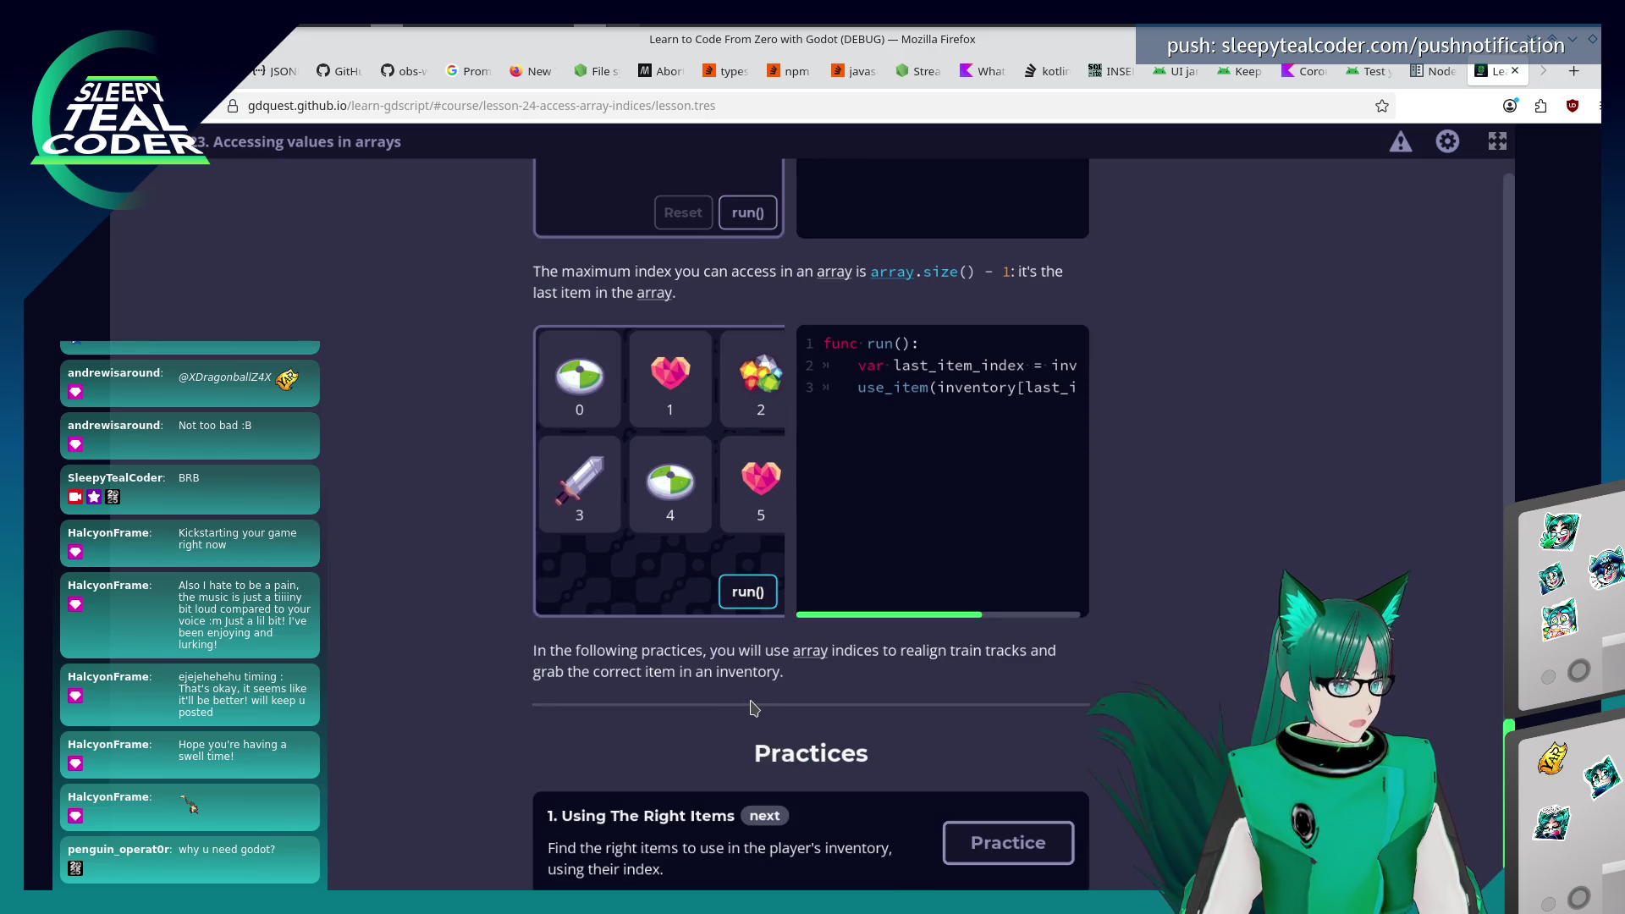
click(770, 600)
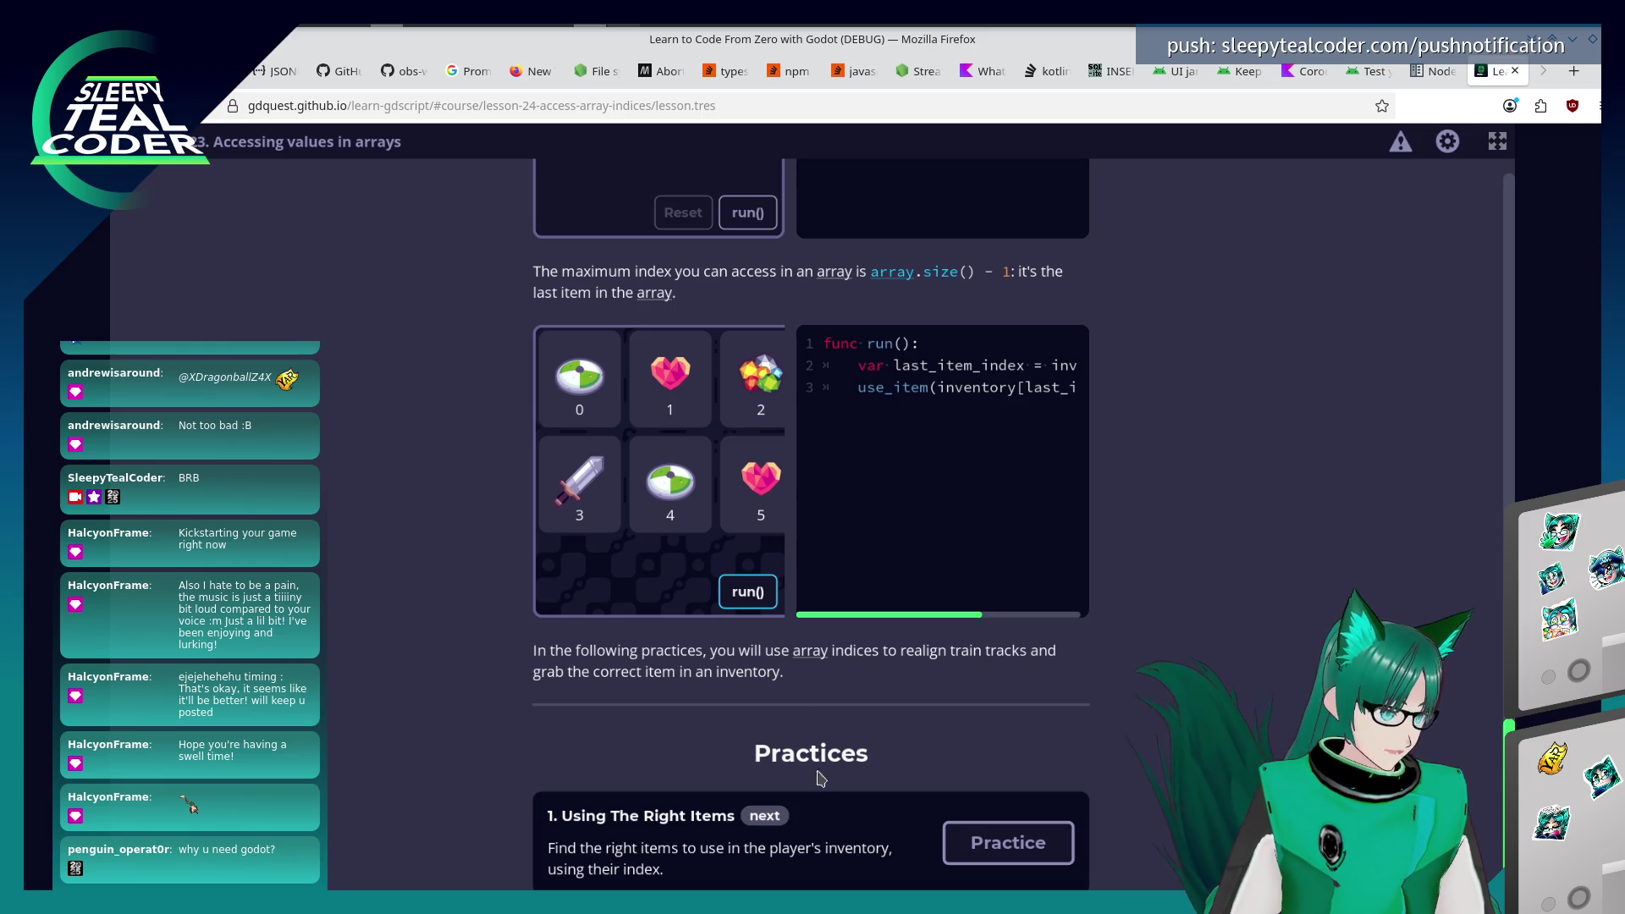
scroll(815, 742, down, 3)
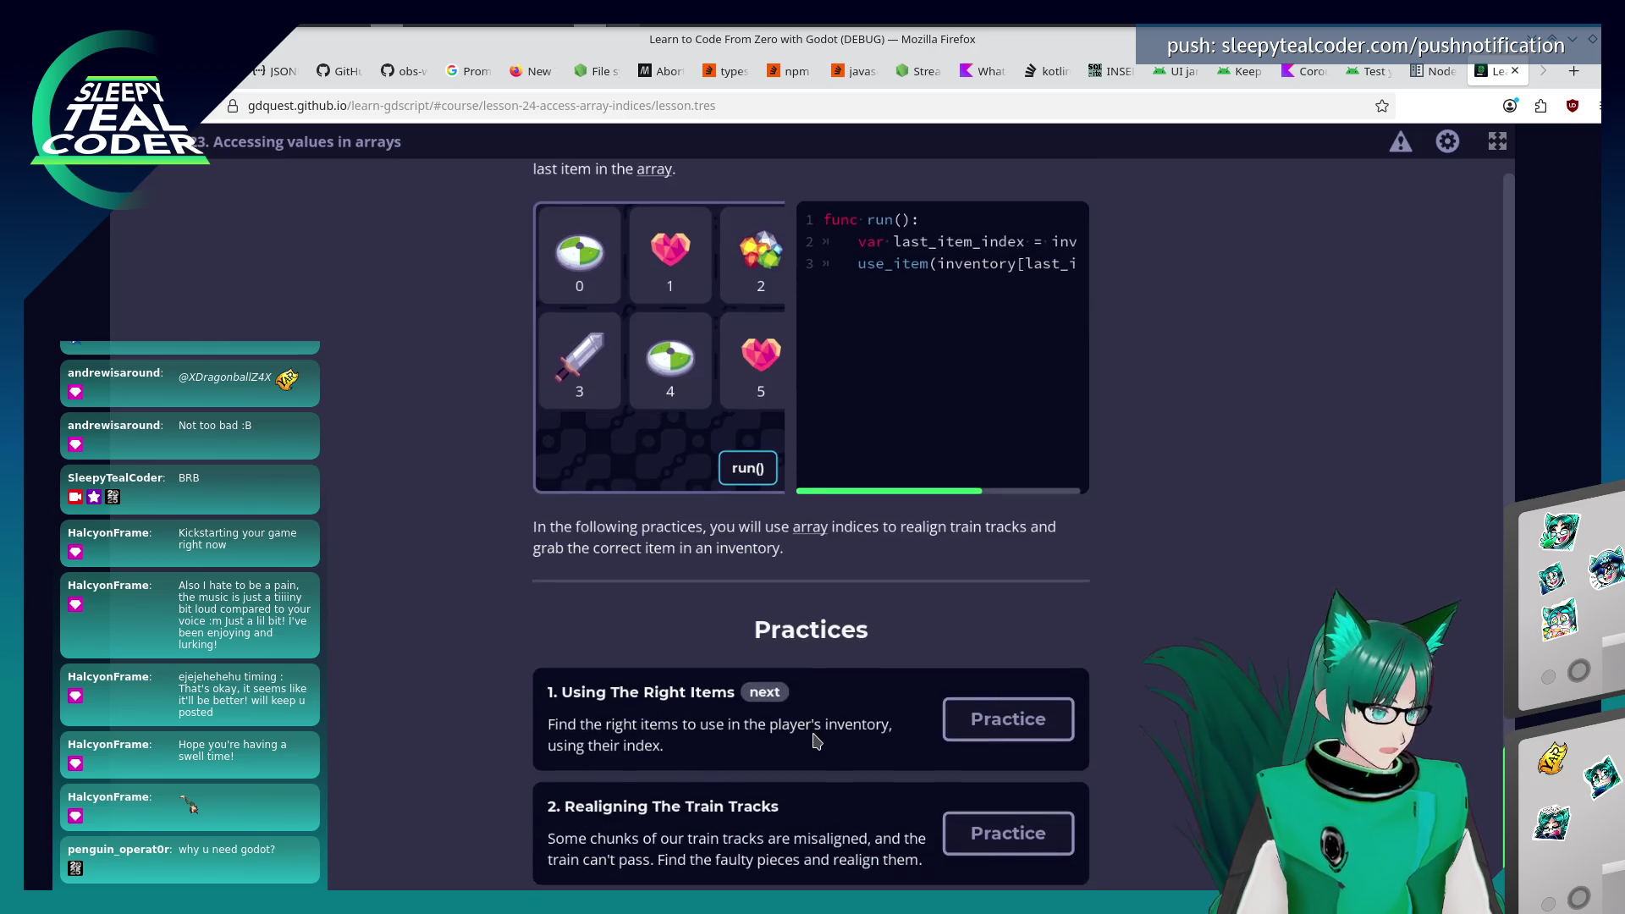
Open Using The Right Items and replace a half-written use_item call with 'for item in inventory'.
click(1029, 719)
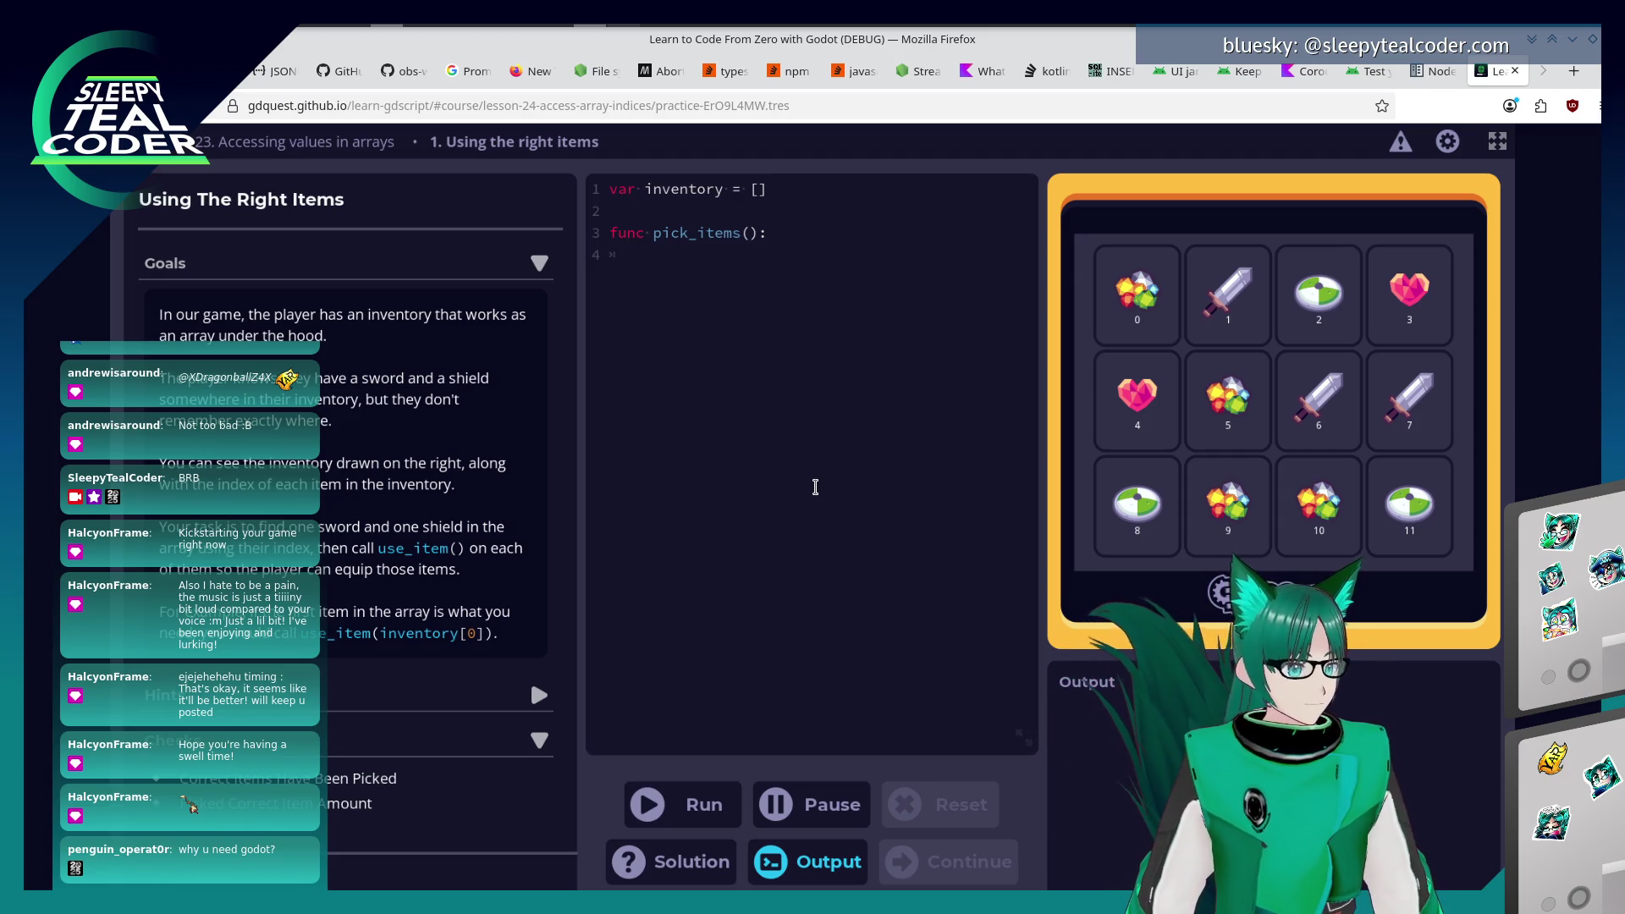
text(use)
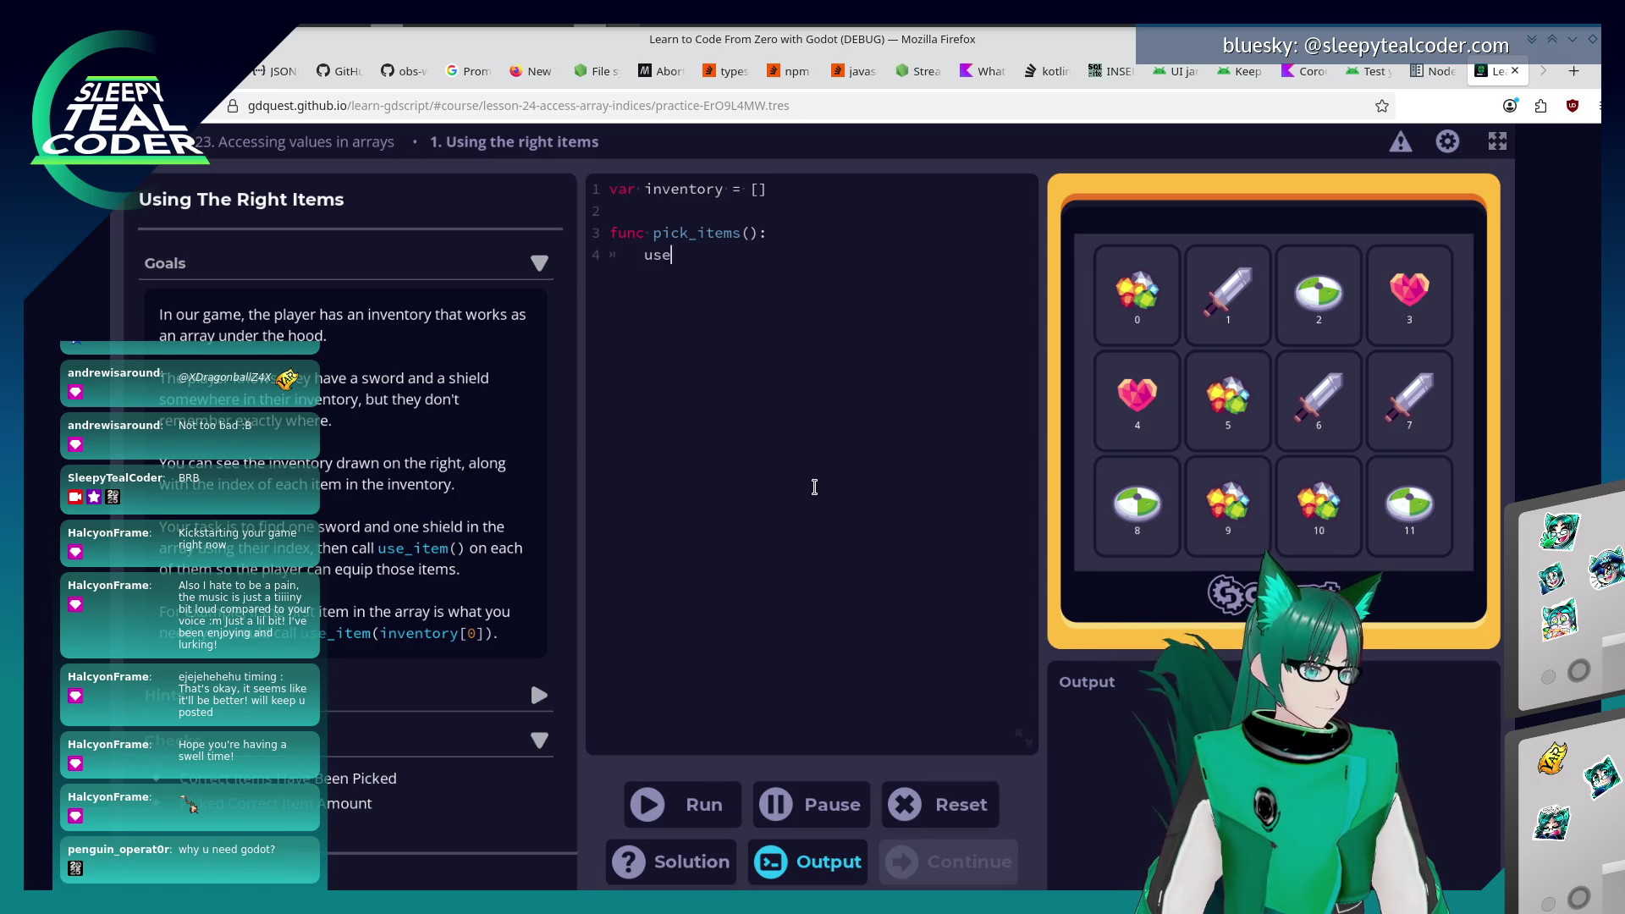
text(_item(in)
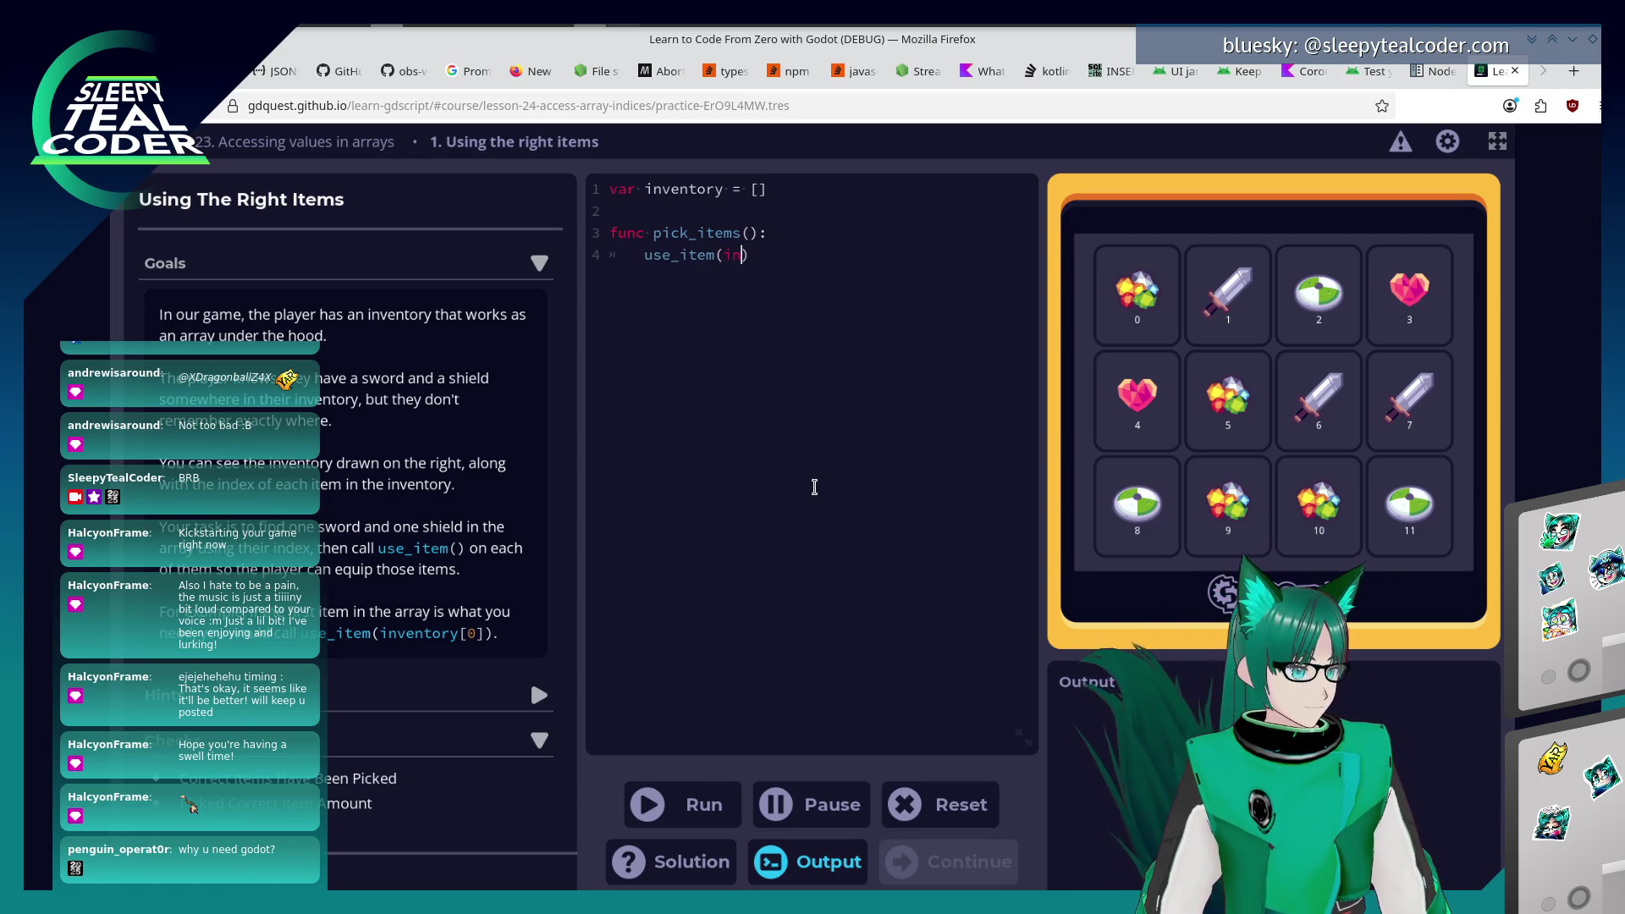
text(ventory)
key(BackSpace)
key(BackSpace)
key(BackSpace)
key(BackSpace)
key(BackSpace)
key(BackSpace)
key(Delete)
key(BackSpace)
key(BackSpace)
key(BackSpace)
text(for item in )
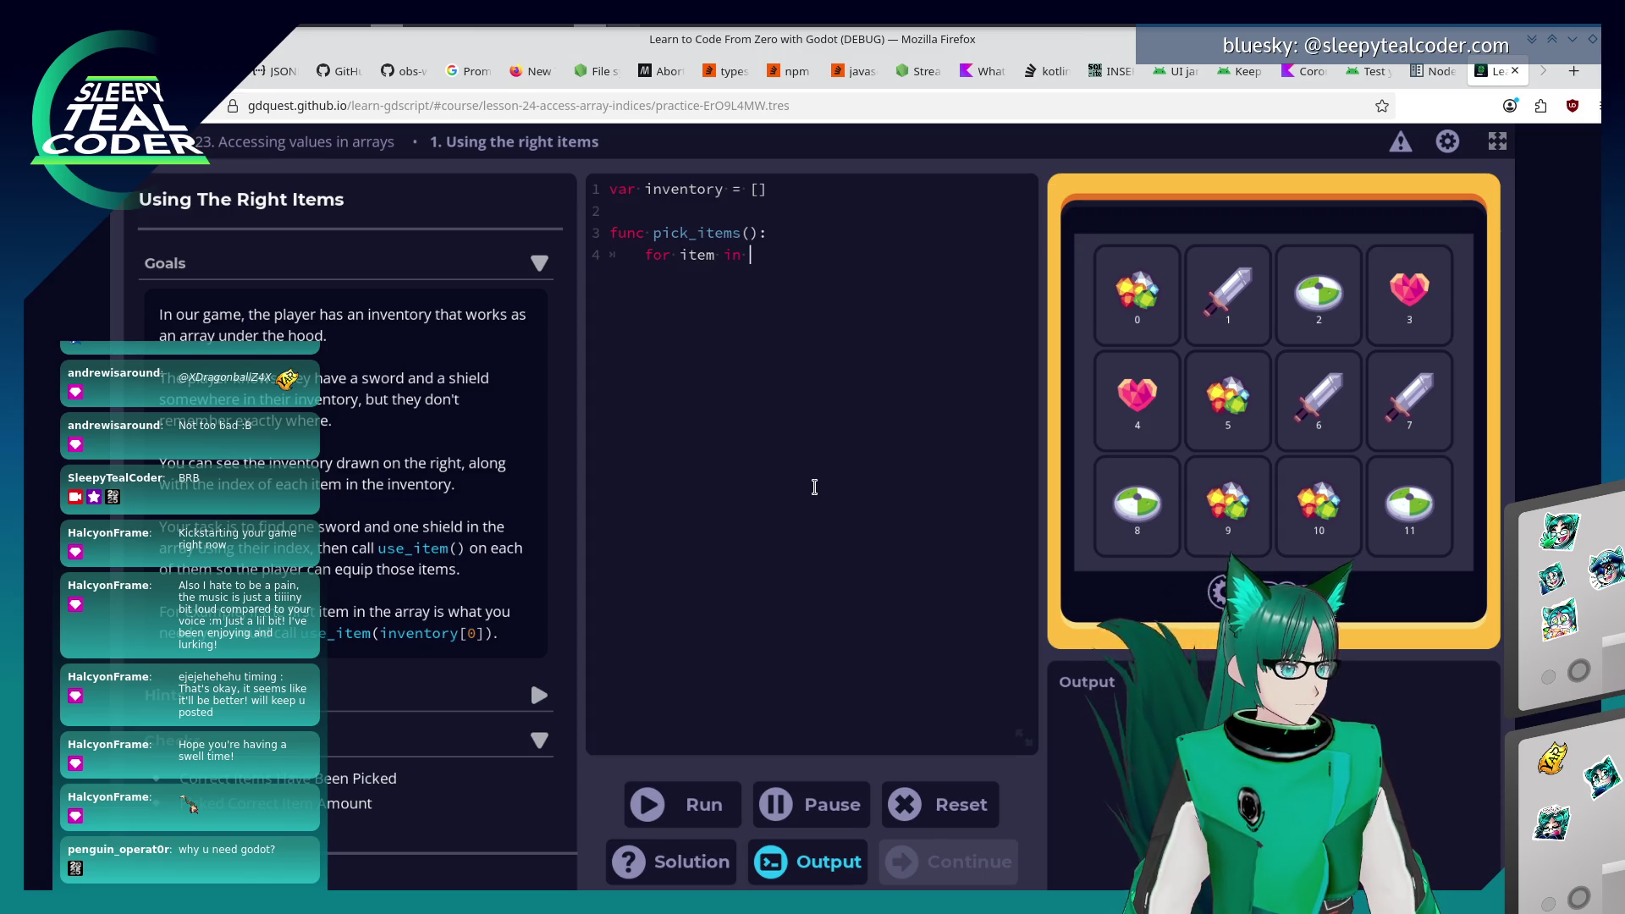
text(inventory)
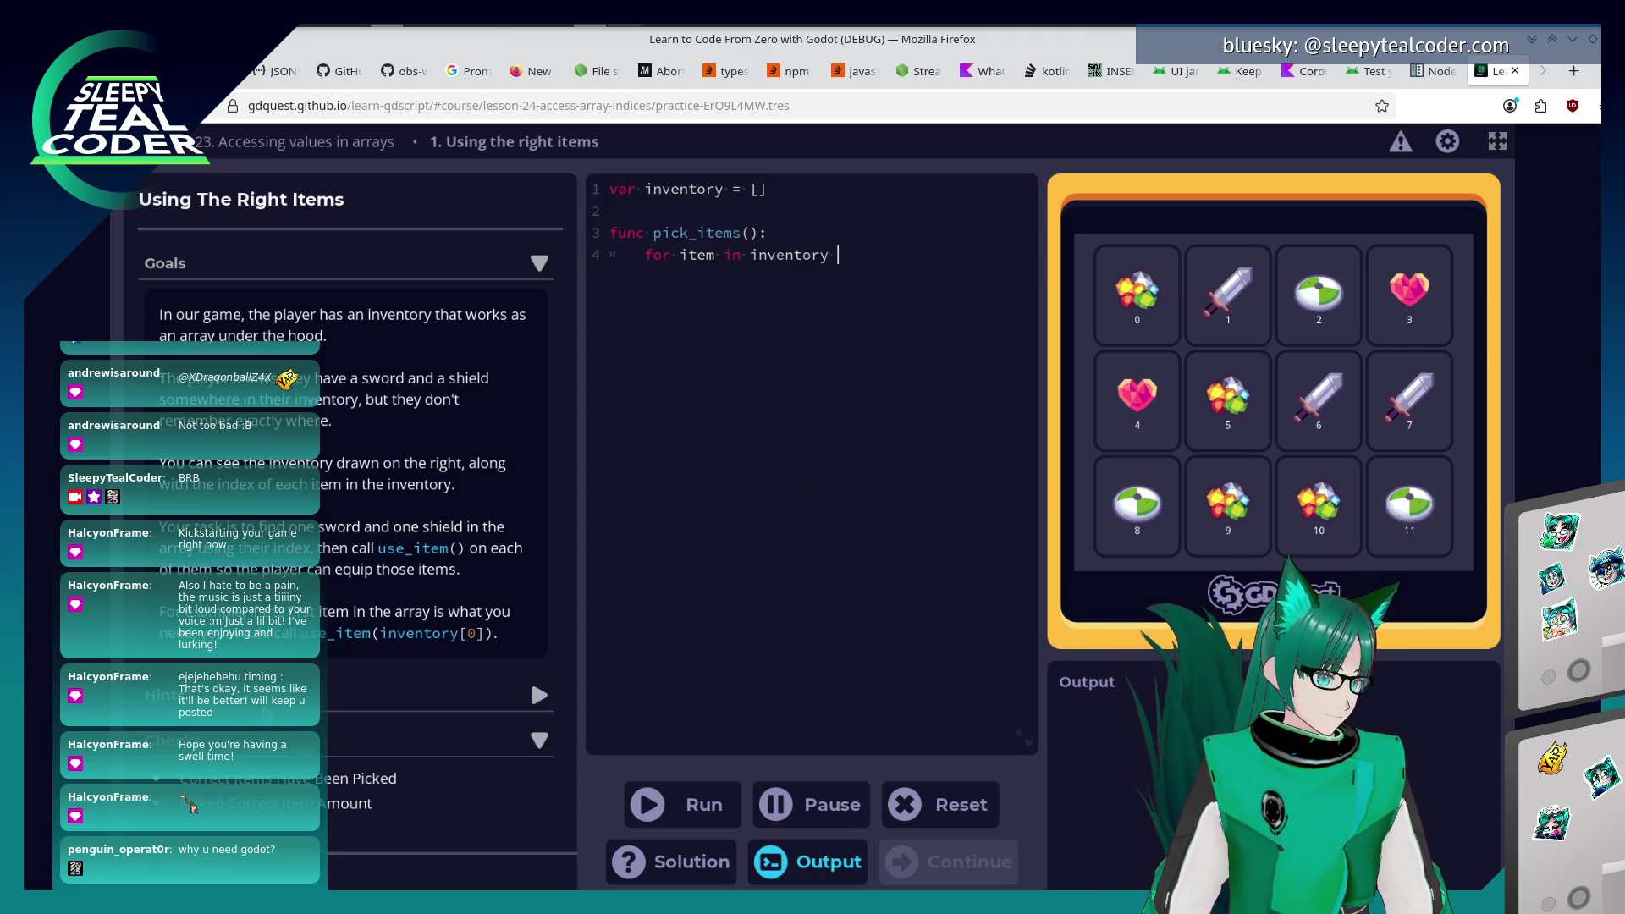
scroll(515, 650, down, 1)
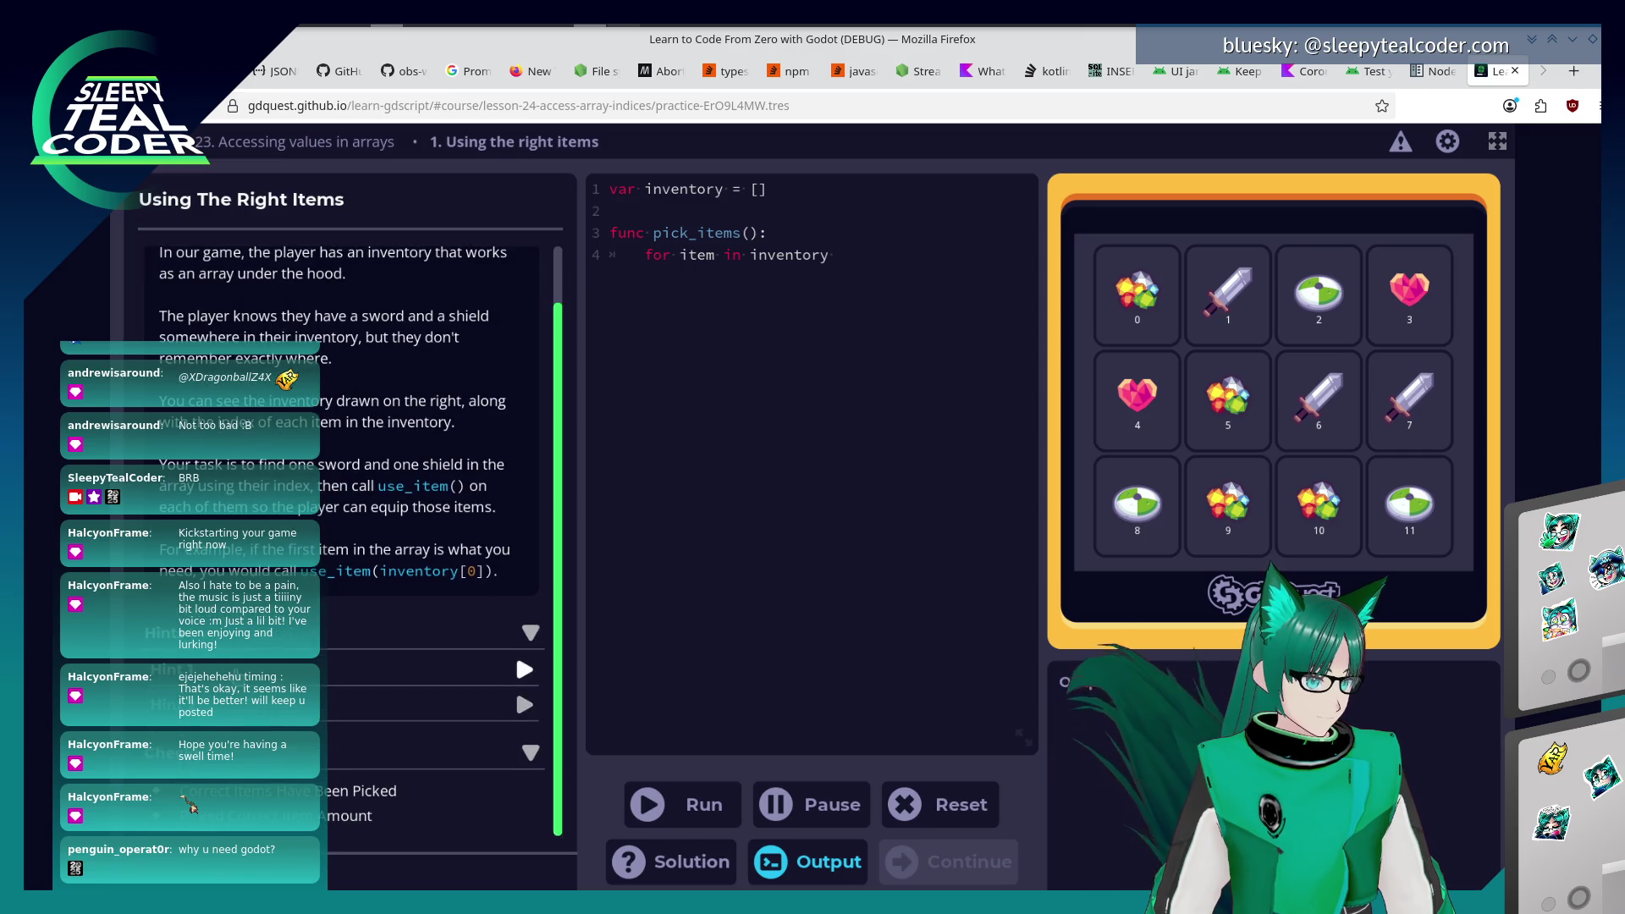
Expand Hint 1 and Hint 2 about array indices, then collapse the second hint.
click(516, 664)
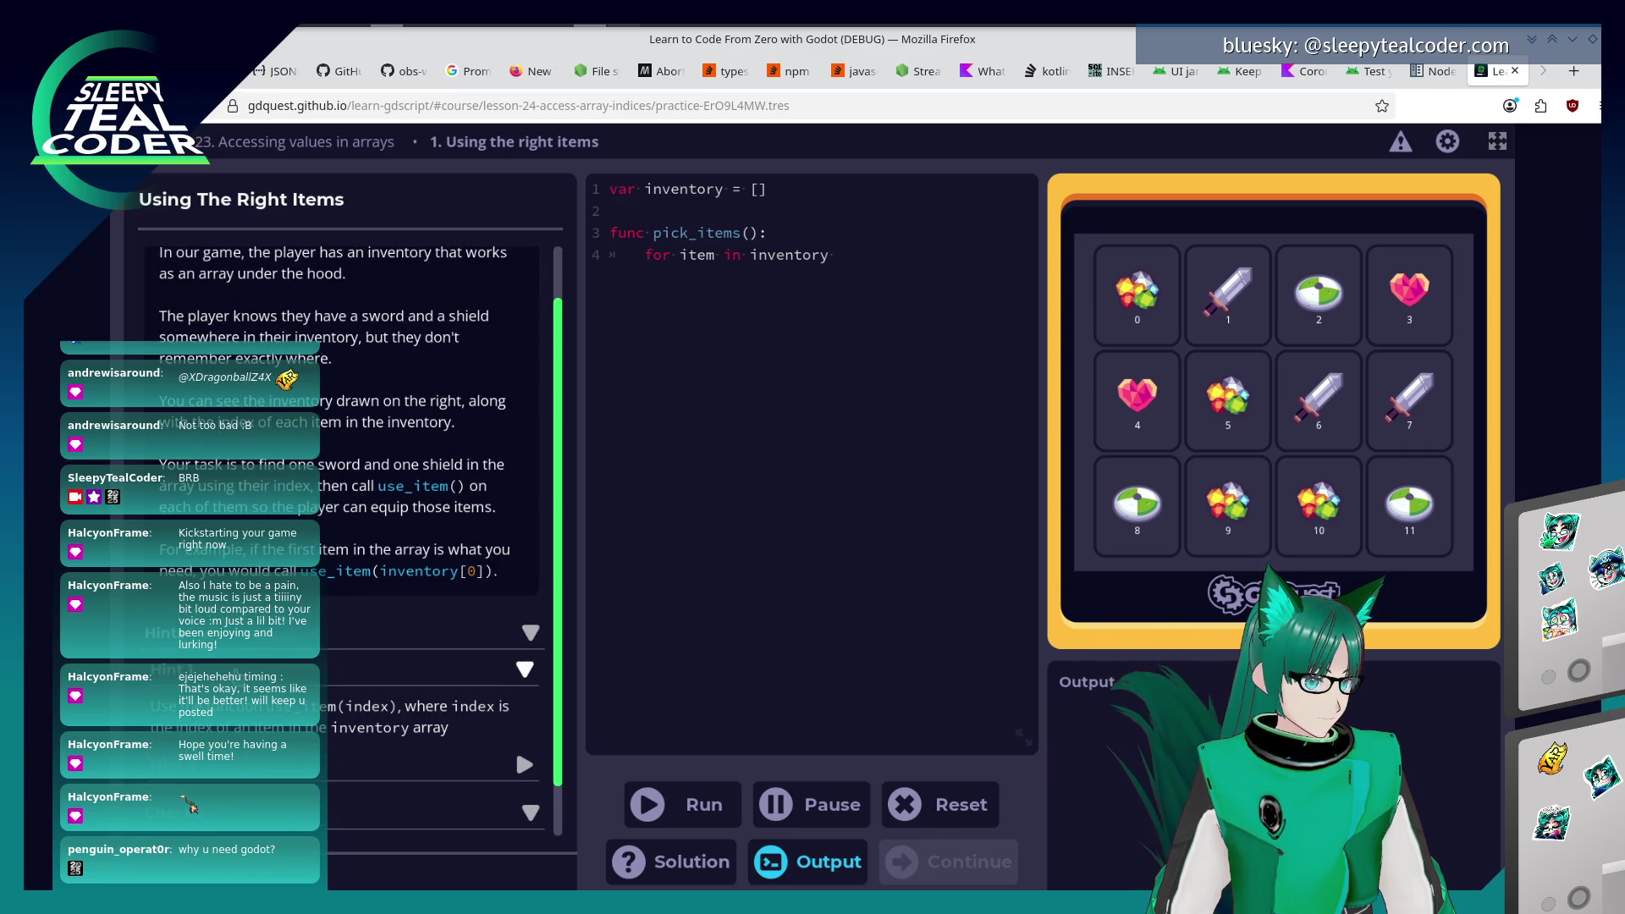
click(515, 669)
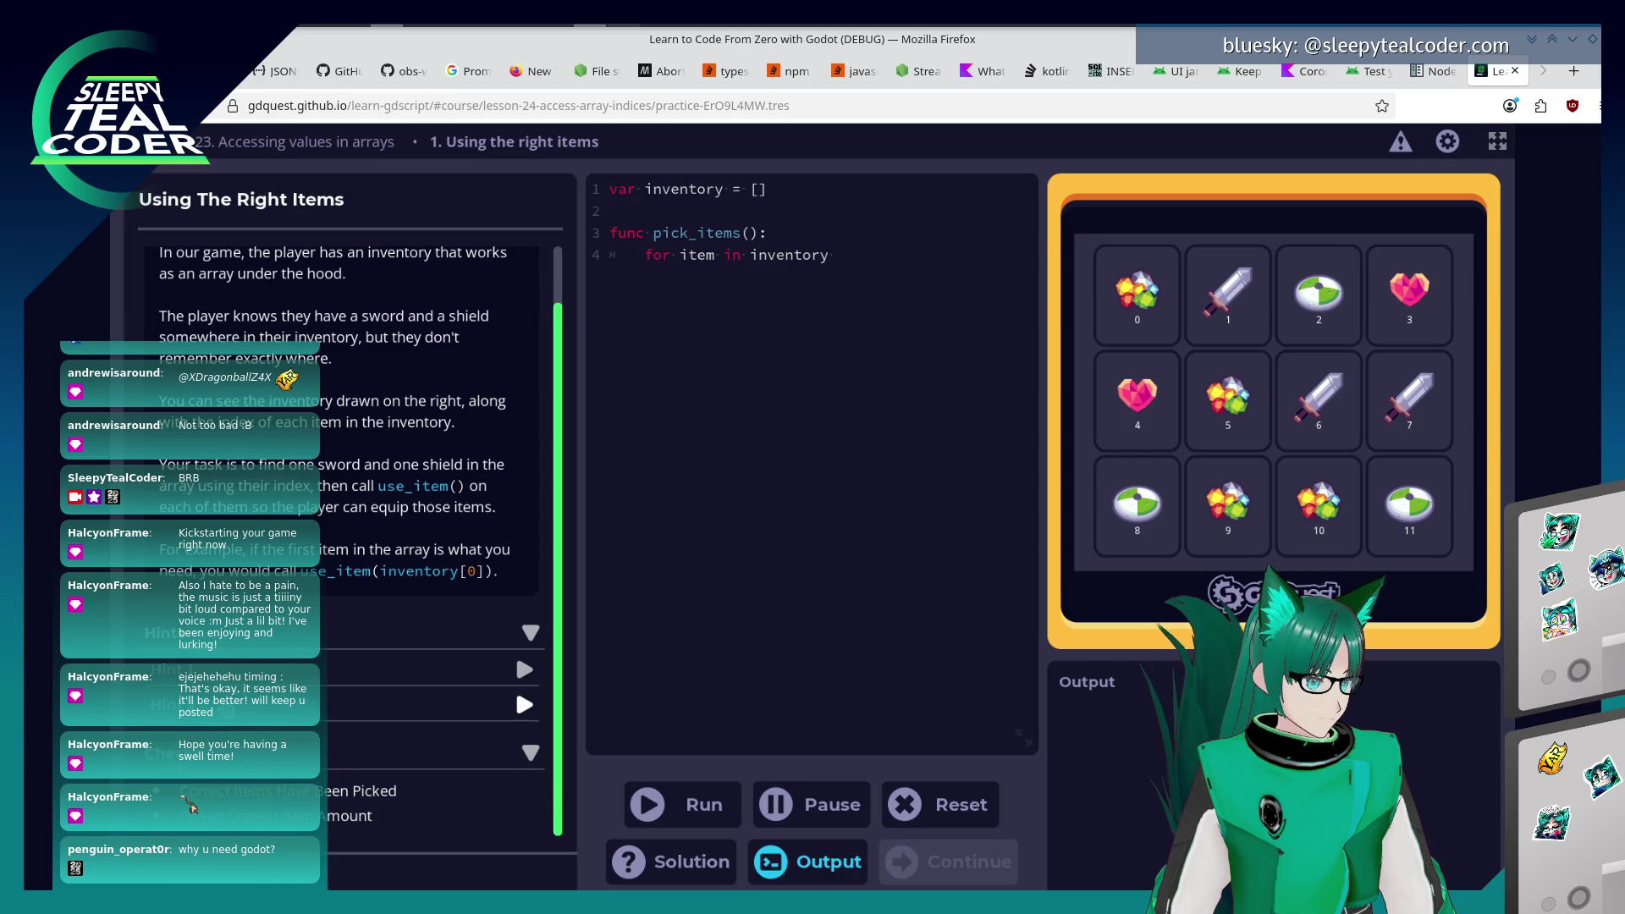
click(515, 703)
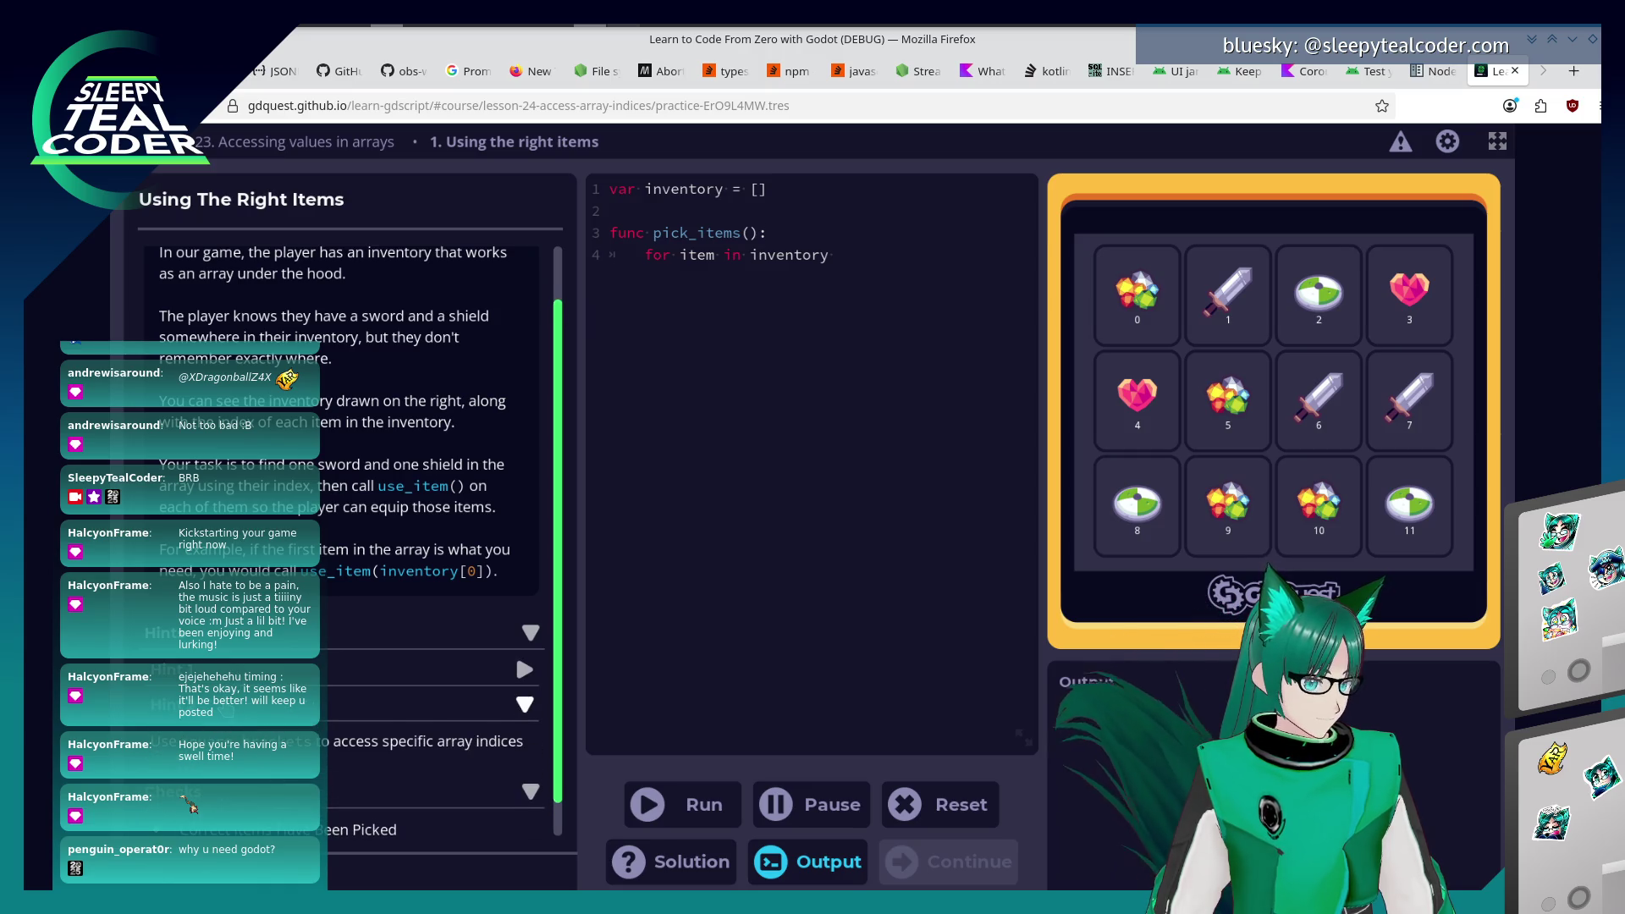
click(524, 704)
Make the loop call use_item(item), set inventory to [1, 2, 6, 7, 8, 11], and run it.
click(786, 252)
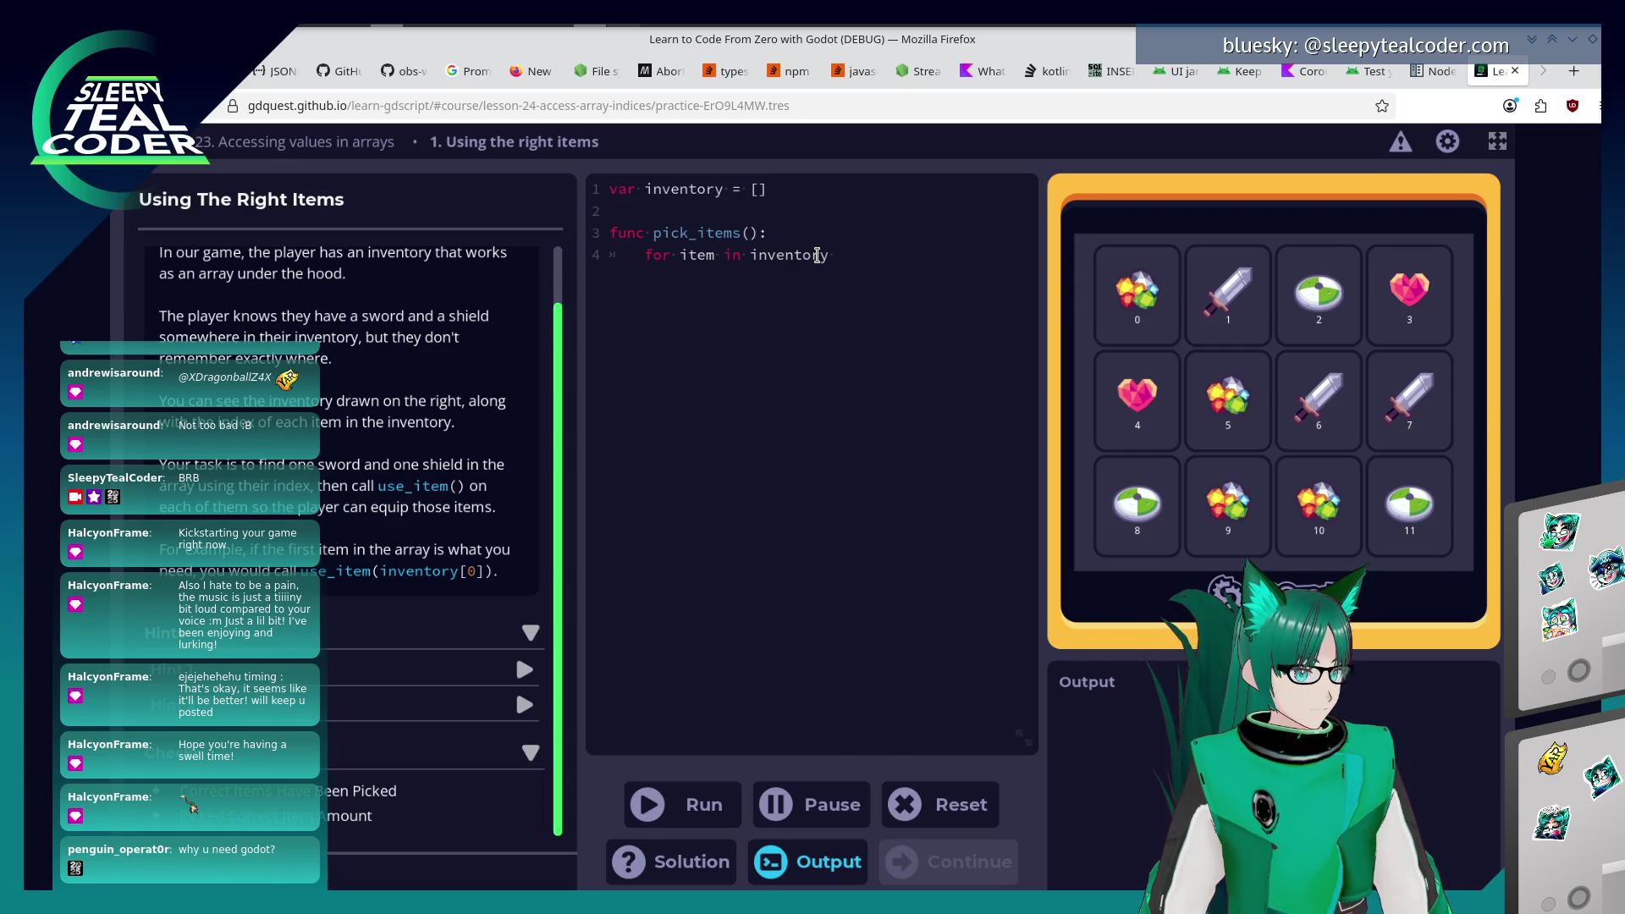
key(Up)
key(Up)
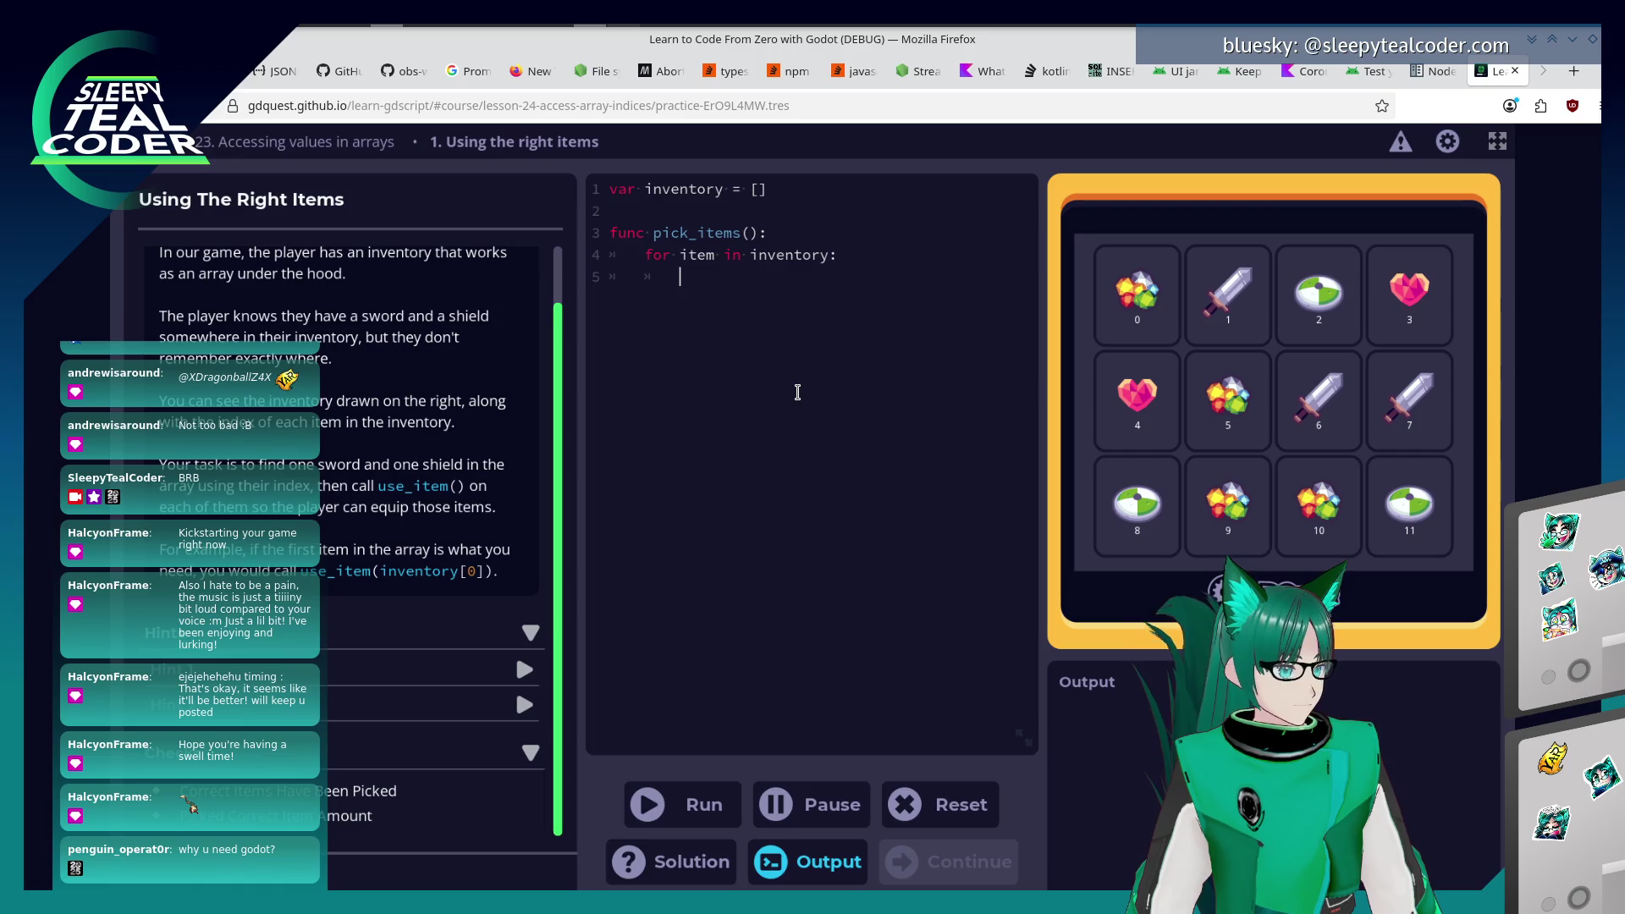
text(use_item(item)
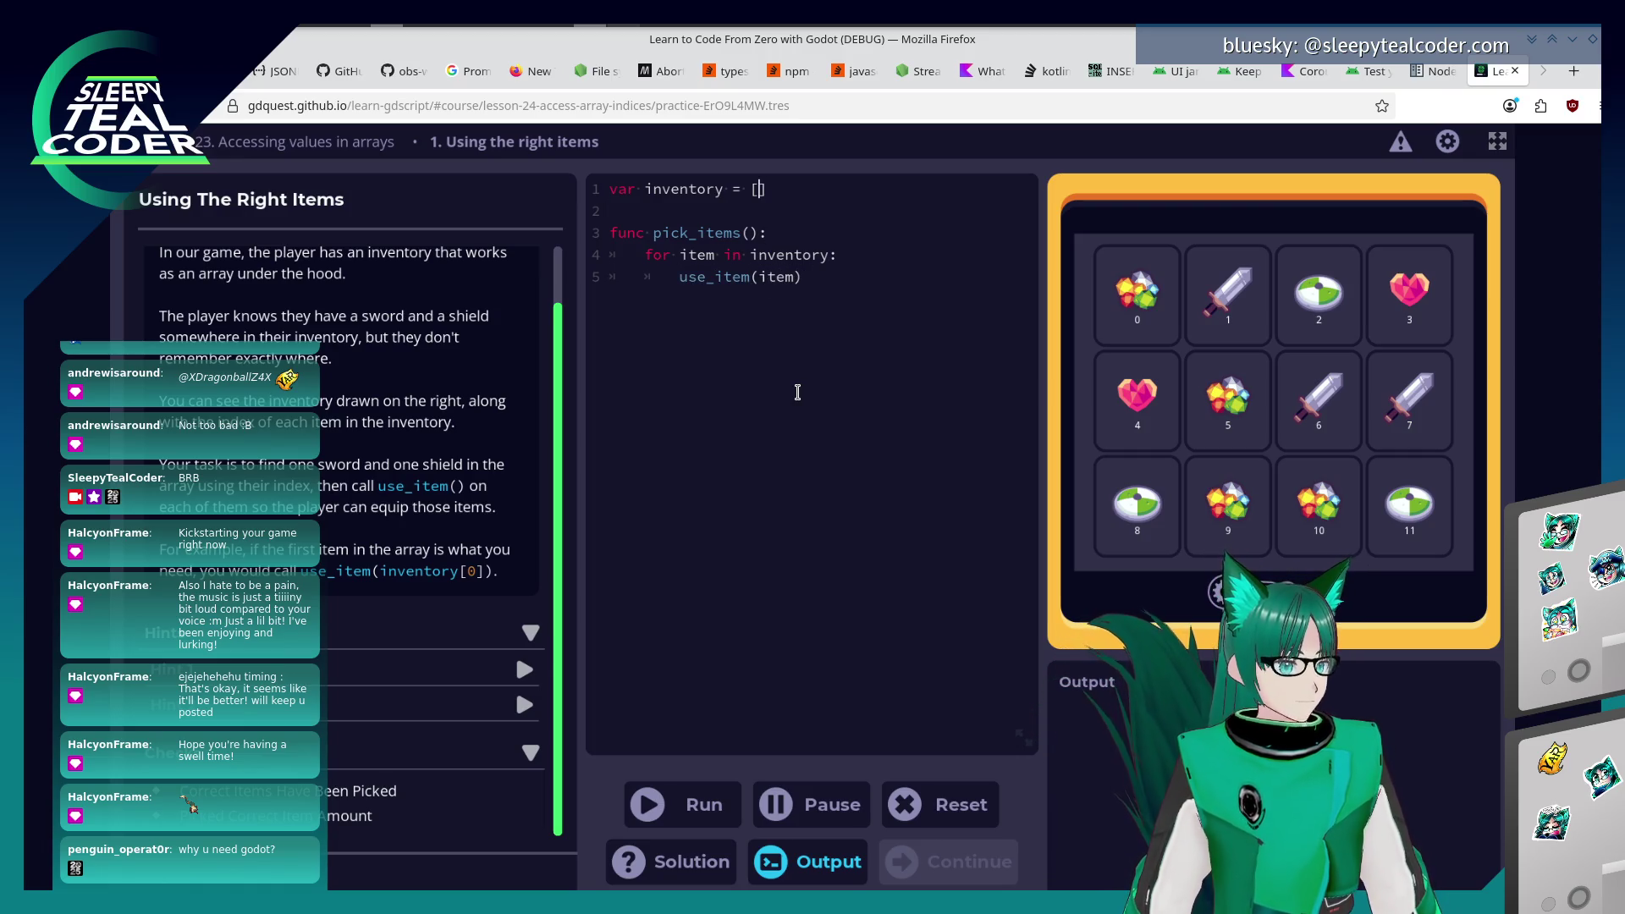
text(1, 2,)
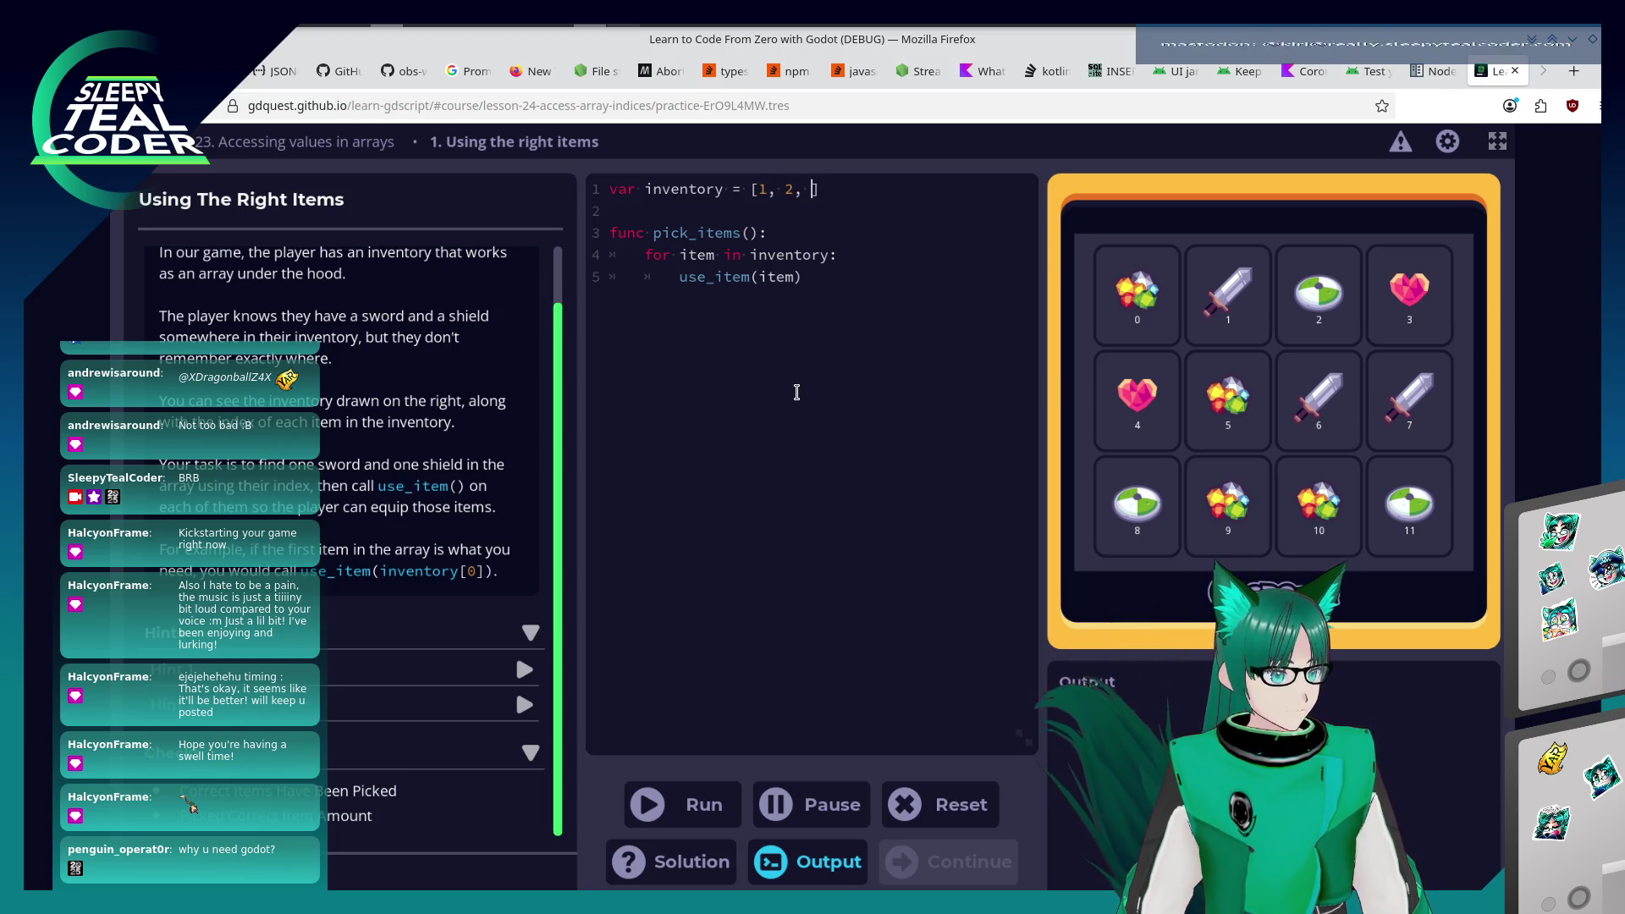
key(BackSpace)
text(6)
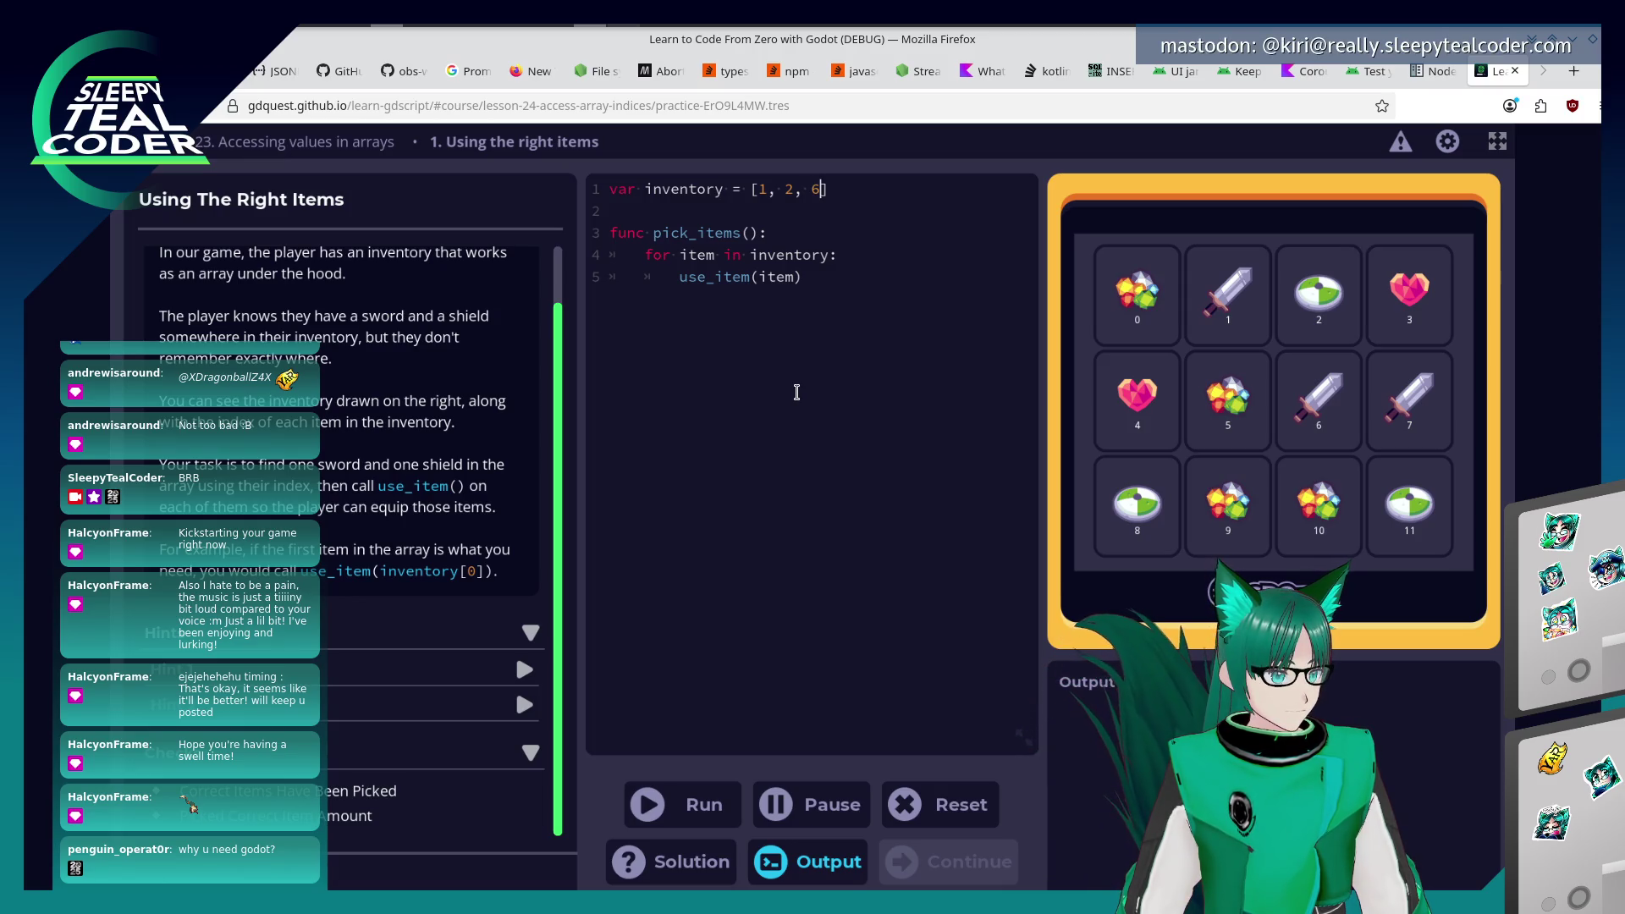
text(, 7, 8, )
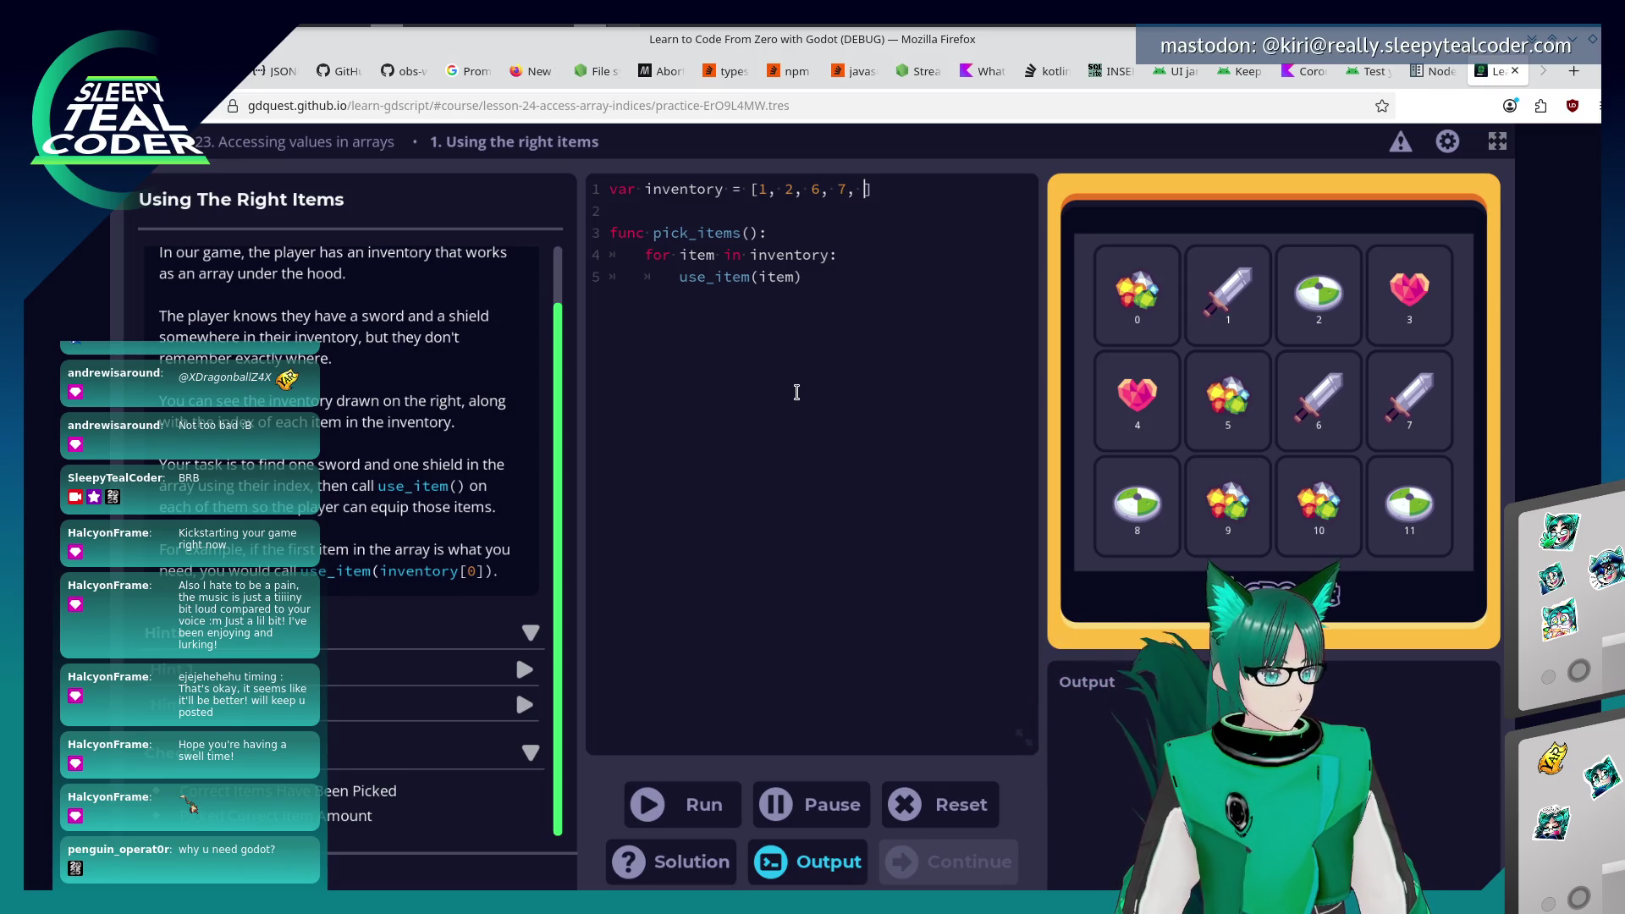
text(11)
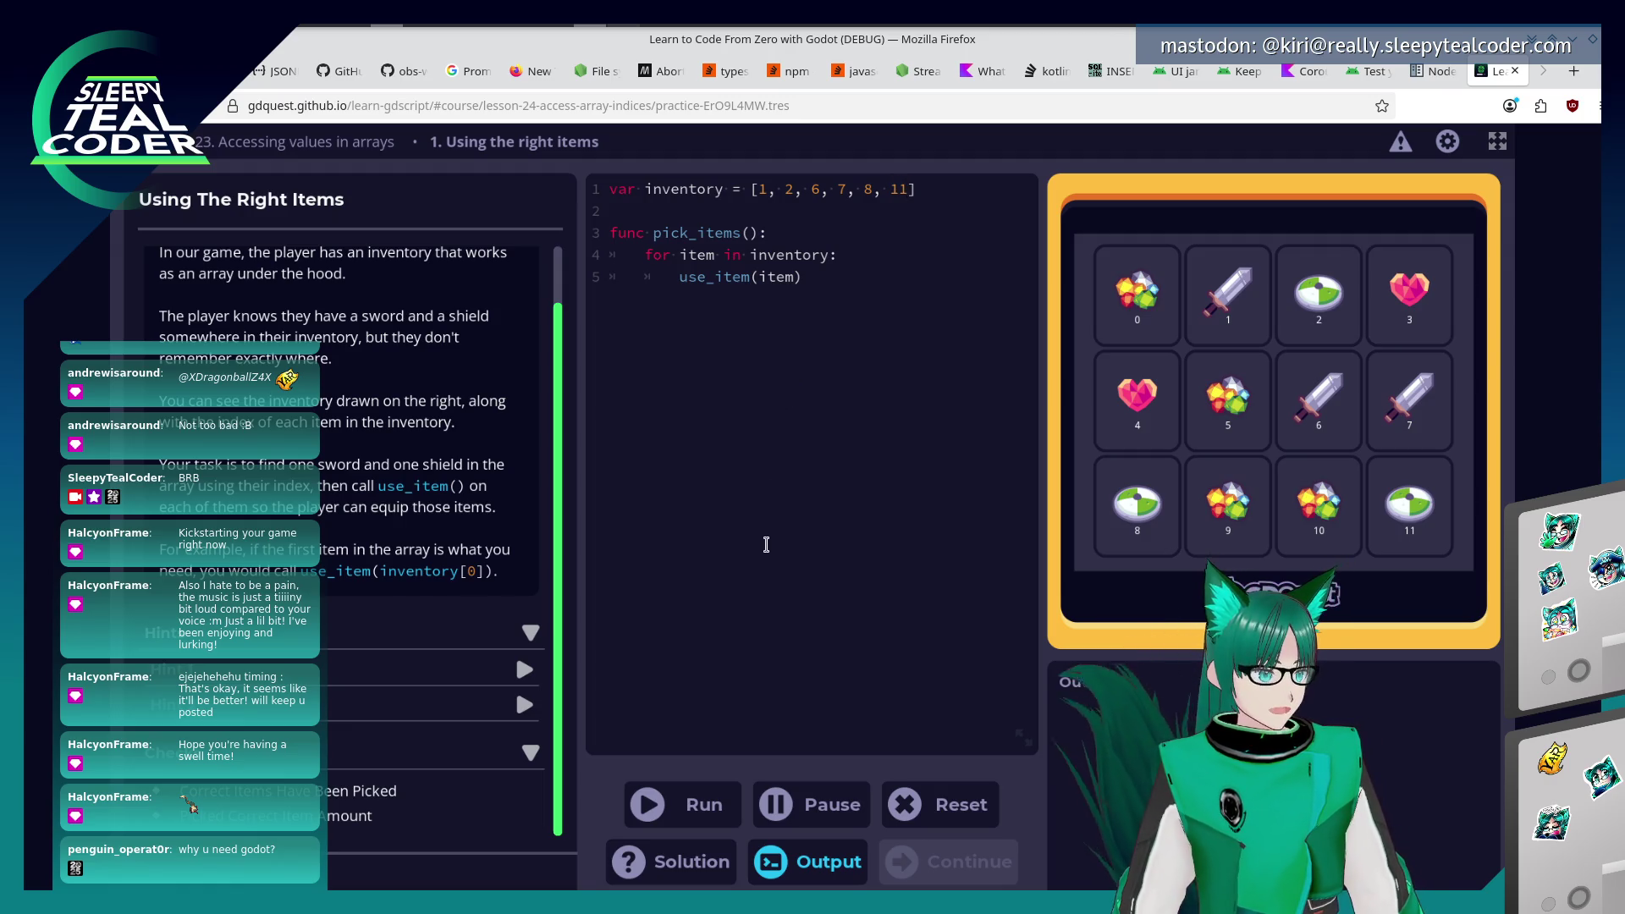
click(726, 805)
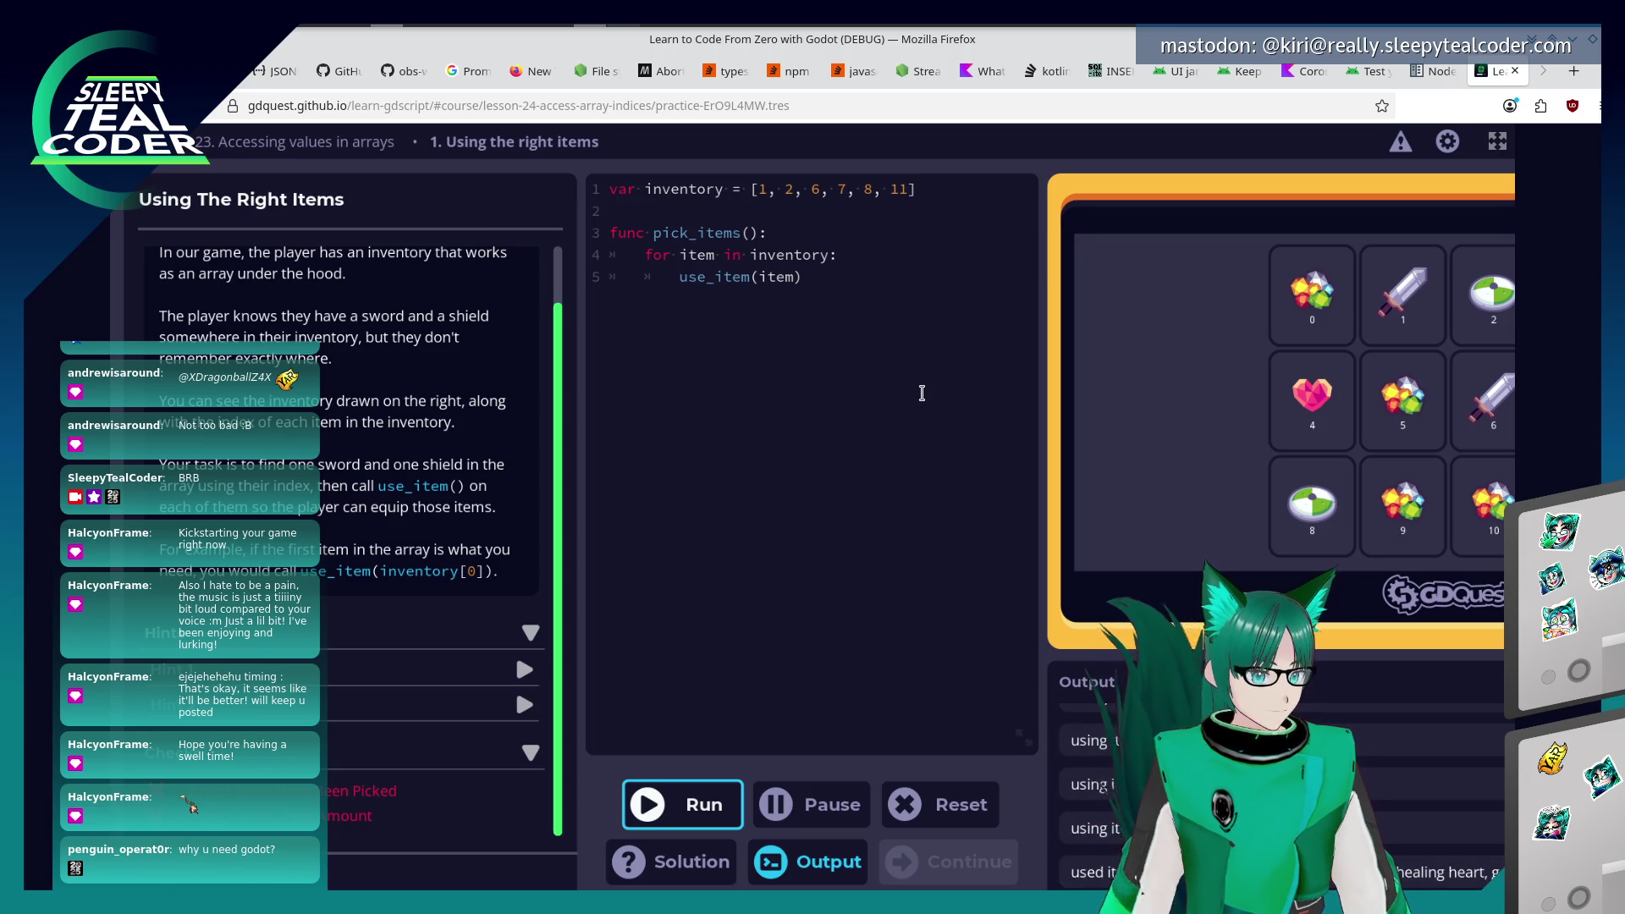
Empty the inventory array to [] and add a new line inside the for loop.
drag(909, 189, 759, 189)
key(BackSpace)
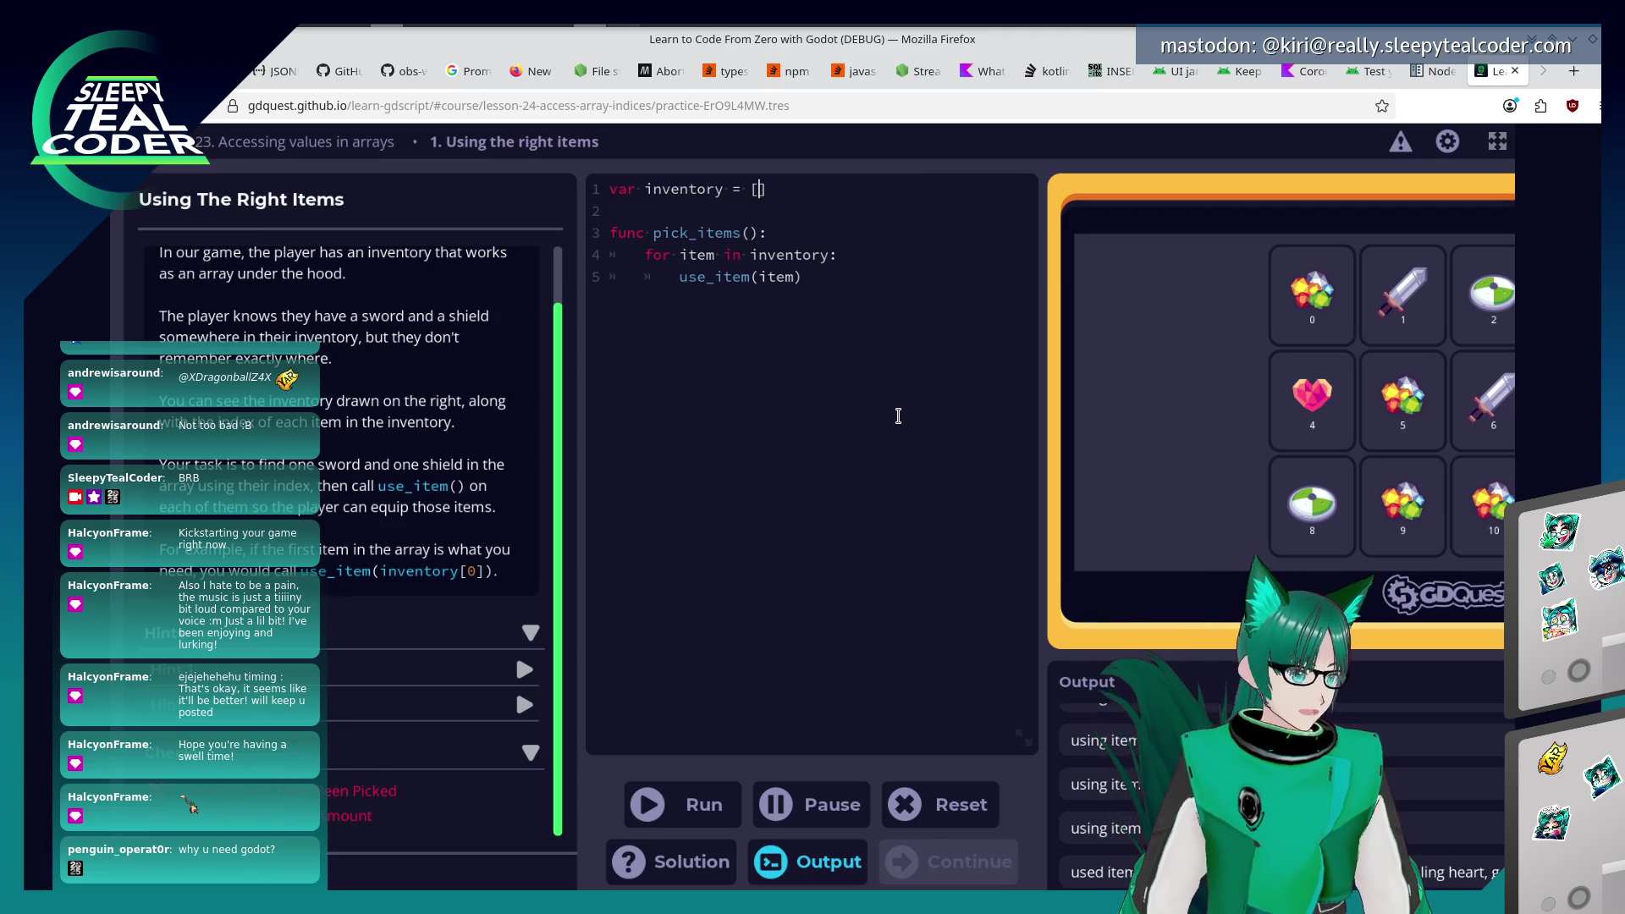
click(855, 285)
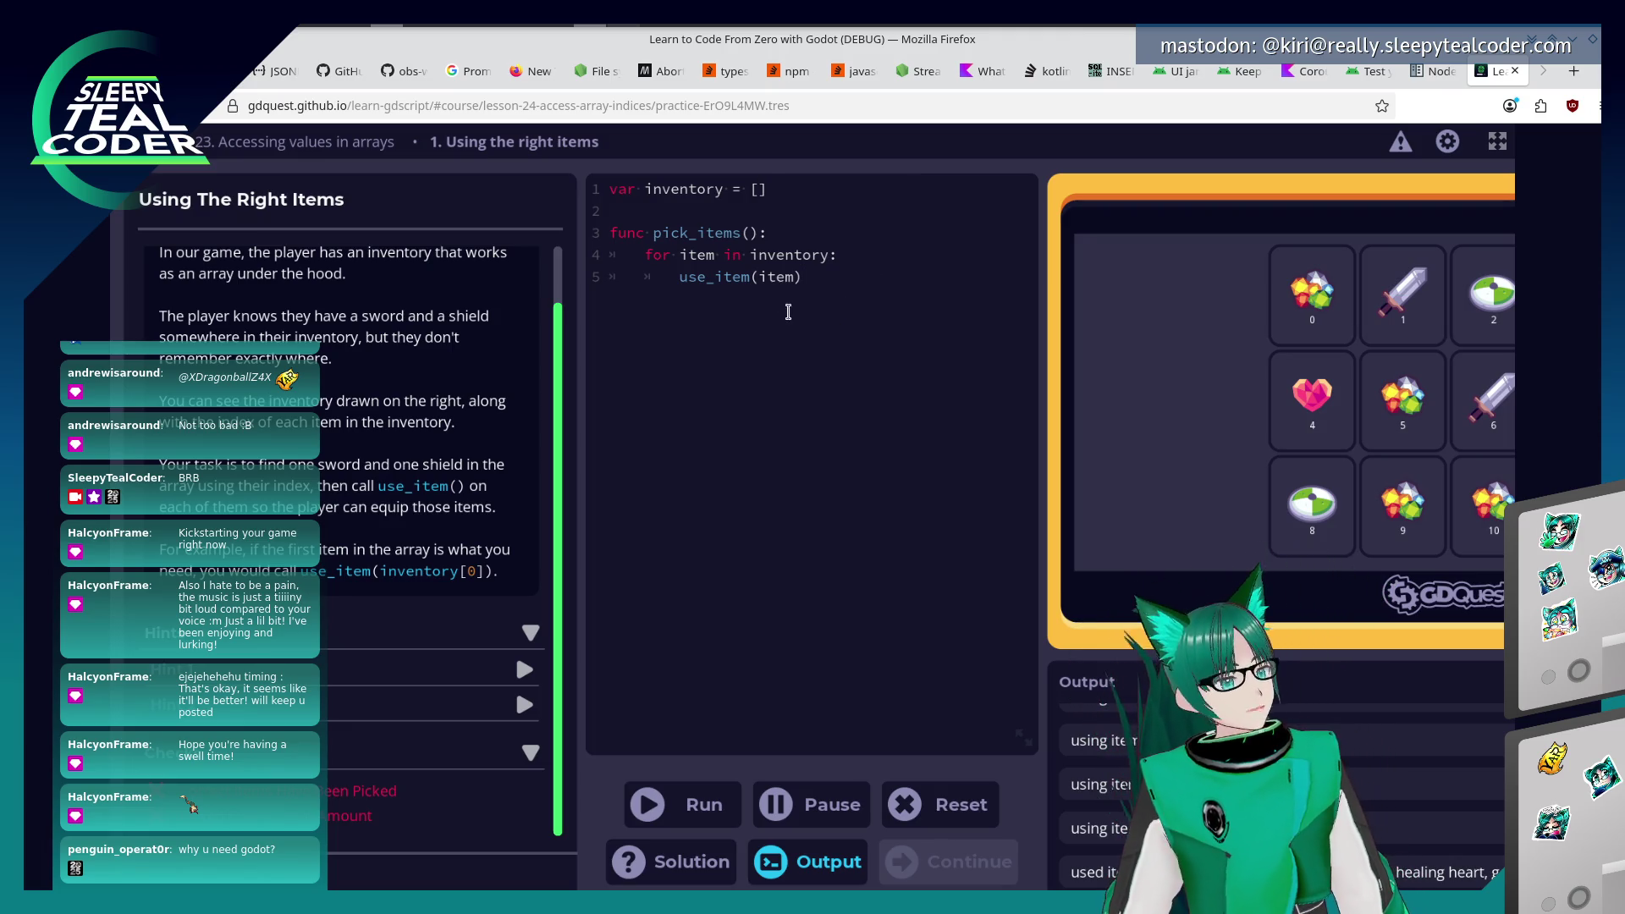
click(679, 253)
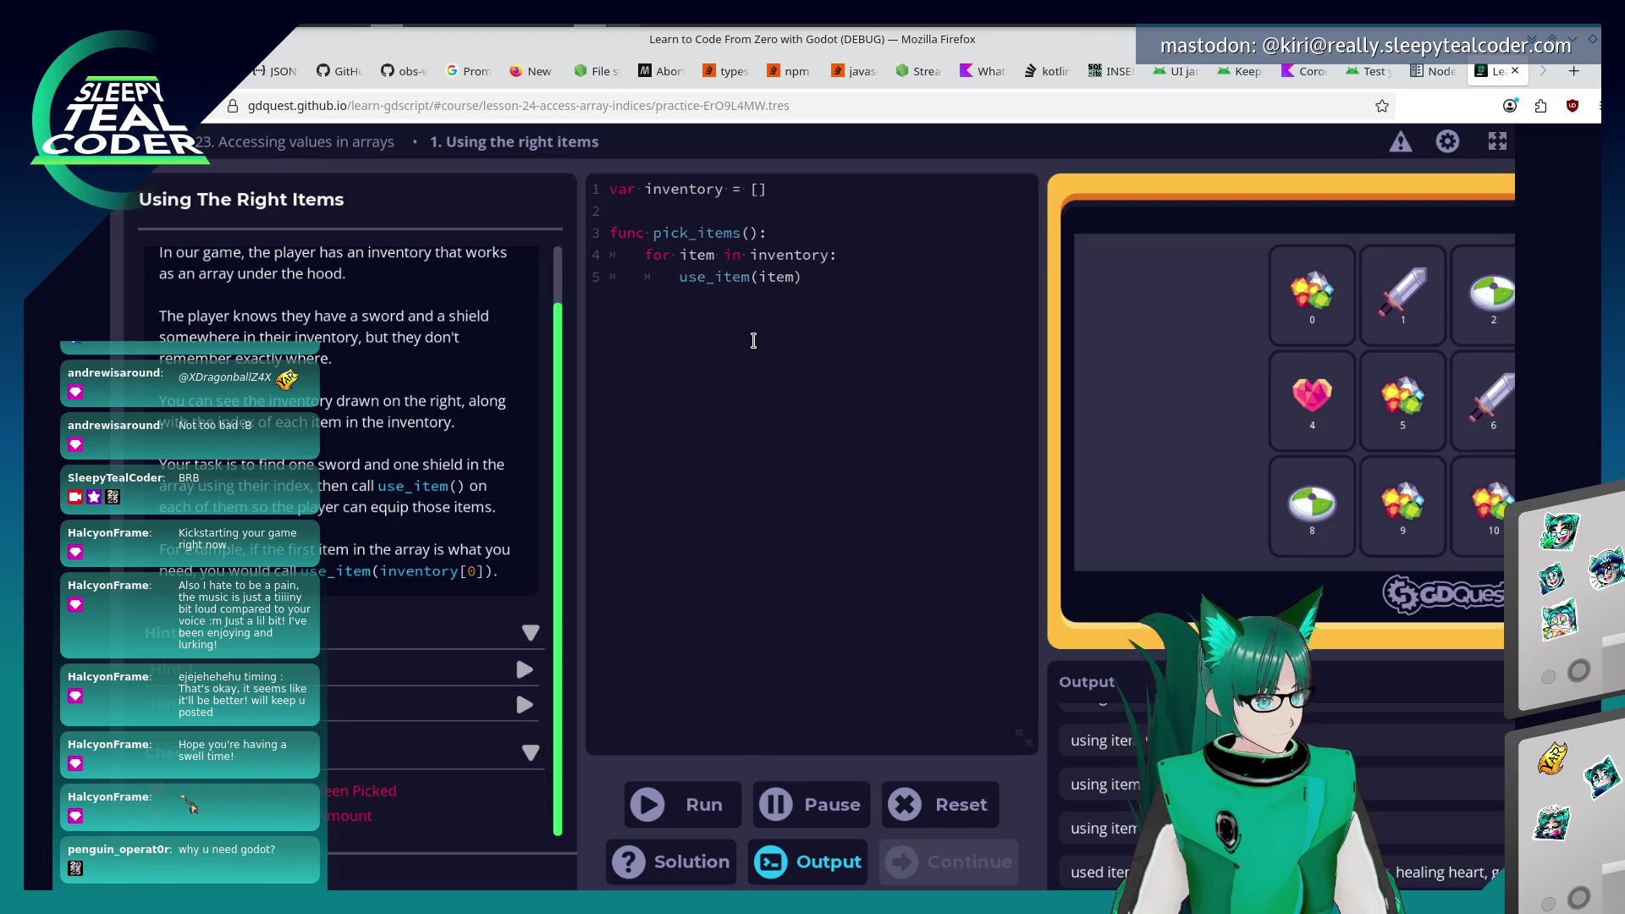
click(836, 252)
click(764, 189)
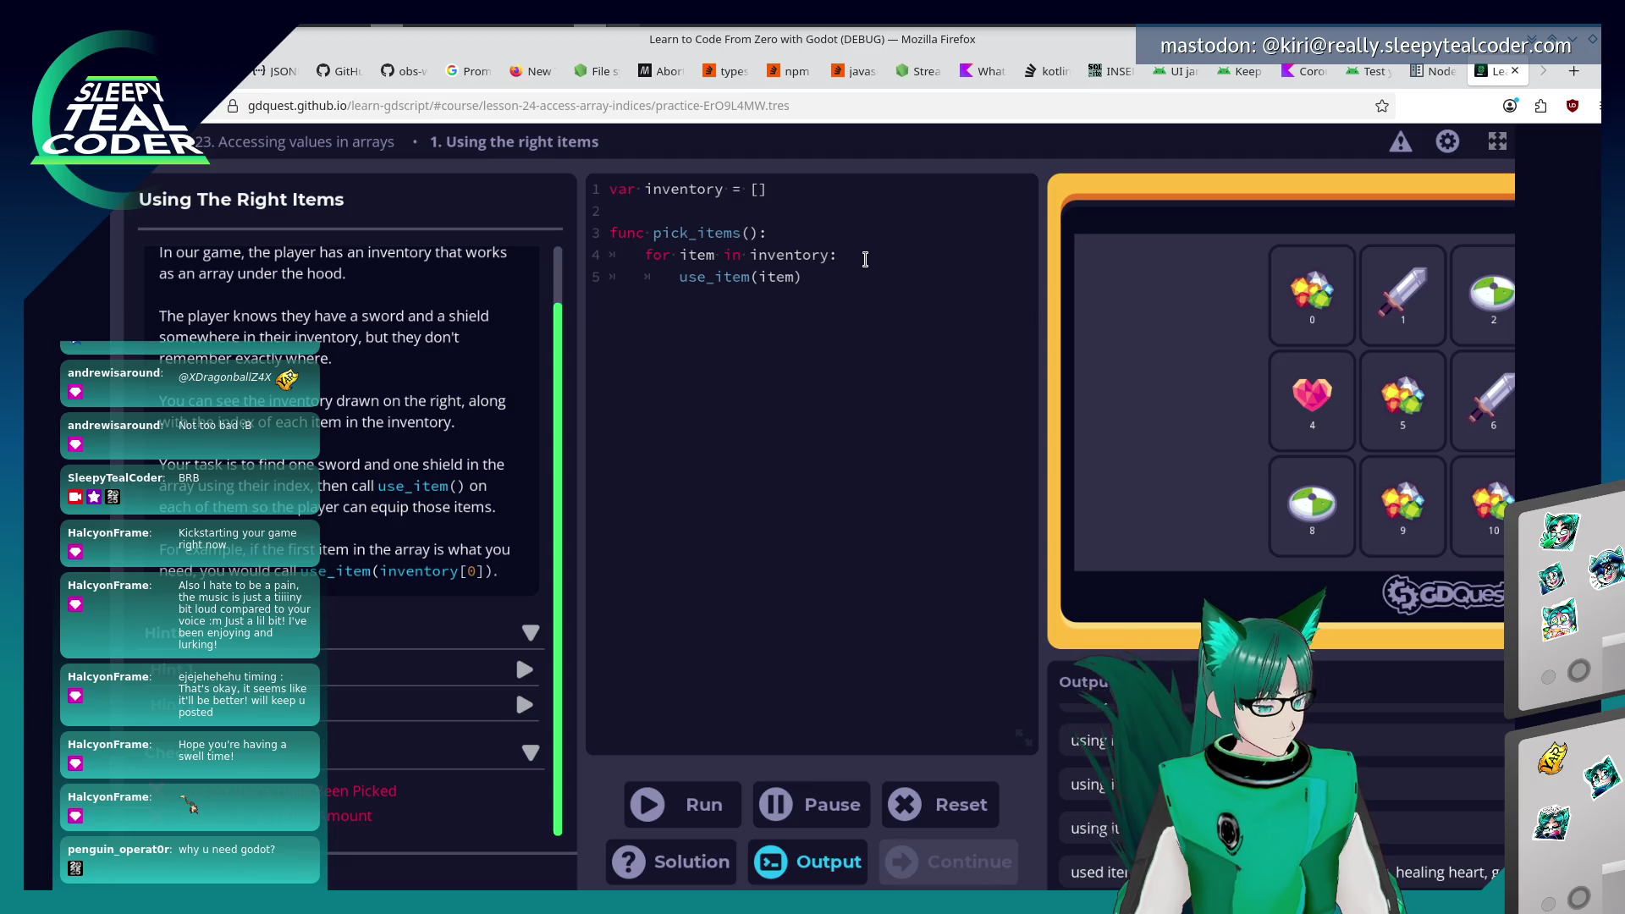
click(865, 259)
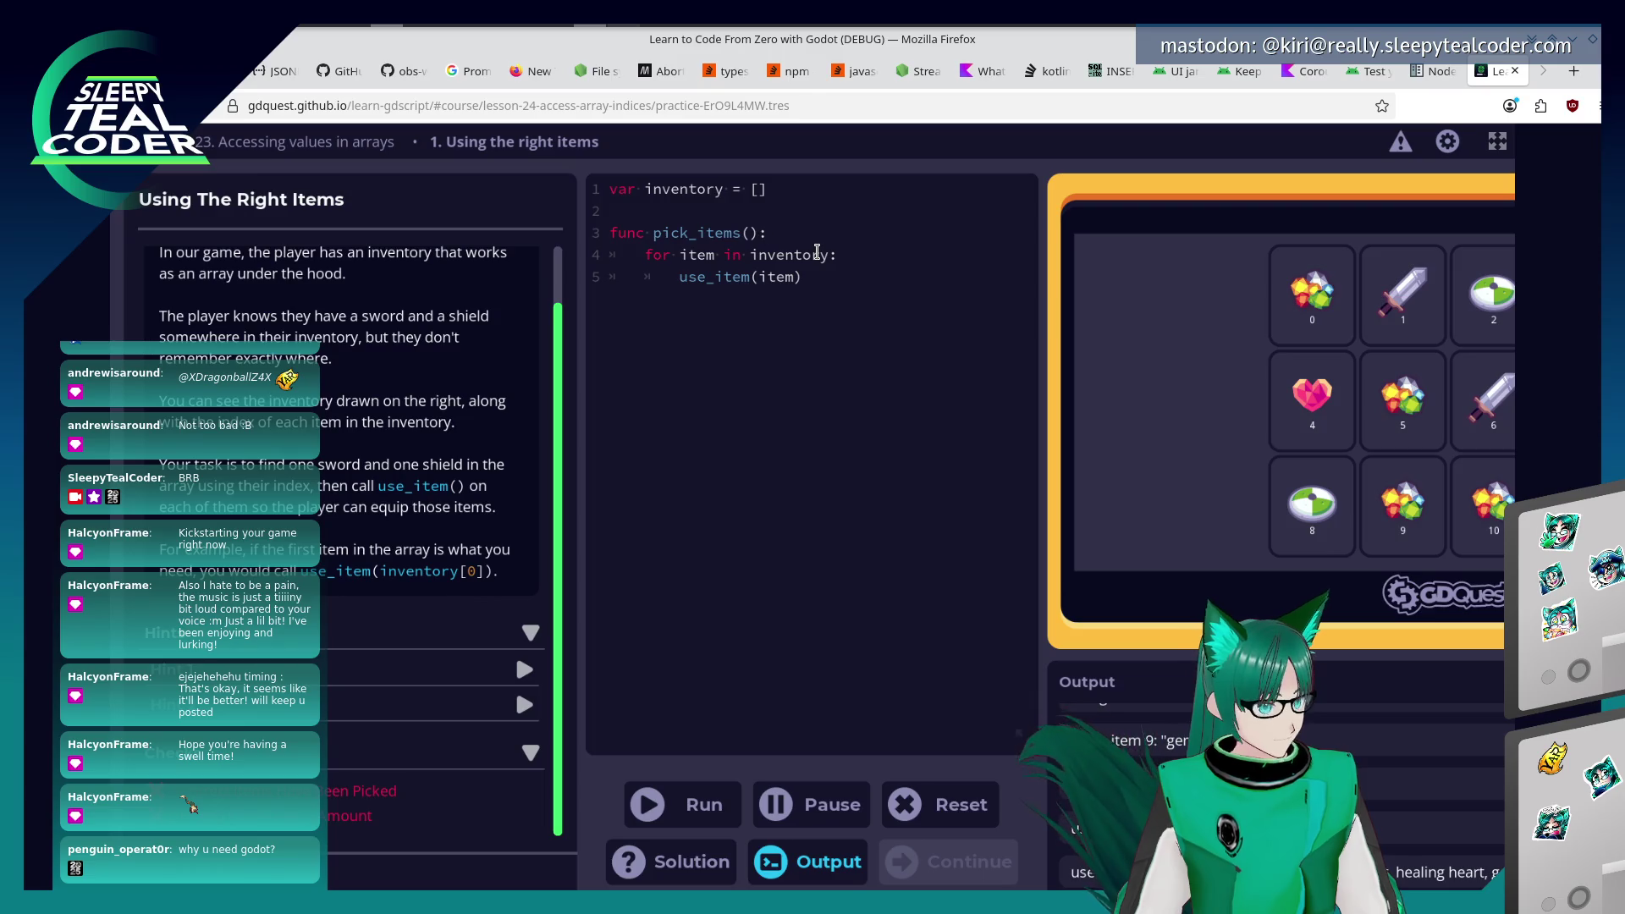
scroll(330, 720, up, 2)
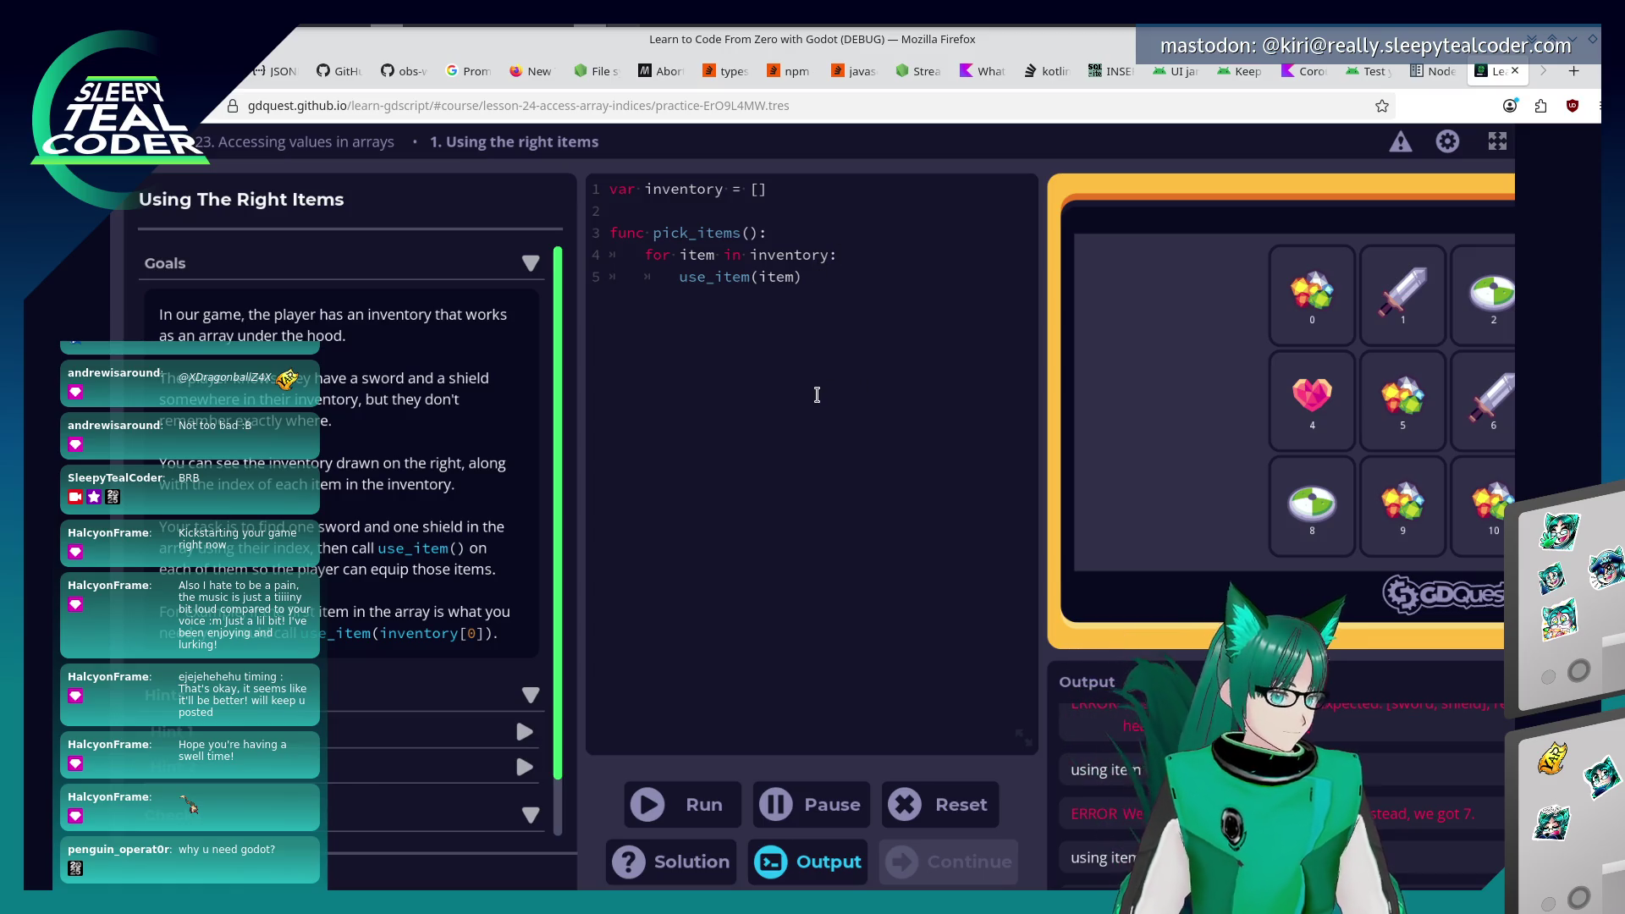
key(Return)
Indent the new loop line and try, then delete, an if condition.
key(Tab)
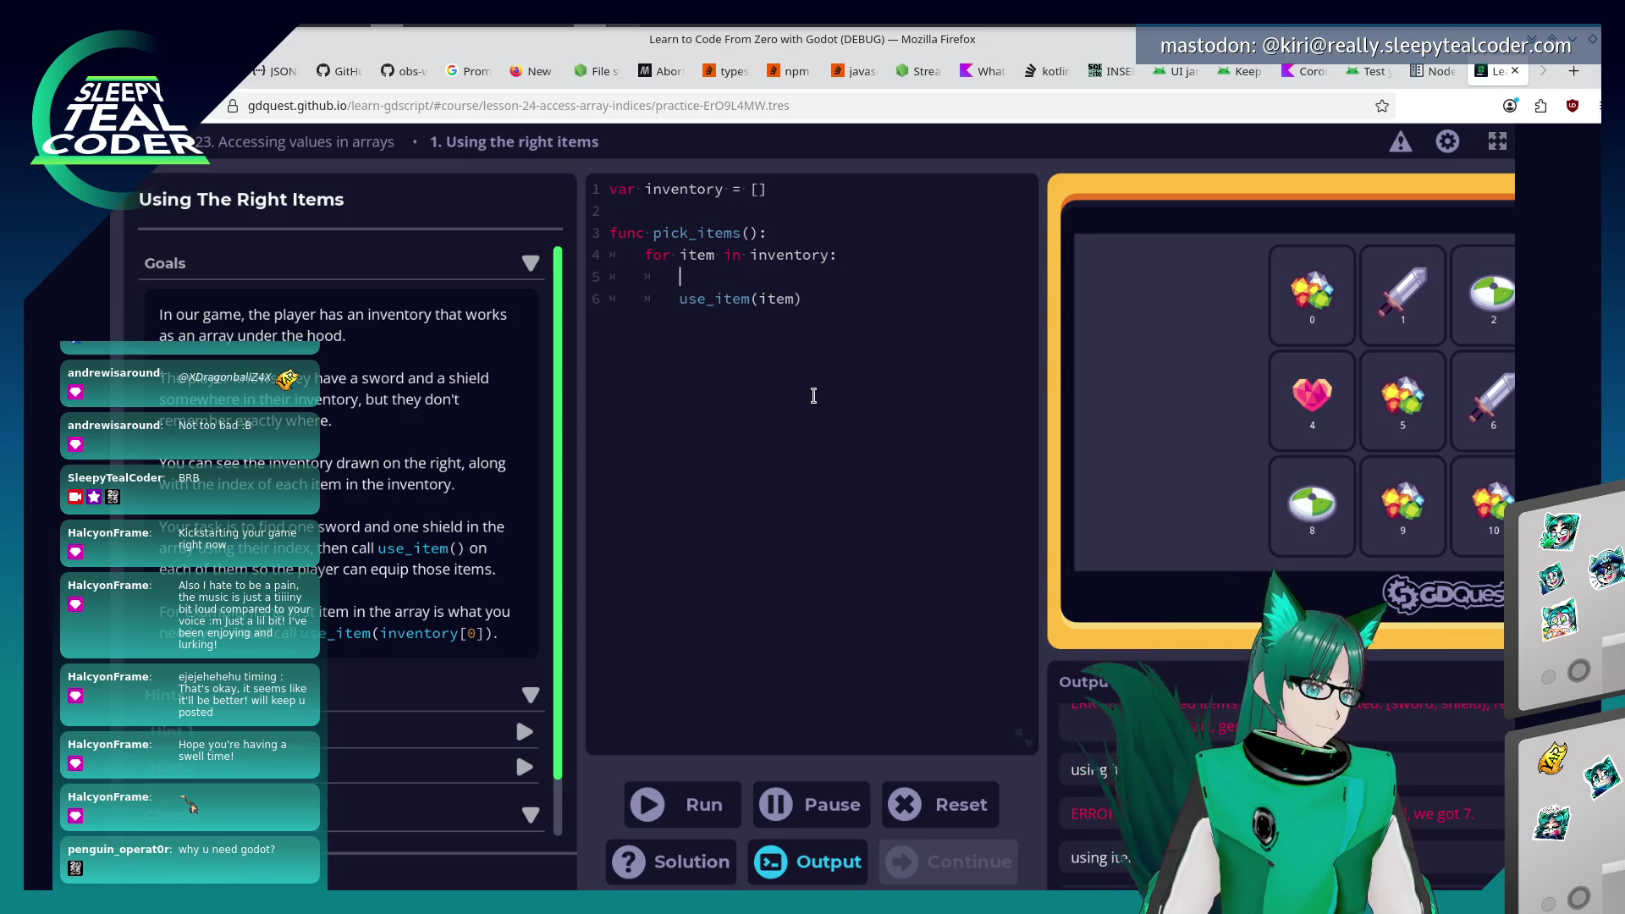
text(if)
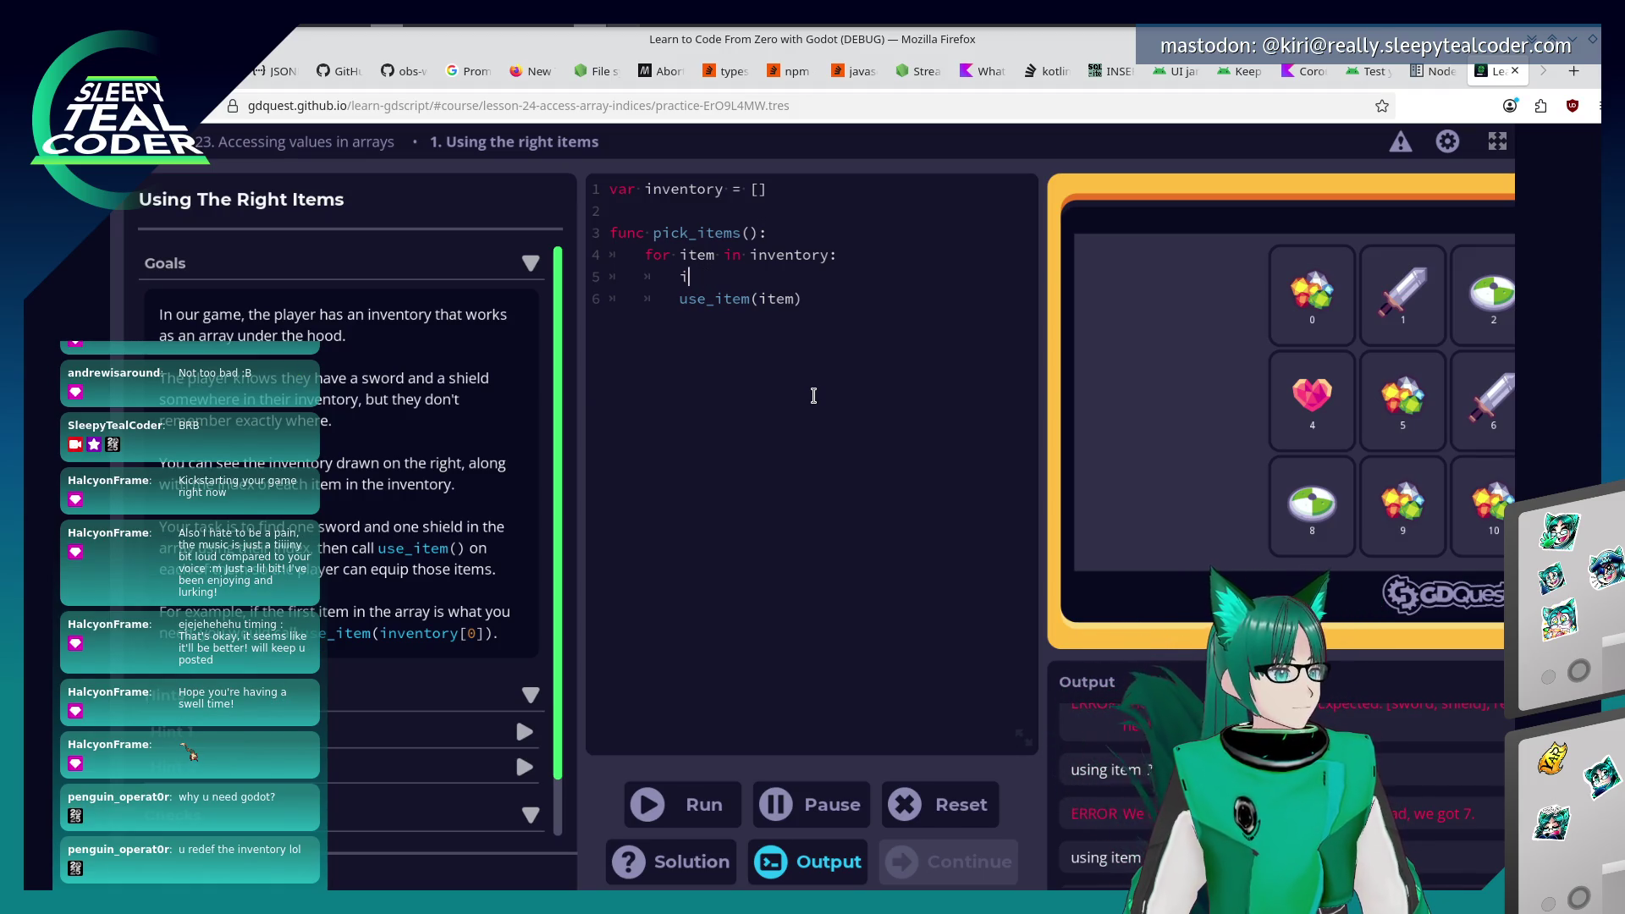
key(BackSpace)
key(BackSpace)
key(BackSpace)
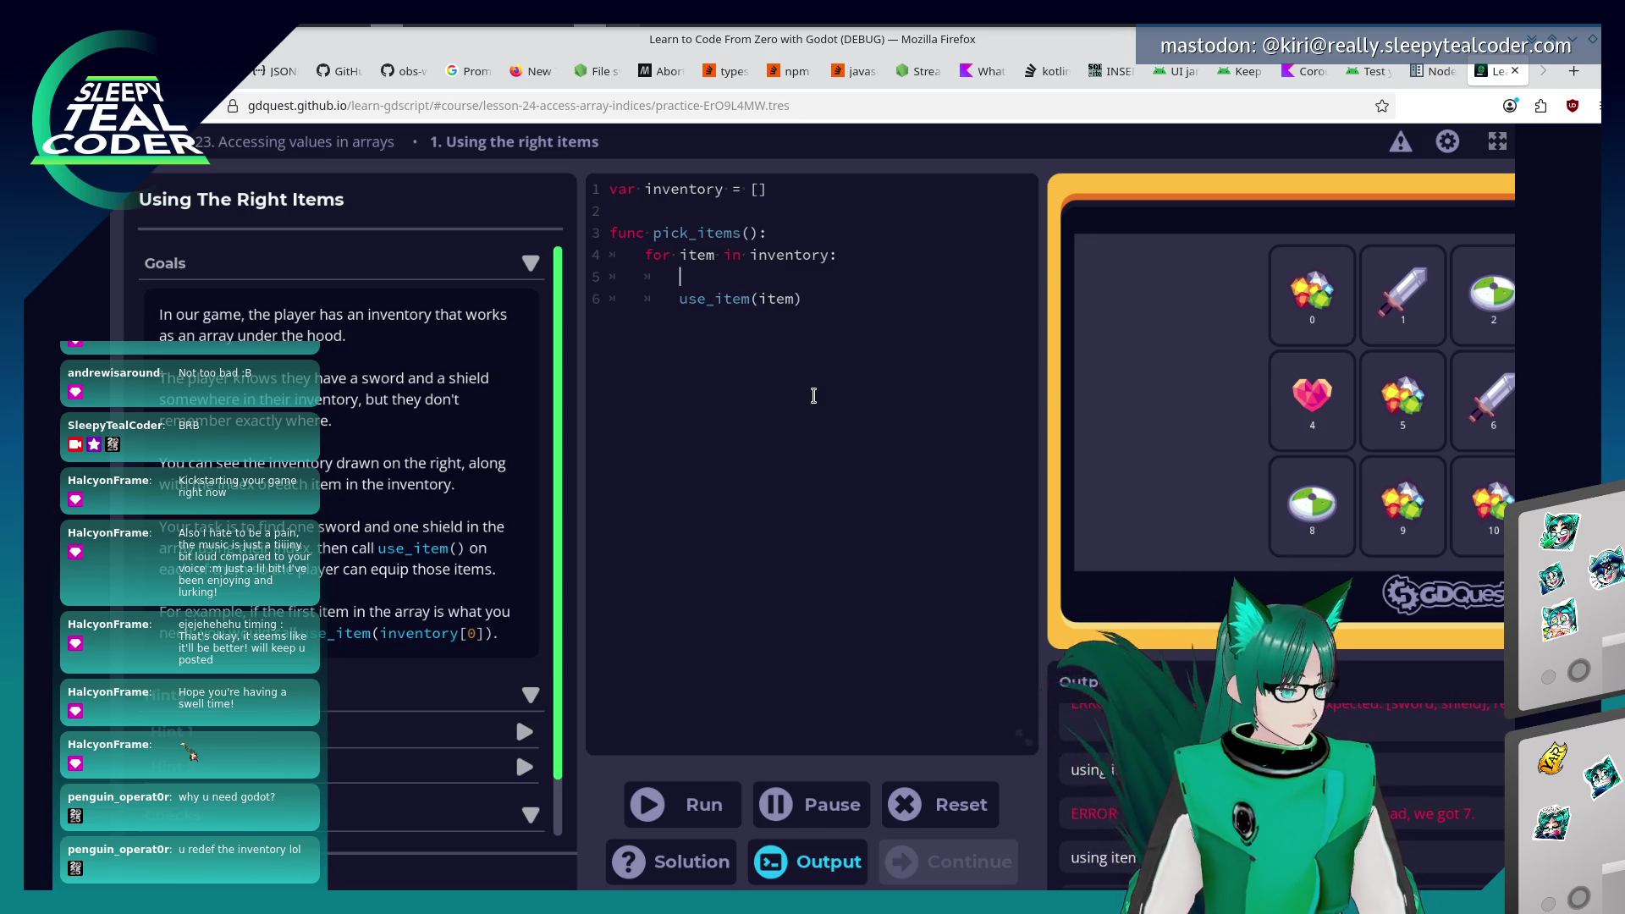
text(if)
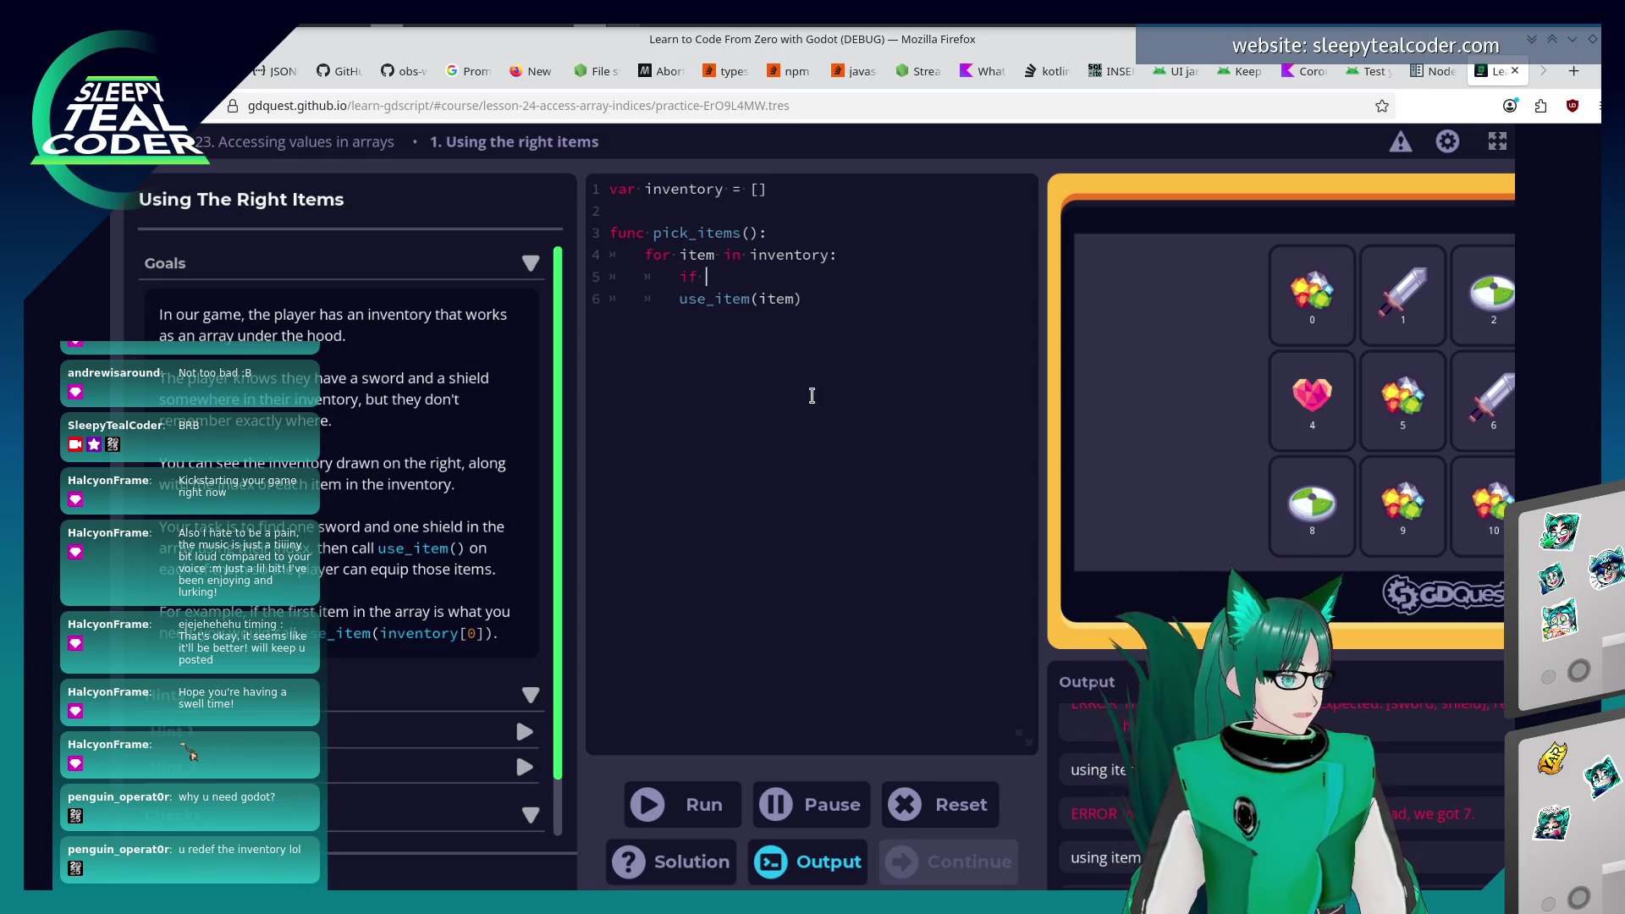
text(()
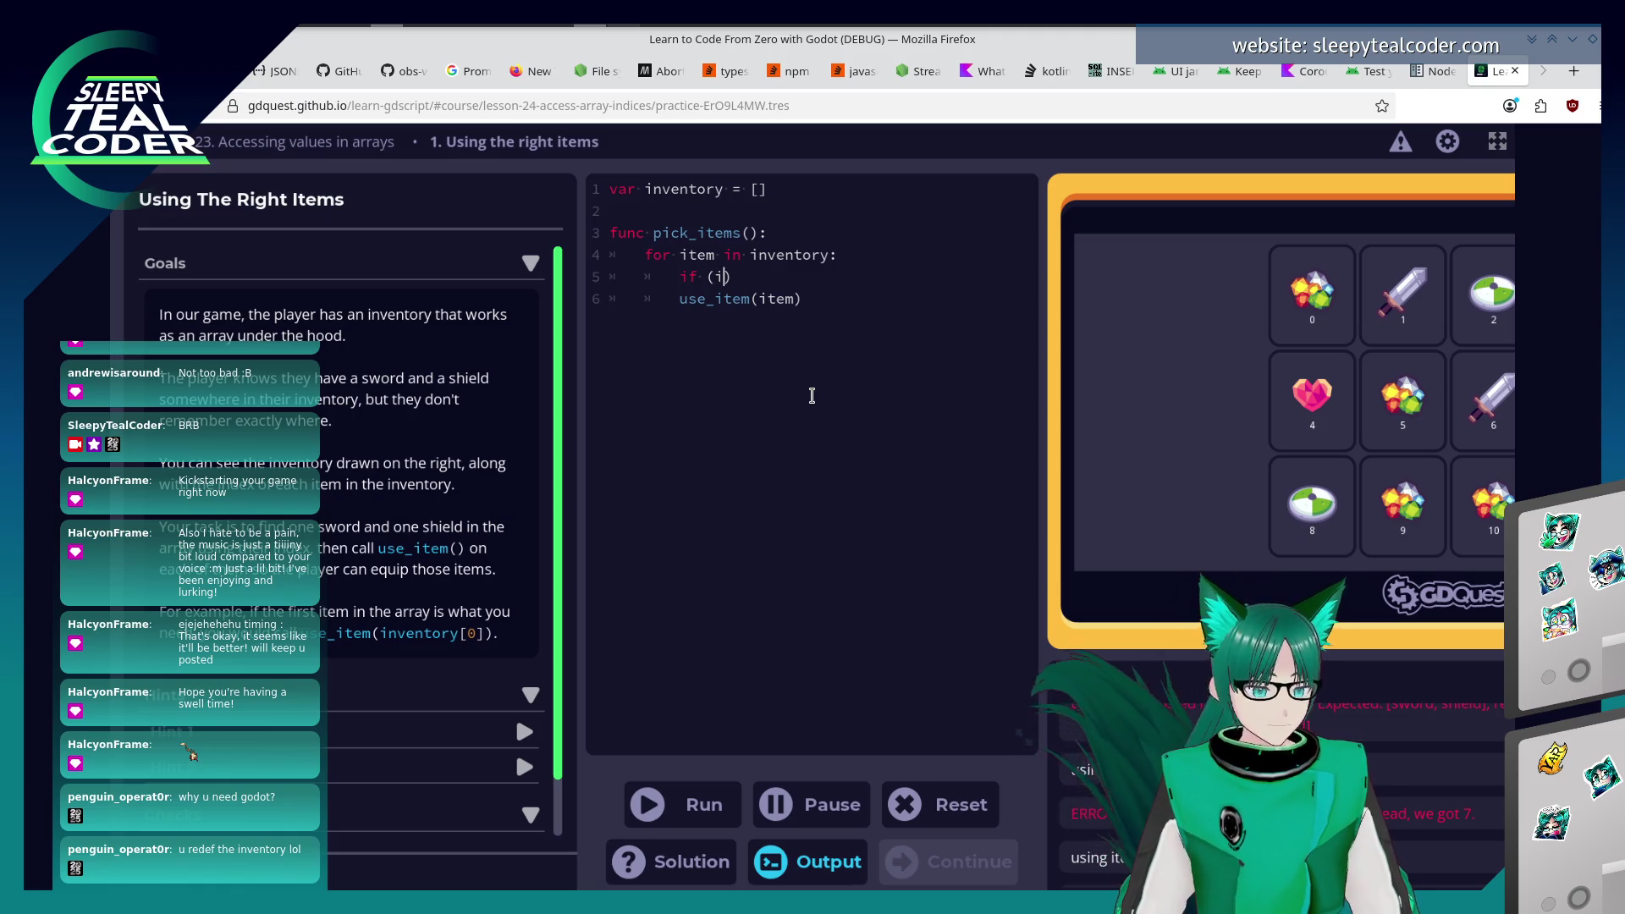
text(i)
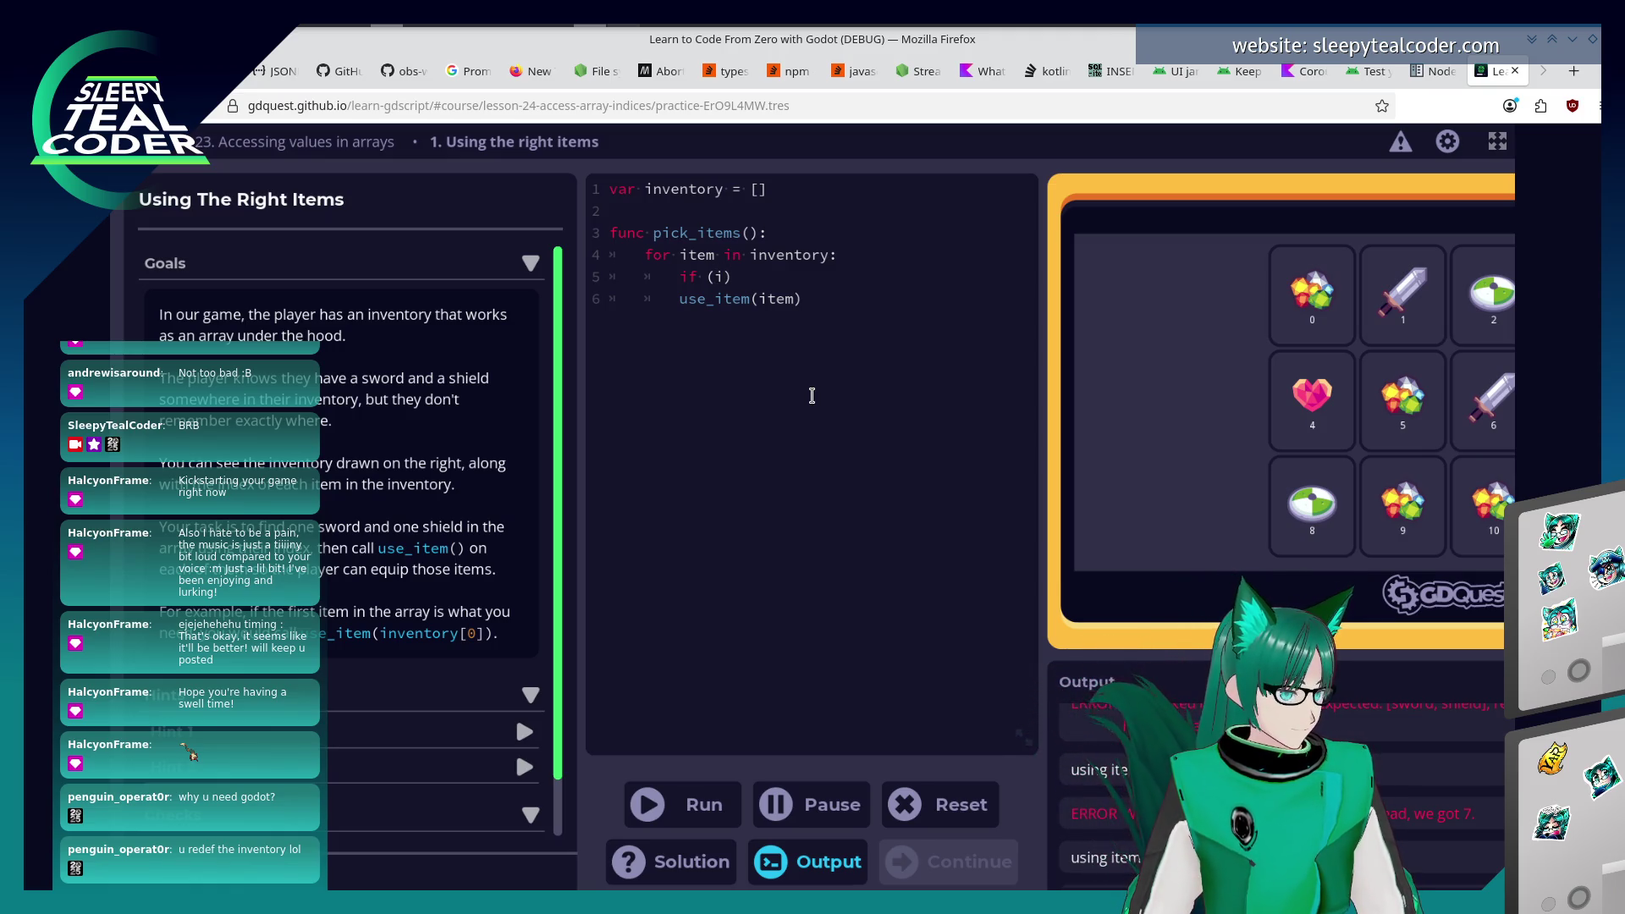
key(BackSpace)
key(BackSpace)
key(BackSpace)
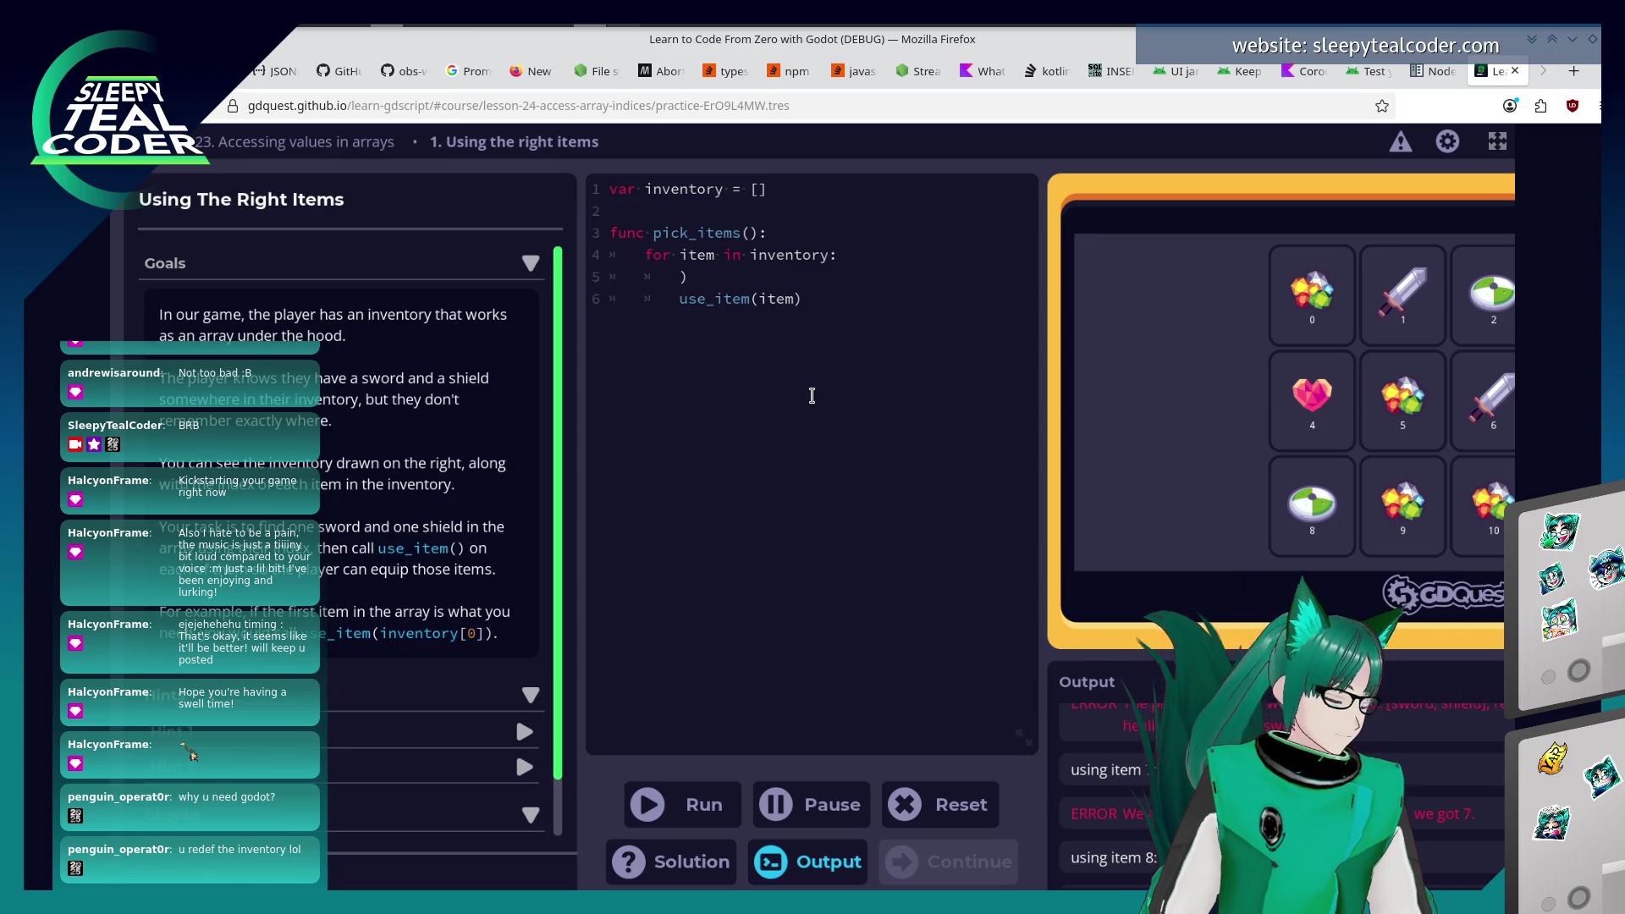
Reveal Hint 1 and Hint 2, then select the for-loop lines in pick_items().
scroll(429, 506, down, 1)
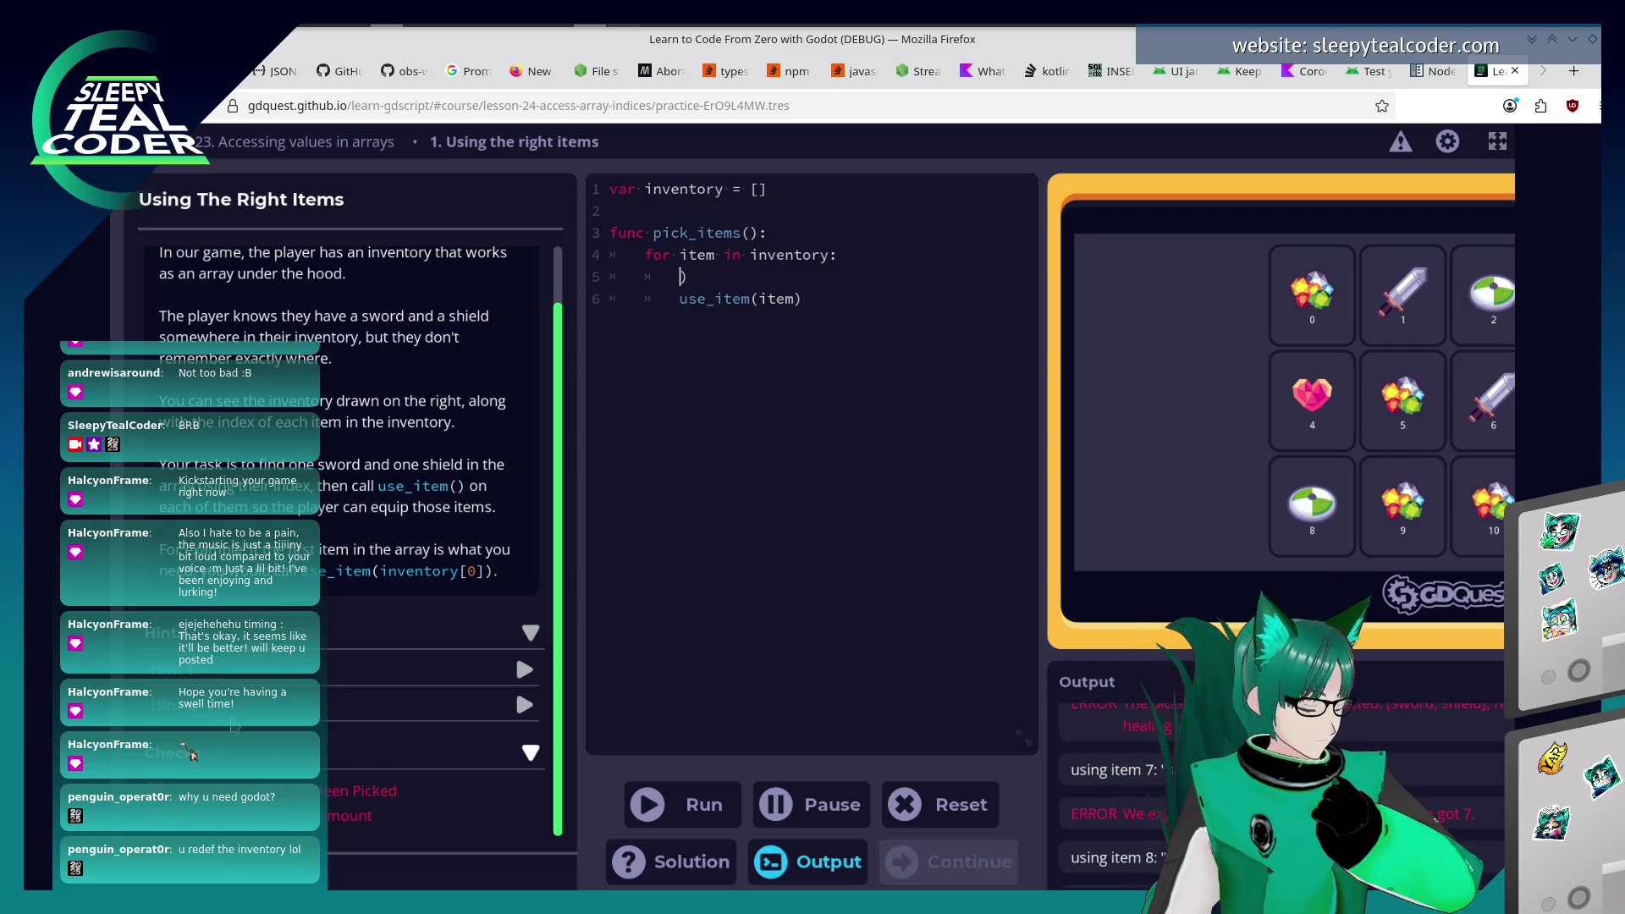
scroll(224, 756, up, 1)
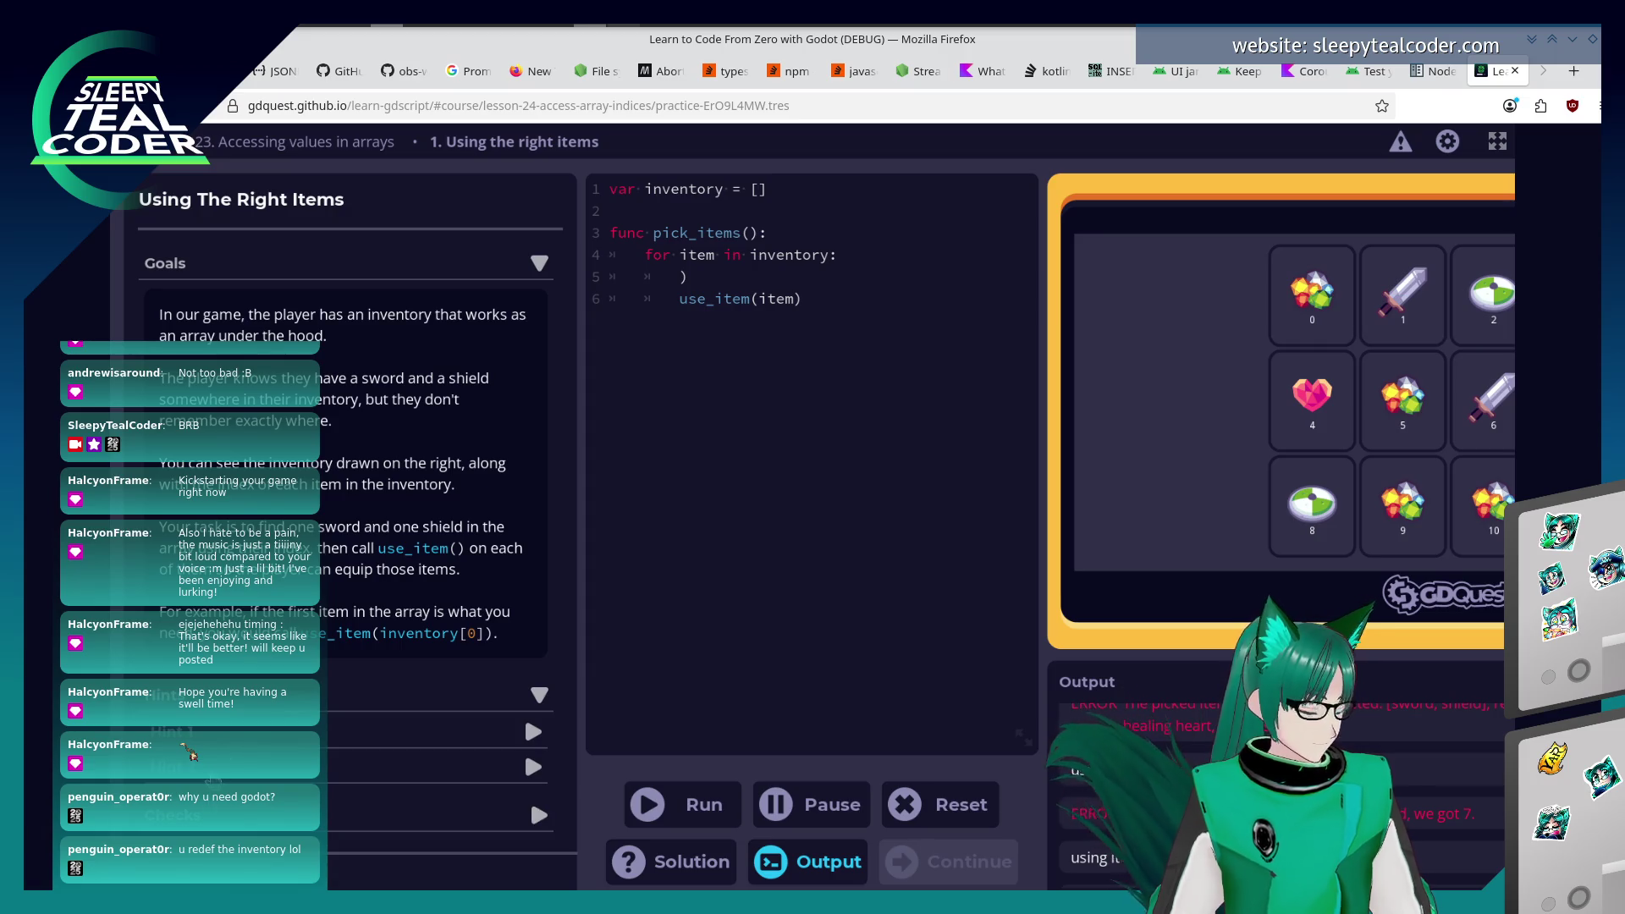
click(191, 754)
scroll(191, 753, down, 2)
click(191, 753)
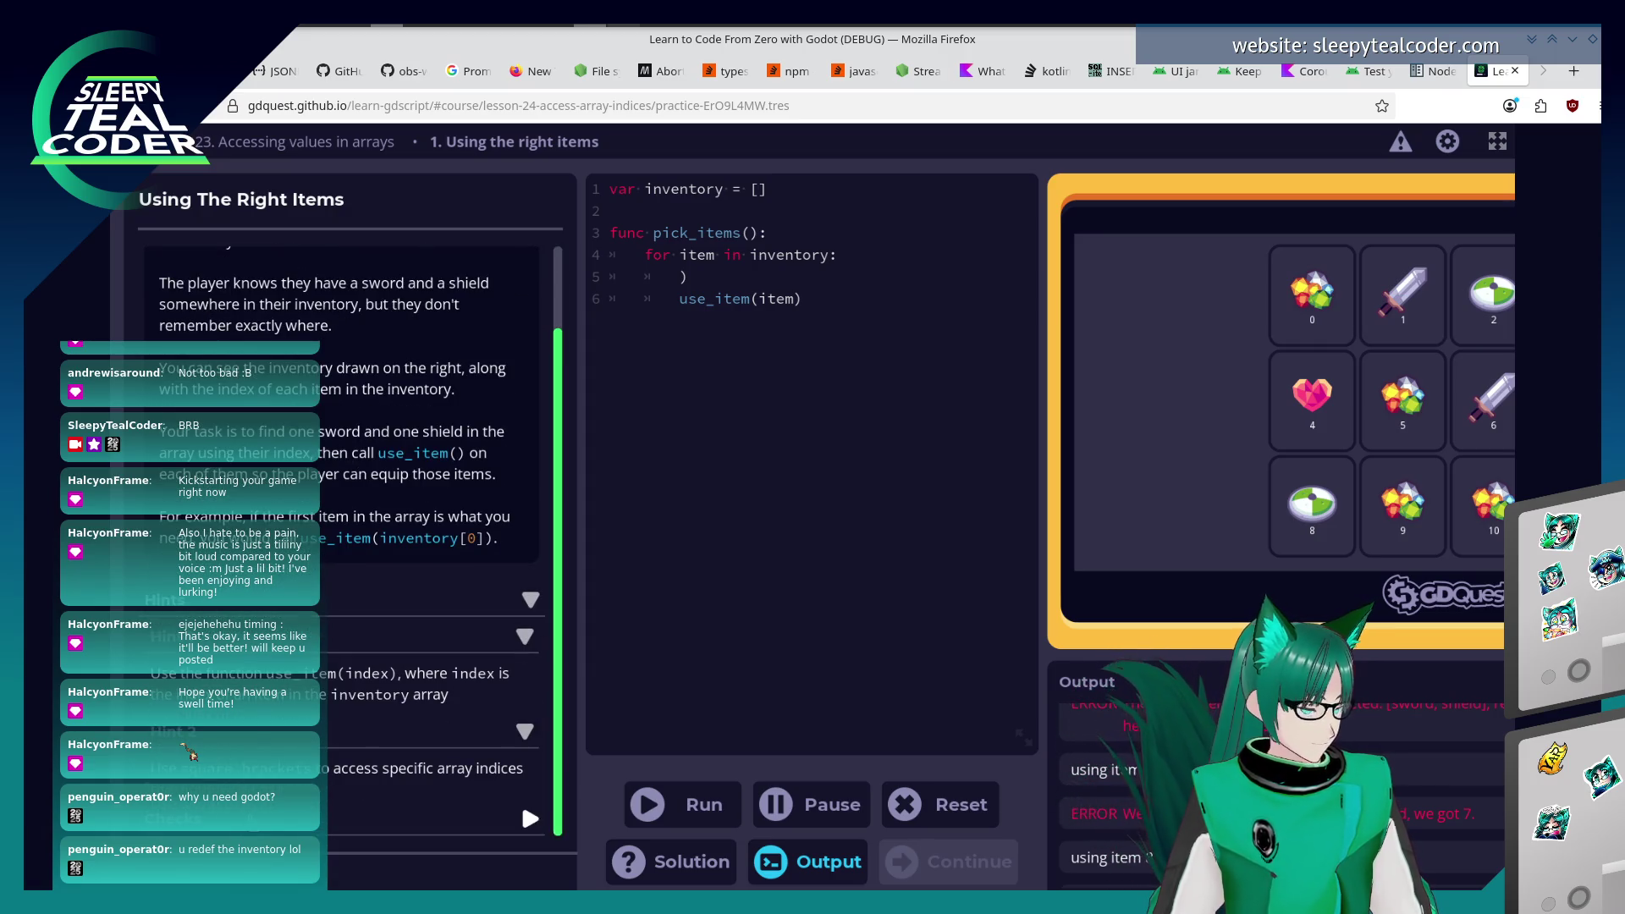
scroll(356, 720, down, 1)
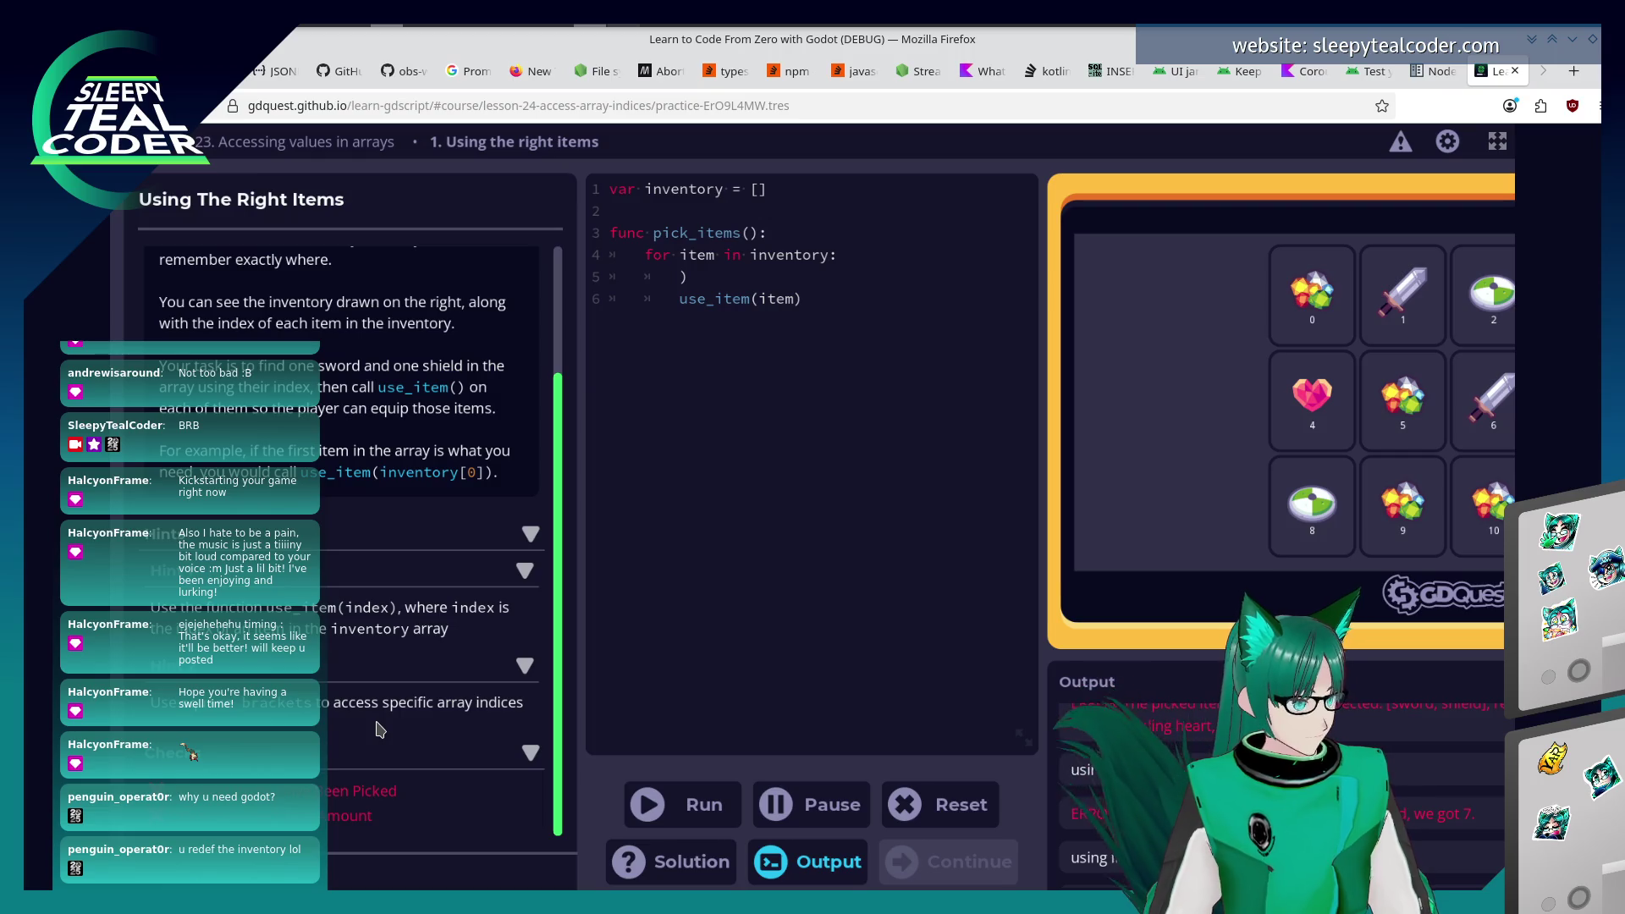
click(798, 236)
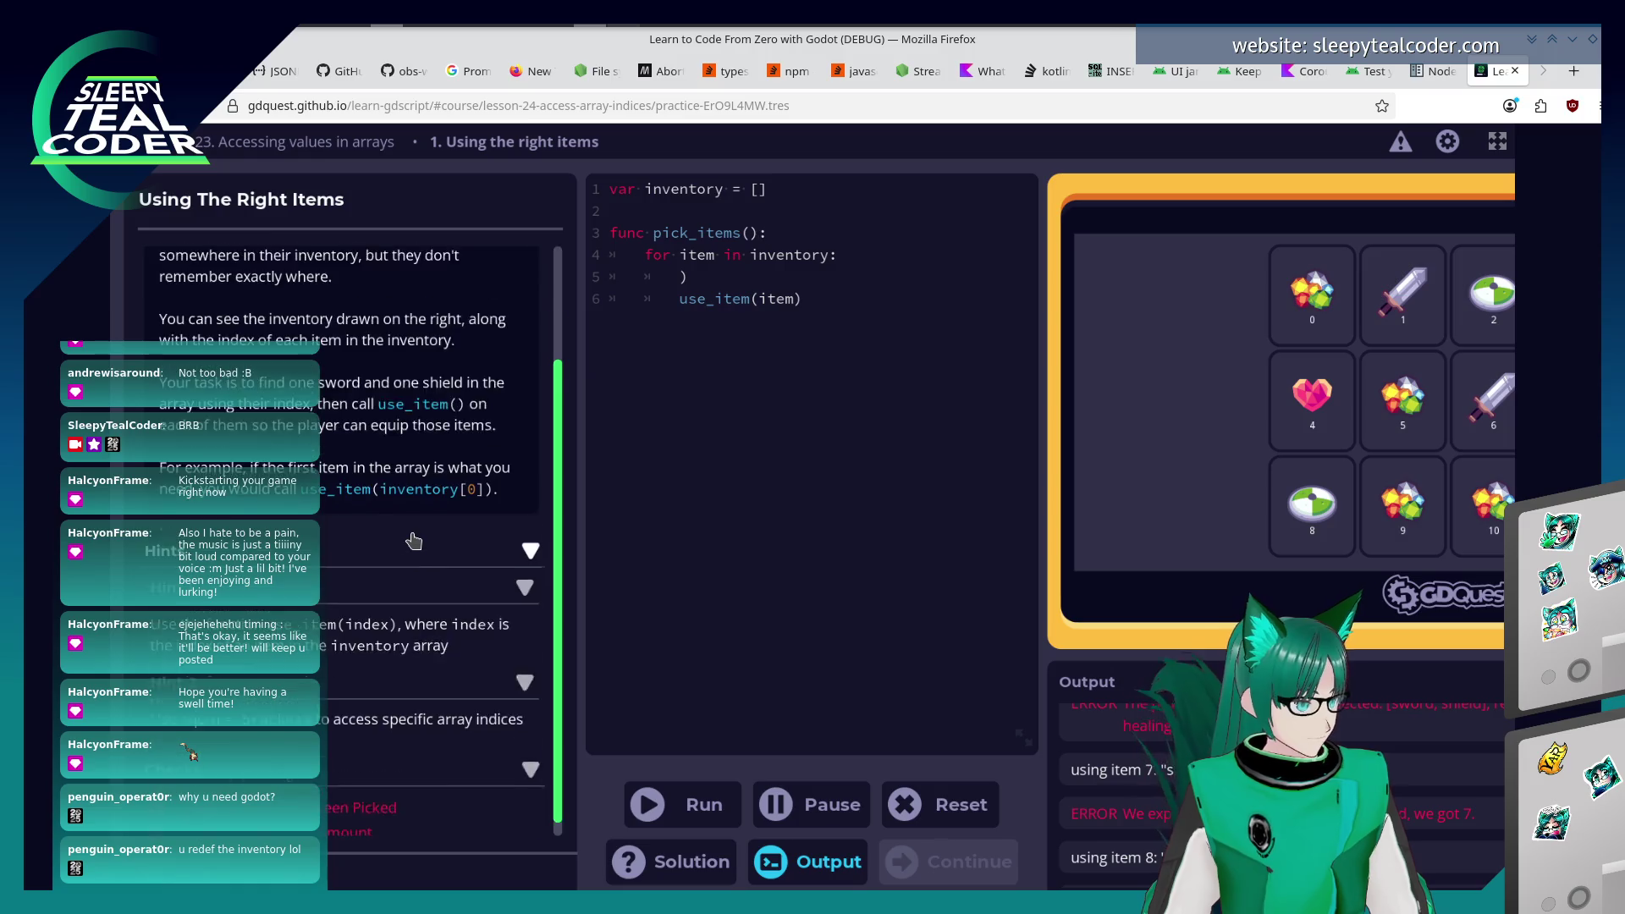
scroll(415, 539, up, 4)
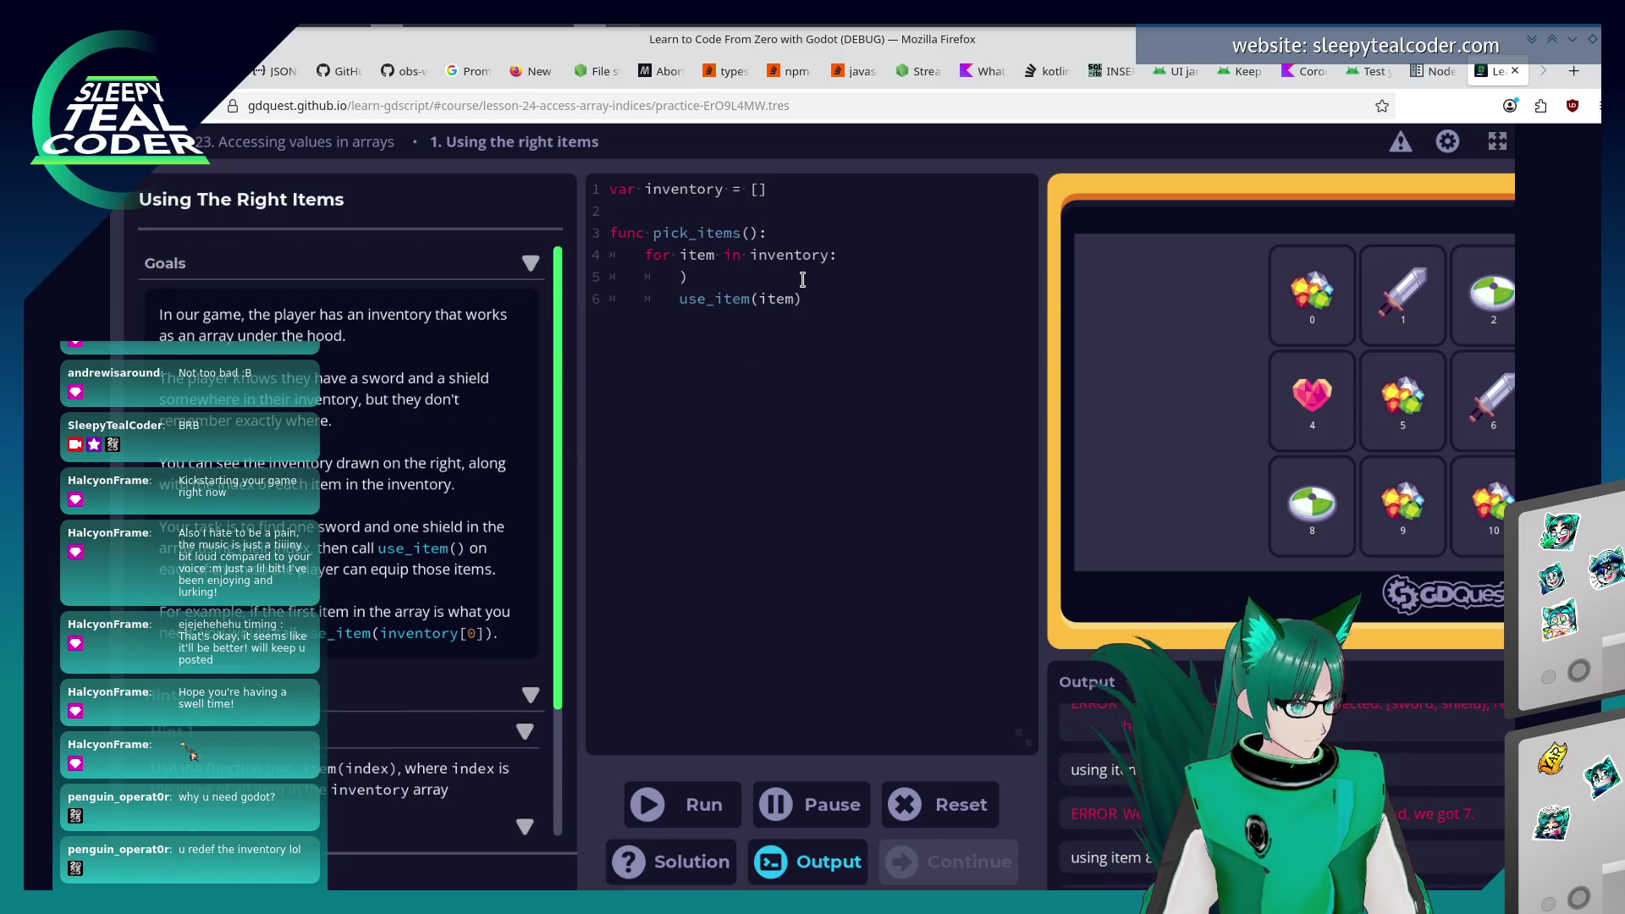
drag(803, 279, 595, 263)
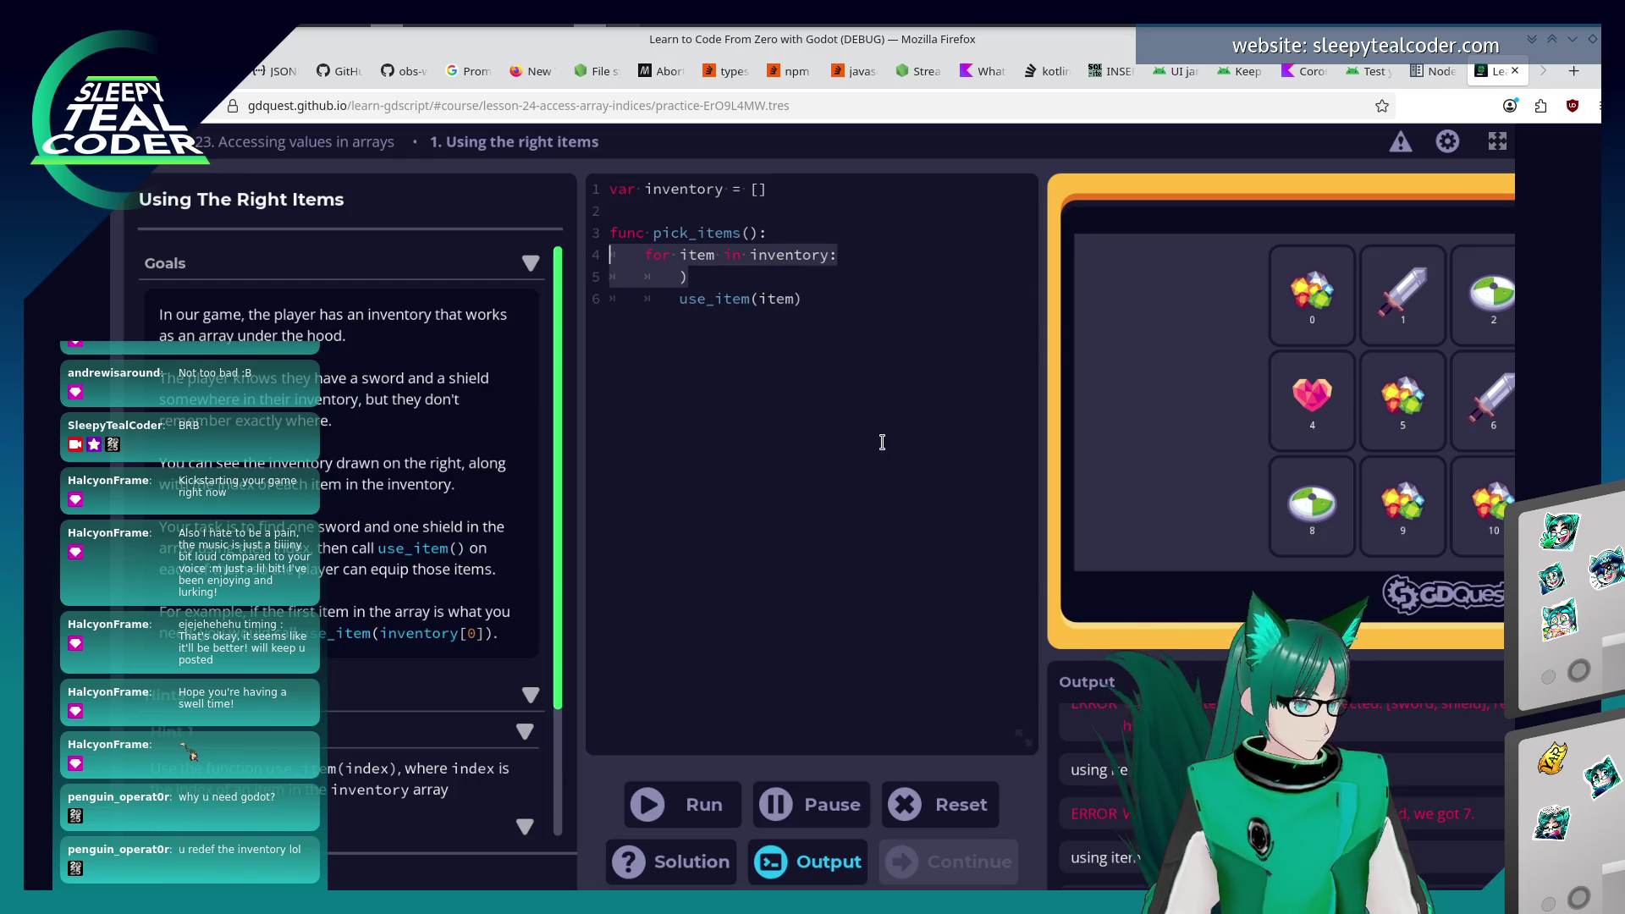
Replace the for loop with use_item(inventory[1]) and run it.
key(BackSpace)
key(BackSpace)
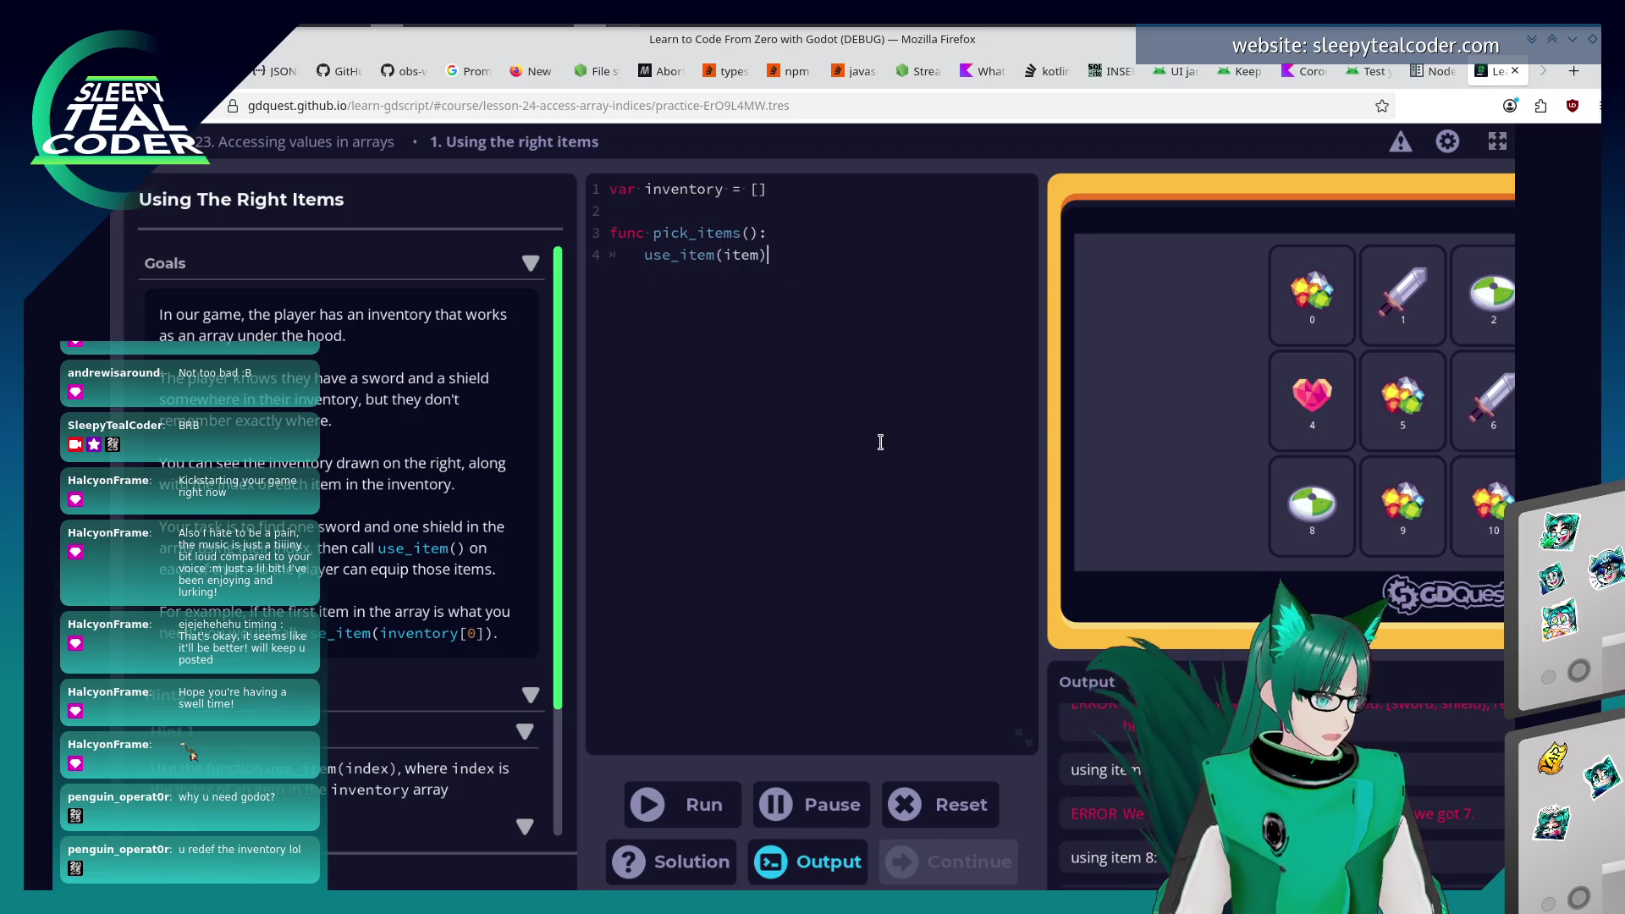
key(BackSpace)
key(BackSpace)
key(BackSpace)
text(nventy)
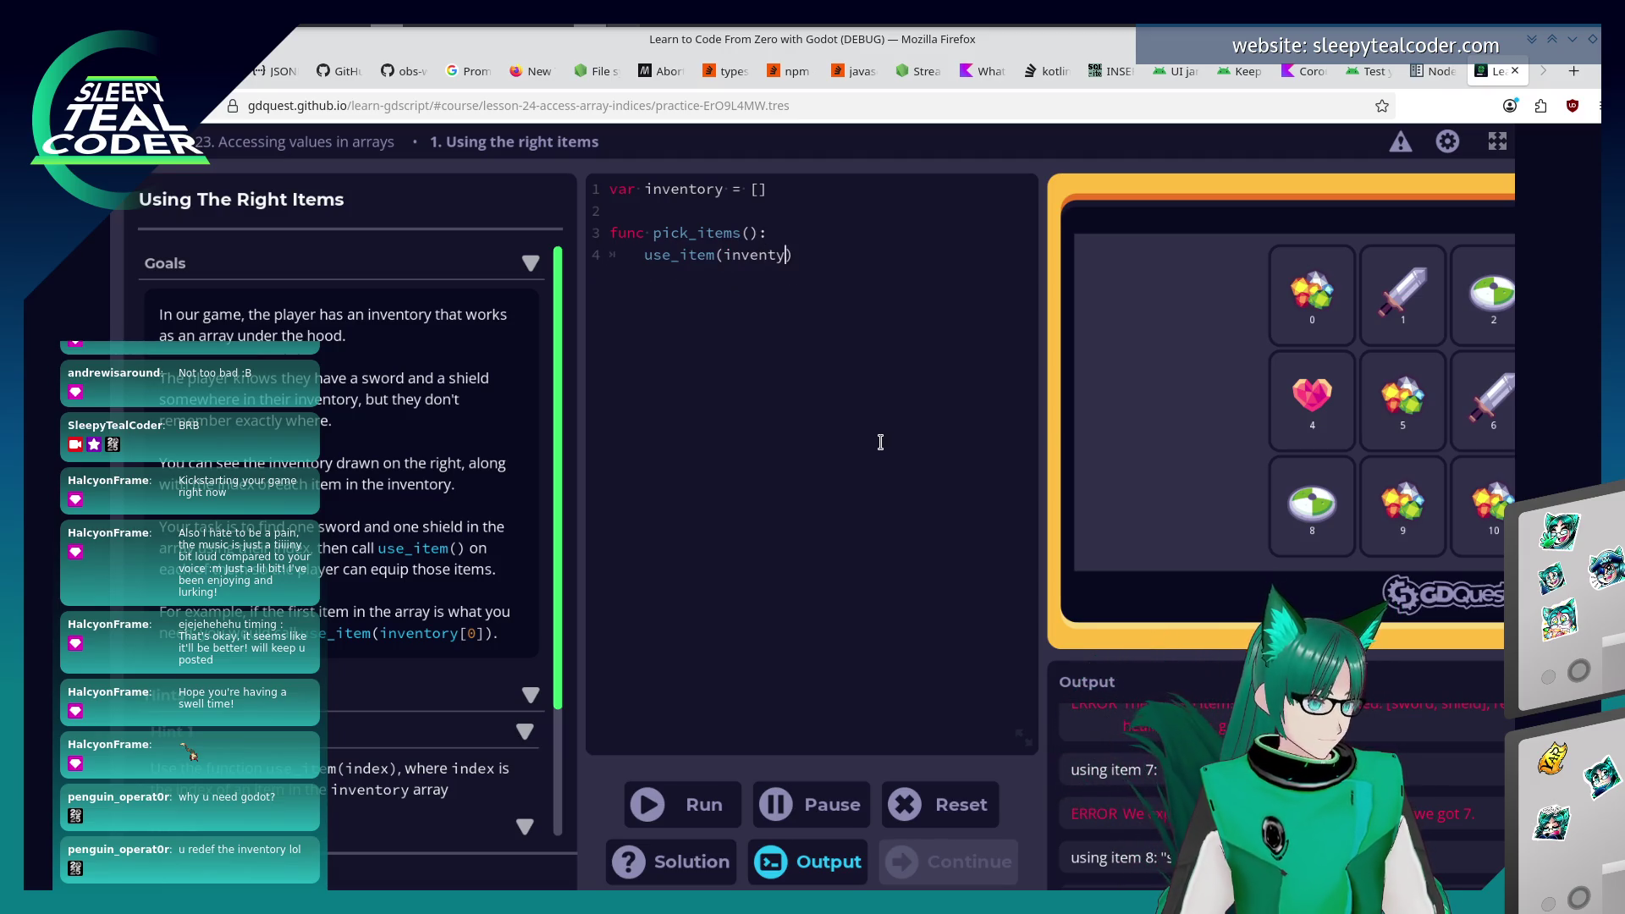
text(ory)
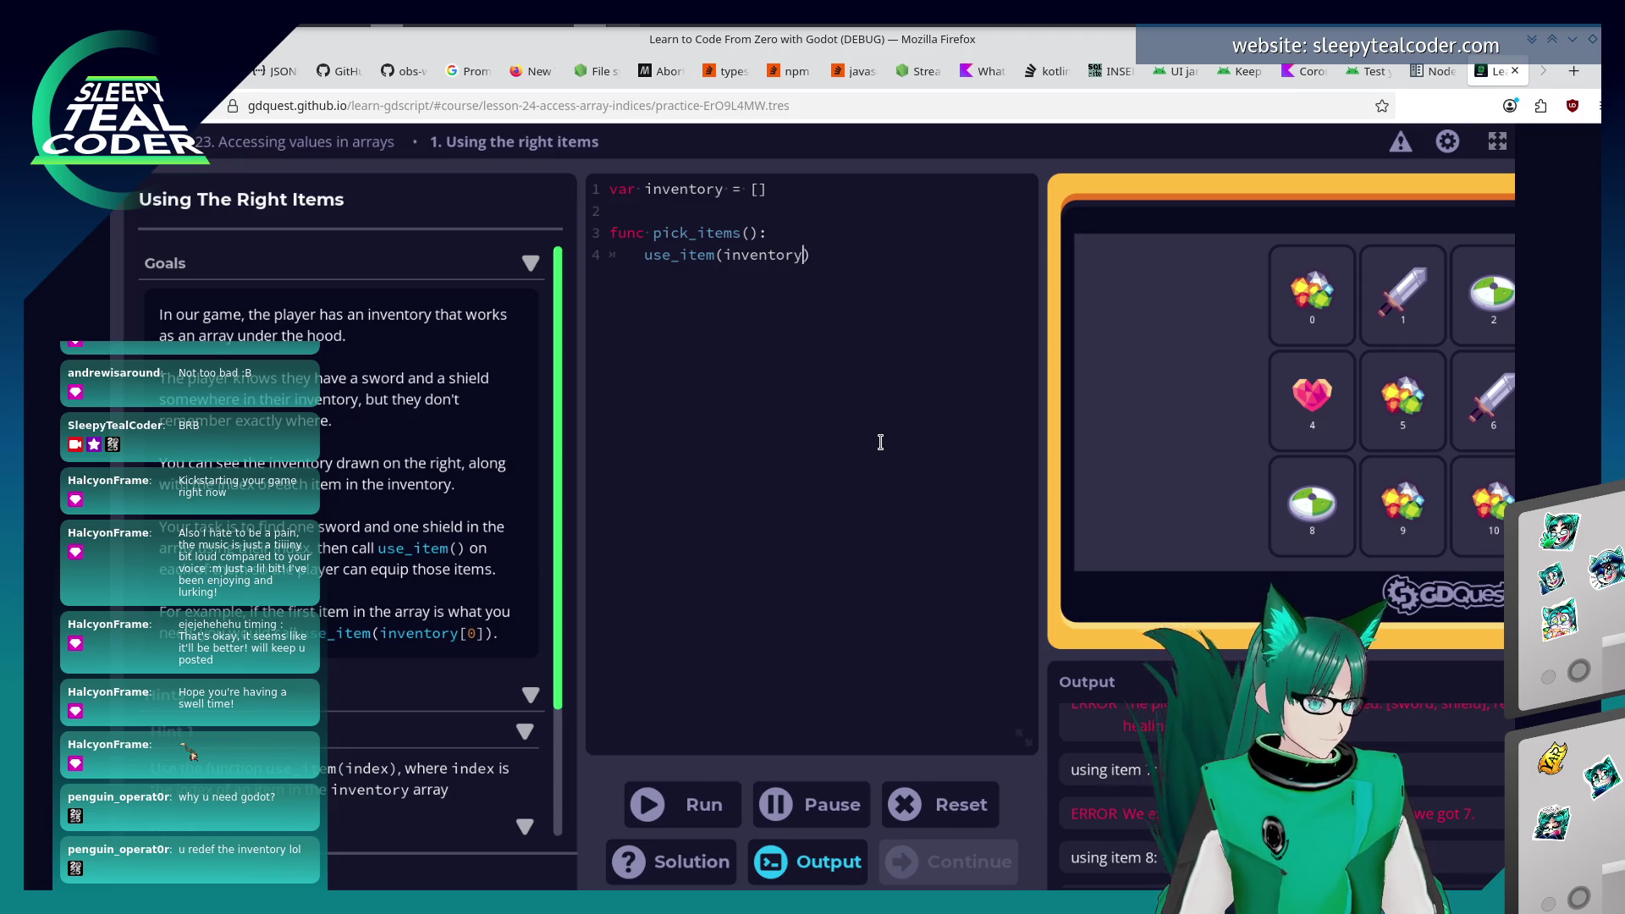
text([1])
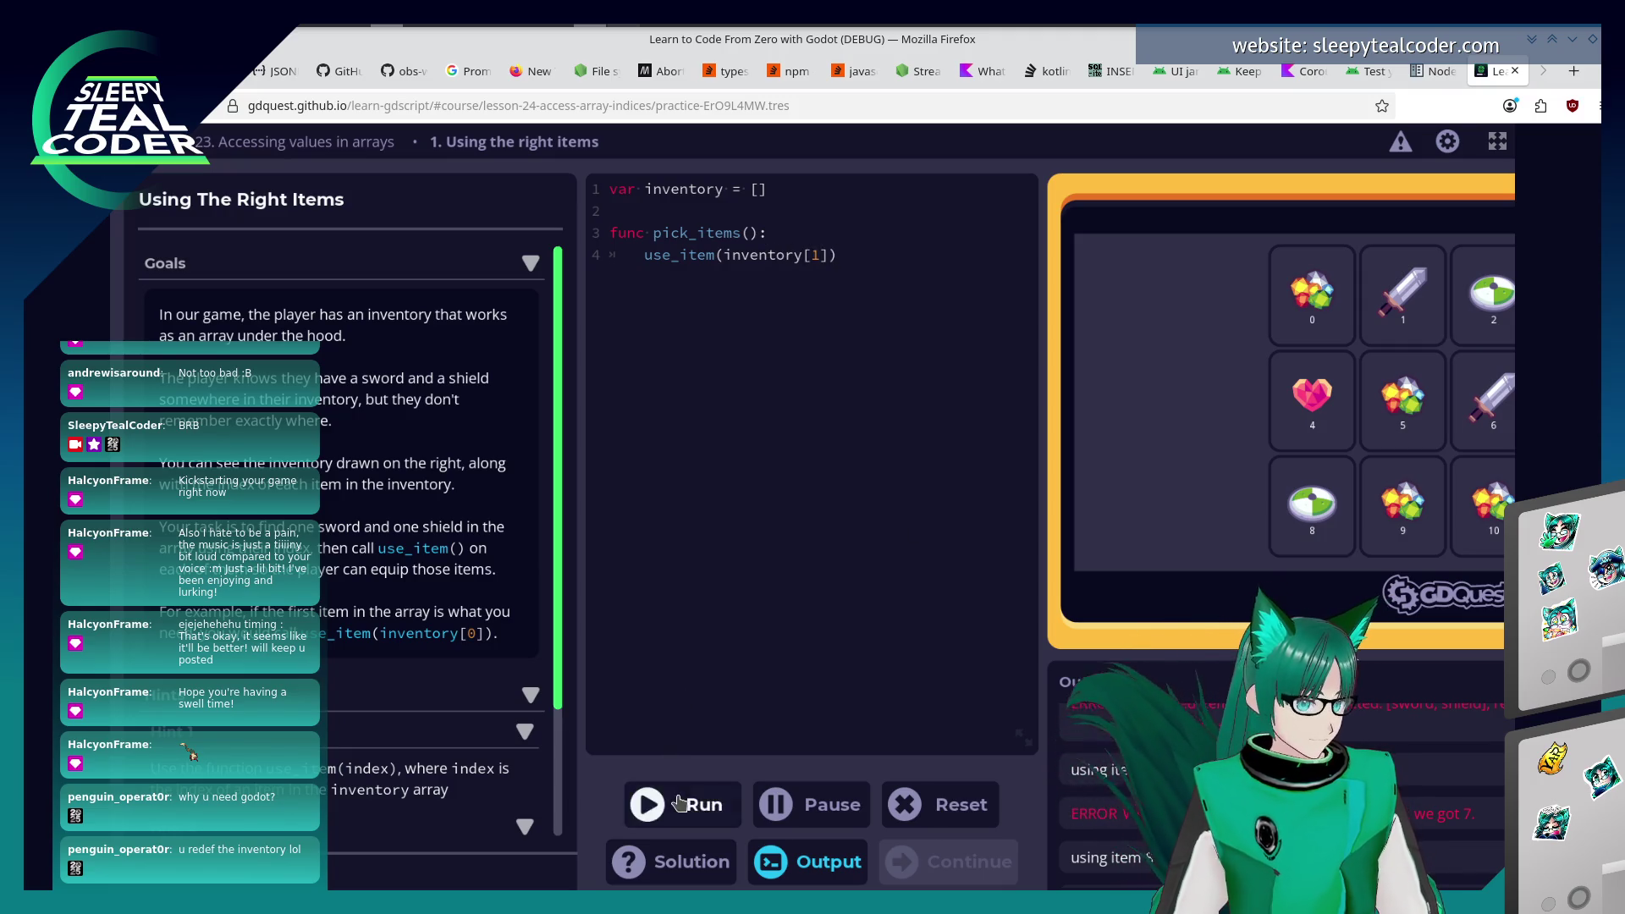
click(673, 804)
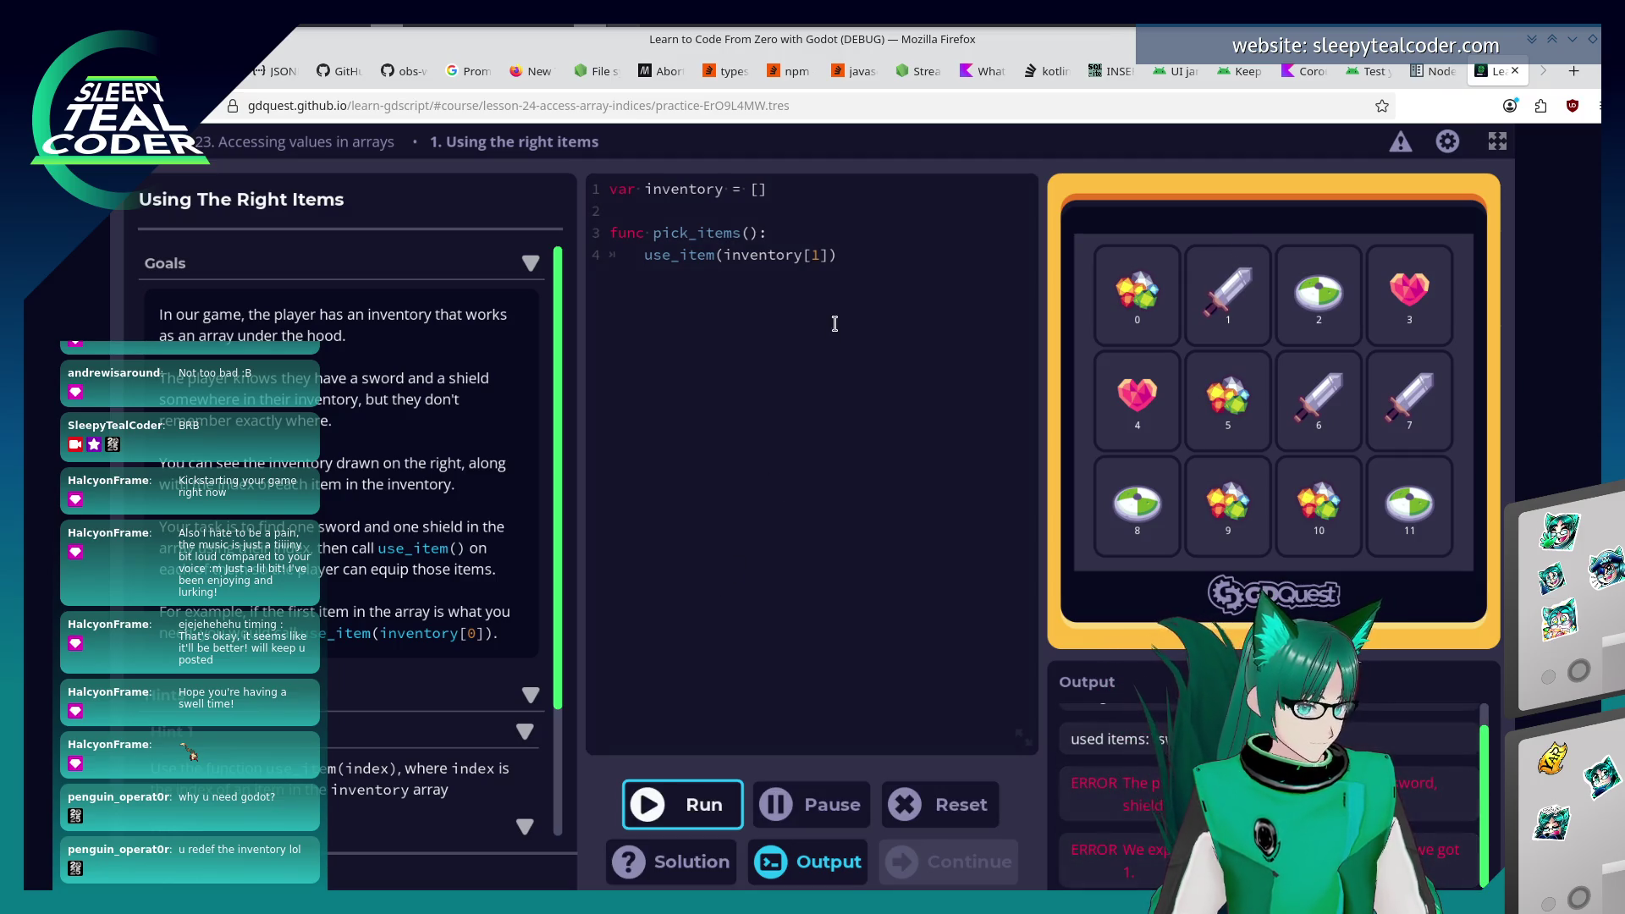
Duplicate the use_item line and change the copy's index to 2.
click(851, 262)
key(shift+Home)
key(ctrl+c)
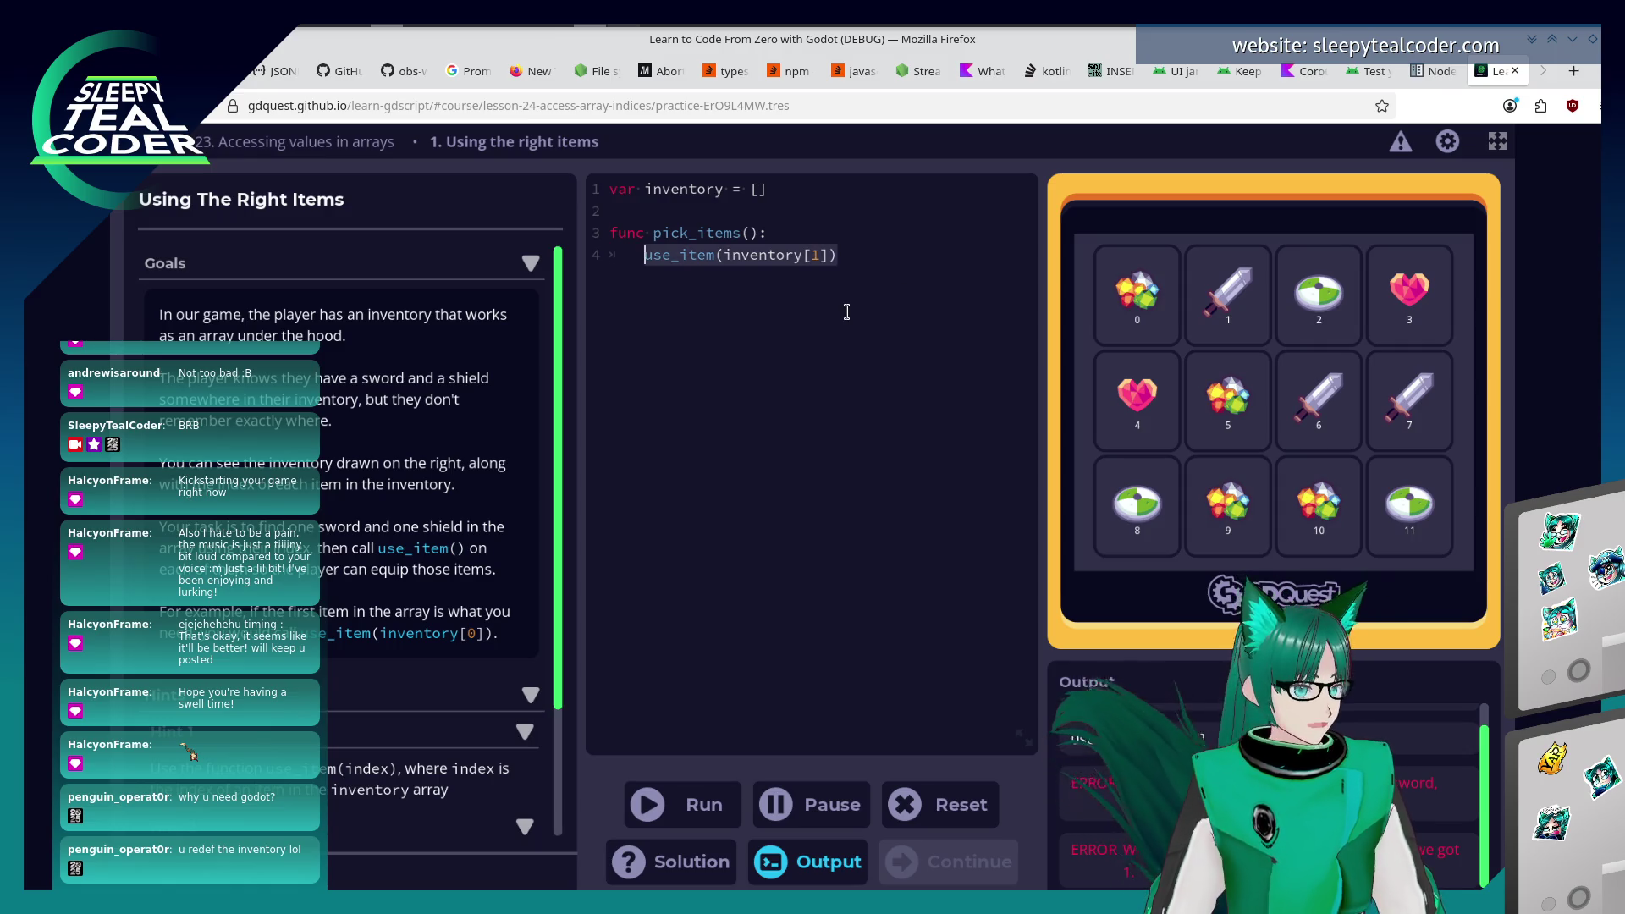
key(End)
key(Return)
key(ctrl+v)
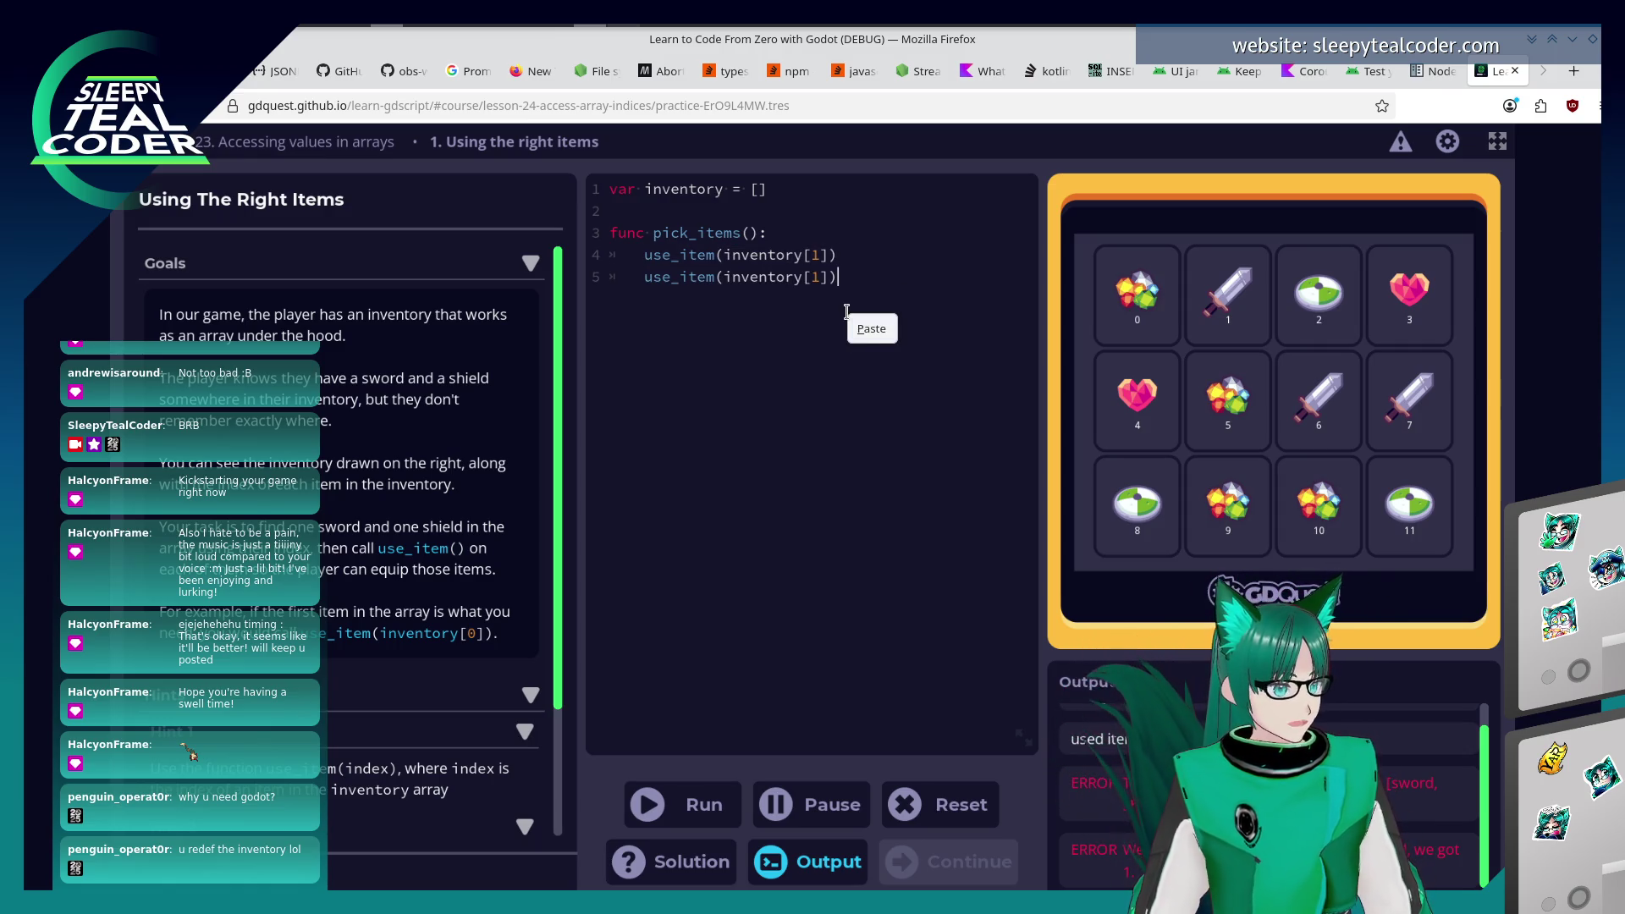
click(844, 264)
key(Left)
key(Left)
key(BackSpace)
text(2)
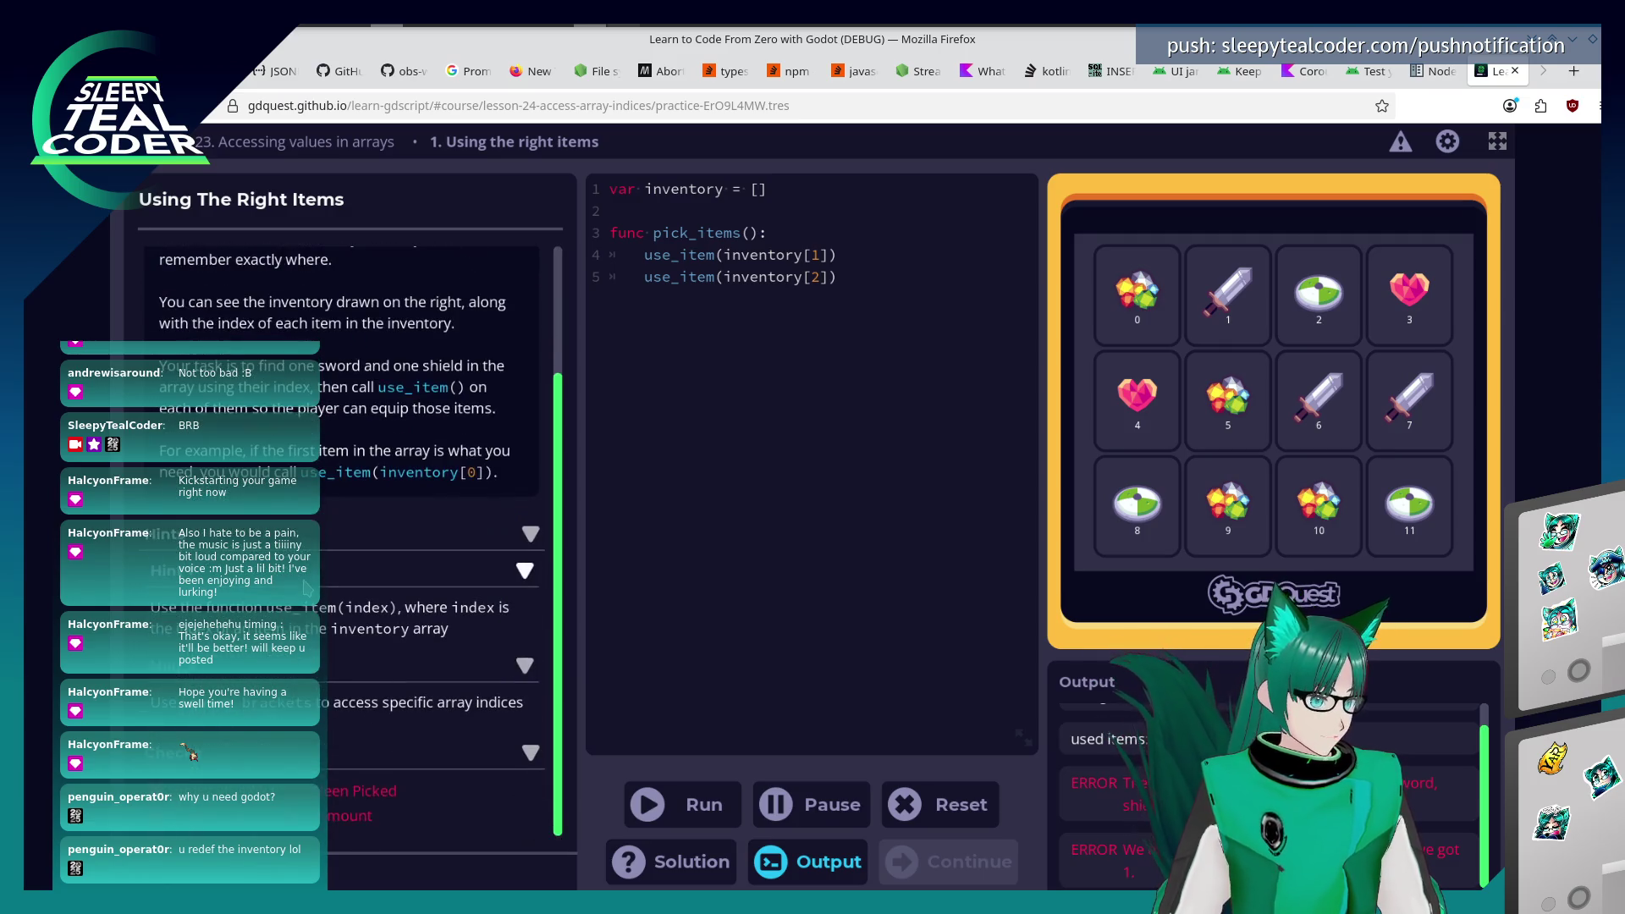
Add another use_item line with index 6.
drag(855, 273, 645, 275)
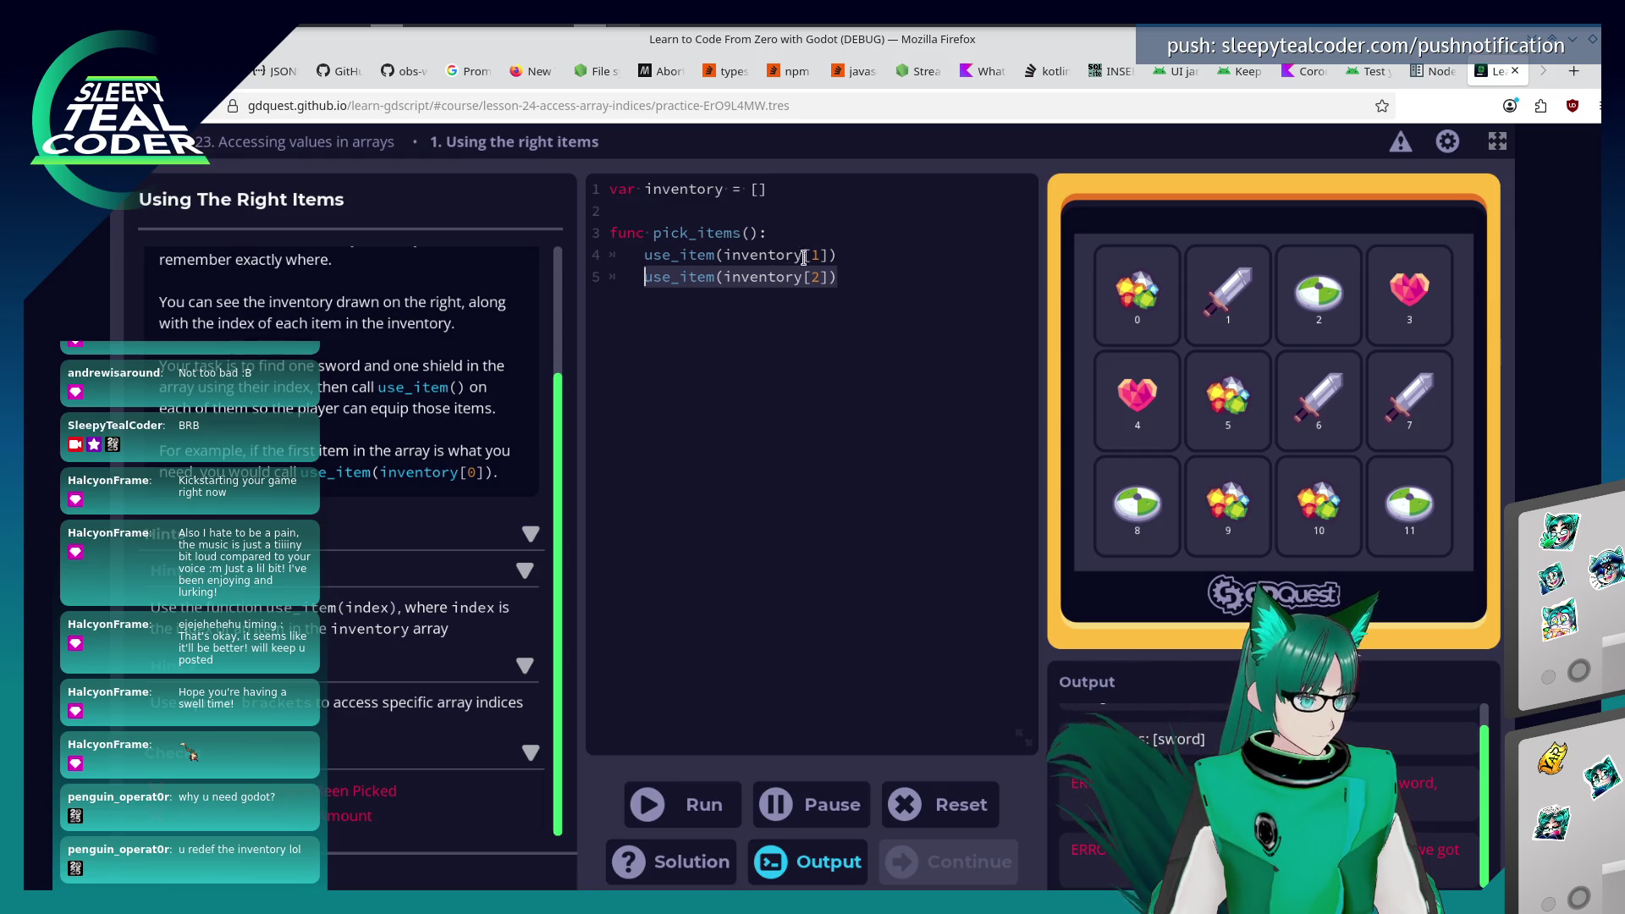
click(835, 284)
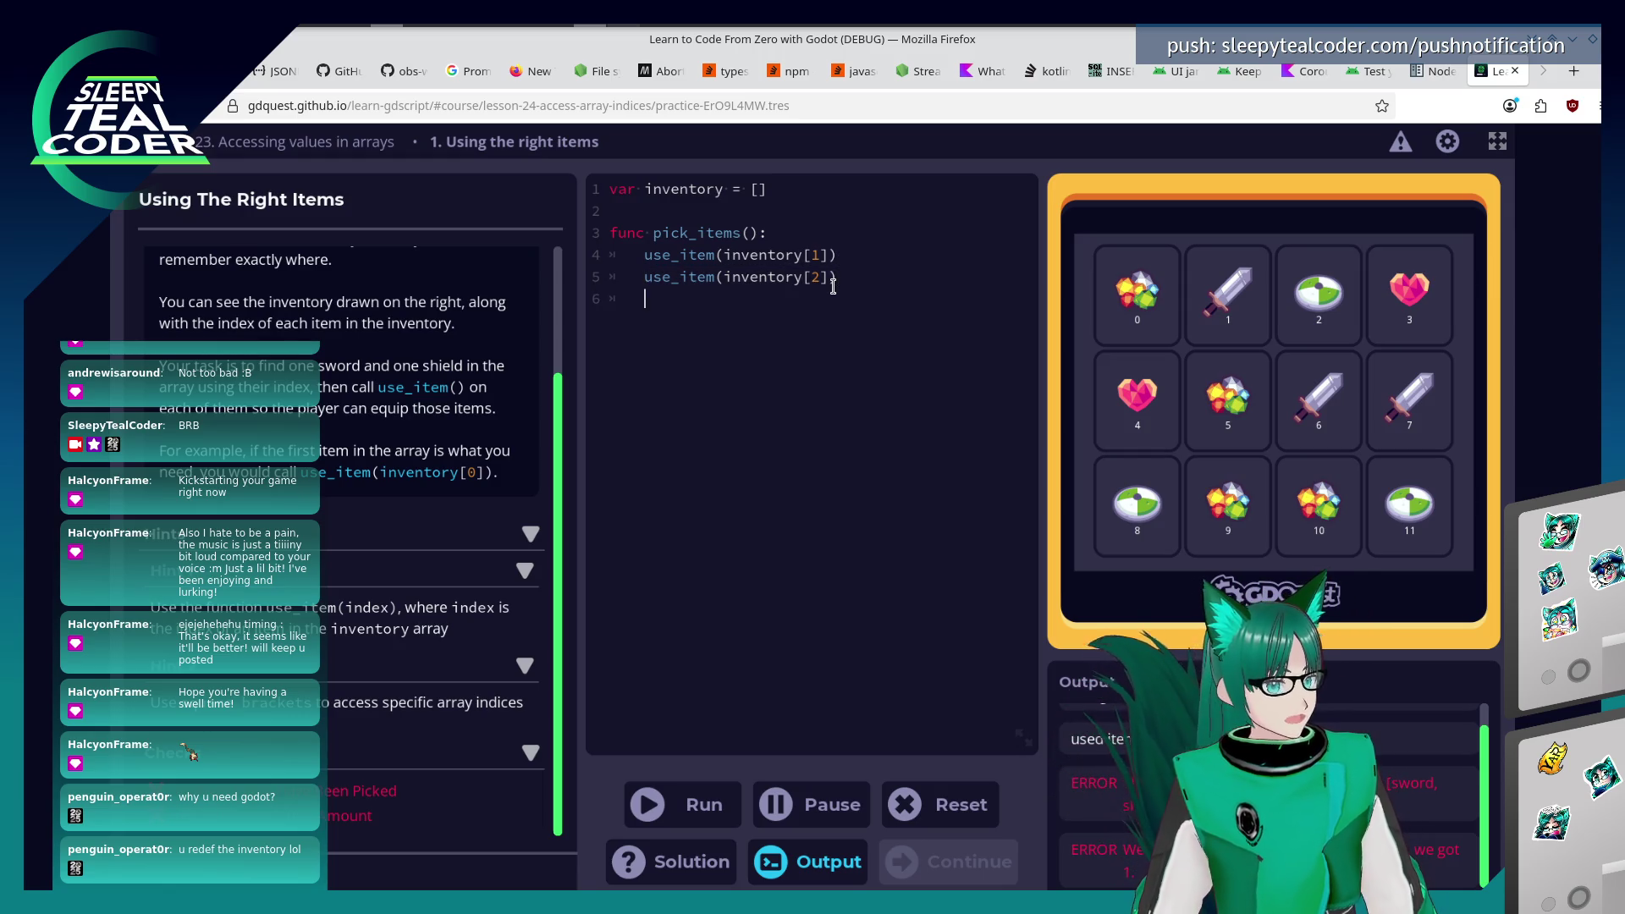
key(Down)
key(ctrl+v)
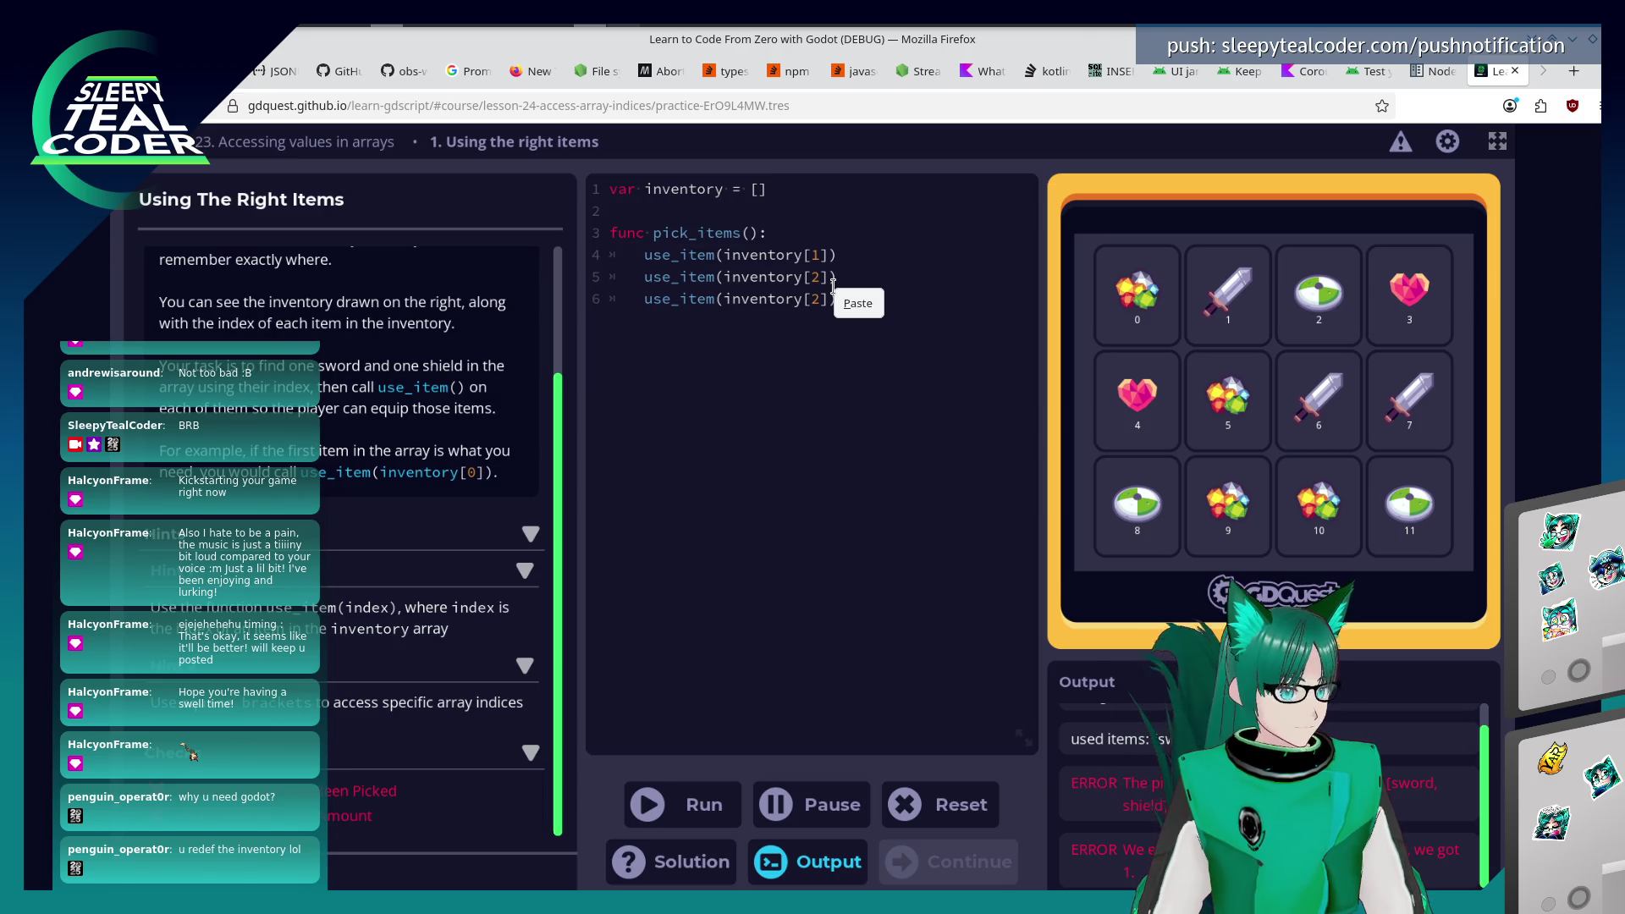
key(Left)
key(Left)
key(BackSpace)
text(6)
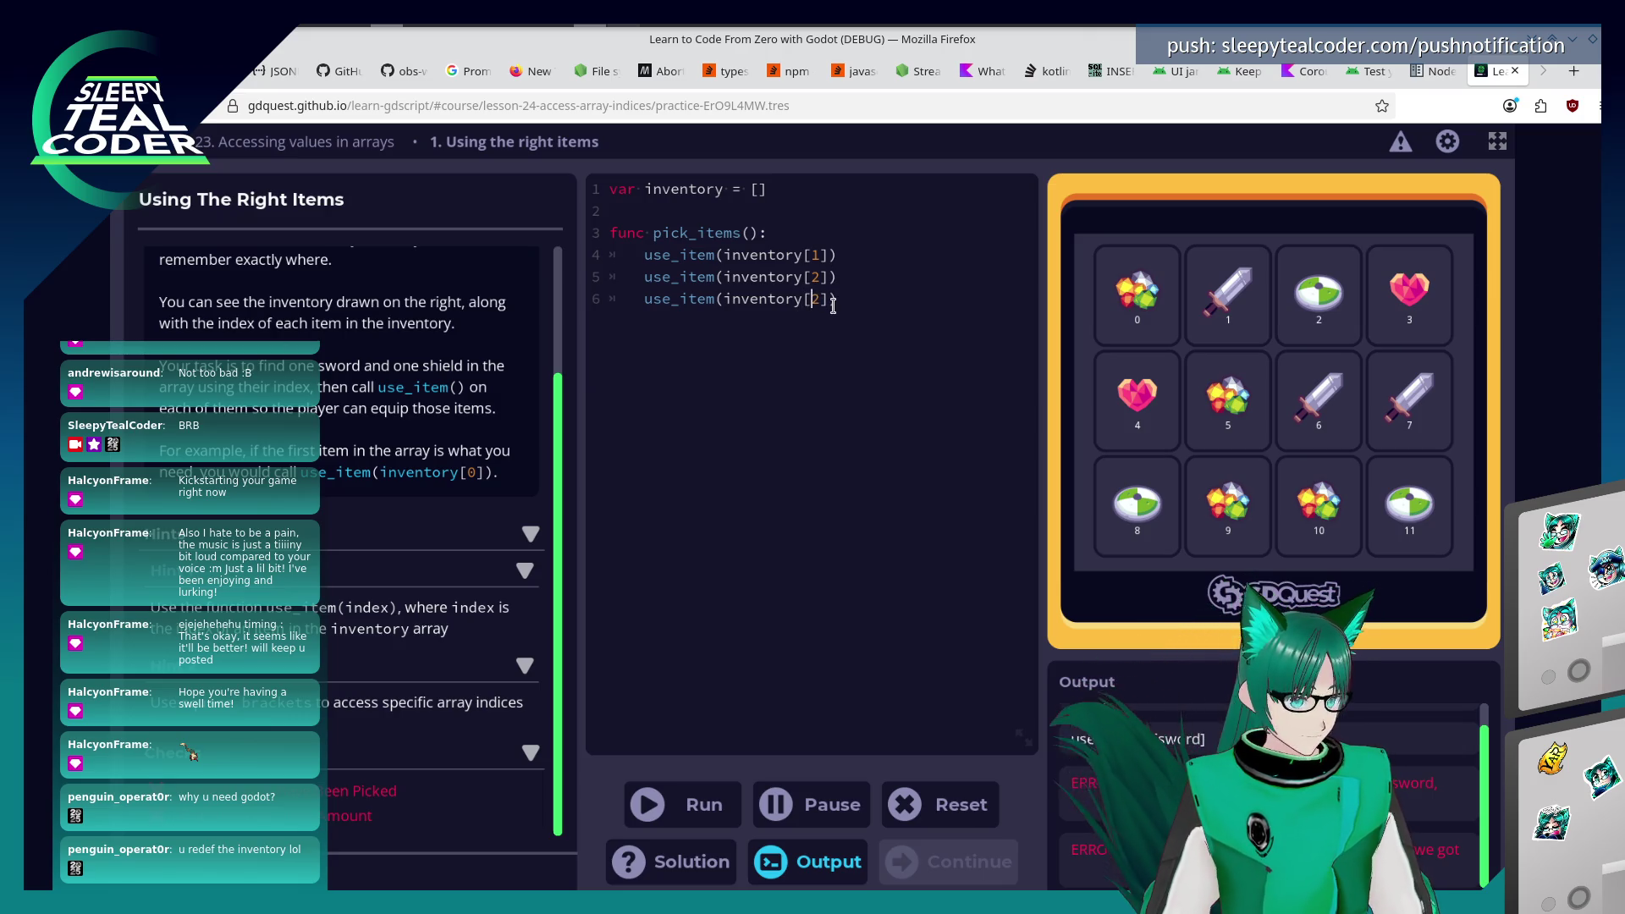
Add use_item lines for indices 7 and 8.
click(855, 294)
key(Return)
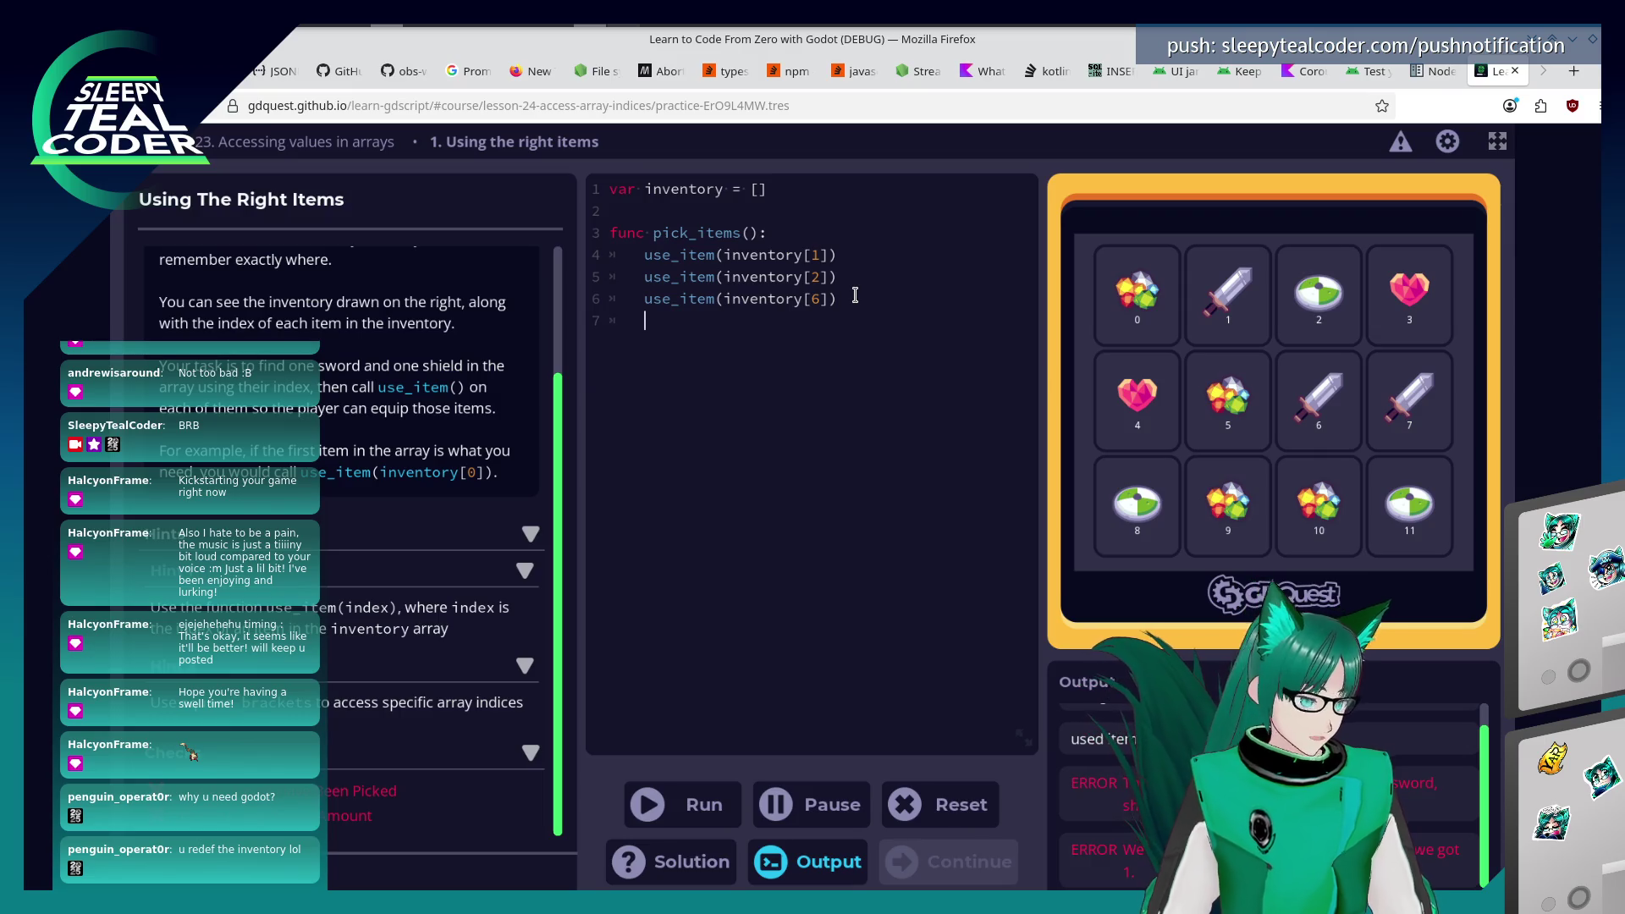
text(use_item(inventory[2]))
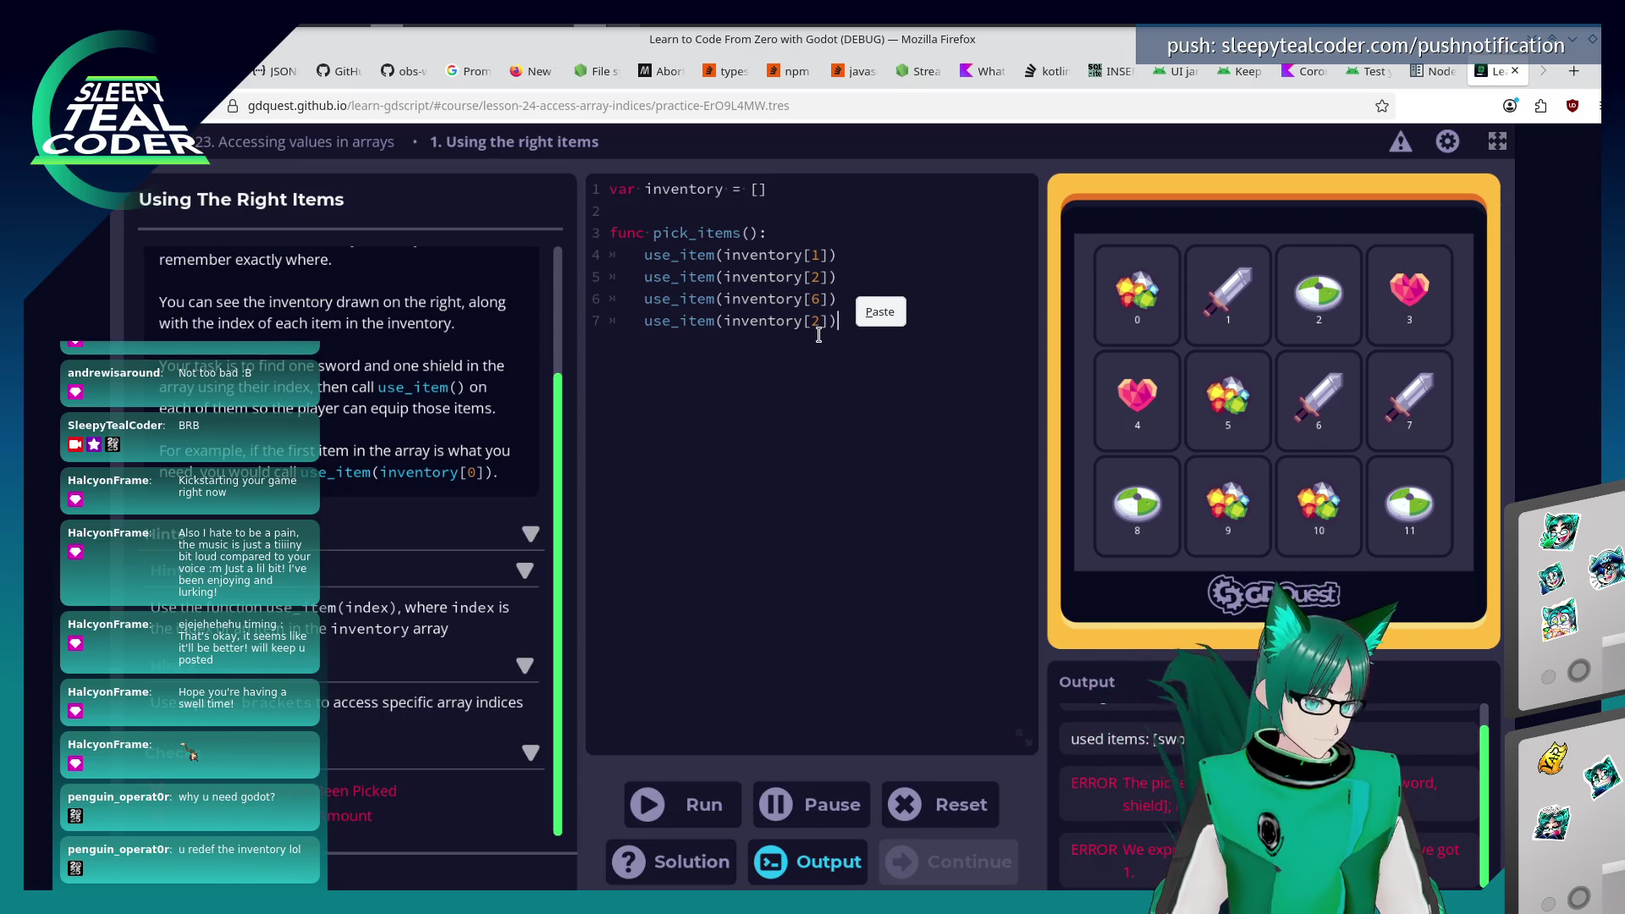
key(Left)
key(Left)
key(BackSpace)
text(7)
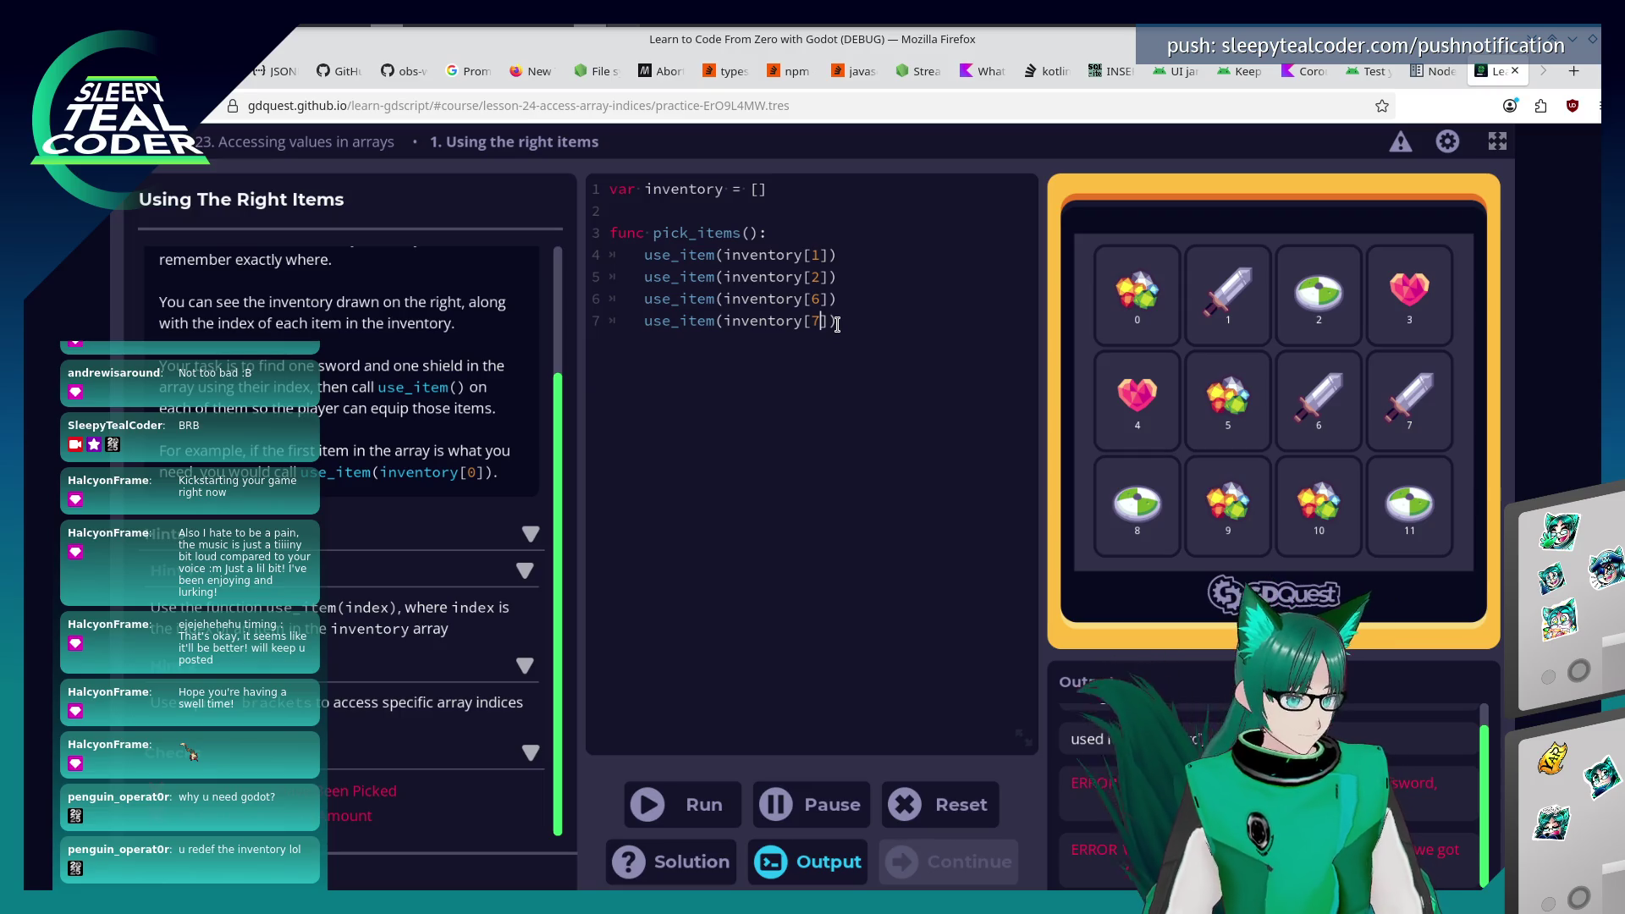
key(Return)
text(use_item(inventory[2]))
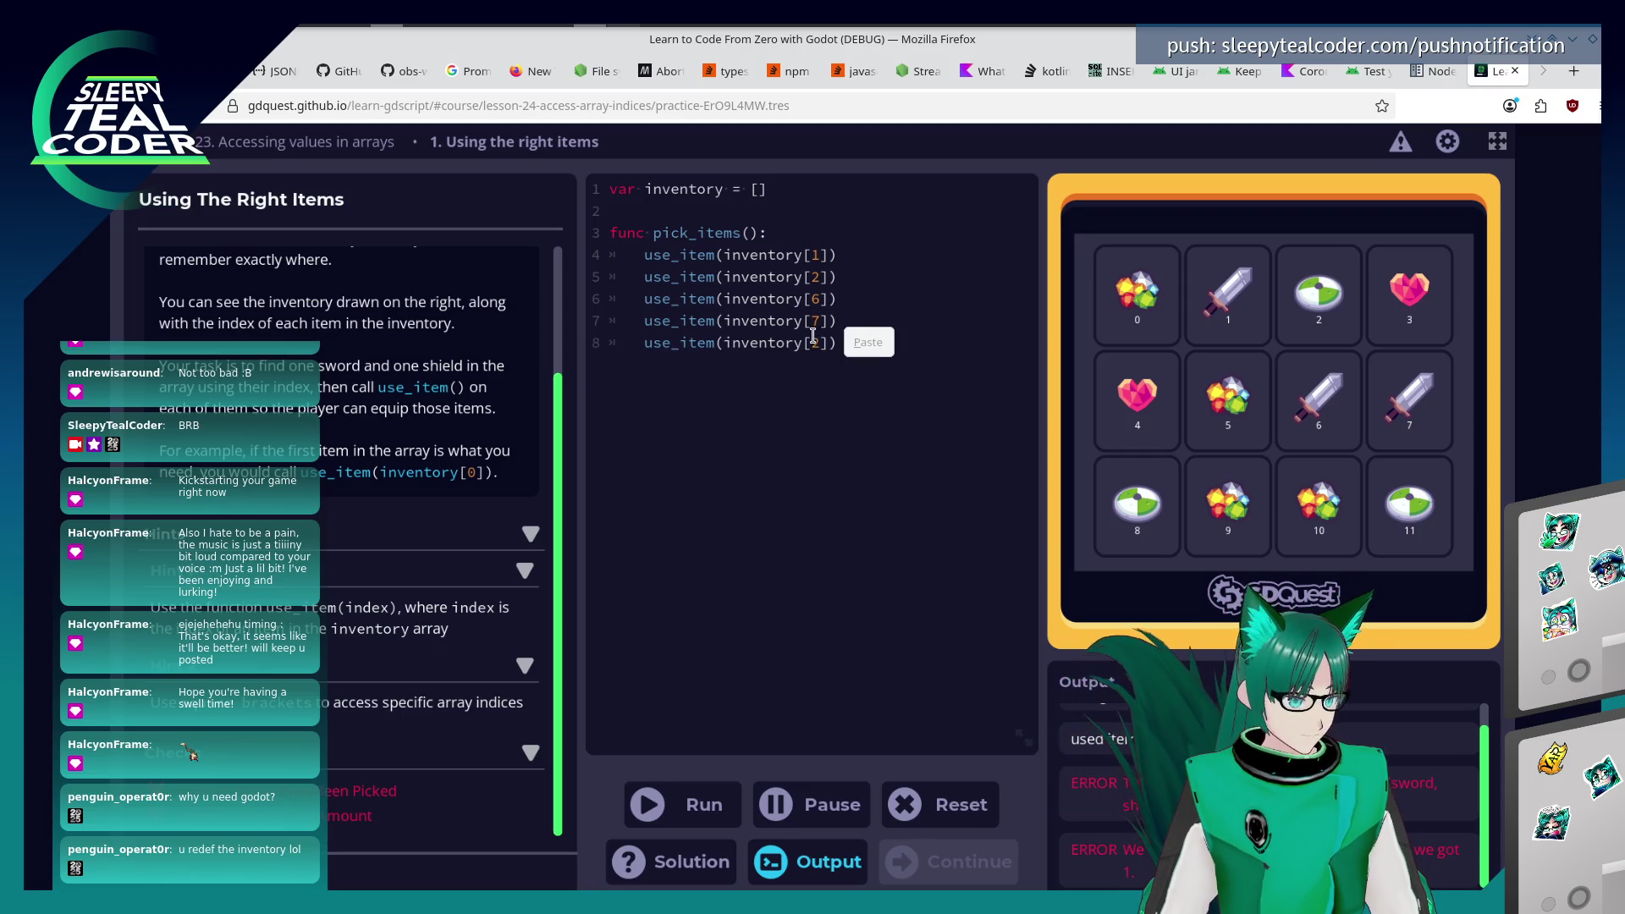
key(Left)
key(Left)
key(BackSpace)
text(8)
Add a final use_item line with index 11 and run the code.
click(866, 330)
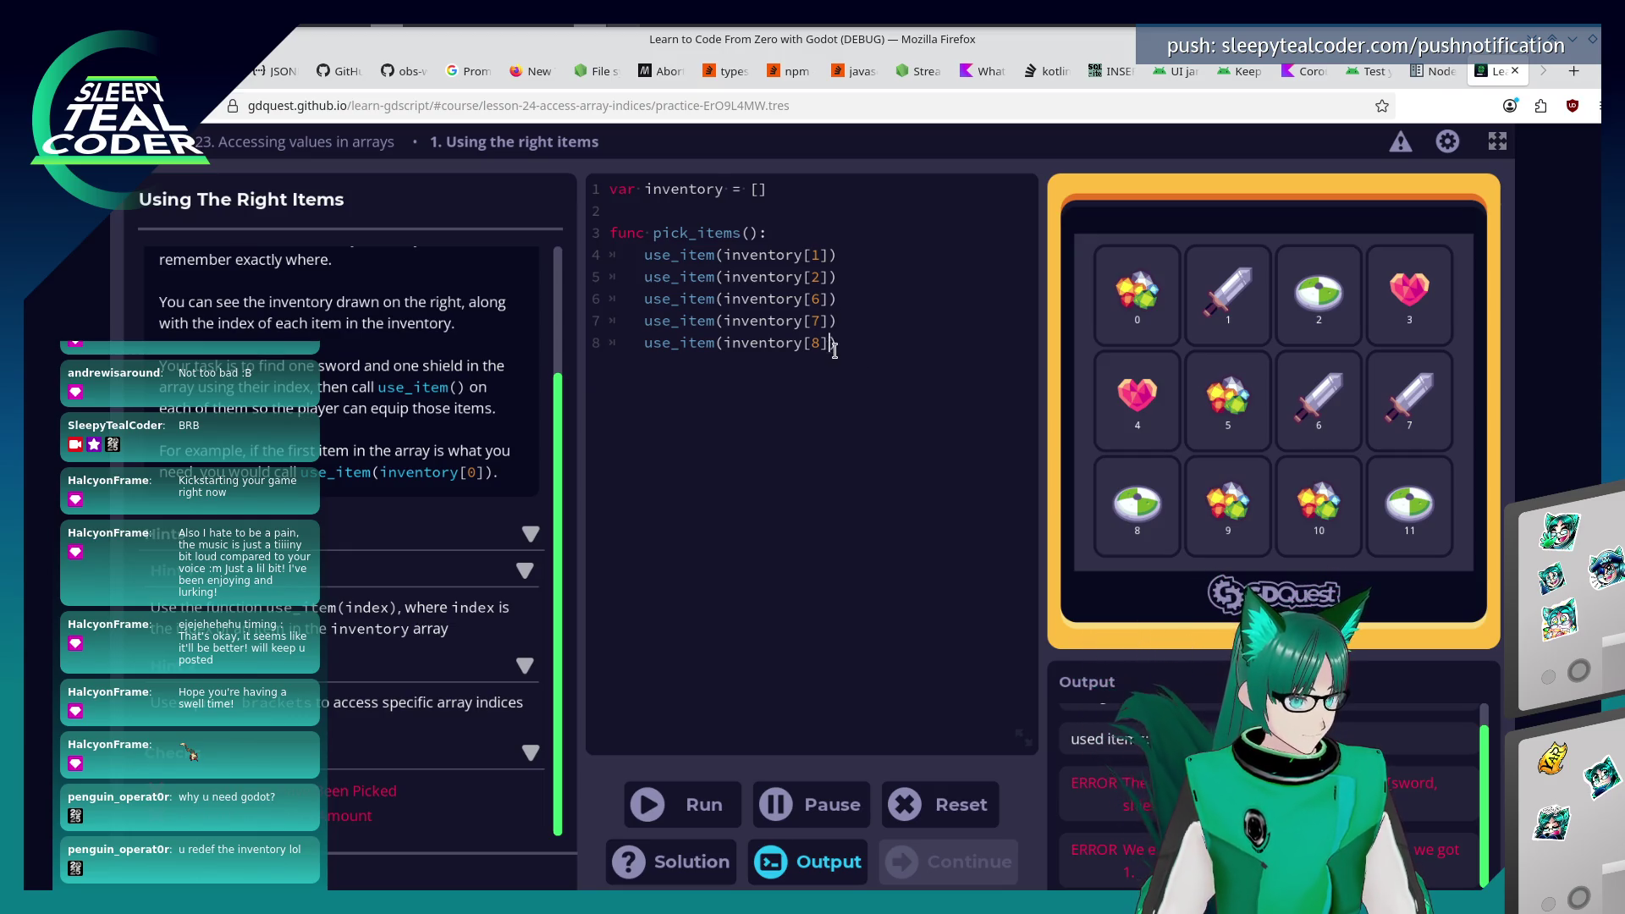
click(834, 347)
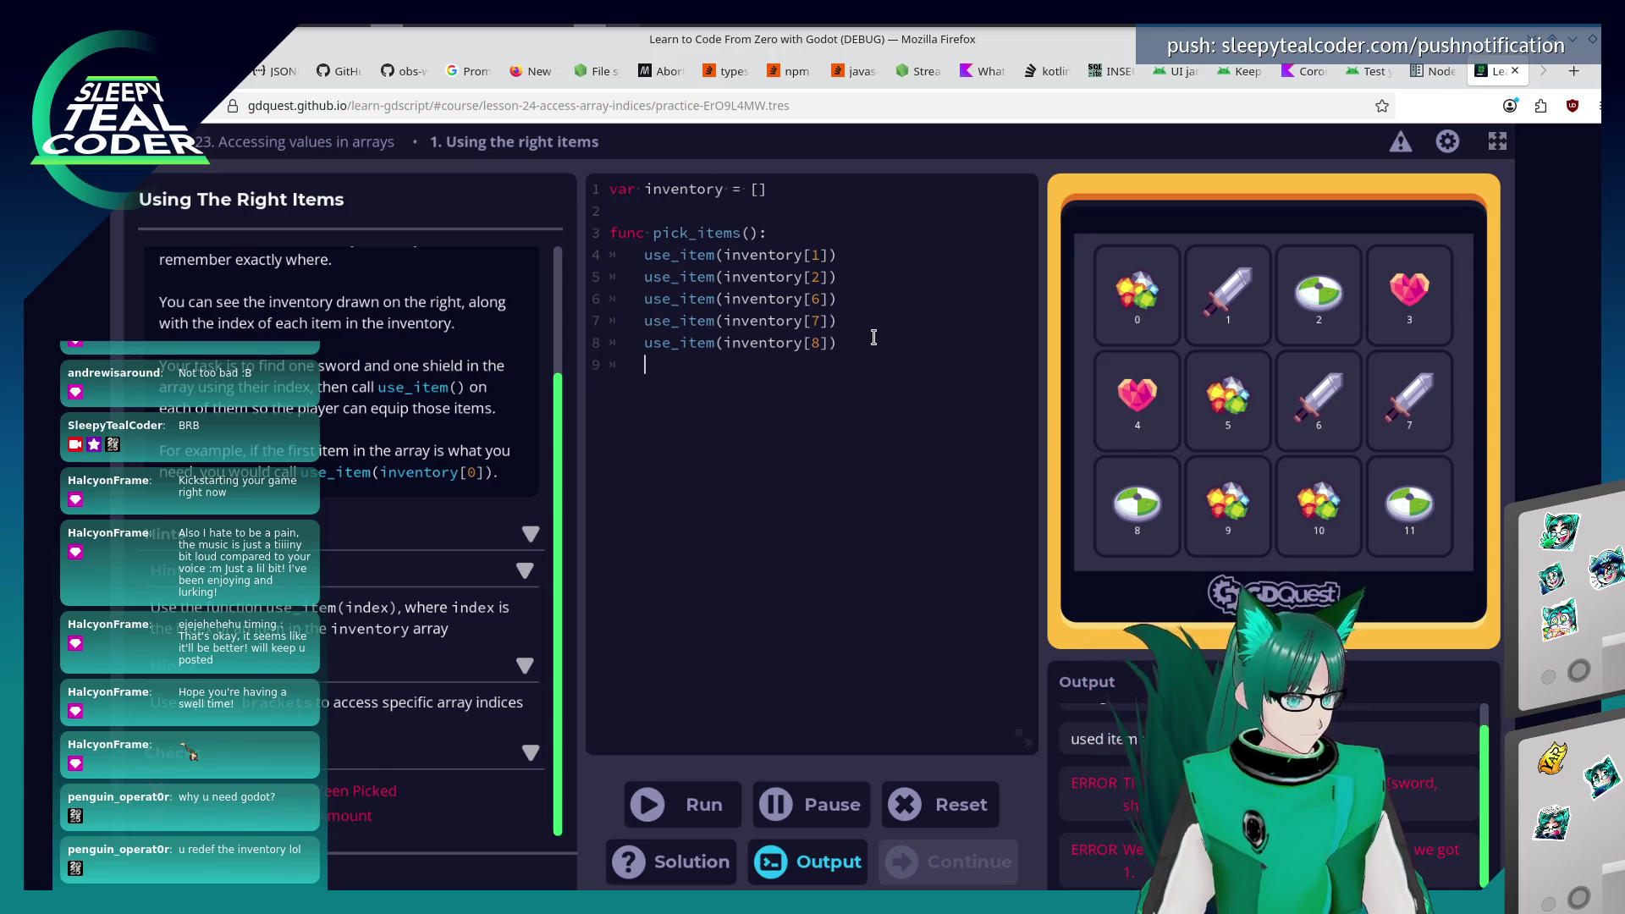
text(use_item(inventory[2]))
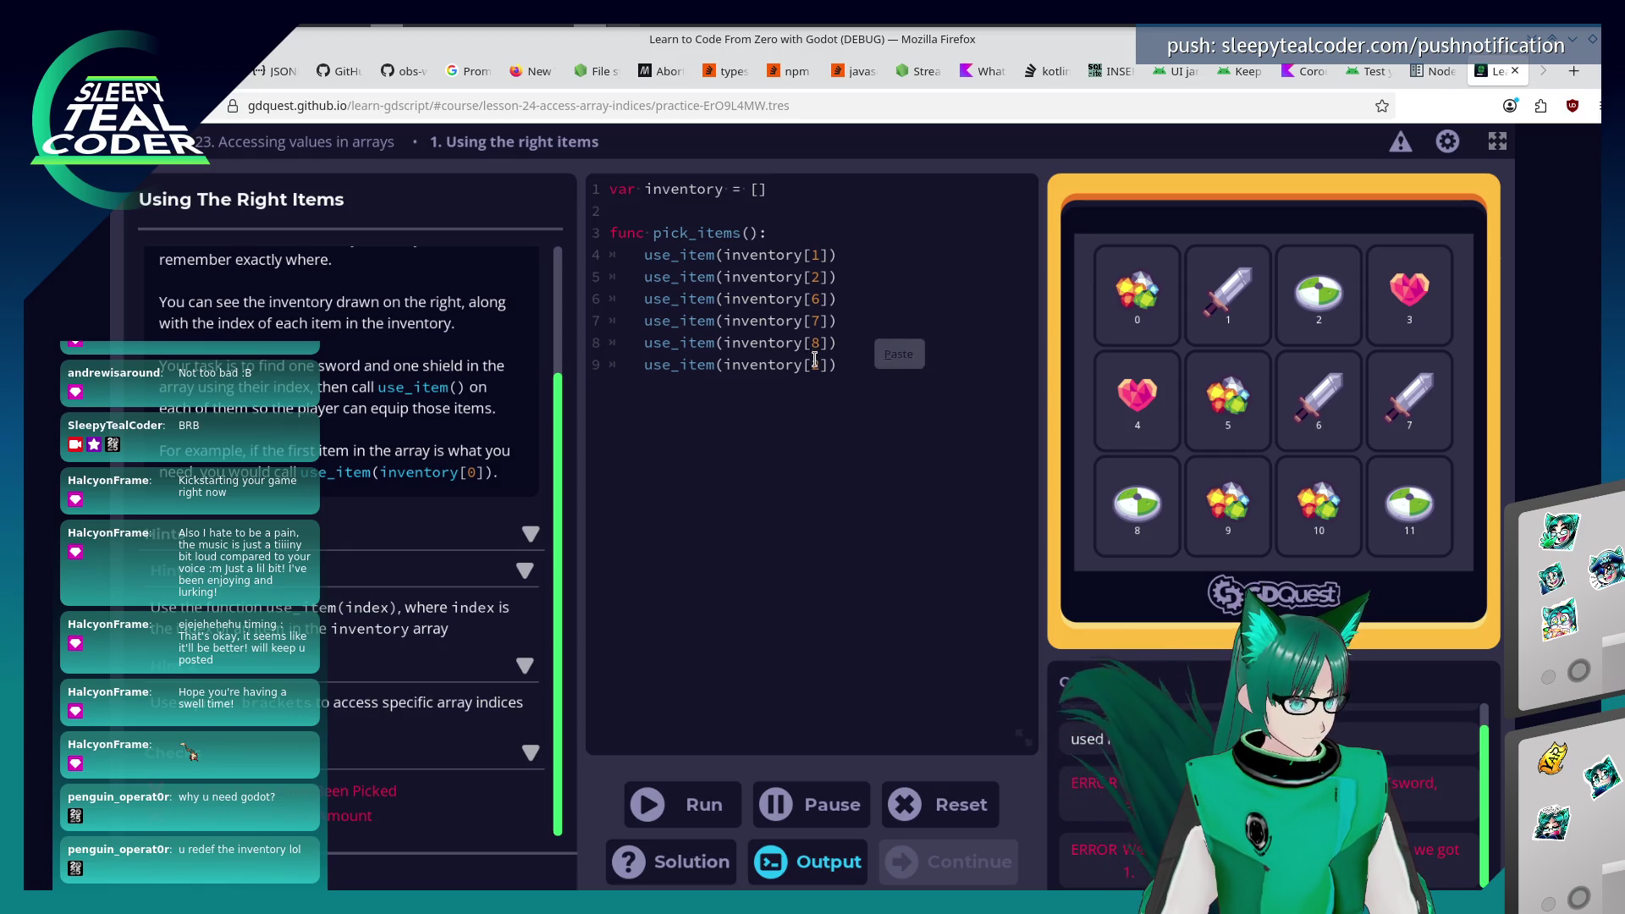
click(816, 360)
text(11)
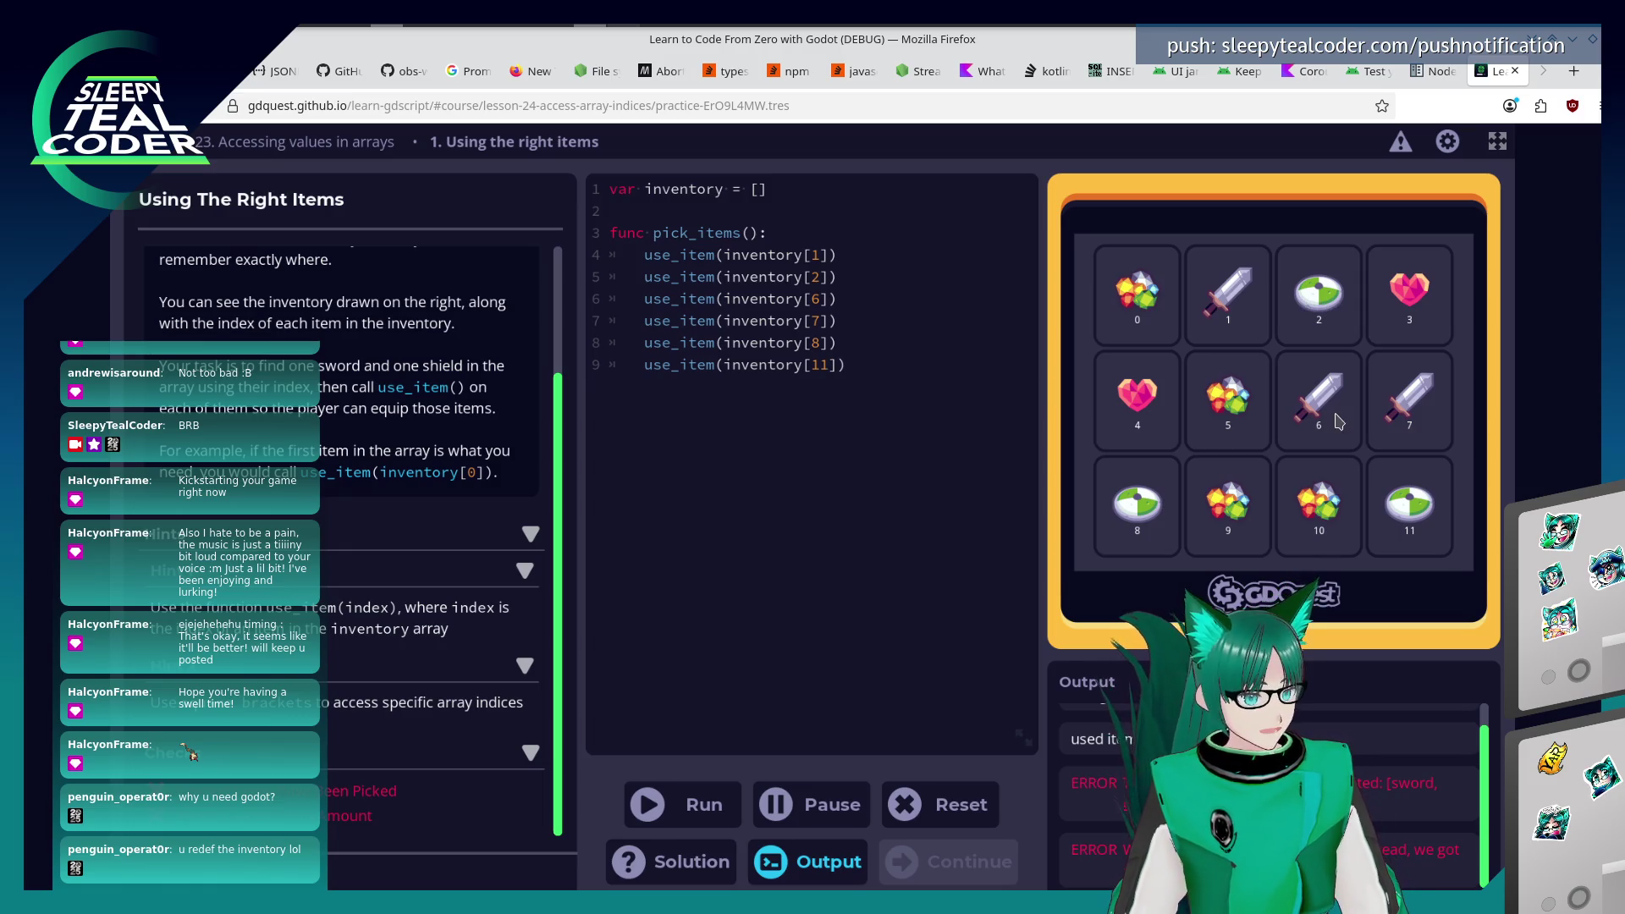
click(726, 821)
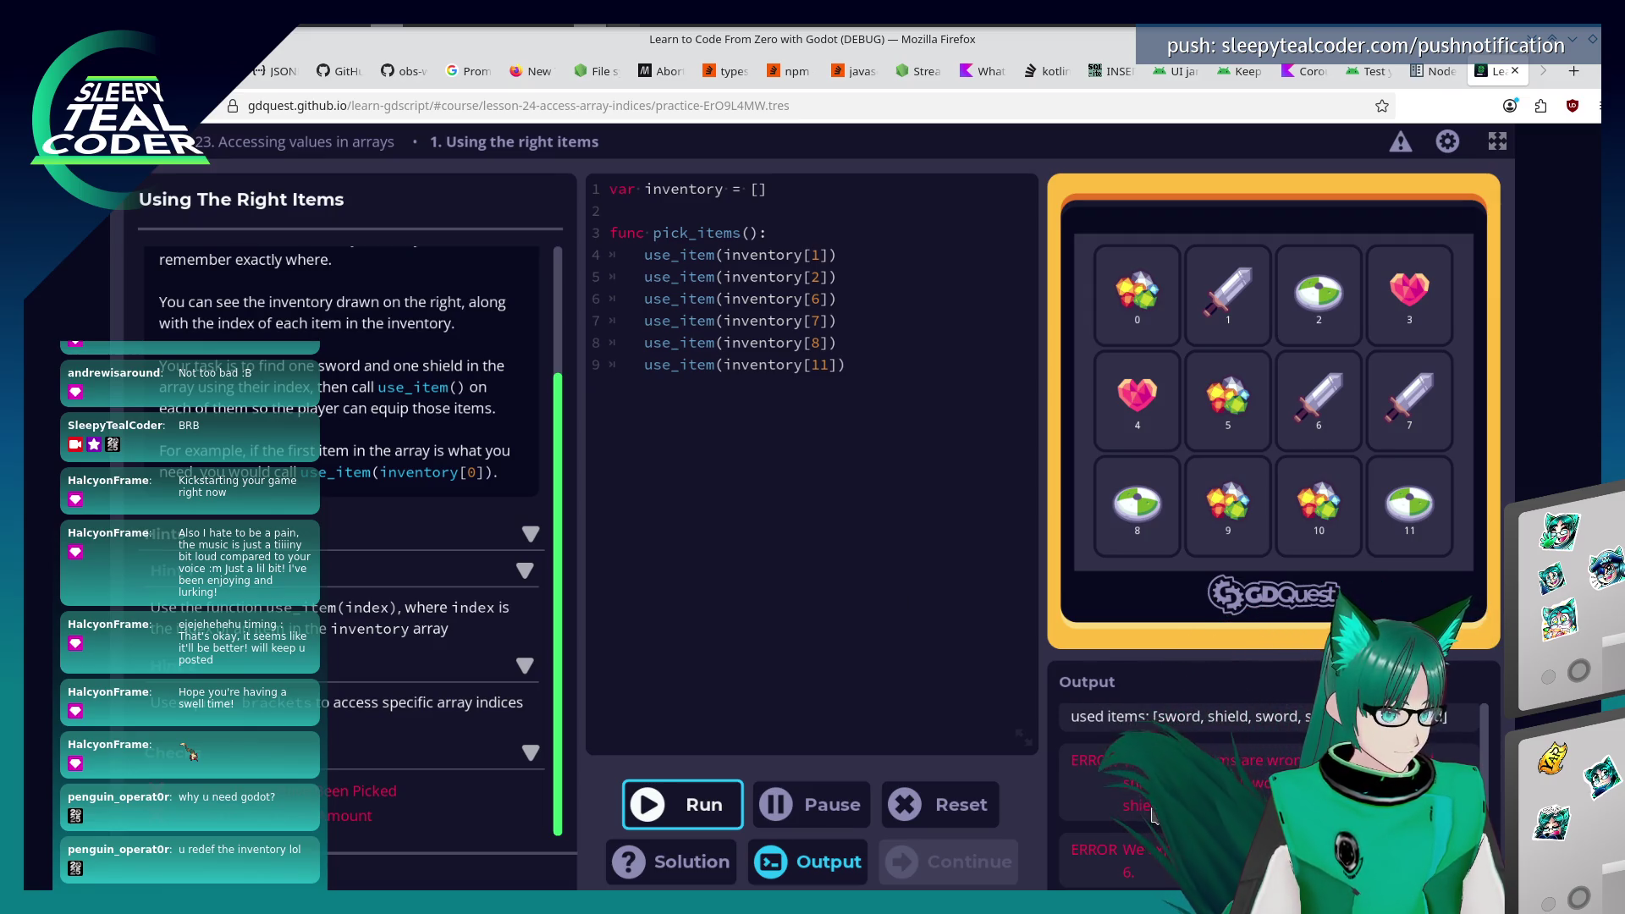
Cut pick_items() down to use_item(inventory[1]) and use_item(inventory[2]), run it, and continue.
click(893, 364)
drag(893, 364, 648, 307)
key(BackSpace)
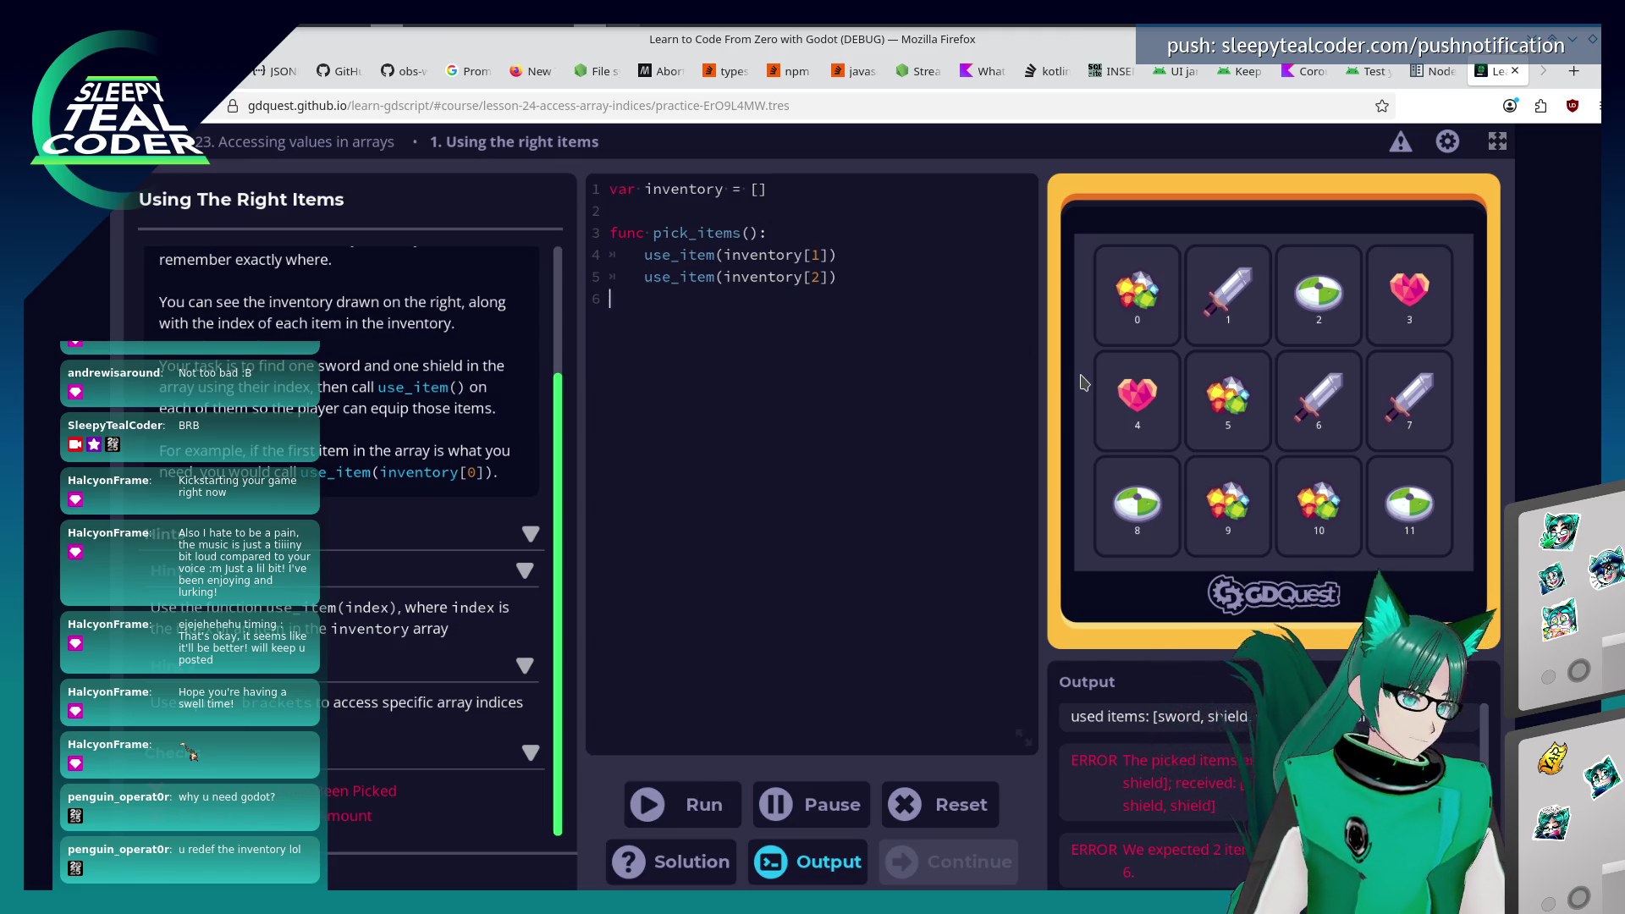
click(690, 804)
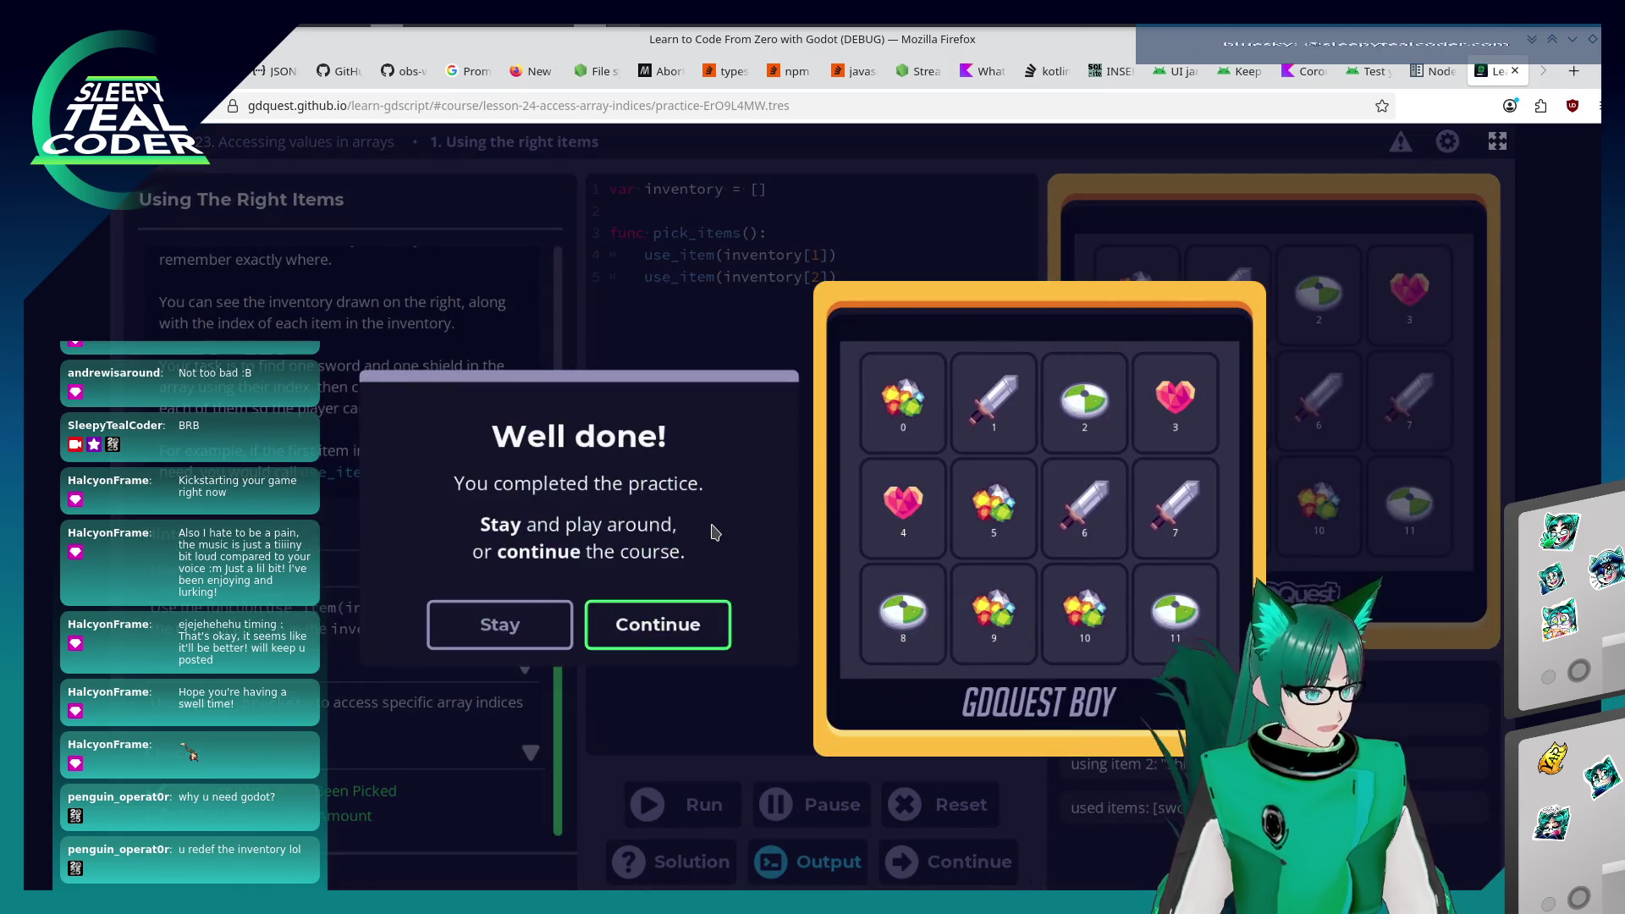
click(717, 628)
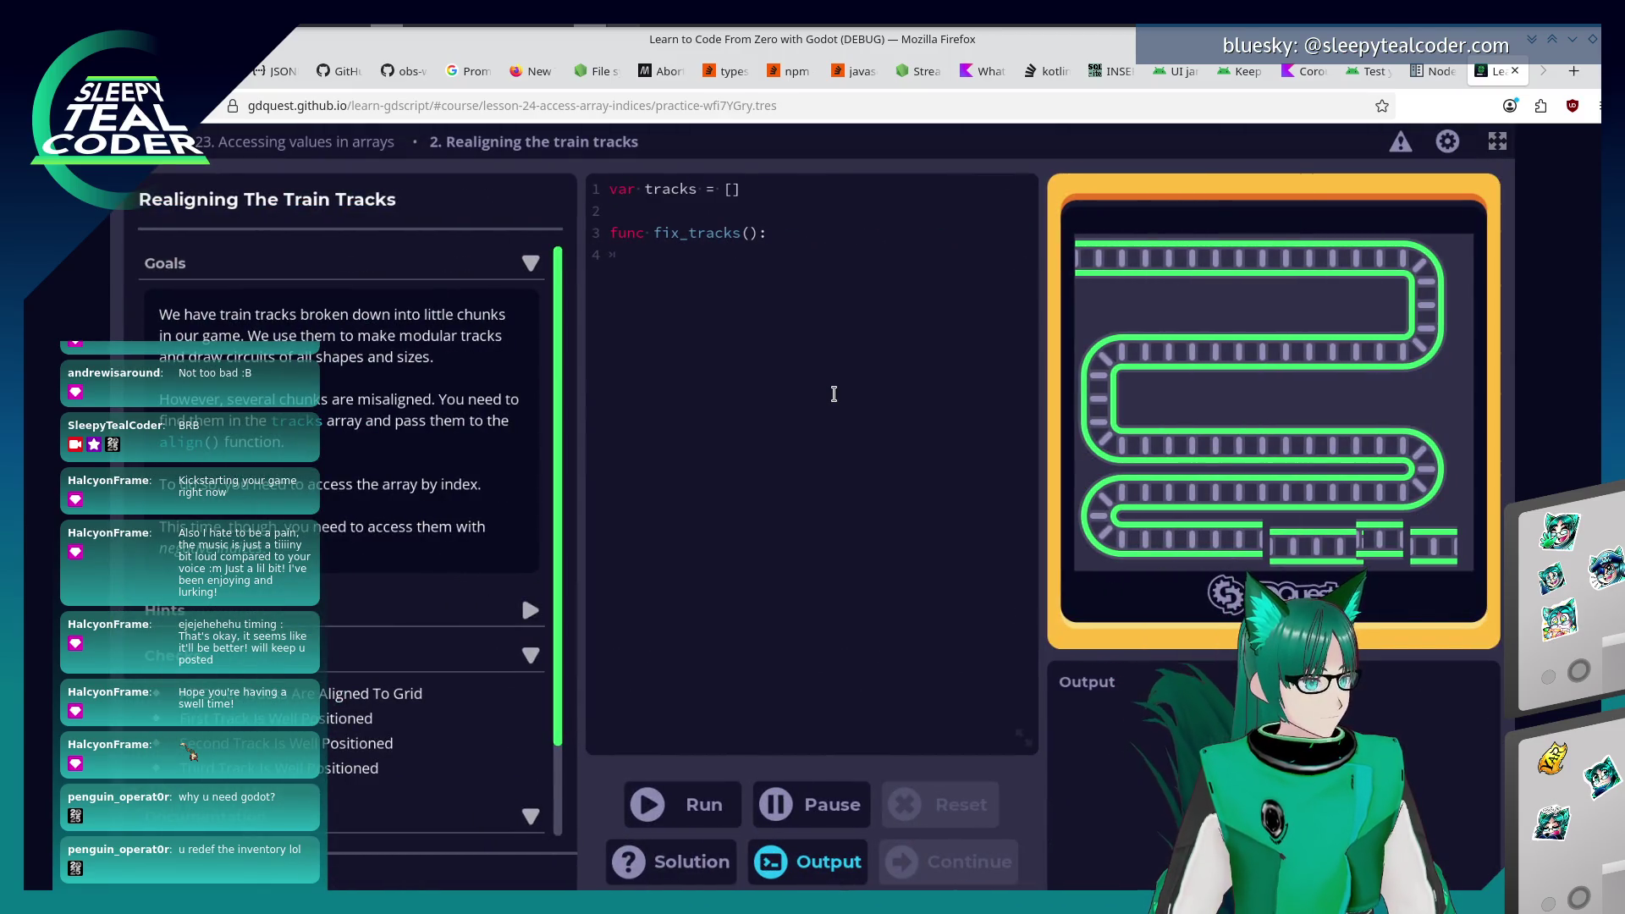
Begin the first body line of fix_tracks() with a tracks[-1] align call.
click(834, 394)
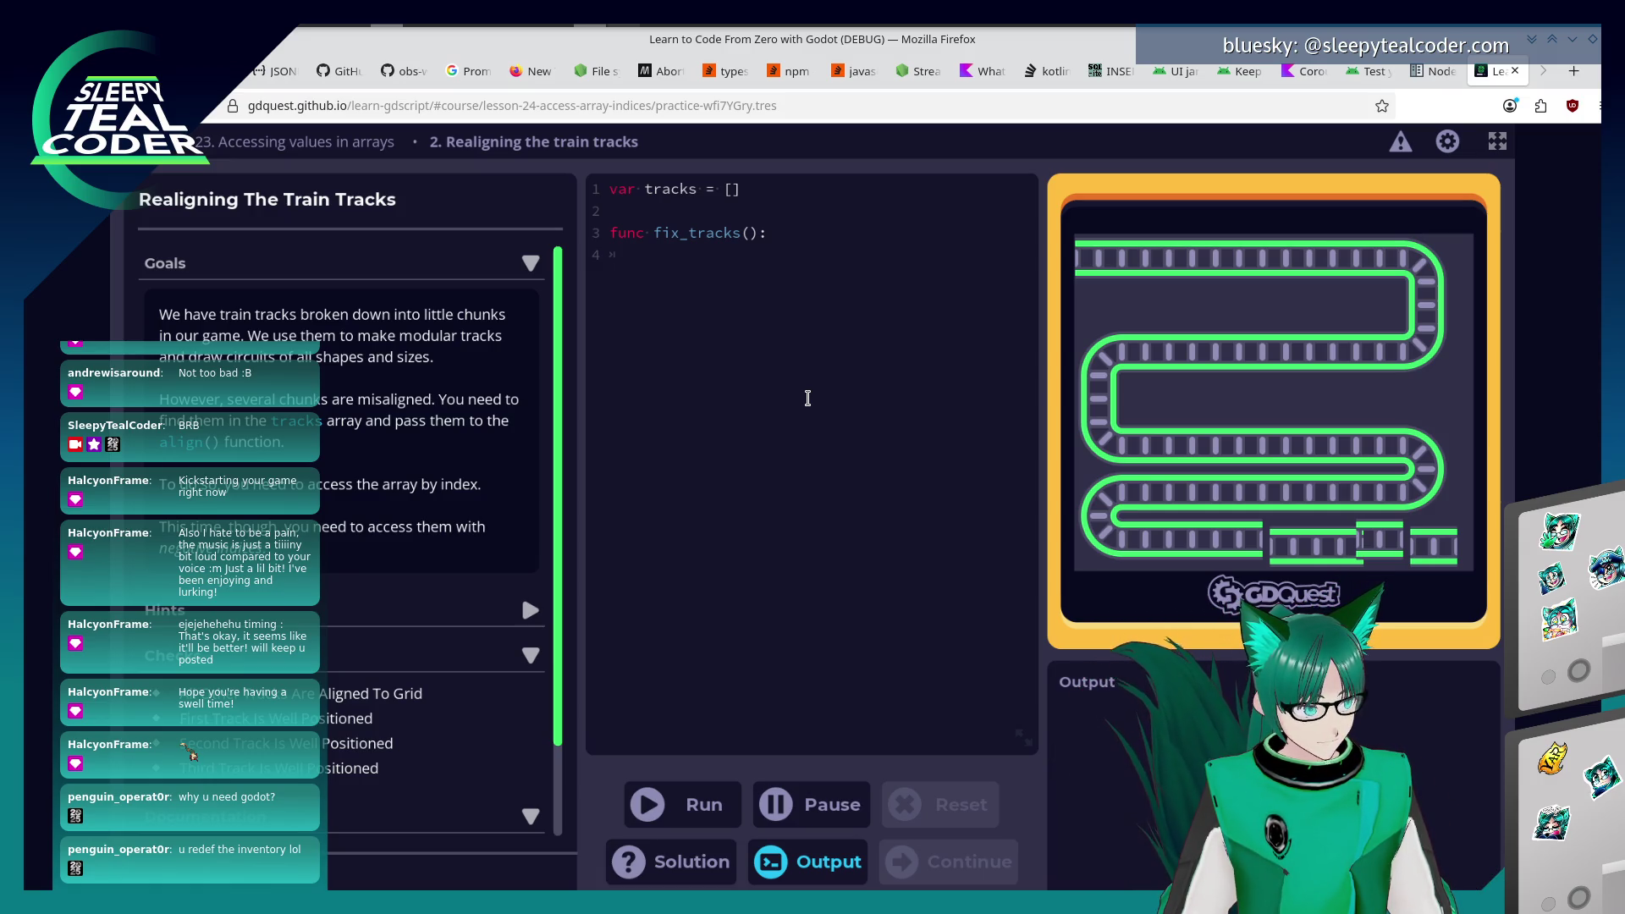
text(tr)
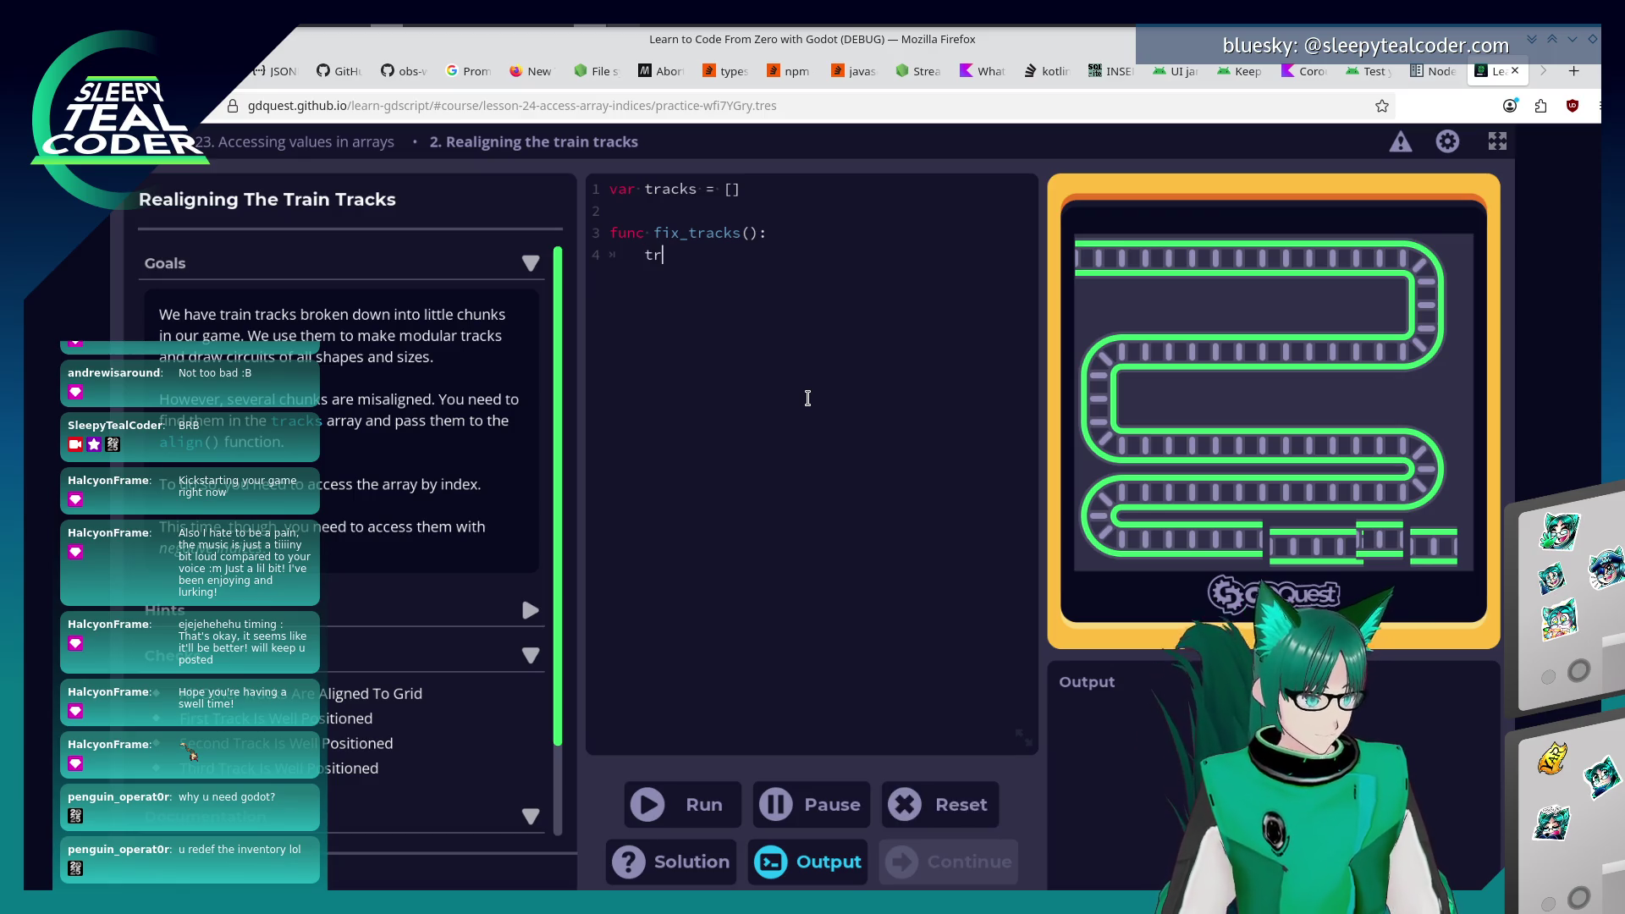
text(acks[-1)
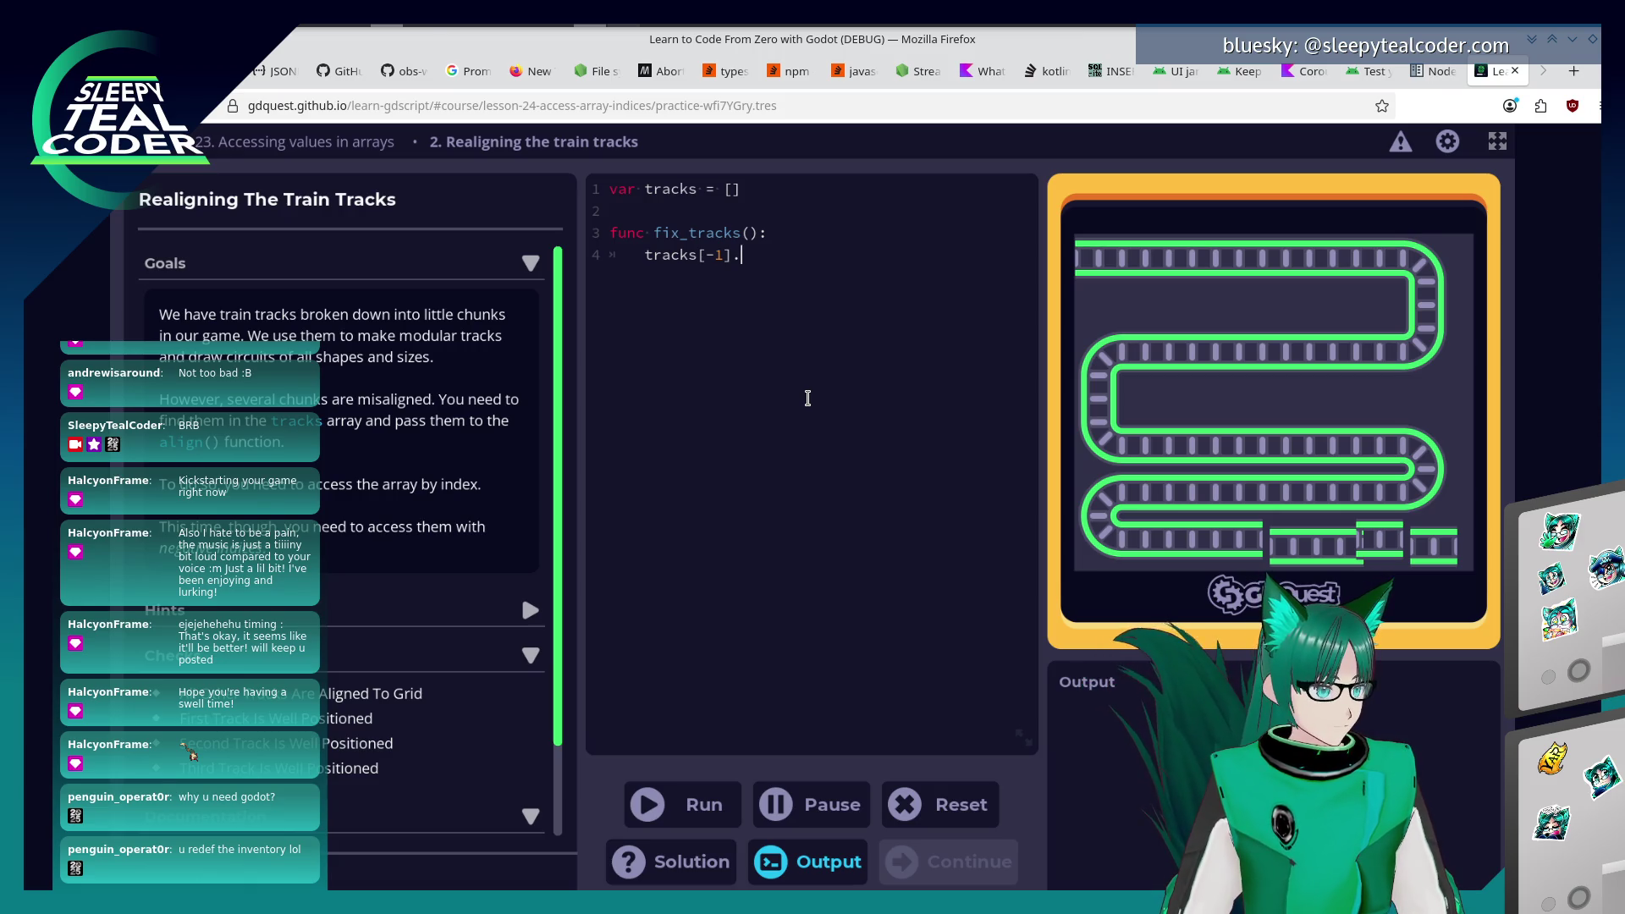
text(align()
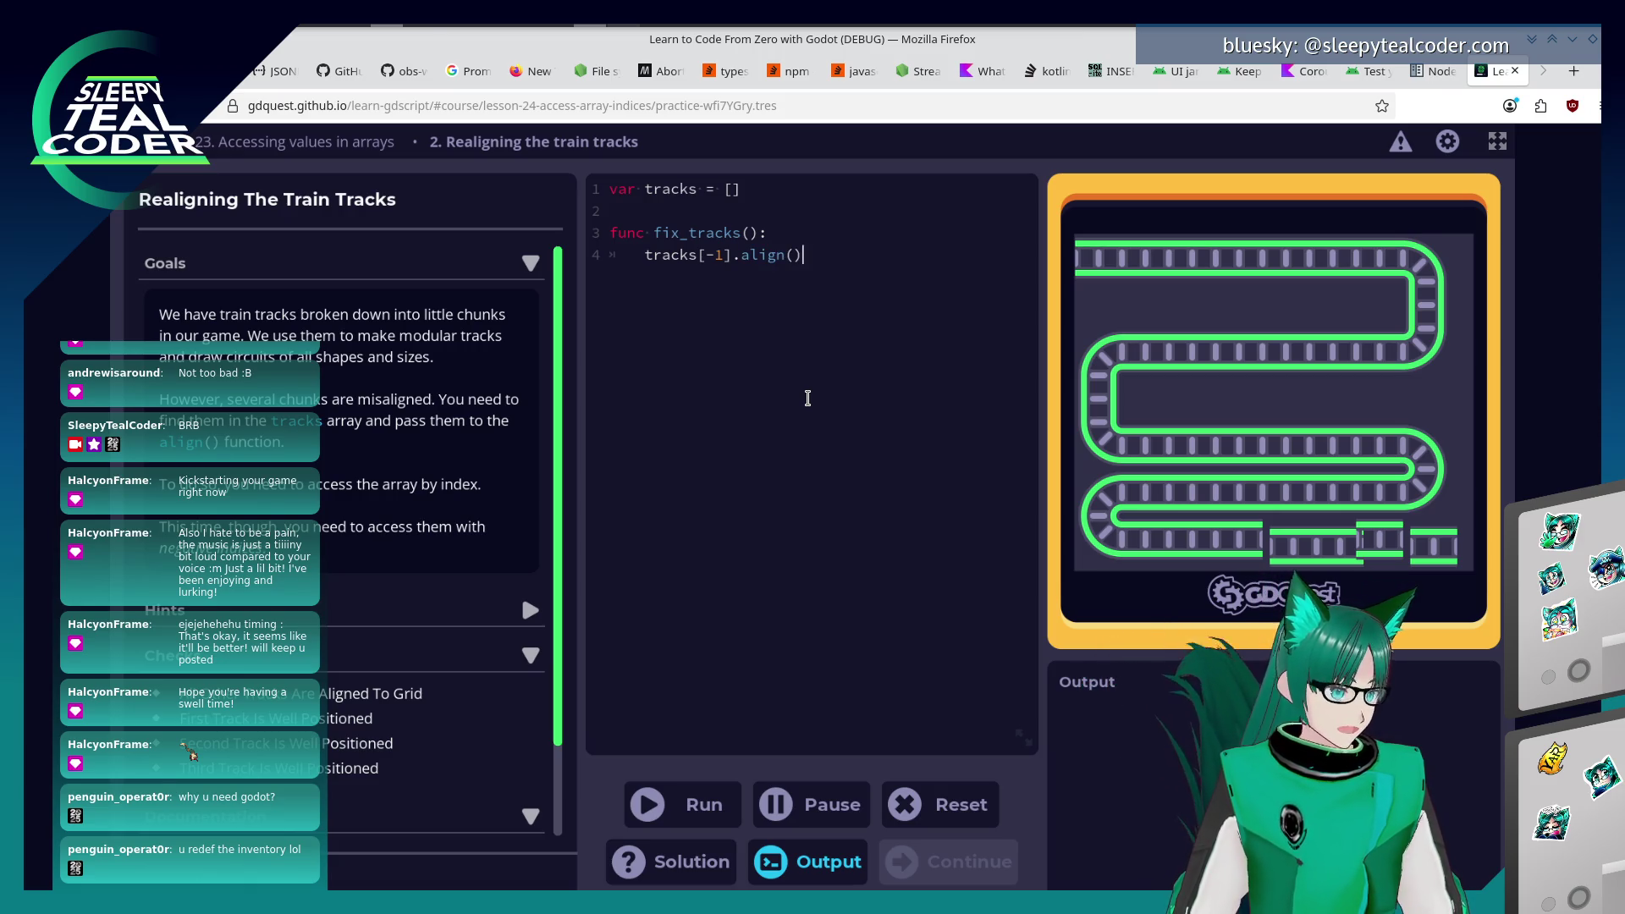
text(tracks[)
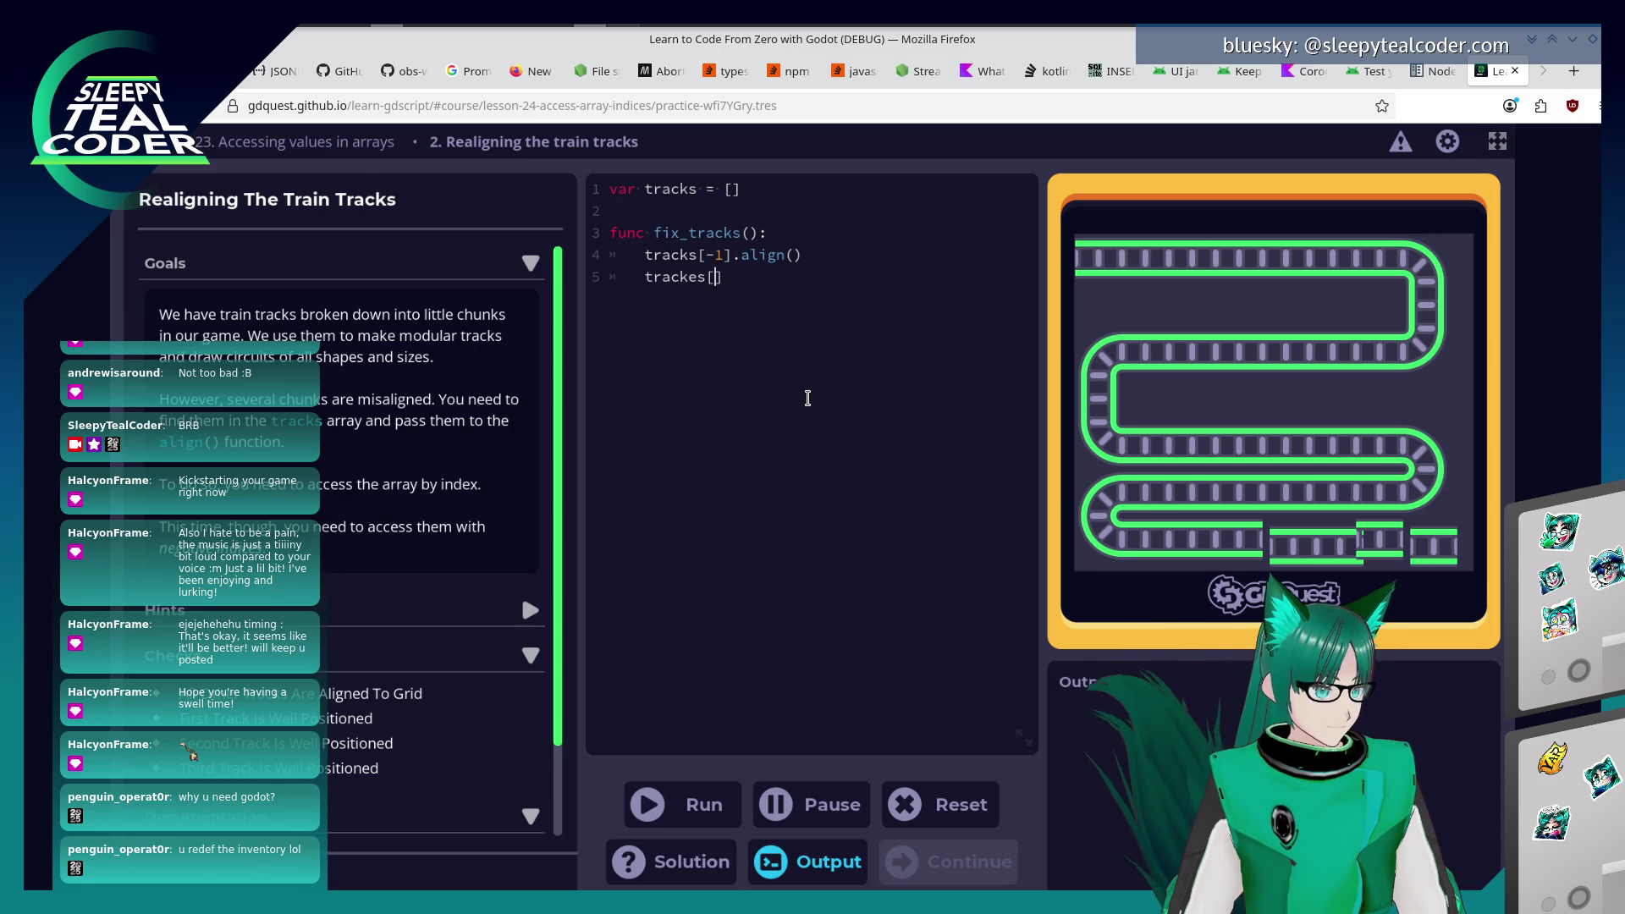
Add tracks[-2].align(), tracks[-3].align() and tracks[-4].align() to fix_tracks(), then run it.
key(BackSpace)
text([-2])
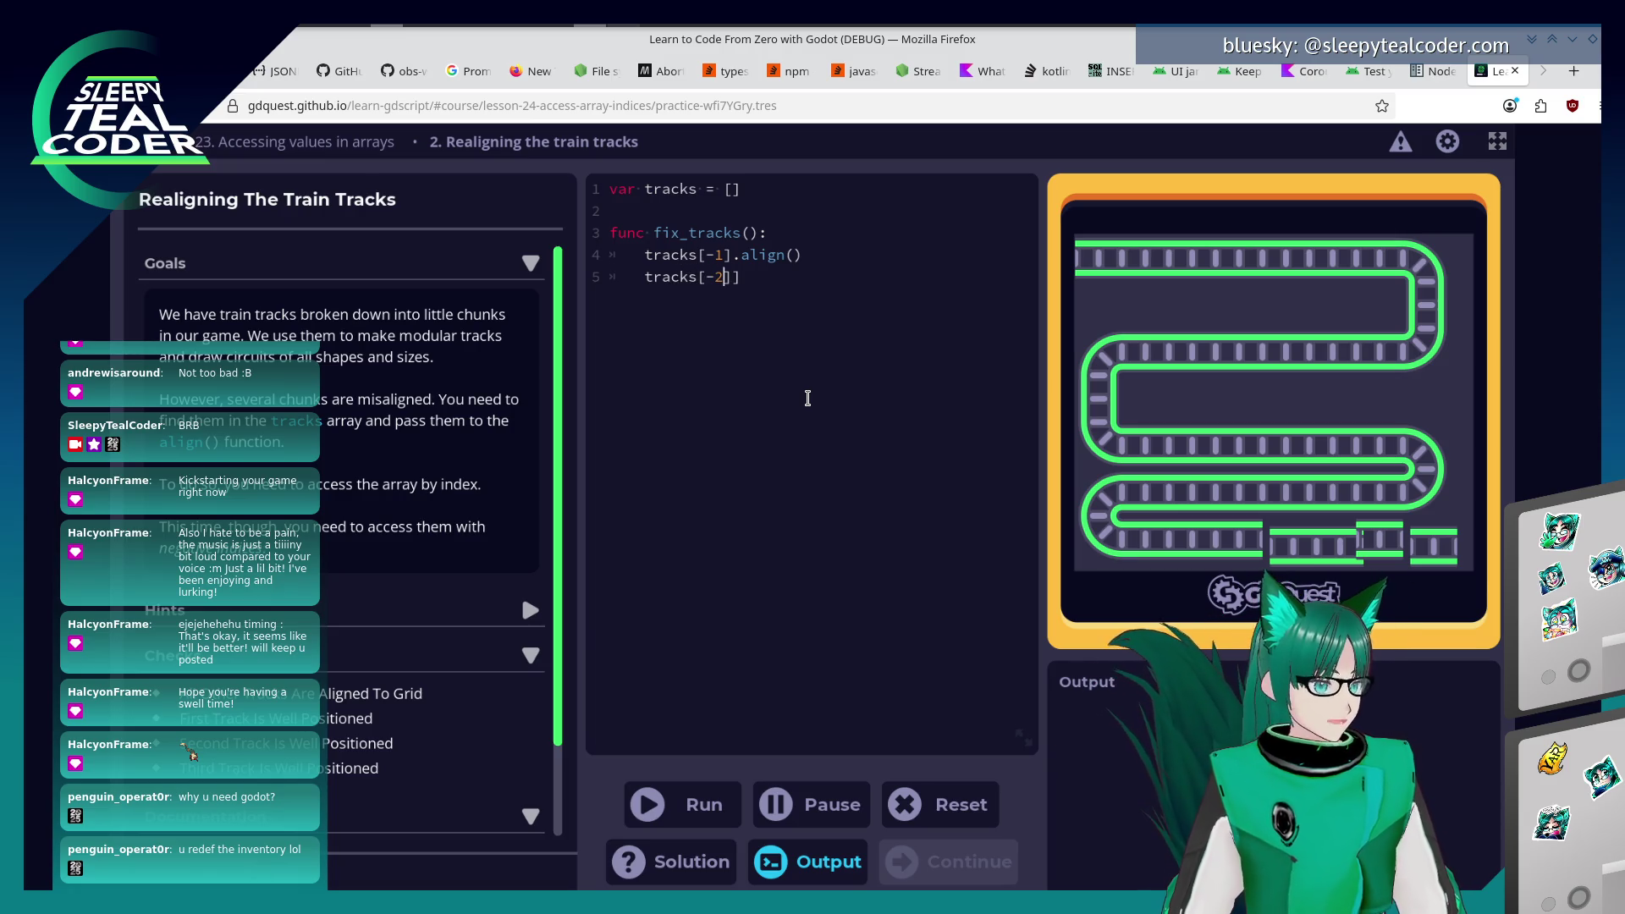
text(.align())
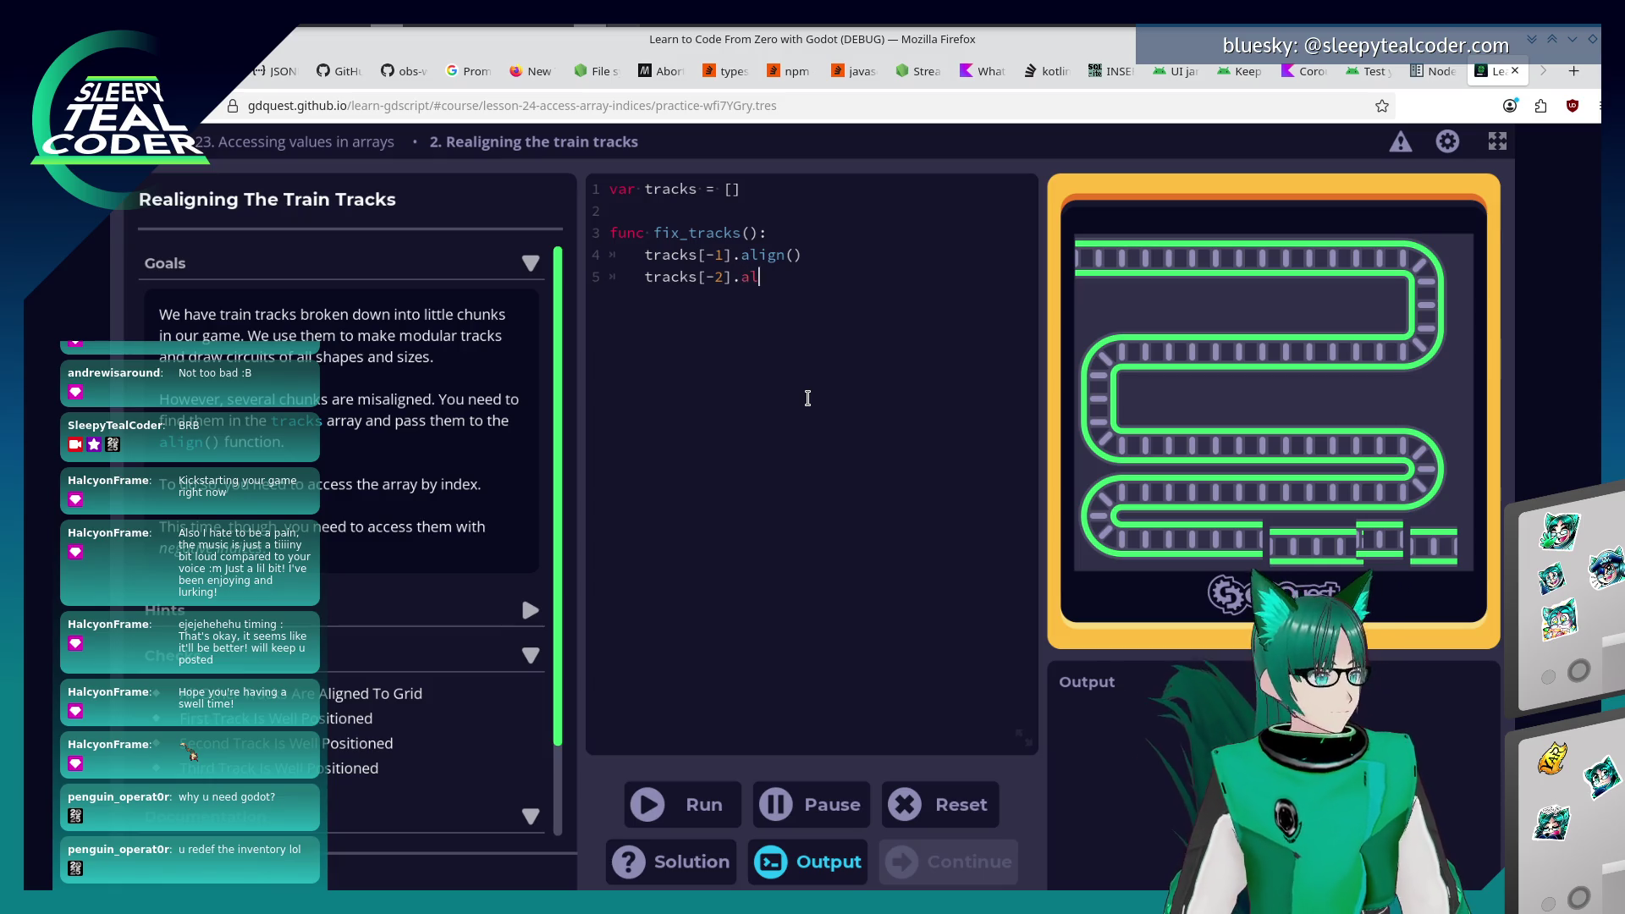
key(Return)
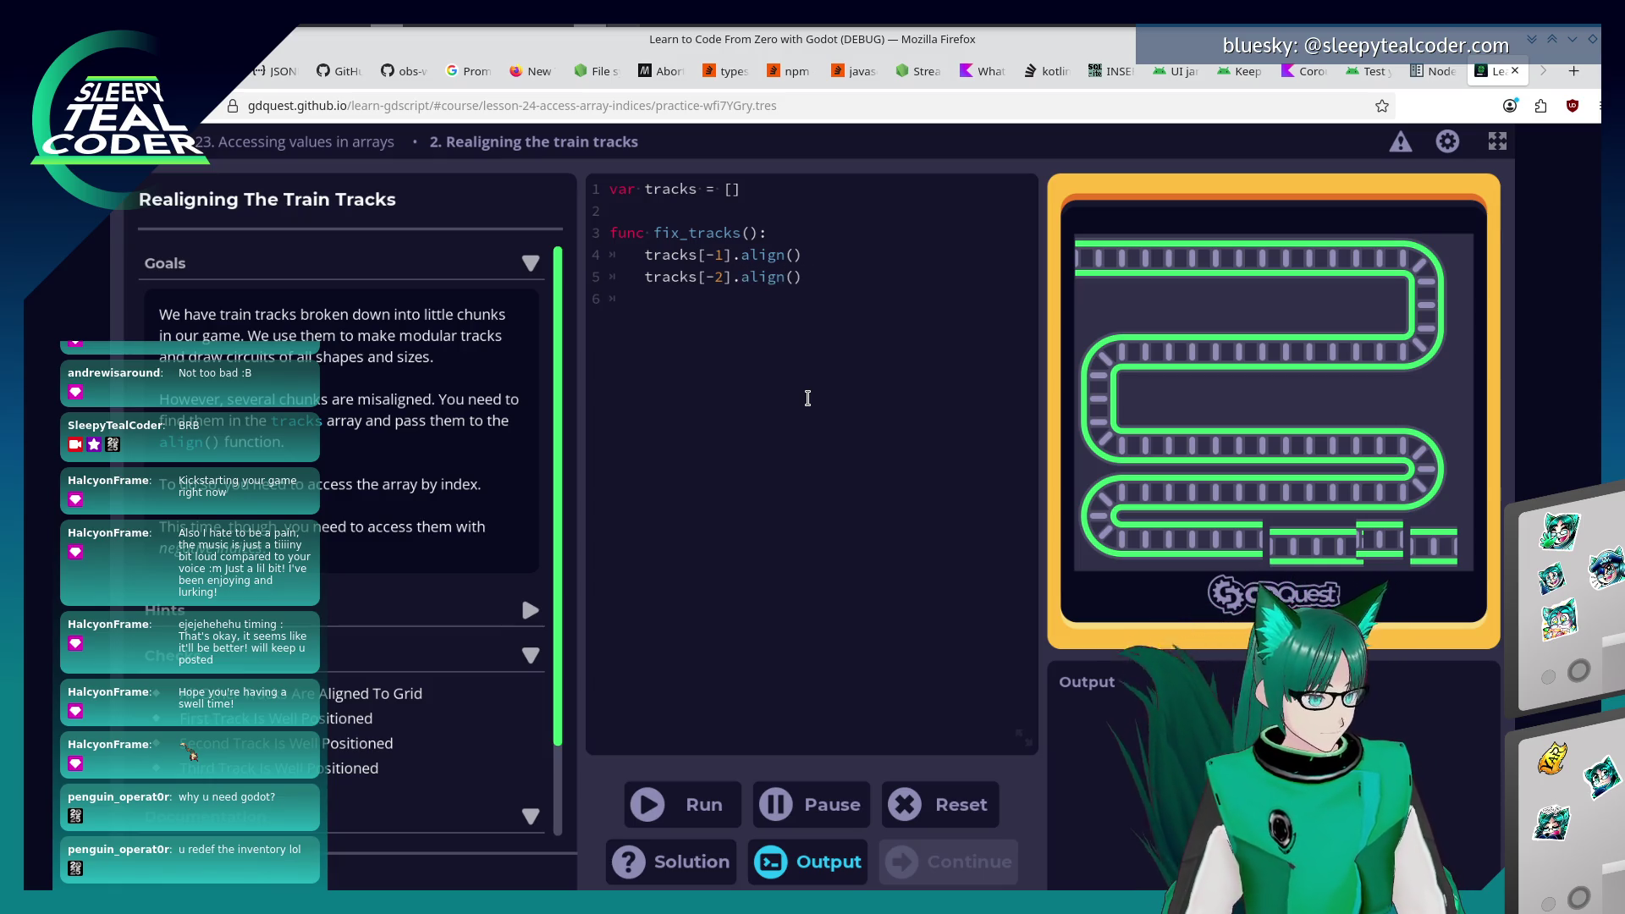
text(tracks)
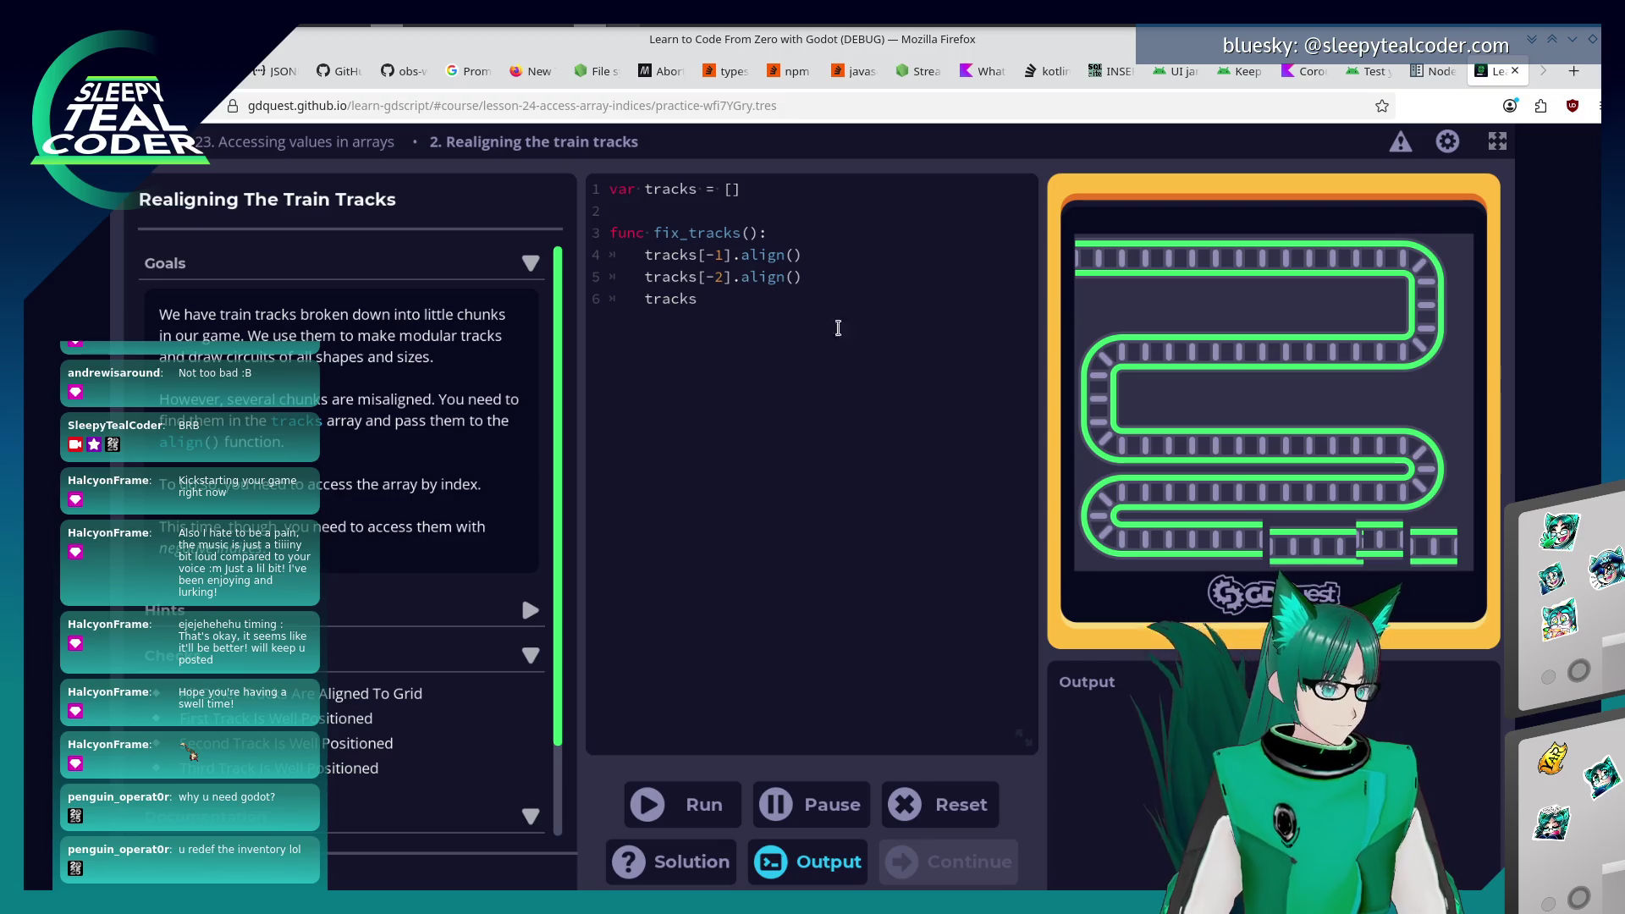
text([-3].)
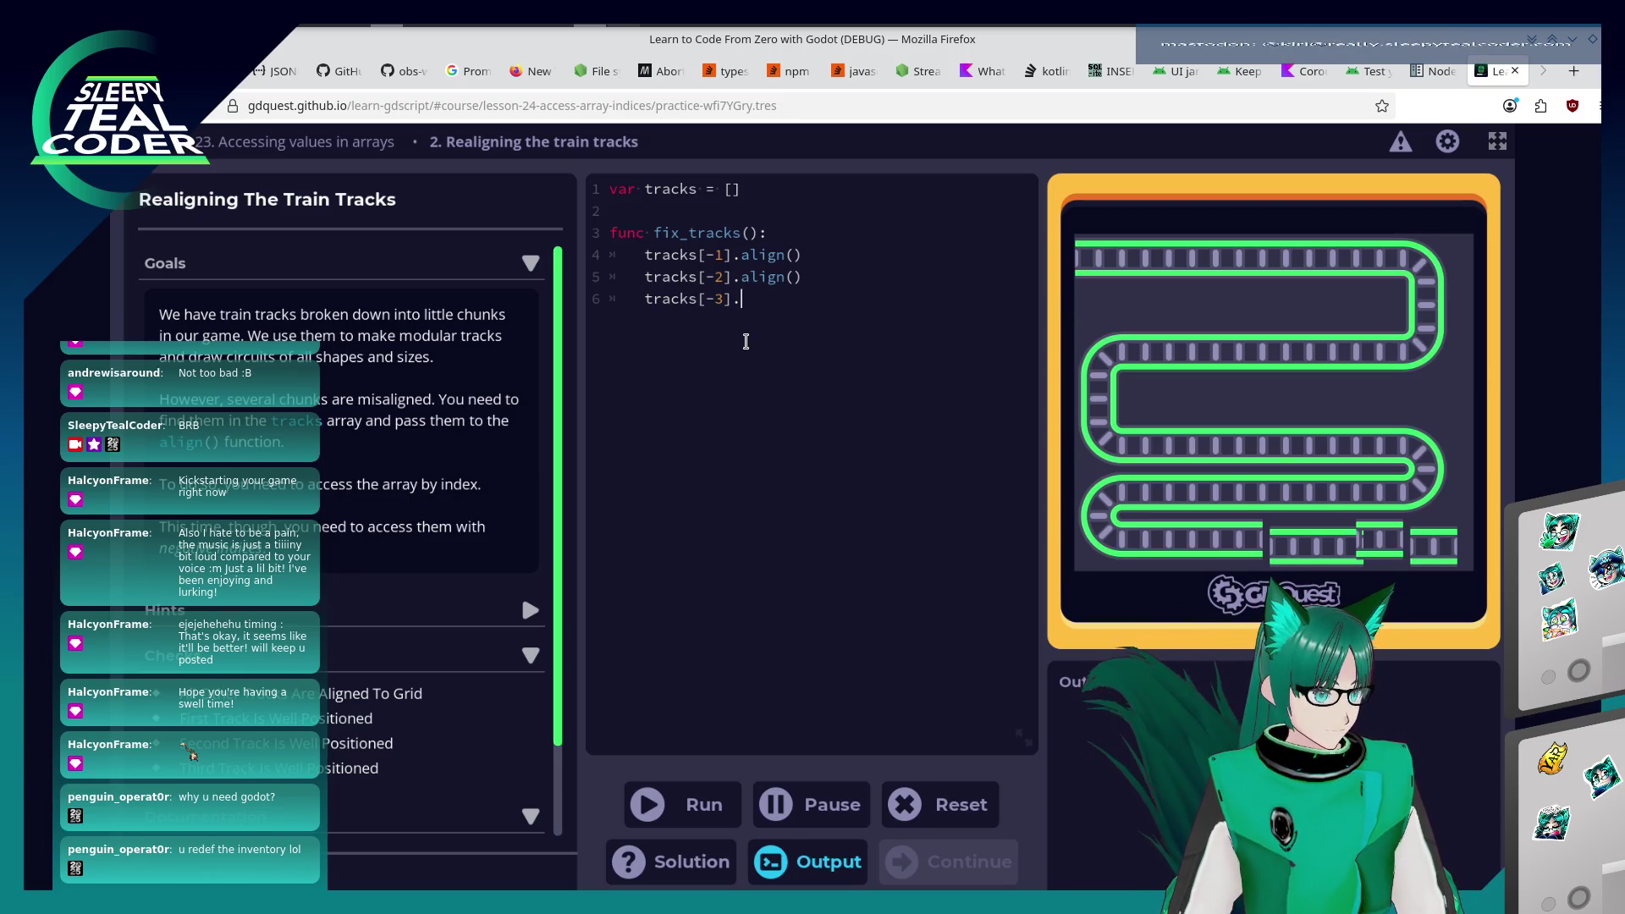
text(align() 	t)
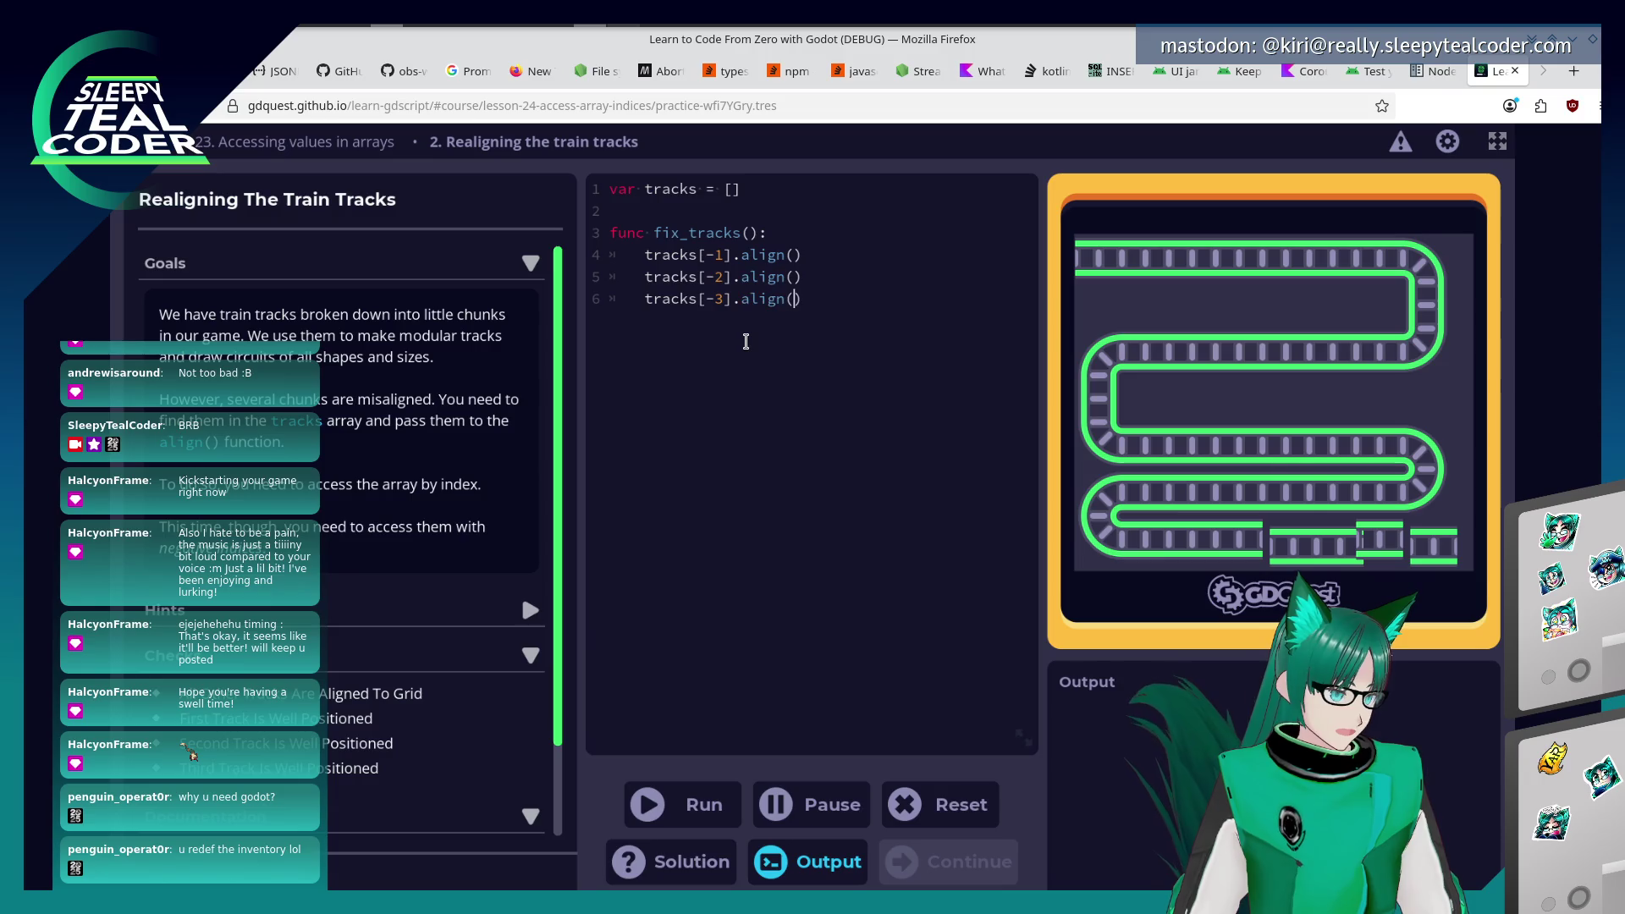
text(racks[)
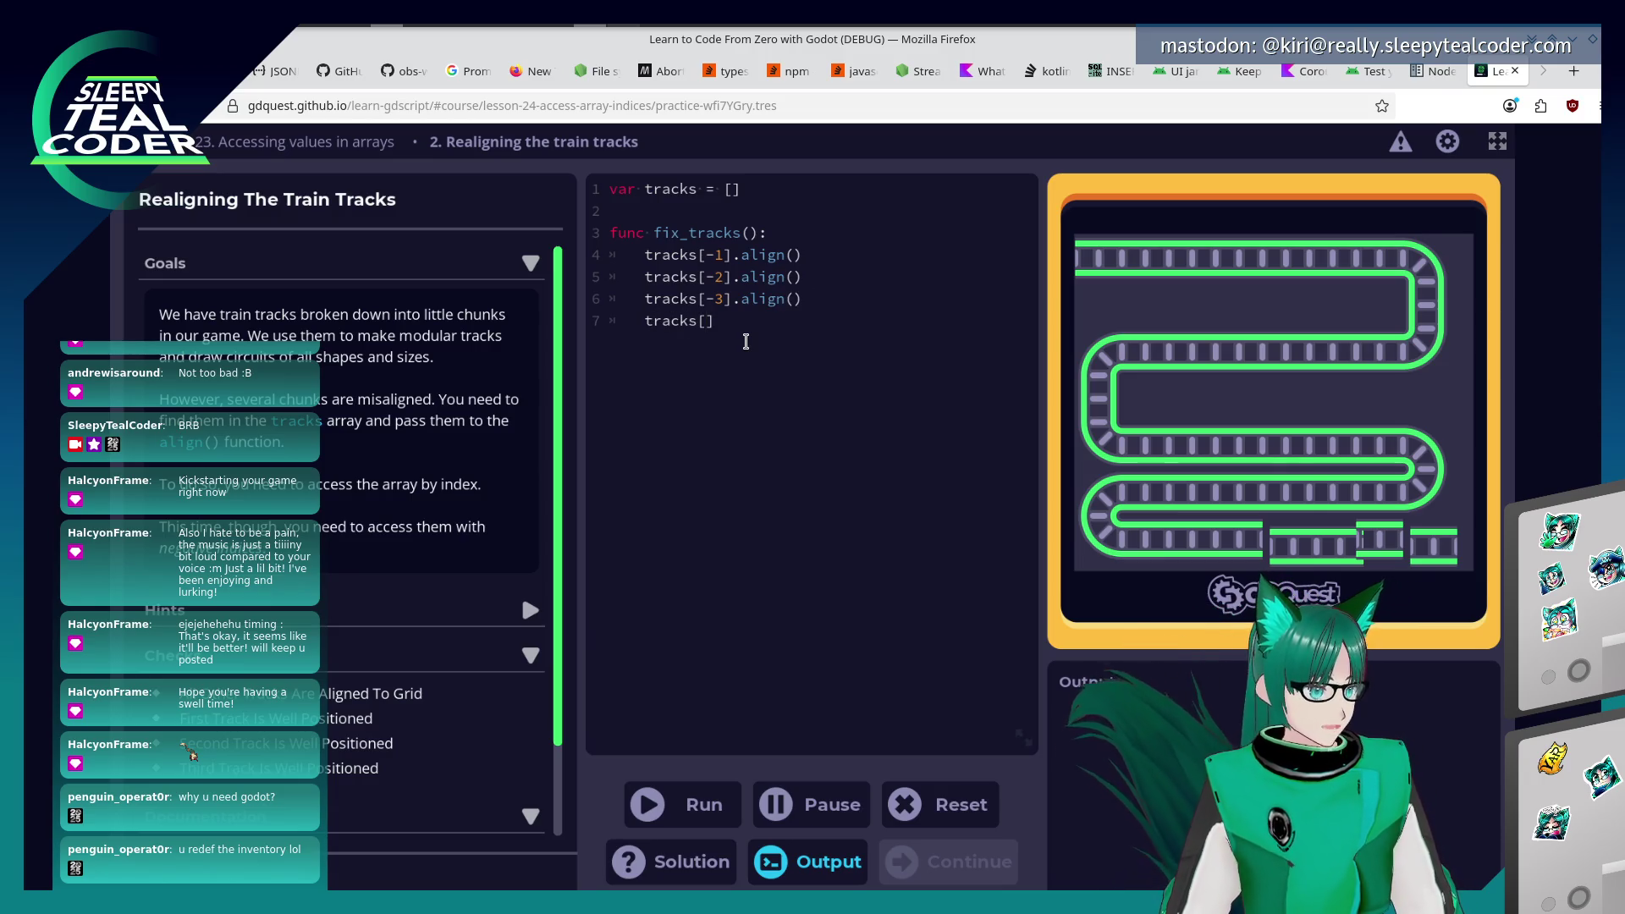
text(-4].align())
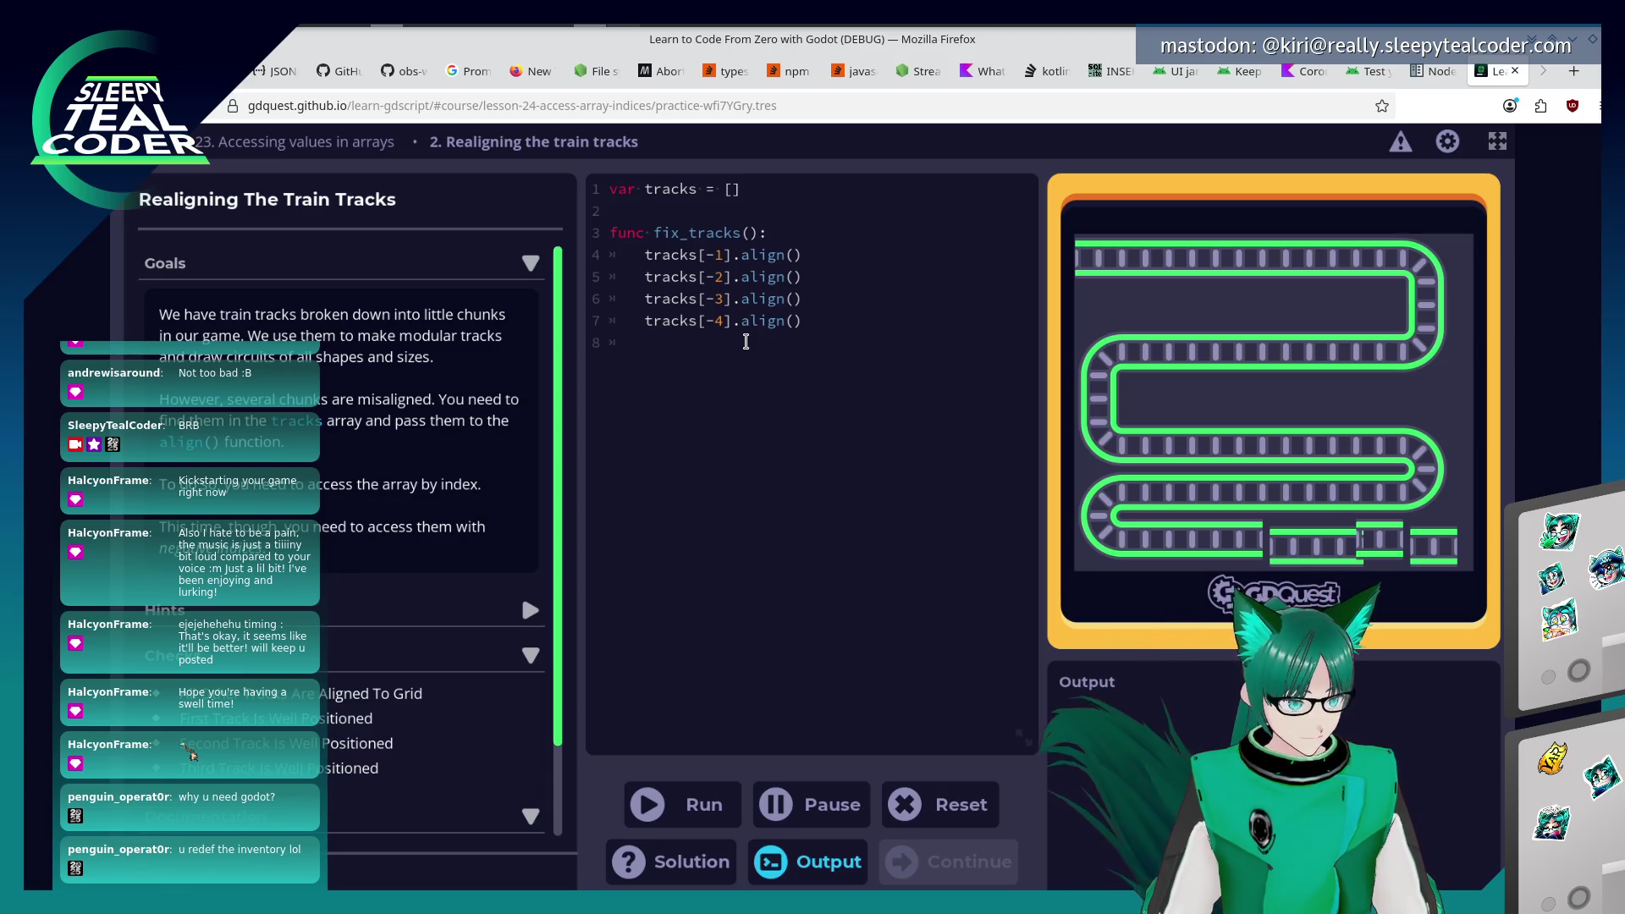
click(700, 806)
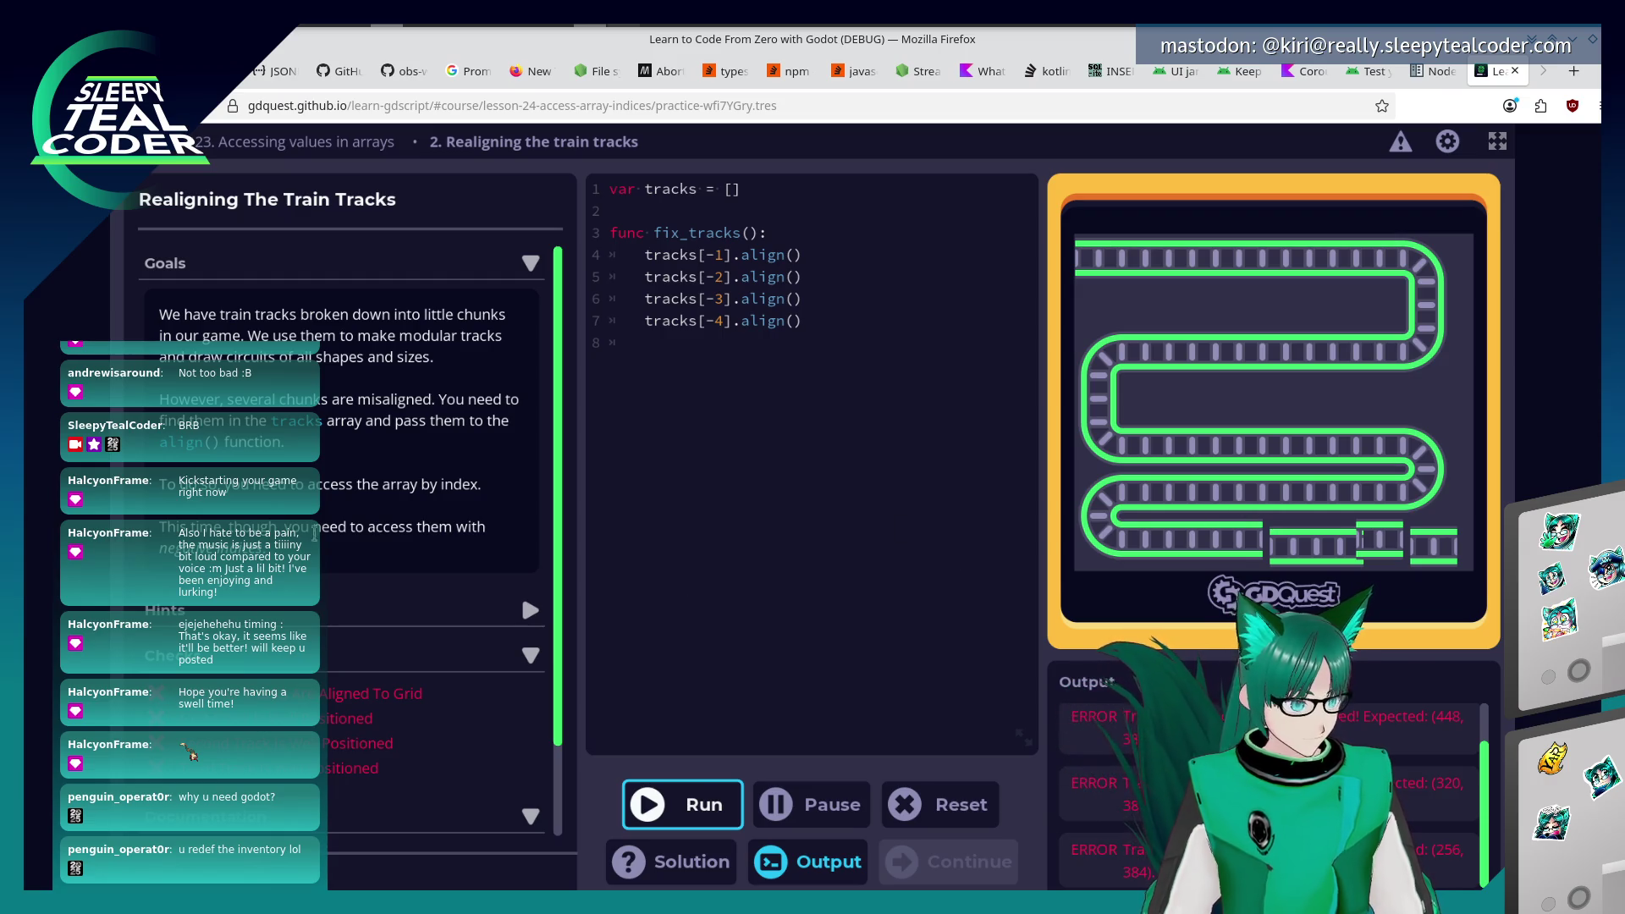
Delete the four tracks[-N].align() lines and type align( on line 4 instead.
scroll(378, 759, down, 2)
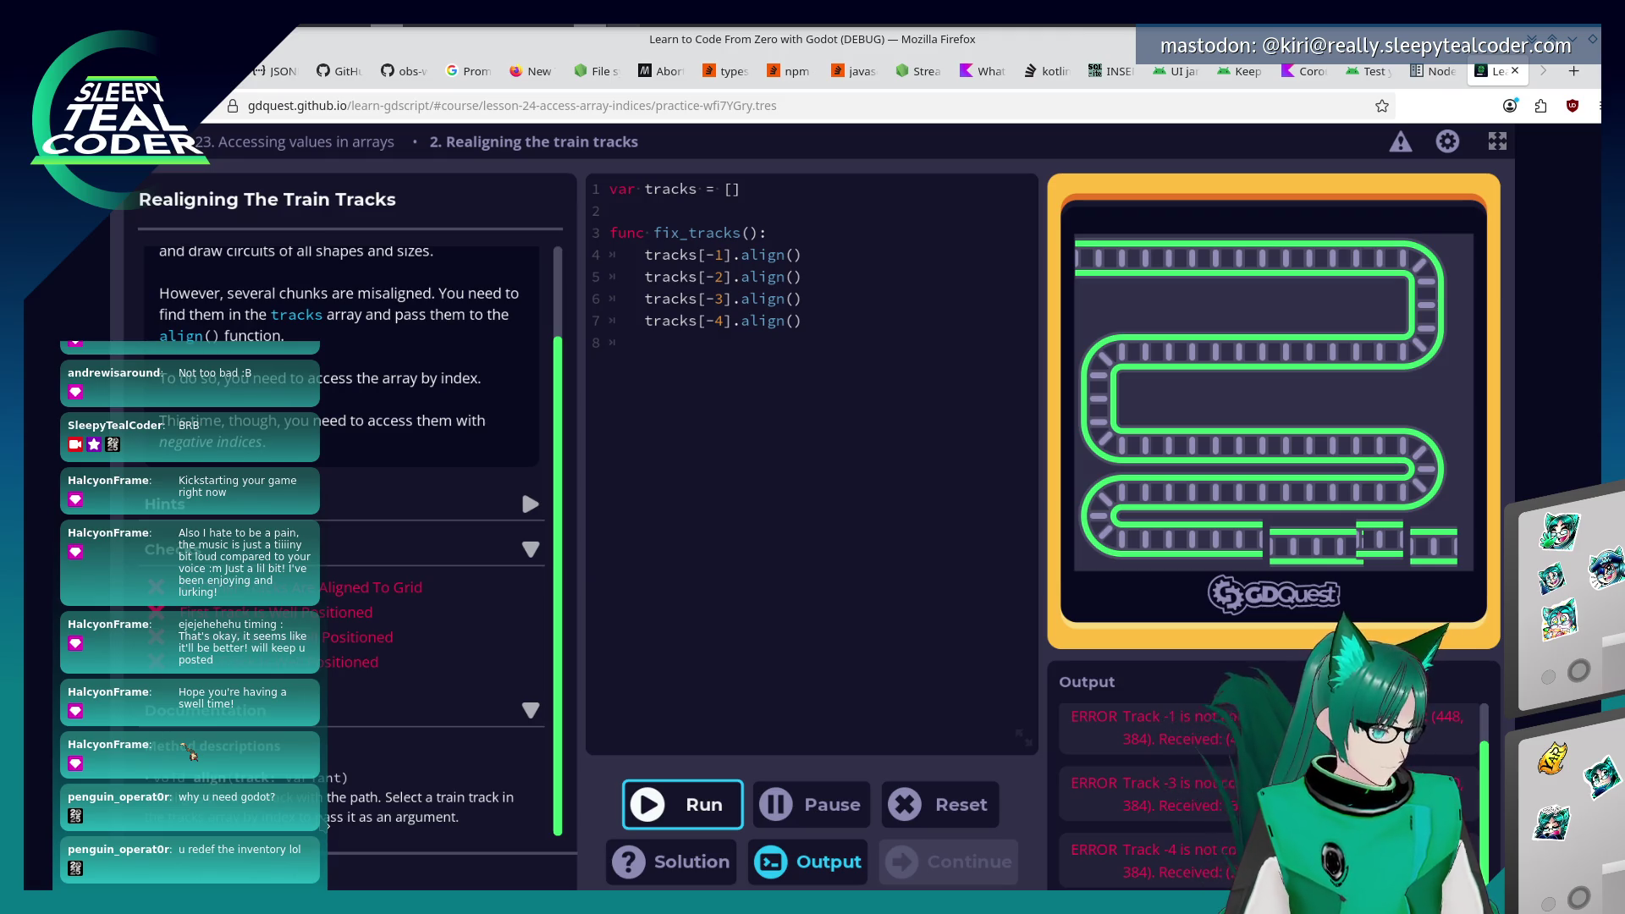
scroll(347, 423, up, 3)
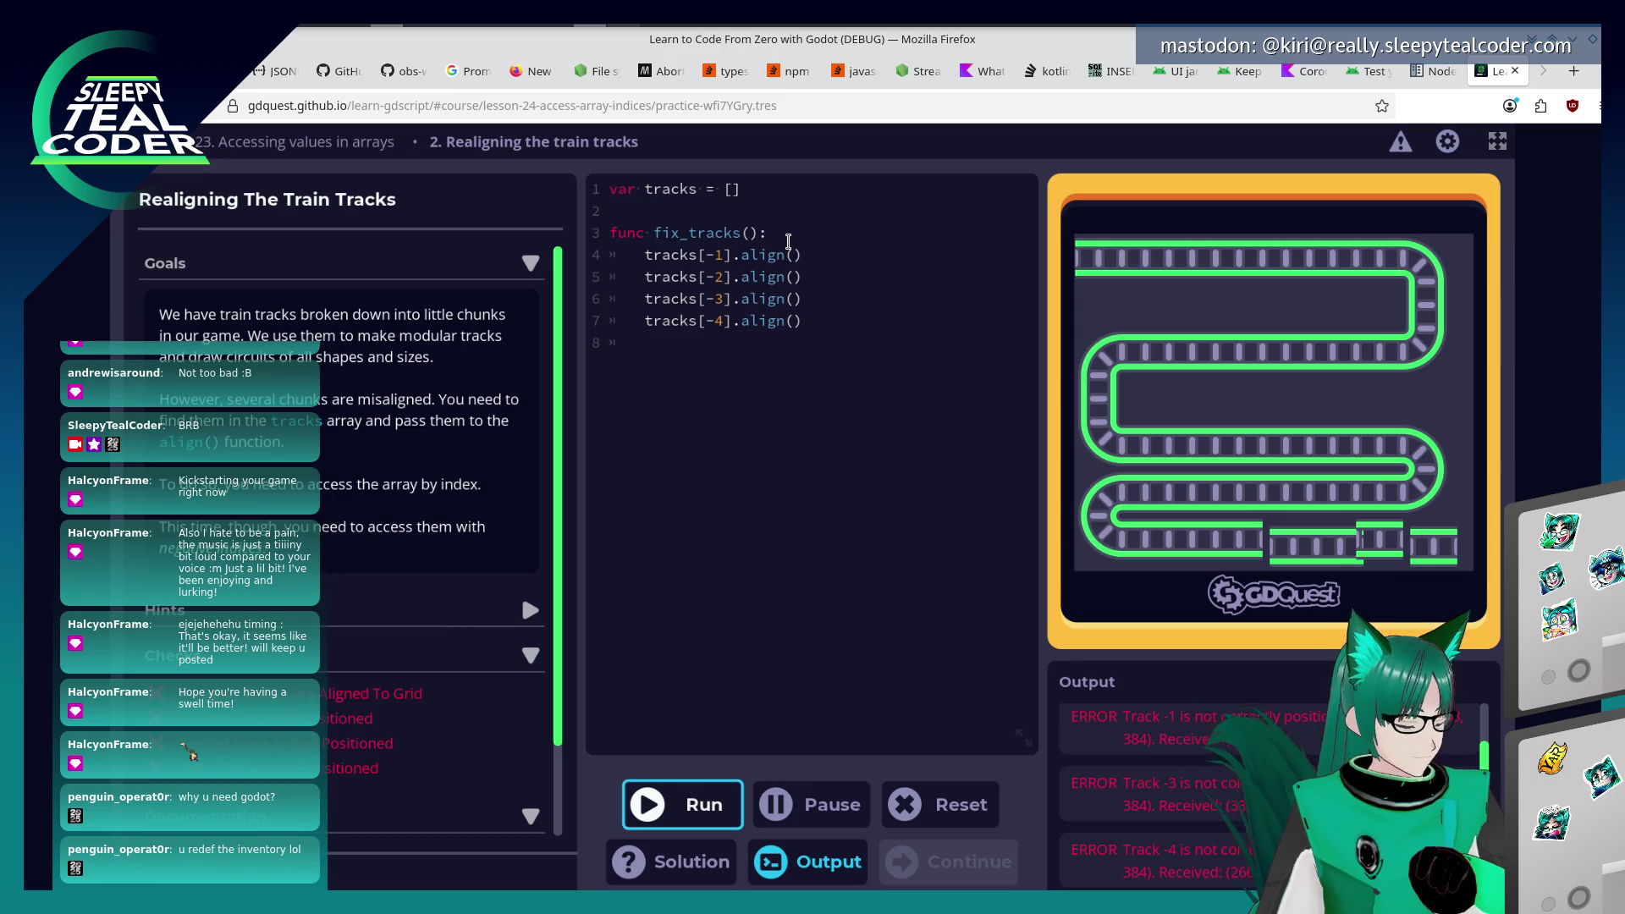
scroll(364, 525, down, 3)
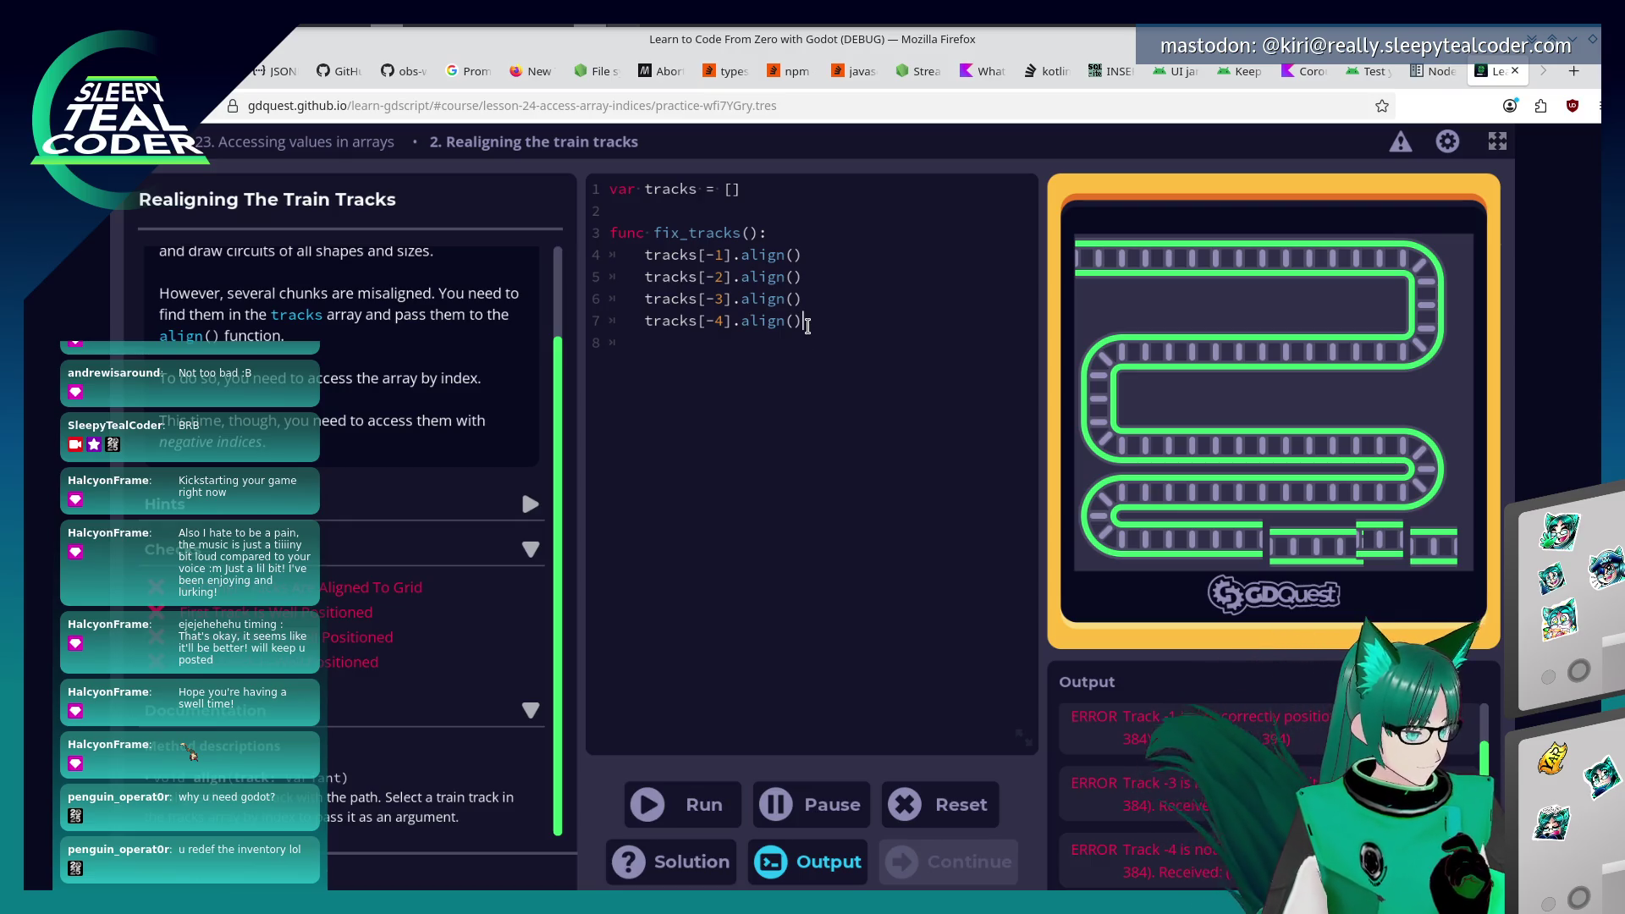
drag(807, 326, 640, 254)
scroll(381, 515, up, 2)
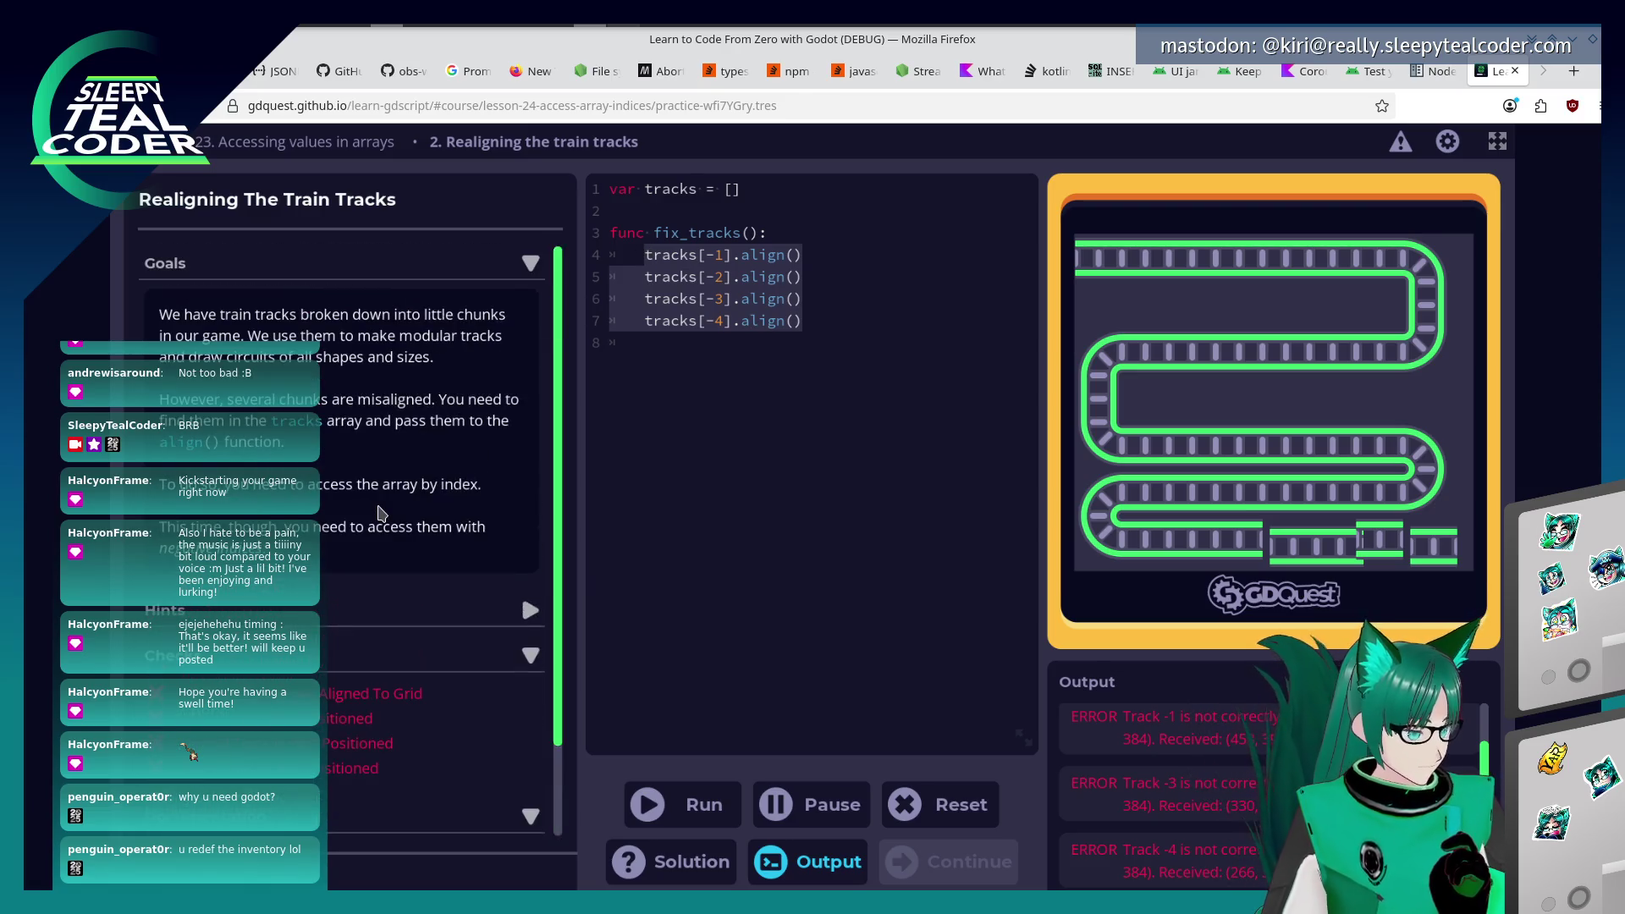
key(BackSpace)
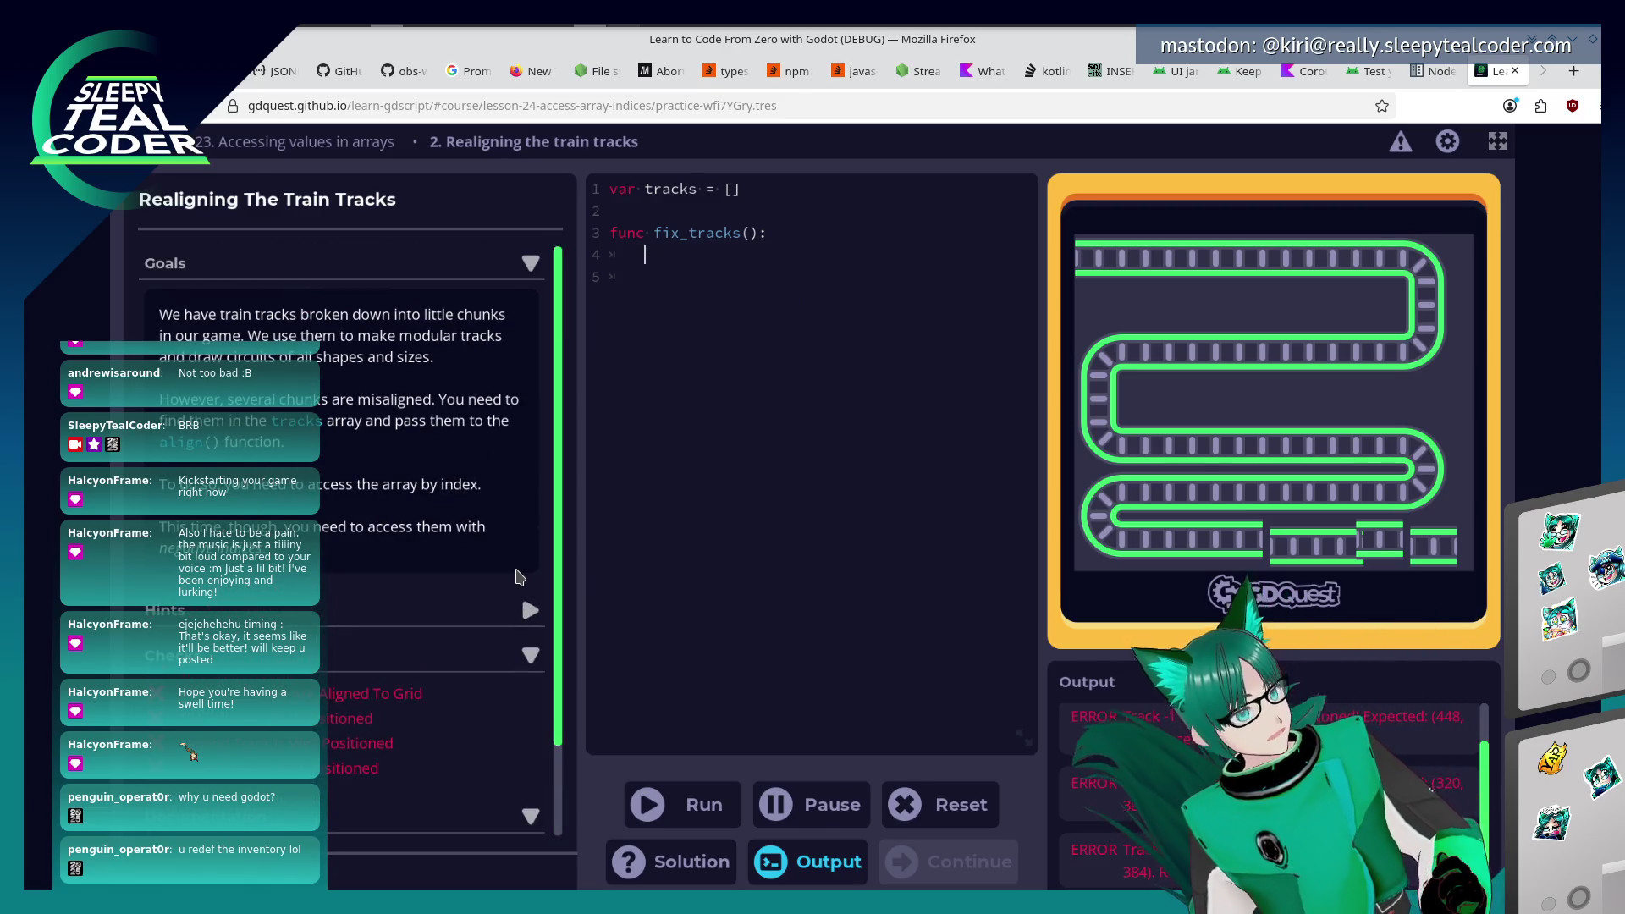
text(align()
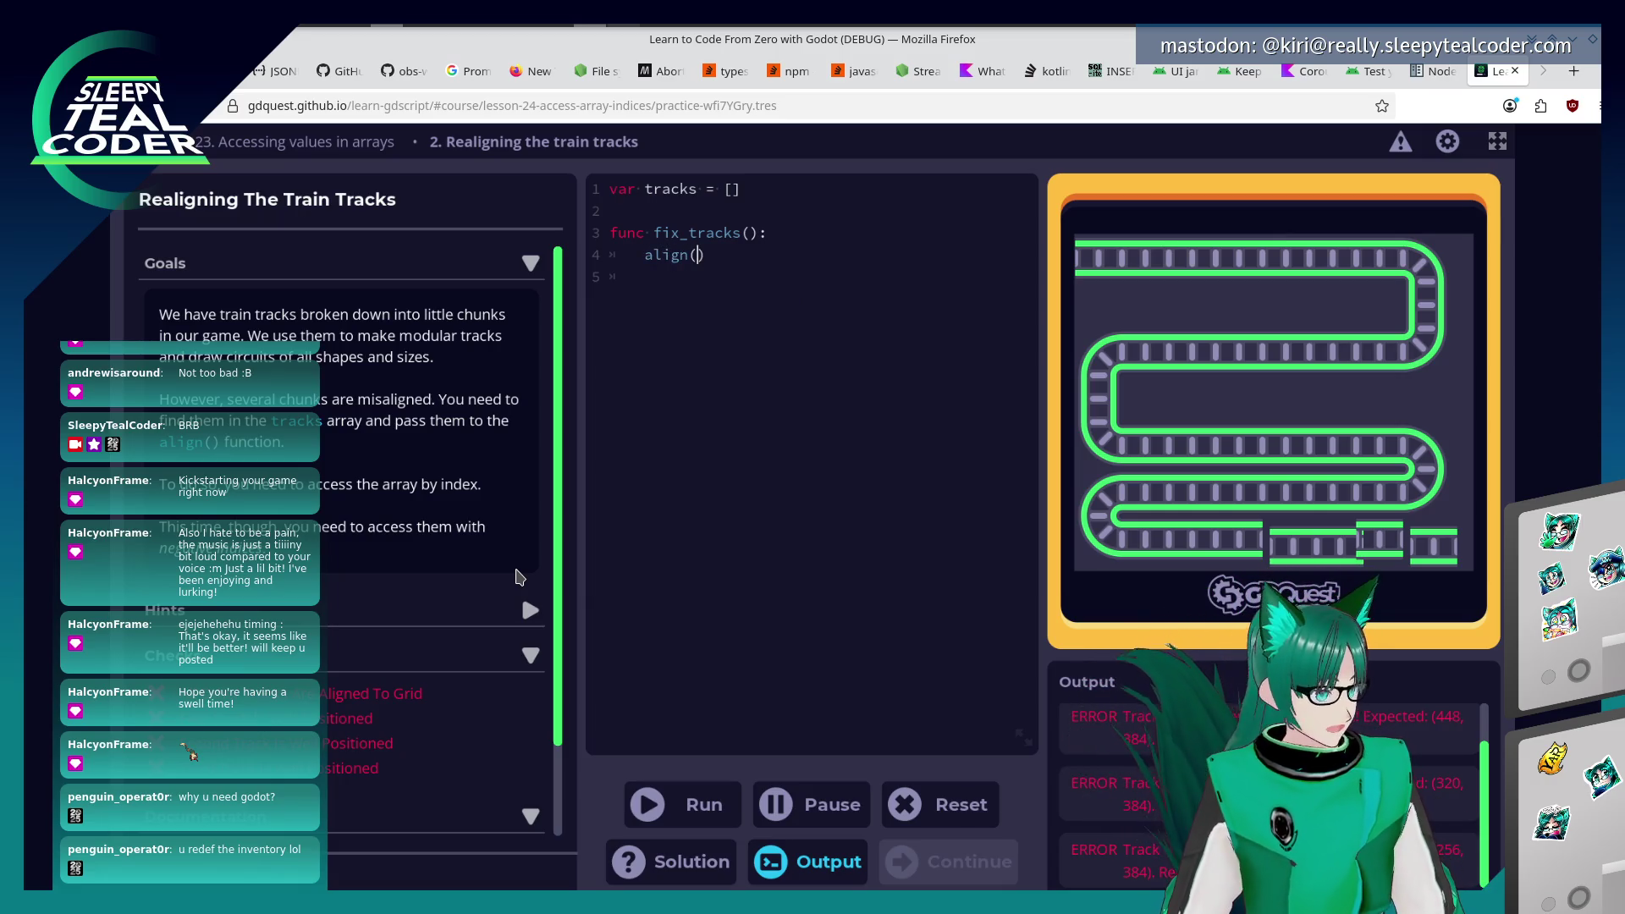